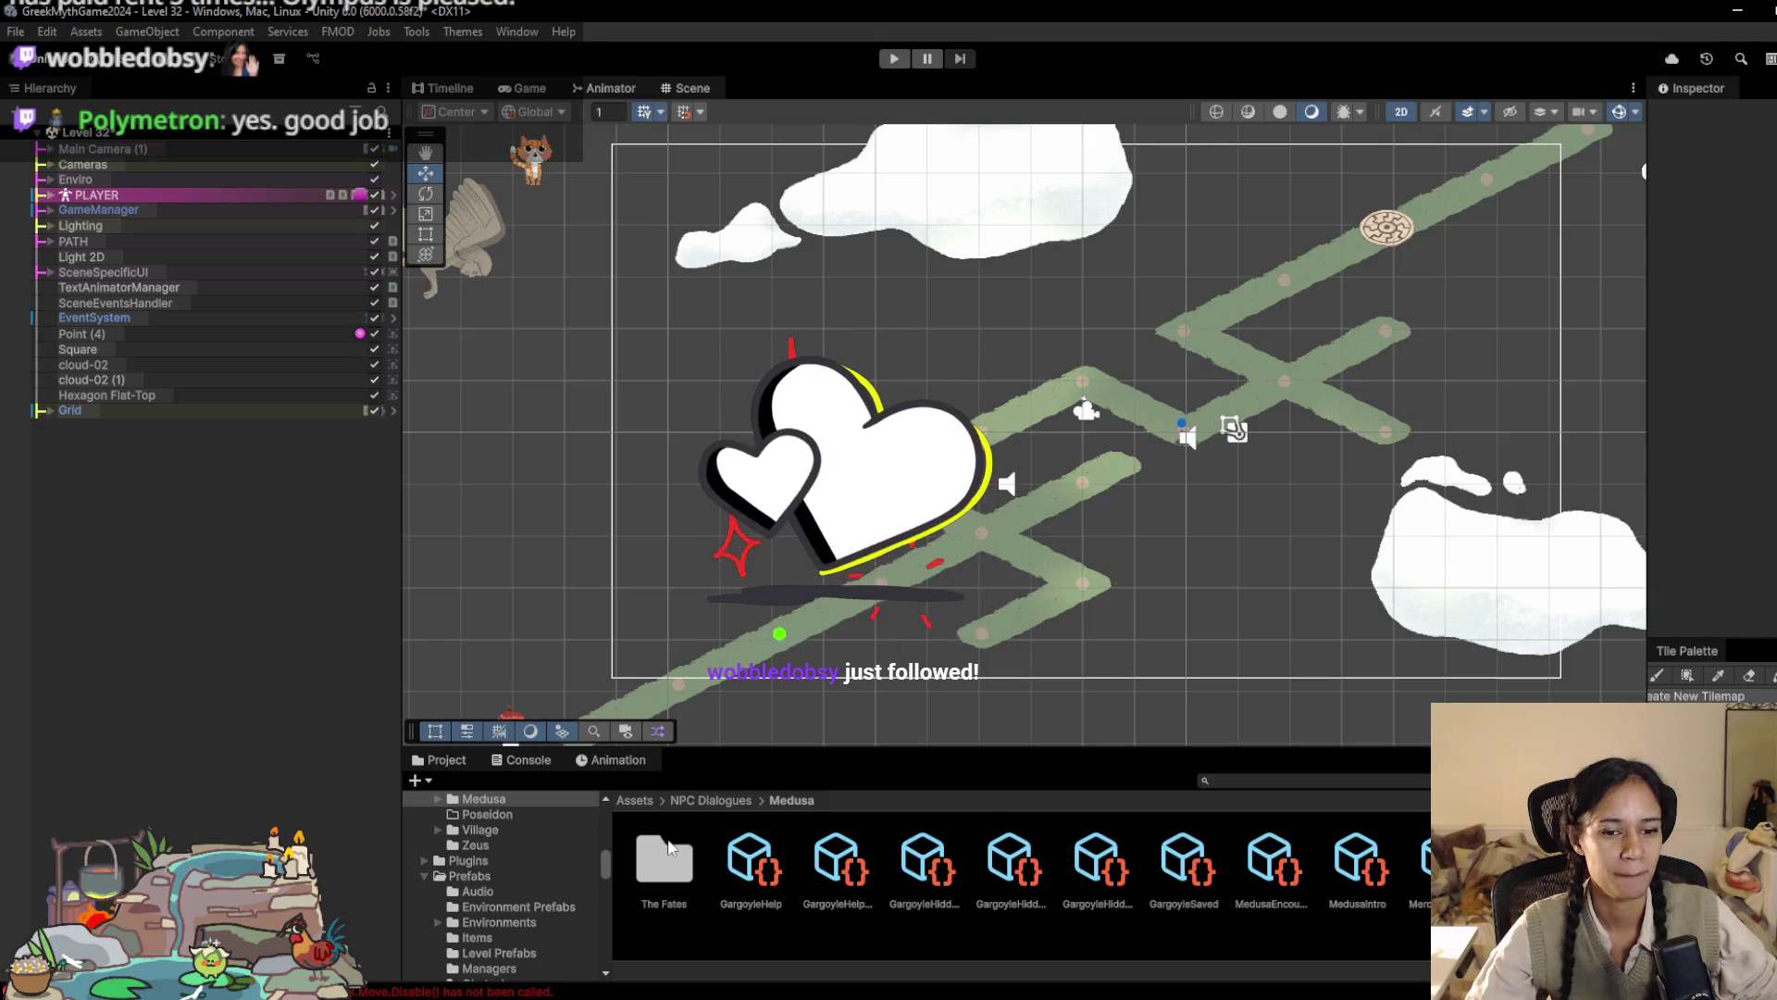
Step: Return to the top-level Assets folder, enlarge the Project browser, narrow the side panels, then switch to Paint
left_click(637, 800)
left_click_drag(981, 746, 712, 718)
left_click_drag(615, 792, 562, 792)
left_click_drag(402, 731, 377, 731)
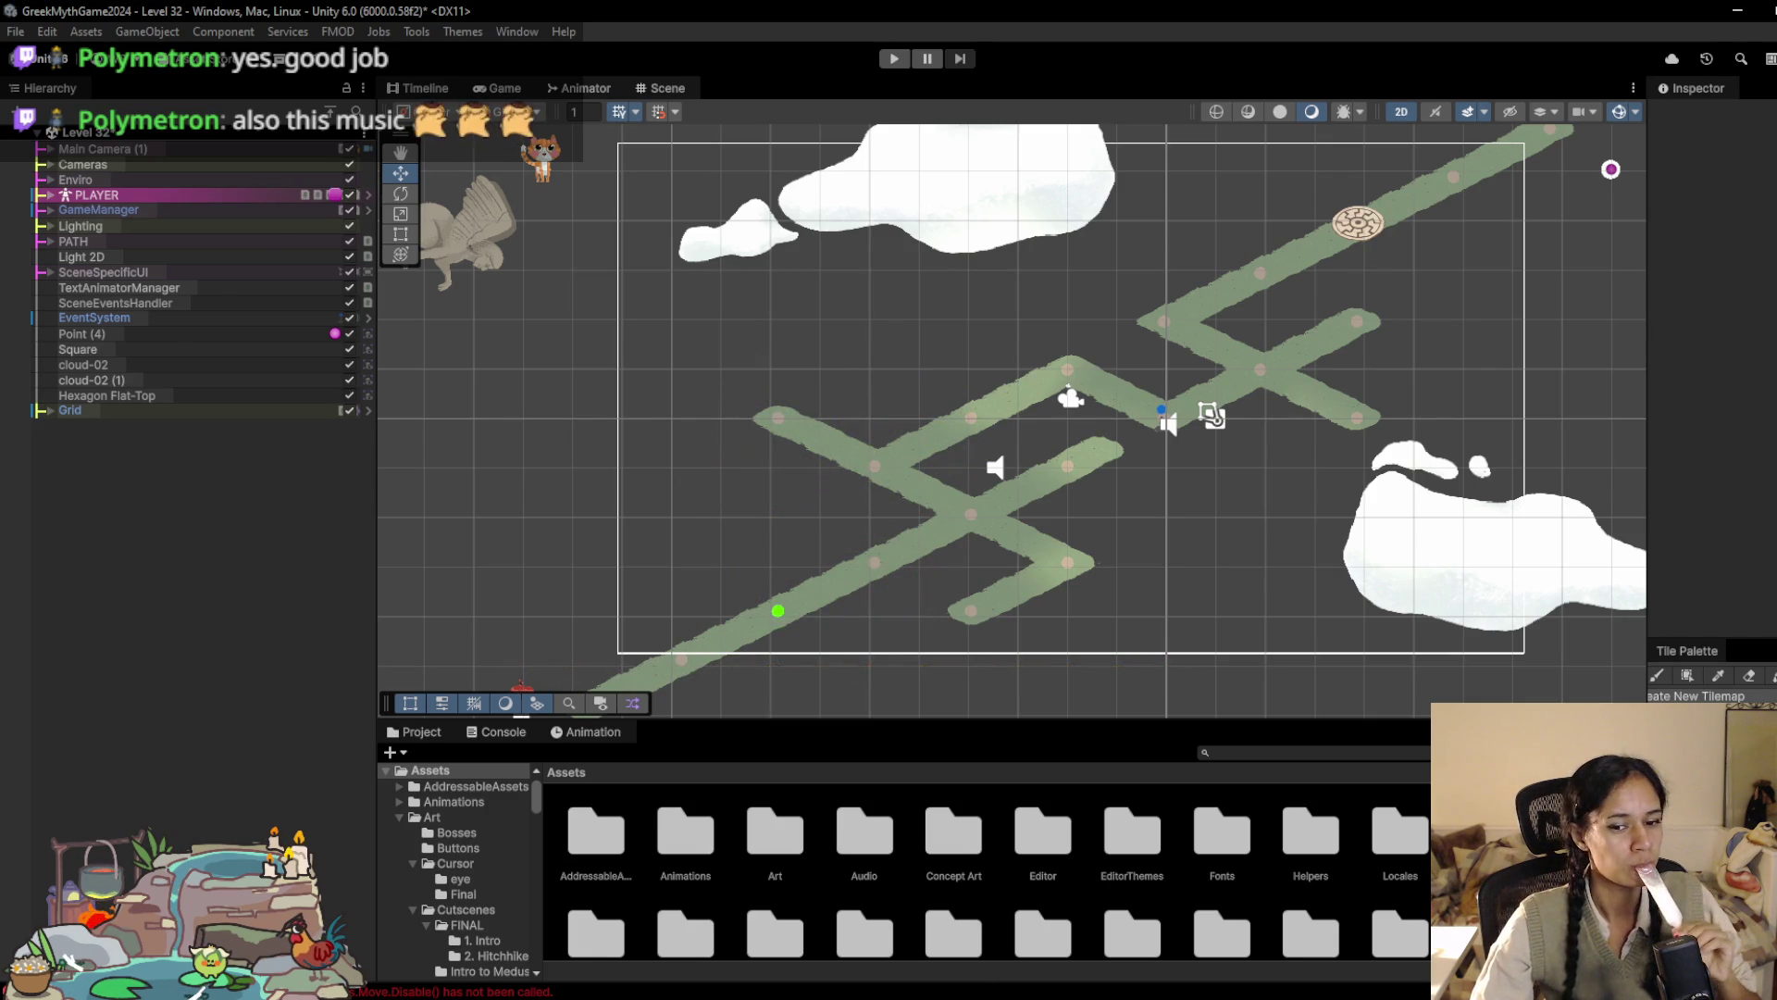
key("alt+Tab")
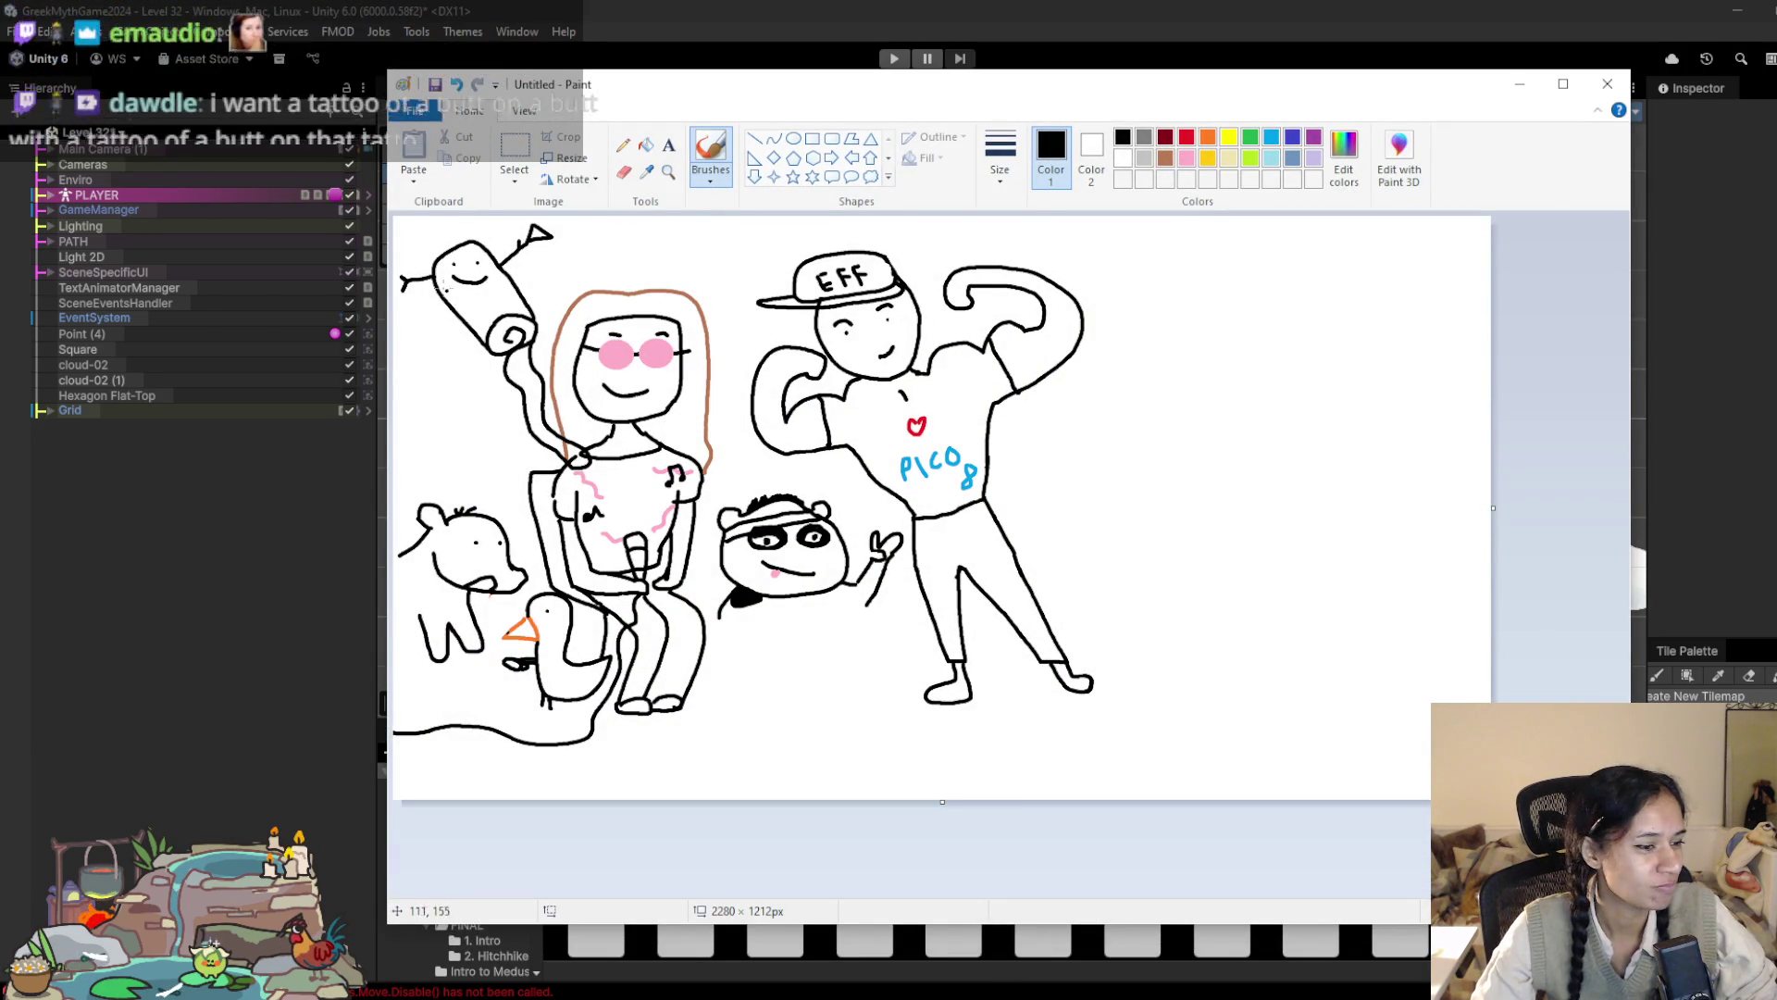
Step: Launch a new blank Paint window from the taskbar jump list and position it on screen
left_click(1109, 789)
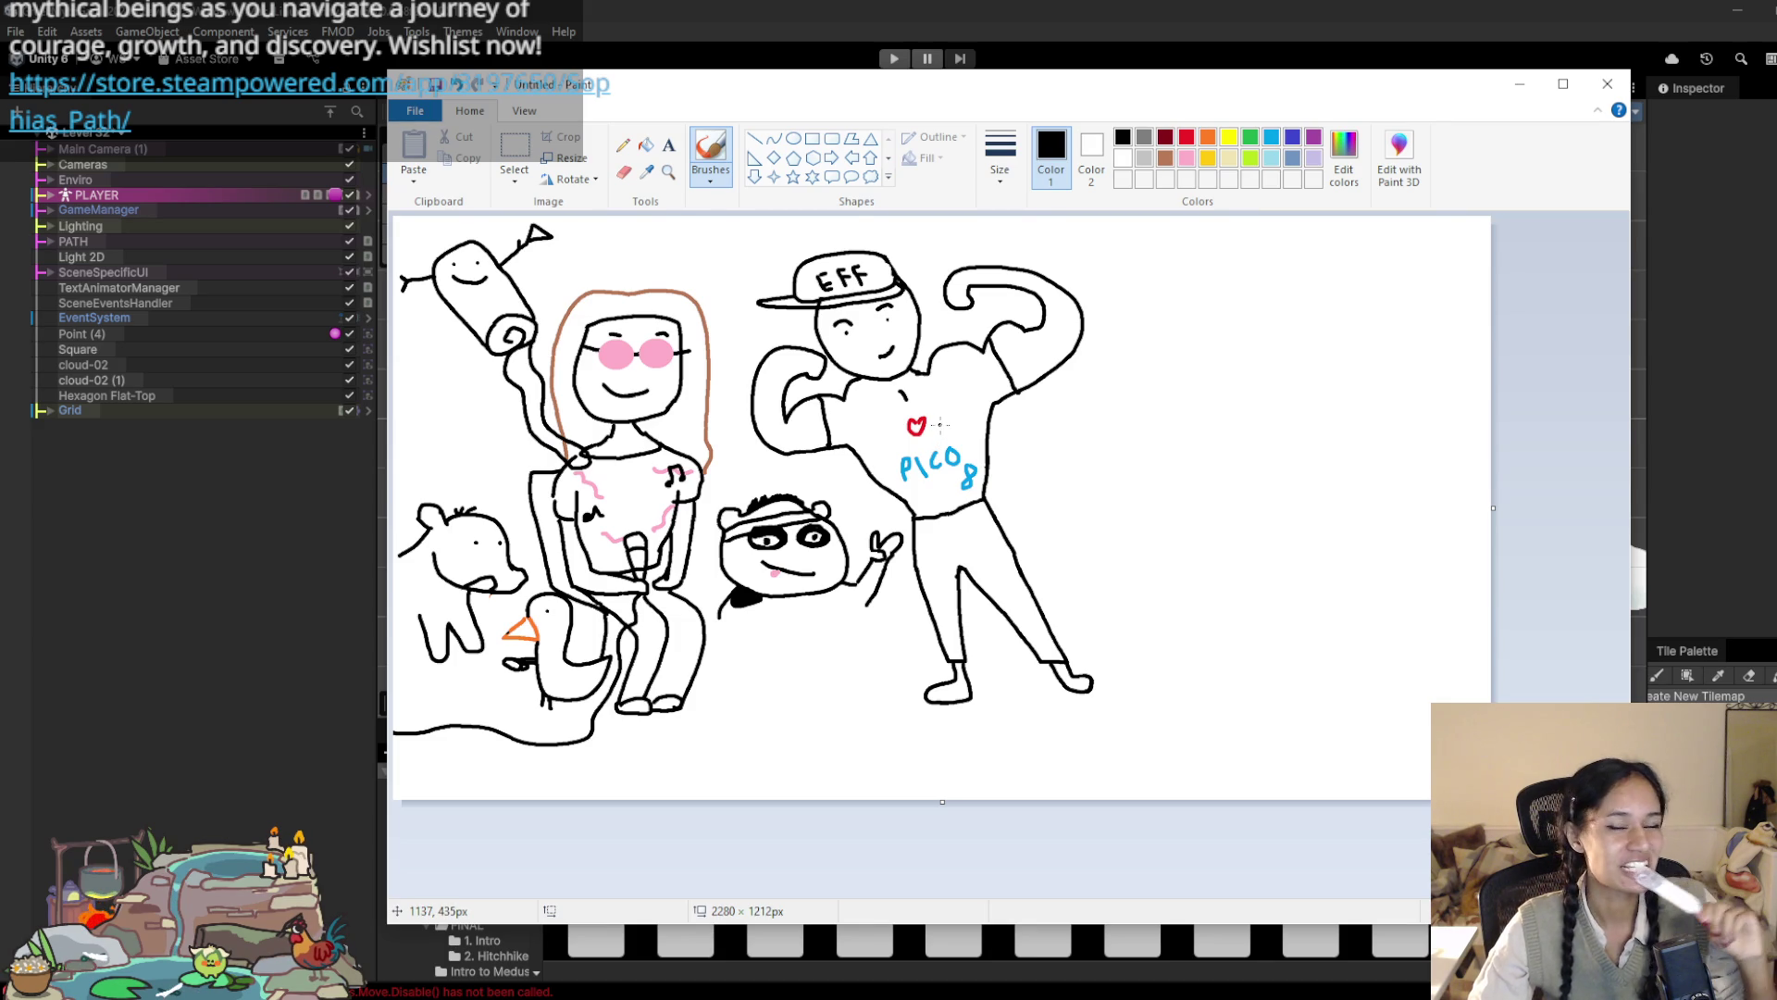
right_click(1009, 998)
left_click(902, 911)
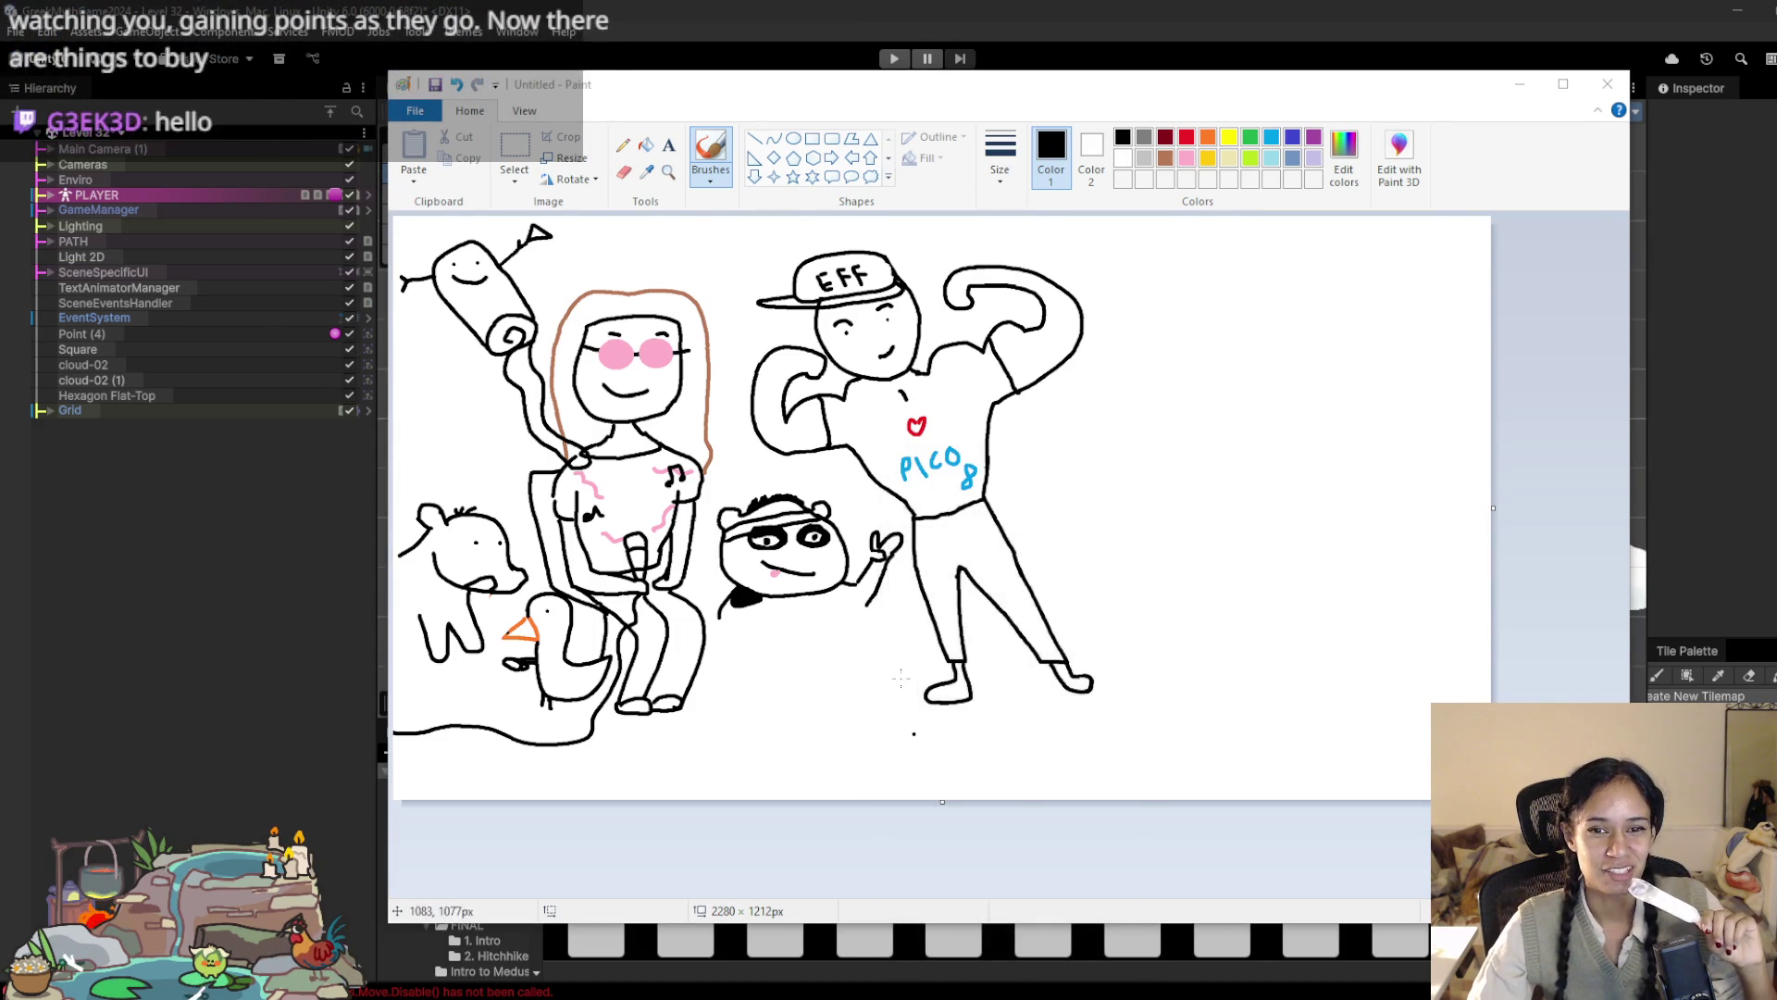
left_click_drag(1484, 103, 1430, 107)
mouse_move(1289, 120)
left_mouse_down()
mouse_move(1368, 109)
mouse_move(1372, 72)
mouse_move(1328, 99)
left_mouse_up()
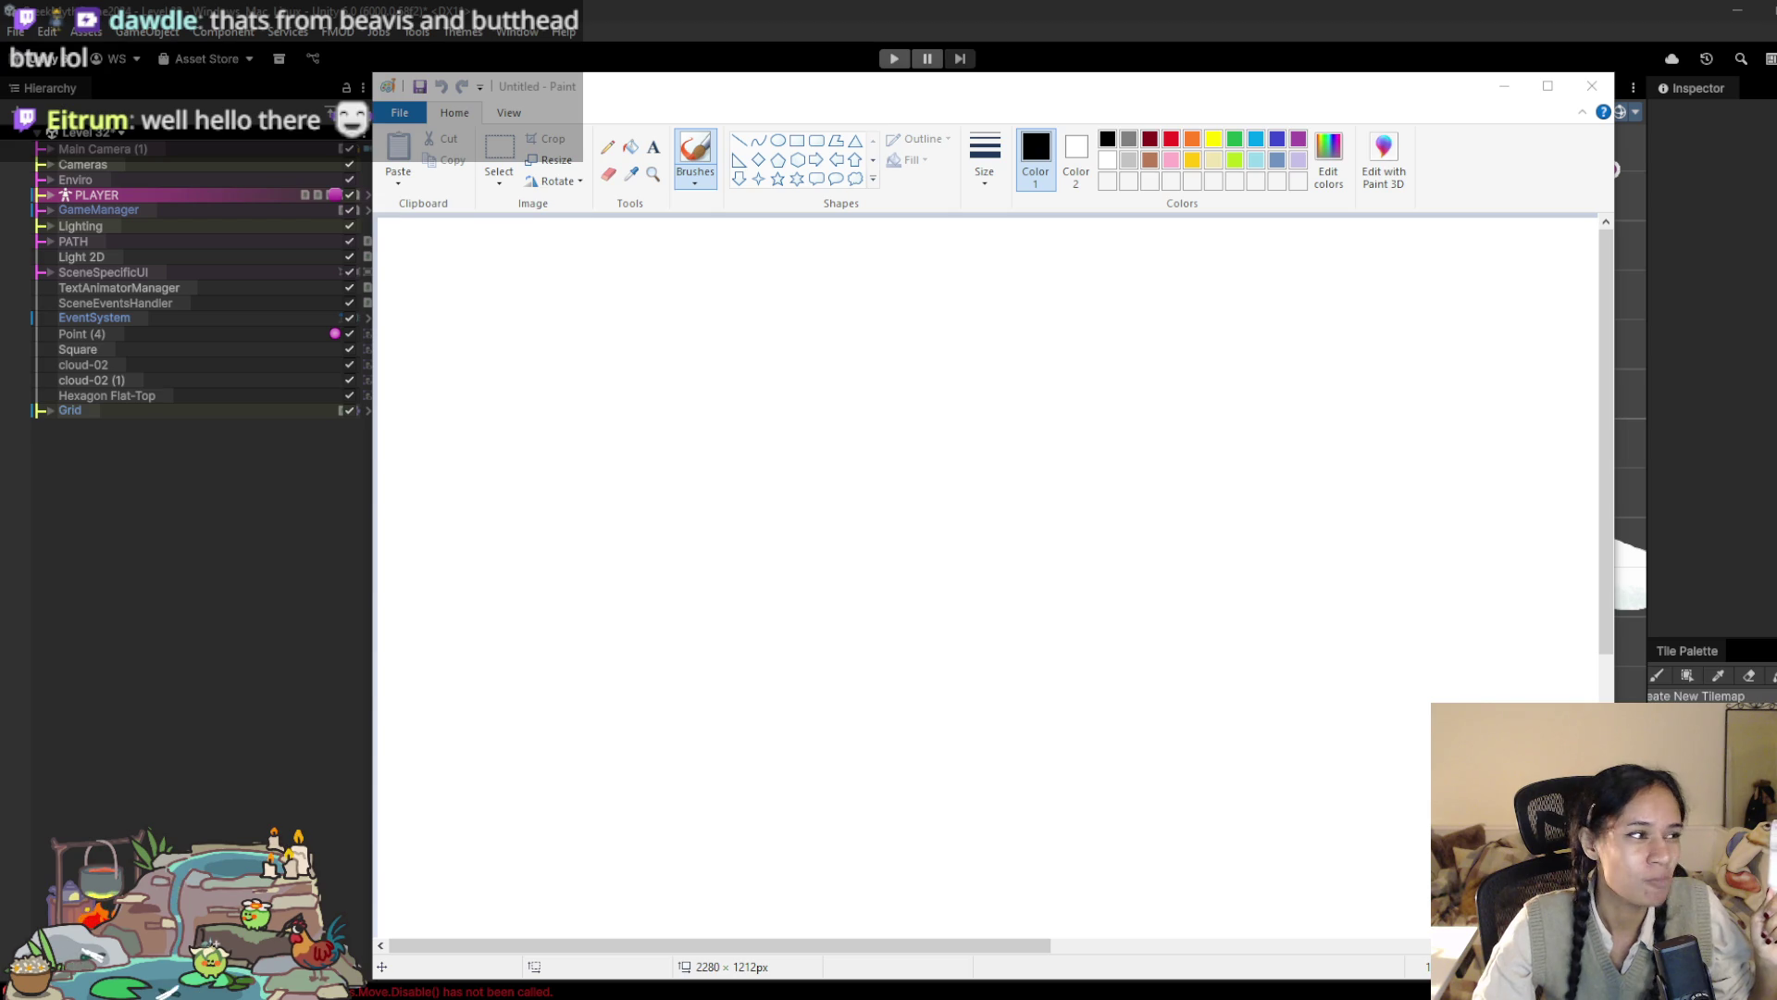
Step: Check the GitHub repository in Chrome, return to the blank canvas, and bring up the brush sizes
key("alt+Tab")
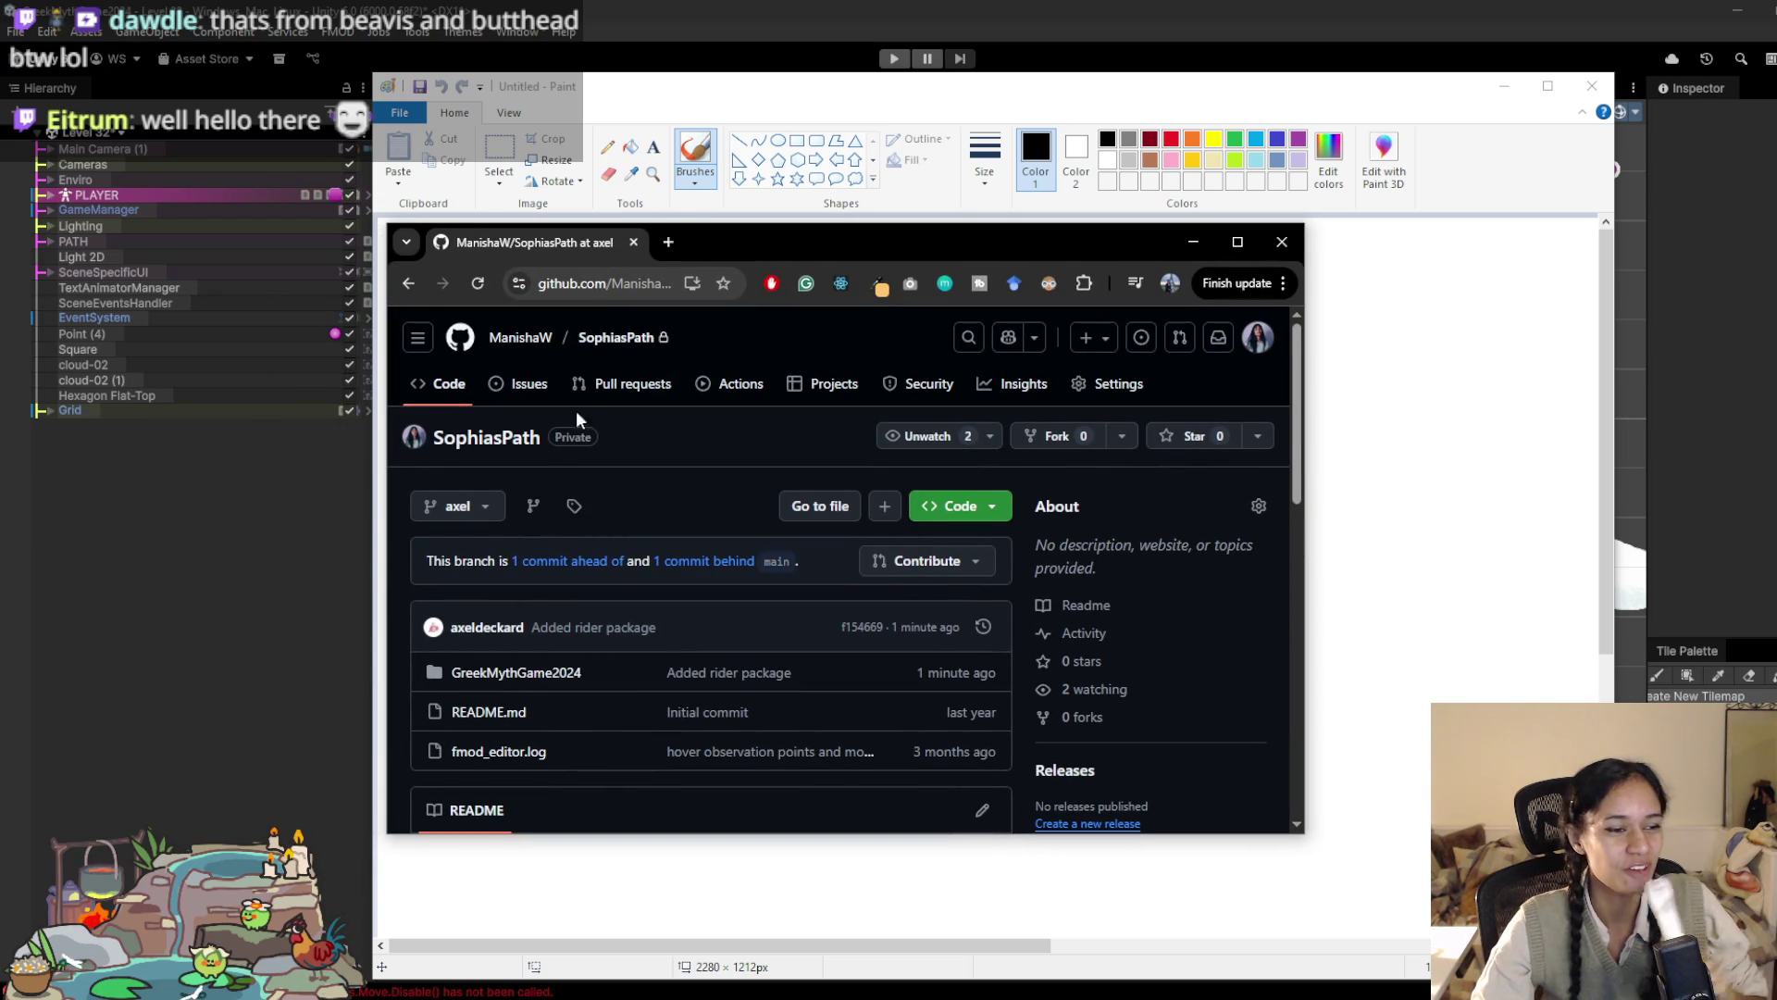
key("alt+Tab")
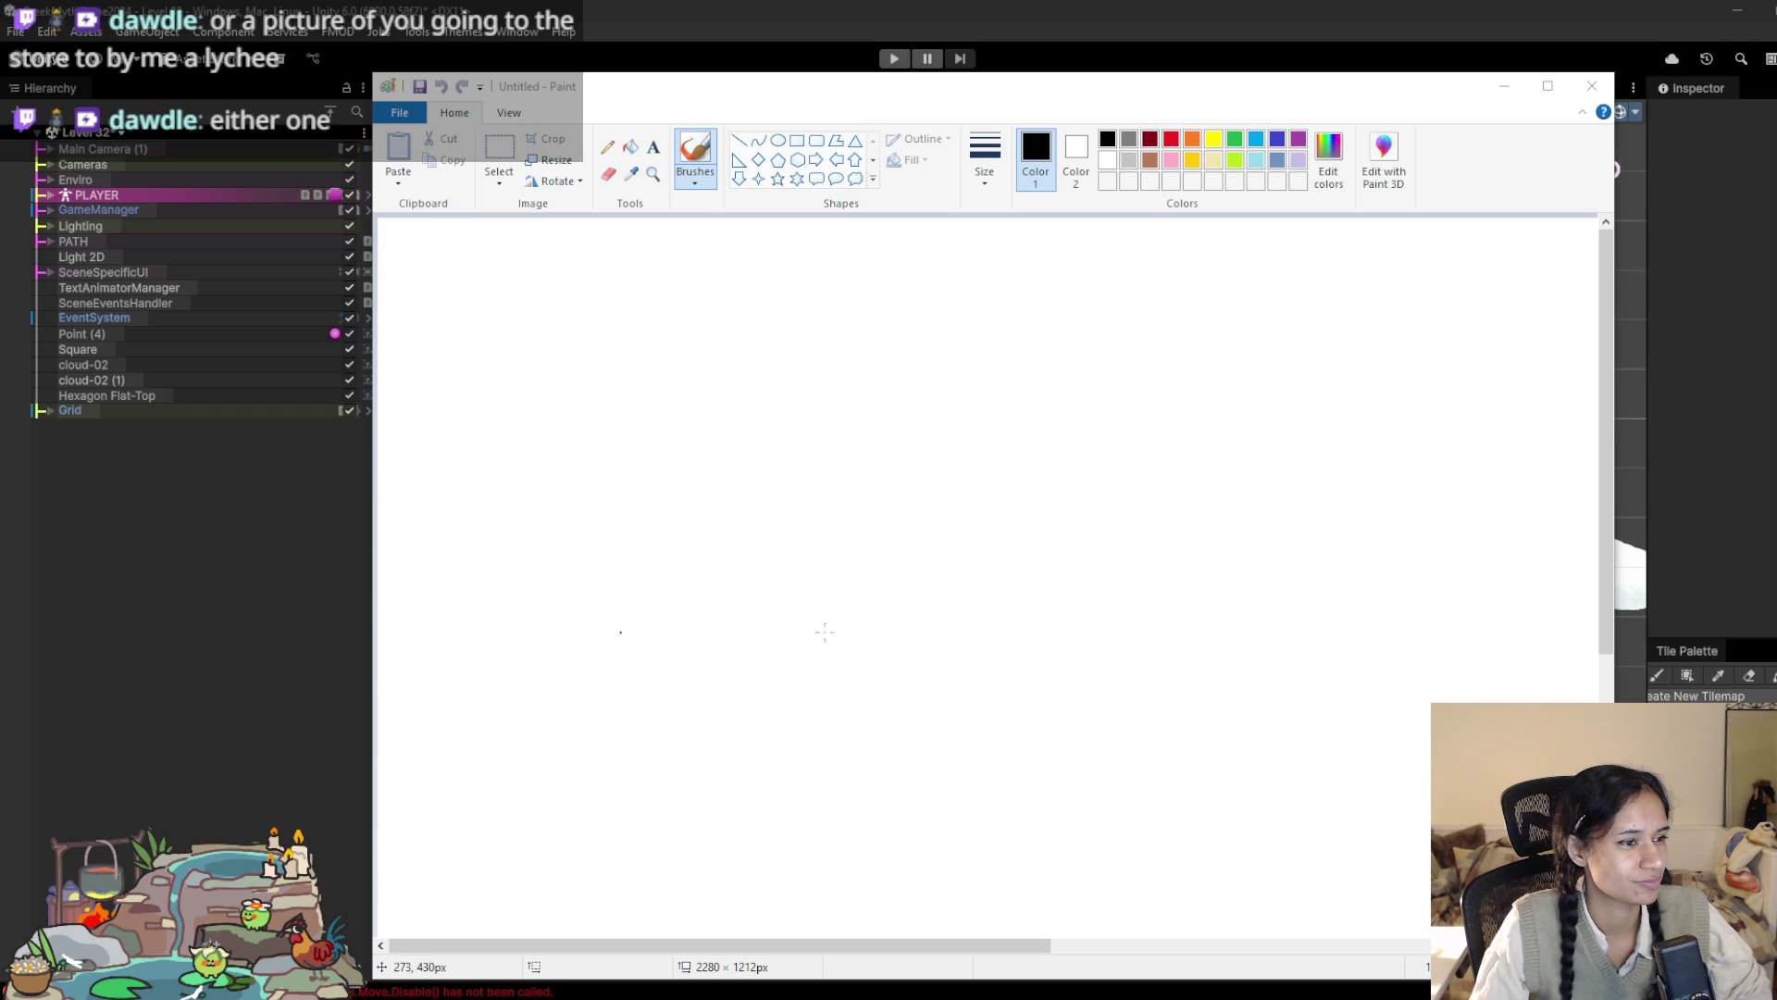
left_click(851, 616)
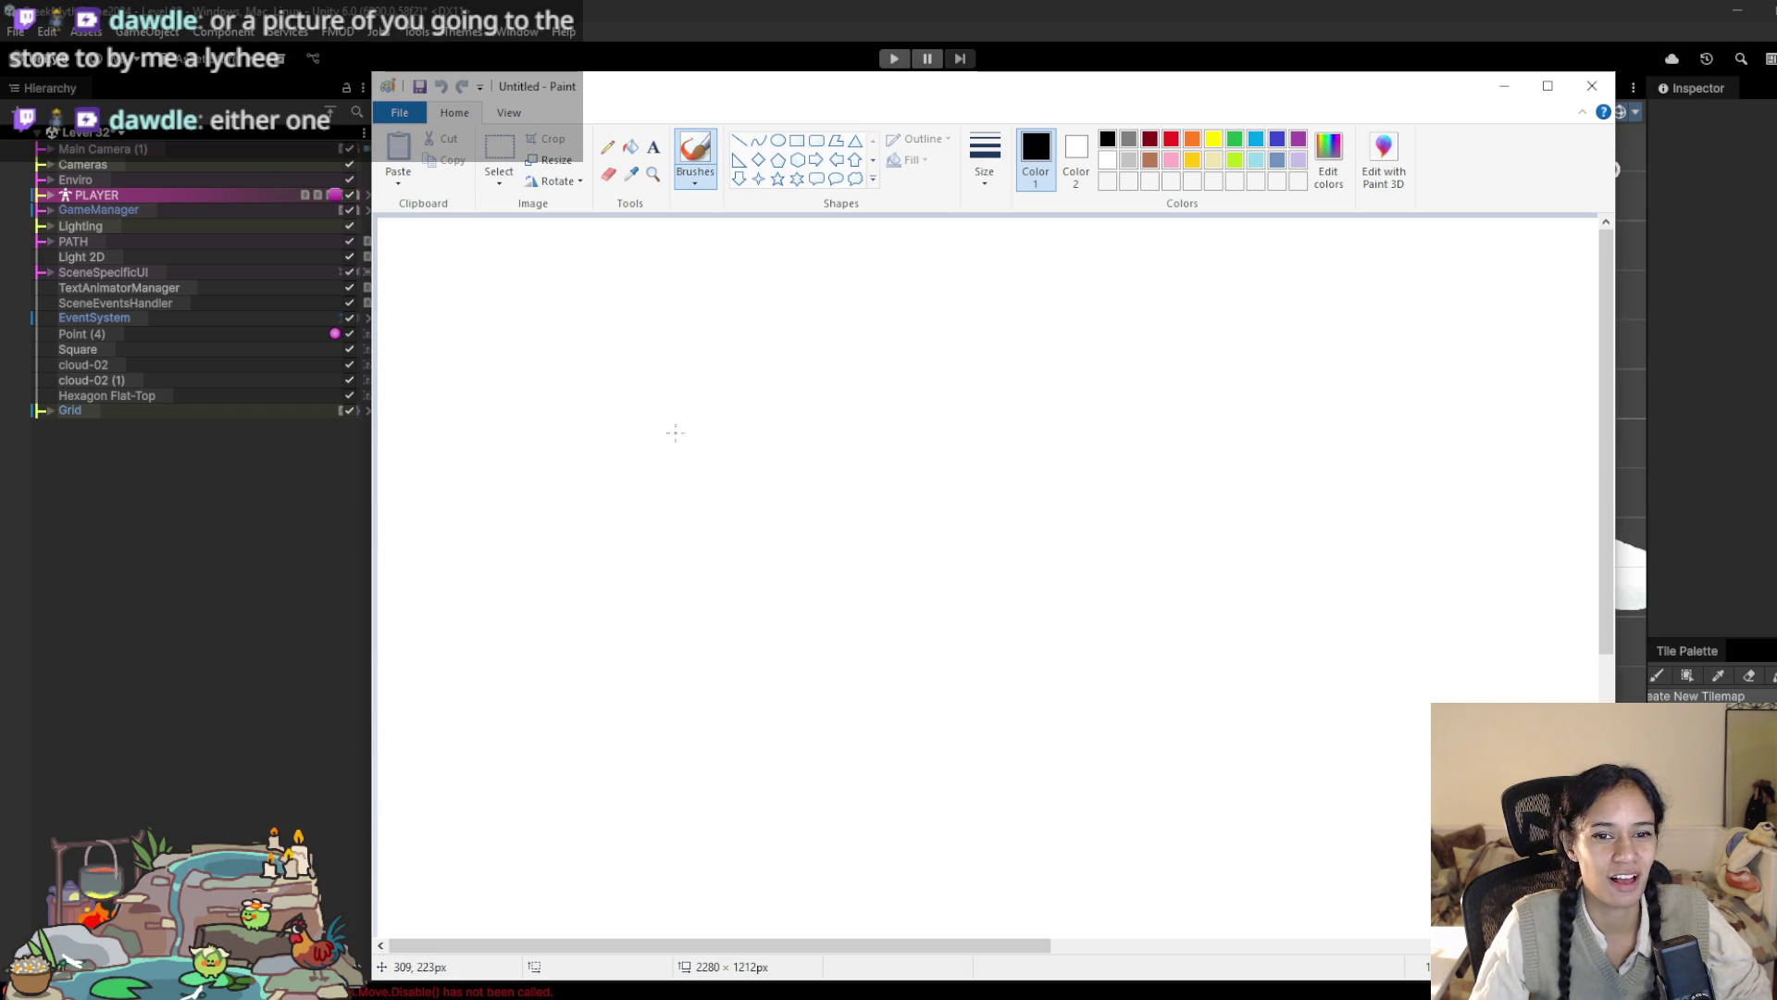
left_click(984, 162)
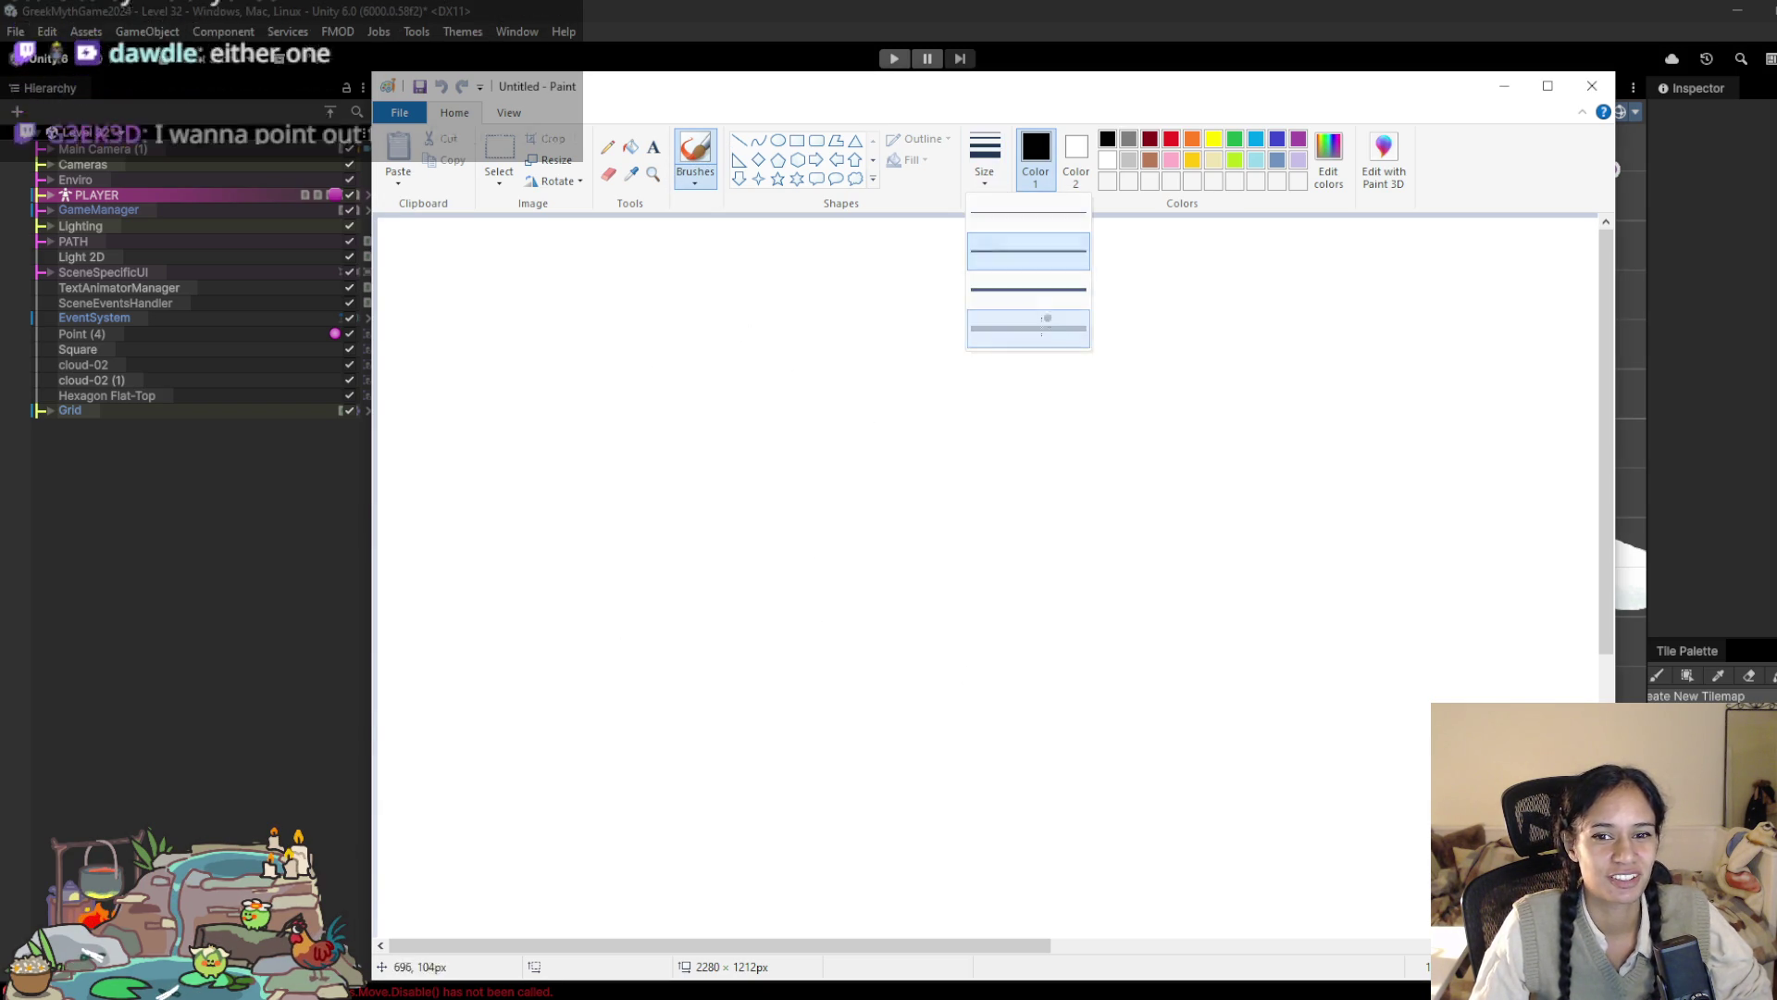
Step: Pick the thickest brush size and draw a smiling oval face with long hair
left_click(1049, 320)
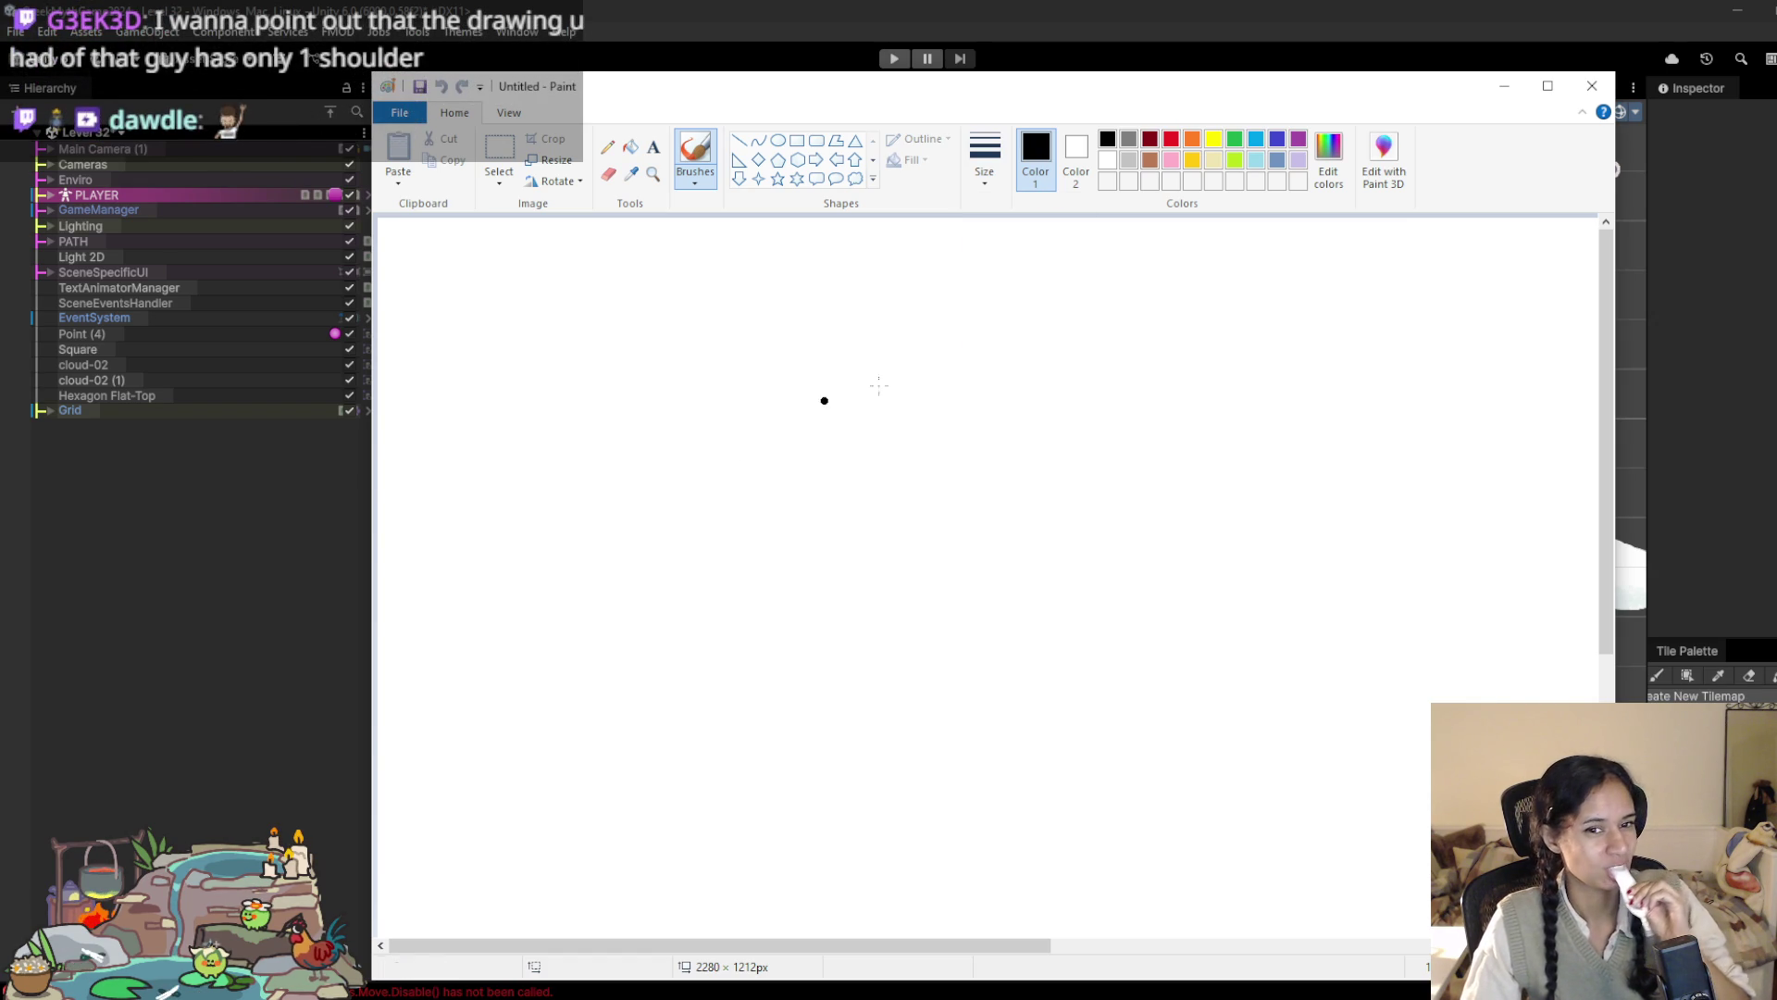
mouse_move(891, 337)
left_mouse_down()
mouse_move(984, 516)
mouse_move(913, 337)
mouse_move(774, 348)
mouse_move(793, 609)
left_mouse_up()
mouse_move(787, 340)
left_mouse_down()
mouse_move(746, 570)
mouse_move(757, 607)
left_mouse_up()
mouse_move(870, 331)
left_mouse_down()
mouse_move(992, 372)
mouse_move(1035, 523)
mouse_move(1027, 602)
left_mouse_up()
mouse_move(934, 337)
left_mouse_down()
mouse_move(983, 443)
mouse_move(978, 641)
left_mouse_up()
left_click(859, 407)
left_click(871, 405)
left_click(935, 407)
mouse_move(835, 463)
left_mouse_down()
mouse_move(877, 479)
mouse_move(929, 452)
left_mouse_up()
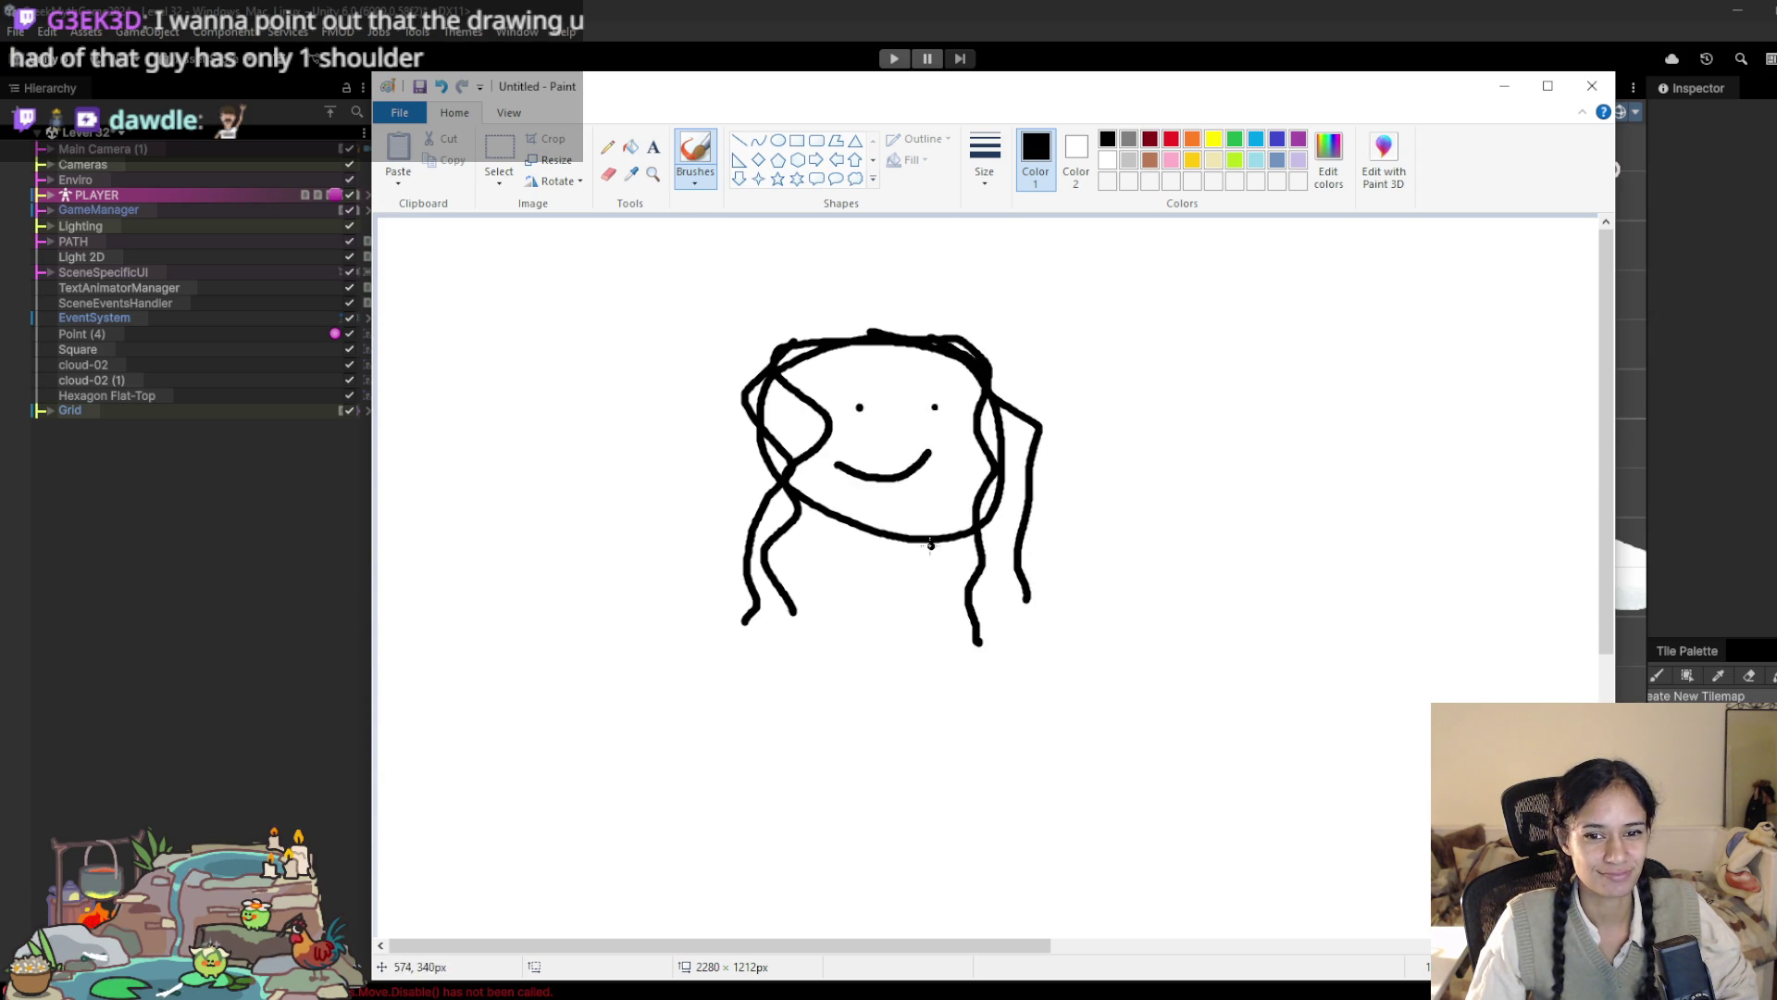
Step: Draw a slanted market stall to the right with two posts and the start of its sign
left_click_drag(1141, 446, 1532, 702)
left_click_drag(1301, 298, 1578, 478)
left_click_drag(1337, 321, 1211, 475)
left_click_drag(1574, 469, 1418, 608)
left_click_drag(1396, 359, 1397, 325)
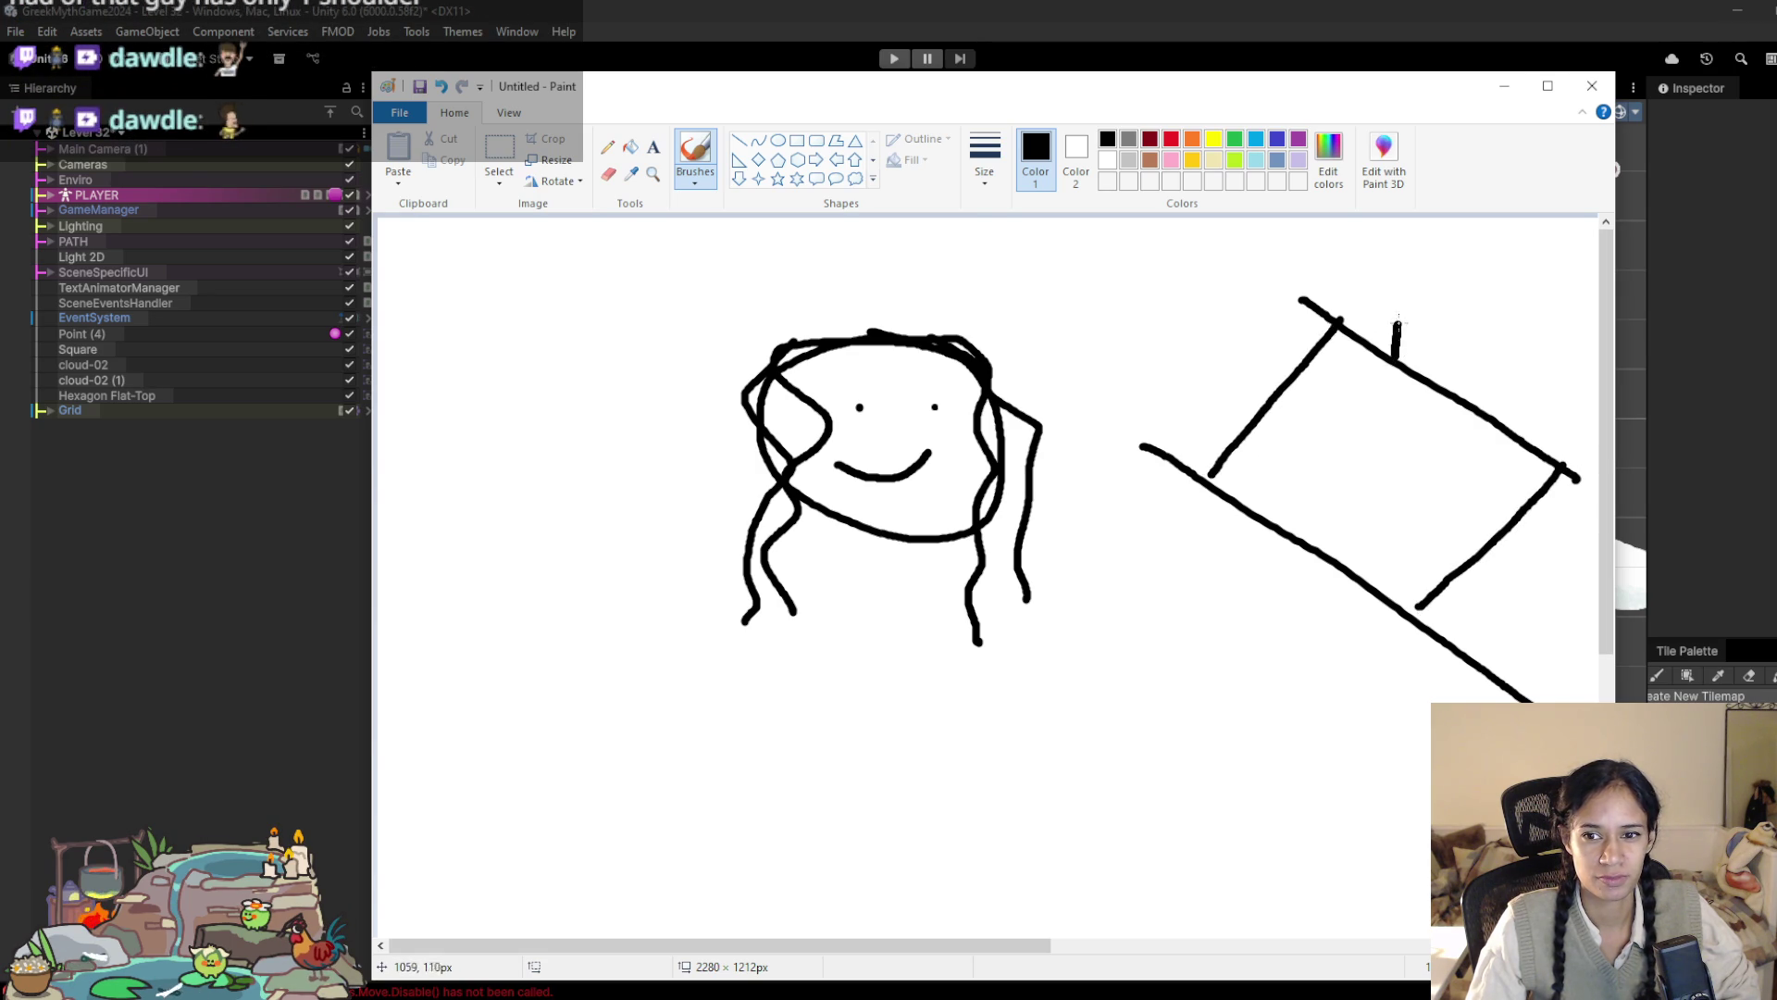
left_click_drag(1516, 435, 1519, 391)
mouse_move(1390, 308)
left_mouse_down()
mouse_move(1544, 387)
mouse_move(1551, 311)
mouse_move(1448, 270)
mouse_move(1353, 262)
mouse_move(1383, 308)
mouse_move(1376, 289)
mouse_move(1420, 284)
mouse_move(1481, 319)
mouse_move(1490, 307)
mouse_move(1479, 331)
mouse_move(1492, 312)
mouse_move(1522, 326)
left_mouse_up()
Step: Finish the 'LYCHEES' sign lettering and paint three dark-red lychees, two on the stall, one beside it
left_click_drag(1534, 319, 1532, 357)
mouse_move(1347, 361)
left_mouse_down()
mouse_move(1364, 376)
mouse_move(1342, 365)
left_mouse_up()
left_click(1172, 140)
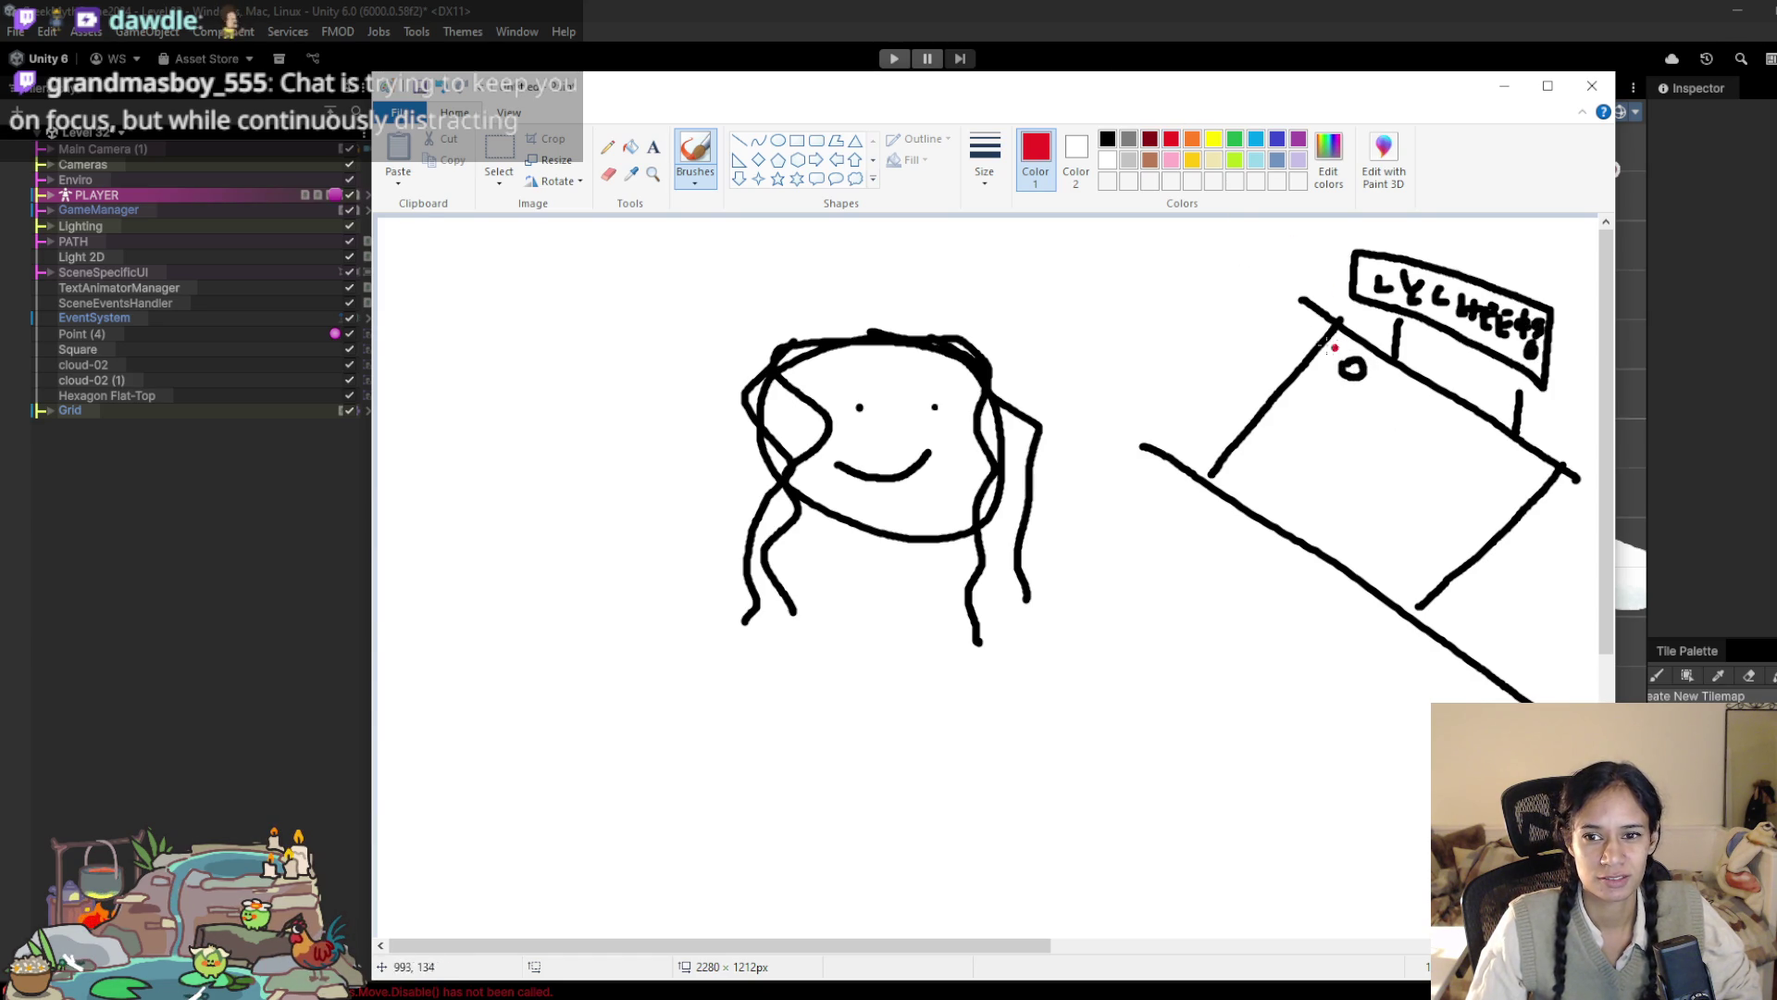
left_click(1149, 140)
left_click_drag(1336, 373, 1357, 361)
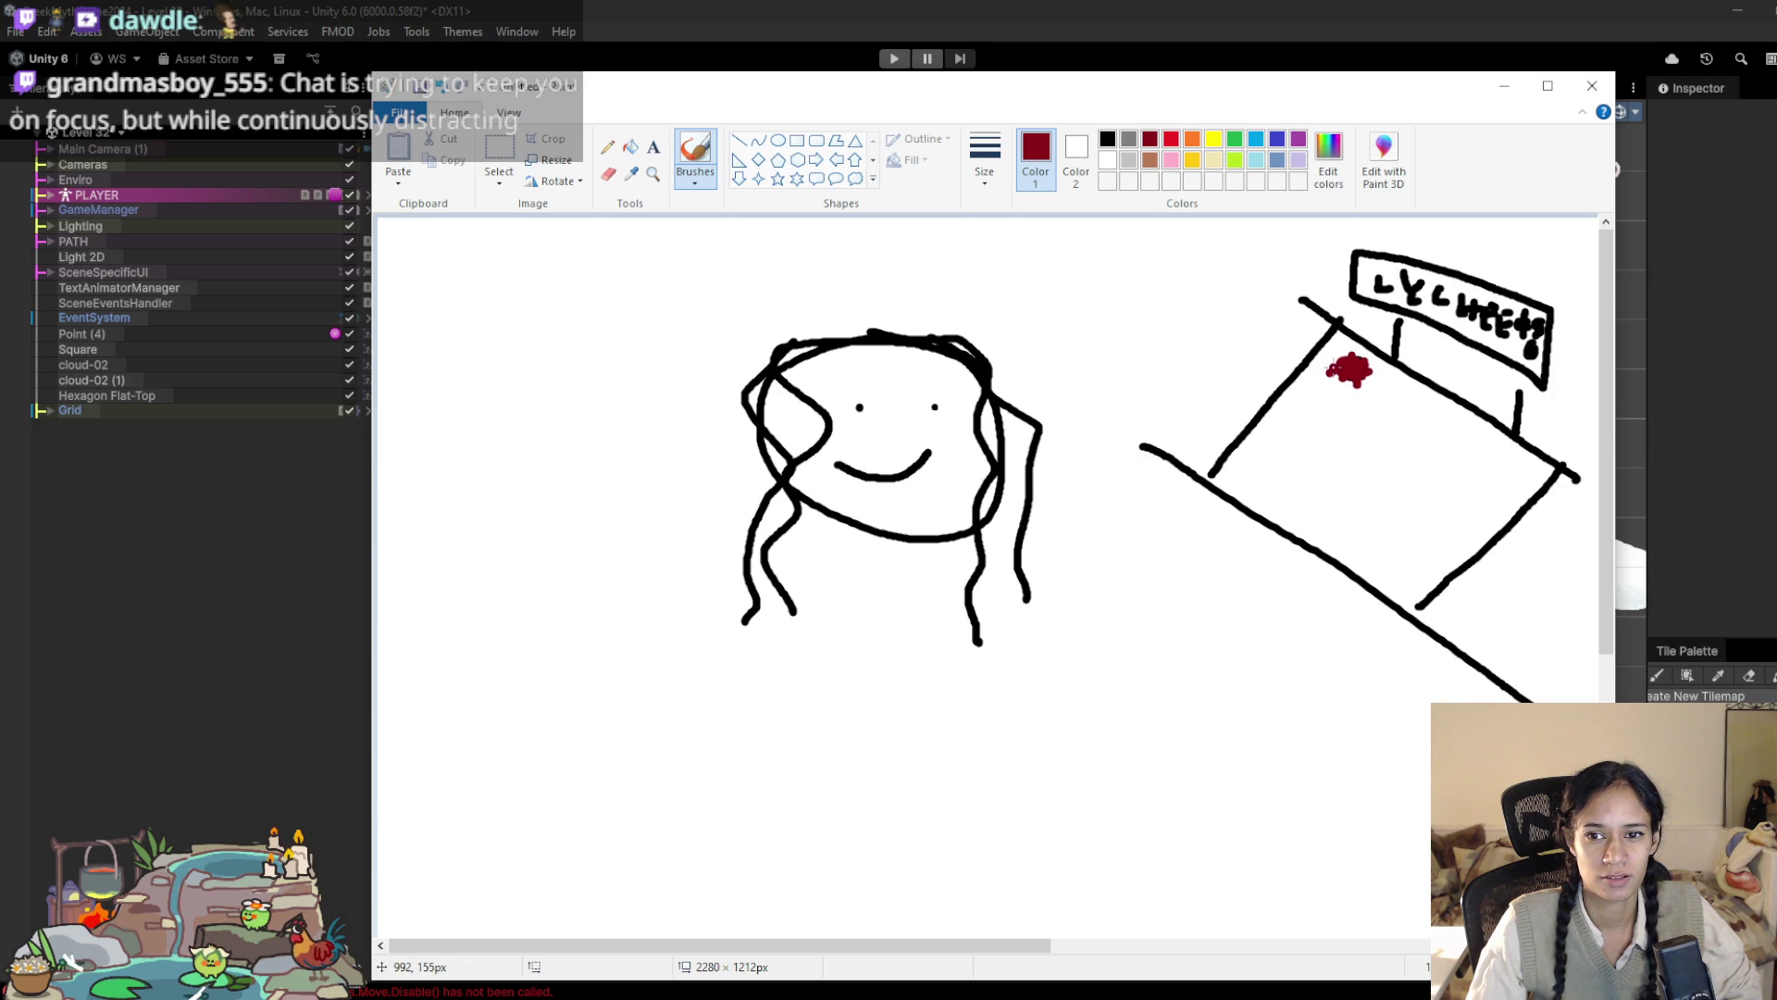
left_click_drag(1408, 406, 1426, 403)
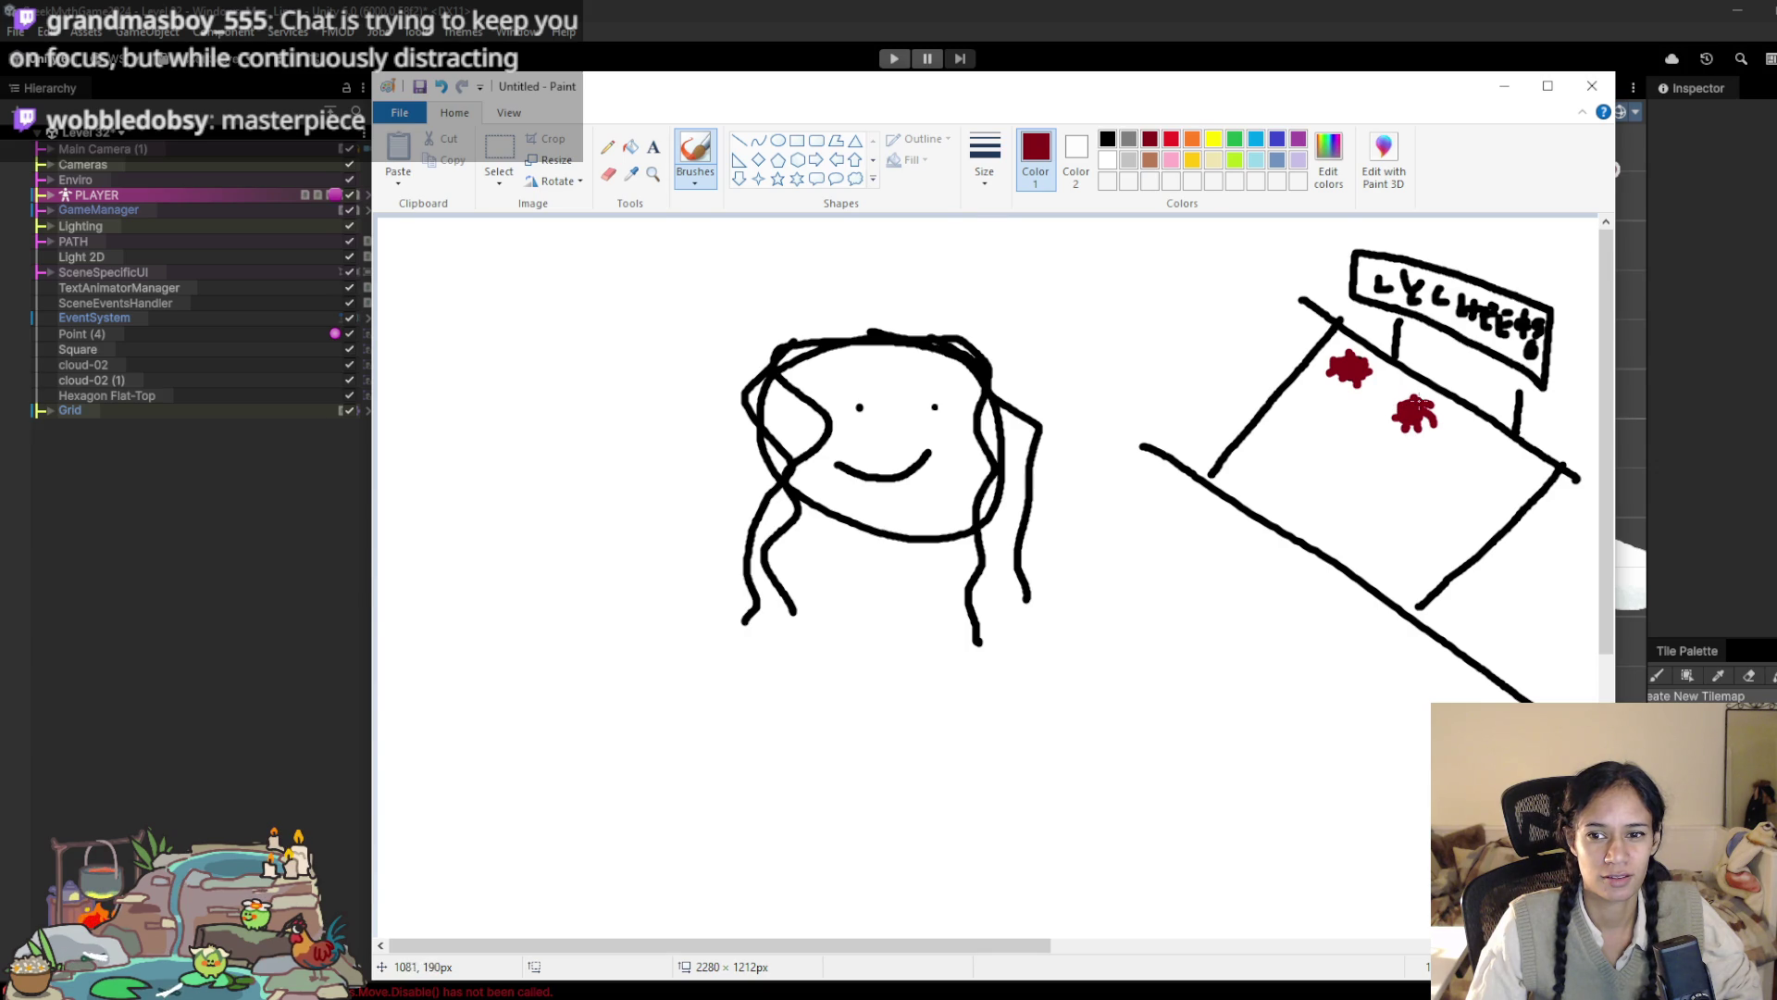
mouse_move(1144, 555)
left_mouse_down()
mouse_move(1170, 533)
mouse_move(1191, 555)
mouse_move(1116, 547)
mouse_move(1139, 515)
left_mouse_up()
left_click(1107, 139)
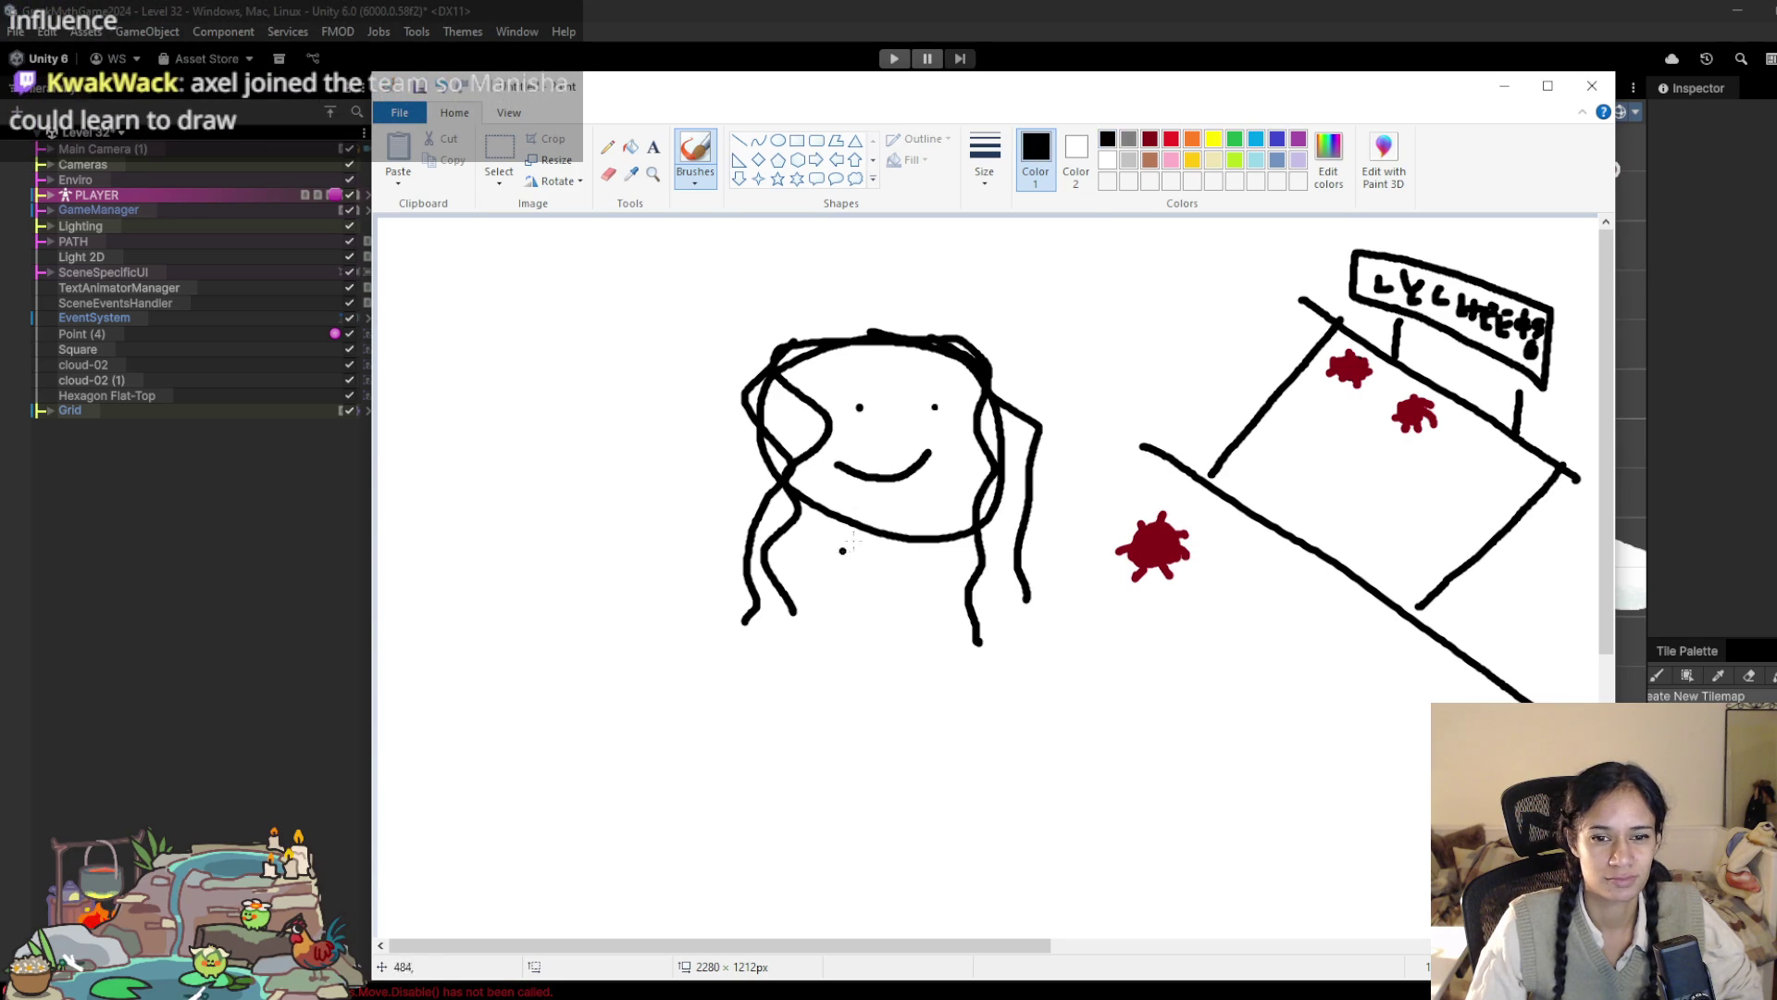
Step: Draw the figure's shirt, both arms, a hand curling round the lychee, and two legs
mouse_move(877, 536)
left_mouse_down()
mouse_move(866, 555)
mouse_move(954, 571)
mouse_move(953, 643)
mouse_move(919, 641)
mouse_move(926, 718)
mouse_move(841, 689)
mouse_move(788, 592)
mouse_move(865, 553)
mouse_move(838, 603)
mouse_move(905, 560)
mouse_move(925, 580)
mouse_move(922, 641)
left_mouse_up()
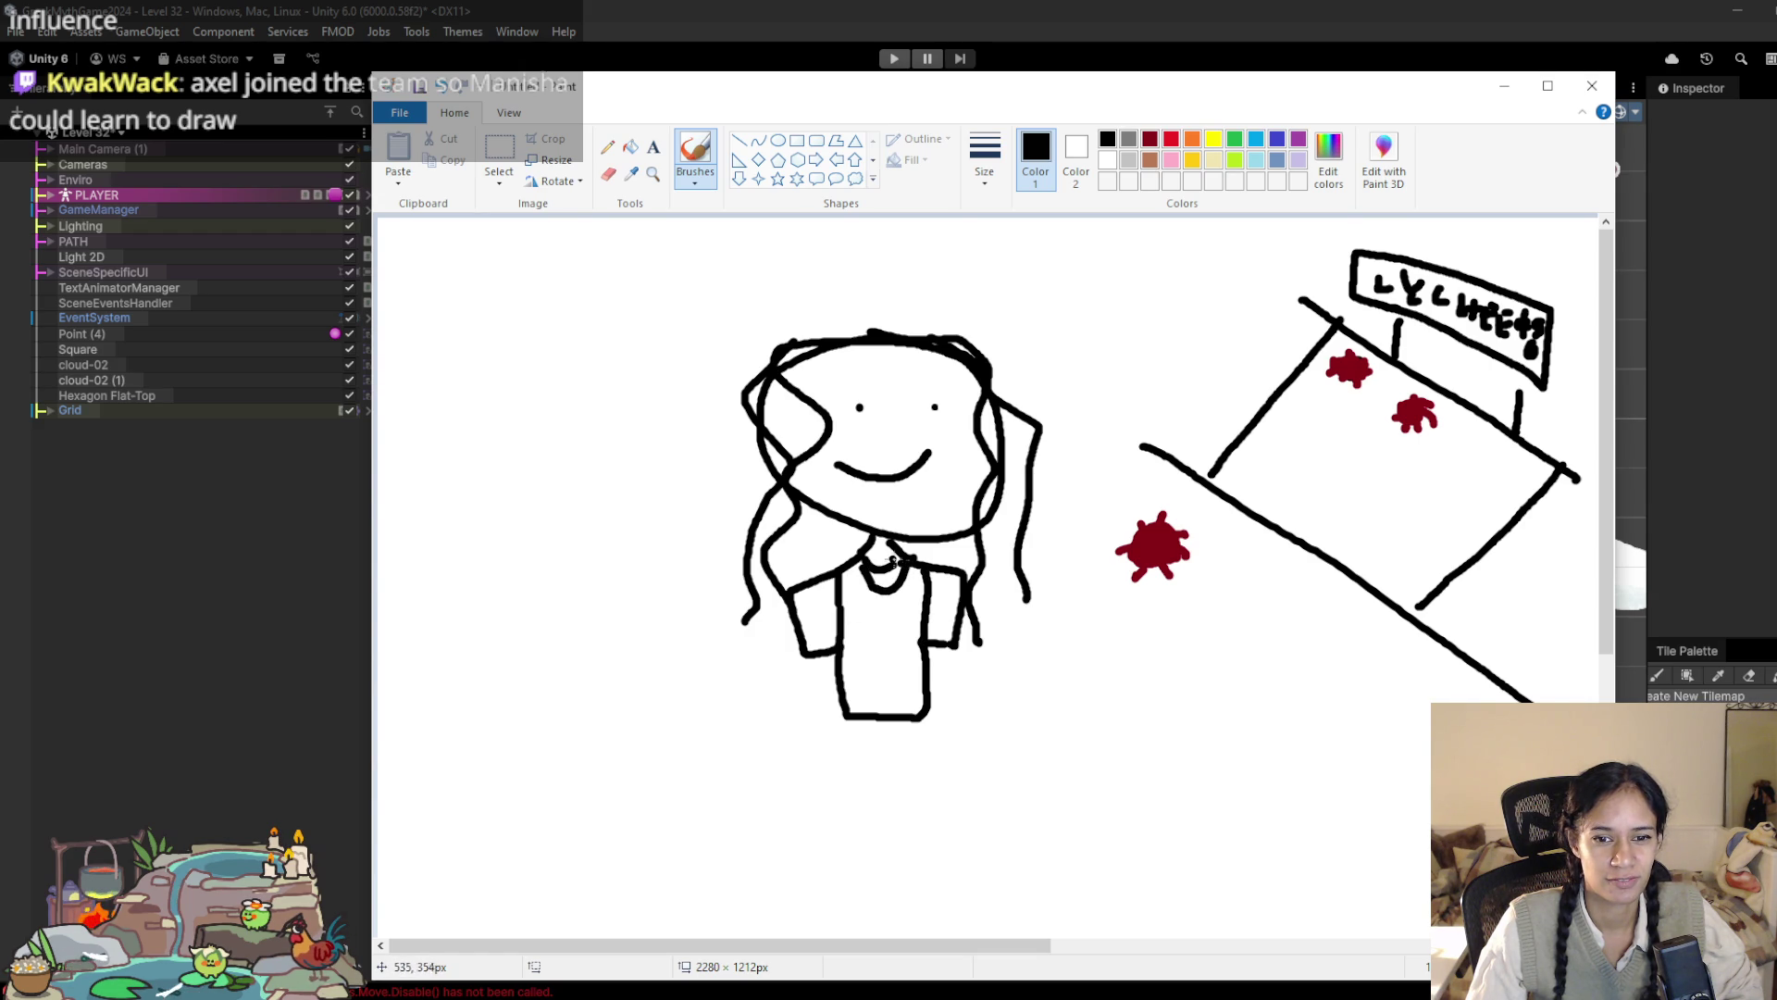
left_click_drag(964, 602, 1064, 600)
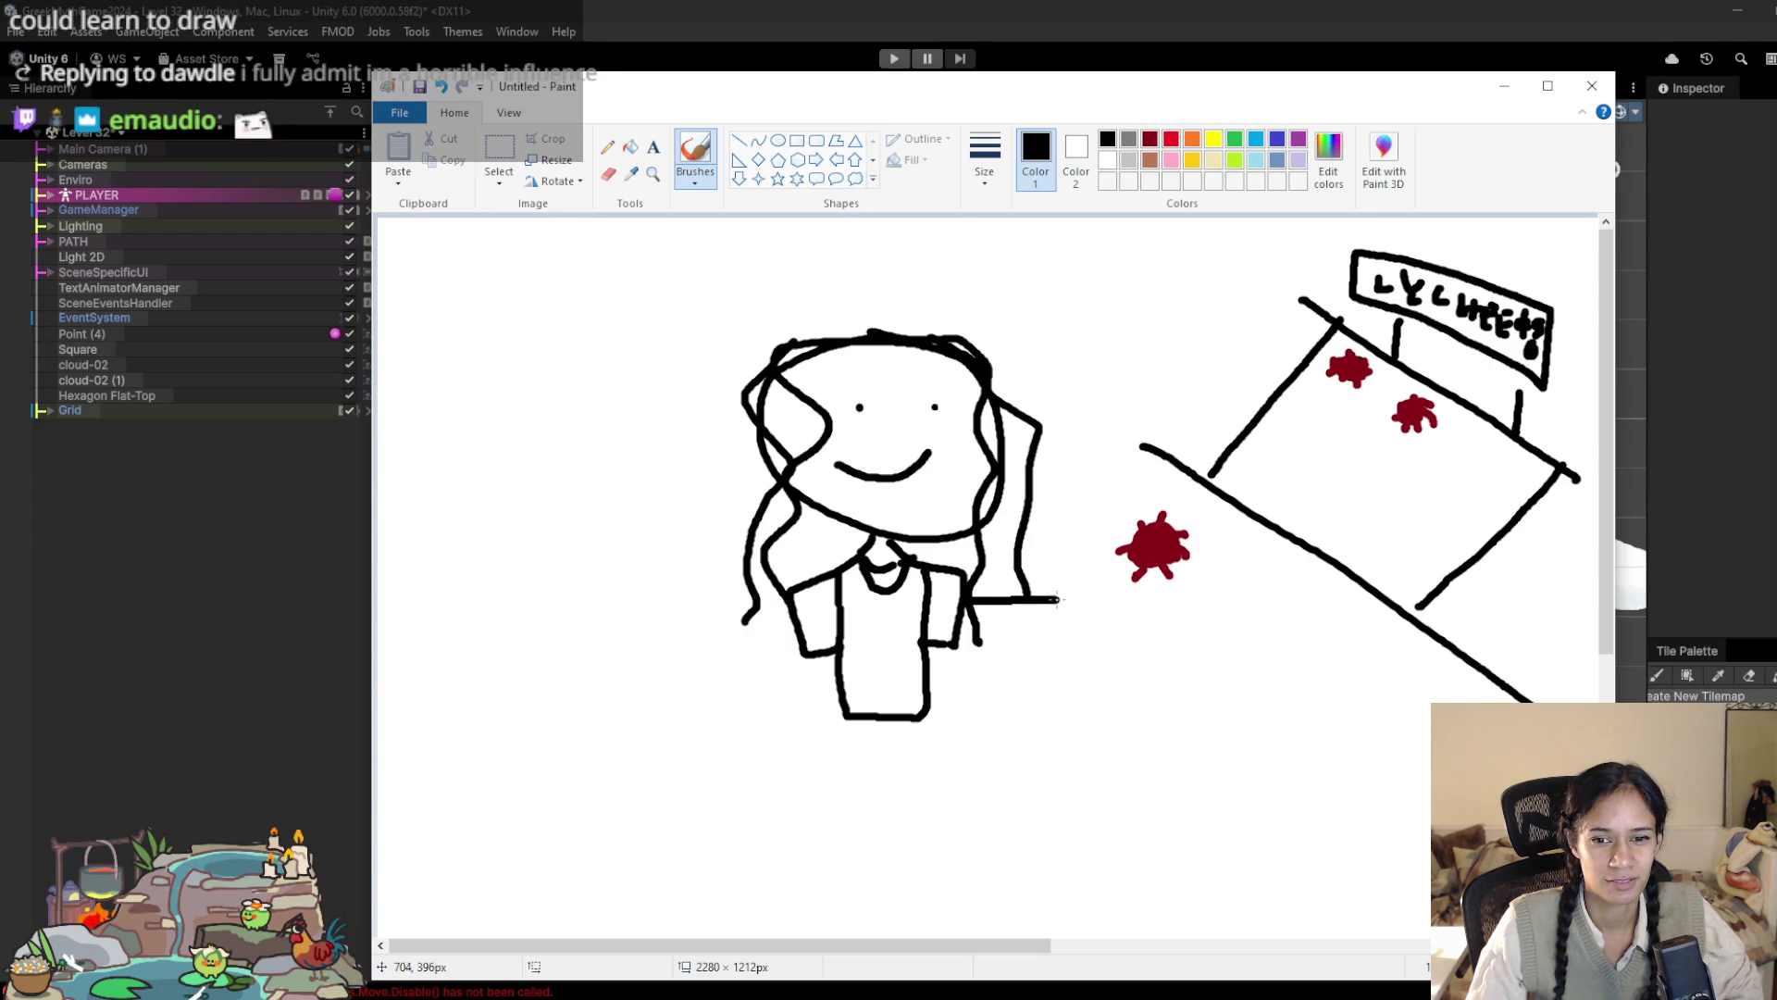
left_click_drag(954, 639, 1060, 643)
mouse_move(791, 618)
left_mouse_down()
mouse_move(692, 667)
mouse_move(745, 674)
mouse_move(695, 696)
mouse_move(660, 669)
mouse_move(653, 705)
mouse_move(694, 697)
left_mouse_up()
left_click_drag(1063, 602, 1157, 574)
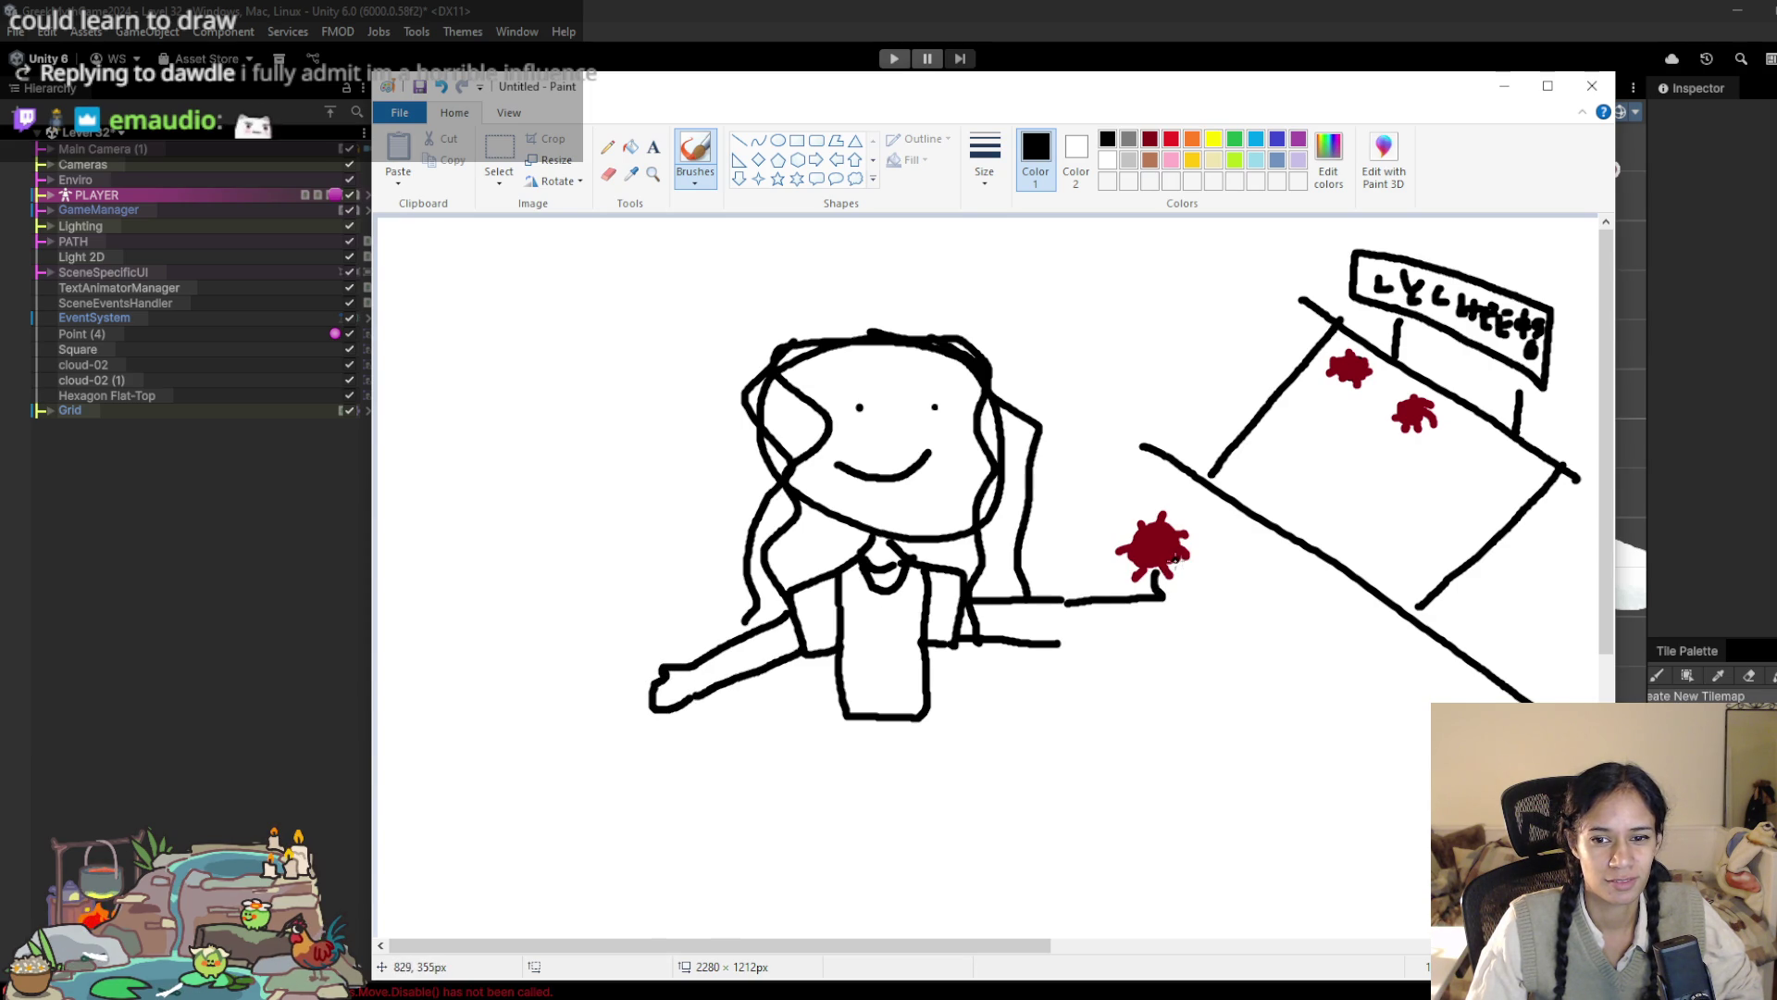
mouse_move(1203, 545)
left_mouse_down()
mouse_move(1193, 615)
mouse_move(1088, 659)
mouse_move(1055, 651)
left_mouse_up()
left_click_drag(845, 727, 831, 800)
mouse_move(926, 718)
left_mouse_down()
mouse_move(924, 790)
mouse_move(833, 799)
mouse_move(879, 793)
mouse_move(837, 833)
mouse_move(931, 816)
mouse_move(924, 838)
mouse_move(944, 838)
mouse_move(826, 837)
left_mouse_up()
Step: Draw a box-shaped shovel blade with inner detail at the end of the left arm
mouse_move(550, 680)
left_mouse_down()
mouse_move(639, 654)
mouse_move(675, 708)
mouse_move(571, 734)
mouse_move(573, 710)
mouse_move(594, 746)
left_mouse_up()
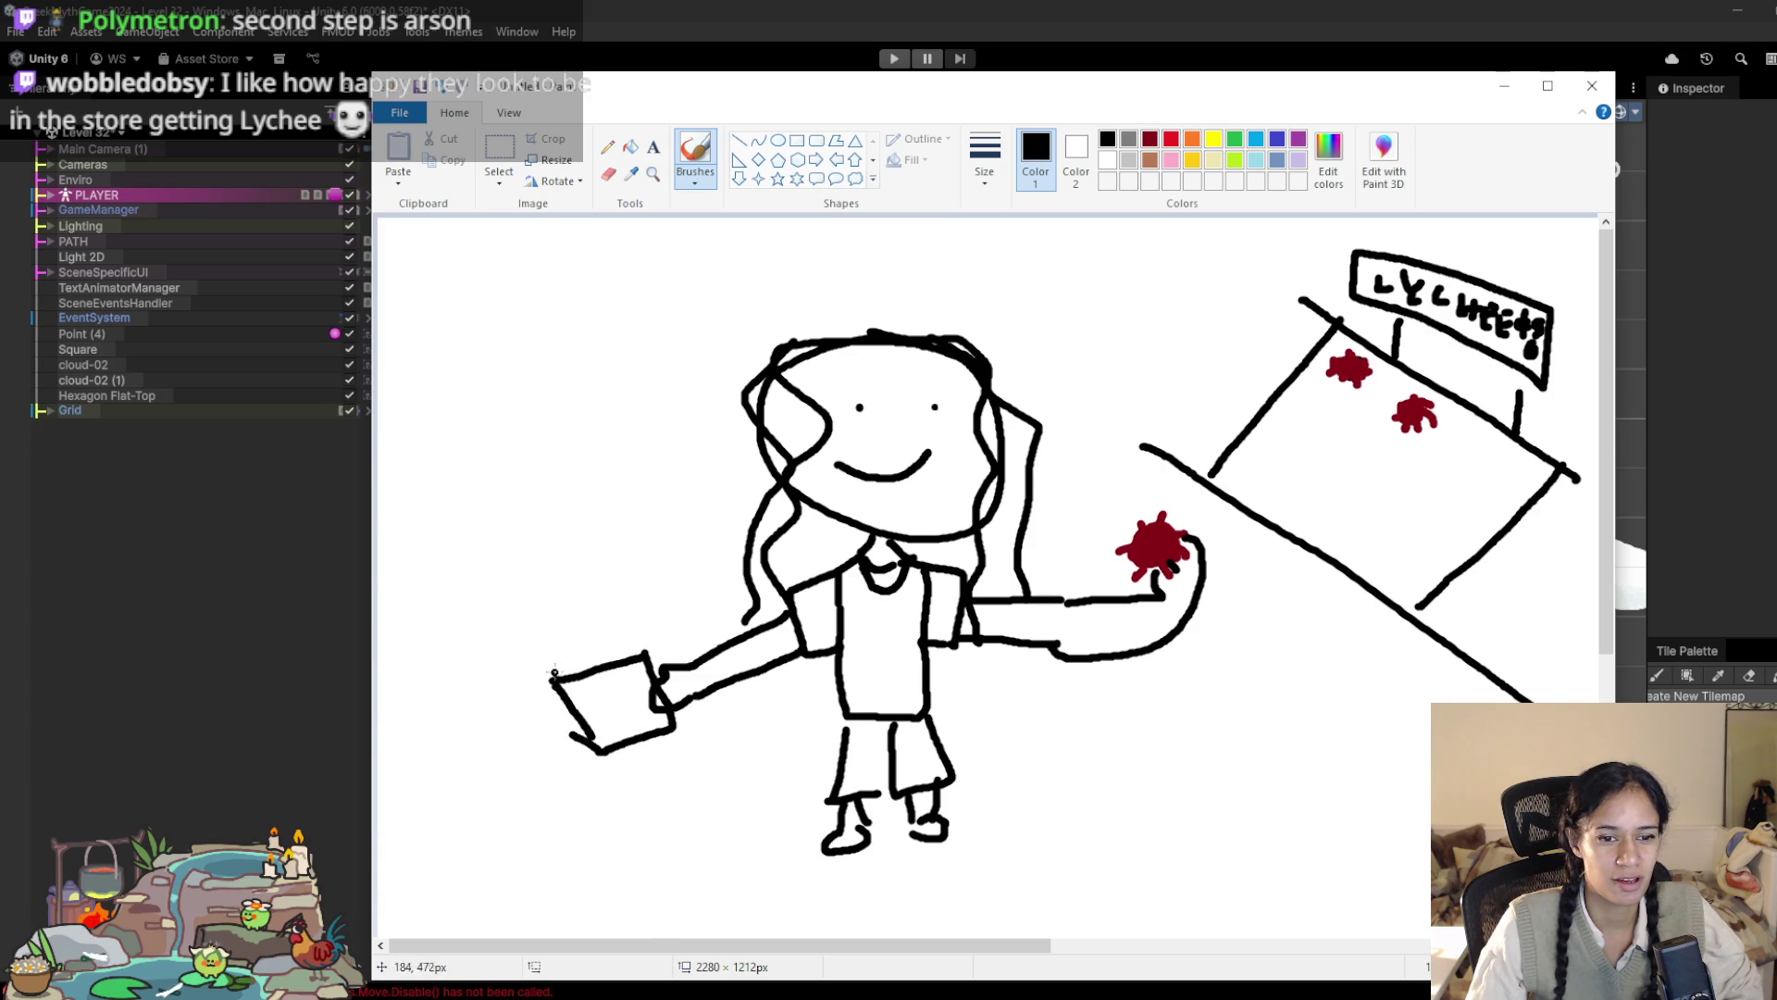
mouse_move(646, 652)
left_mouse_down()
mouse_move(600, 639)
mouse_move(507, 666)
mouse_move(556, 752)
mouse_move(592, 753)
left_mouse_up()
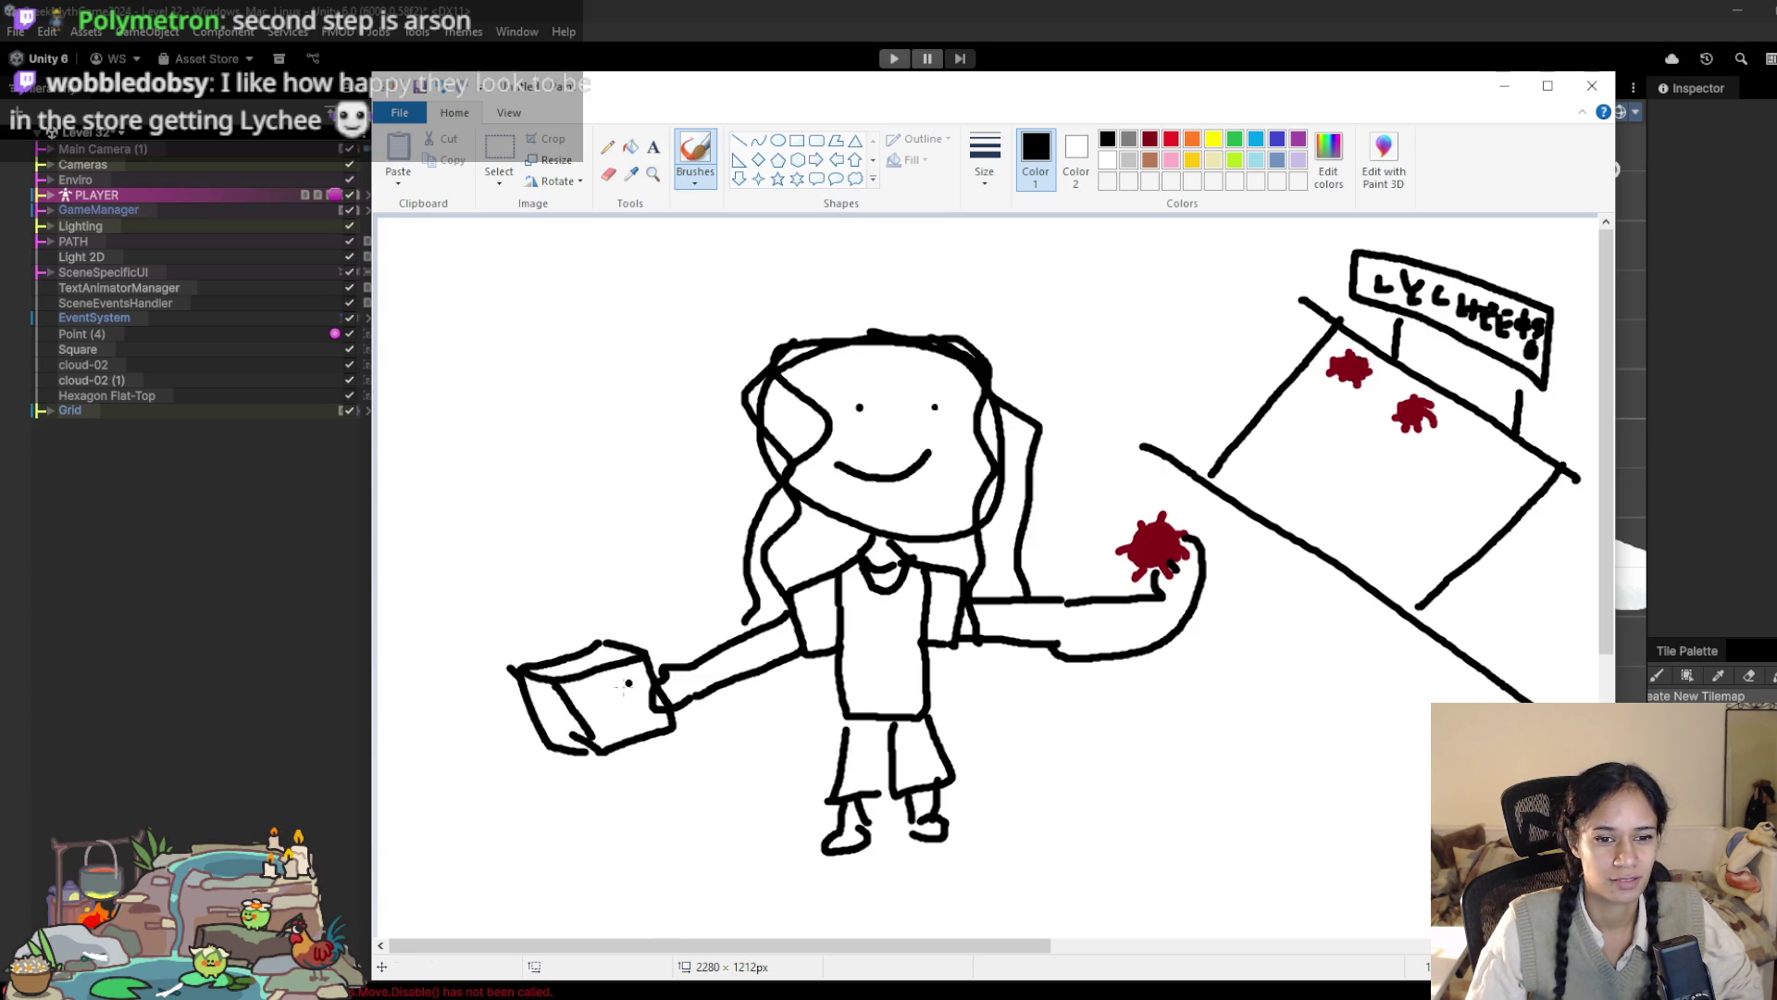
mouse_move(602, 677)
left_mouse_down()
mouse_move(656, 687)
mouse_move(634, 674)
left_mouse_up()
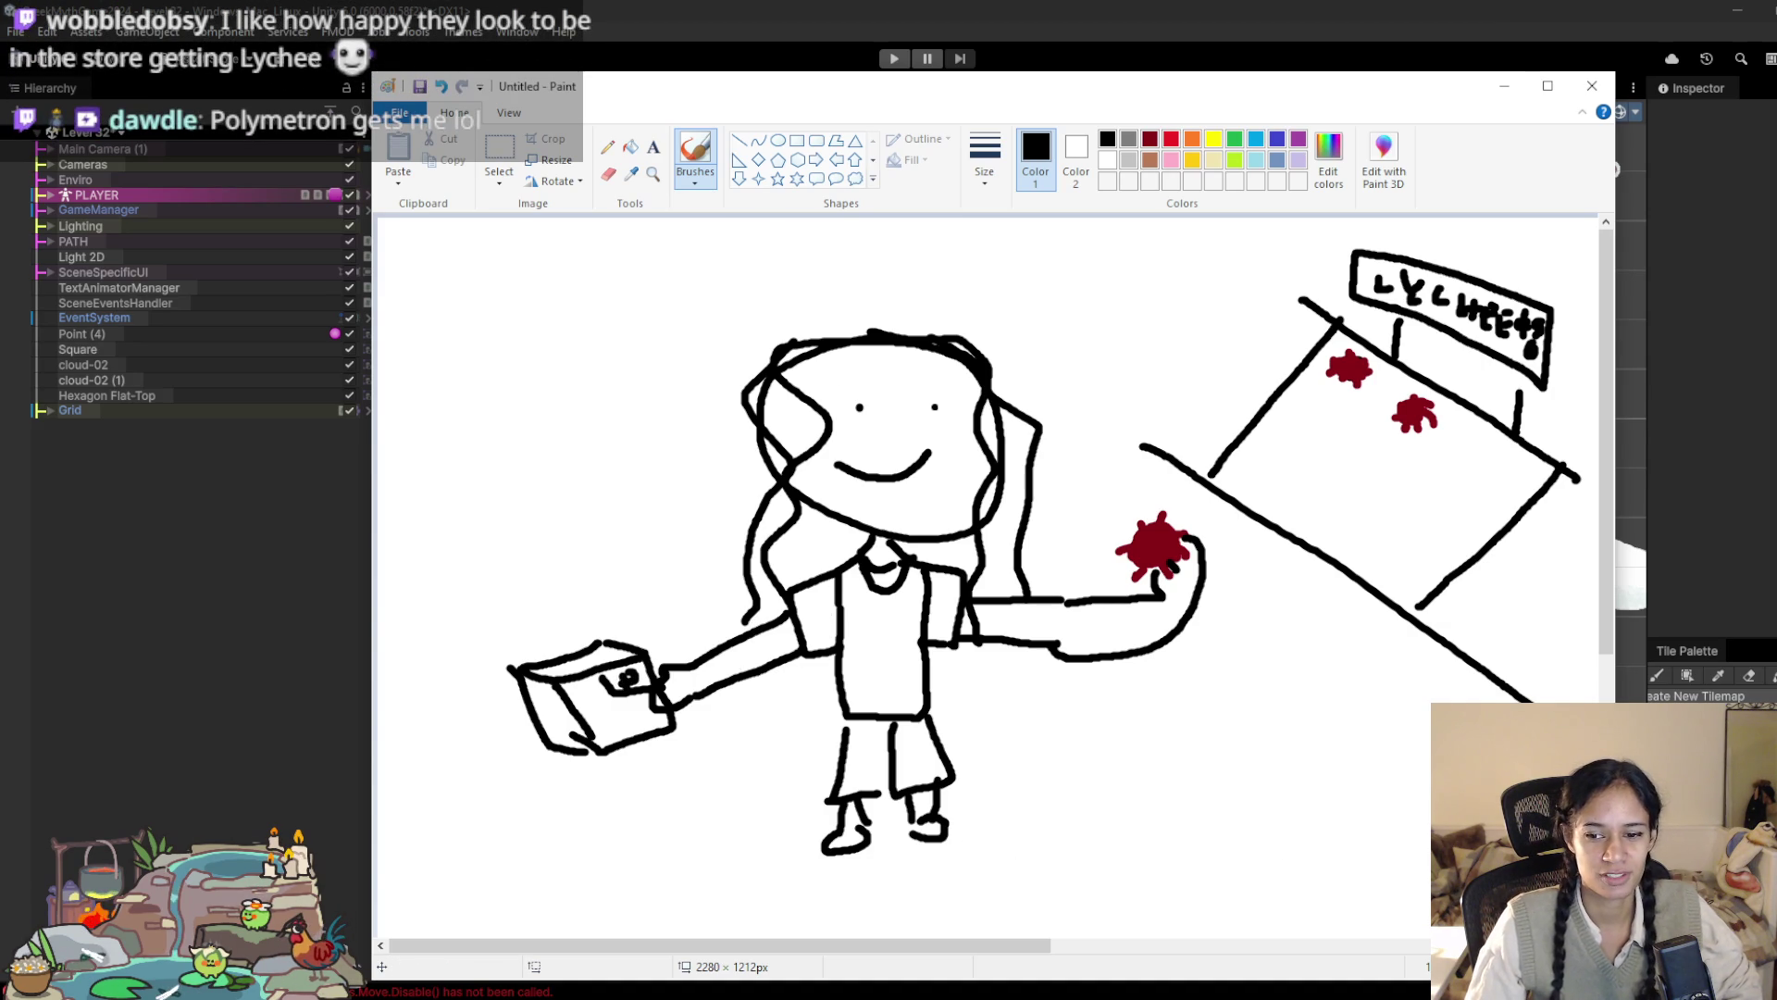
Step: Switch to the second, thinner brush size and doodle a small tattoo on the left arm
scroll(1177, 857, "down", 2, "ctrl")
scroll(1177, 857, "up", 5, "ctrl")
scroll(1119, 535, "down", 5)
scroll(1120, 535, "up", 2)
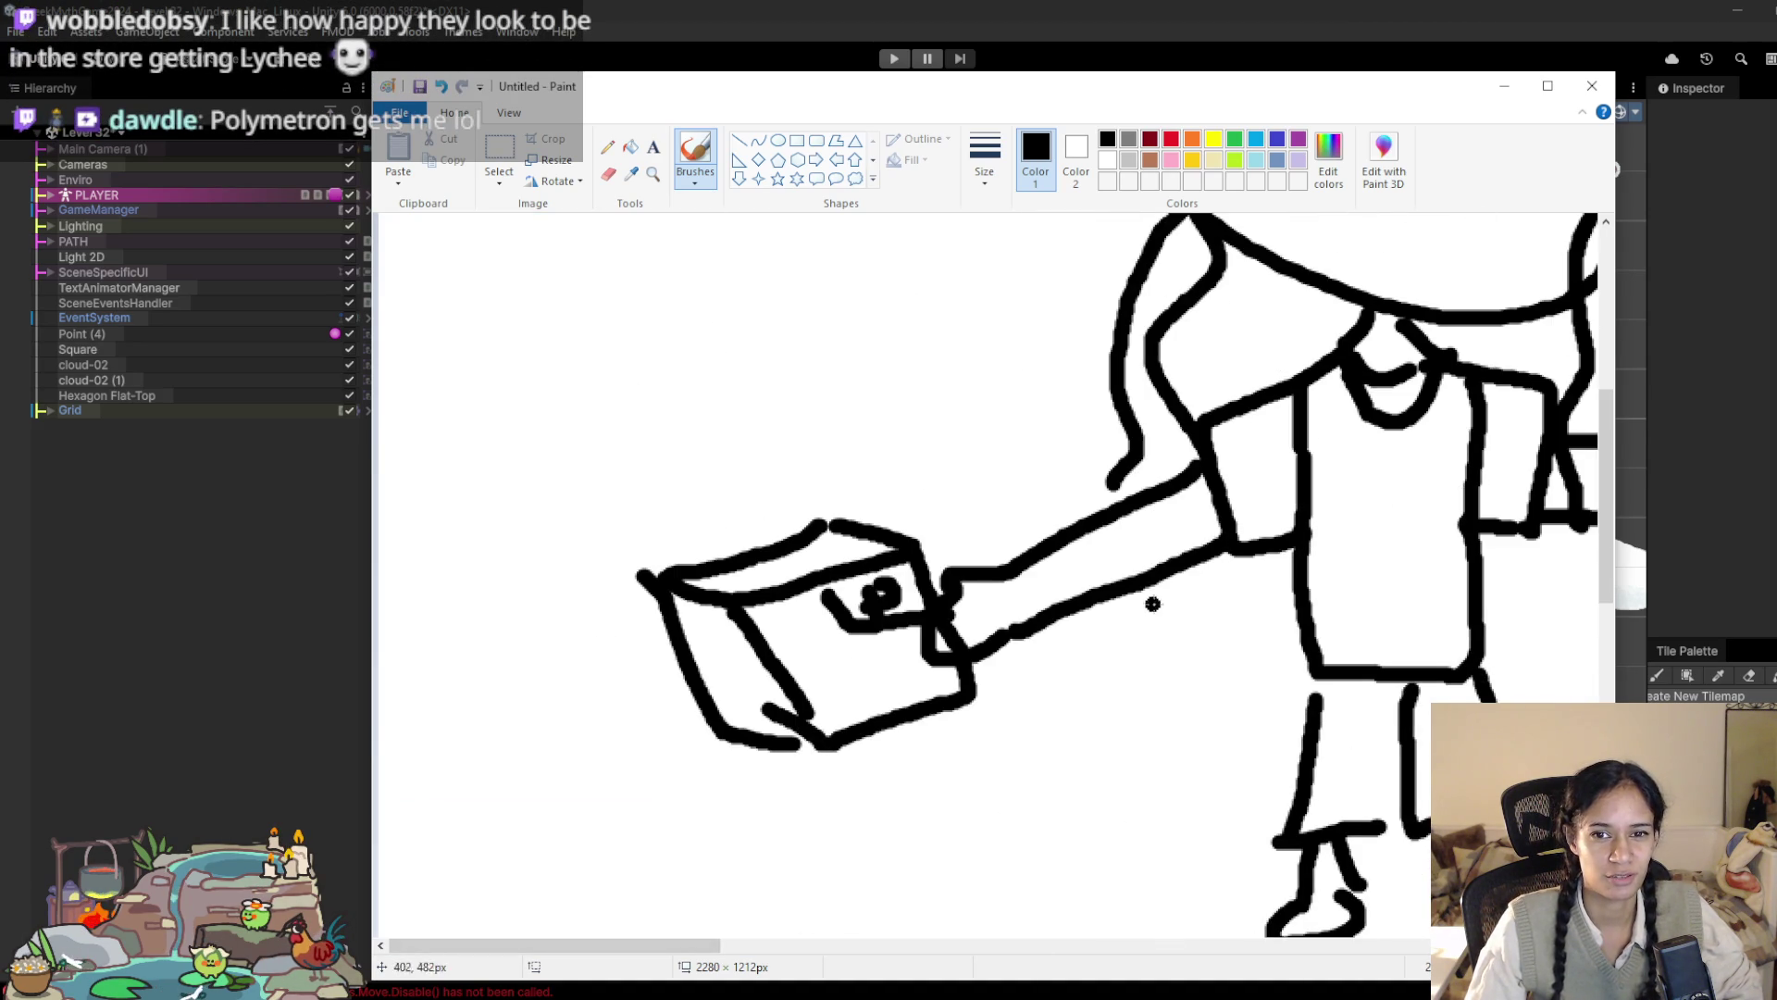
left_click(983, 162)
left_click(1035, 268)
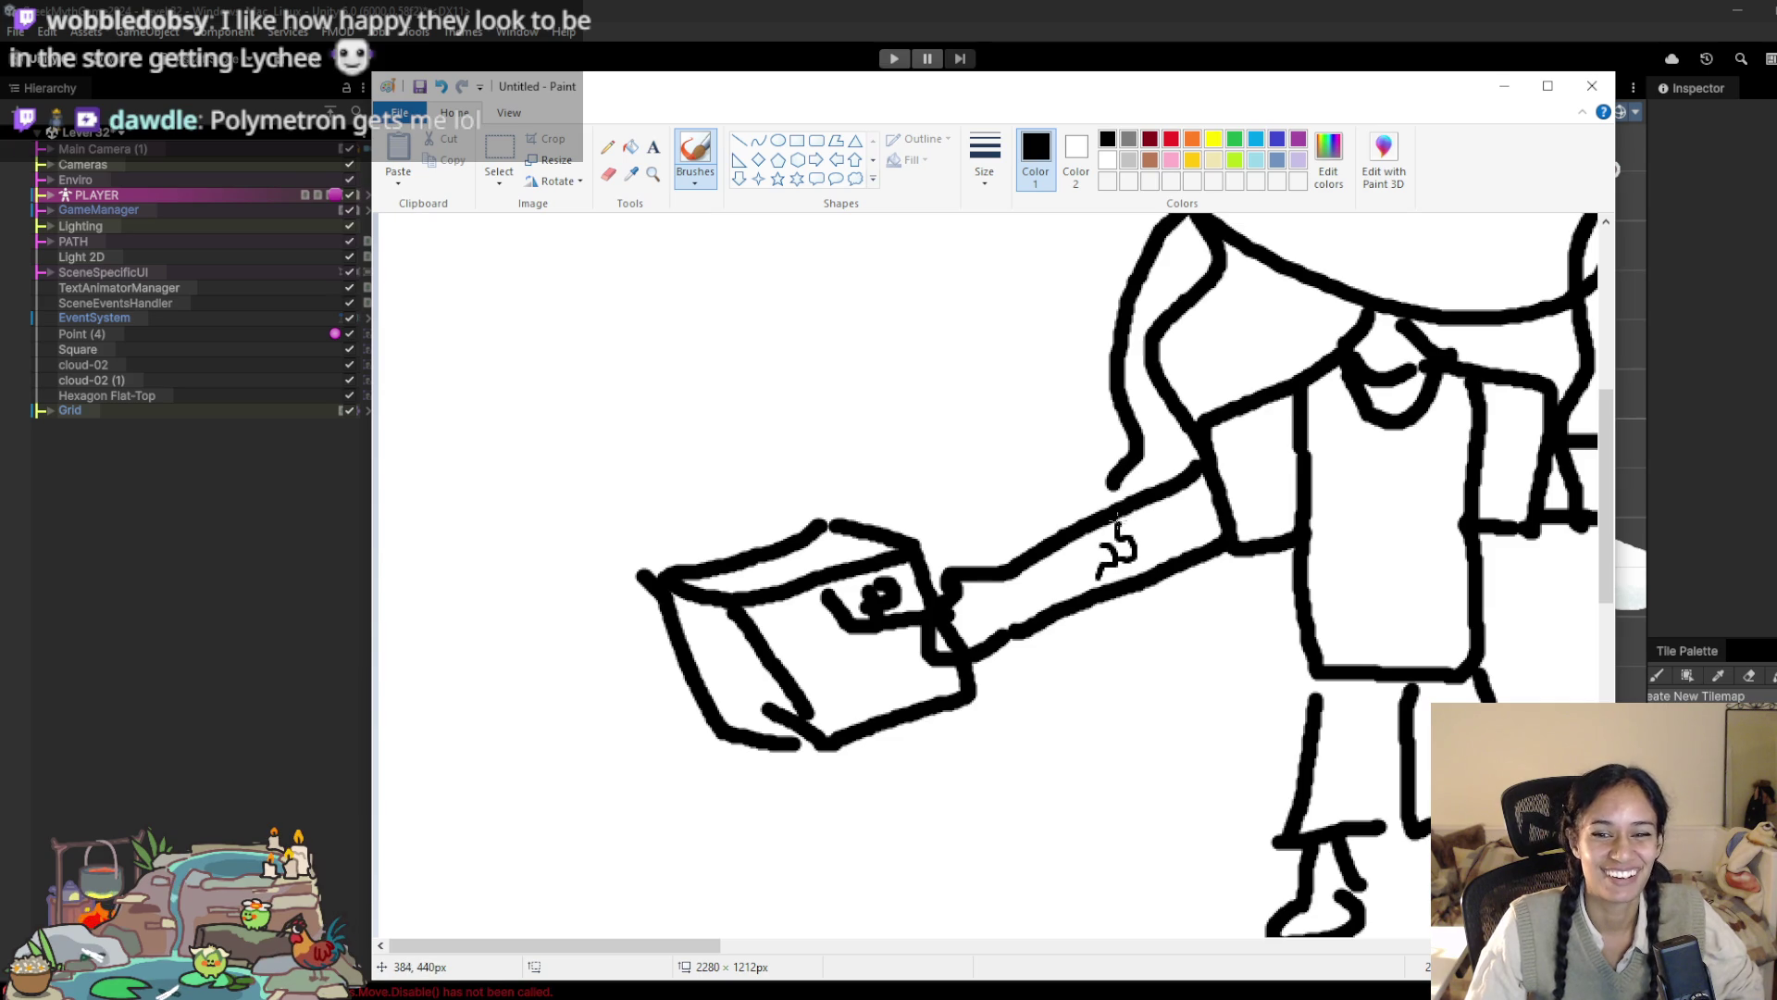
scroll(991, 574, "down", 5)
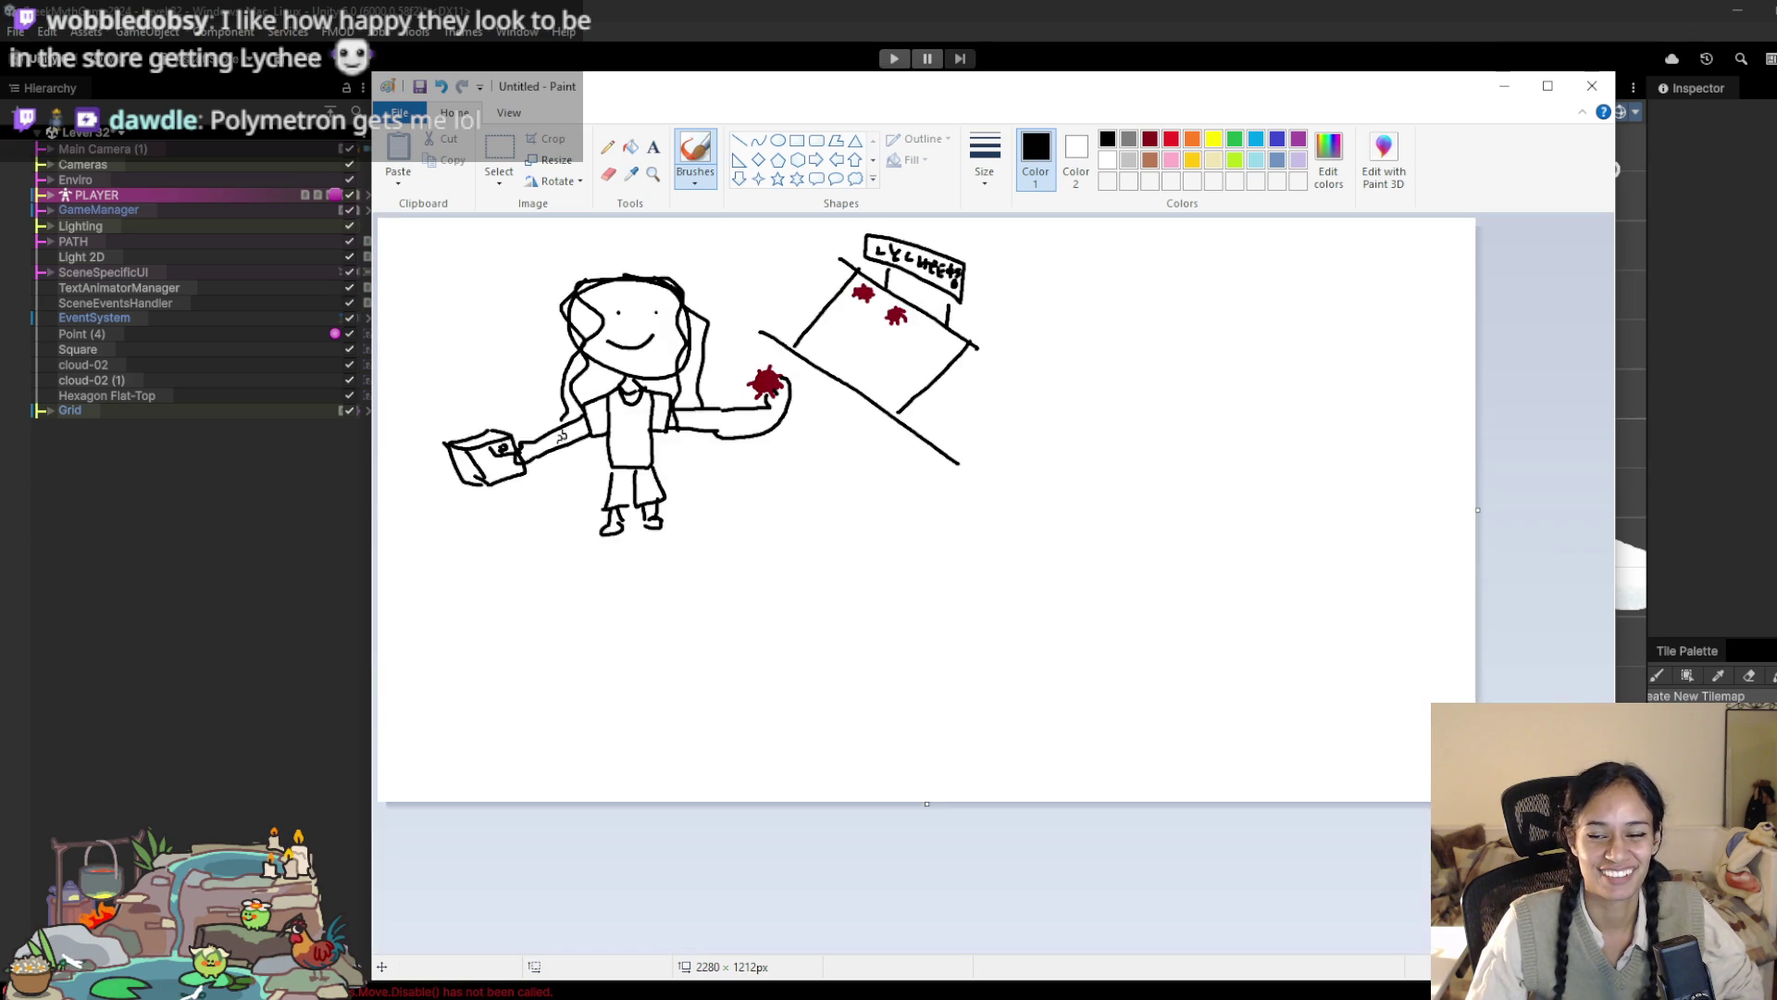
scroll(903, 583, "up", 2)
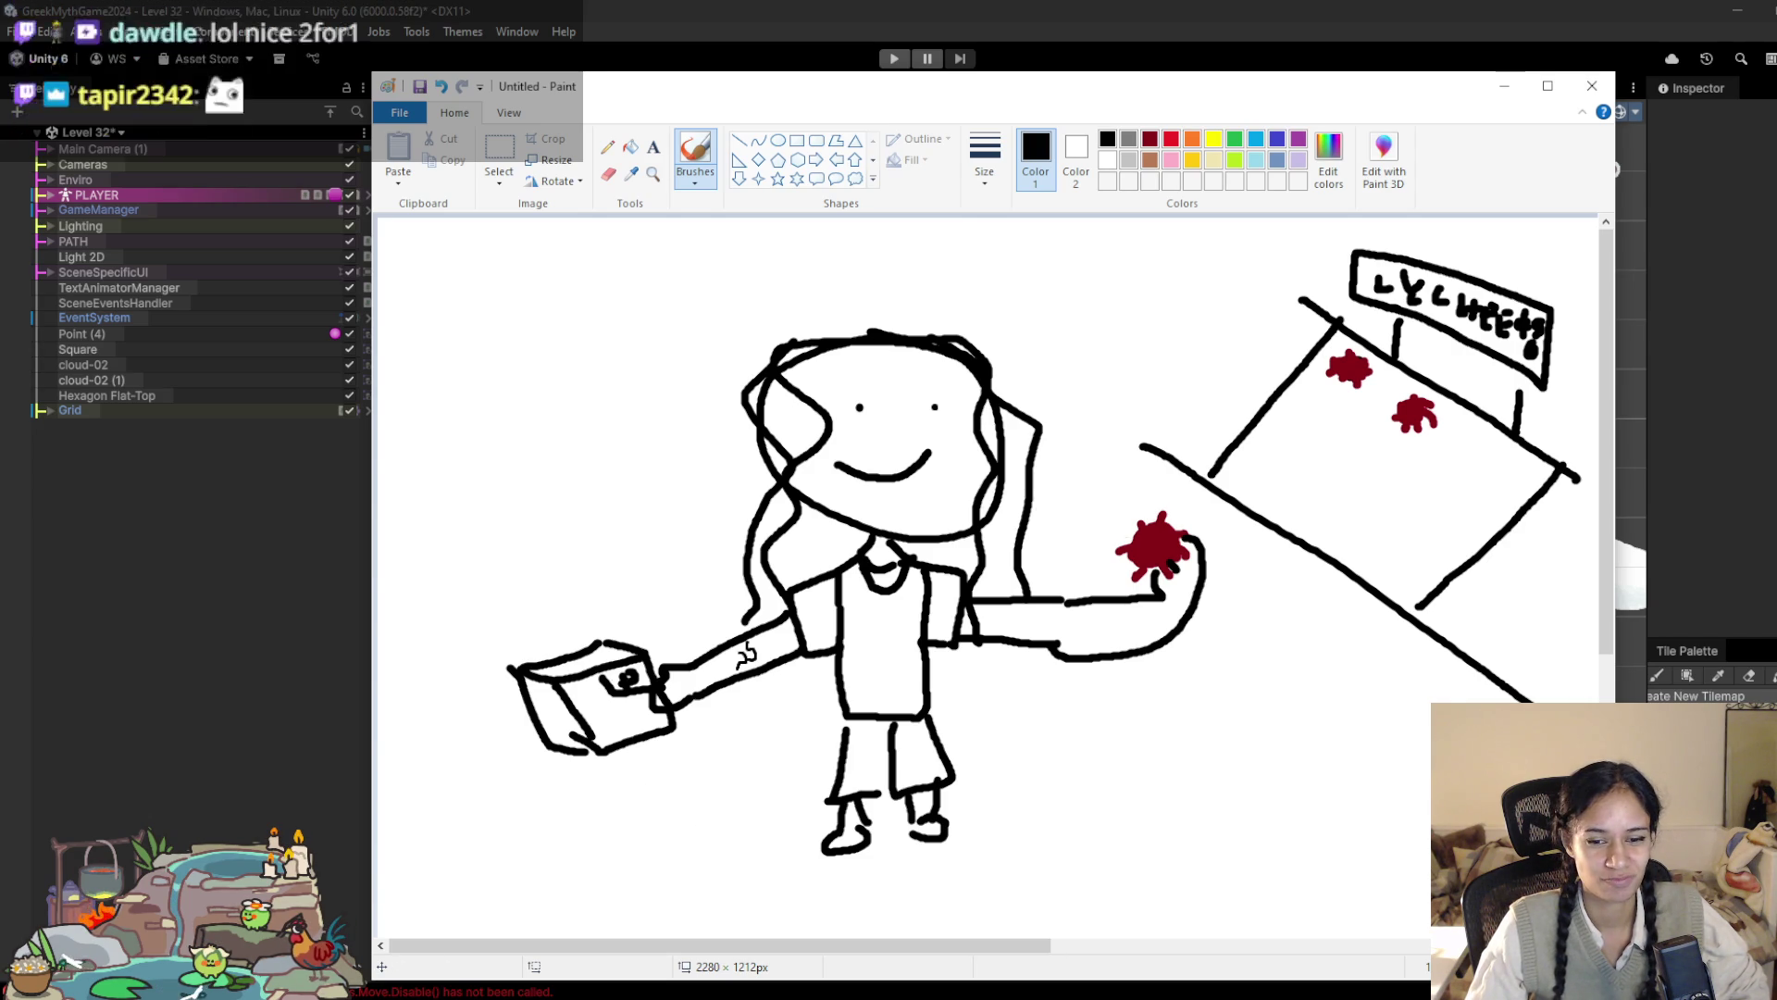
left_click(1010, 998)
left_click(929, 935)
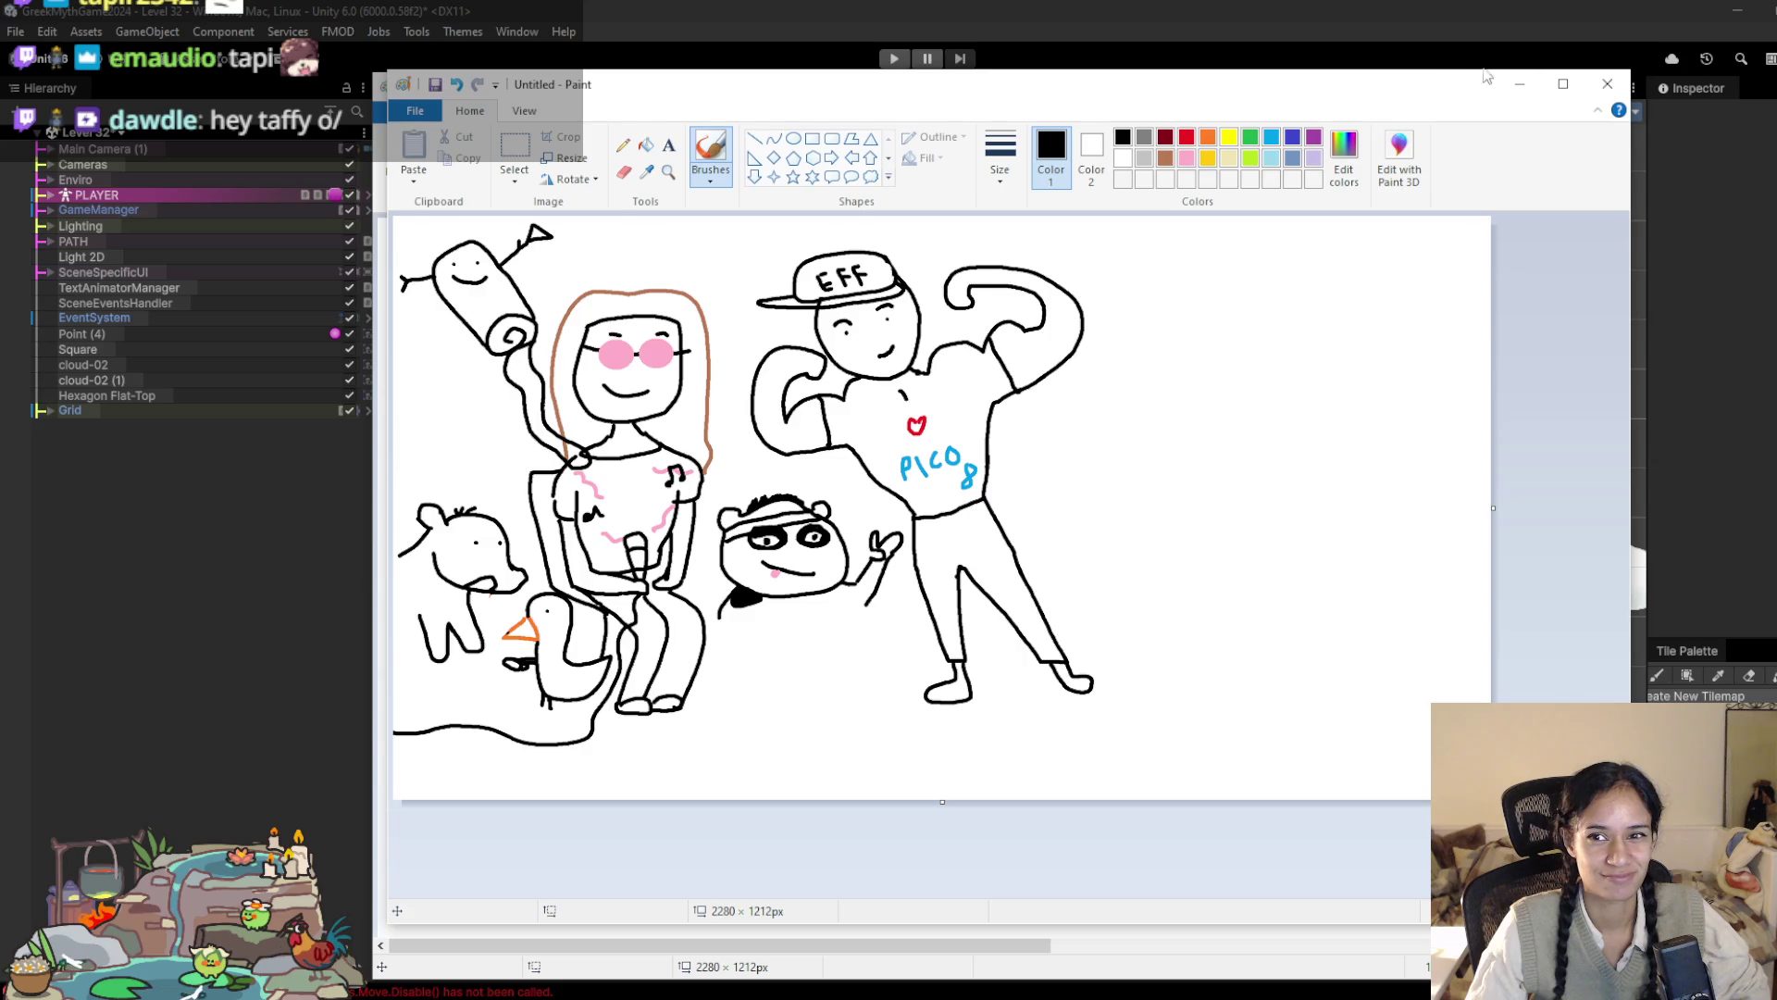
left_click(1519, 83)
mouse_move(195, 777)
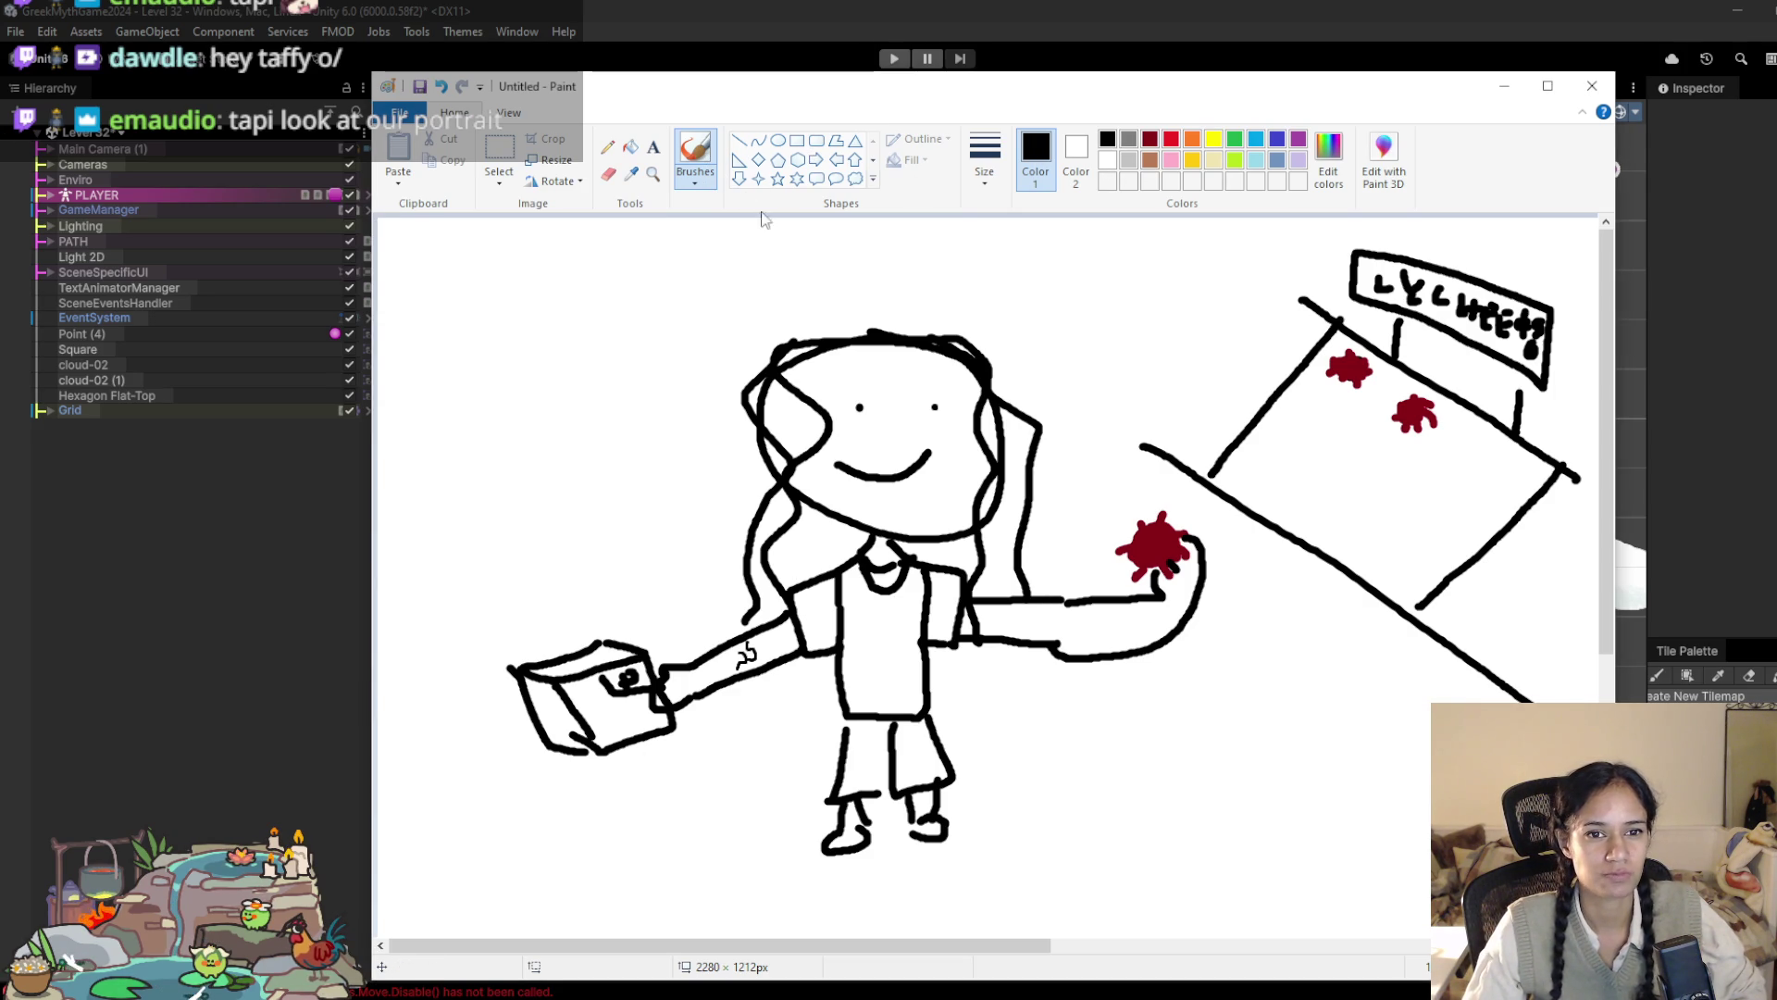
left_click(695, 176)
Step: Set the brush width and draw a top-left frame containing a star-like shape
left_click(1036, 172)
left_click(984, 160)
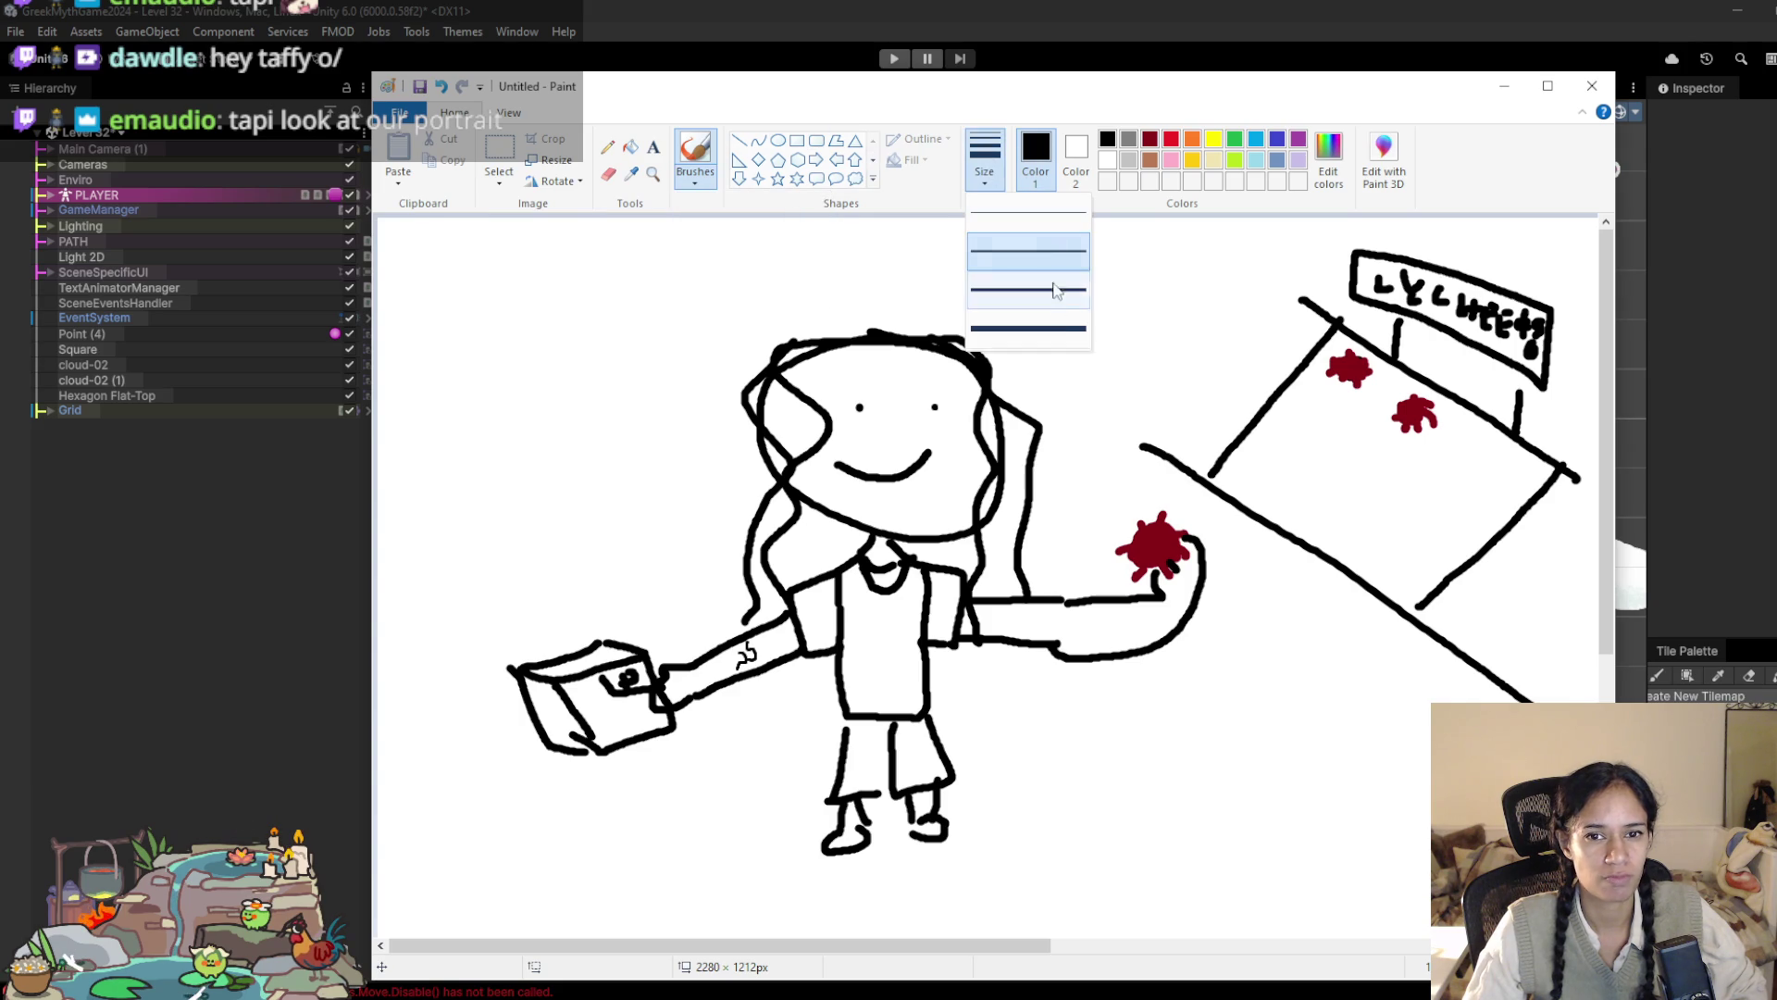
left_click(1027, 329)
mouse_move(381, 453)
left_mouse_down()
mouse_move(648, 450)
mouse_move(708, 349)
mouse_move(720, 215)
left_mouse_up()
mouse_move(475, 259)
left_mouse_down()
mouse_move(421, 264)
mouse_move(477, 307)
mouse_move(426, 349)
mouse_move(523, 334)
left_mouse_up()
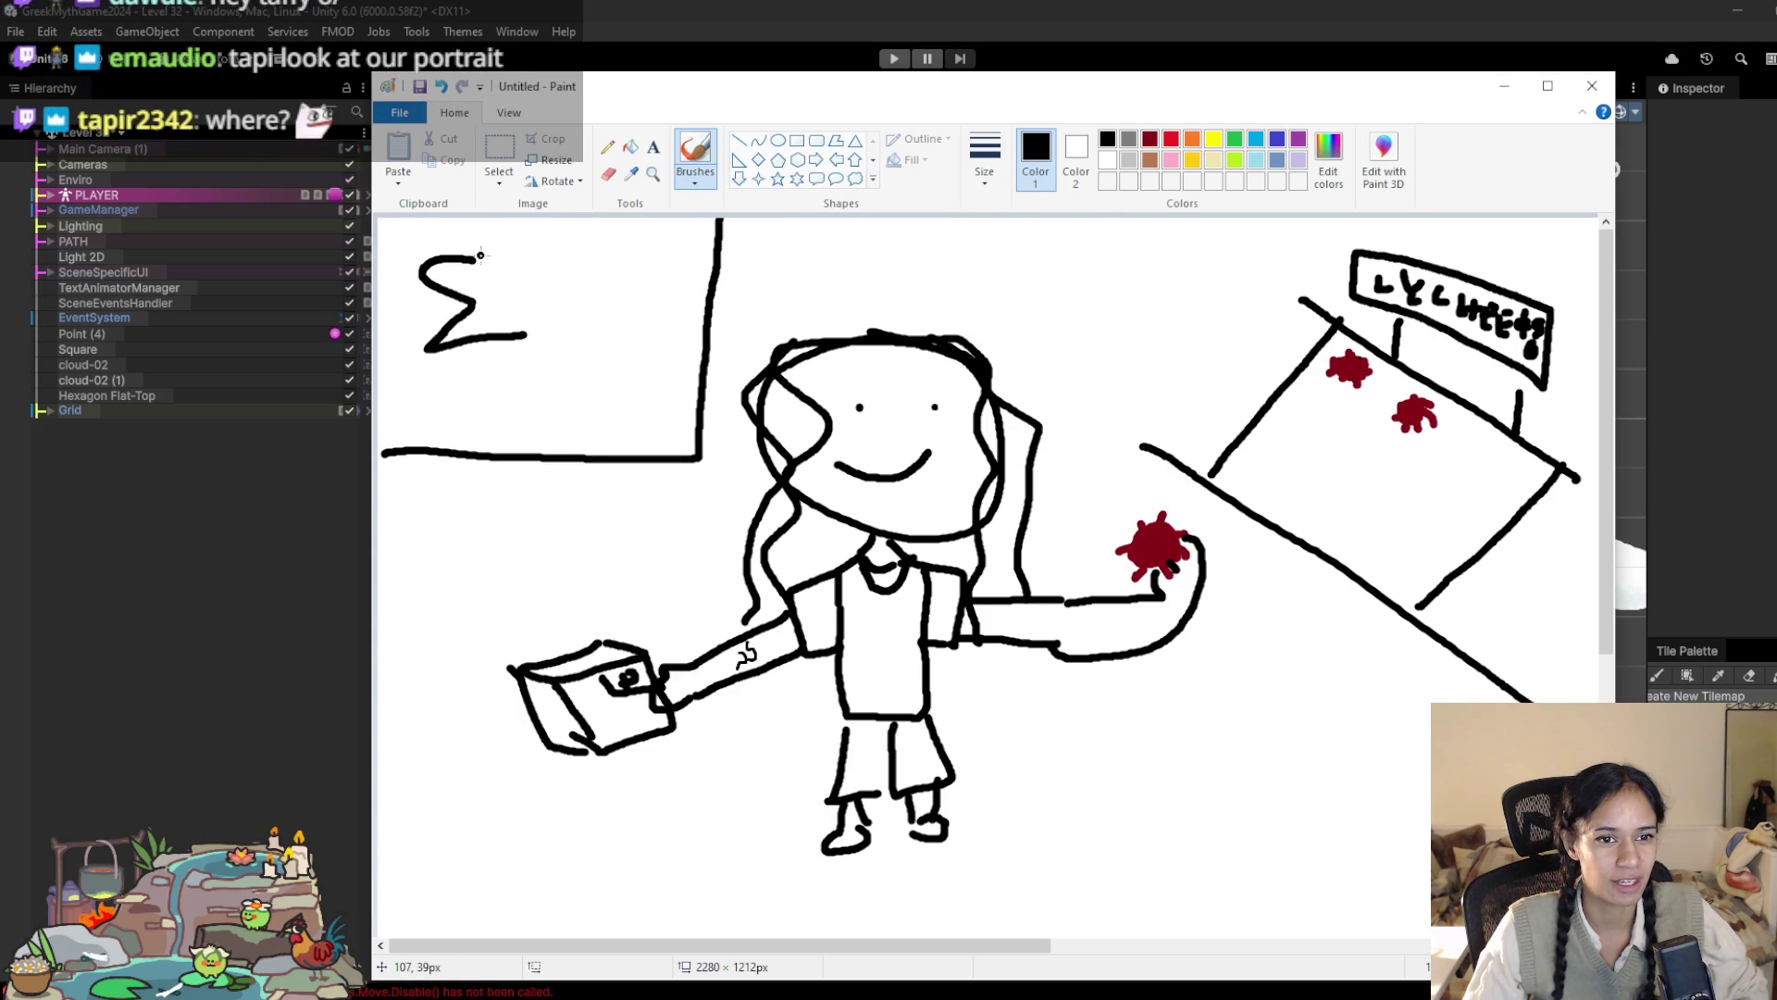
mouse_move(473, 259)
left_mouse_down()
mouse_move(597, 252)
mouse_move(569, 297)
mouse_move(658, 343)
mouse_move(597, 364)
mouse_move(524, 335)
left_mouse_up()
Step: Add a dashed horizontal line across the frame and begin writing 'OTW' beneath it
left_click_drag(382, 389, 704, 400)
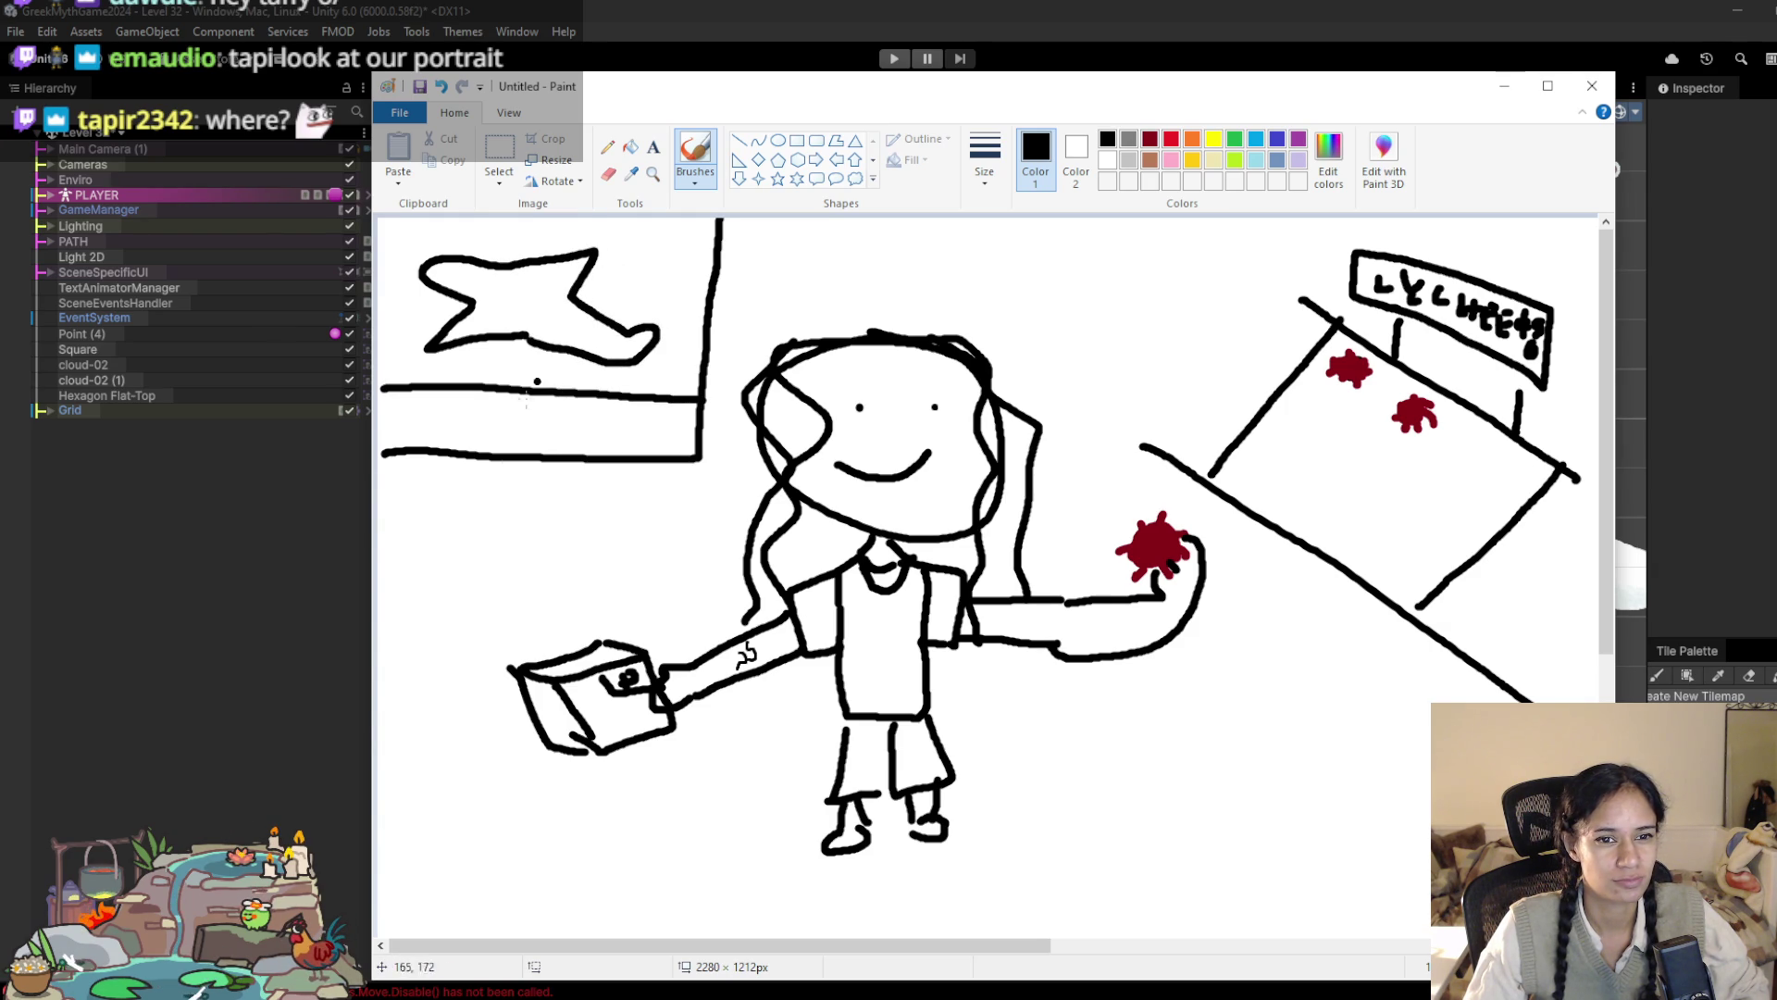
left_click_drag(608, 418, 629, 419)
mouse_move(460, 466)
left_mouse_down()
mouse_move(439, 482)
mouse_move(469, 468)
mouse_move(491, 491)
mouse_move(515, 463)
mouse_move(526, 491)
mouse_move(555, 461)
left_mouse_up()
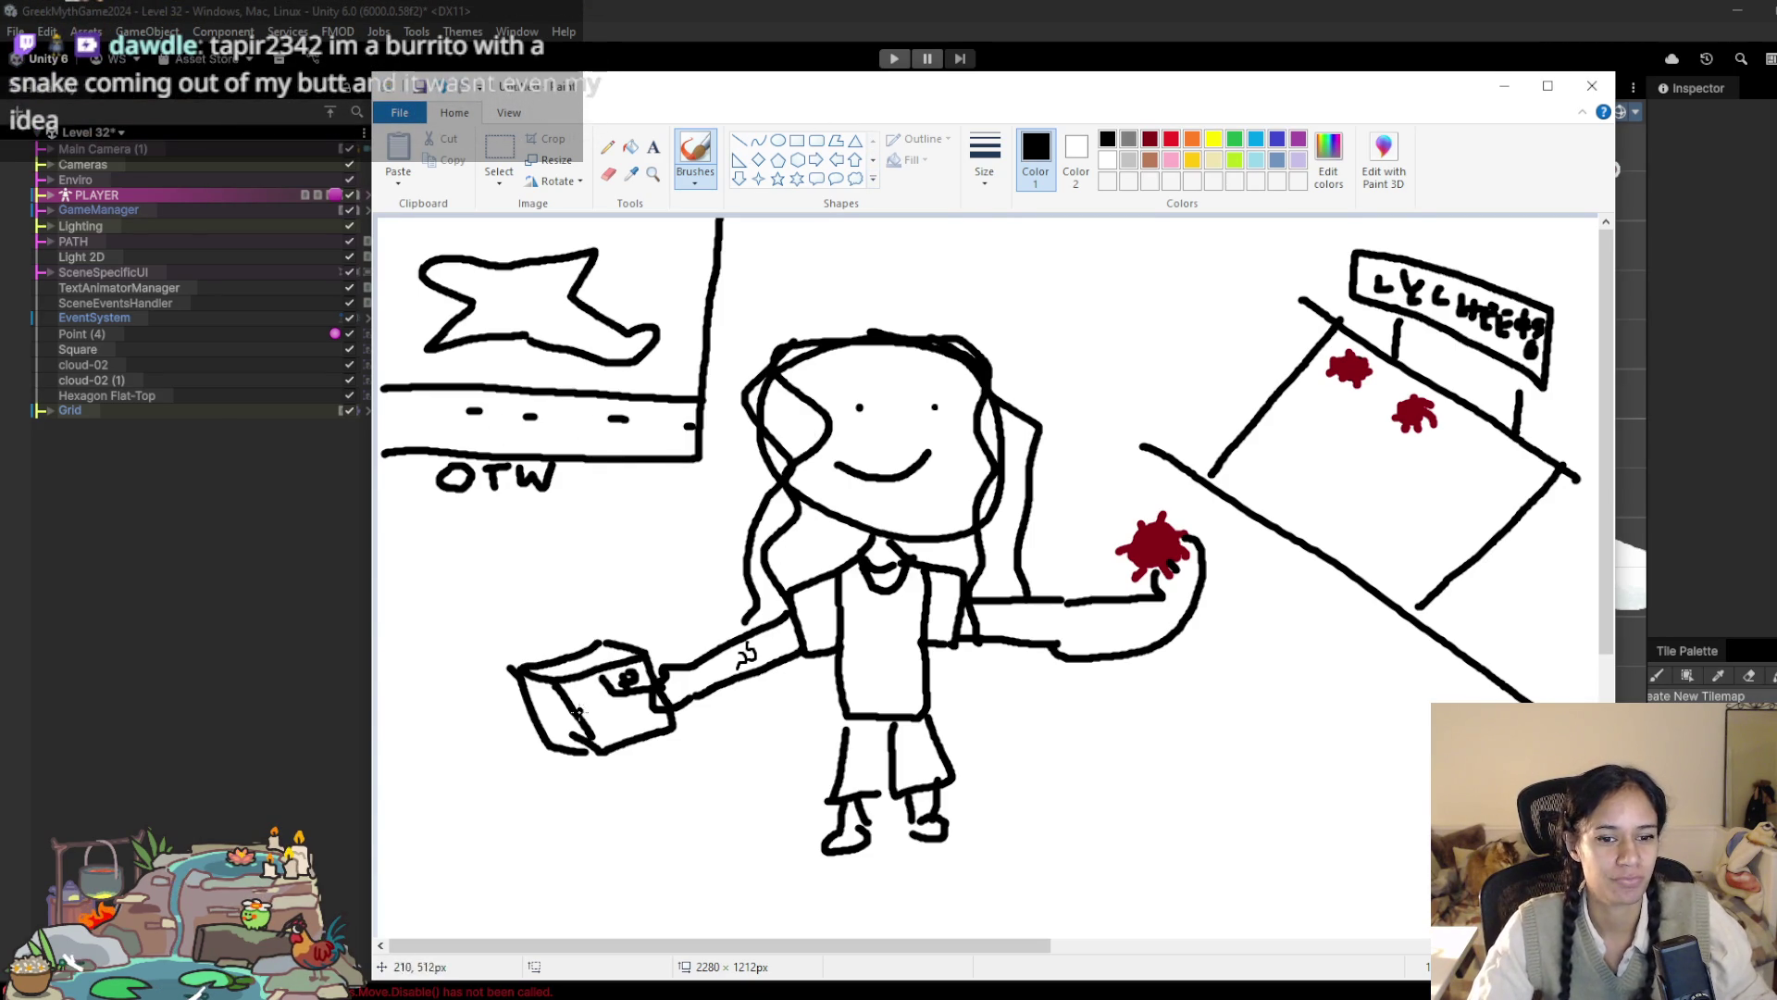
Step: Minimize Paint, scroll Unity's scene list toward Level 35 Pandora, then restore the portrait drawing
left_click(1504, 85)
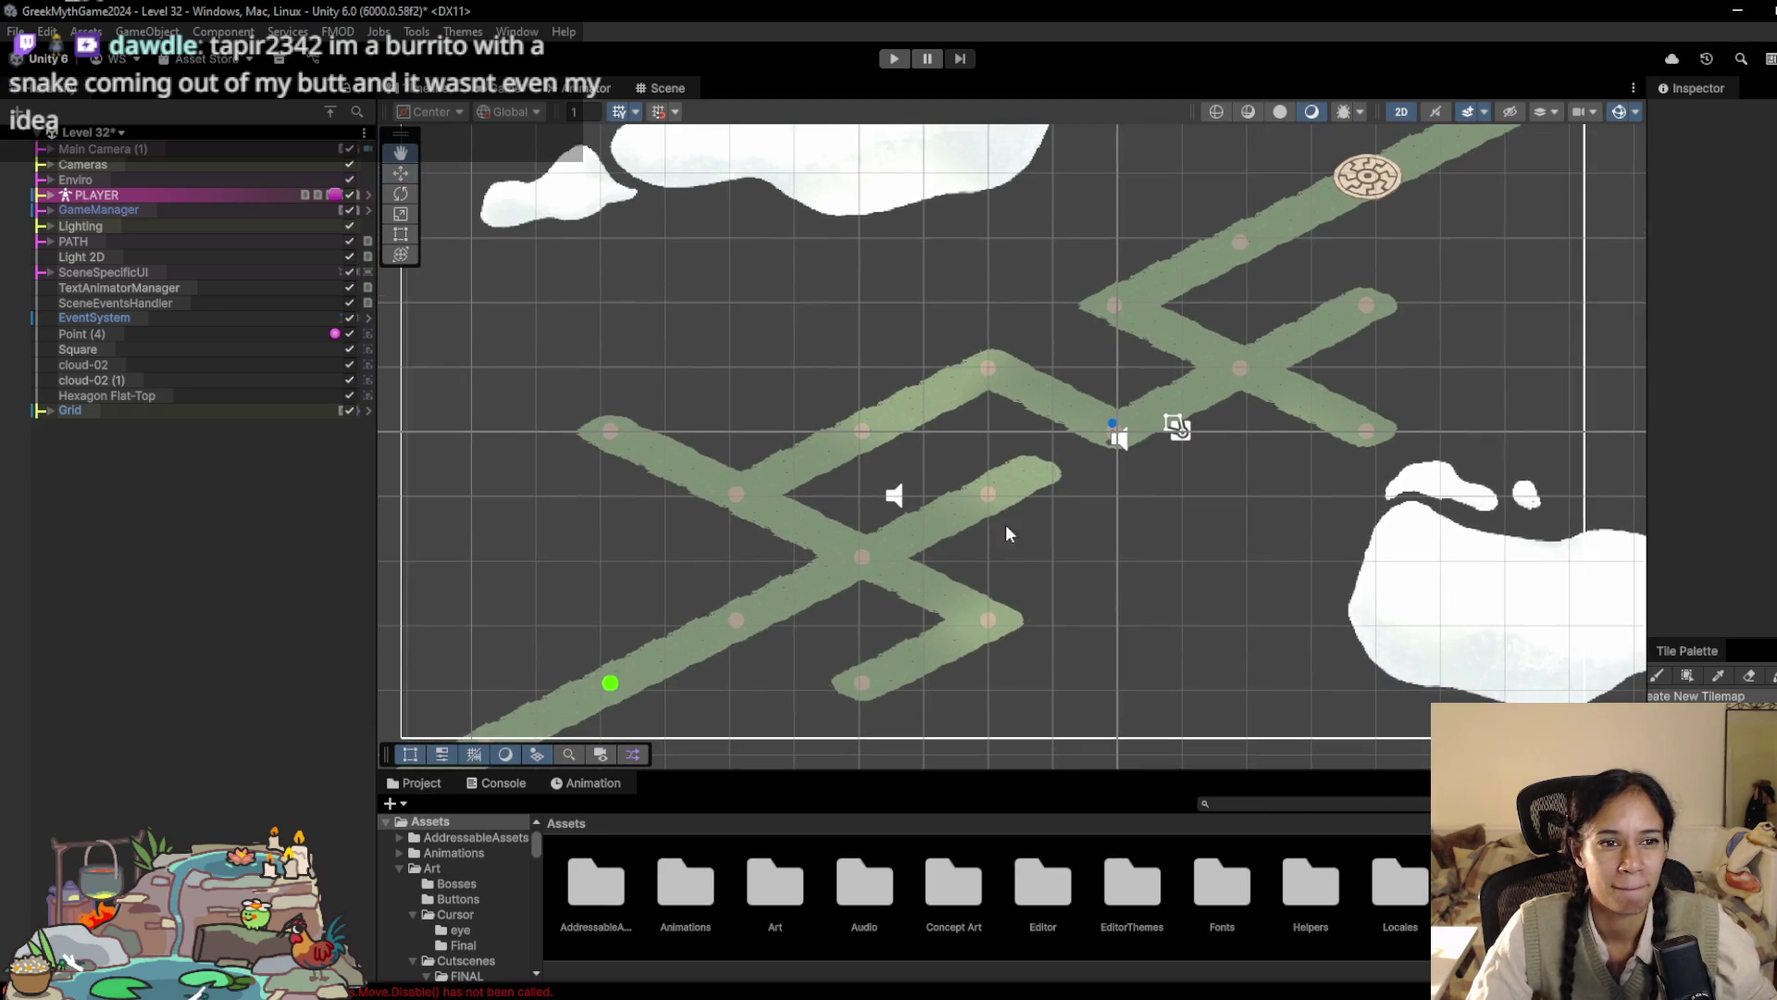
left_click(90, 133)
scroll(139, 305, "down", 10)
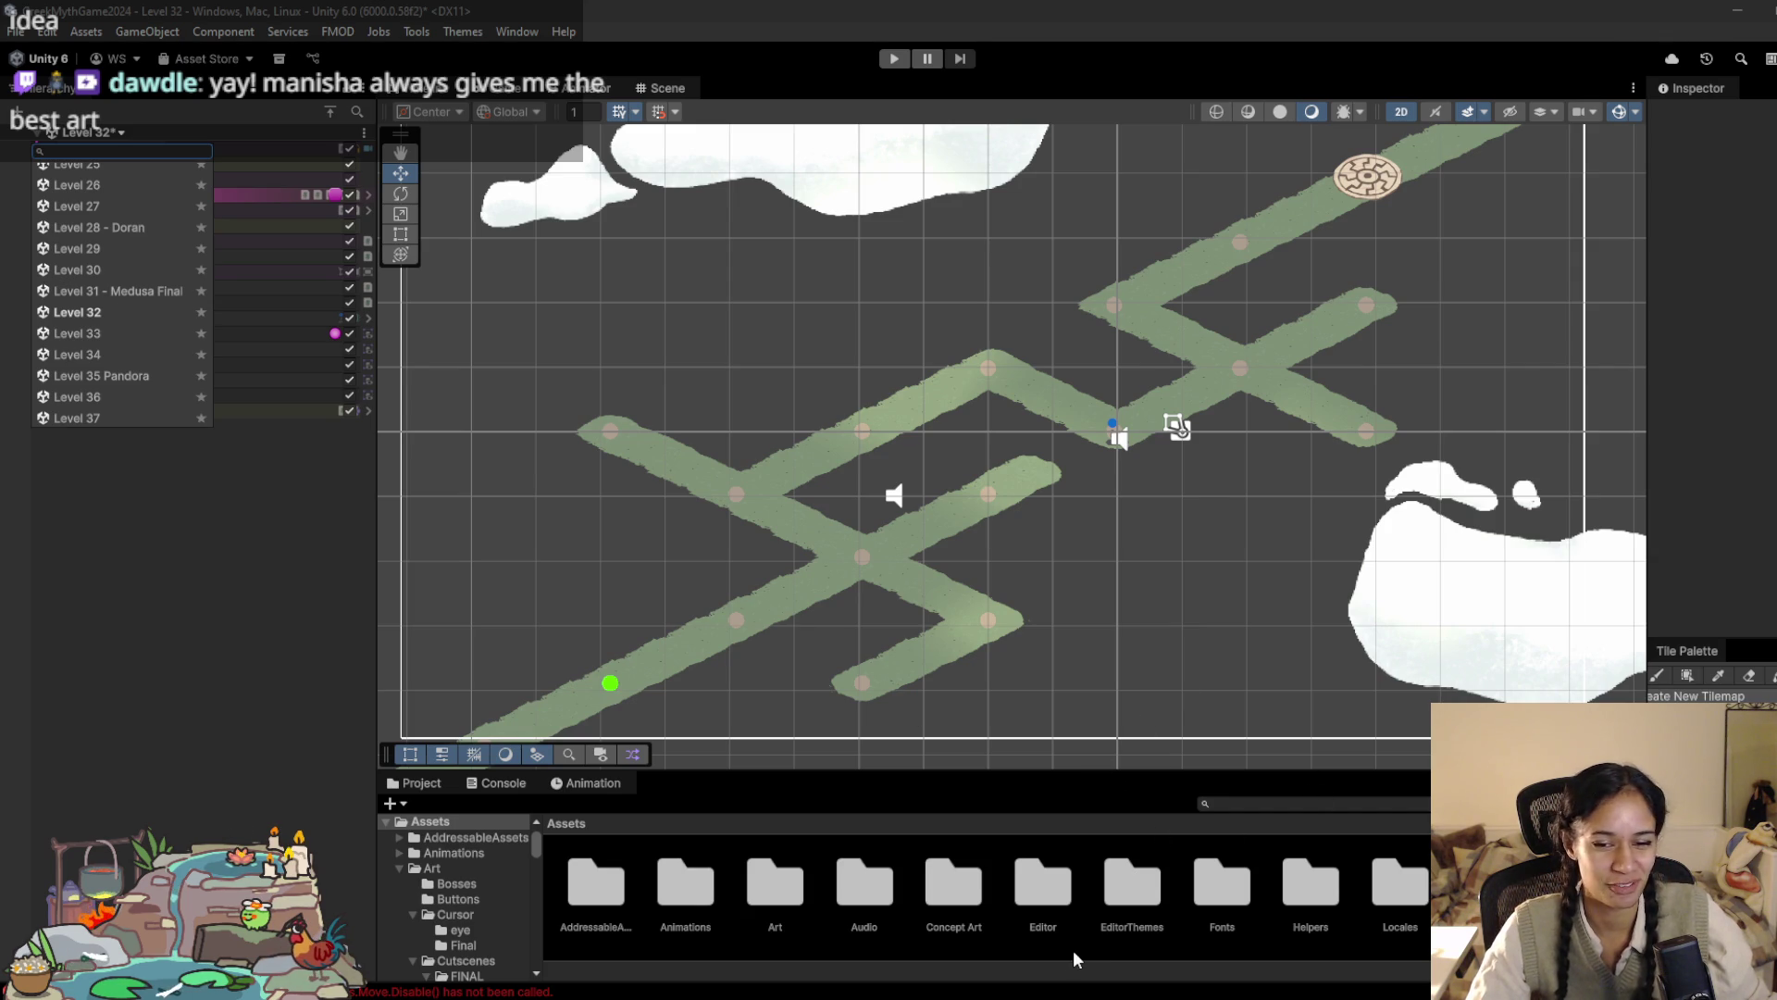
mouse_move(1074, 995)
left_click(928, 954)
Step: Trim the family portrait canvas to 1568 × 1132 px and move the Paint window down and right
left_click(1119, 524)
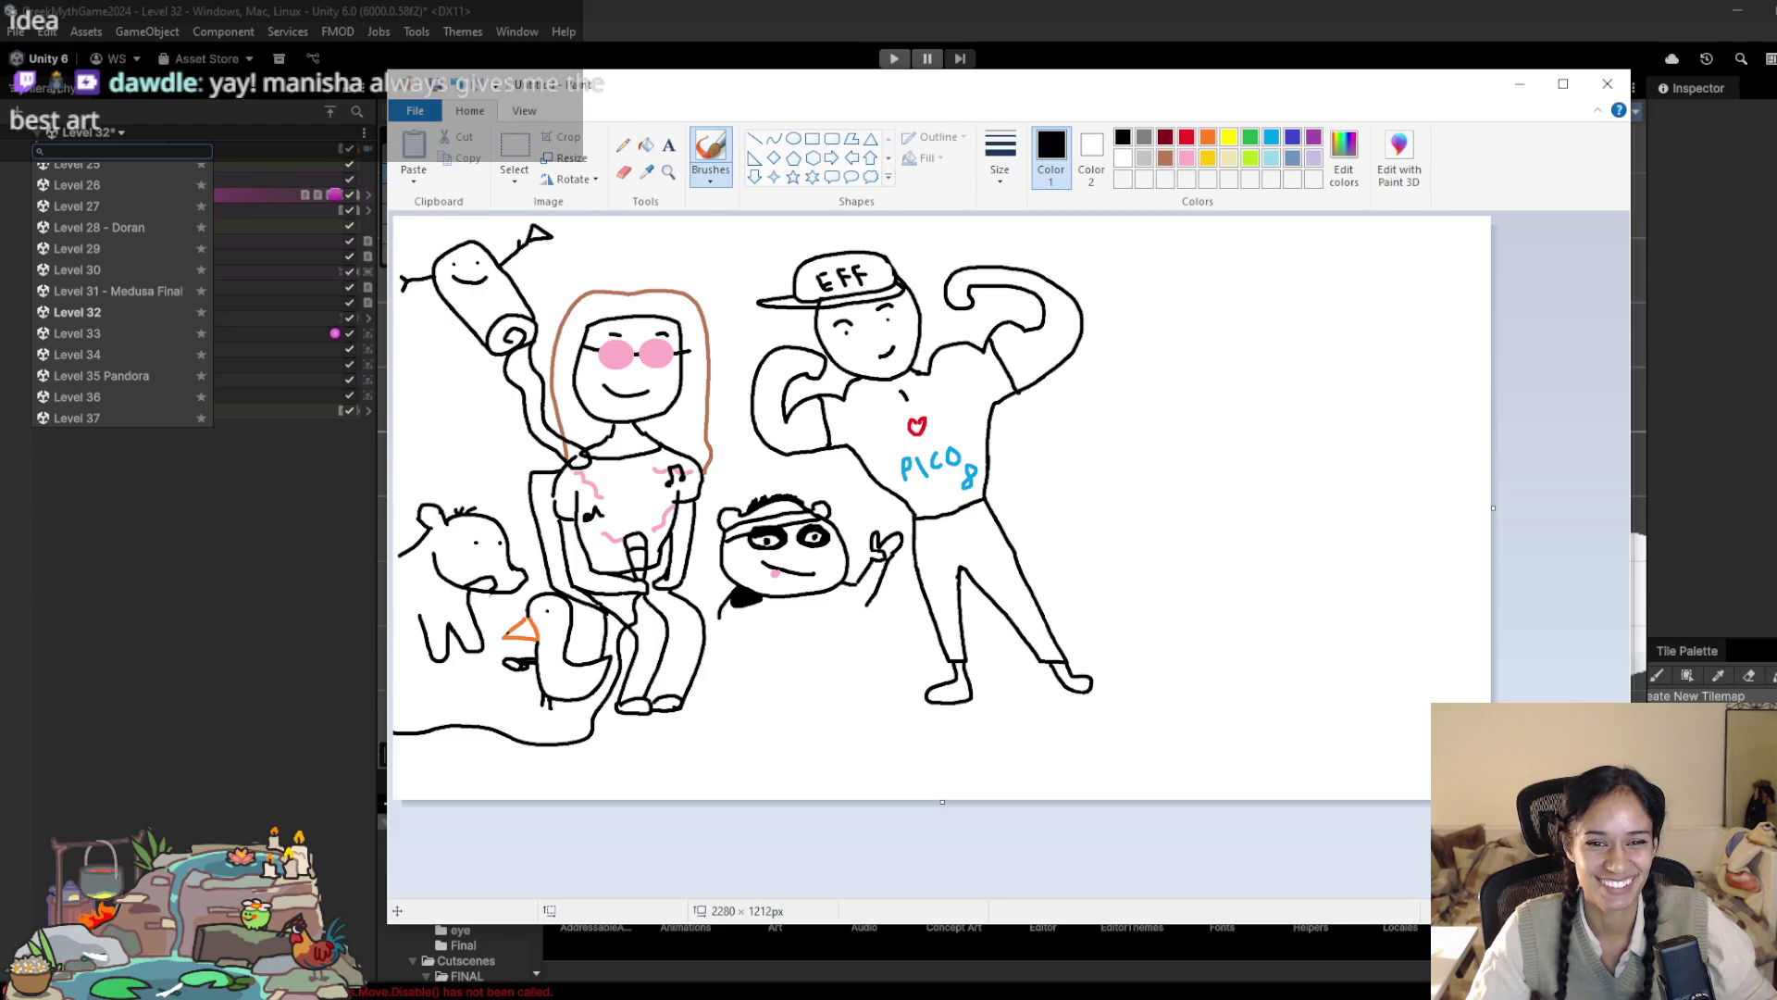
scroll(939, 509, "up", 2)
scroll(939, 509, "down", 2)
left_click_drag(1492, 801, 1151, 763)
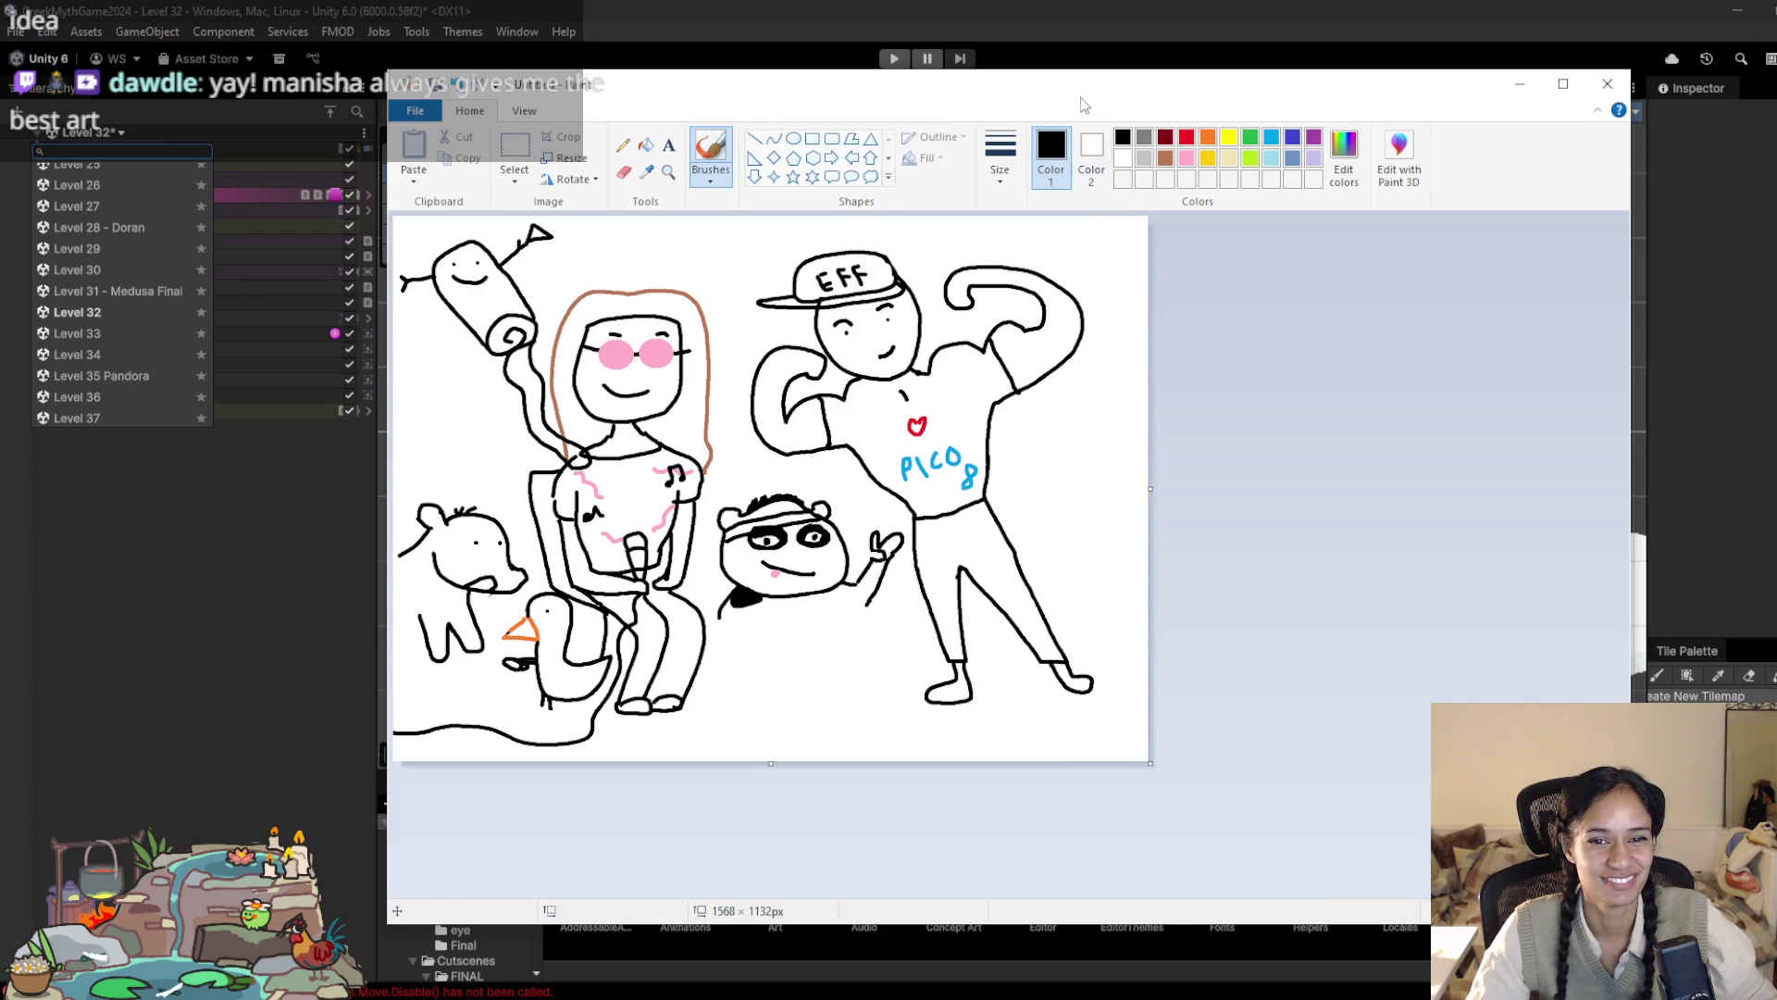
left_click_drag(1087, 92, 1186, 145)
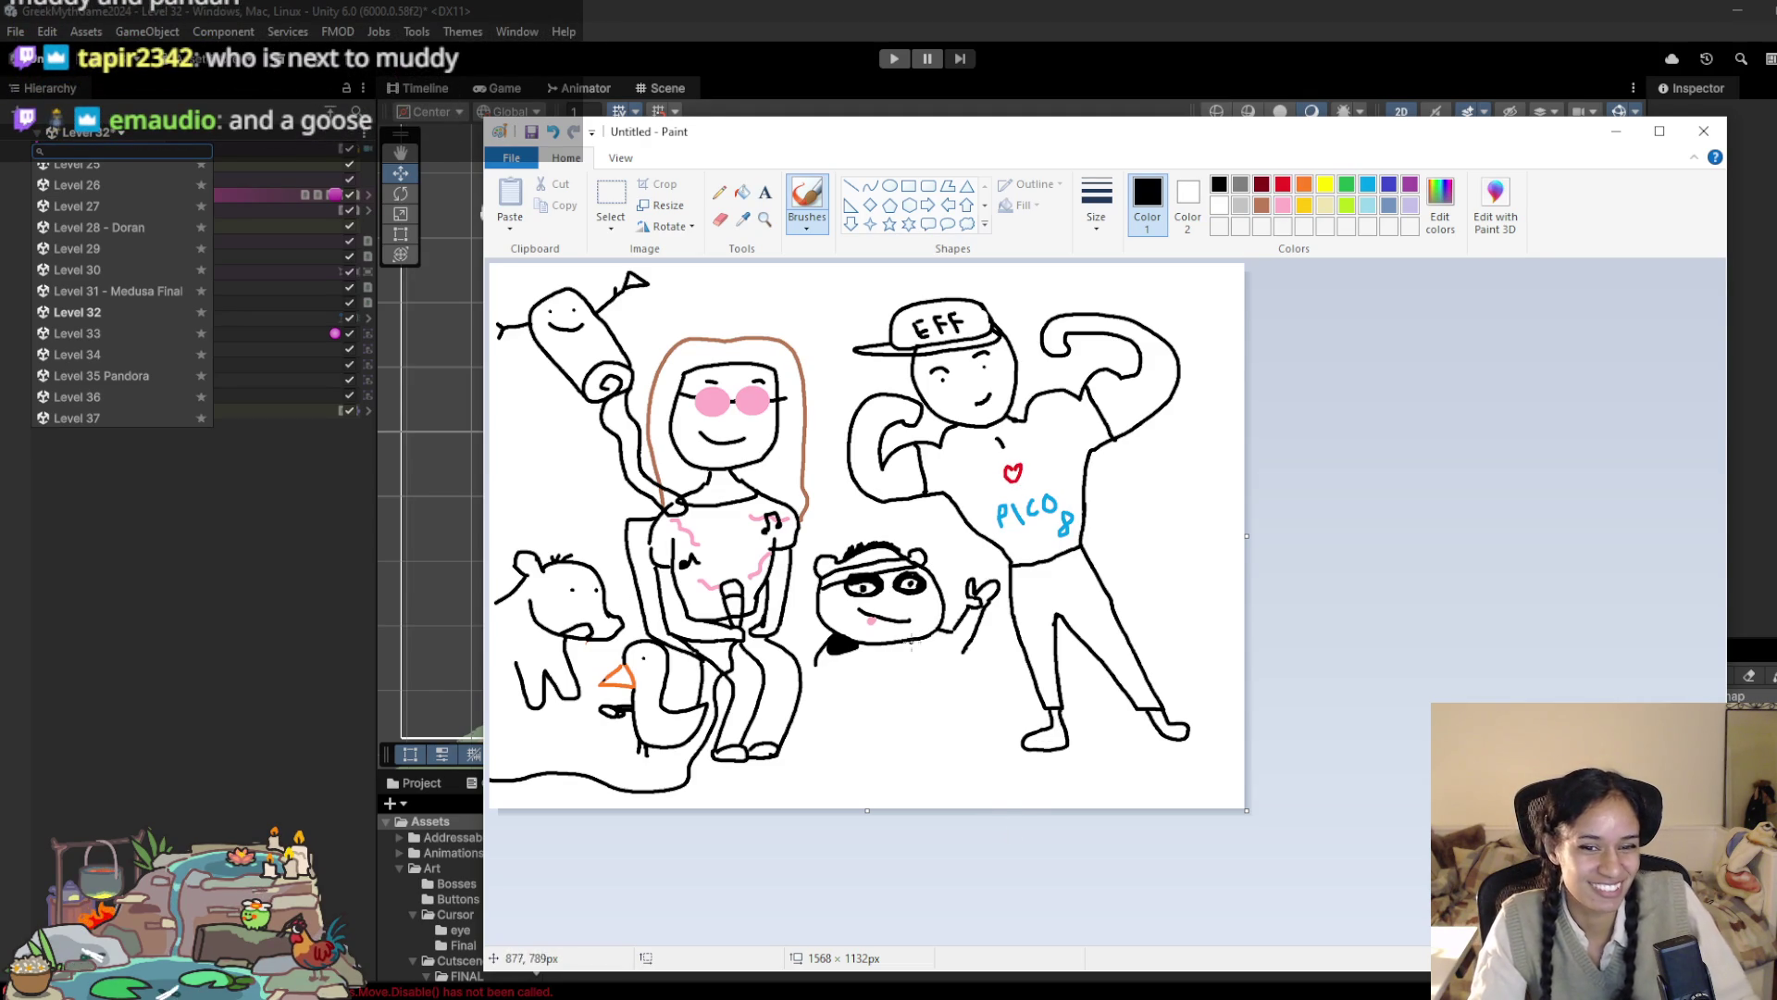
left_click_drag(842, 588, 865, 560)
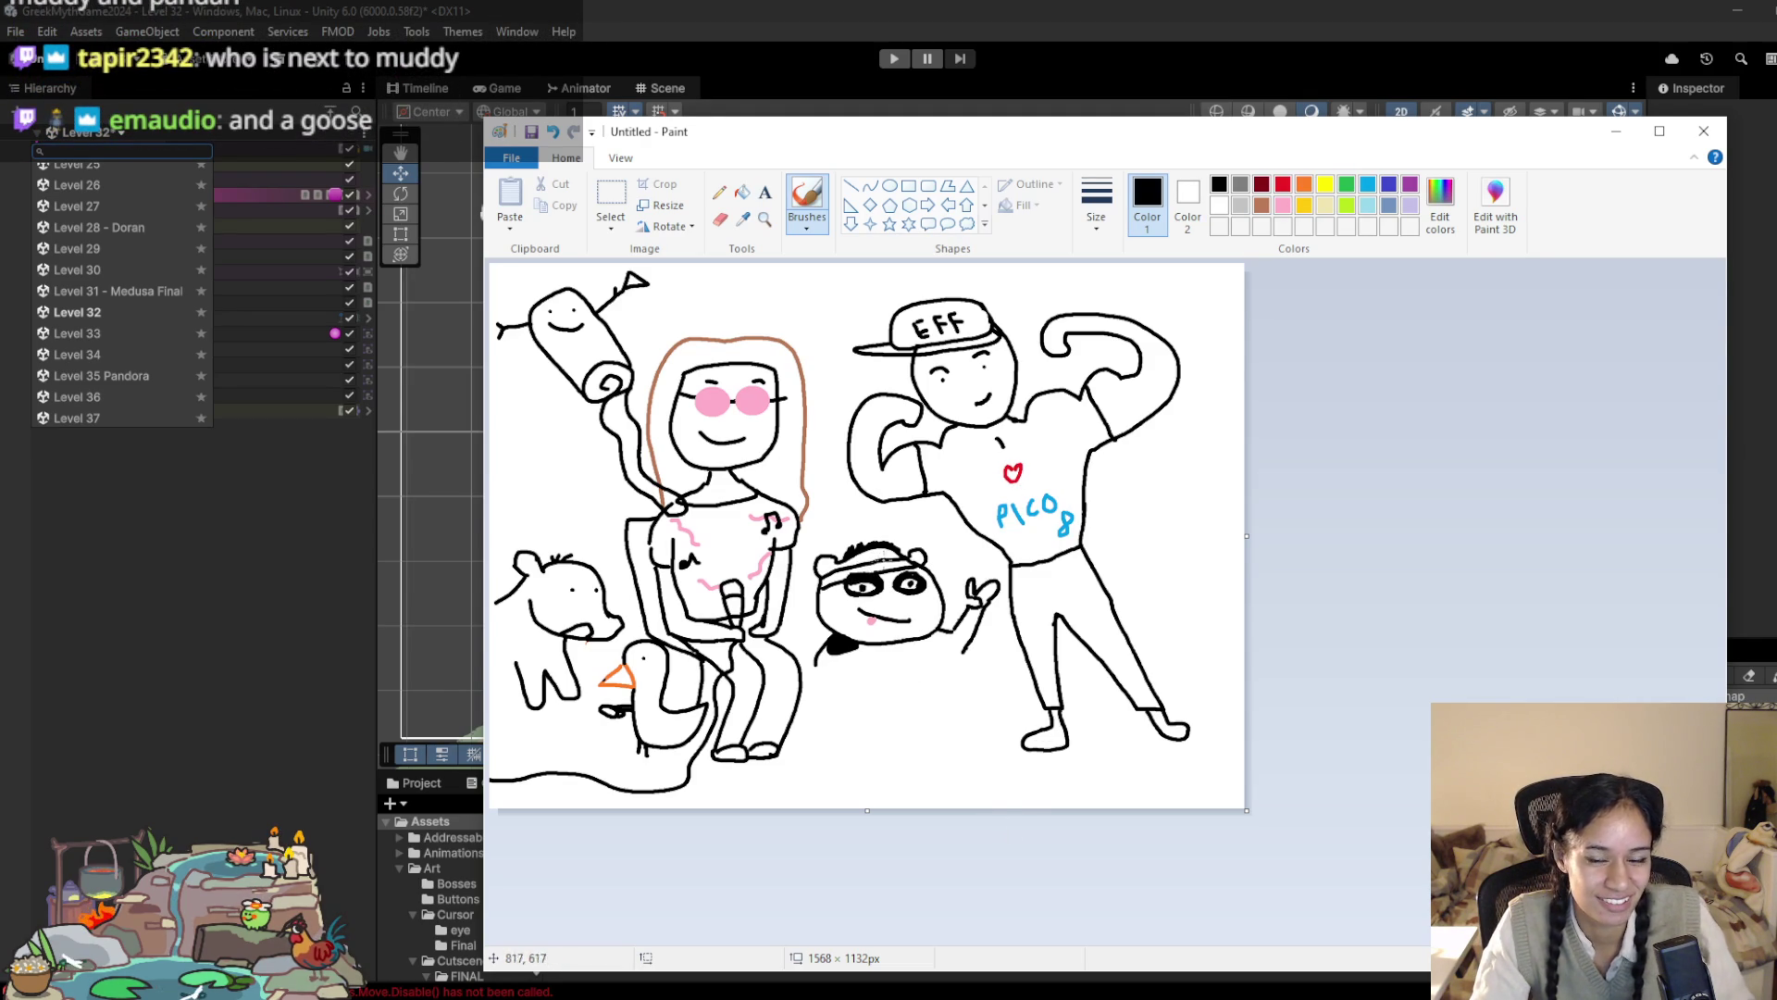
Step: Zoom in to look over the family portrait in Paint, zoom back out, then minimize it
scroll(878, 565, "up", 3, "ctrl")
scroll(1326, 654, "down", 6)
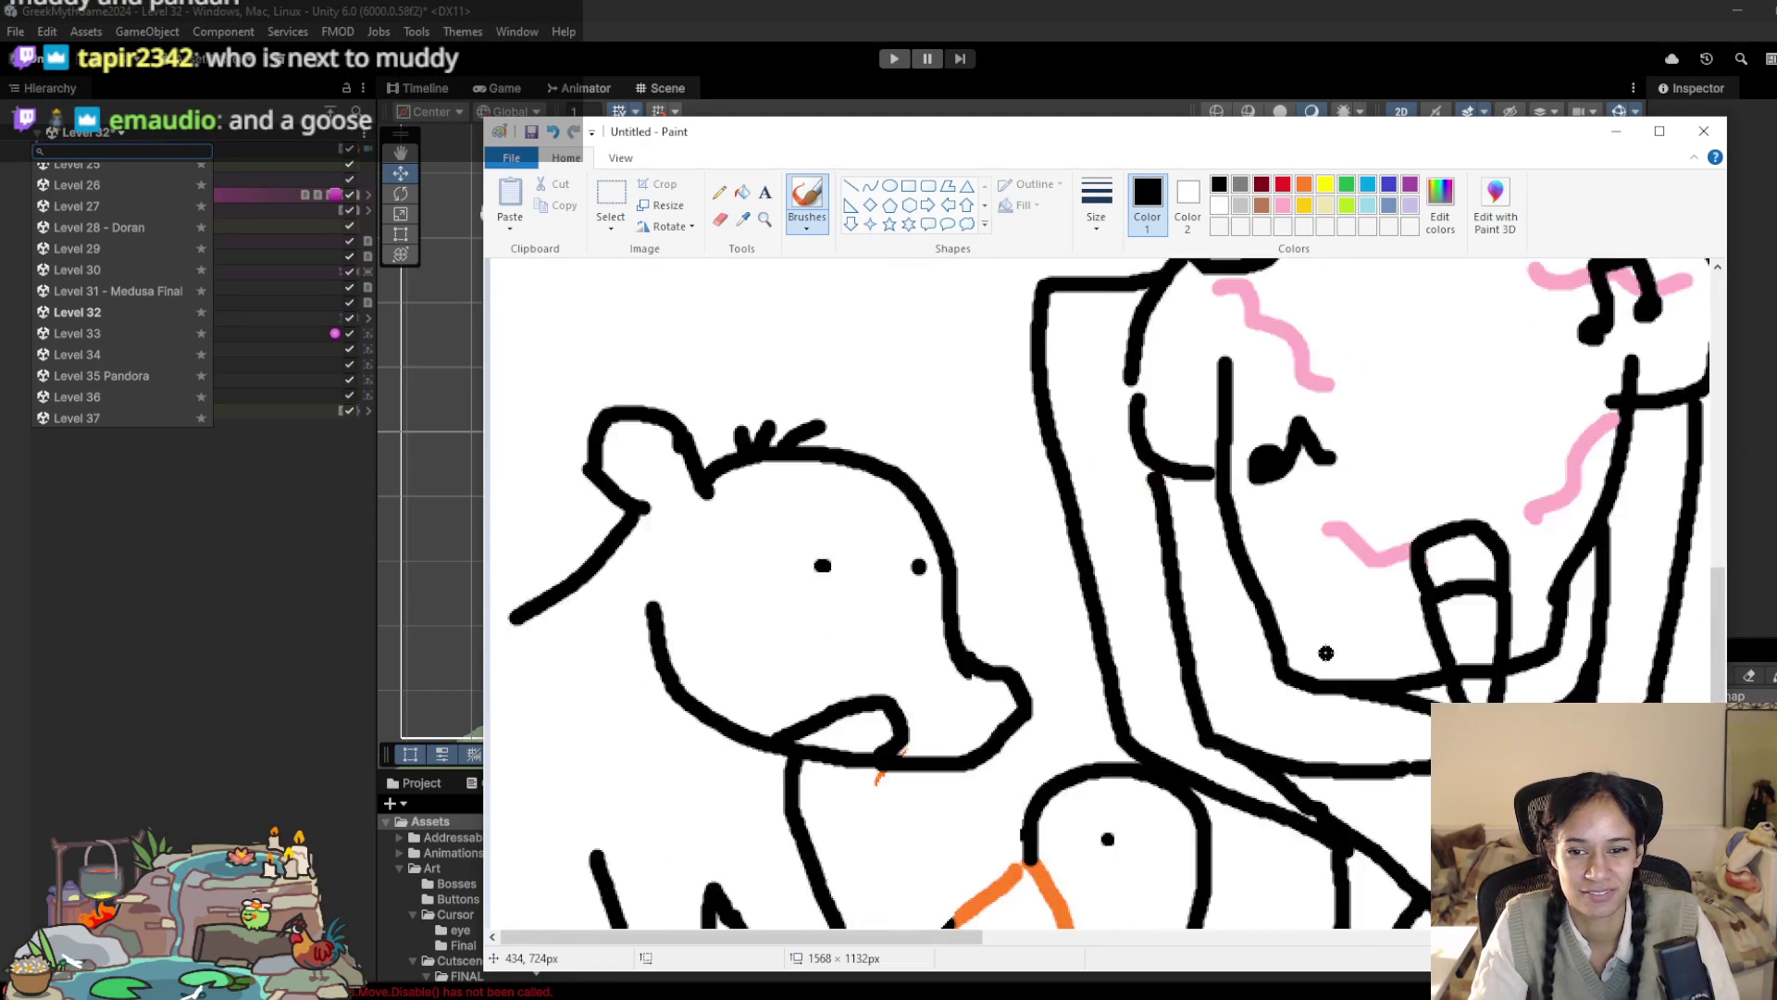
scroll(1325, 654, "down", 5)
scroll(1305, 731, "right", 10)
scroll(1283, 807, "up", 5)
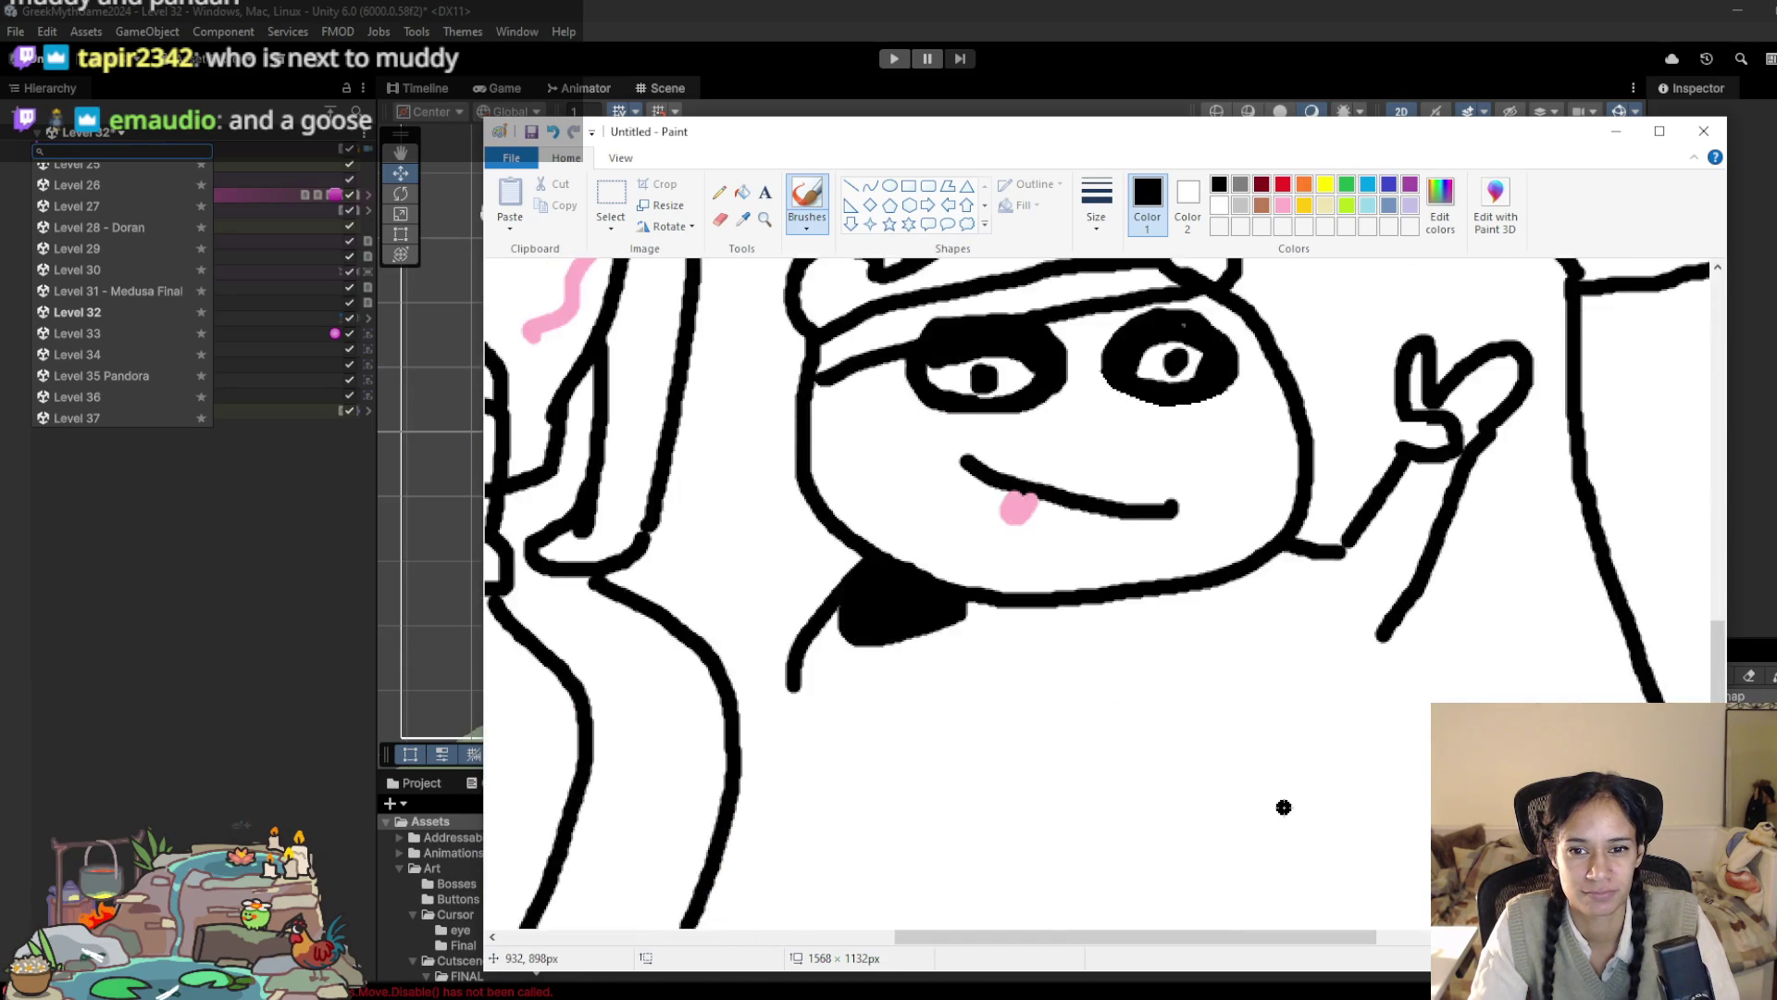
scroll(1283, 807, "up", 3)
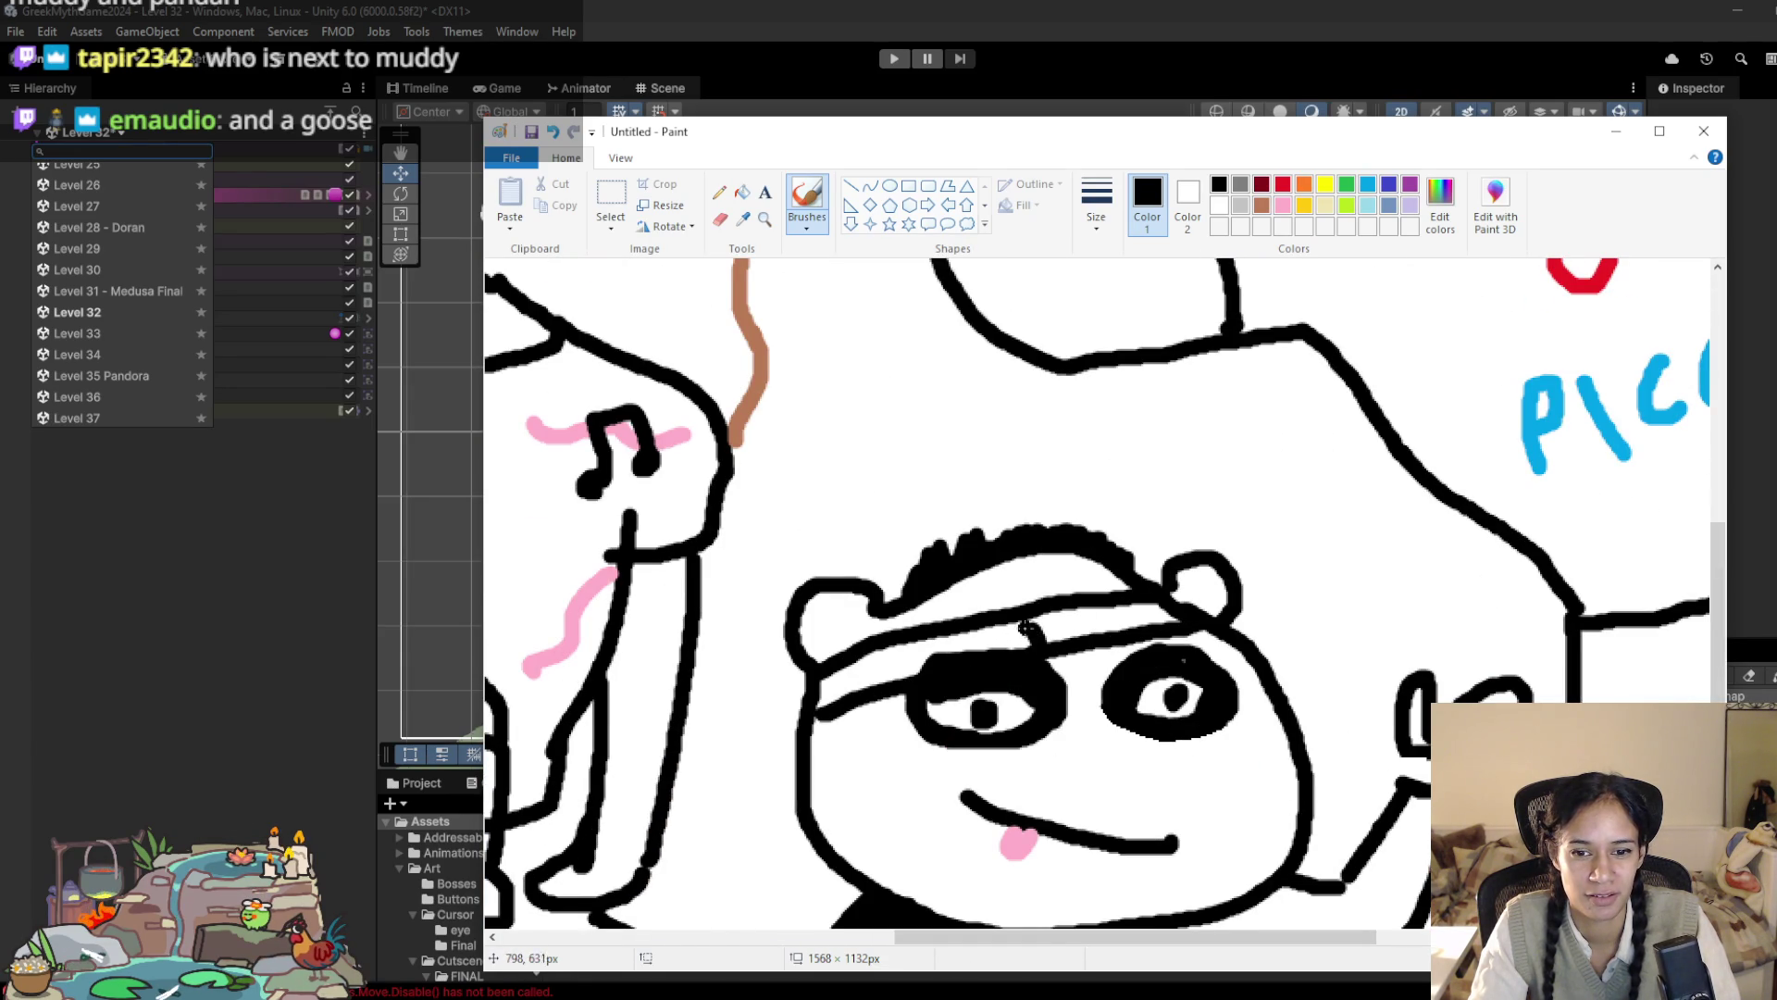
scroll(1056, 681, "down", 2)
scroll(1056, 681, "down", 2)
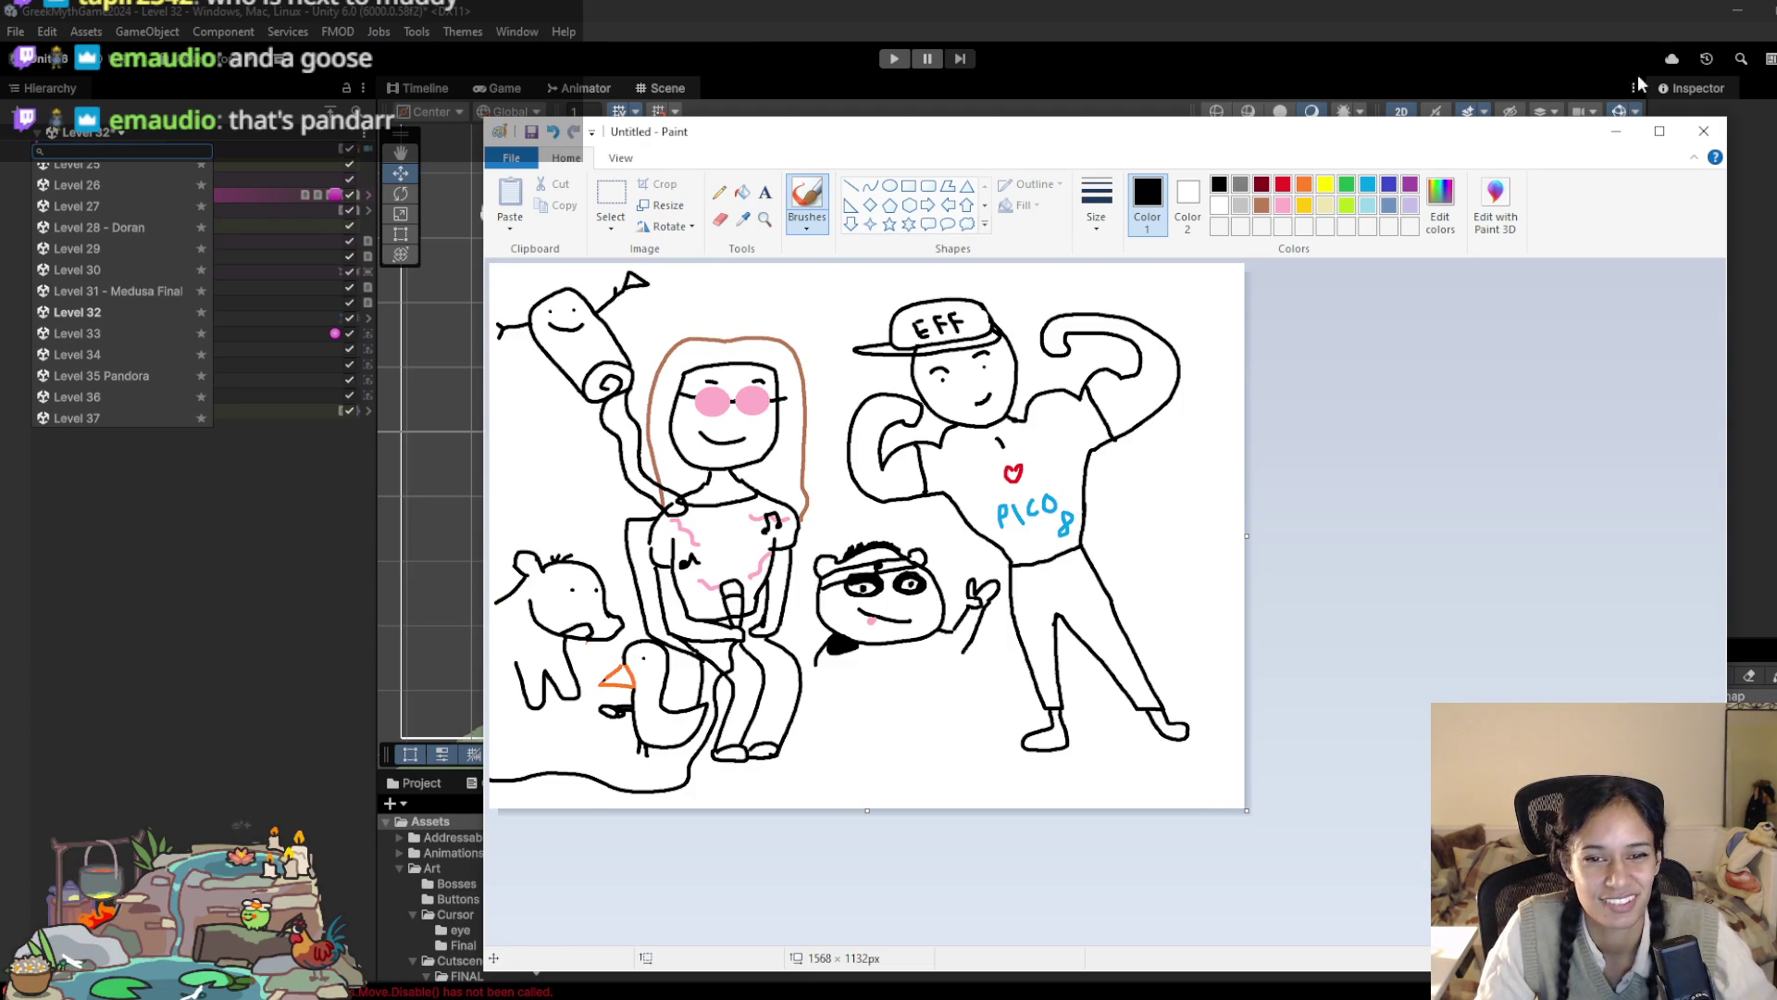
left_click(1616, 130)
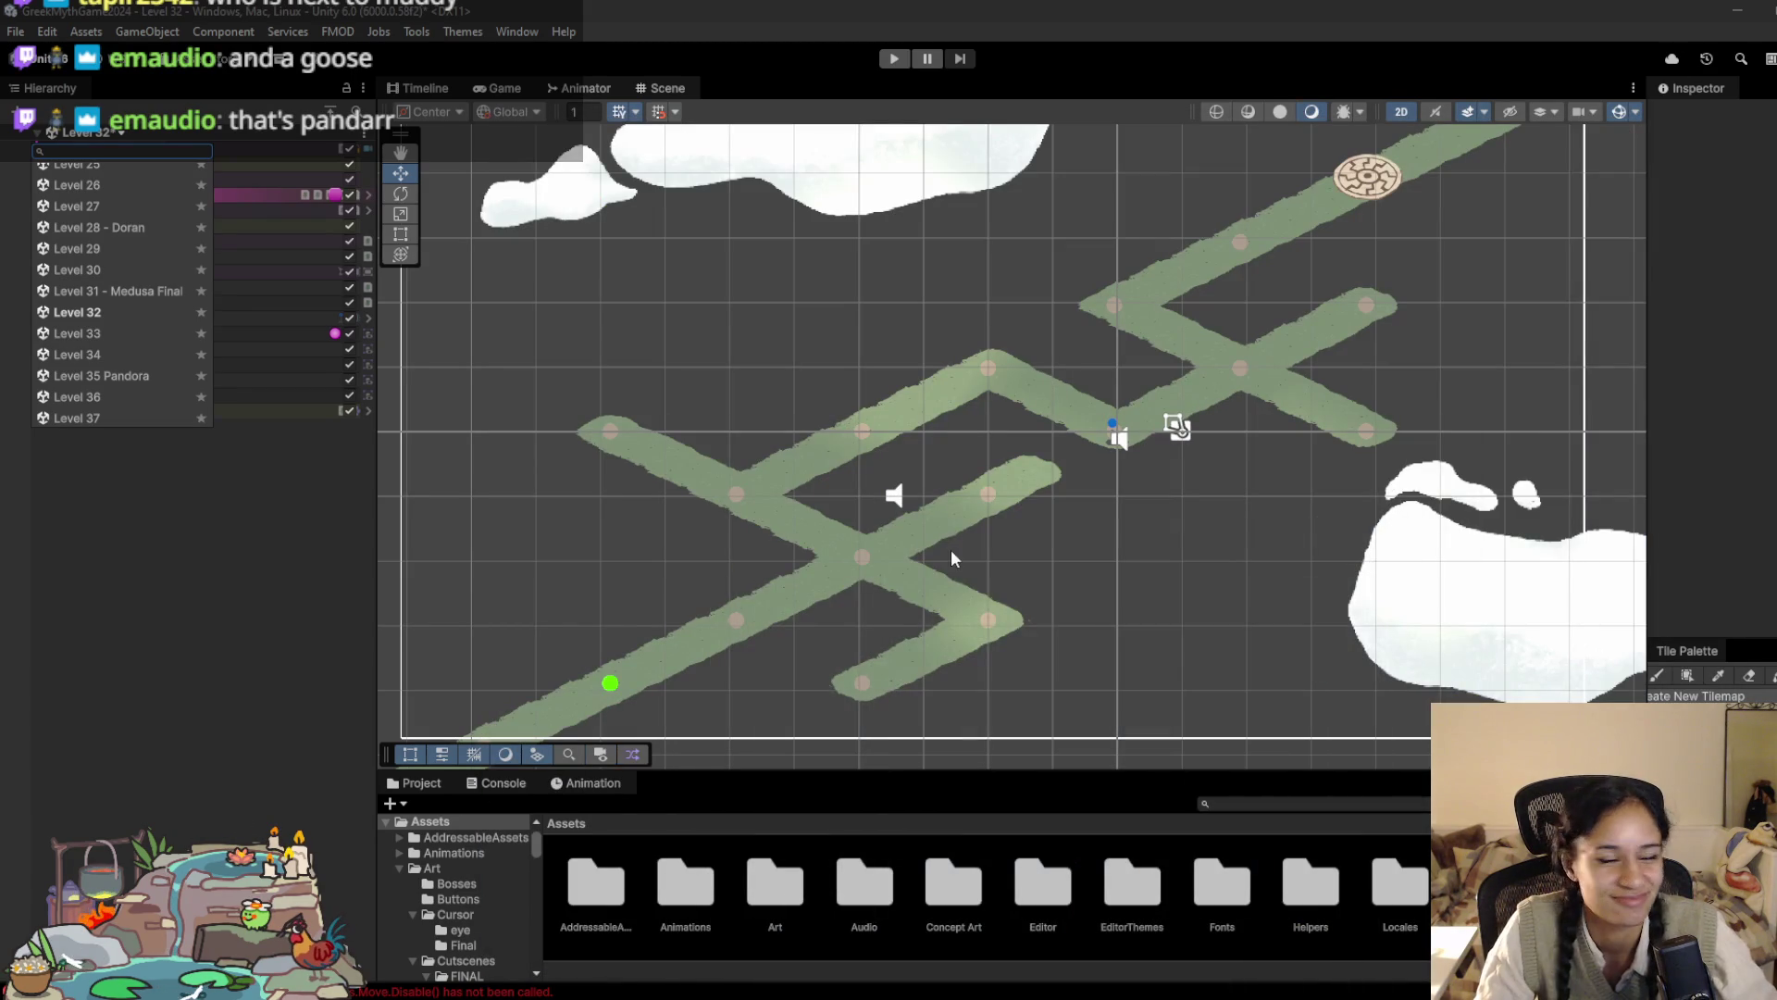
Step: Close the scene list while staying on Level 32, and pan the view up and right over its path
left_click(713, 435)
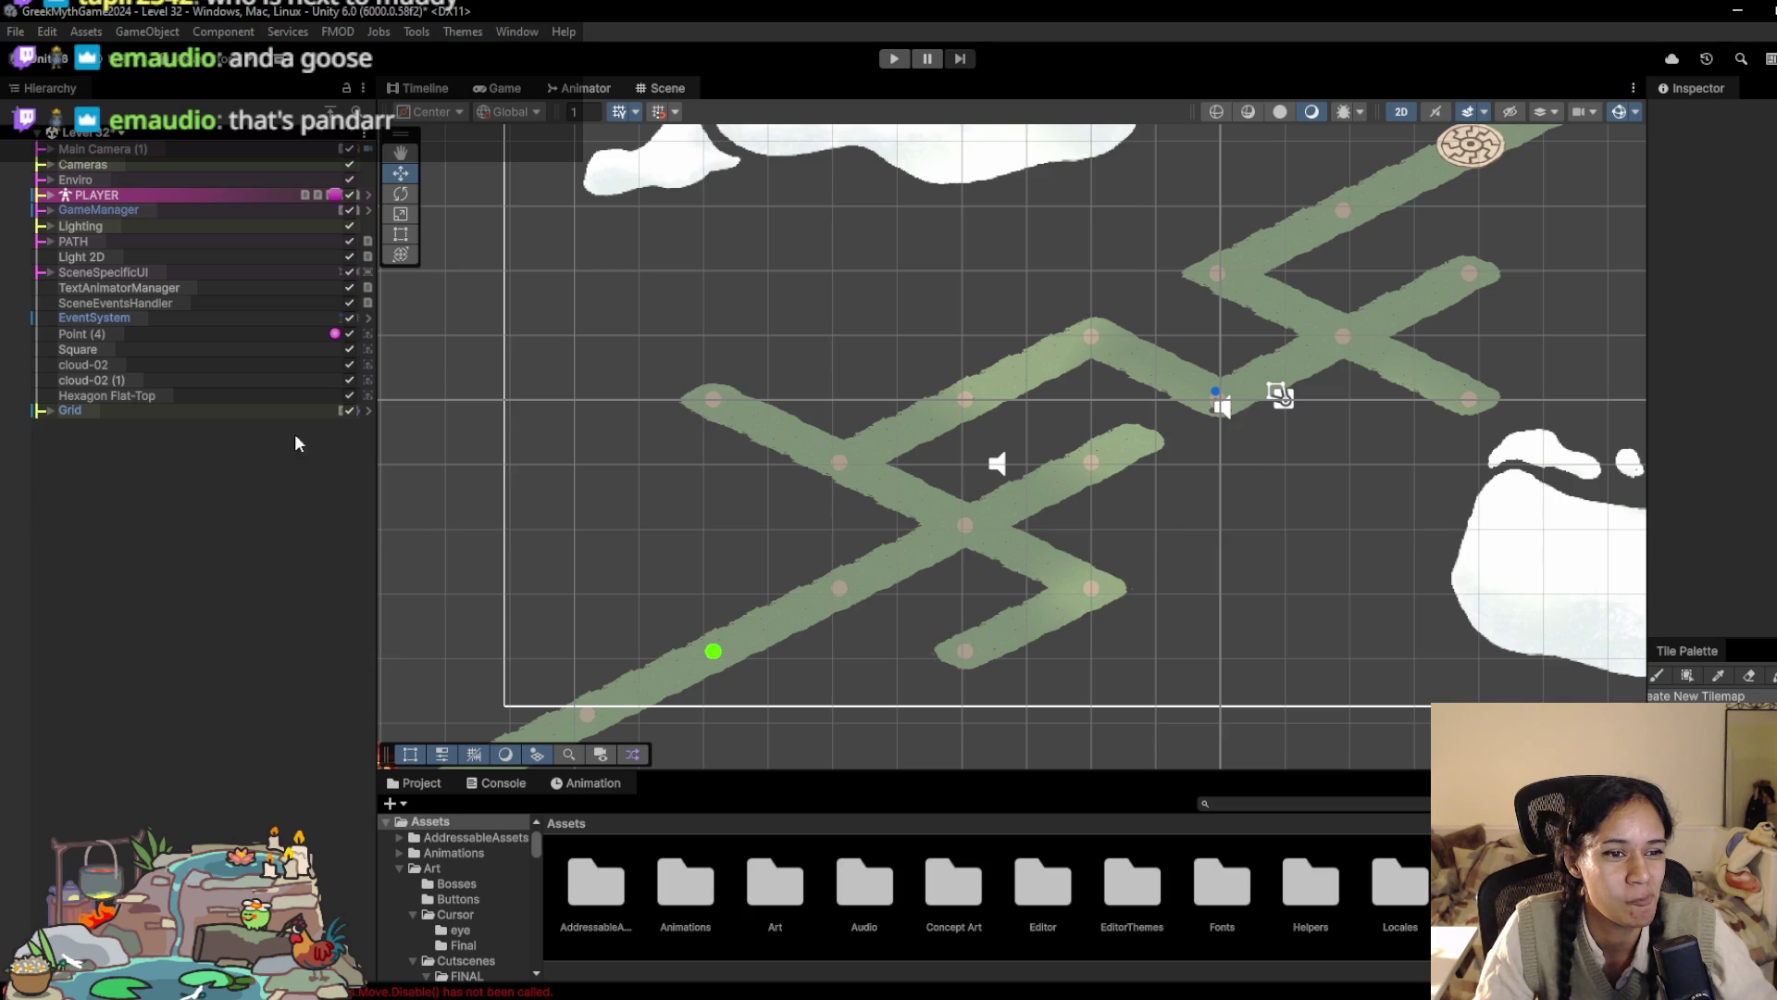
scroll(586, 480, "up", 2)
left_click_drag(605, 548, 620, 525)
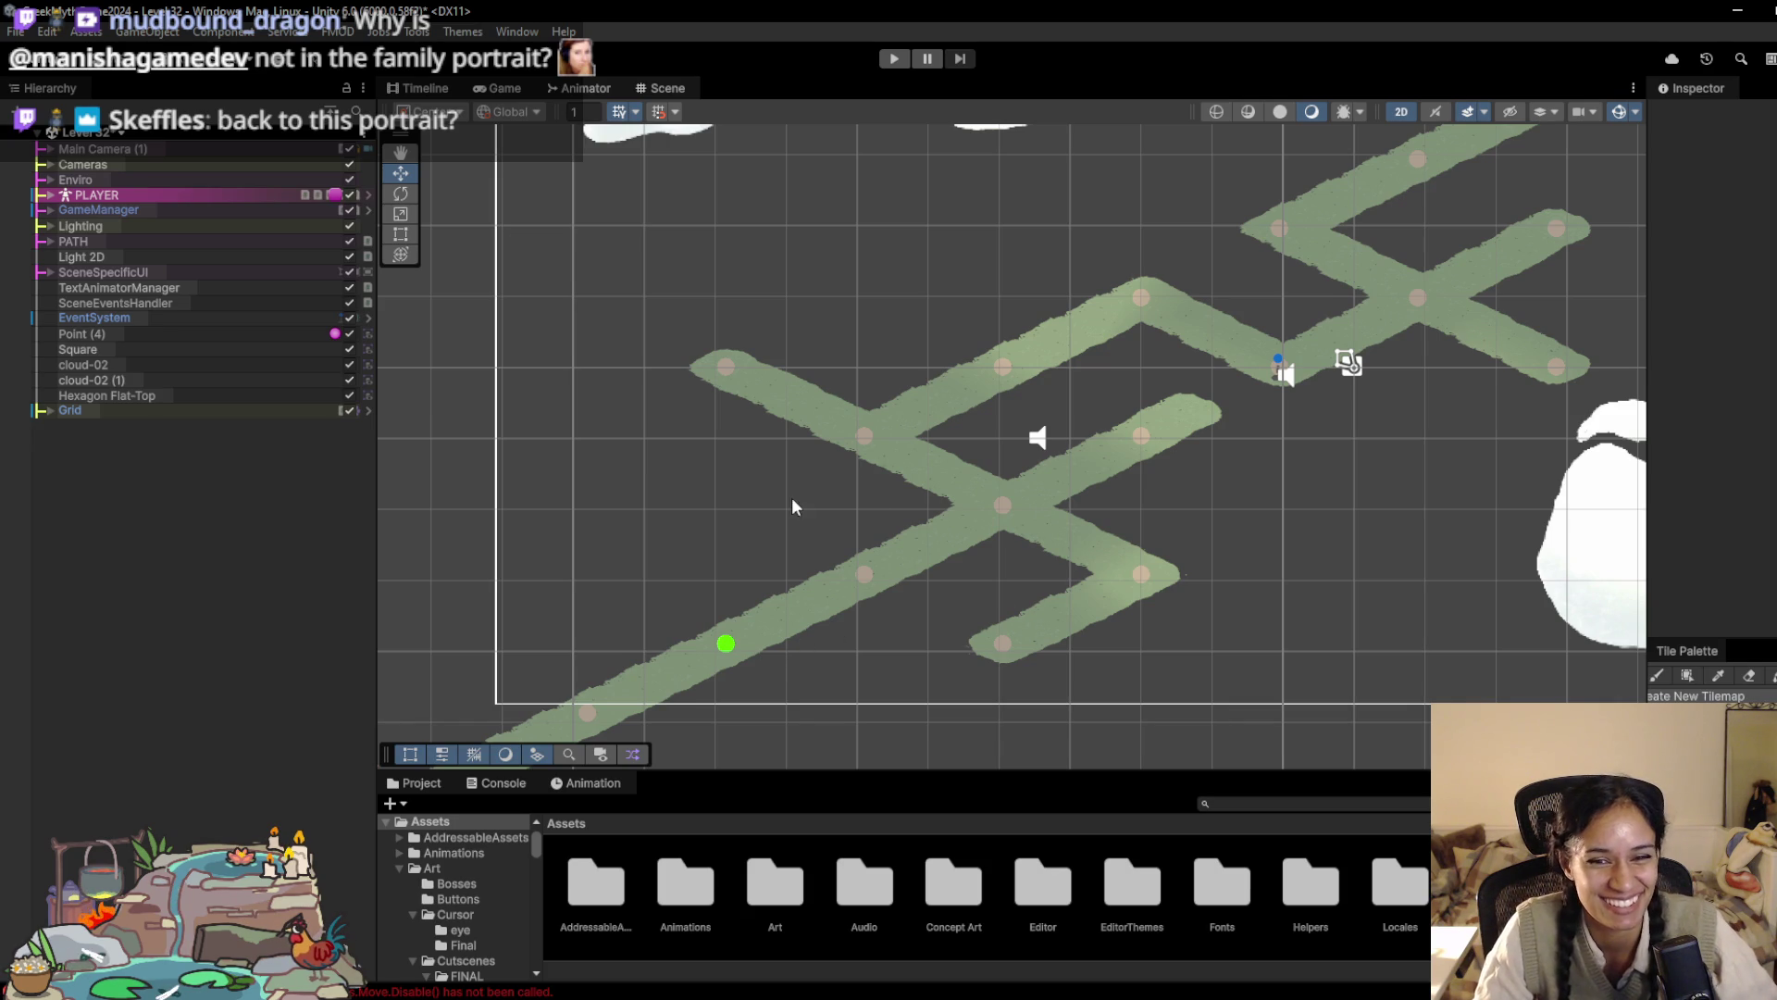
key("Up")
key("Right")
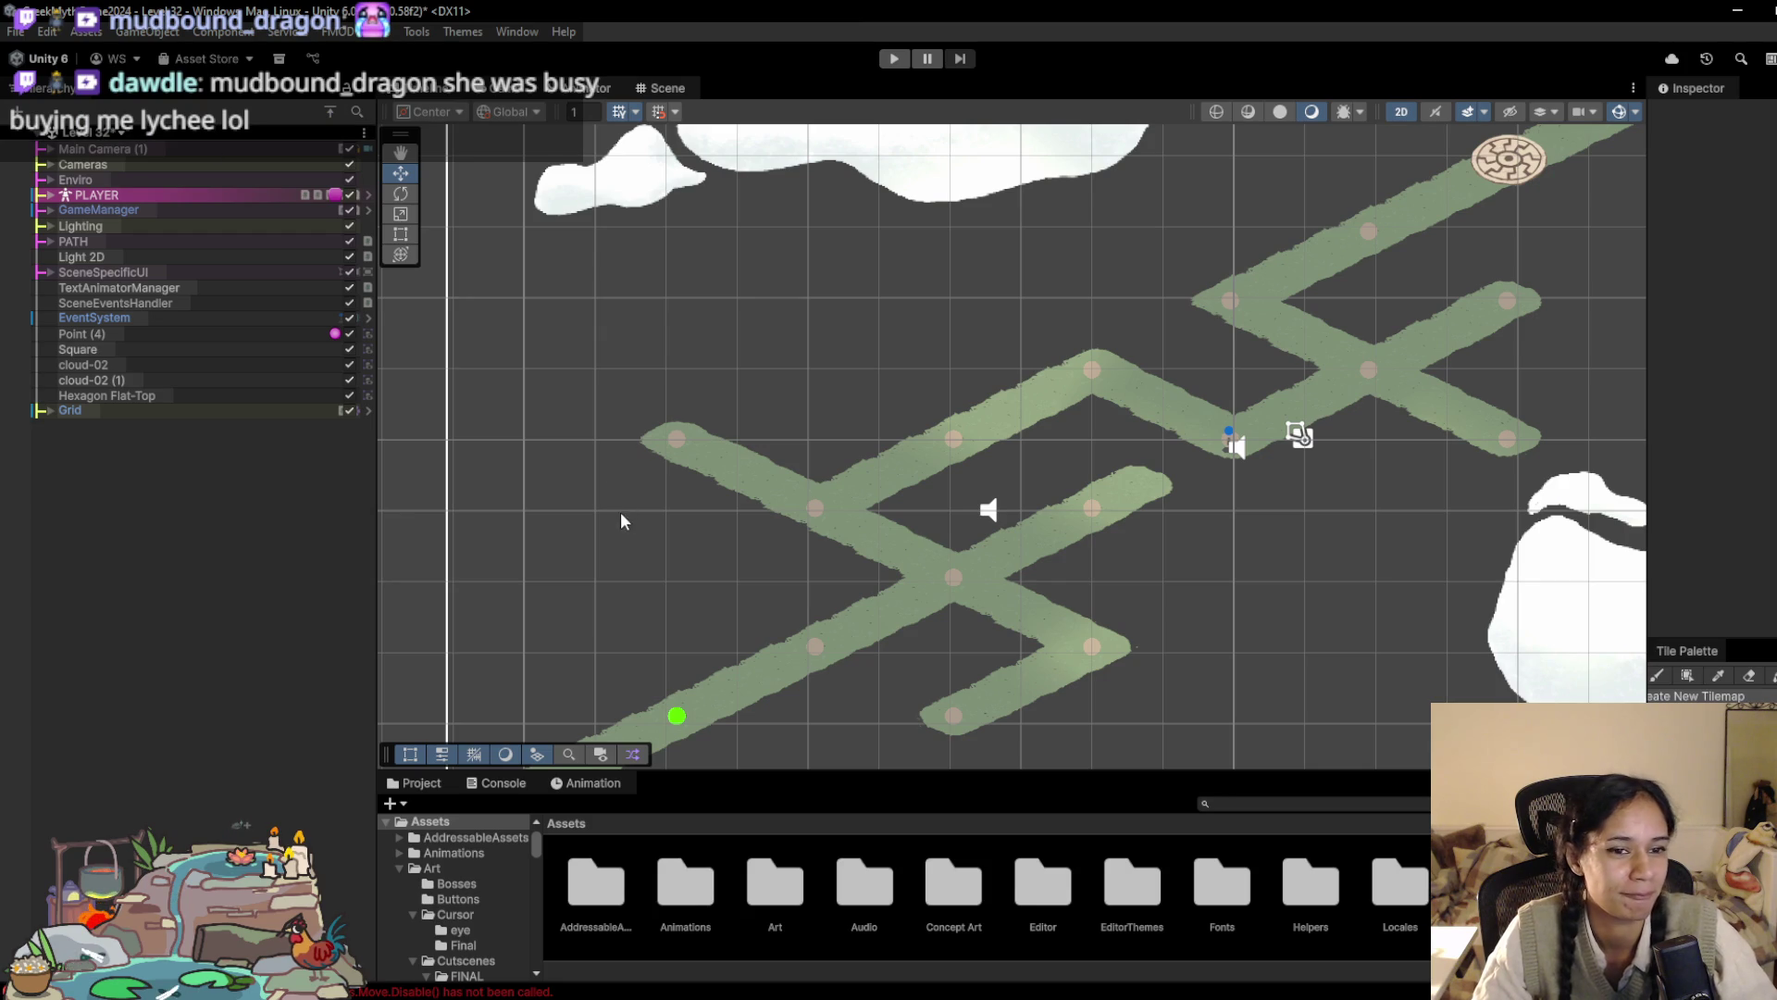
left_click_drag(623, 515, 694, 435)
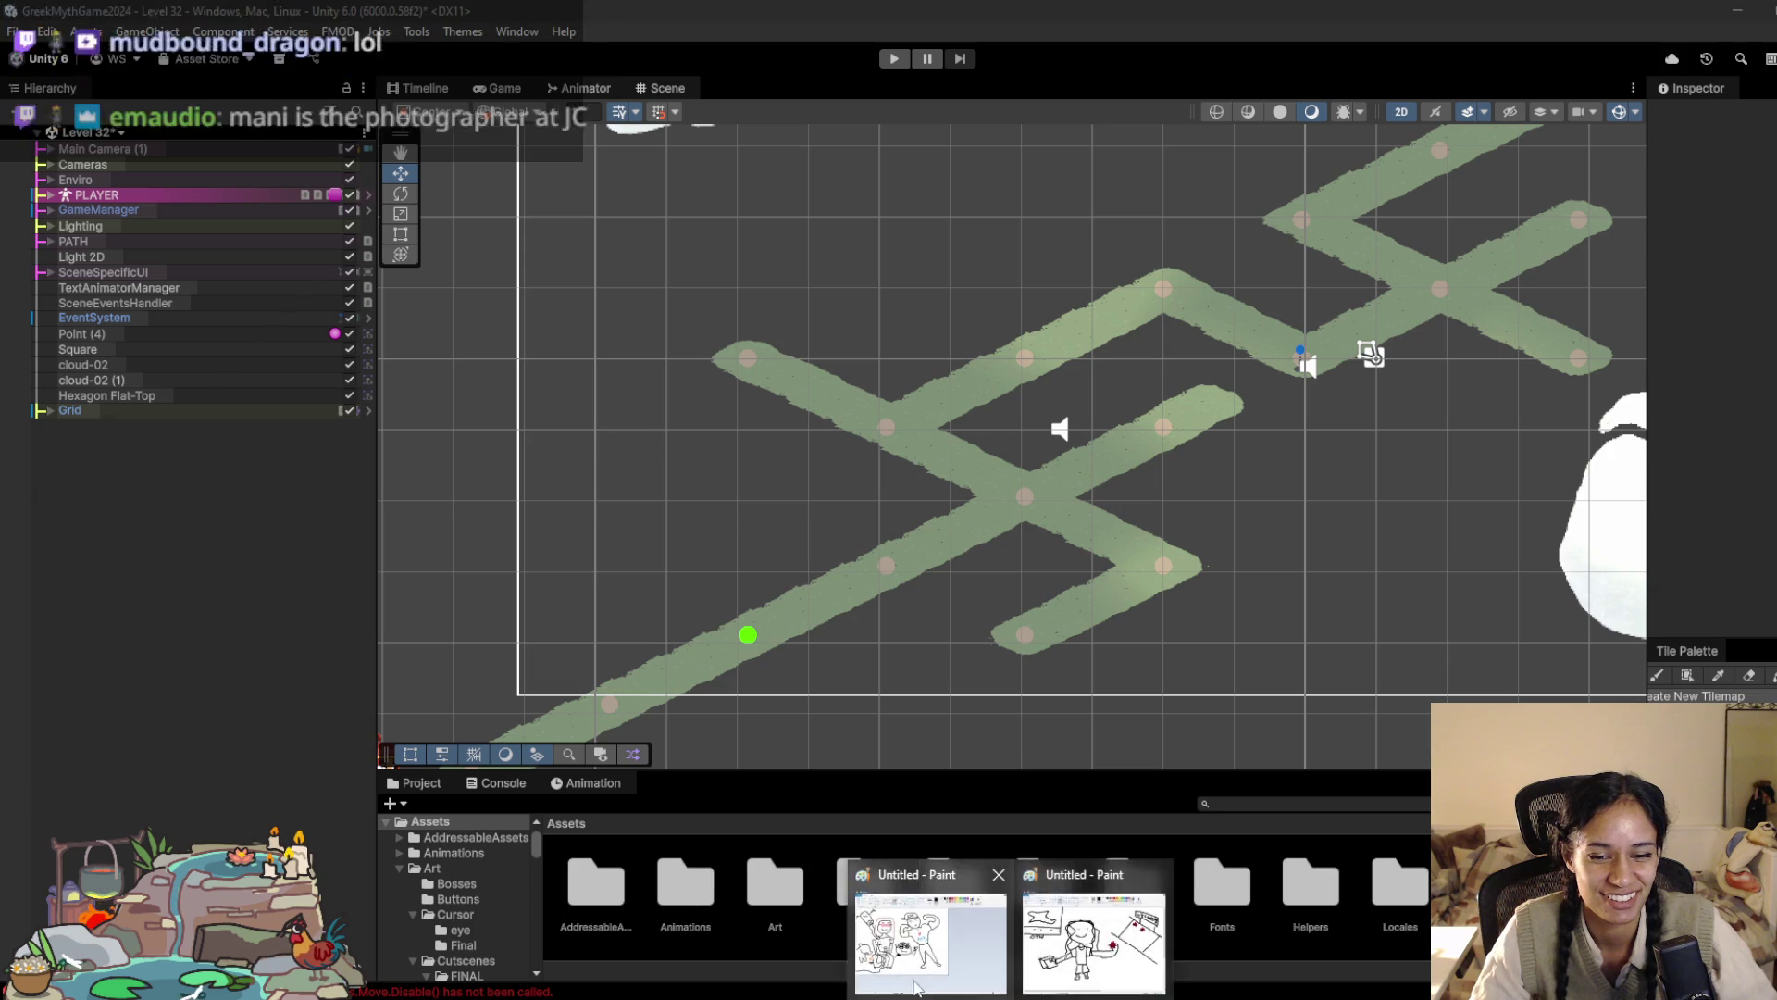
Step: Bring the portrait back and draw a new figure with an arm at its left edge
left_click(930, 916)
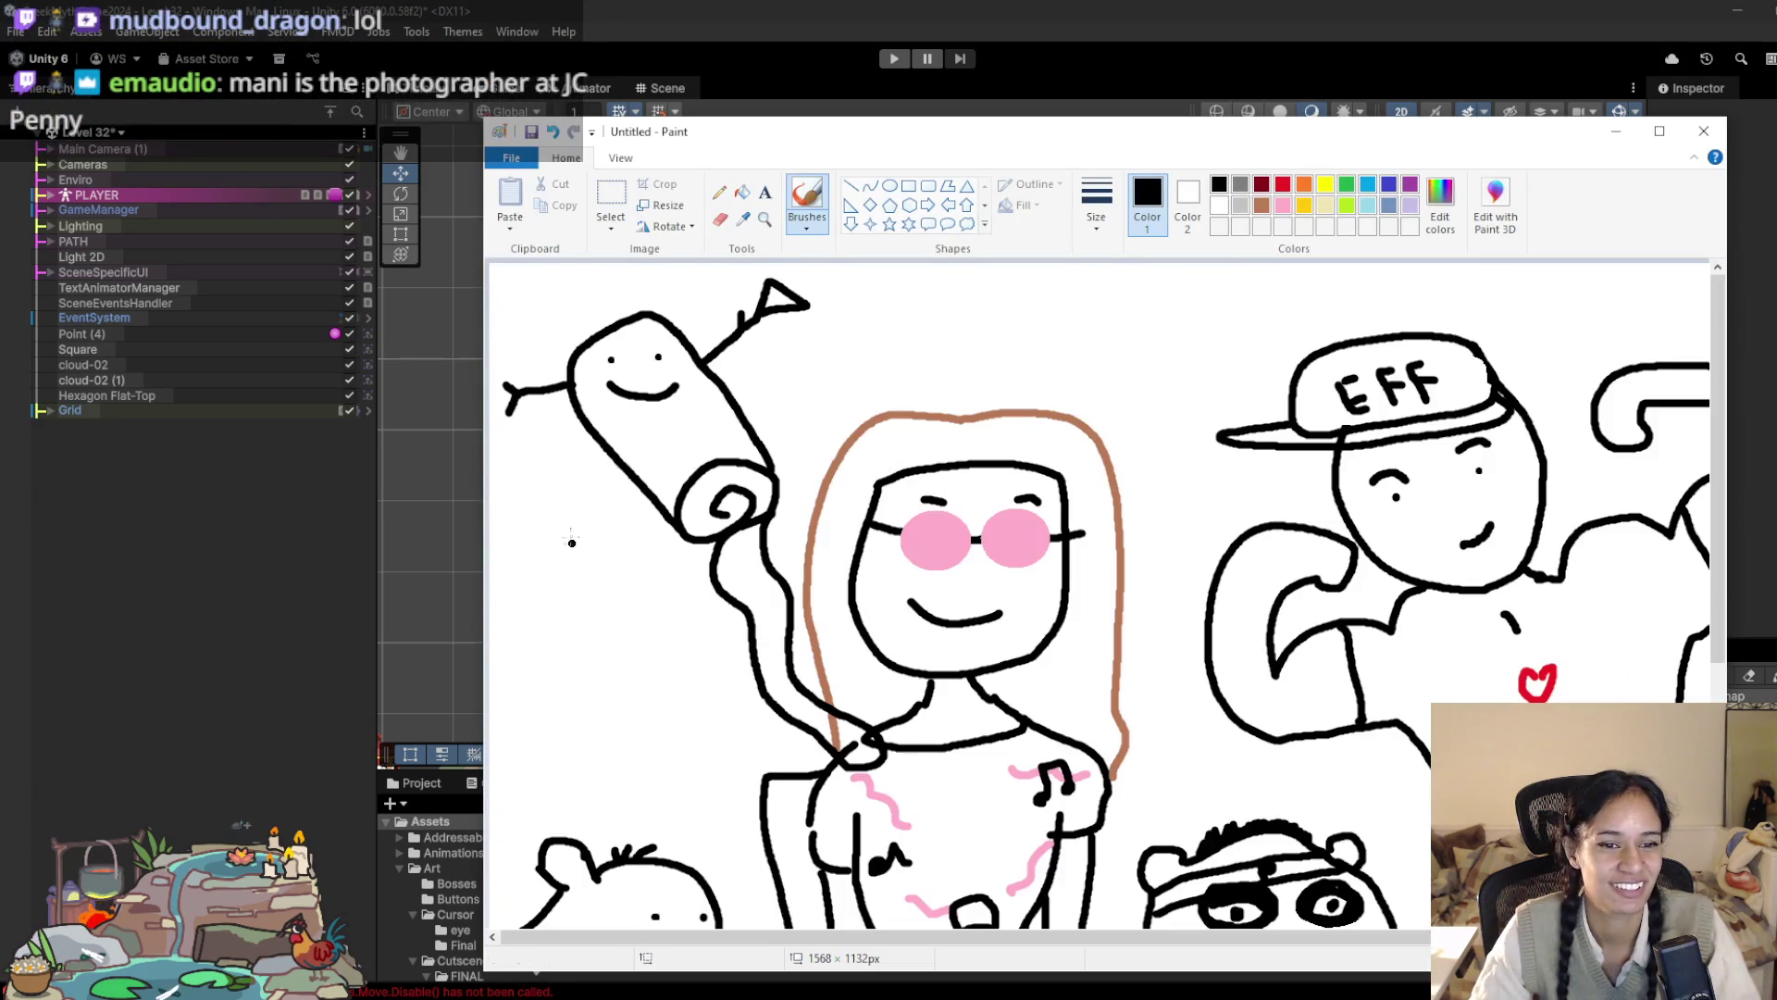
mouse_move(493, 505)
left_mouse_down()
mouse_move(558, 486)
mouse_move(554, 663)
mouse_move(478, 670)
left_mouse_up()
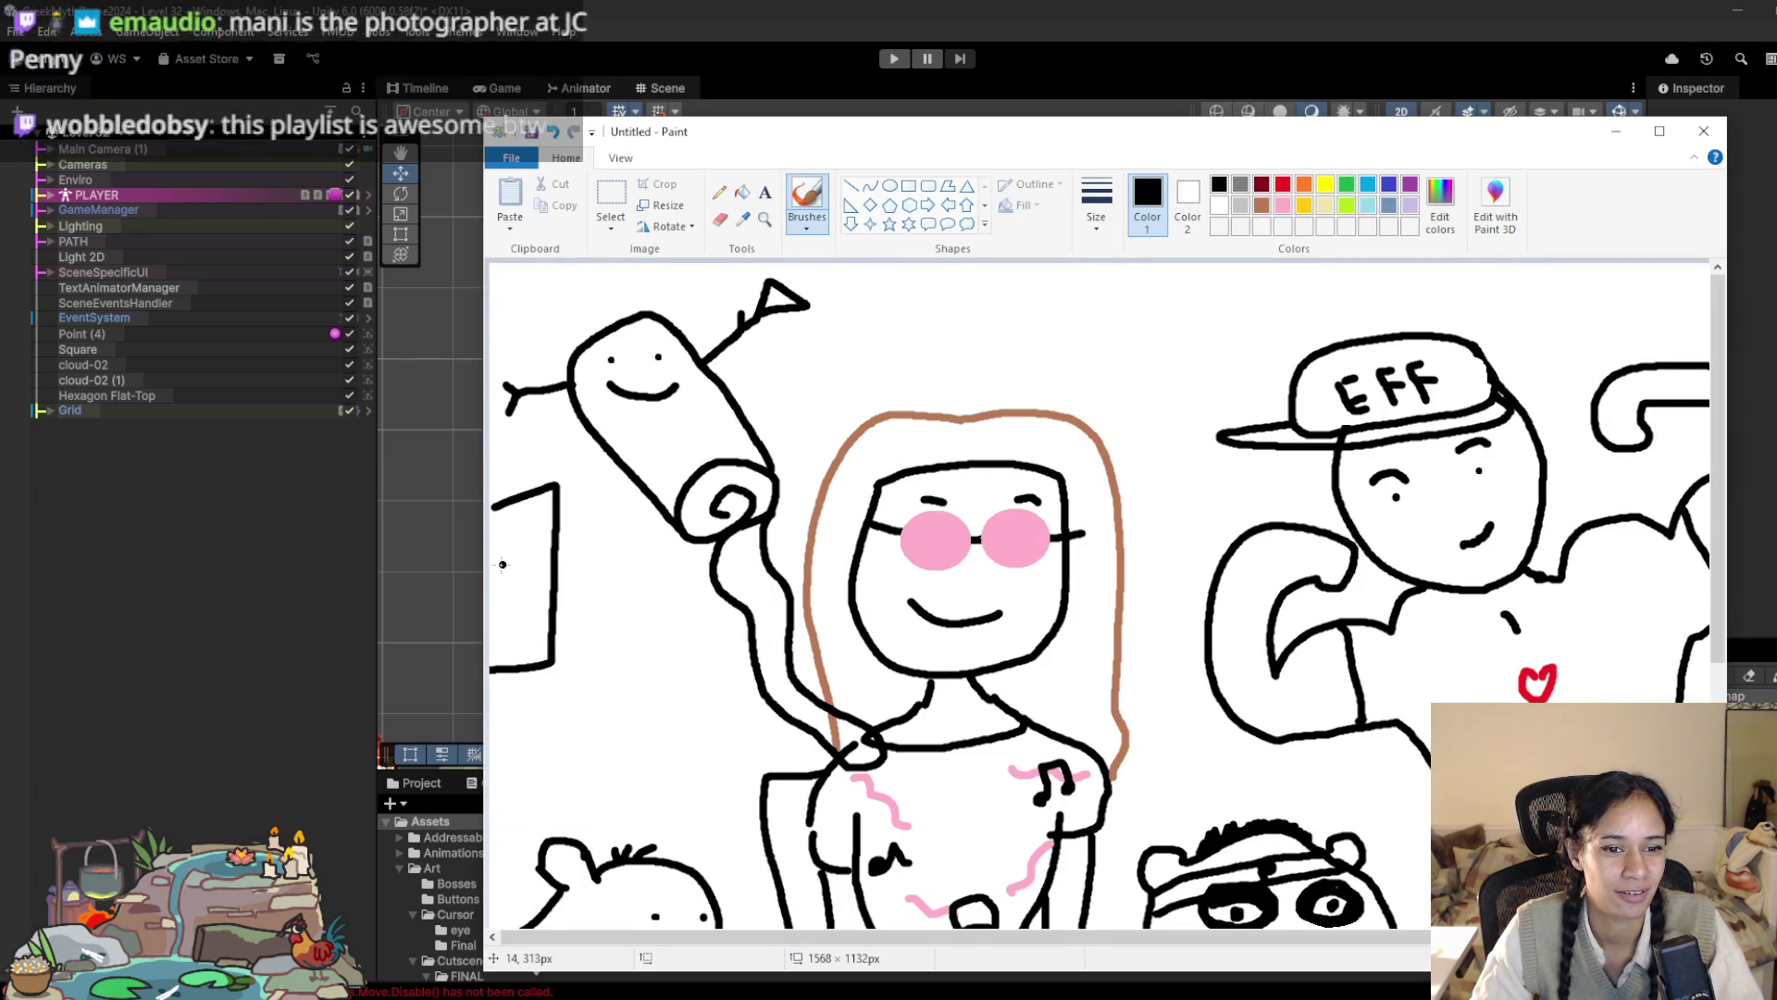
mouse_move(501, 574)
left_mouse_down()
mouse_move(656, 516)
mouse_move(649, 567)
mouse_move(491, 606)
left_mouse_up()
Step: Dab a dark red splotch at the hand, add black body and bottom lines, then minimize Paint
left_click(1260, 183)
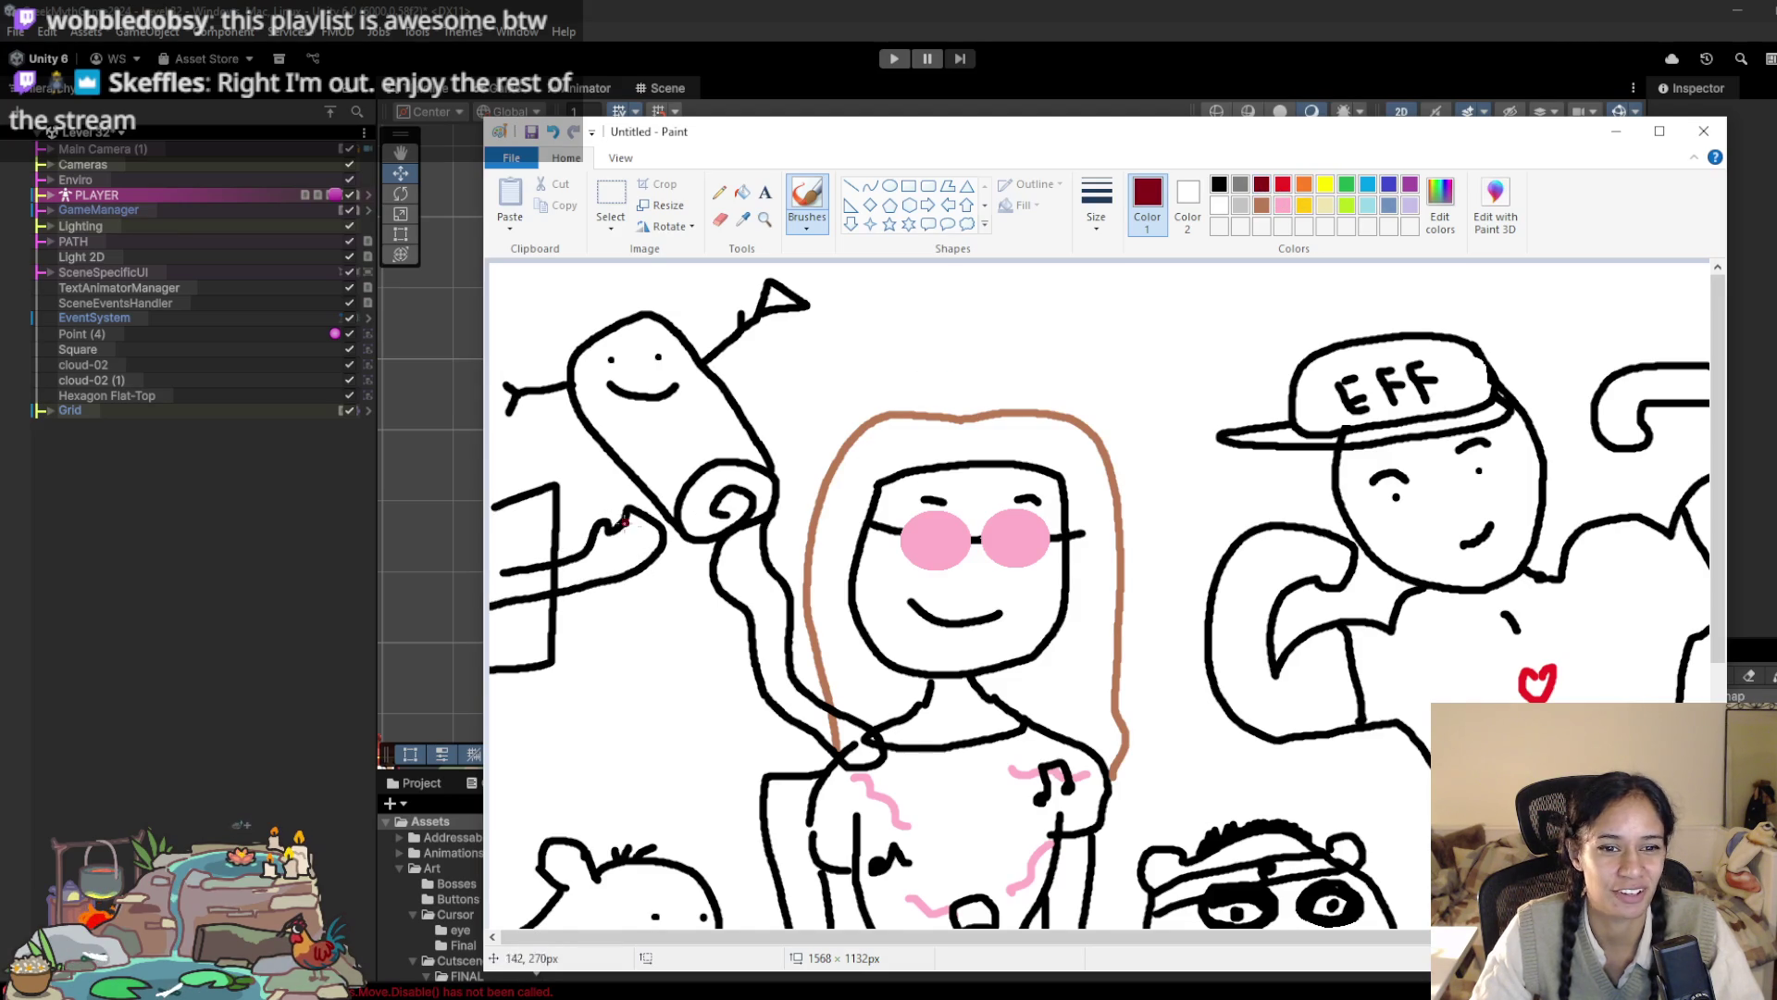
mouse_move(622, 515)
left_mouse_down()
mouse_move(613, 487)
mouse_move(609, 526)
mouse_move(602, 506)
mouse_move(621, 528)
mouse_move(597, 492)
mouse_move(589, 520)
left_mouse_up()
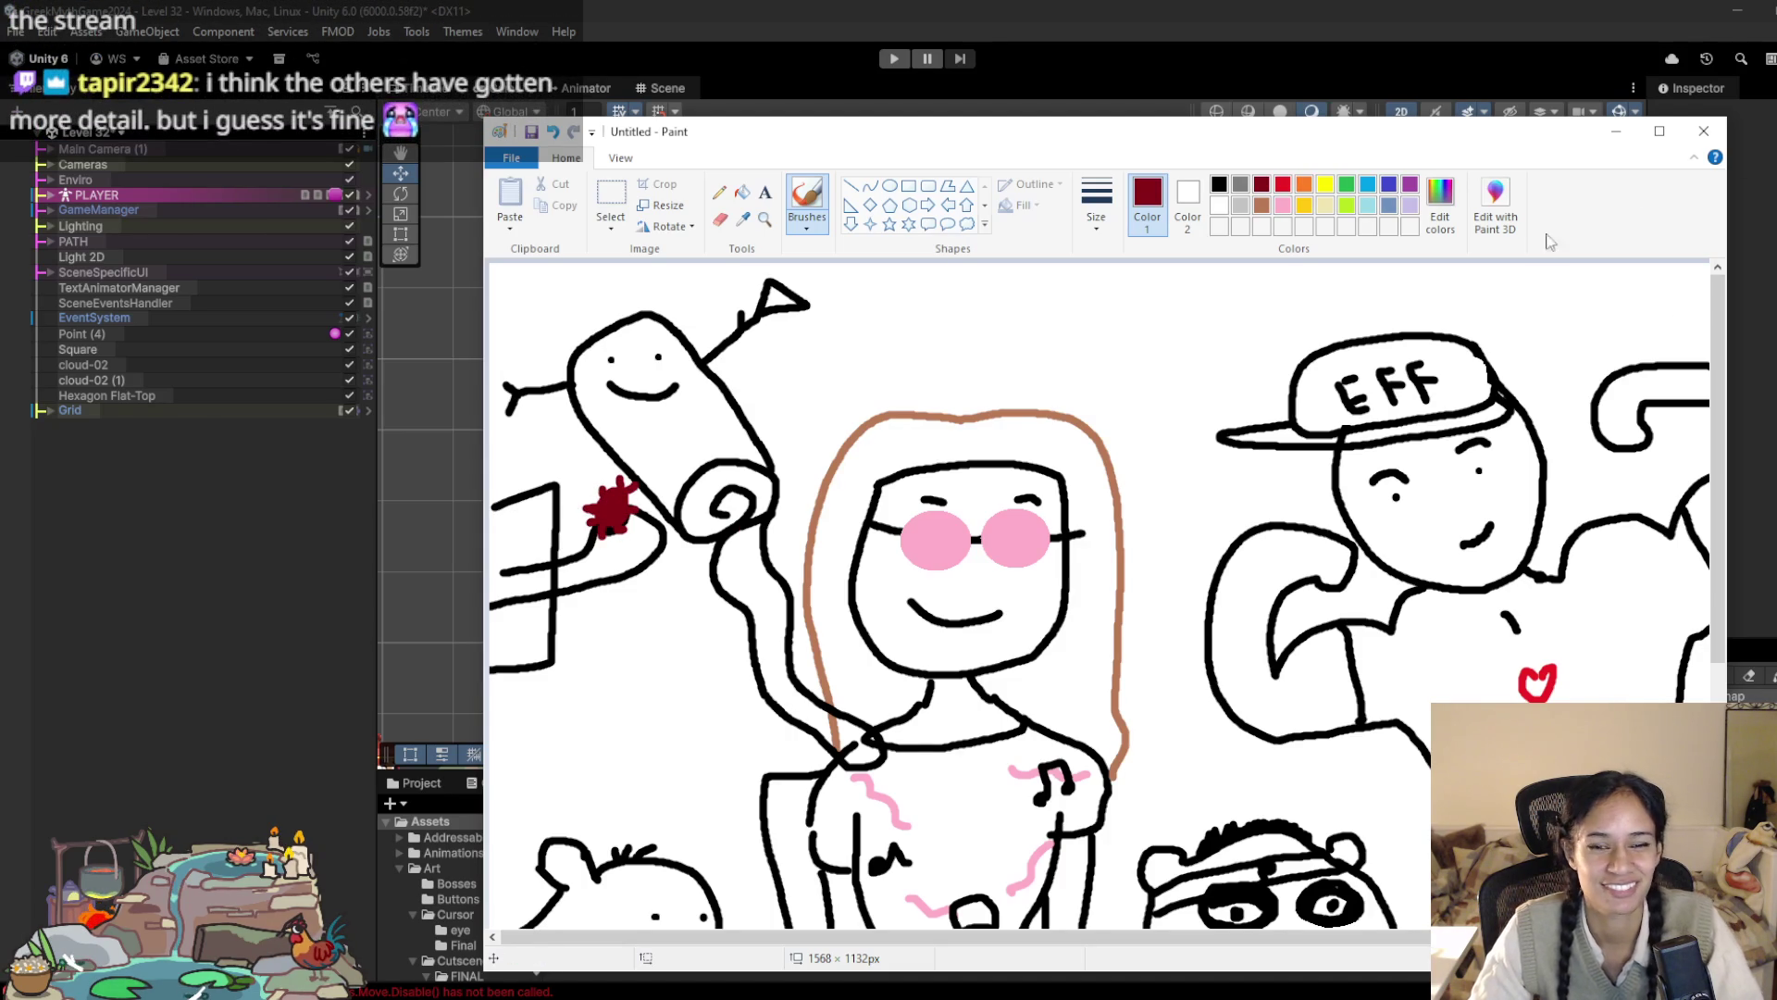
left_click(1219, 184)
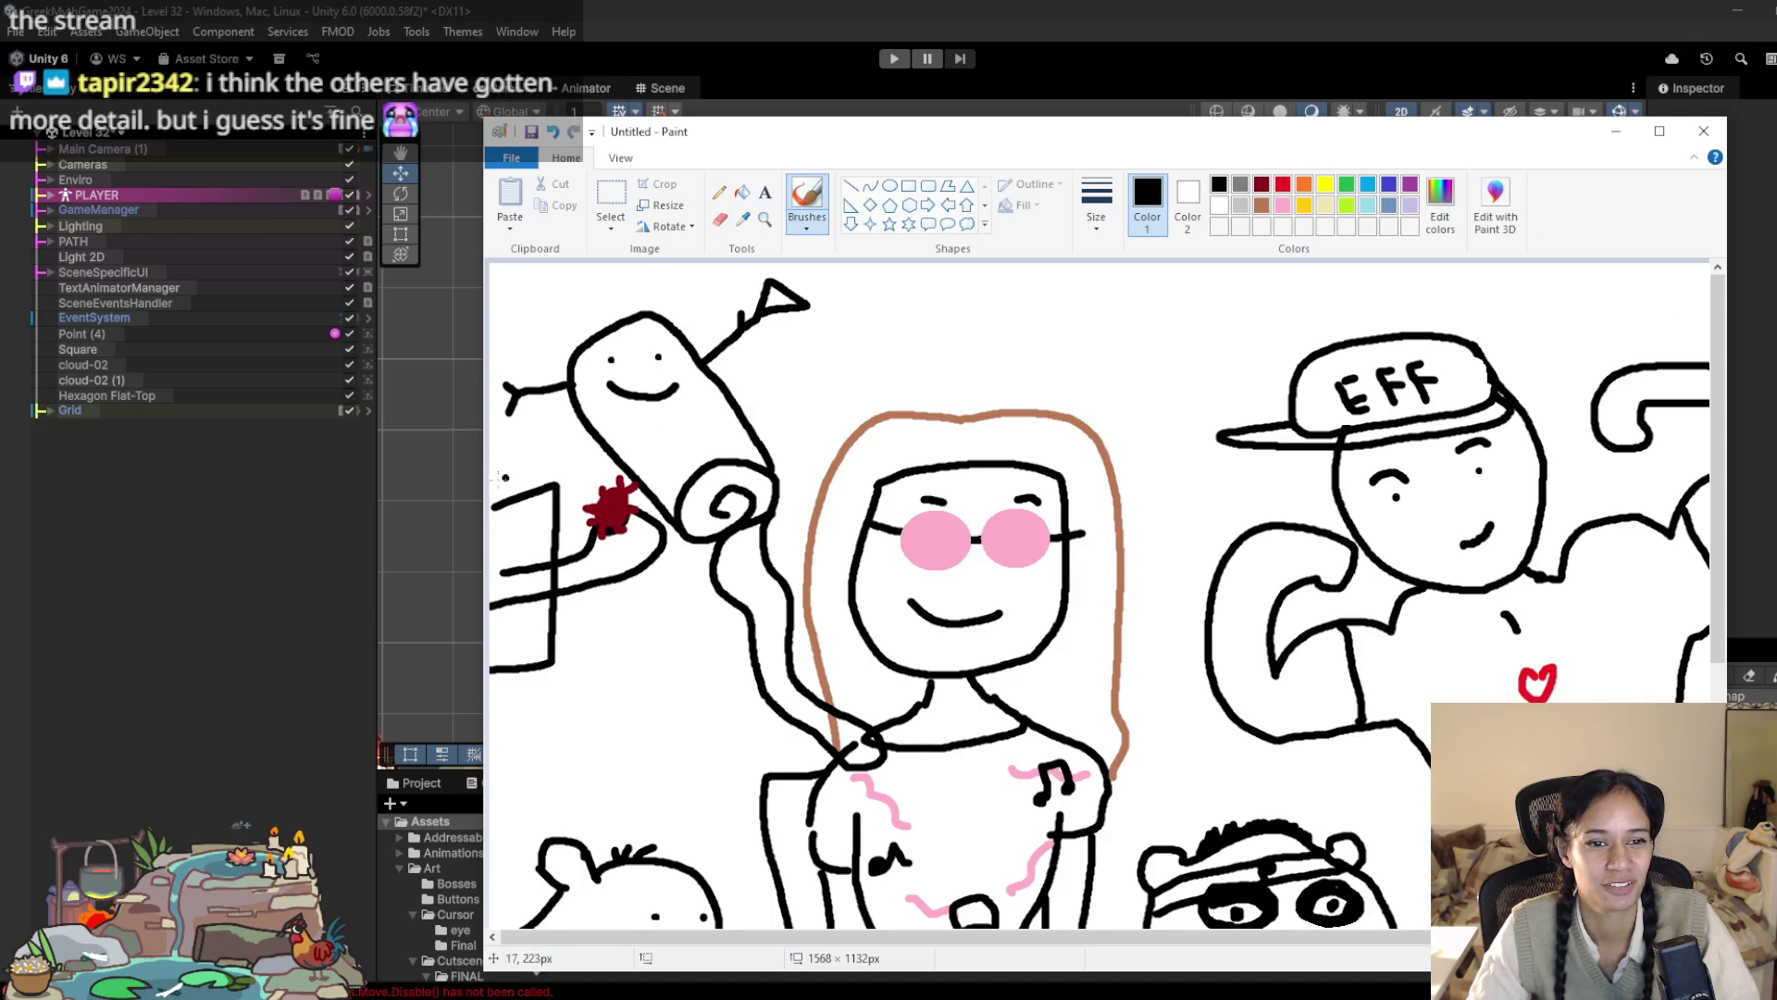
mouse_move(493, 491)
left_mouse_down()
mouse_move(574, 473)
mouse_move(575, 633)
mouse_move(519, 682)
mouse_move(490, 682)
left_mouse_up()
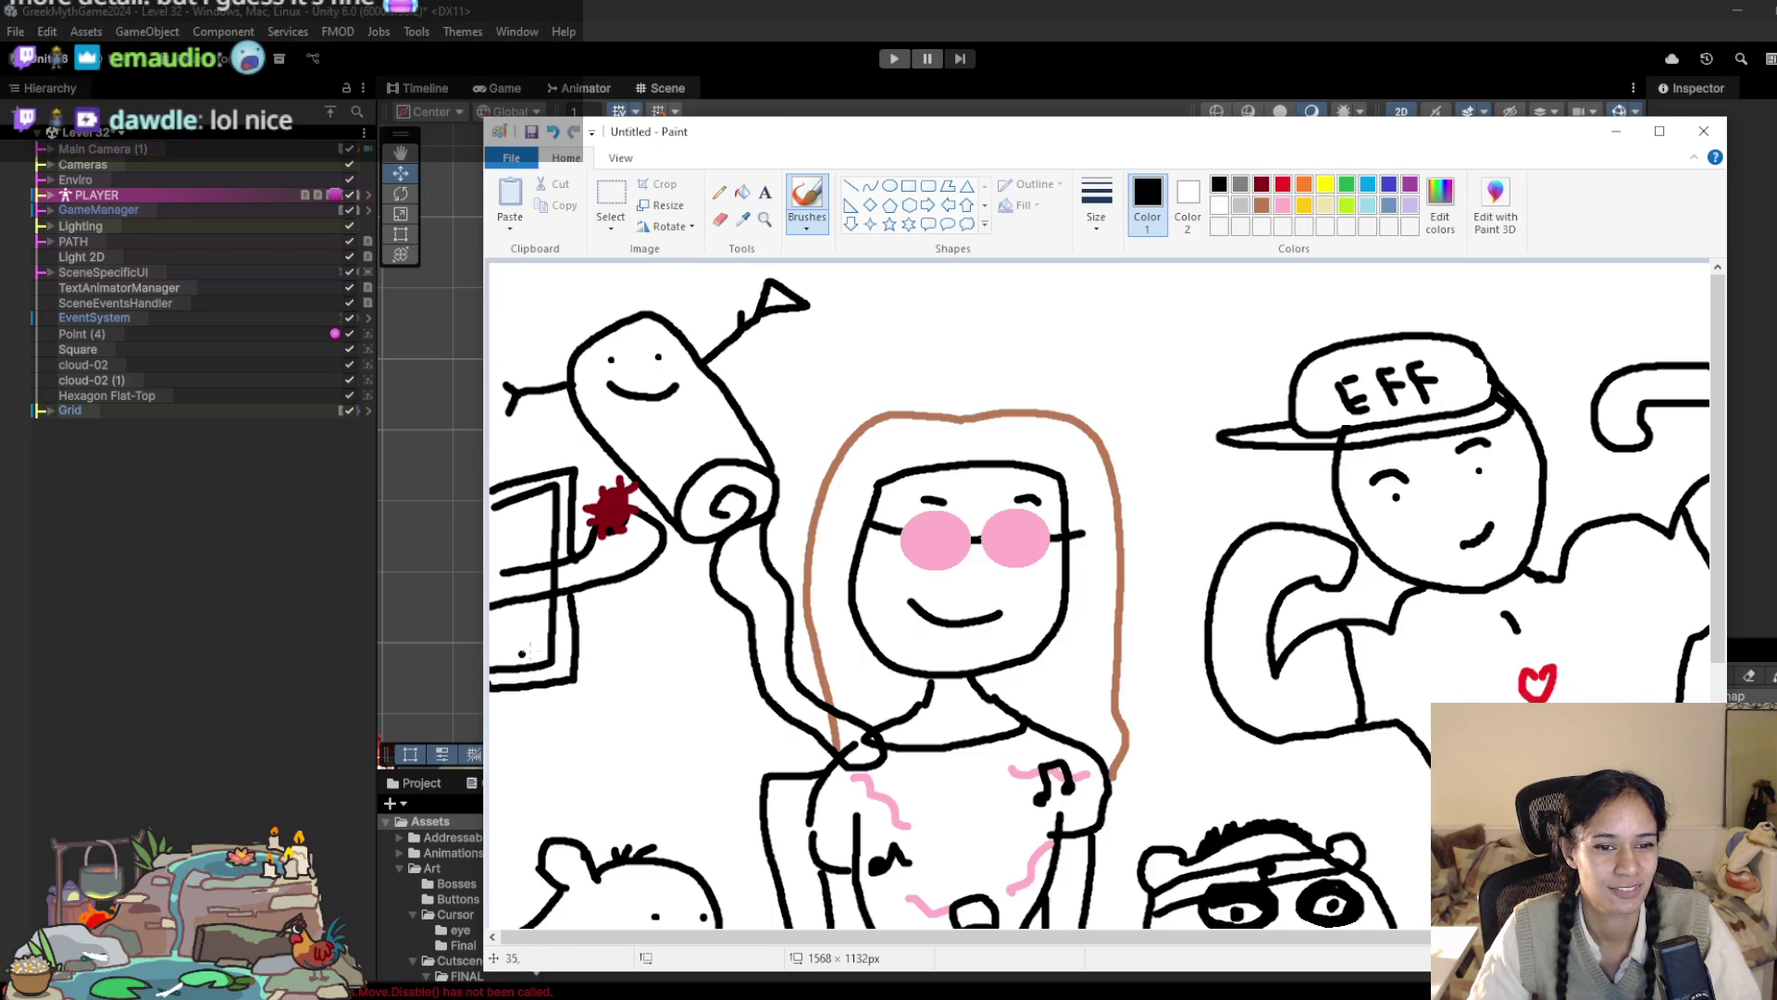
left_click_drag(599, 685, 531, 709)
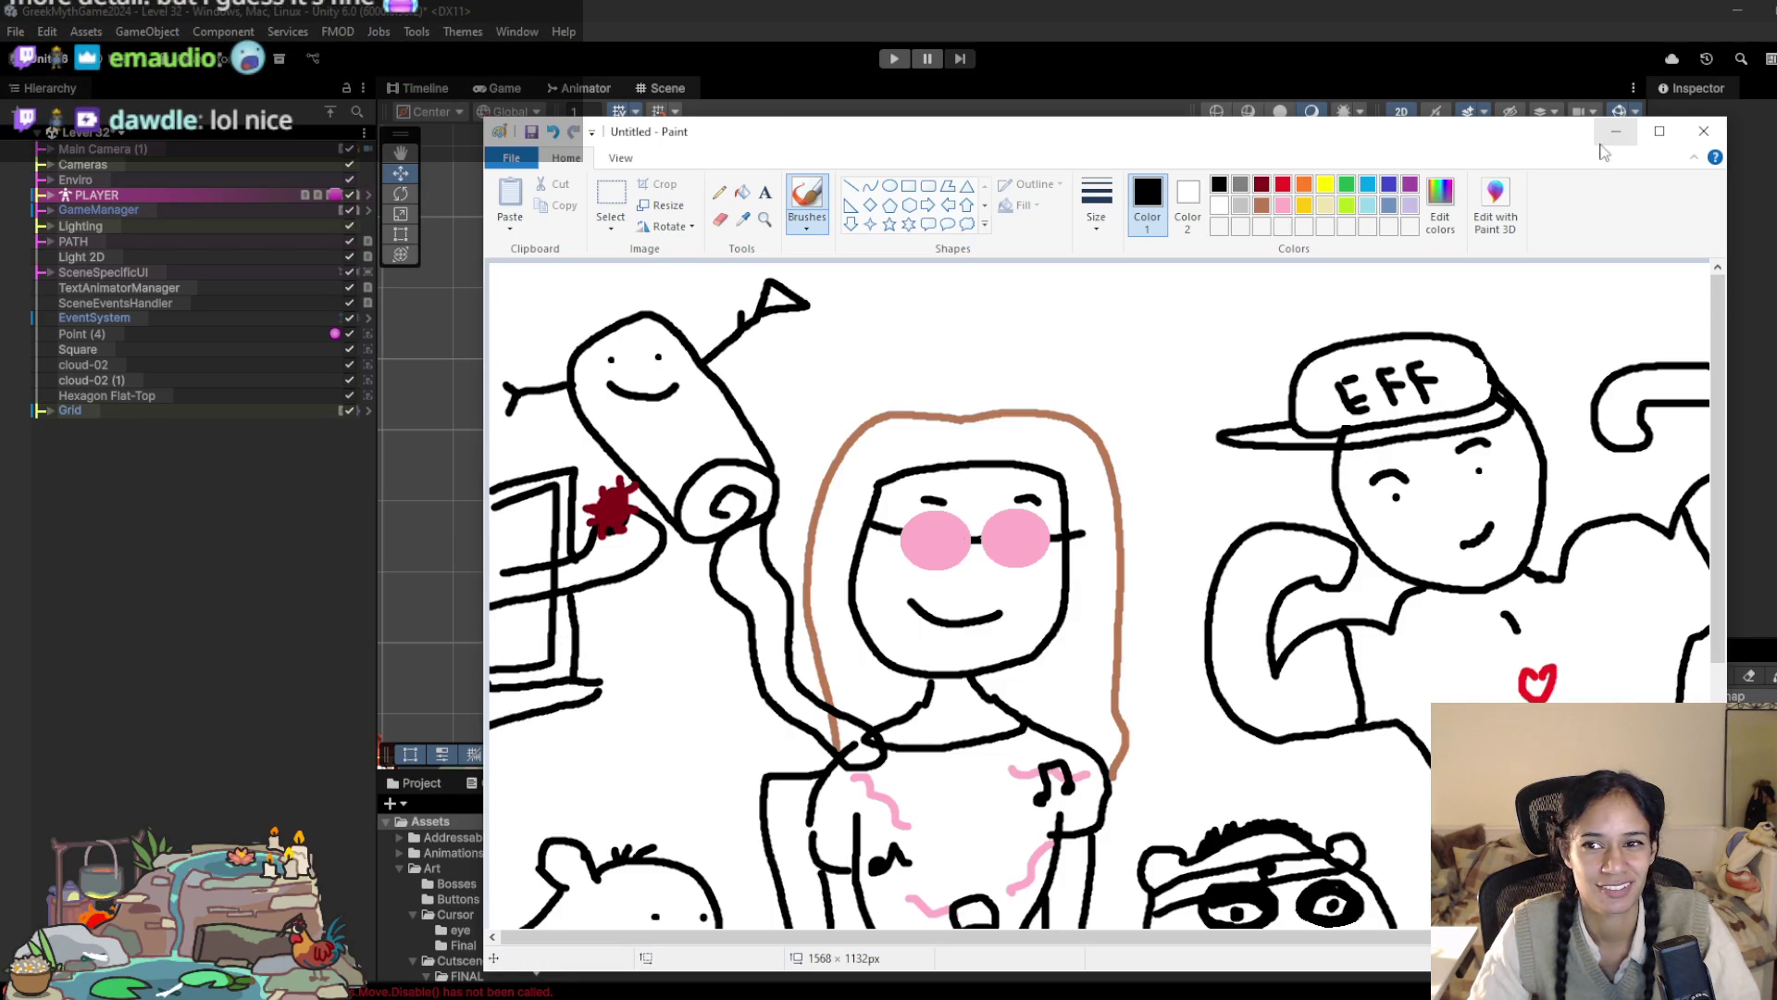
left_click(1616, 131)
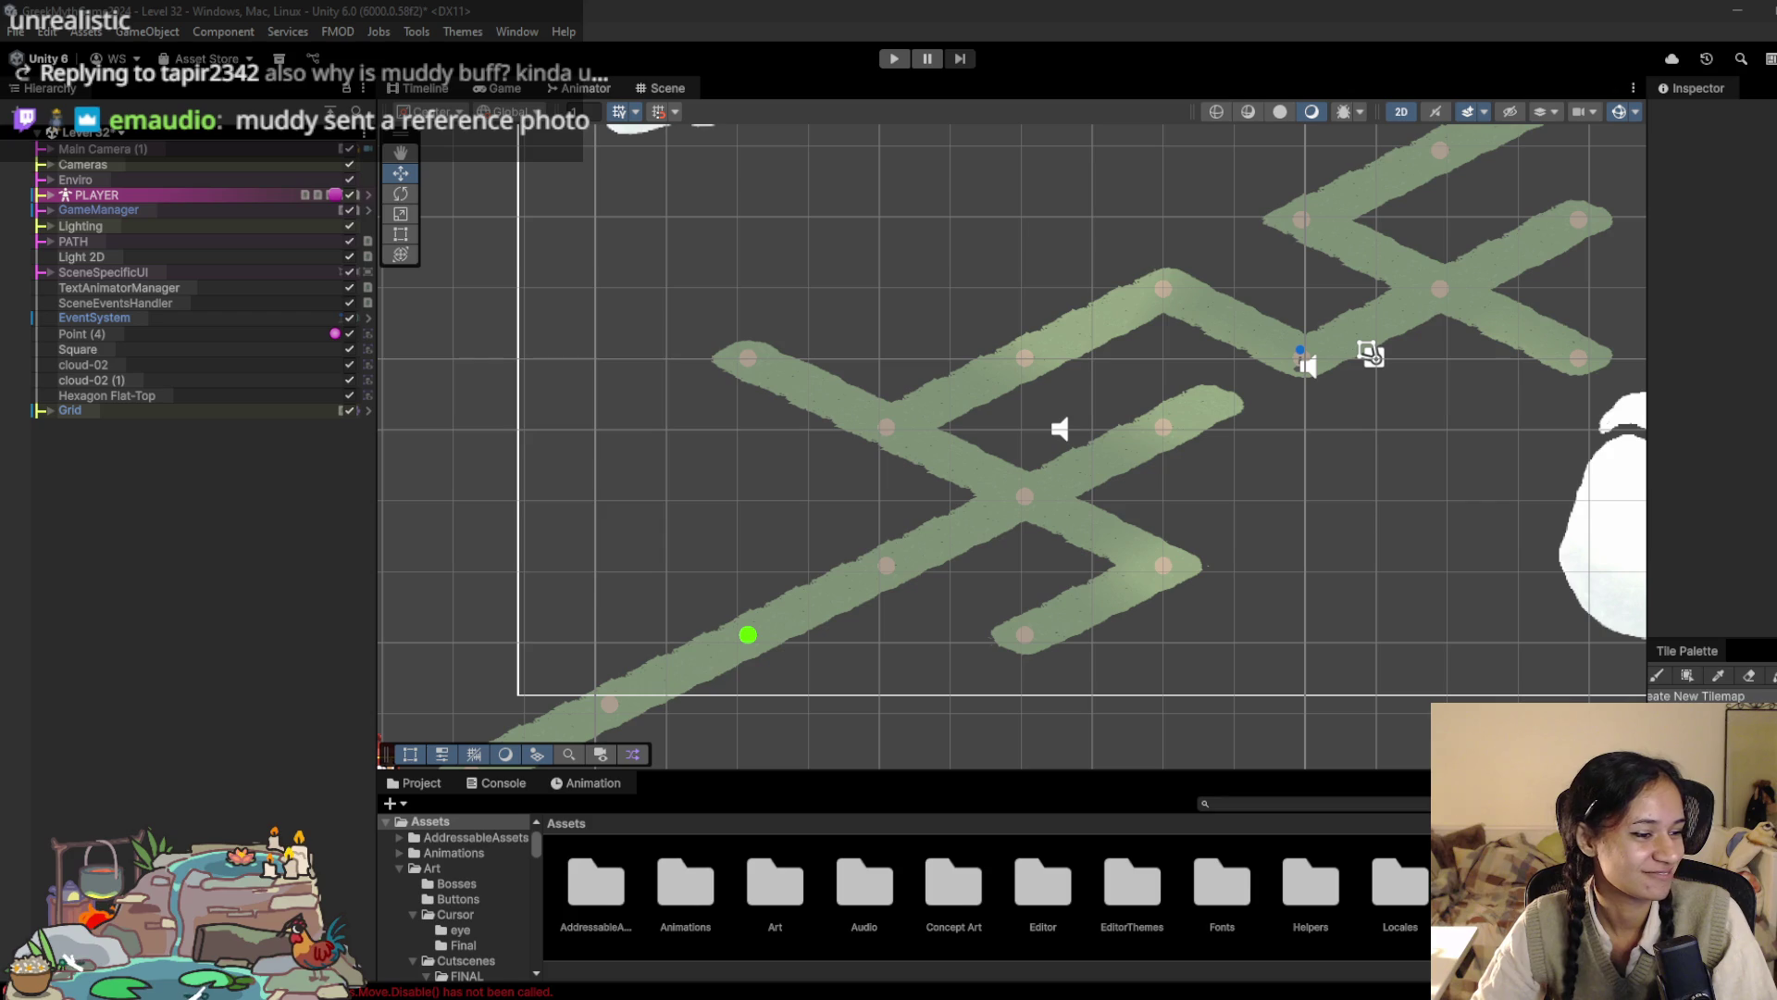
scroll(1125, 535, "down", 2)
scroll(833, 504, "up", 2)
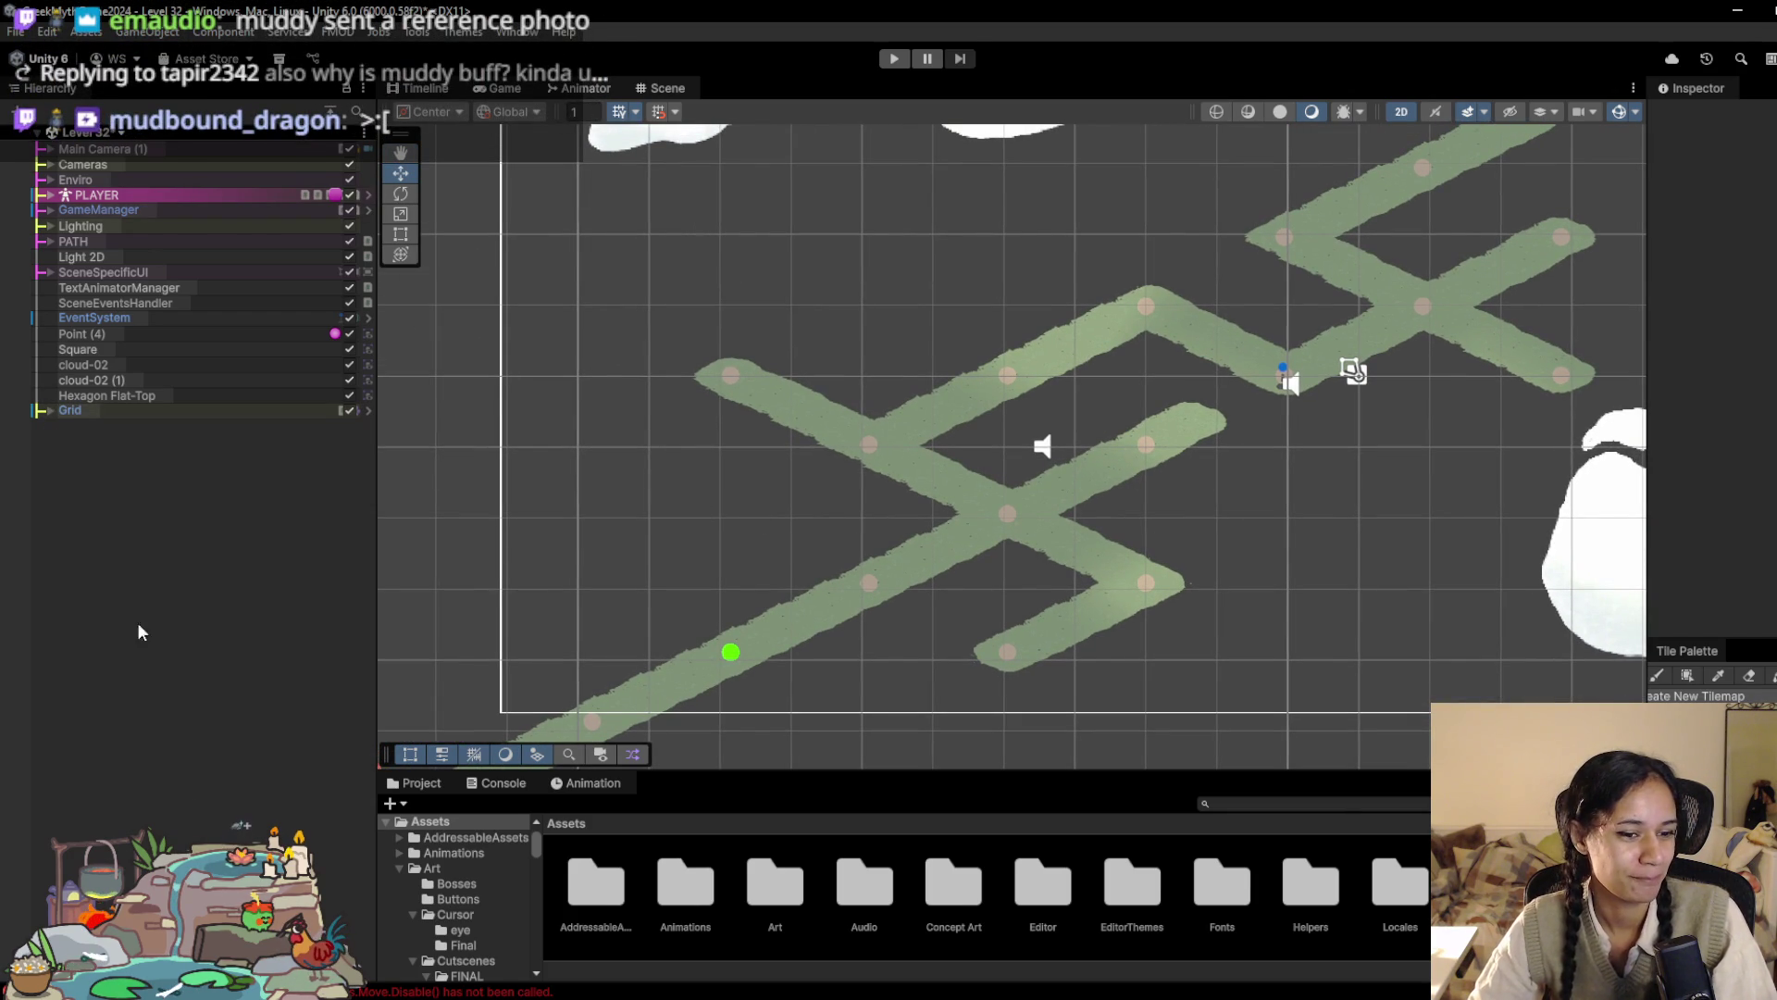
mouse_move(278, 916)
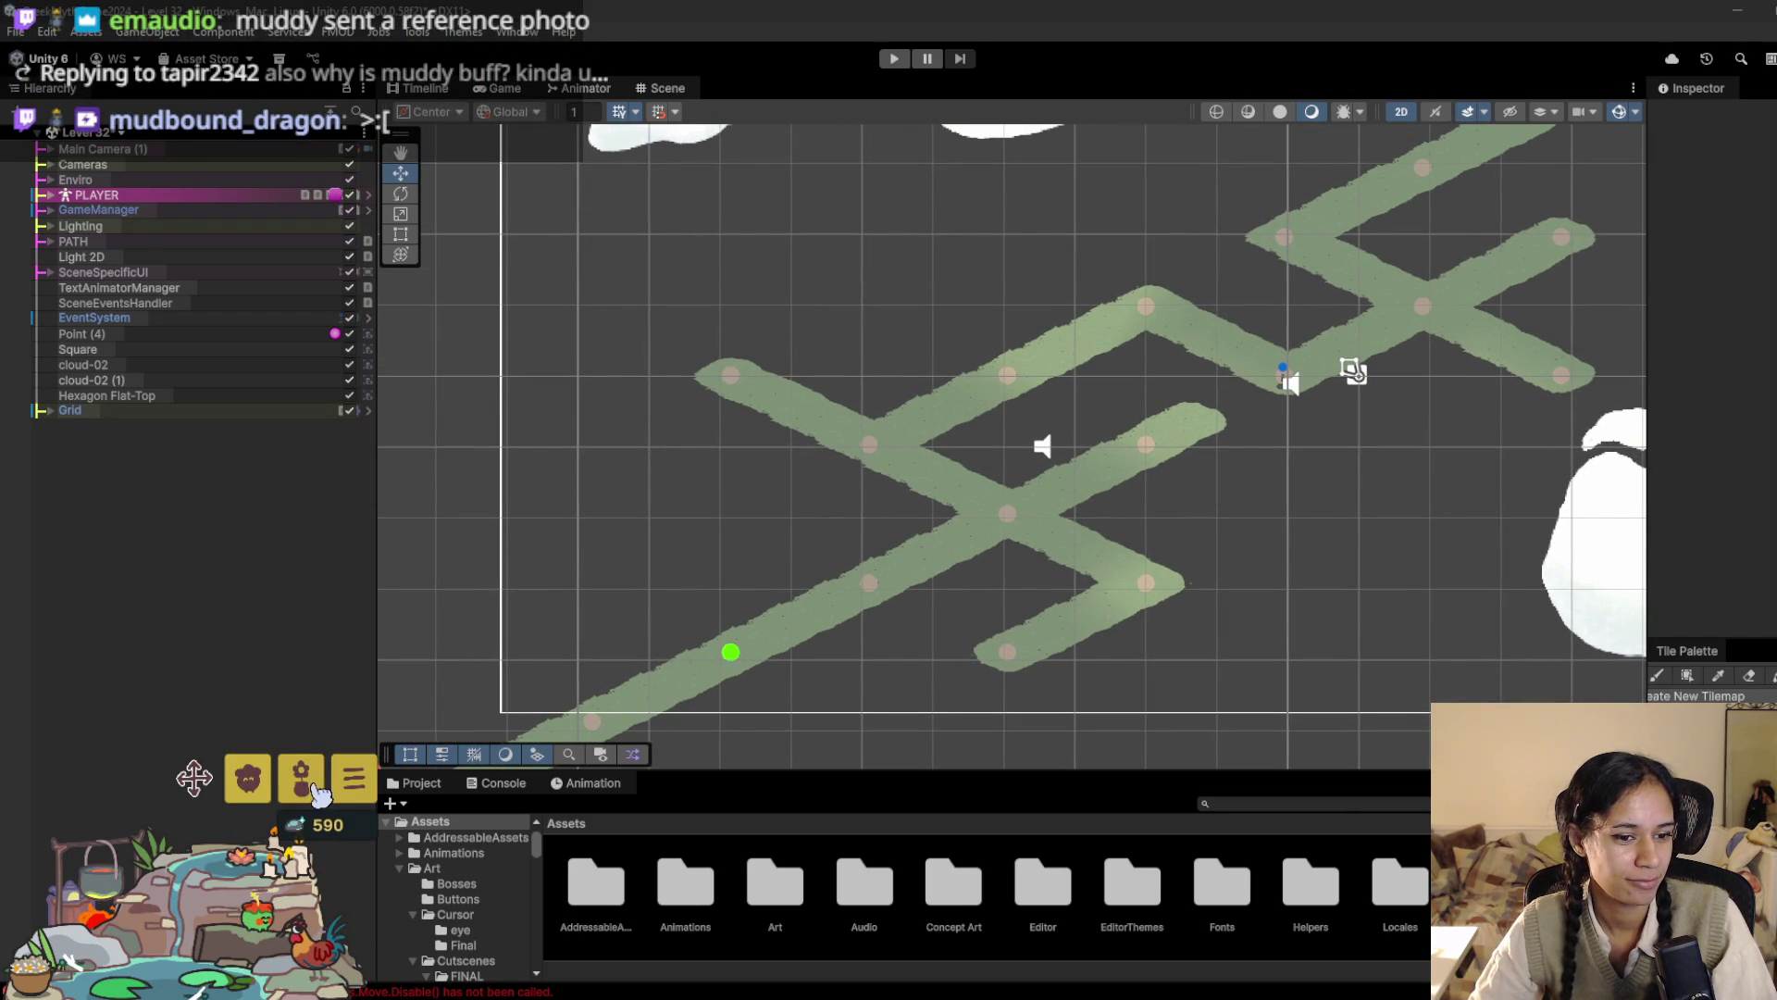
Step: Buy Potted Plants in the Decor shop, confirming both prompts, close the shop and shift the view
mouse_move(66, 815)
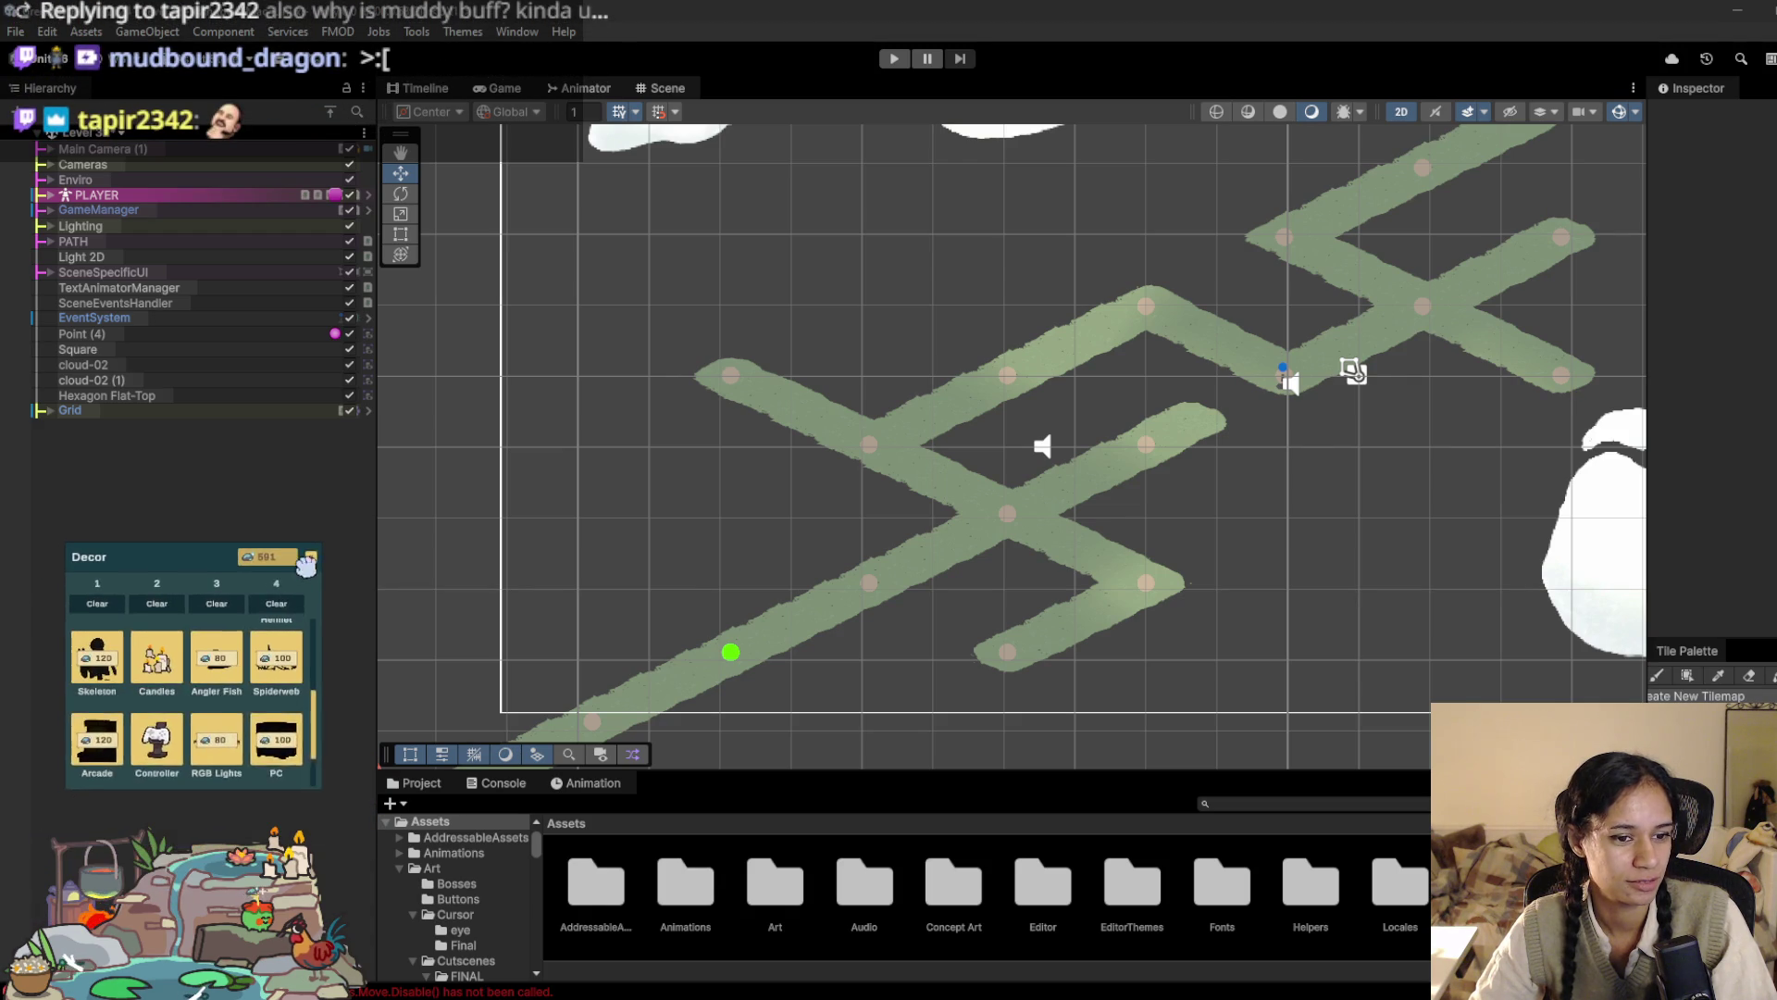
left_click_drag(338, 712, 342, 751)
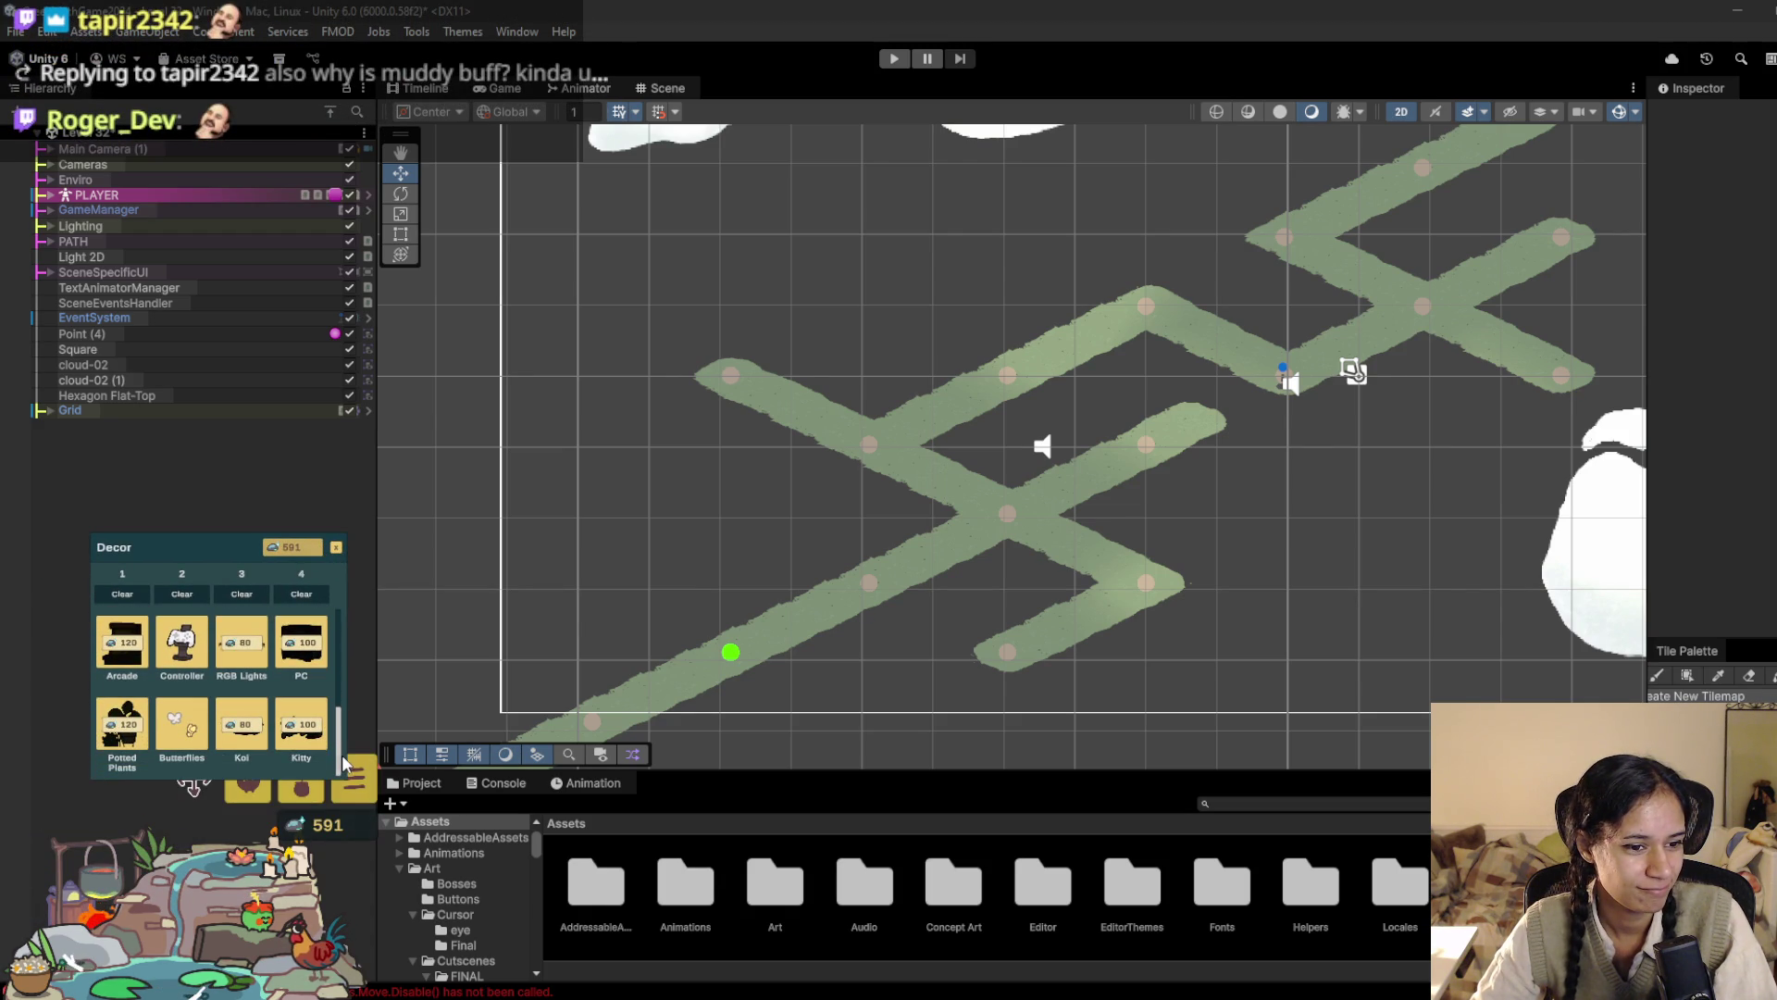
left_click(134, 731)
left_click(184, 680)
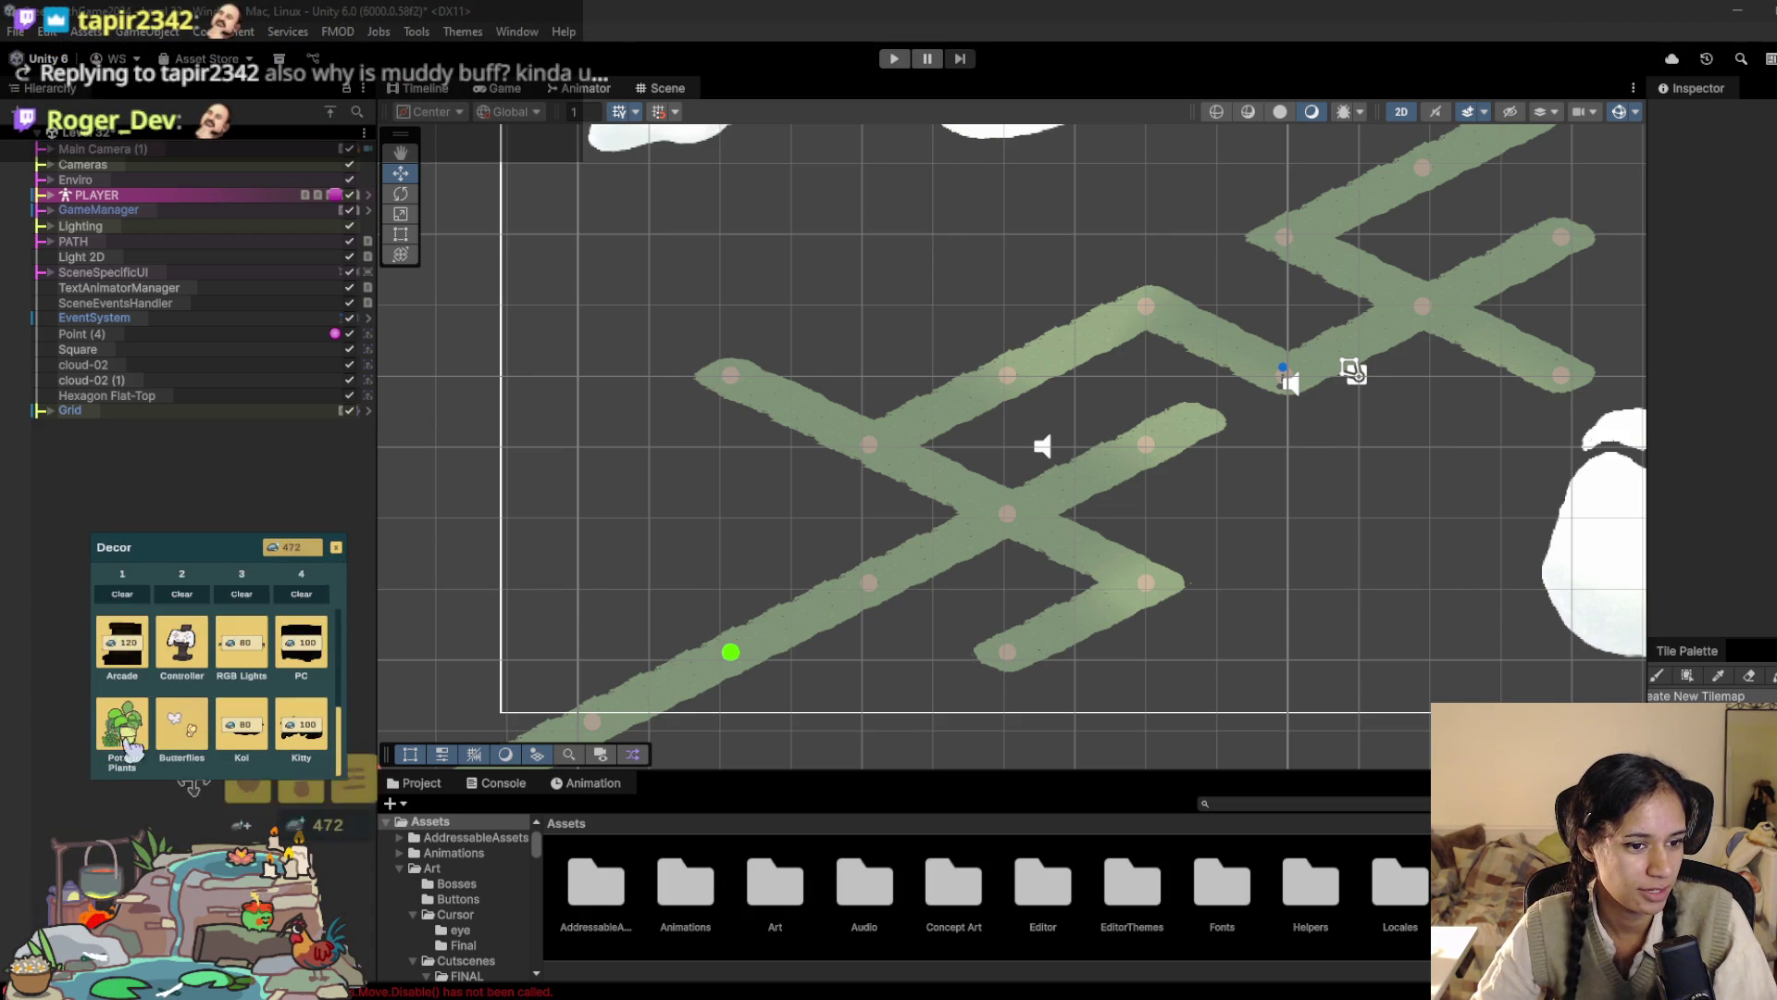
left_click(185, 679)
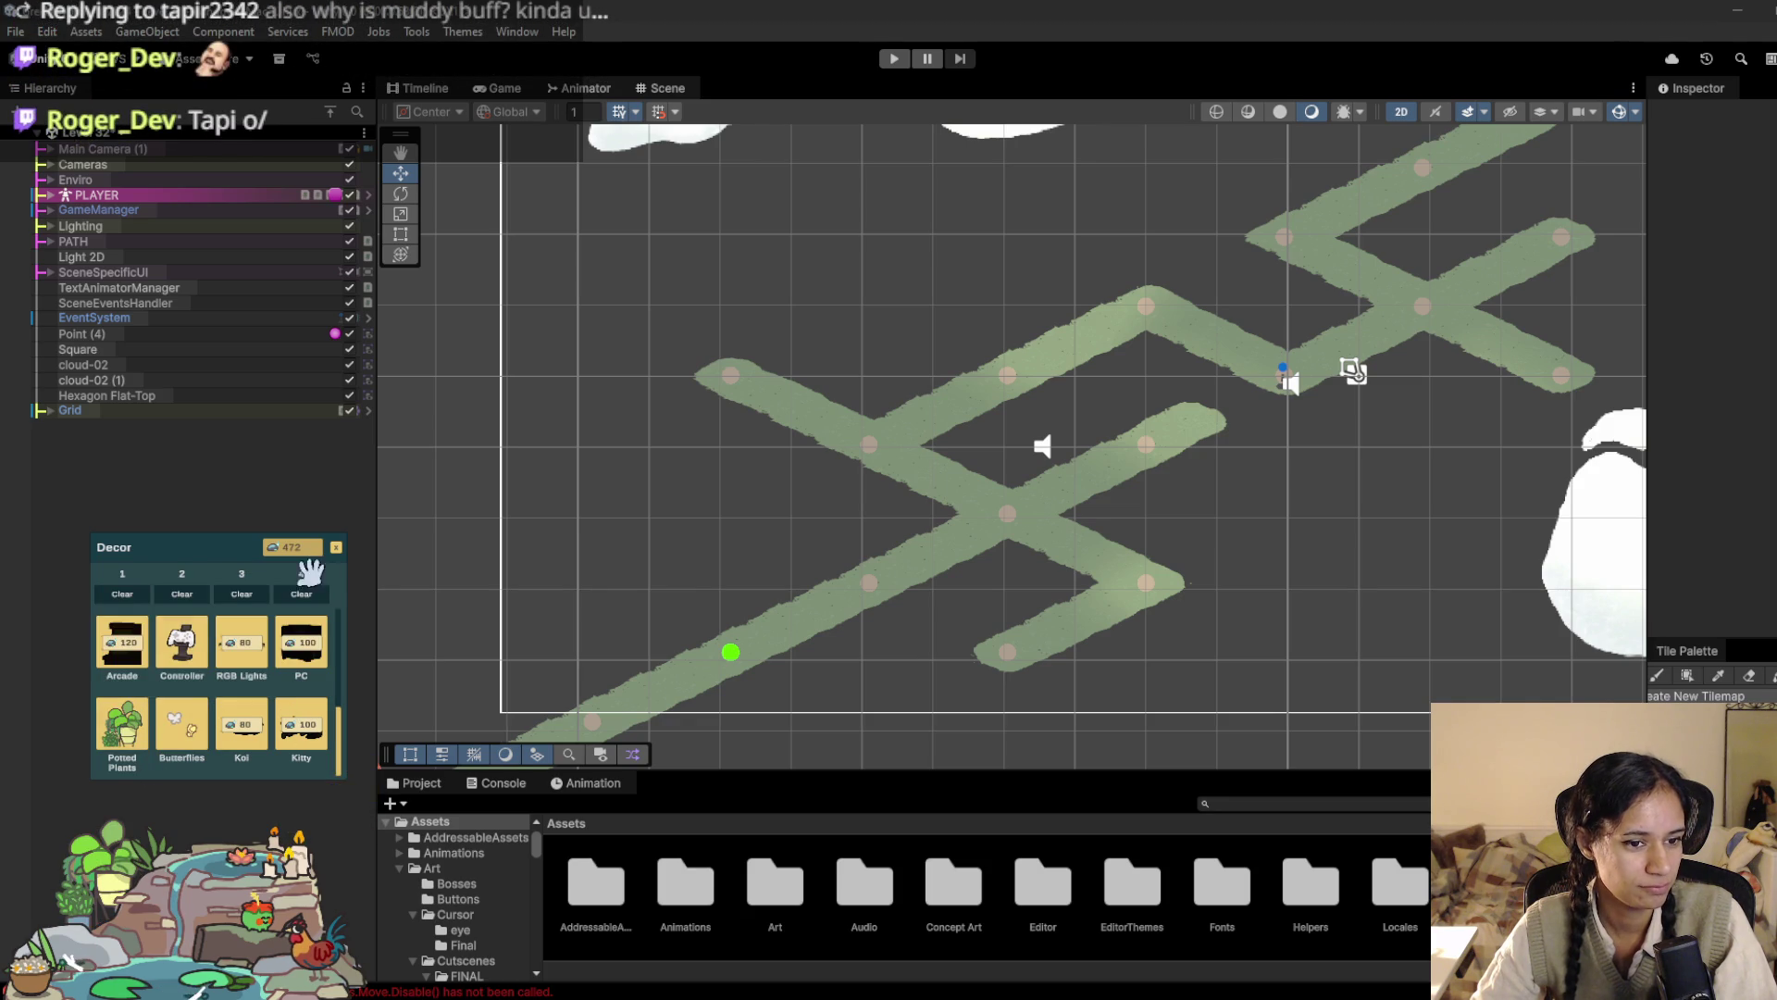
left_click(336, 547)
left_click_drag(920, 403, 885, 445)
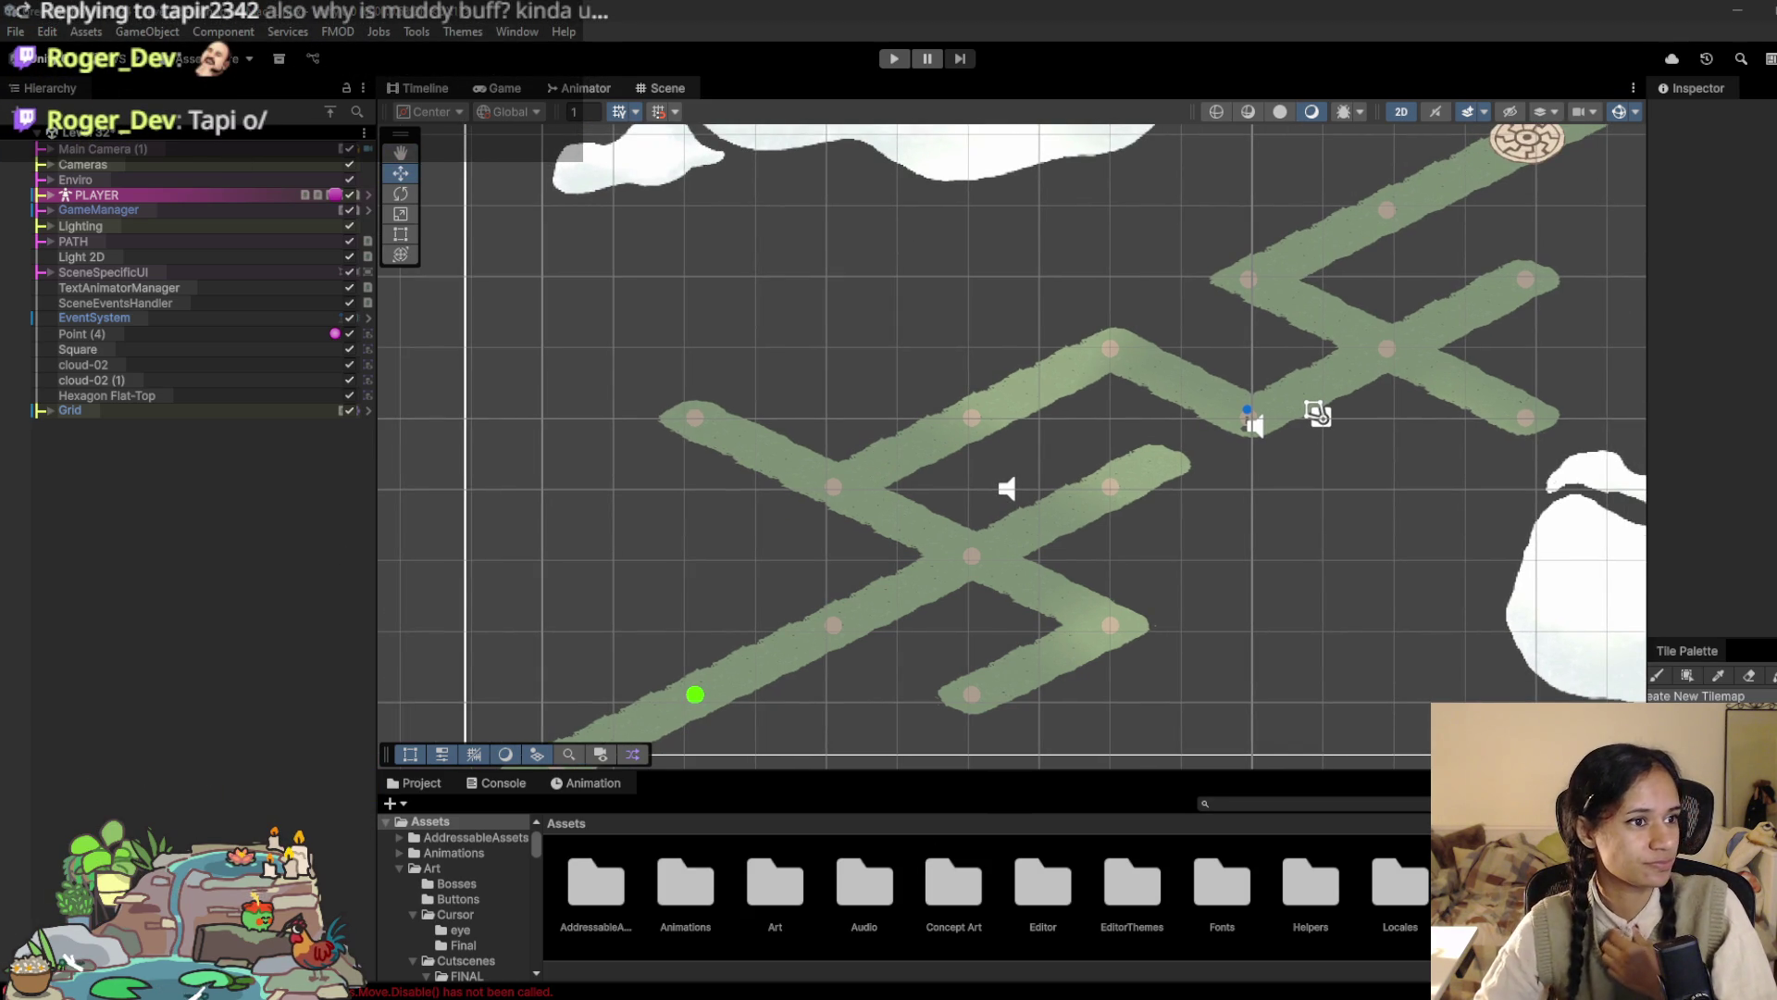
Step: Scroll through the Pomofocus to-do list, then return to Unity and open the Hierarchy scene dropdown
mouse_move(532, 983)
left_click(532, 930)
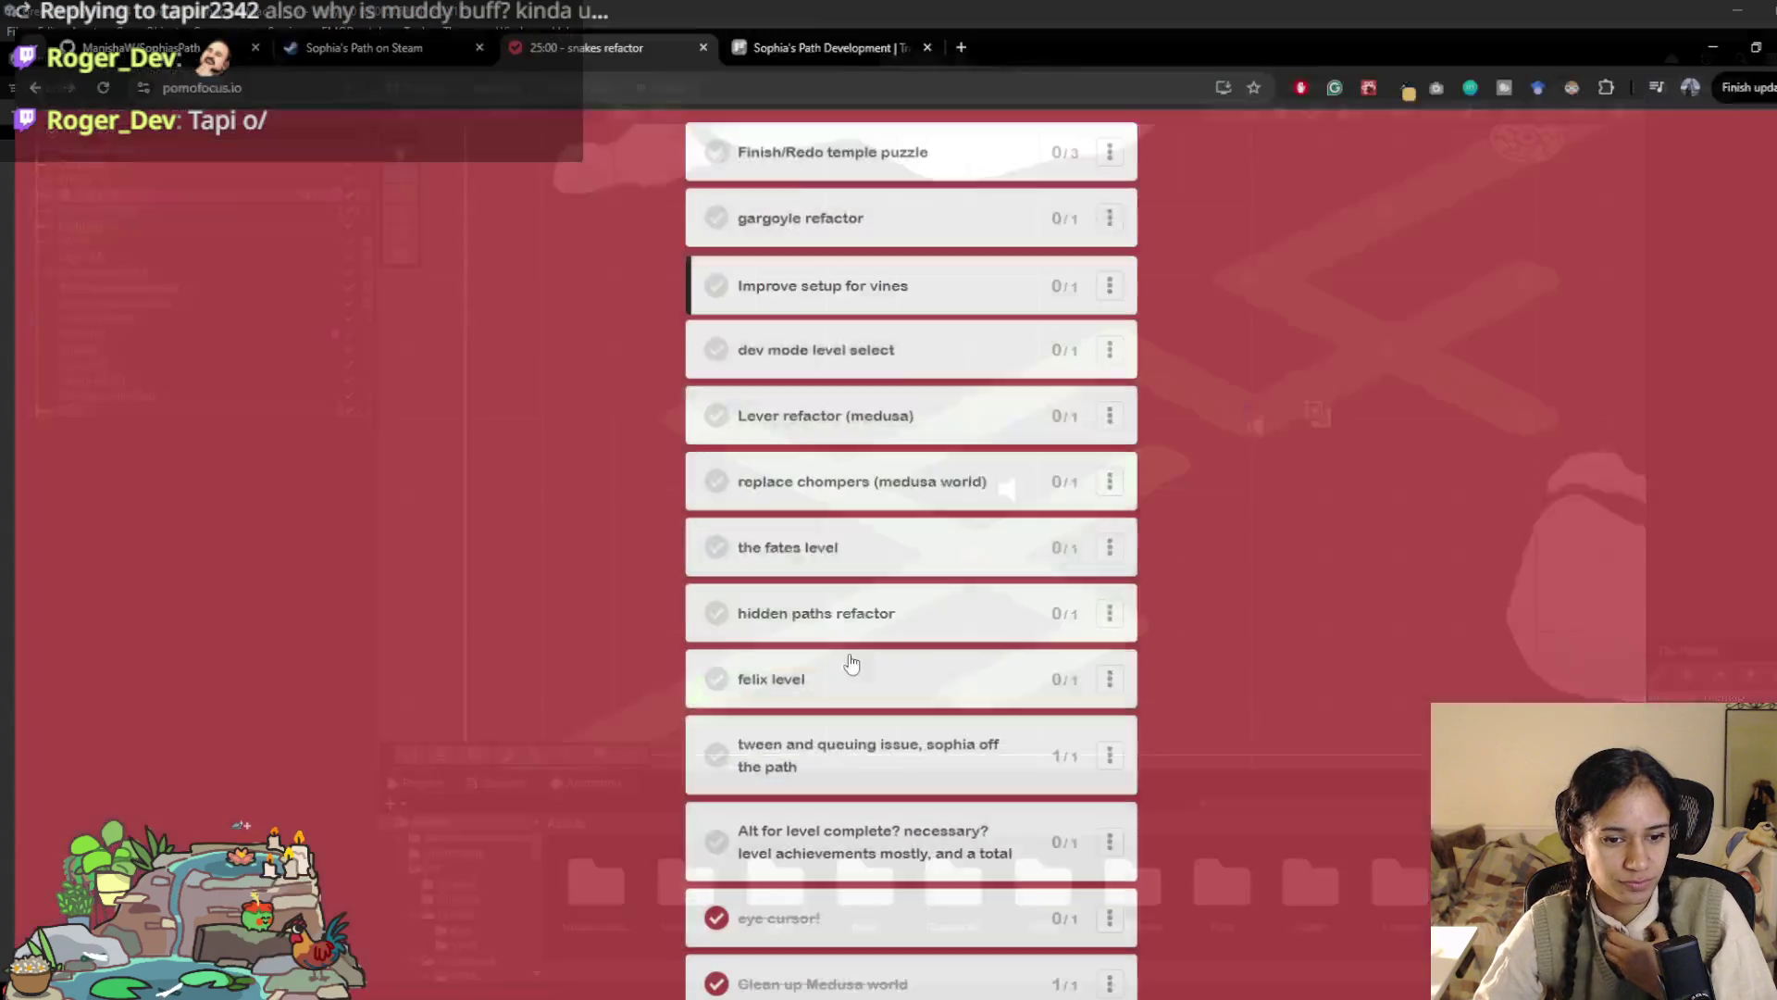
scroll(893, 648, "up", 2)
scroll(758, 661, "down", 2)
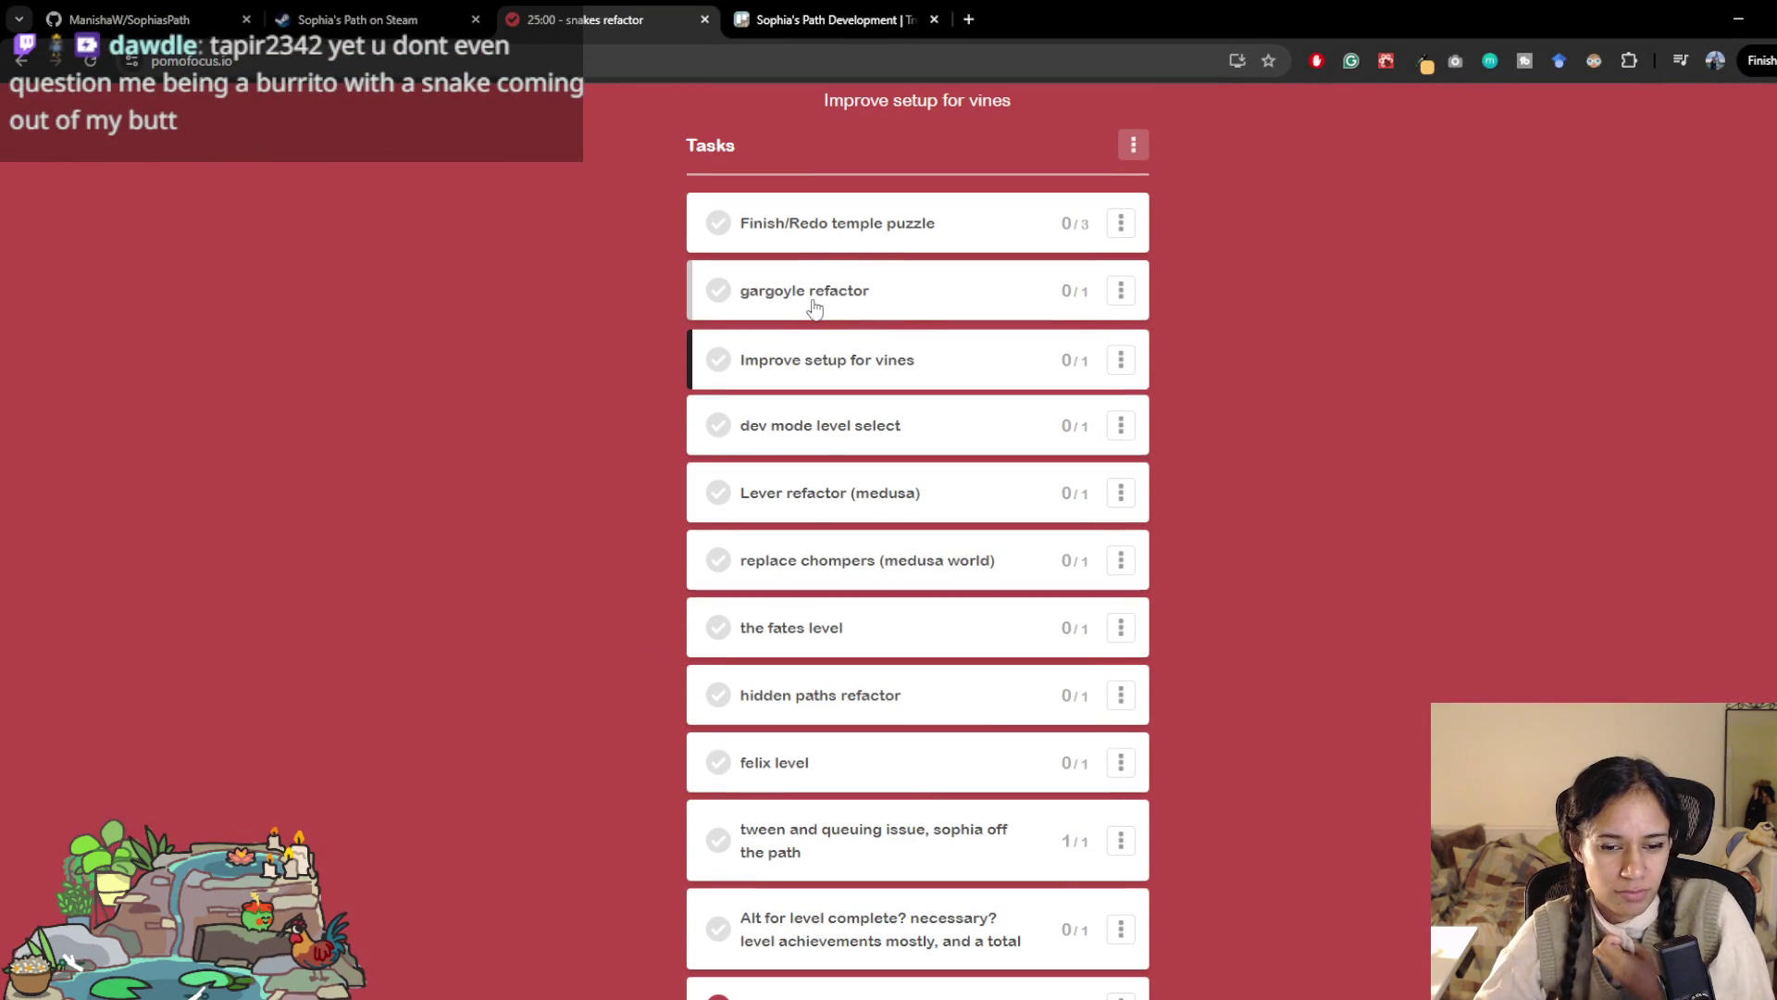
scroll(1404, 747, "down", 2)
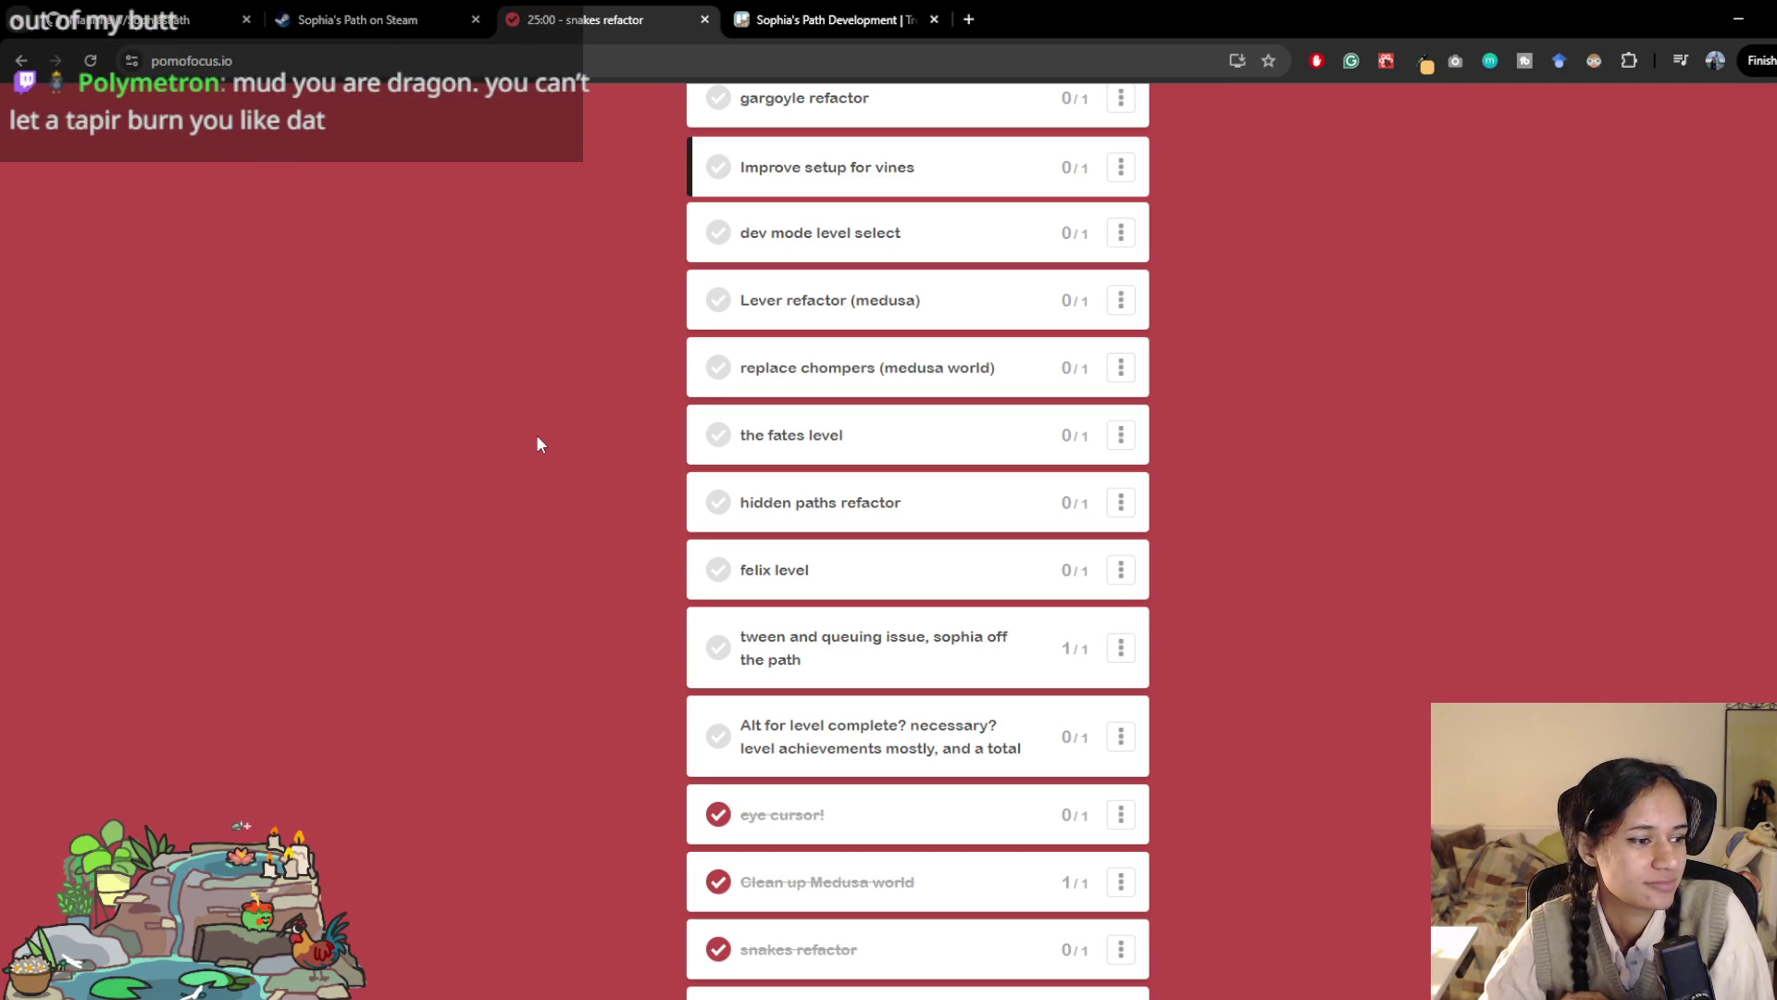
scroll(492, 403, "down", 2)
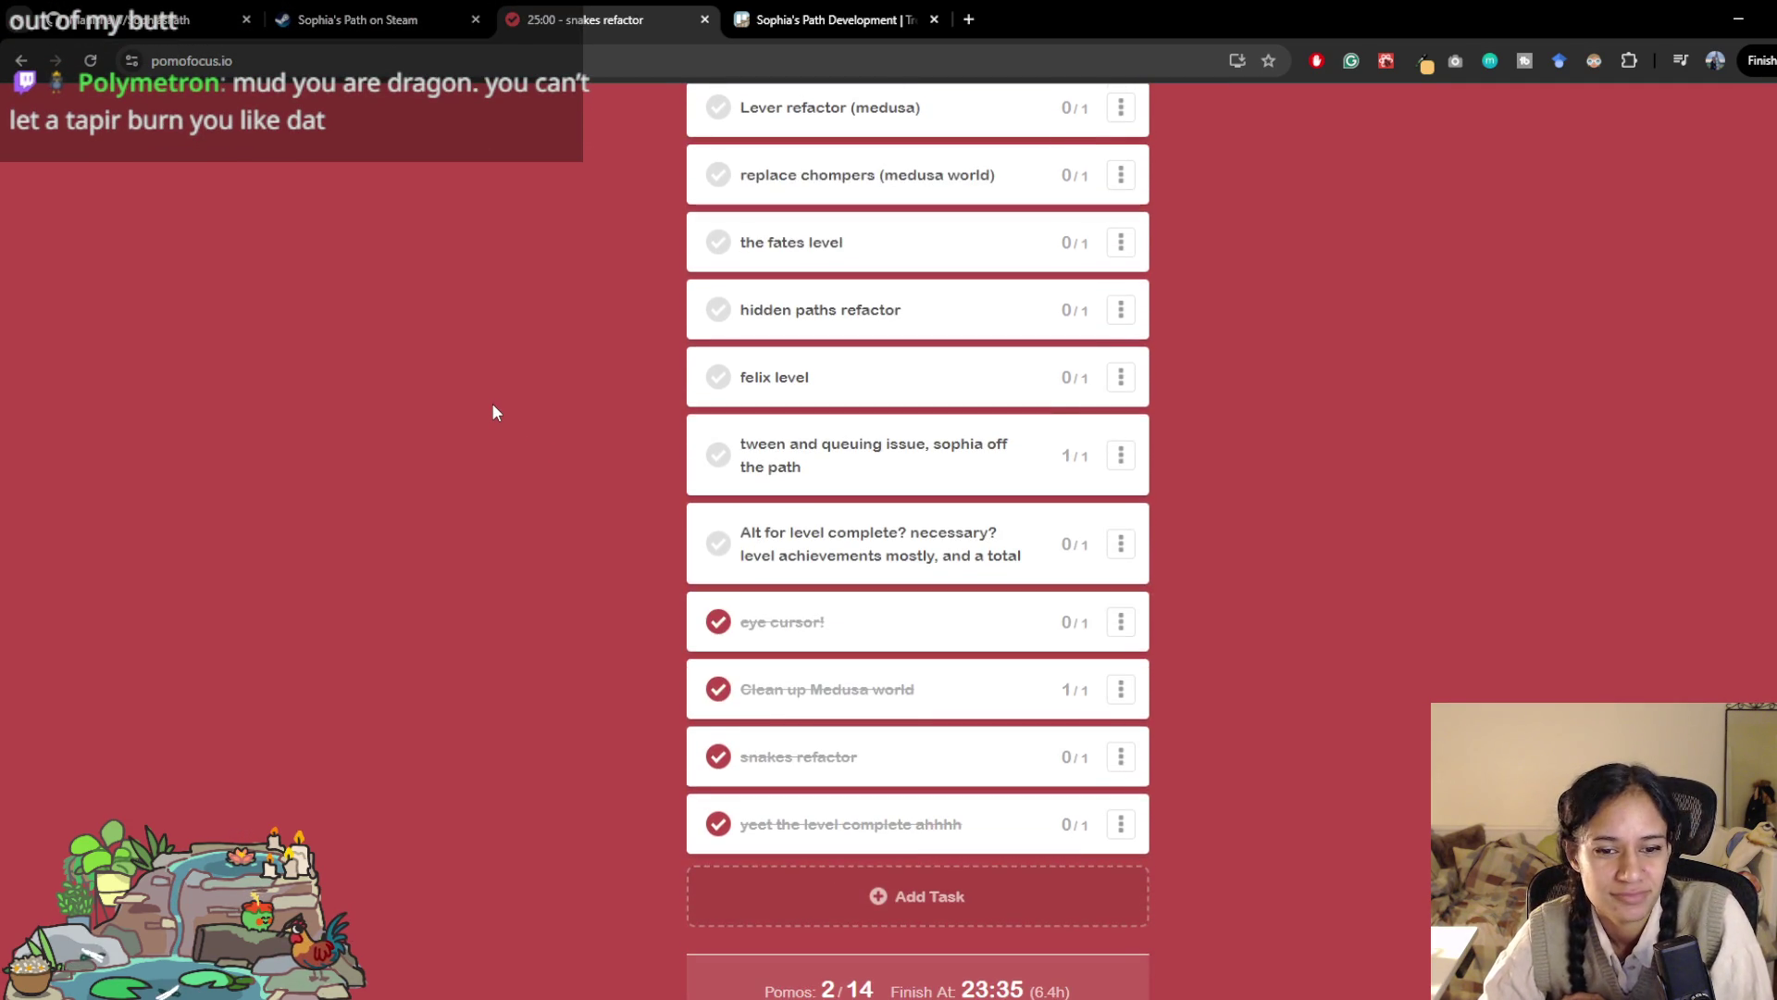
scroll(492, 404, "up", 3)
scroll(493, 407, "up", 3)
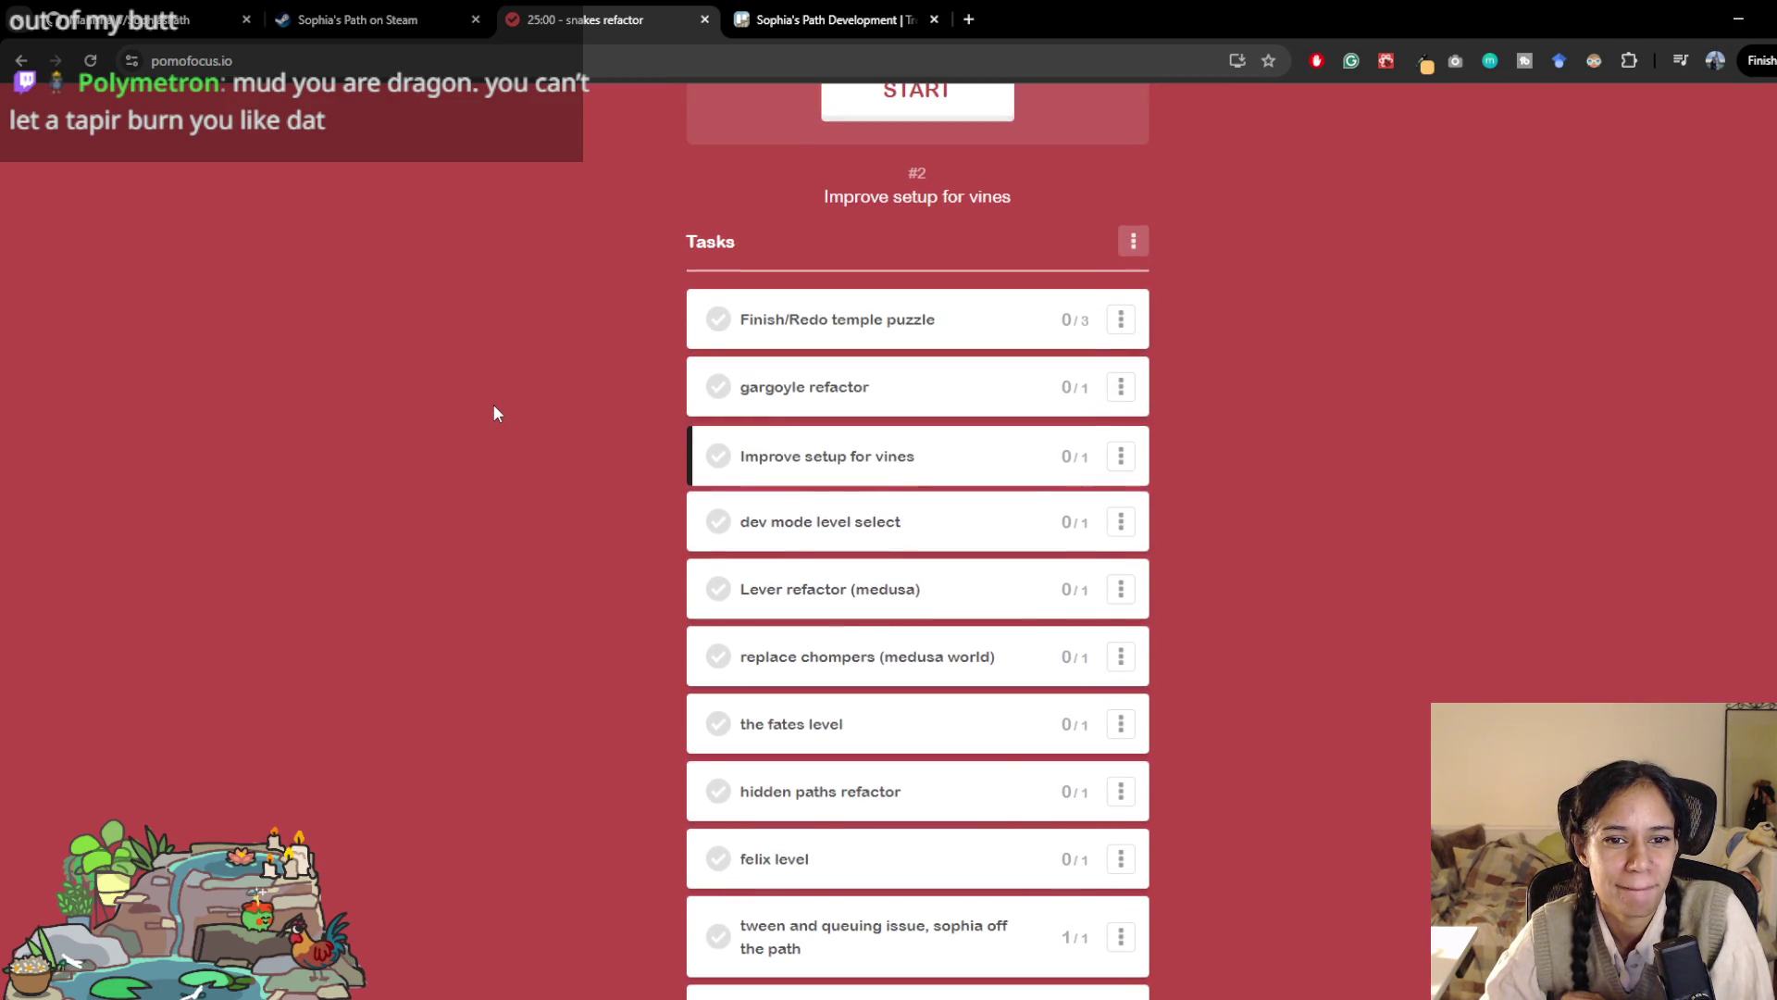
scroll(493, 407, "down", 2)
scroll(494, 409, "up", 1)
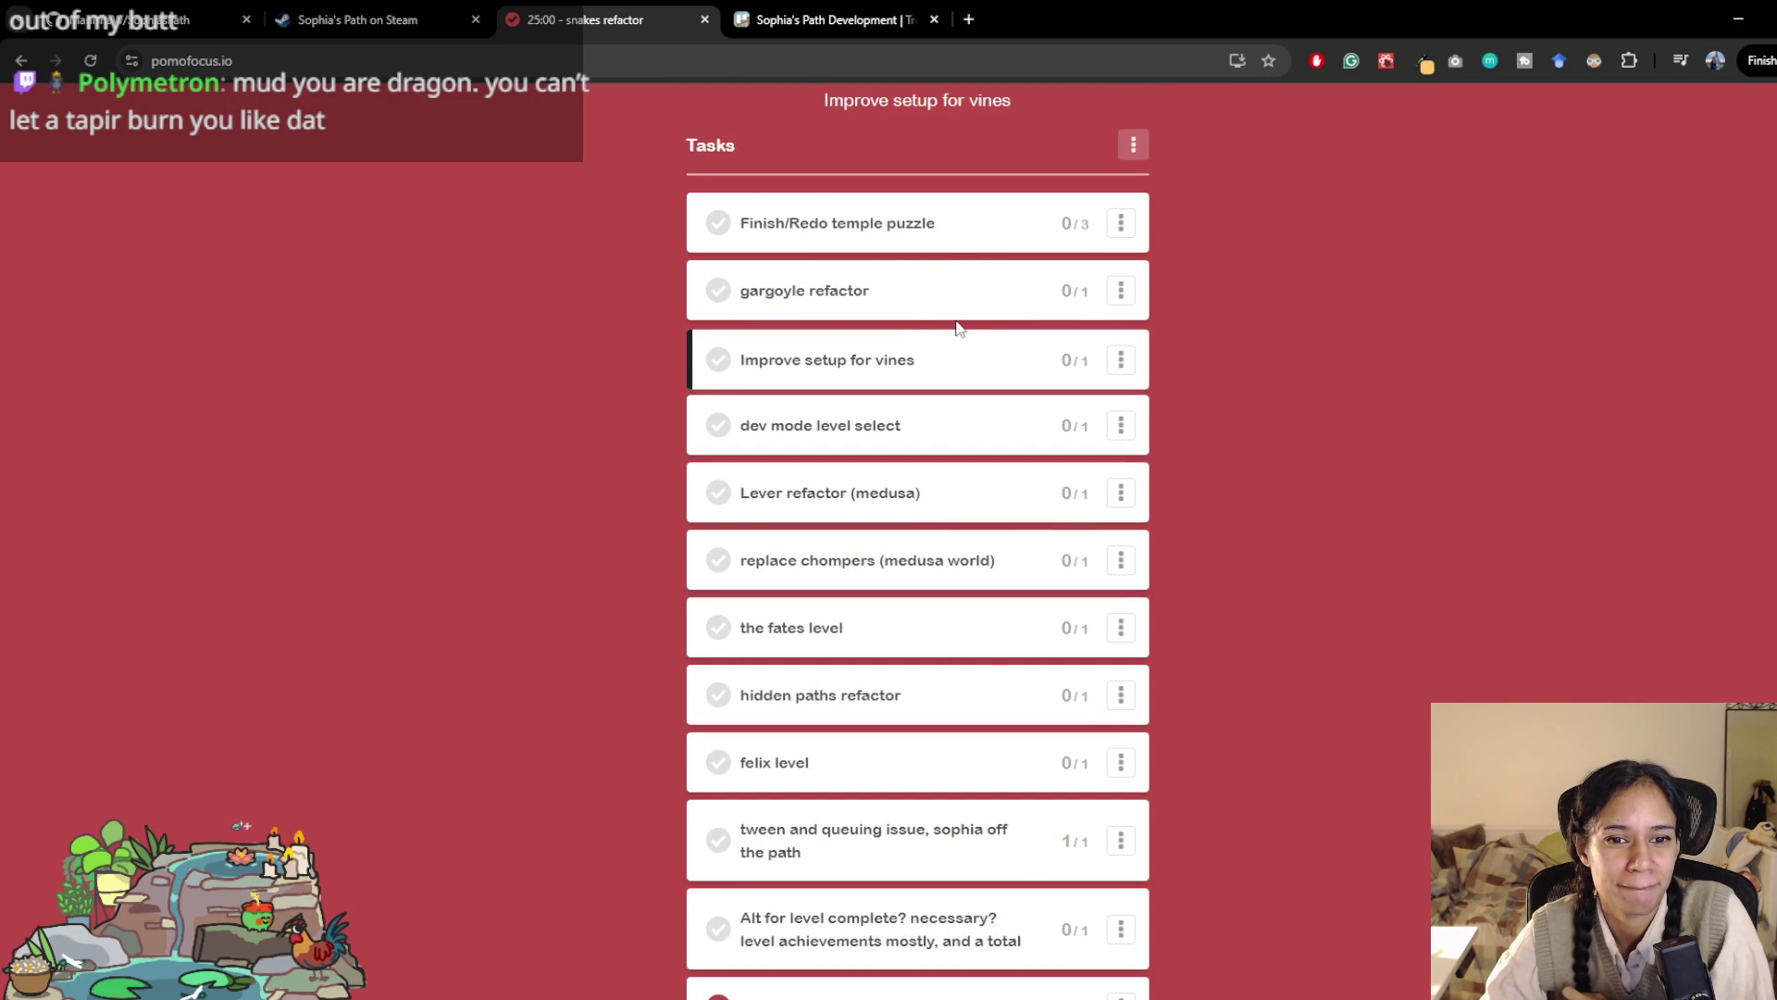
scroll(897, 547, "down", 1)
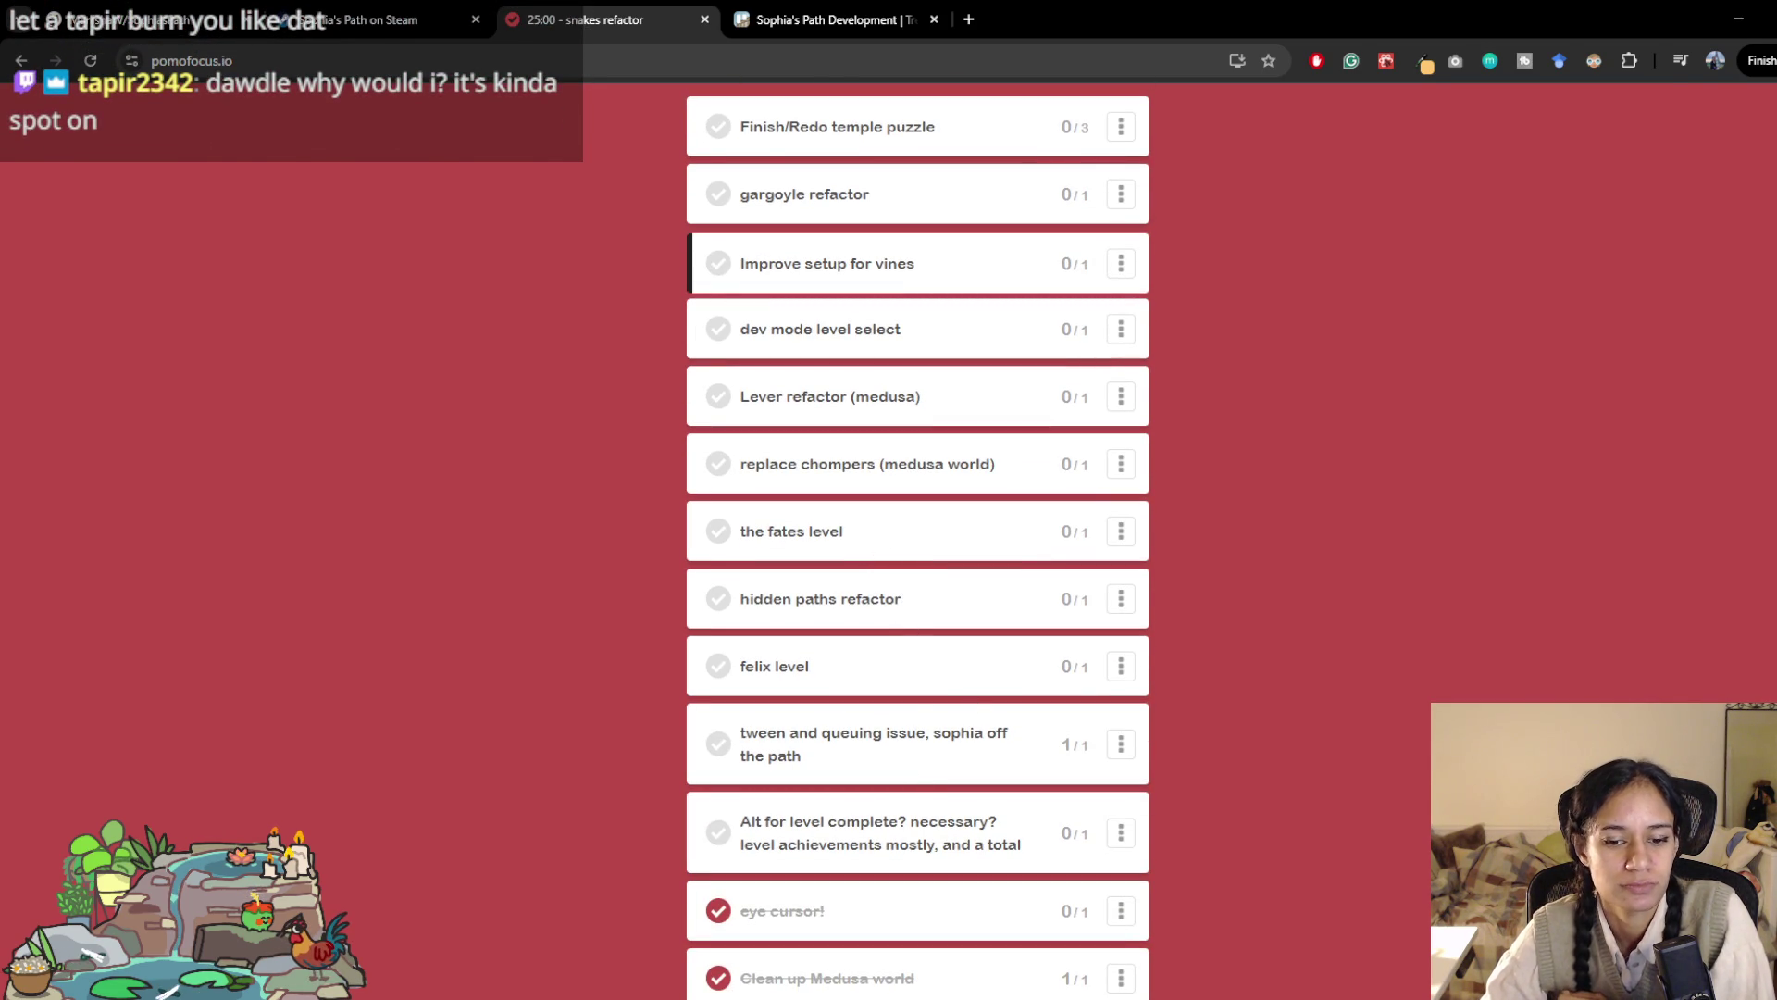
key("alt+Tab")
left_click(85, 132)
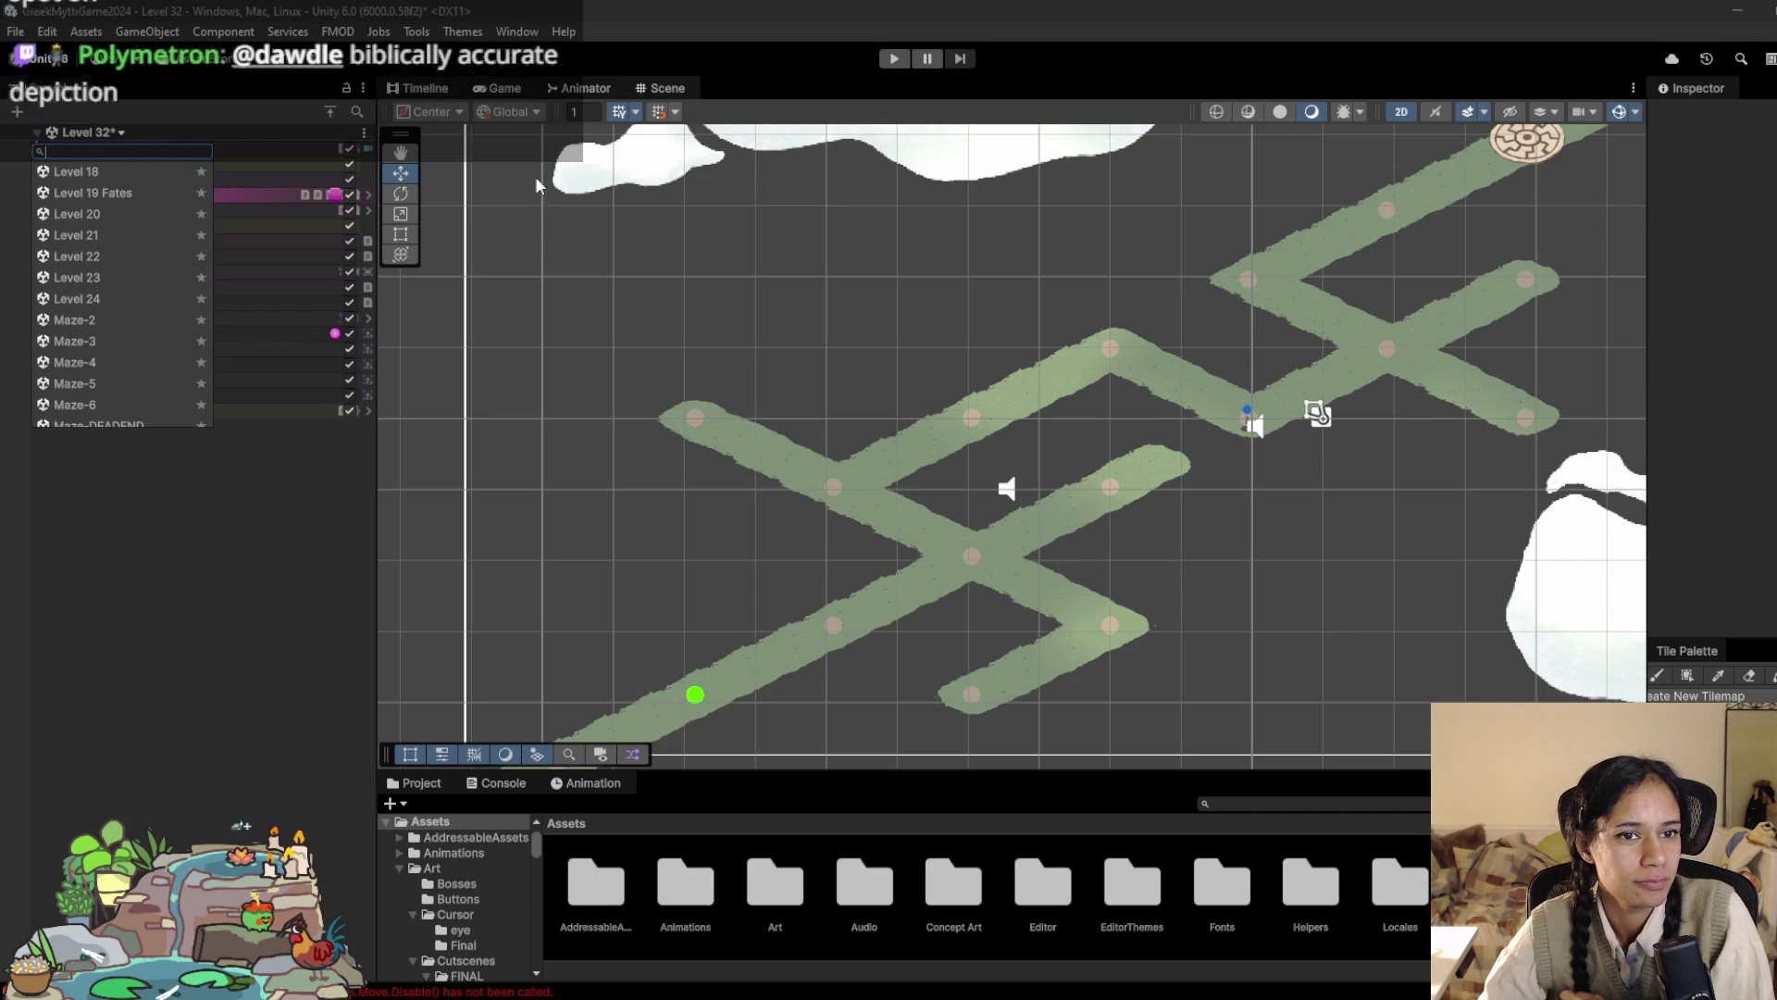
Step: Run and stop a Level 32 play-test, widen the Inspector and tile palette area, and expand the Grid
left_click(894, 59)
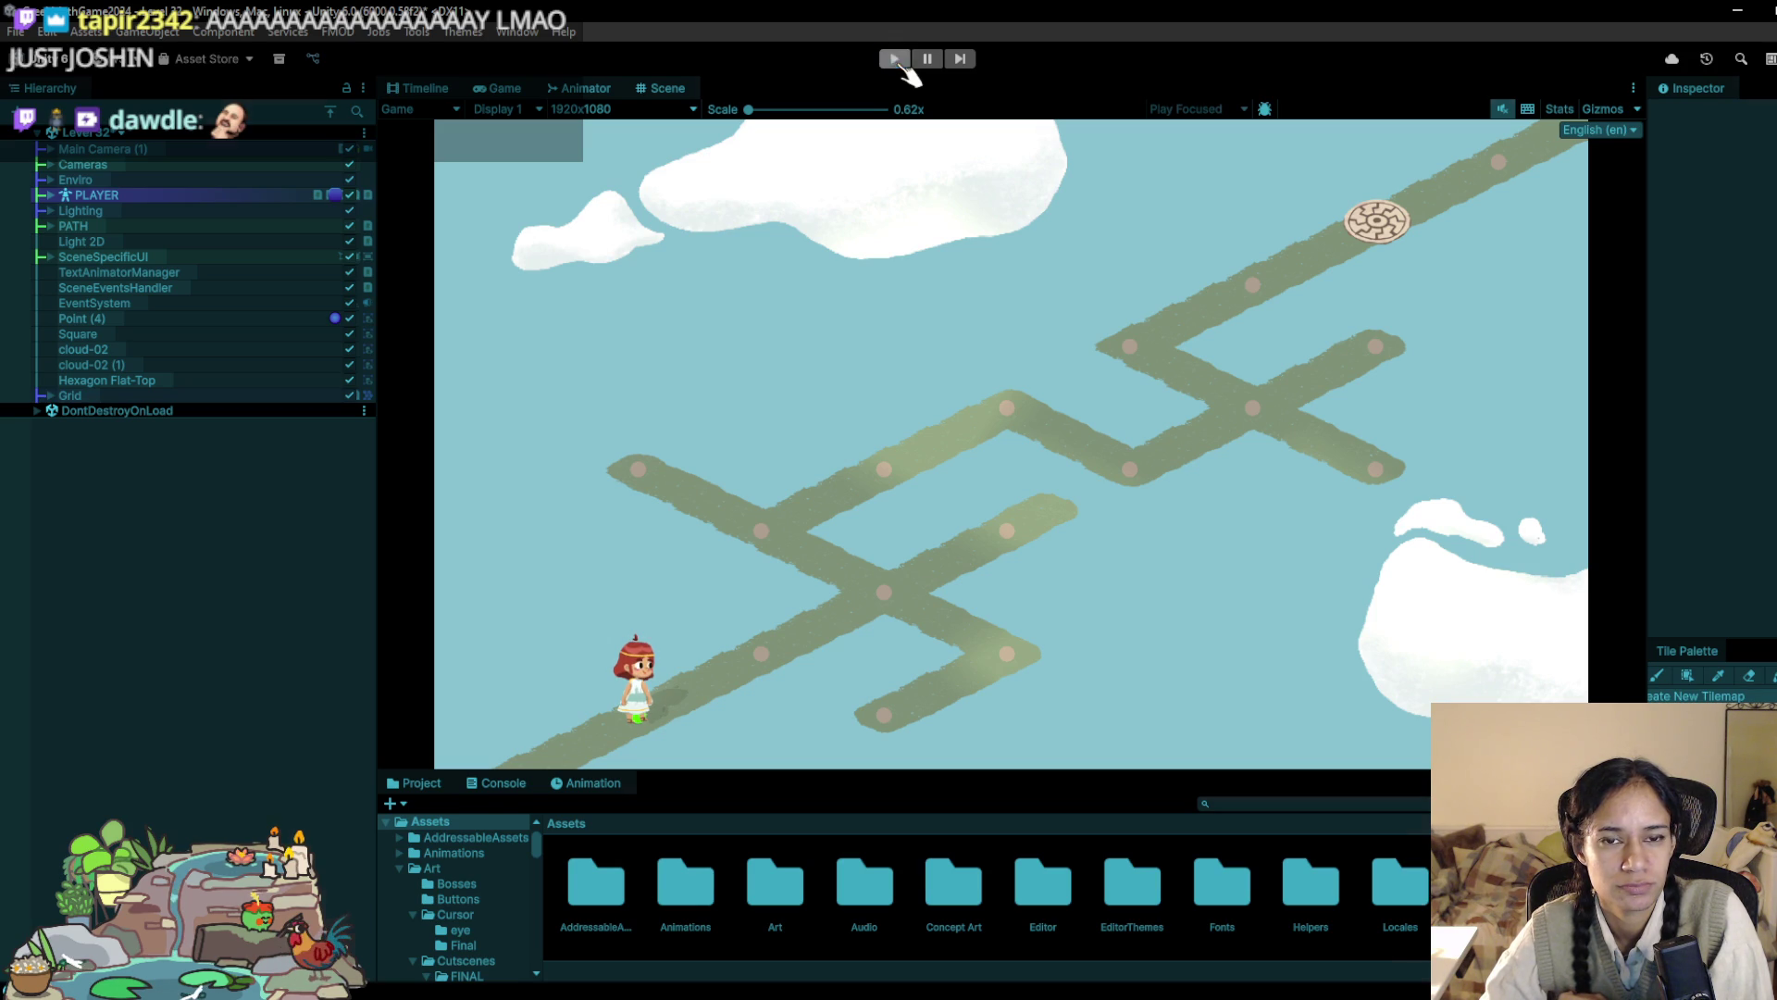
left_click(896, 61)
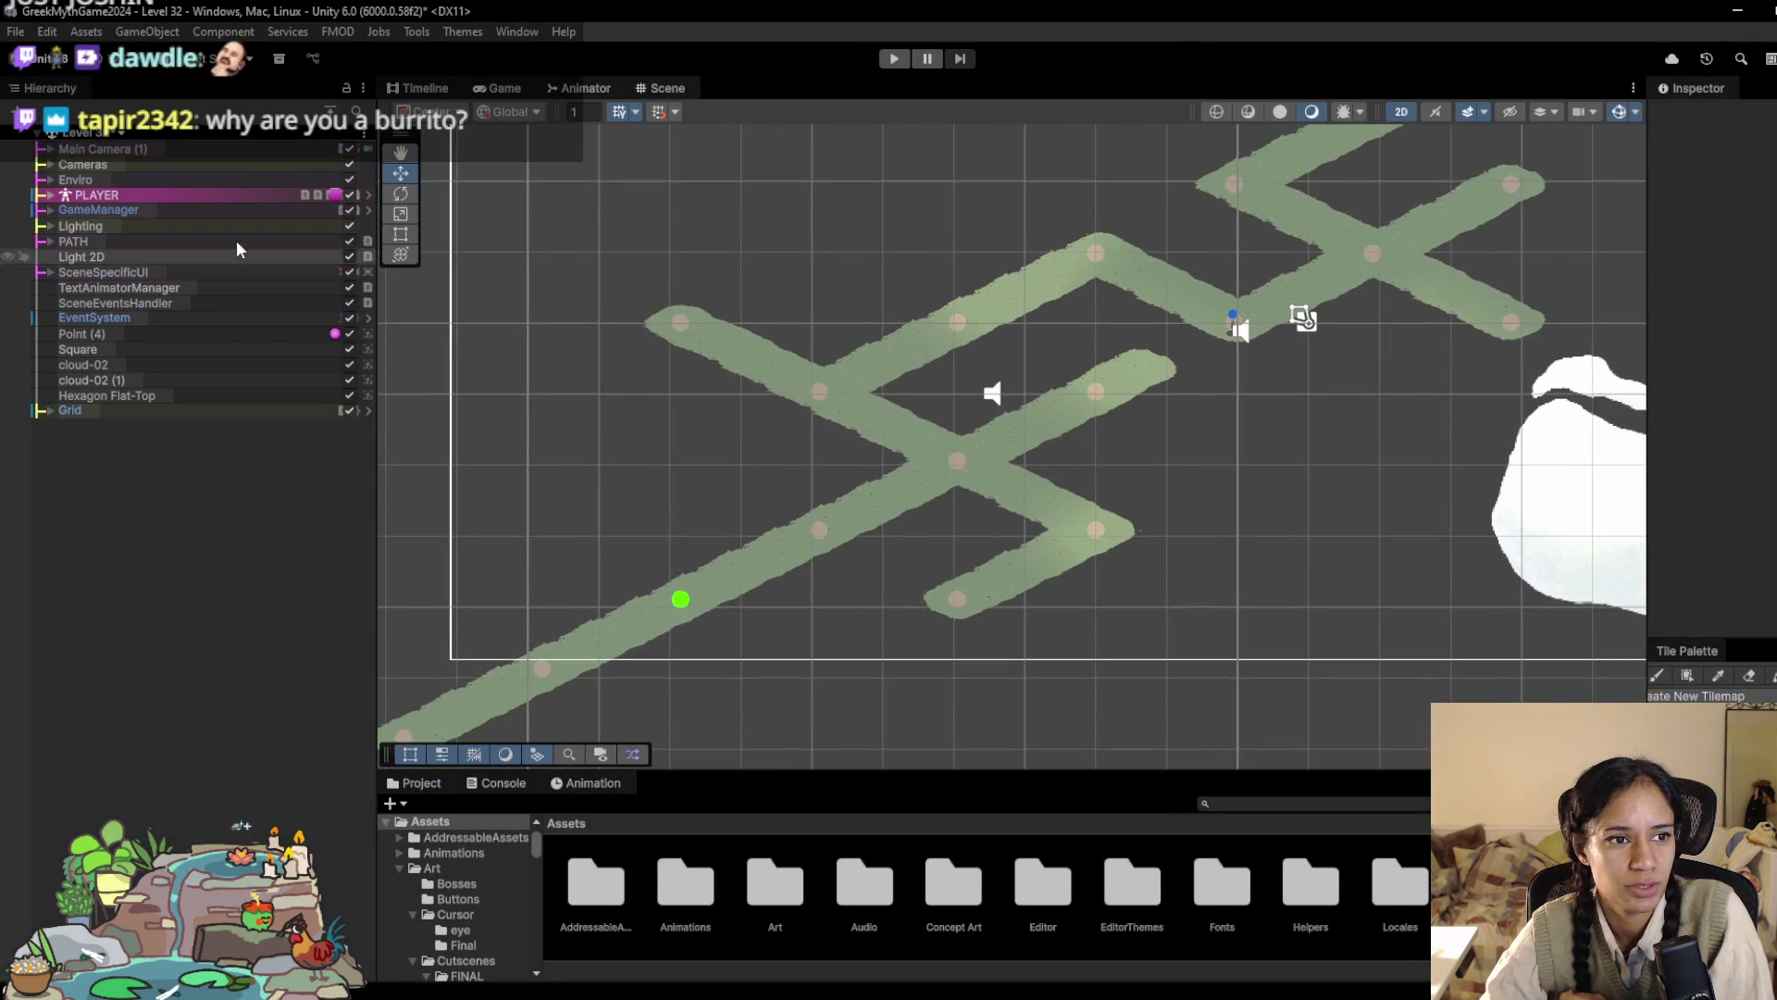
scroll(894, 542, "down", 2)
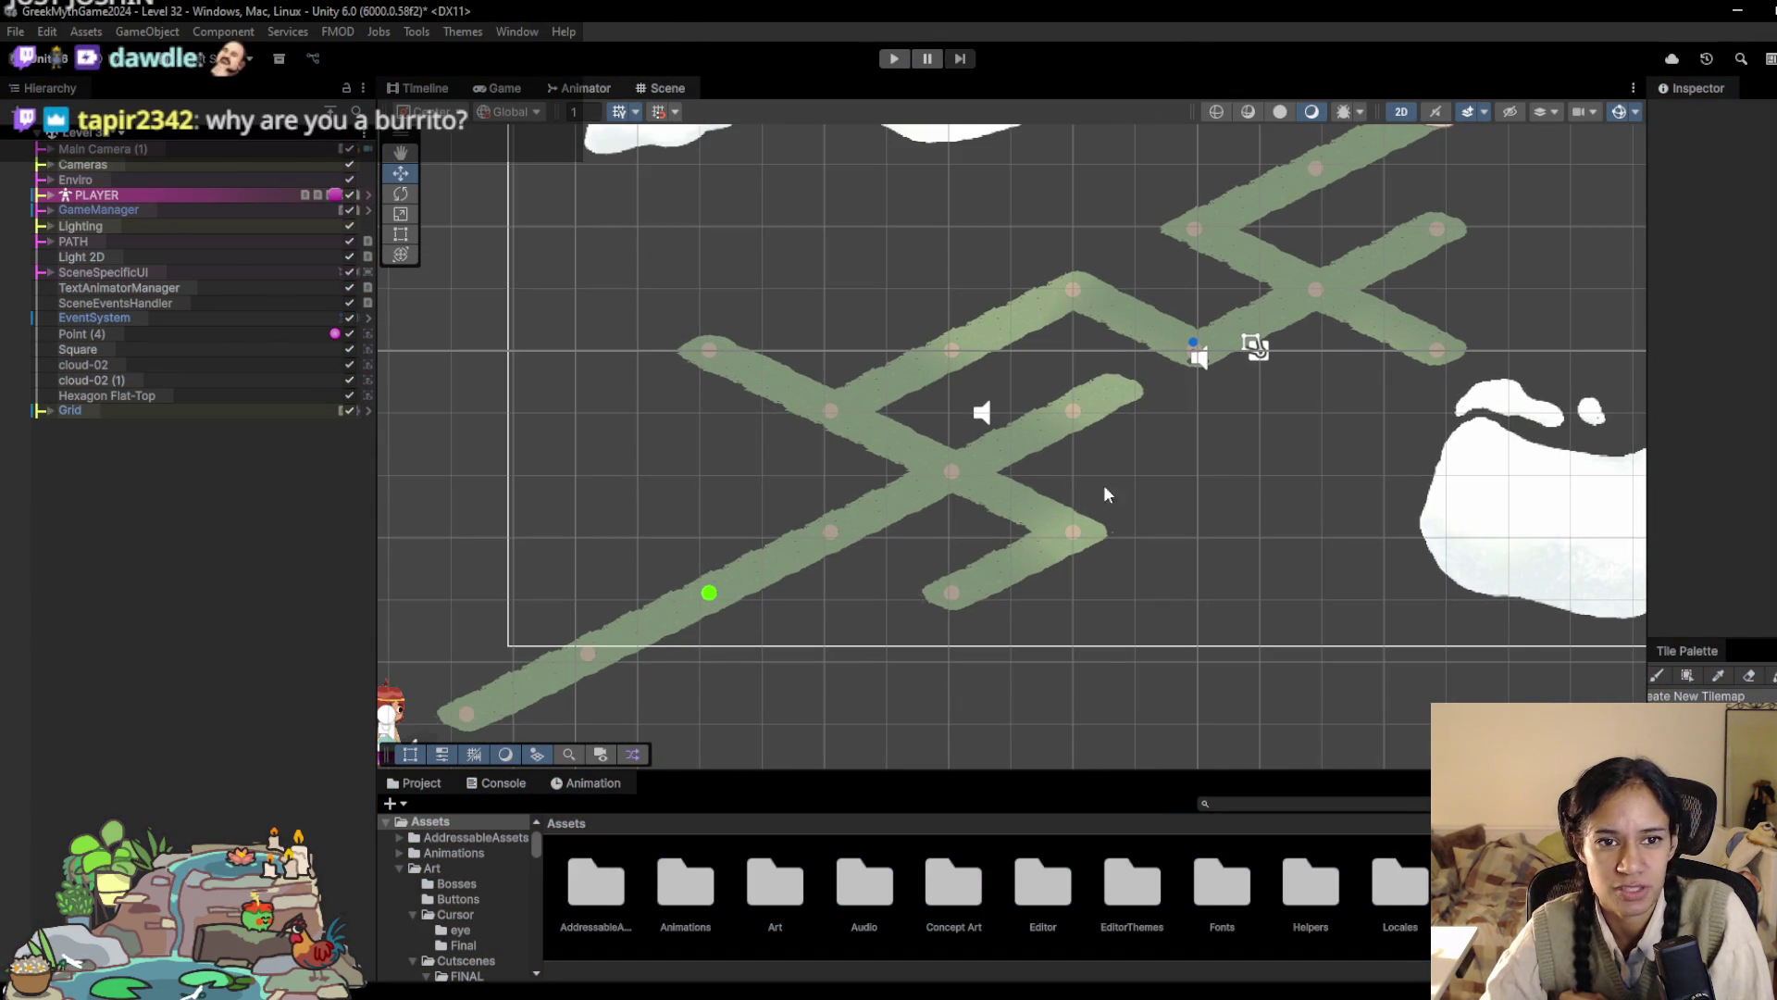
scroll(963, 330, "down", 2)
scroll(827, 174, "up", 2)
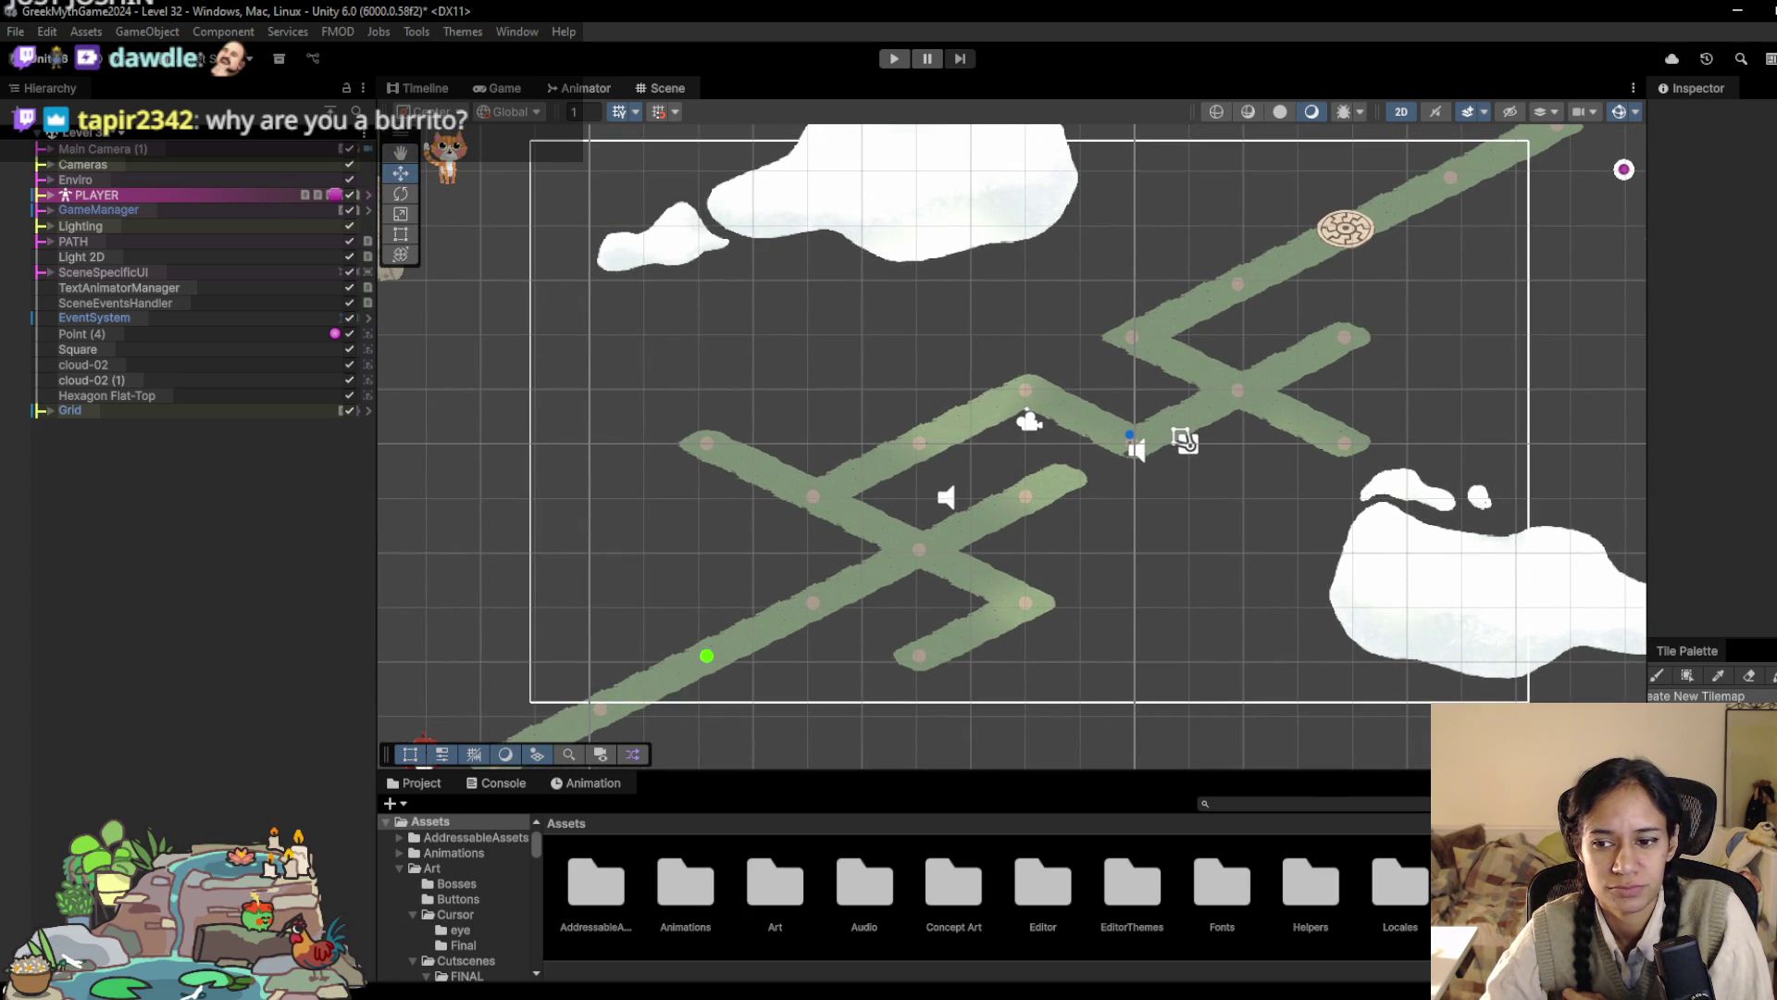
left_click_drag(1647, 416, 1486, 416)
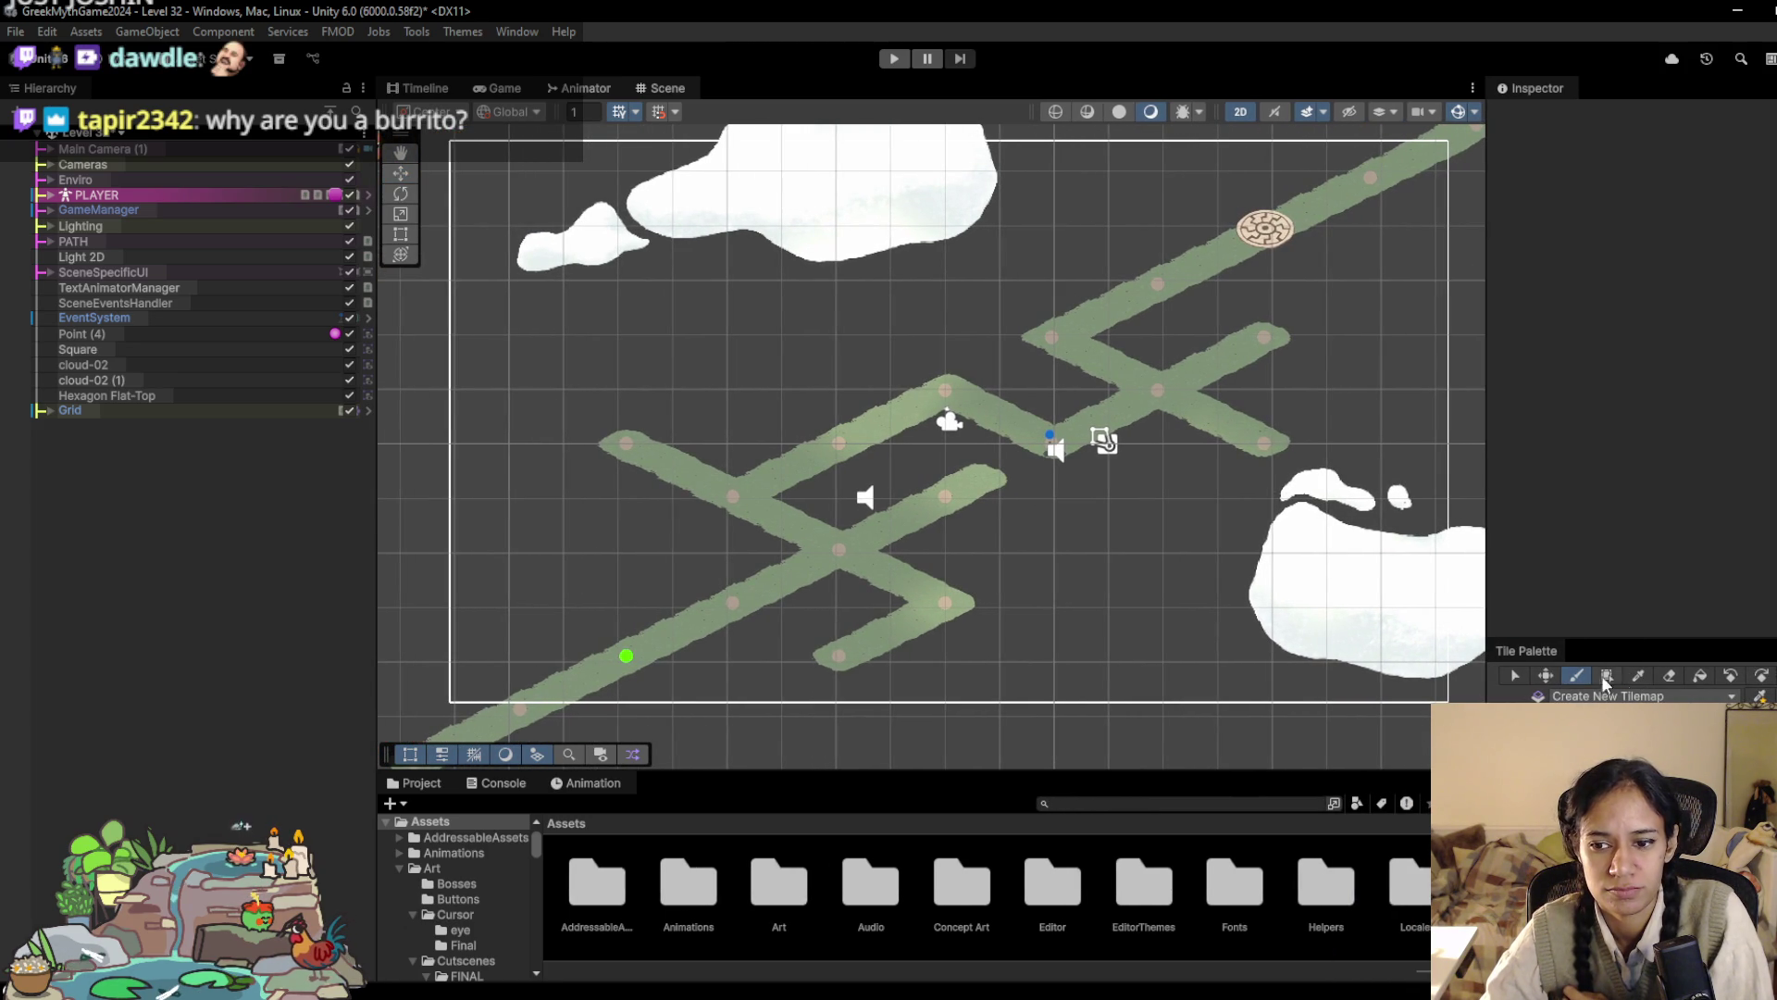
left_click(50, 410)
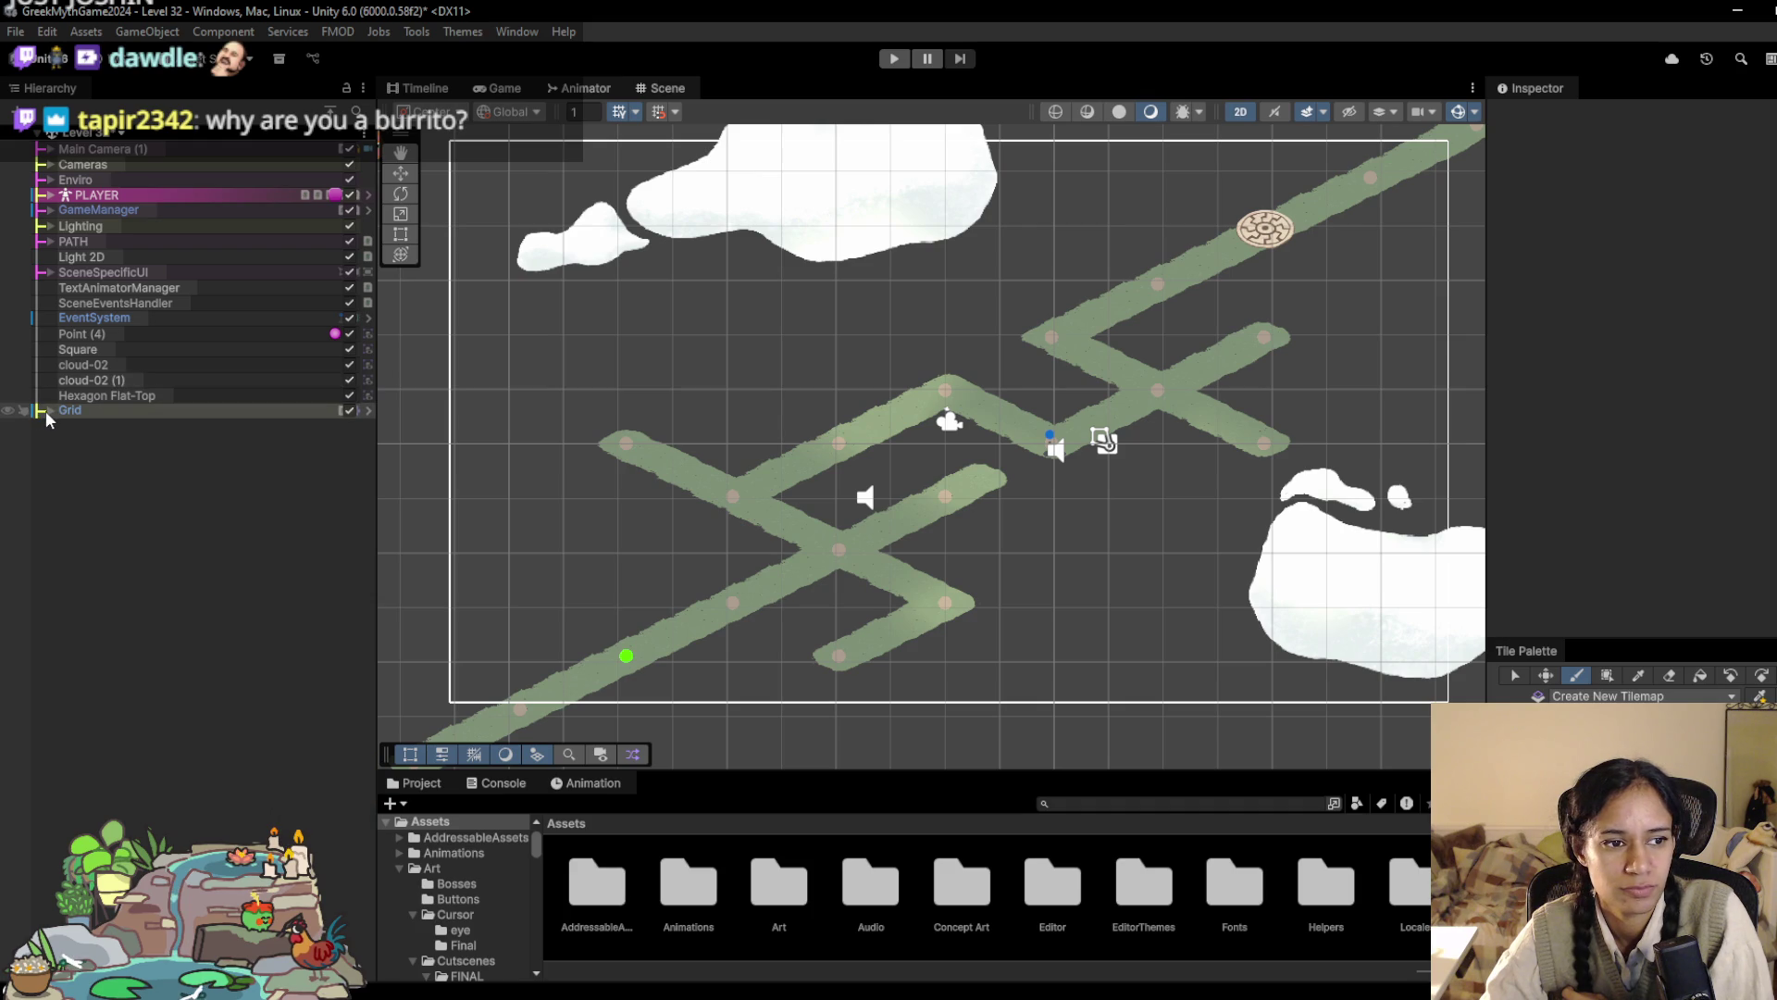
Step: Paint path tile strips on MovementTilemap, then erase the left-side and leftover pieces
left_click(122, 425)
mouse_move(627, 194)
left_mouse_down()
mouse_move(838, 301)
mouse_move(501, 136)
left_mouse_up()
mouse_move(865, 305)
left_mouse_down()
mouse_move(757, 338)
mouse_move(606, 428)
left_mouse_up()
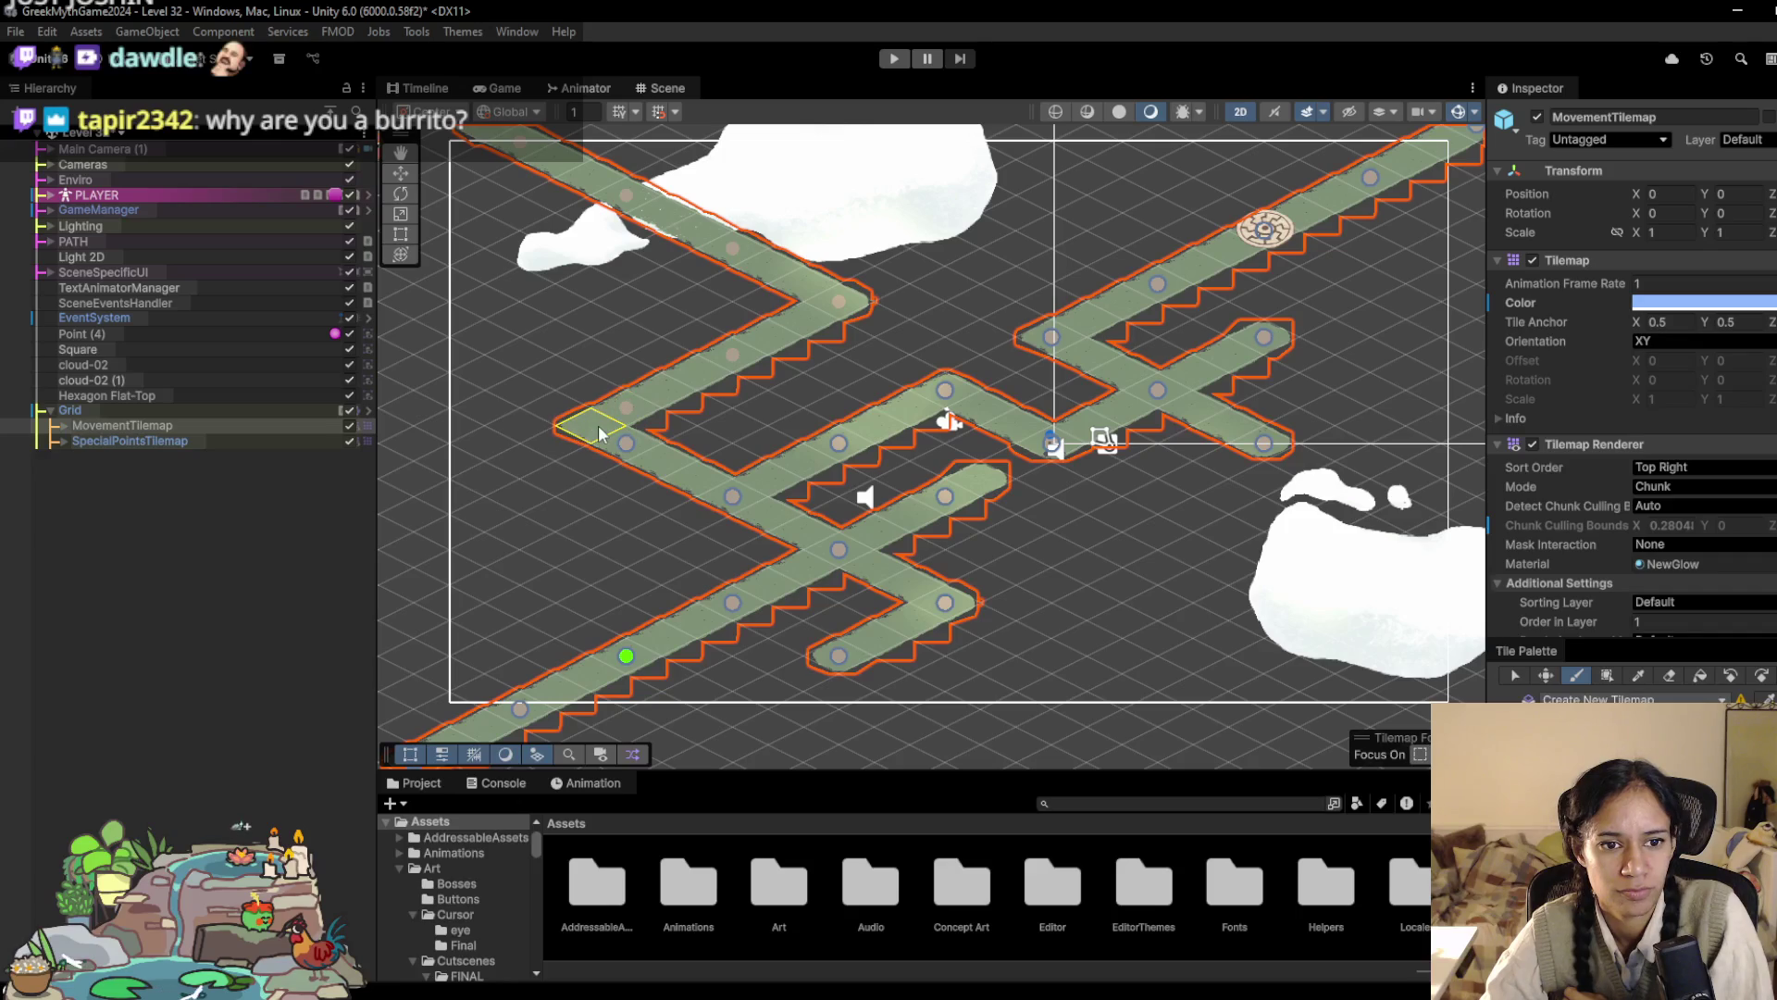
key("d")
mouse_move(581, 499)
left_mouse_down()
mouse_move(623, 401)
mouse_move(845, 290)
mouse_move(463, 118)
left_mouse_up()
mouse_move(723, 236)
left_mouse_down()
mouse_move(706, 349)
mouse_move(655, 464)
mouse_move(675, 492)
mouse_move(636, 493)
left_mouse_up()
Step: Return to the paint brush on MovementTilemap and bring the upper-left area into view
key("w")
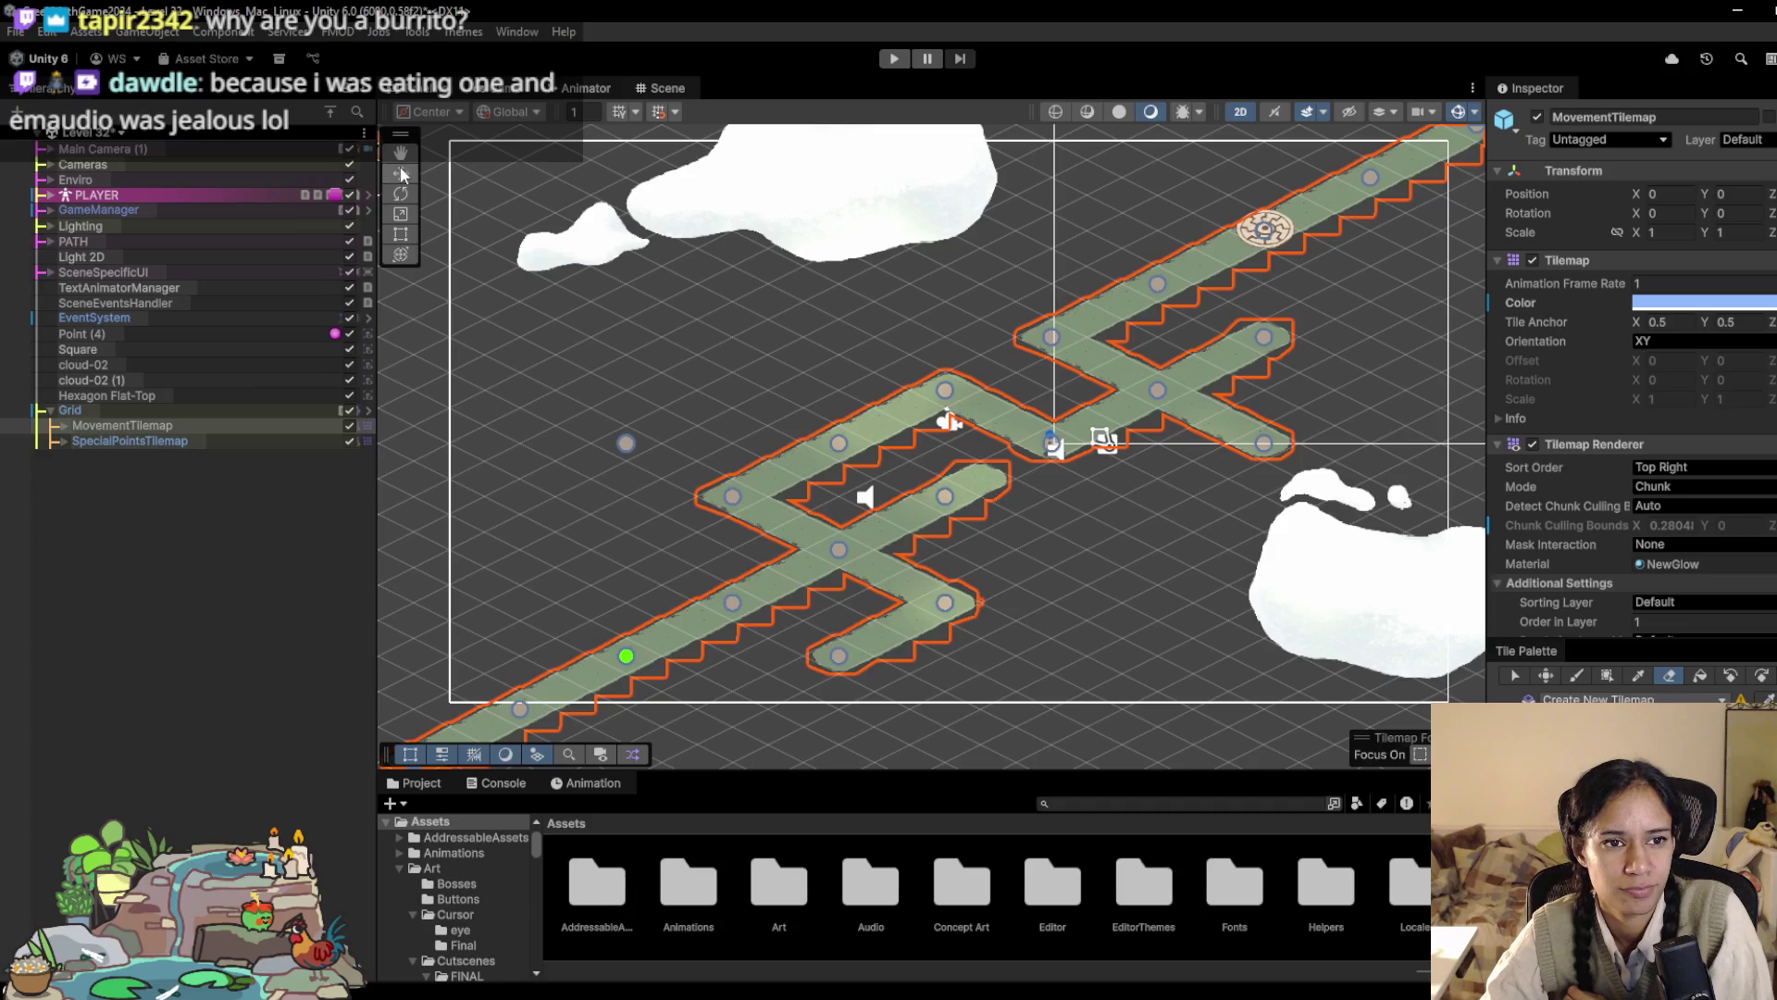
left_click(627, 448)
left_click(648, 455)
left_click(658, 450)
key("i")
key("b")
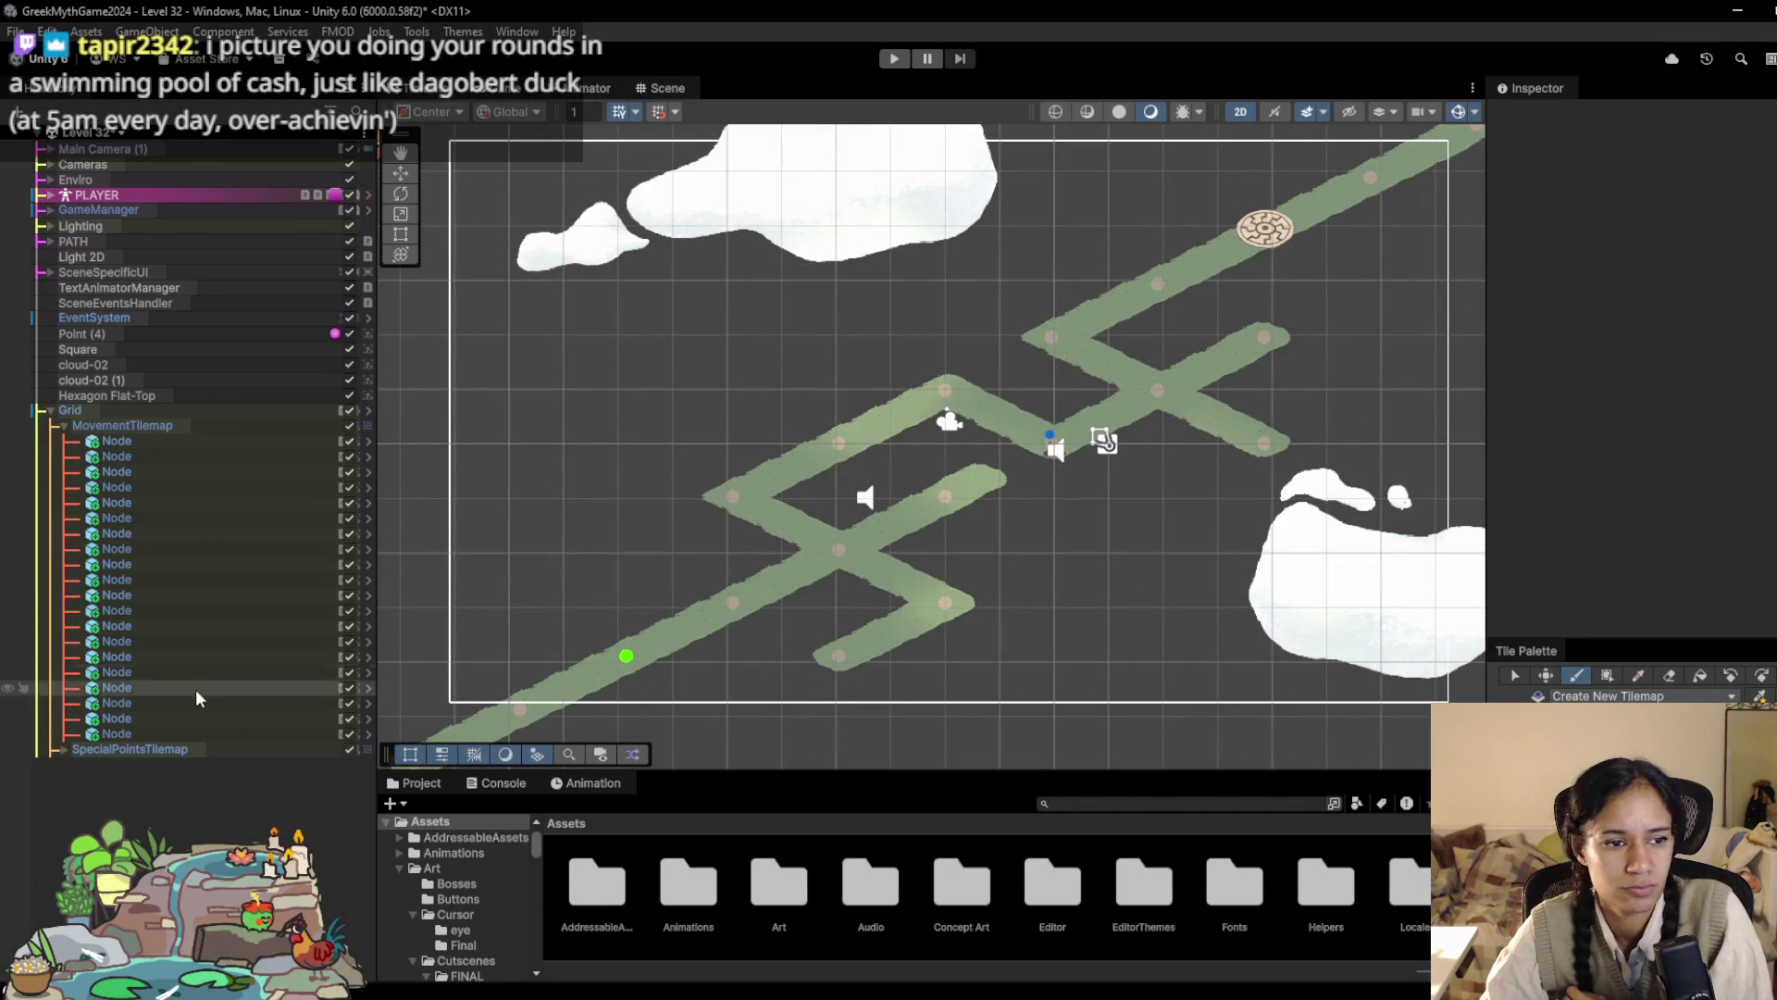
left_click(122, 425)
left_click_drag(767, 479, 768, 543)
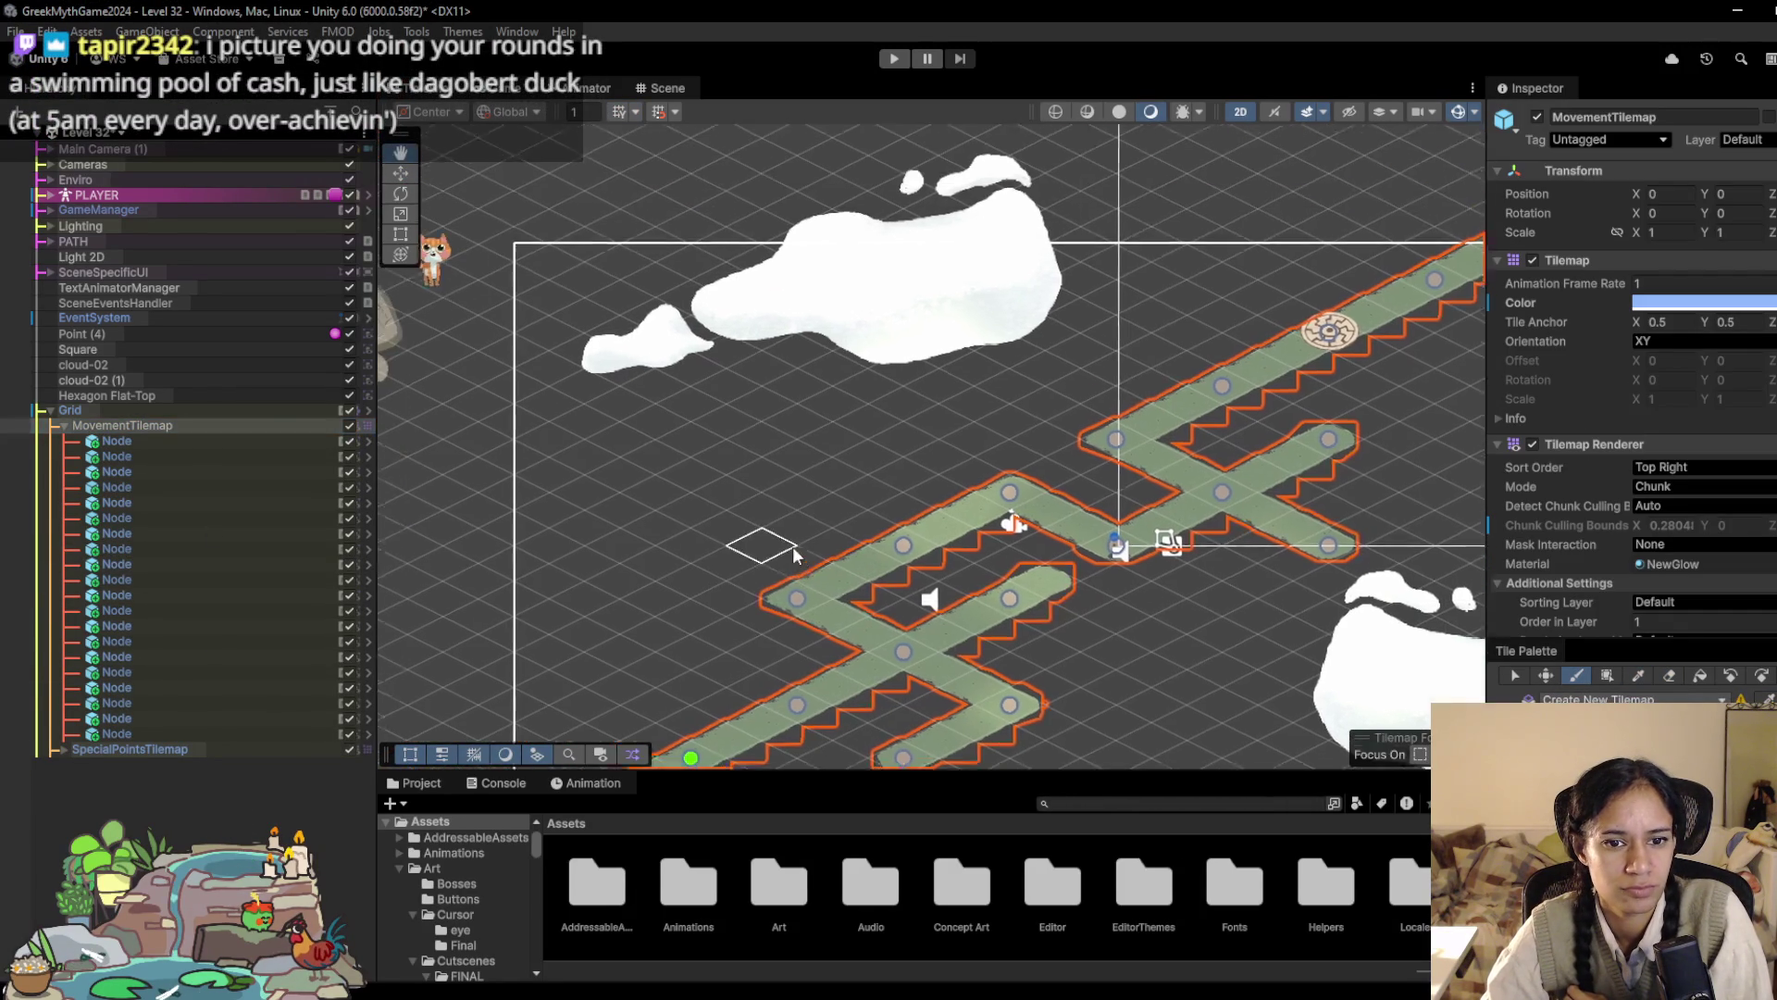
Step: Start the upper-left branch with a few tiles, erasing the misplaced and stray ones
left_click(870, 528)
left_click(827, 511)
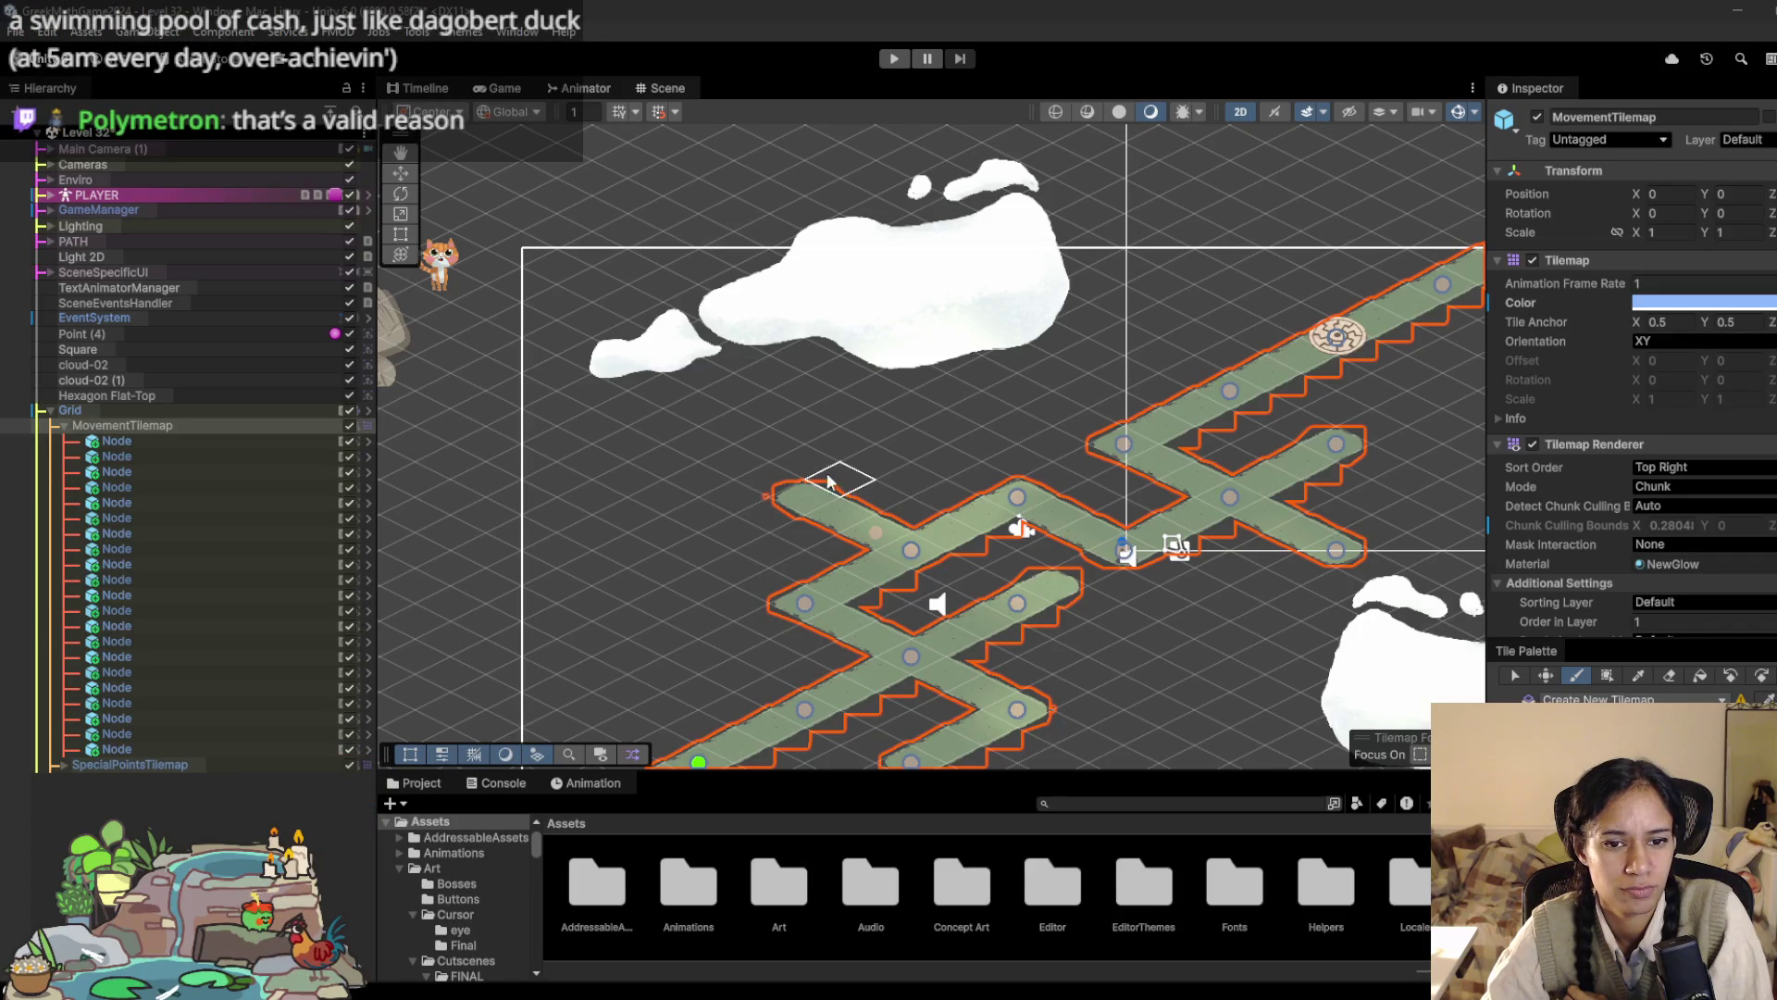
left_click(785, 490)
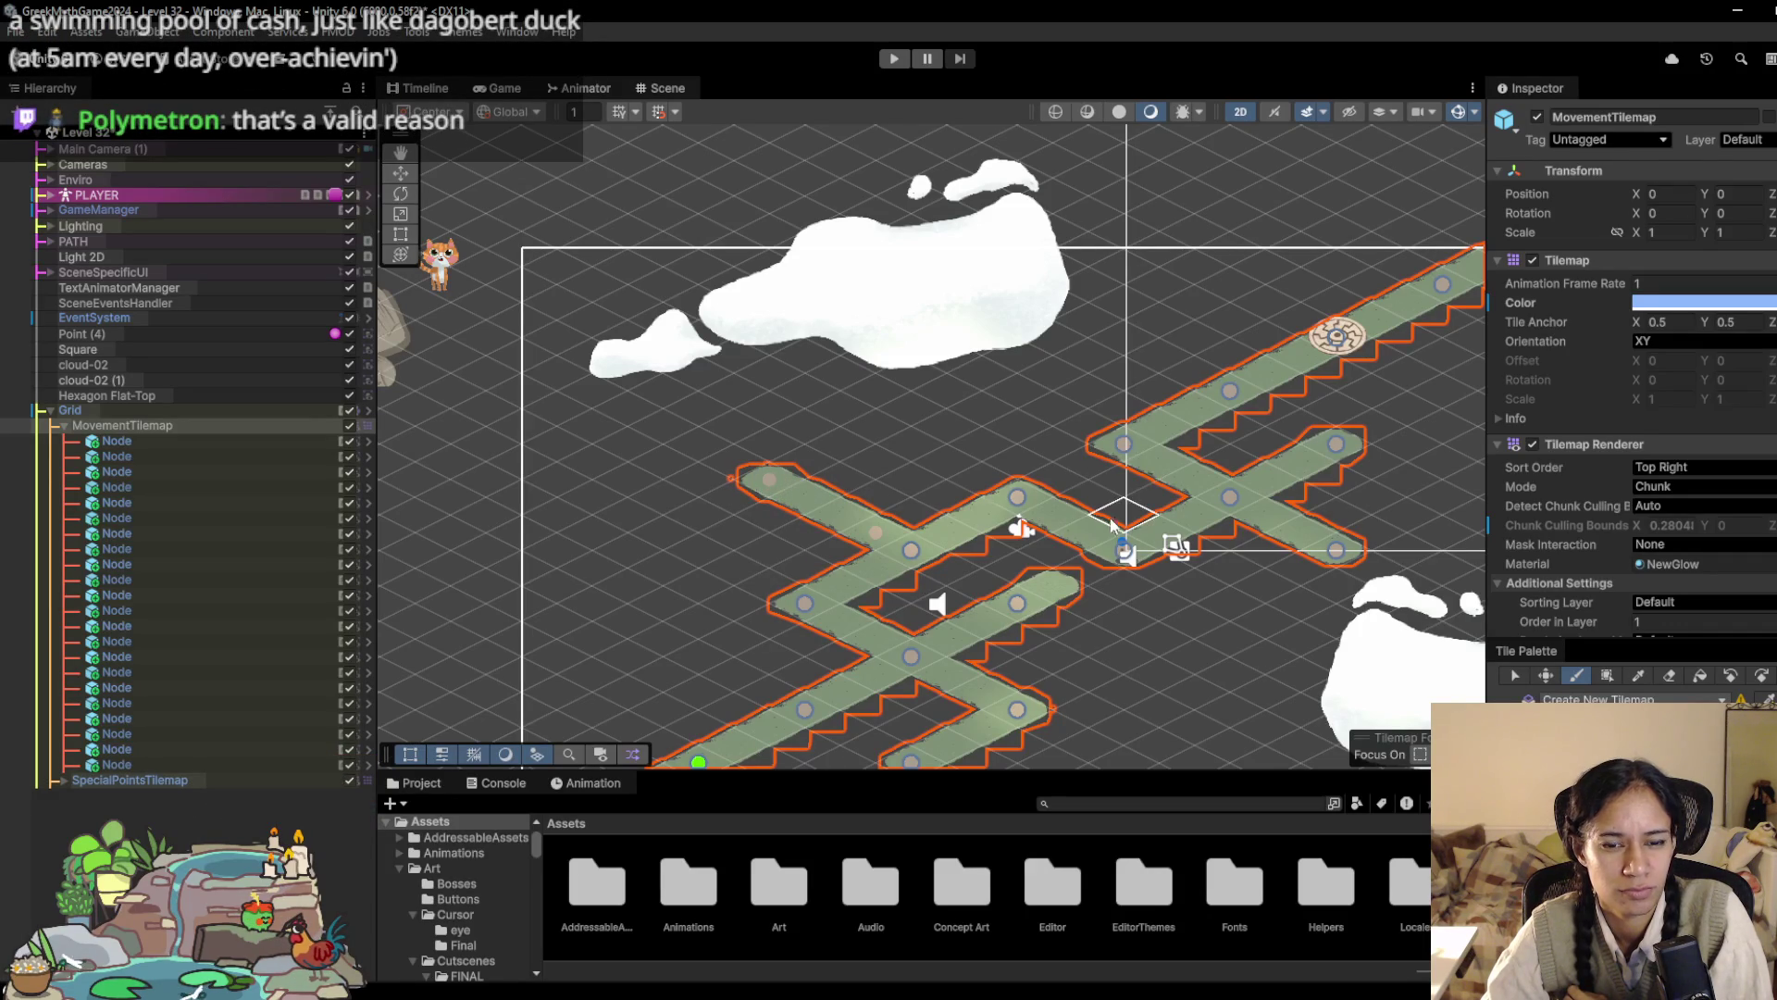
key("d")
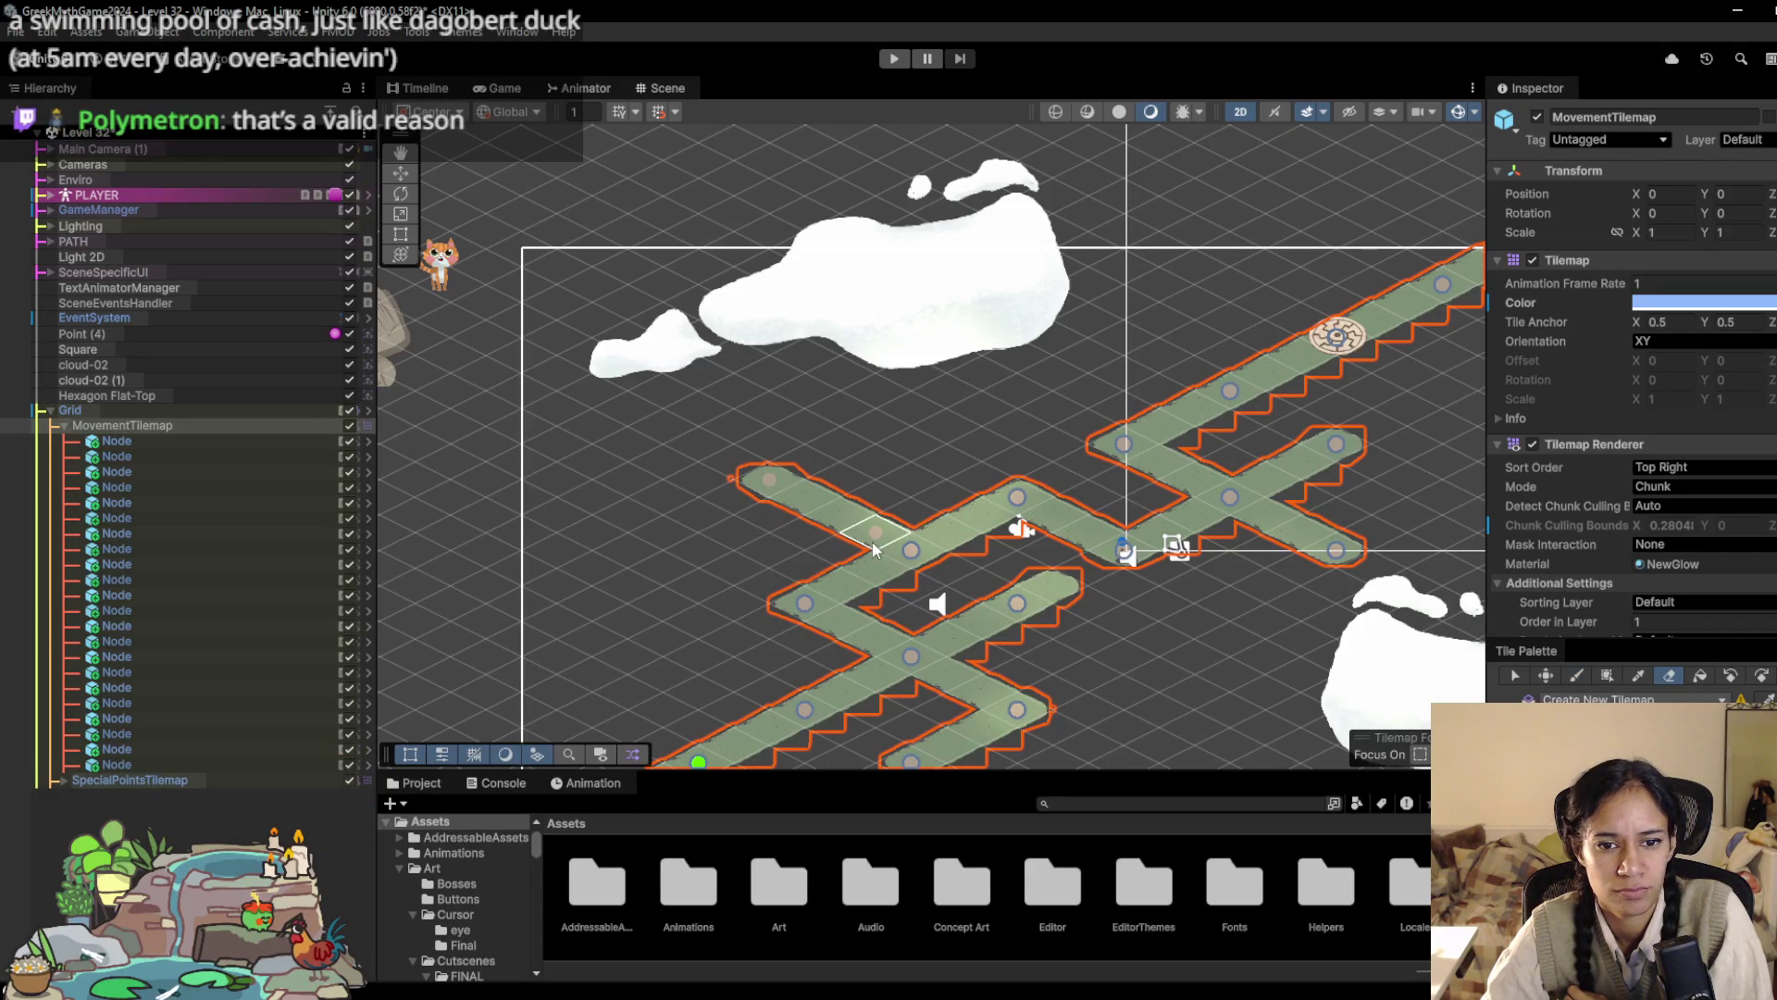
left_click_drag(875, 532, 840, 514)
left_click(773, 484)
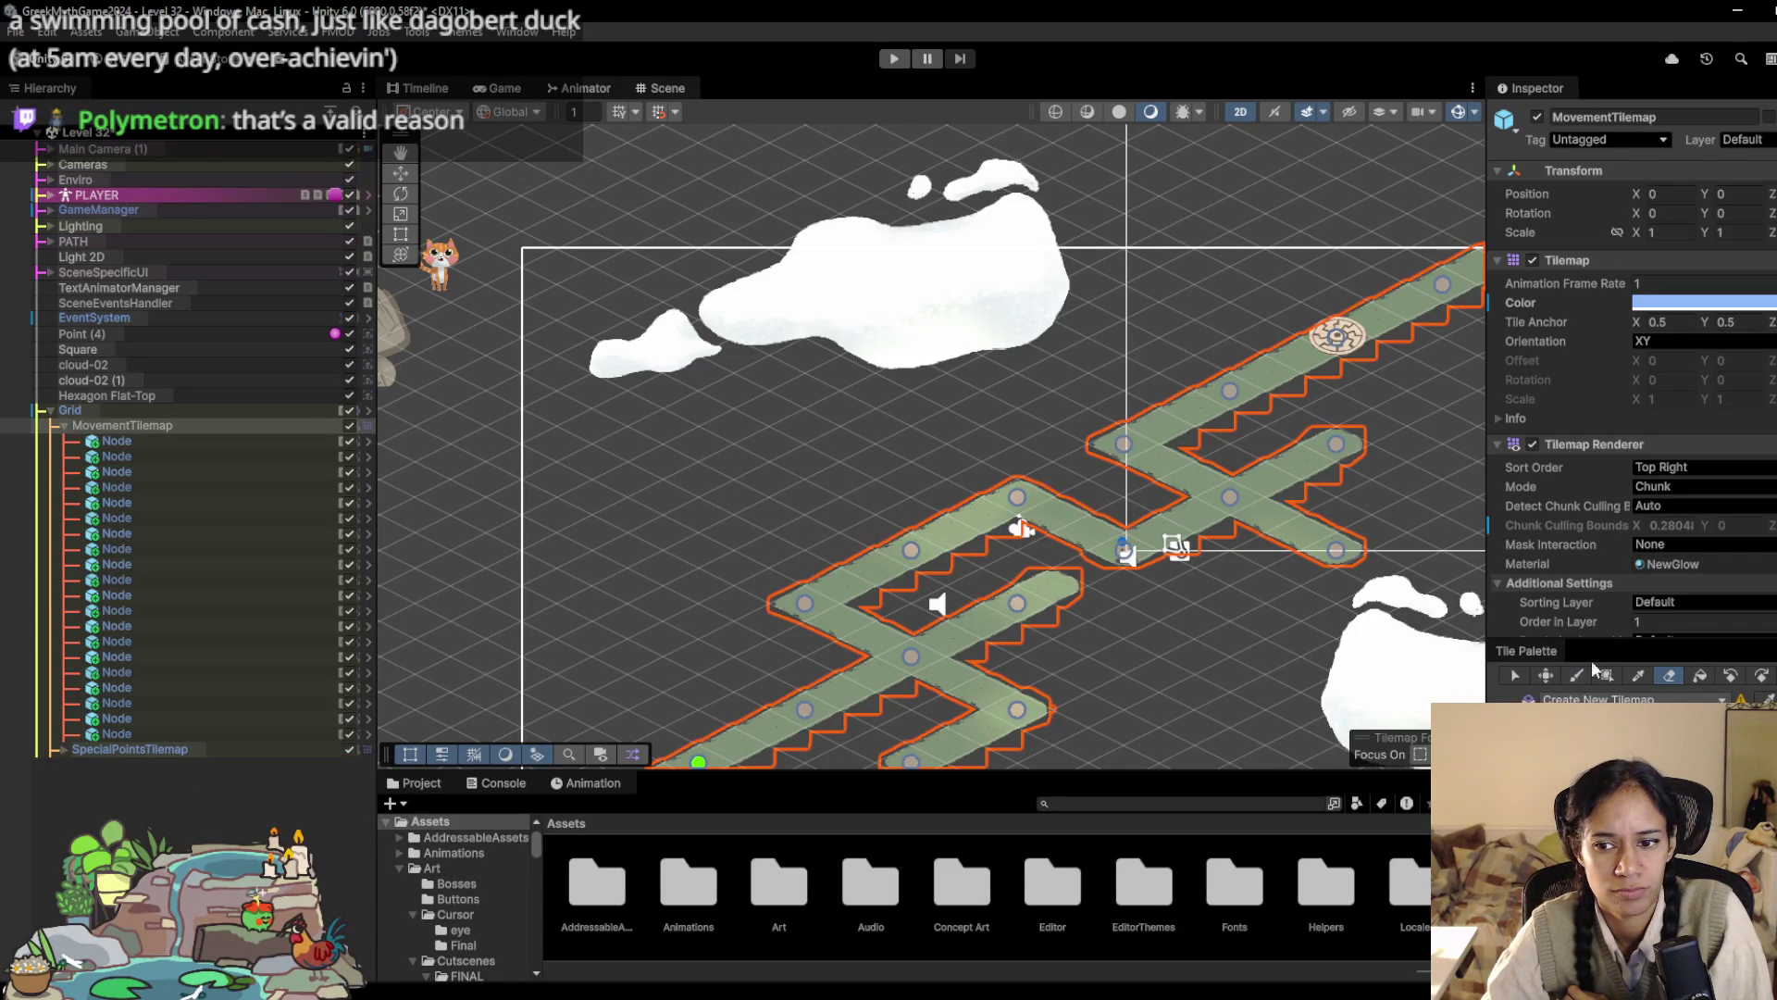
Step: Paint the branch's bend and corners, then extend it leftward along the top
left_click(1576, 676)
left_click(912, 552)
left_click(804, 497)
left_click(856, 480)
left_click(905, 461)
mouse_move(884, 448)
left_mouse_down()
mouse_move(805, 393)
mouse_move(710, 444)
mouse_move(706, 357)
mouse_move(523, 261)
left_mouse_up()
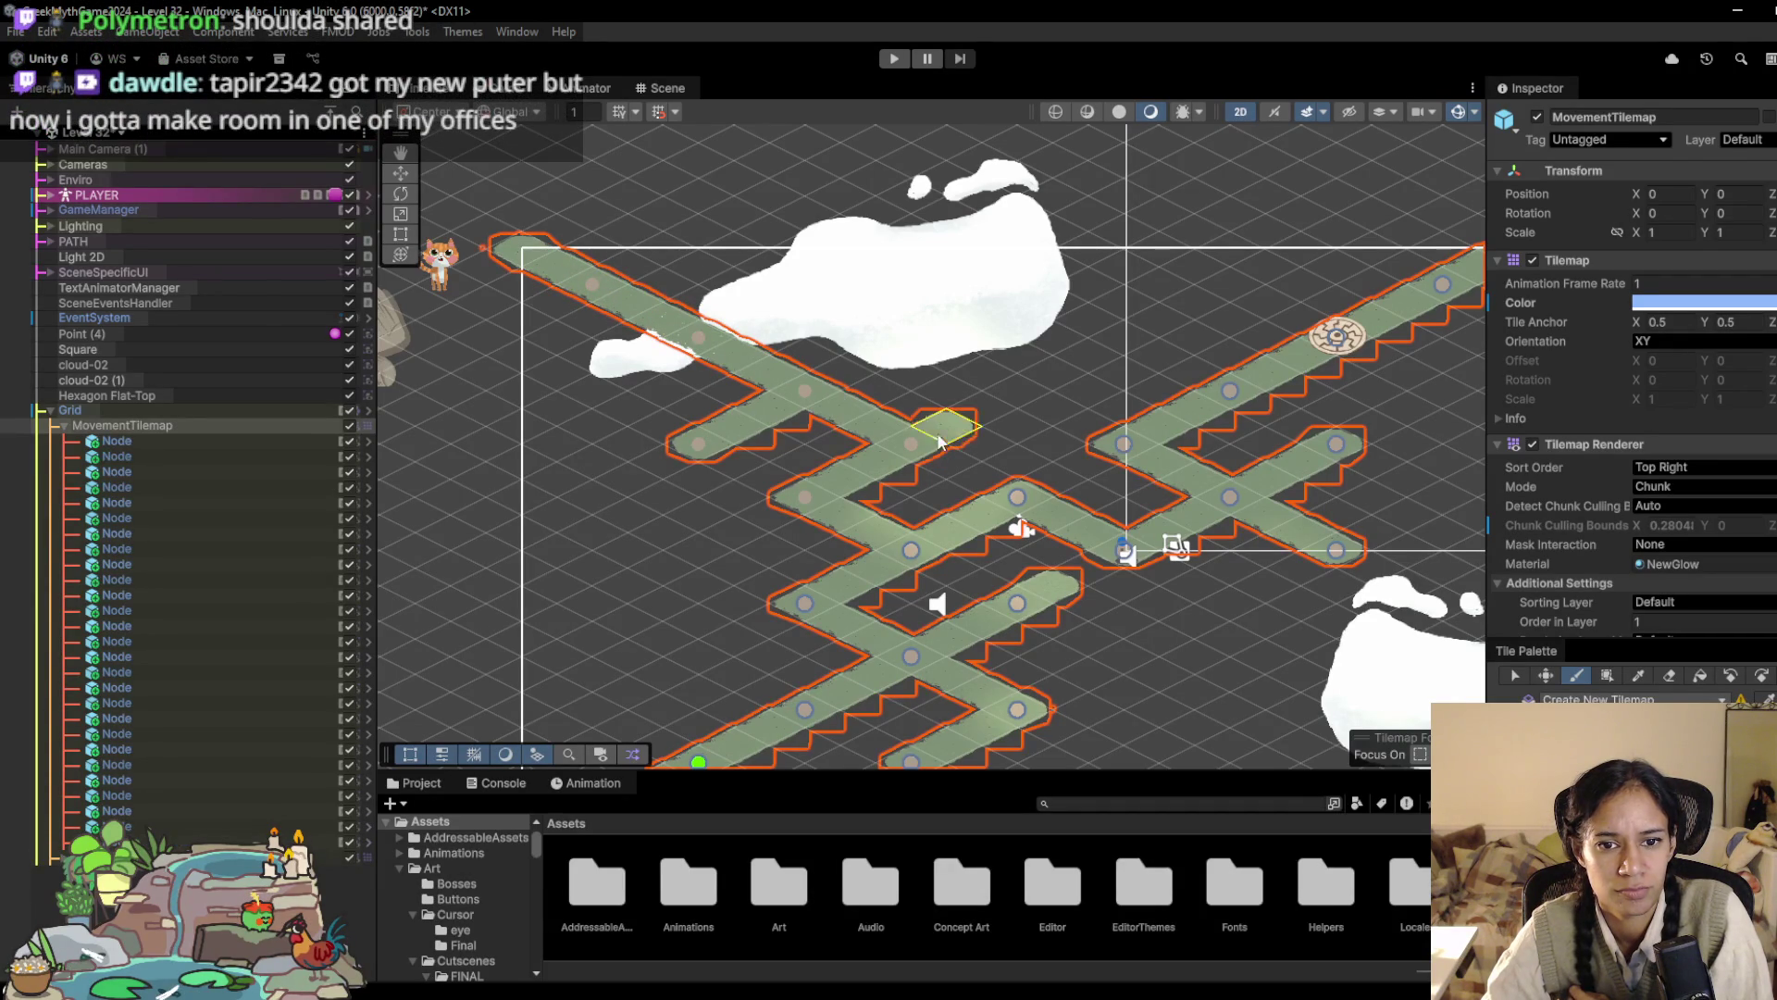
Step: Frame the whole path, play-test Level 32 twice, then choose Level 1 from the scene list
key("f")
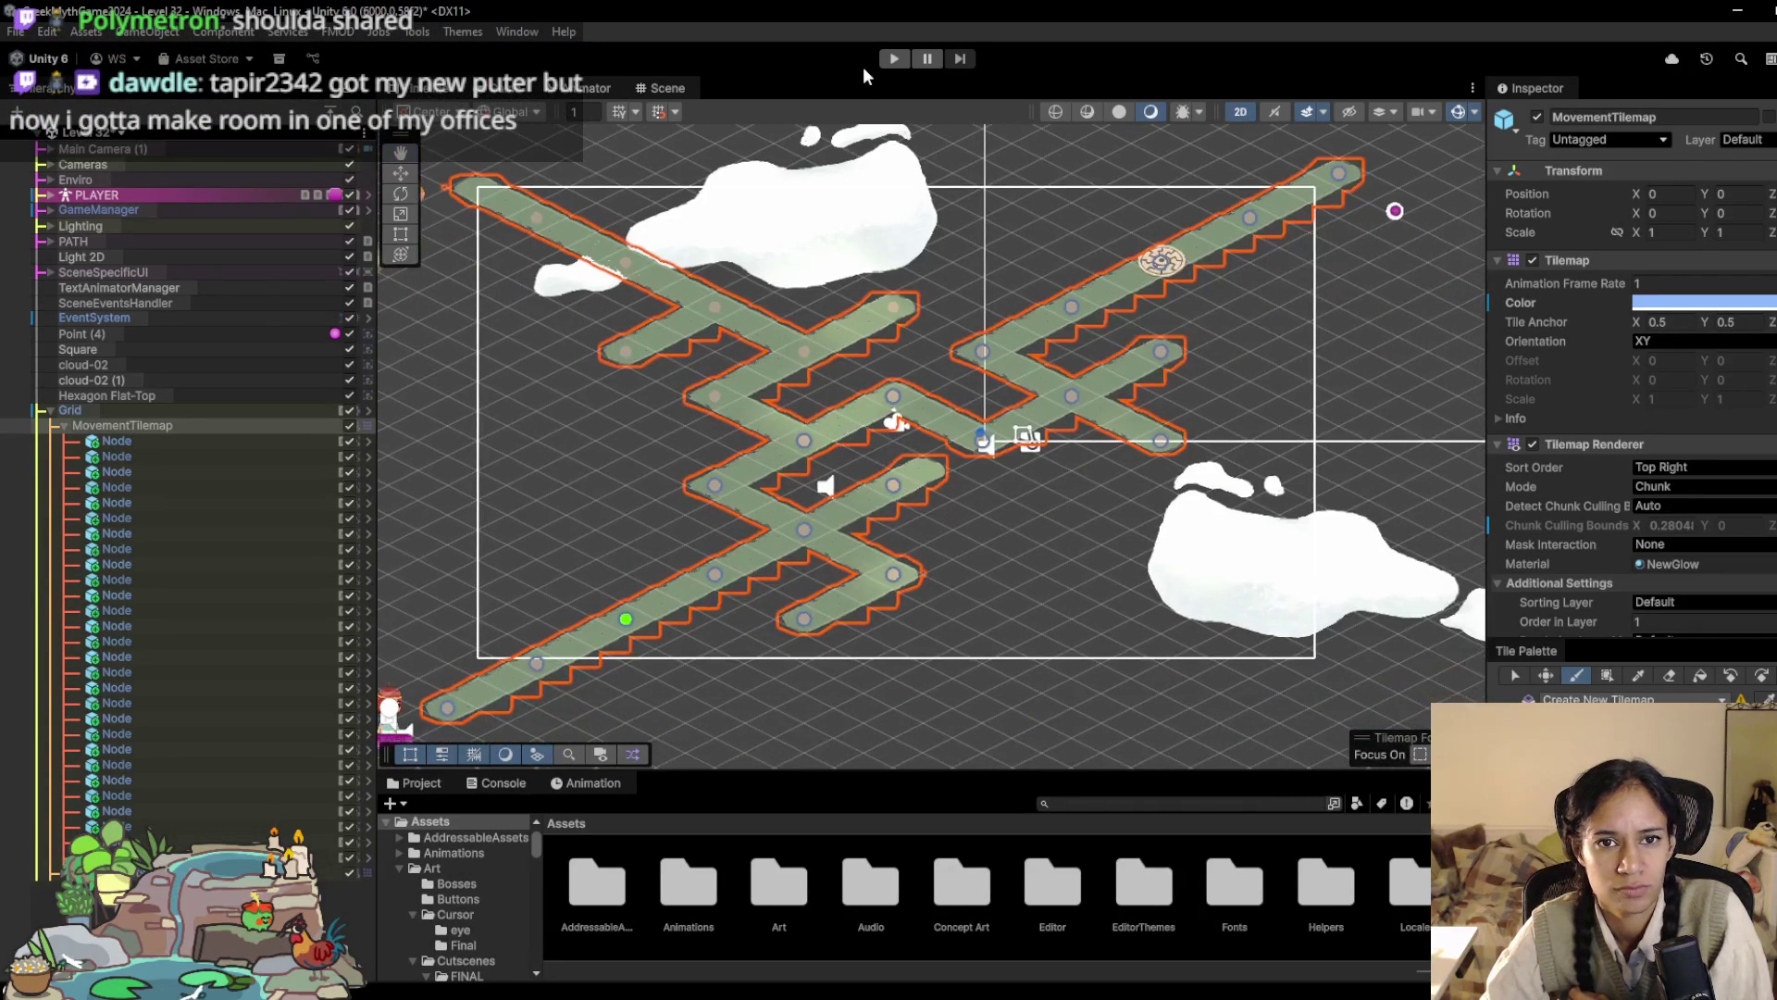
left_click(896, 59)
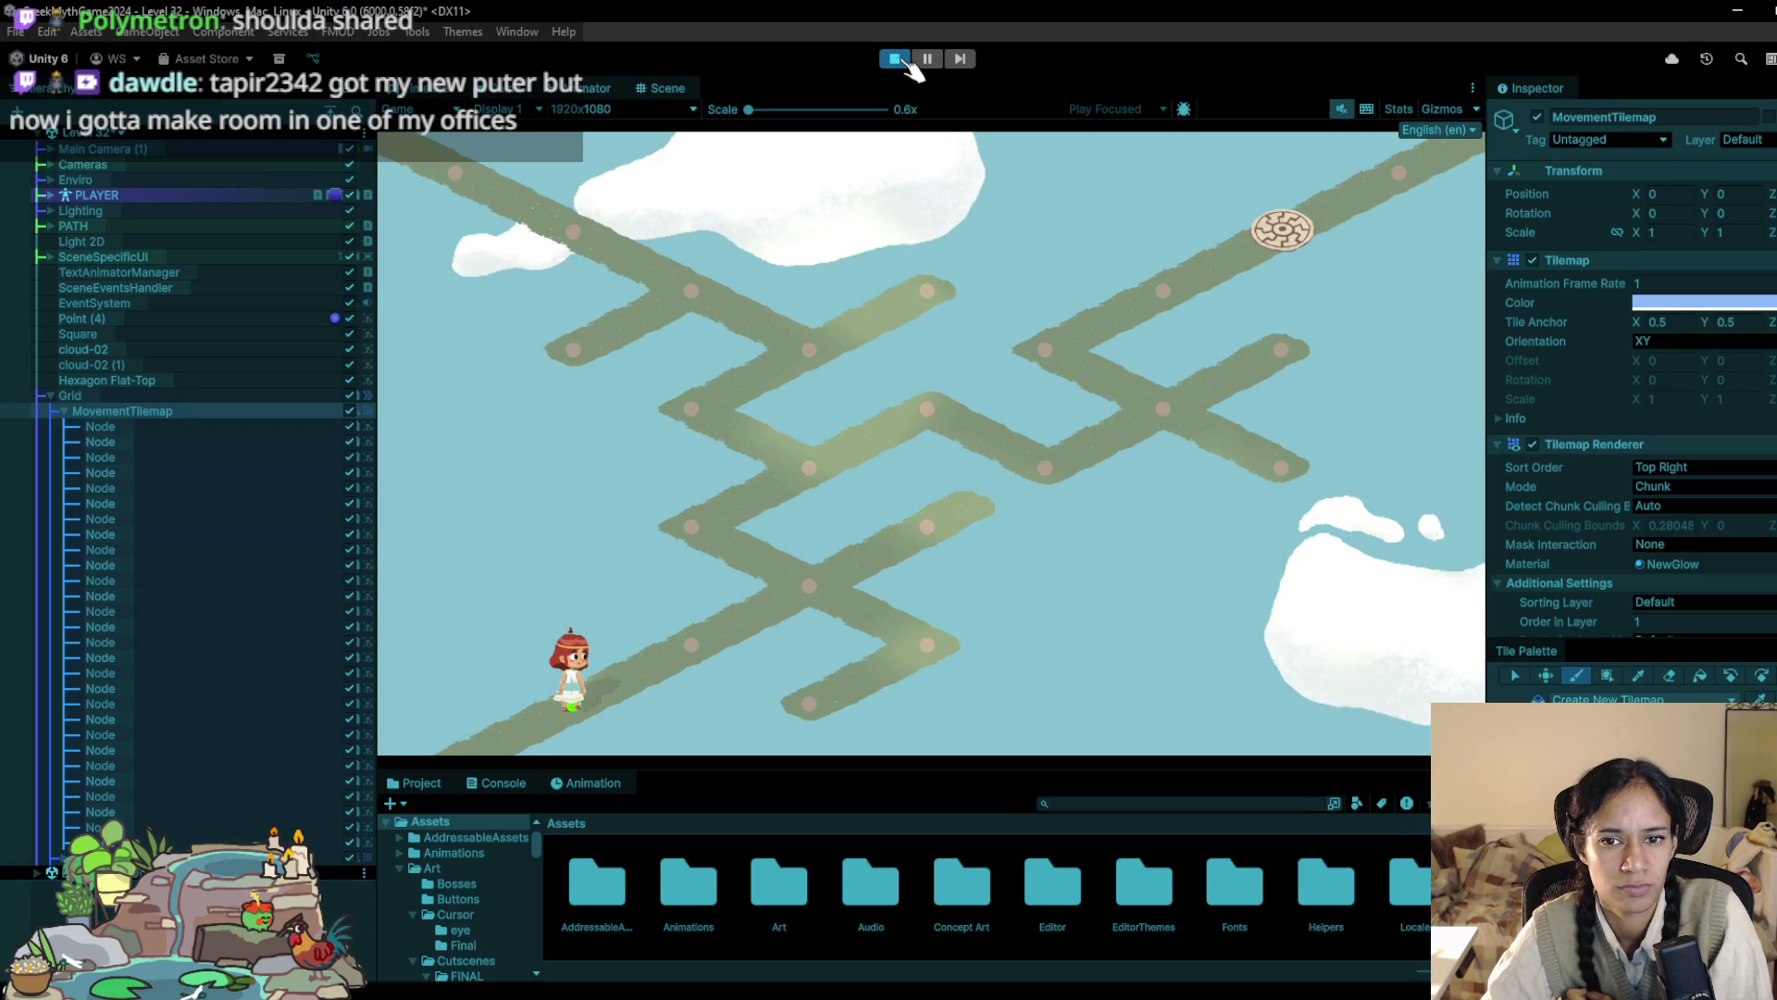
left_click(896, 59)
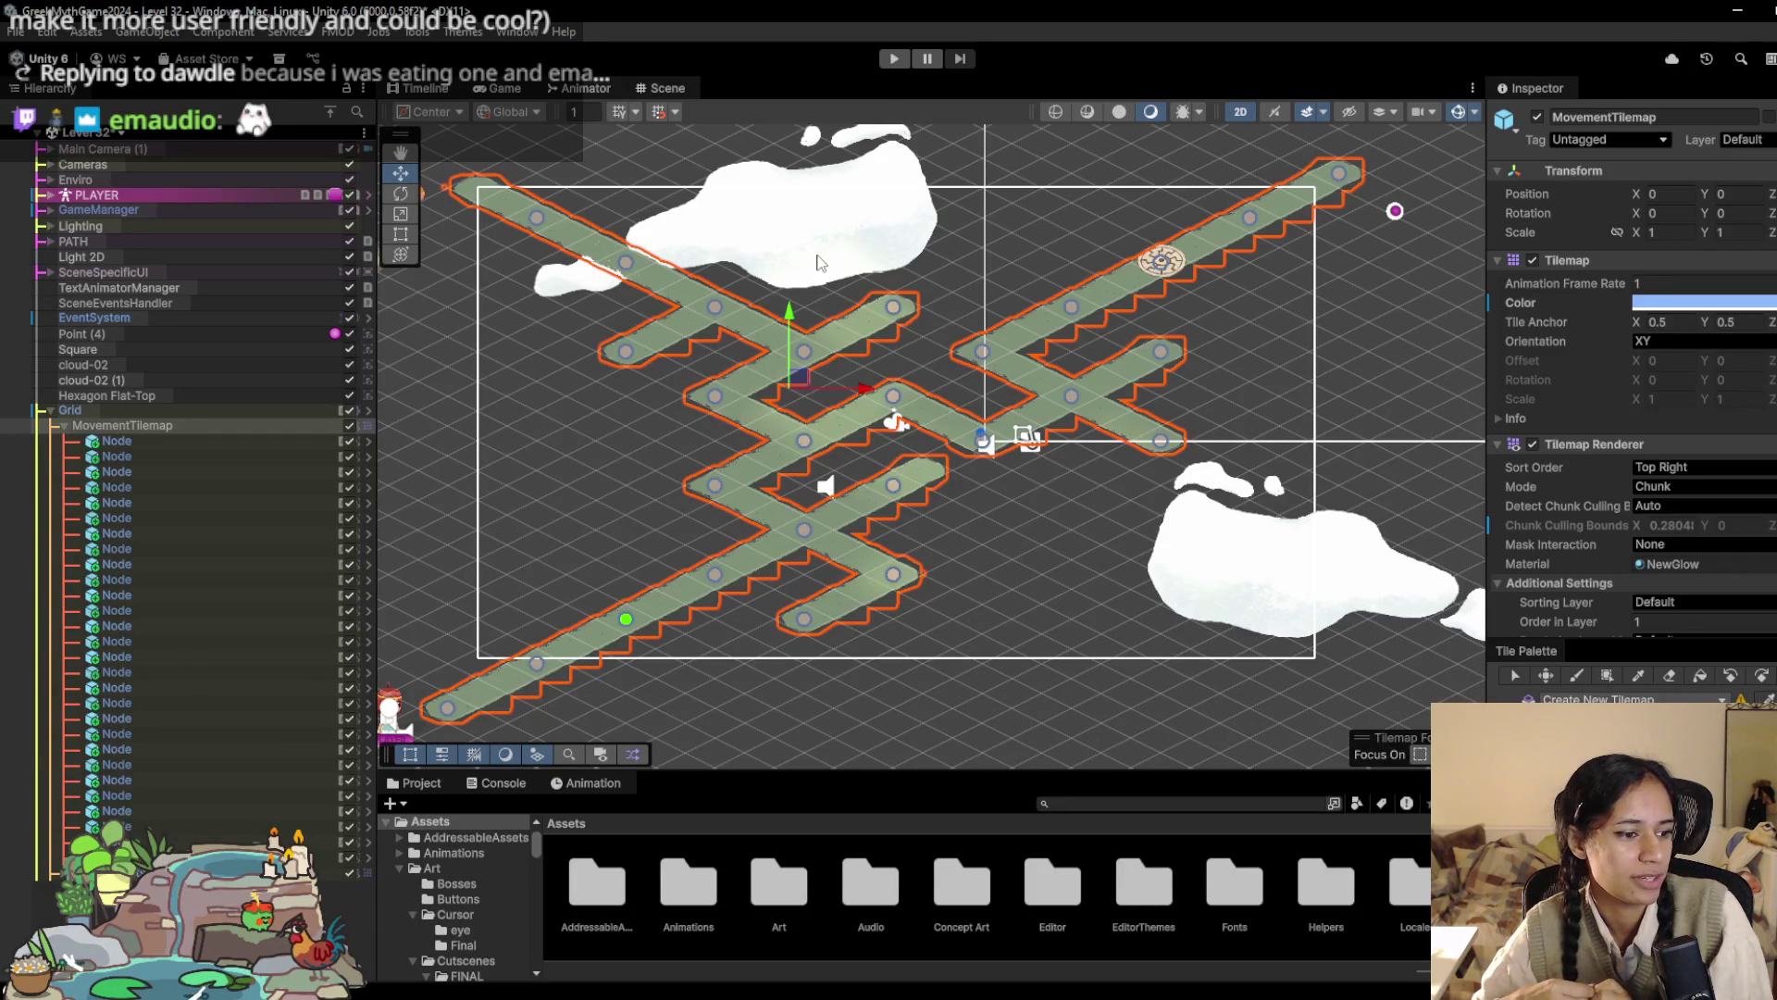
left_click(894, 58)
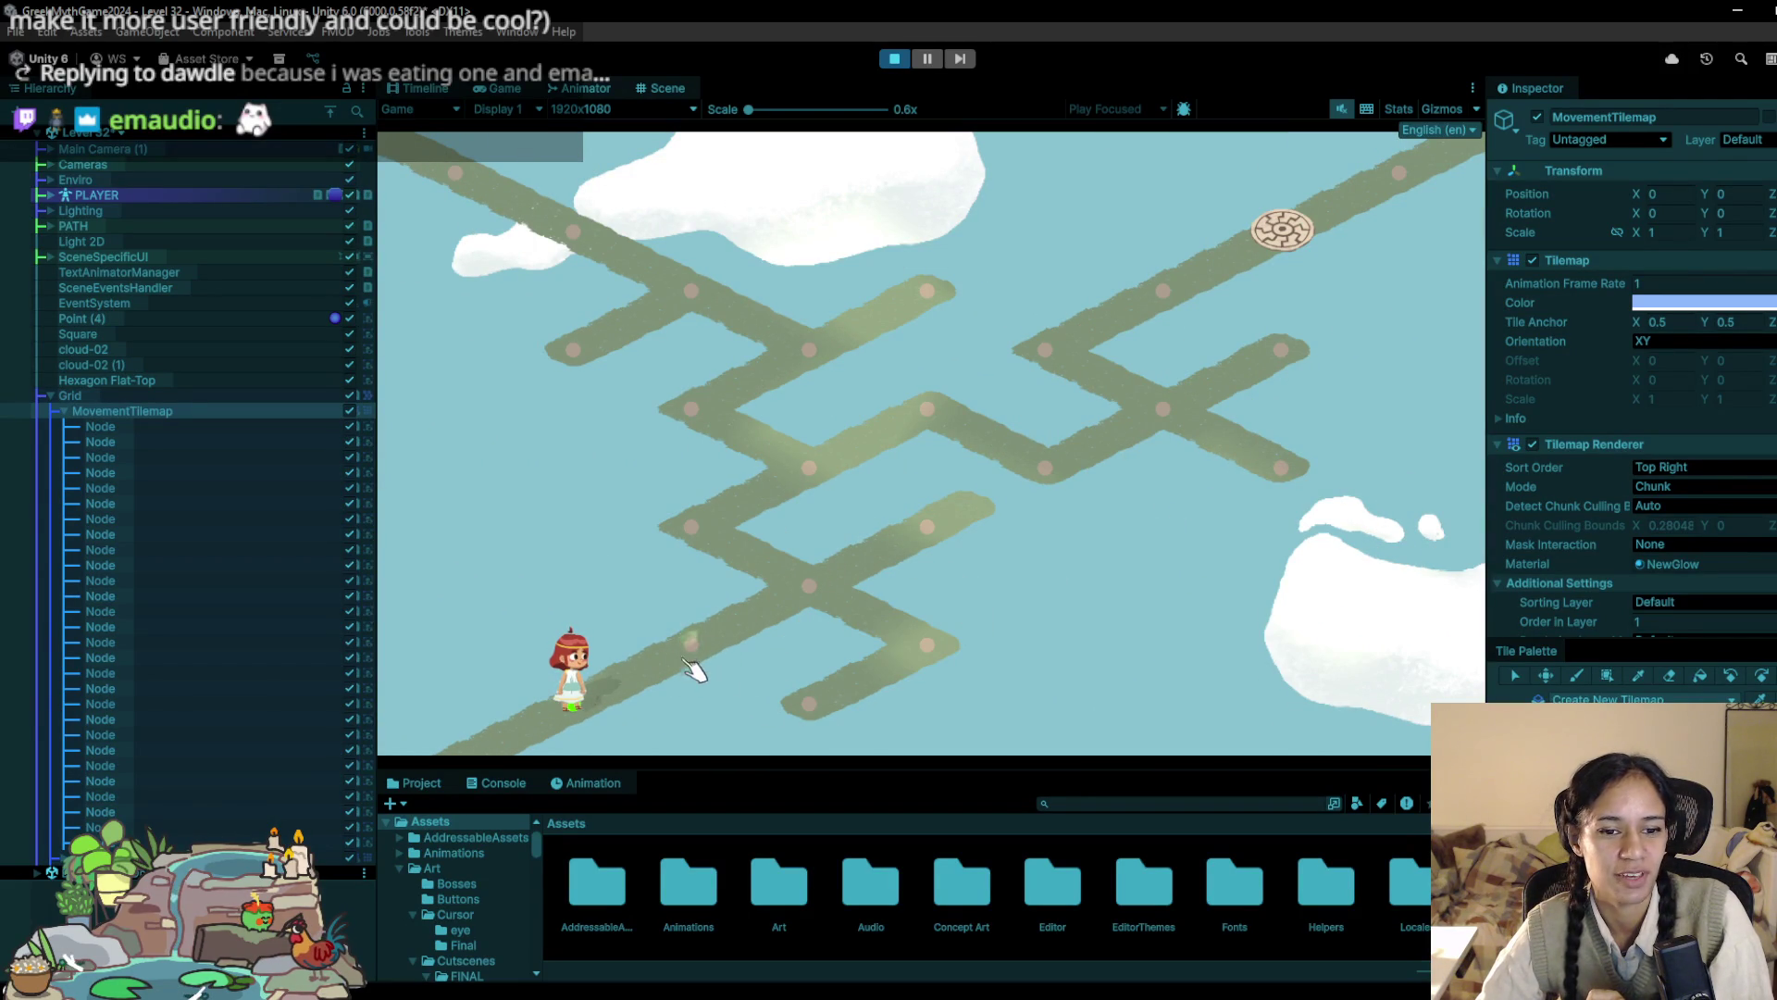
left_click(894, 58)
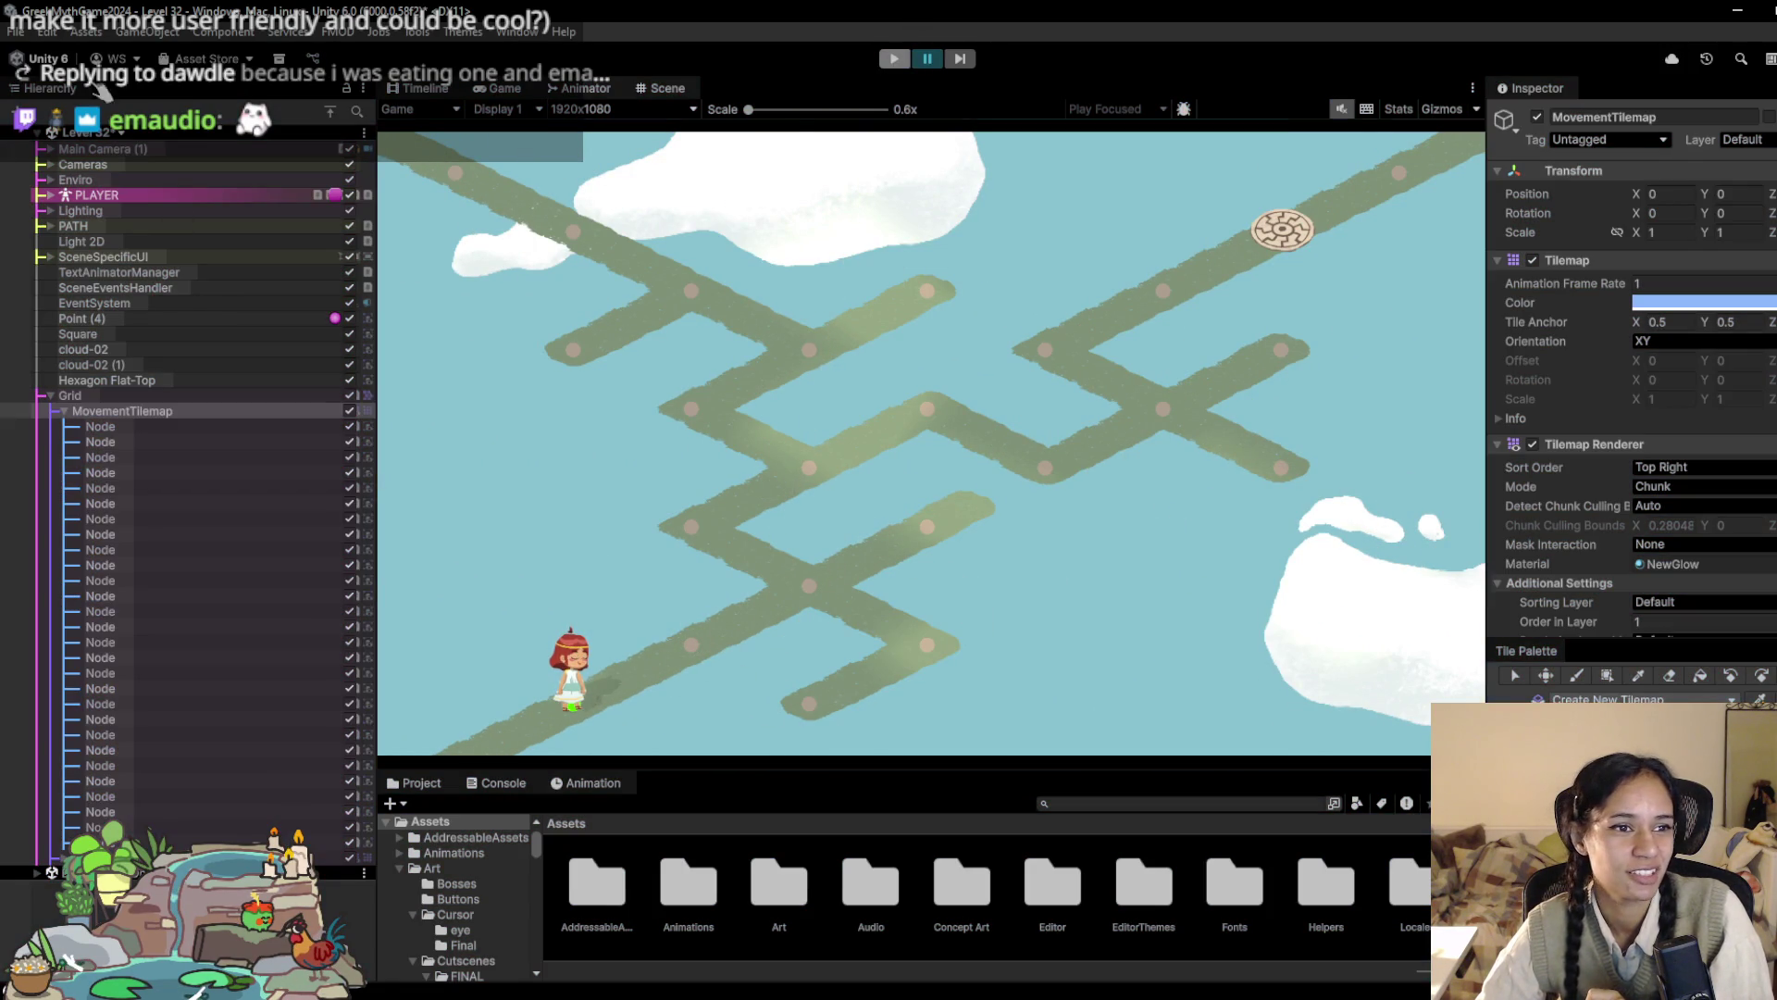
left_click(88, 132)
left_click(74, 216)
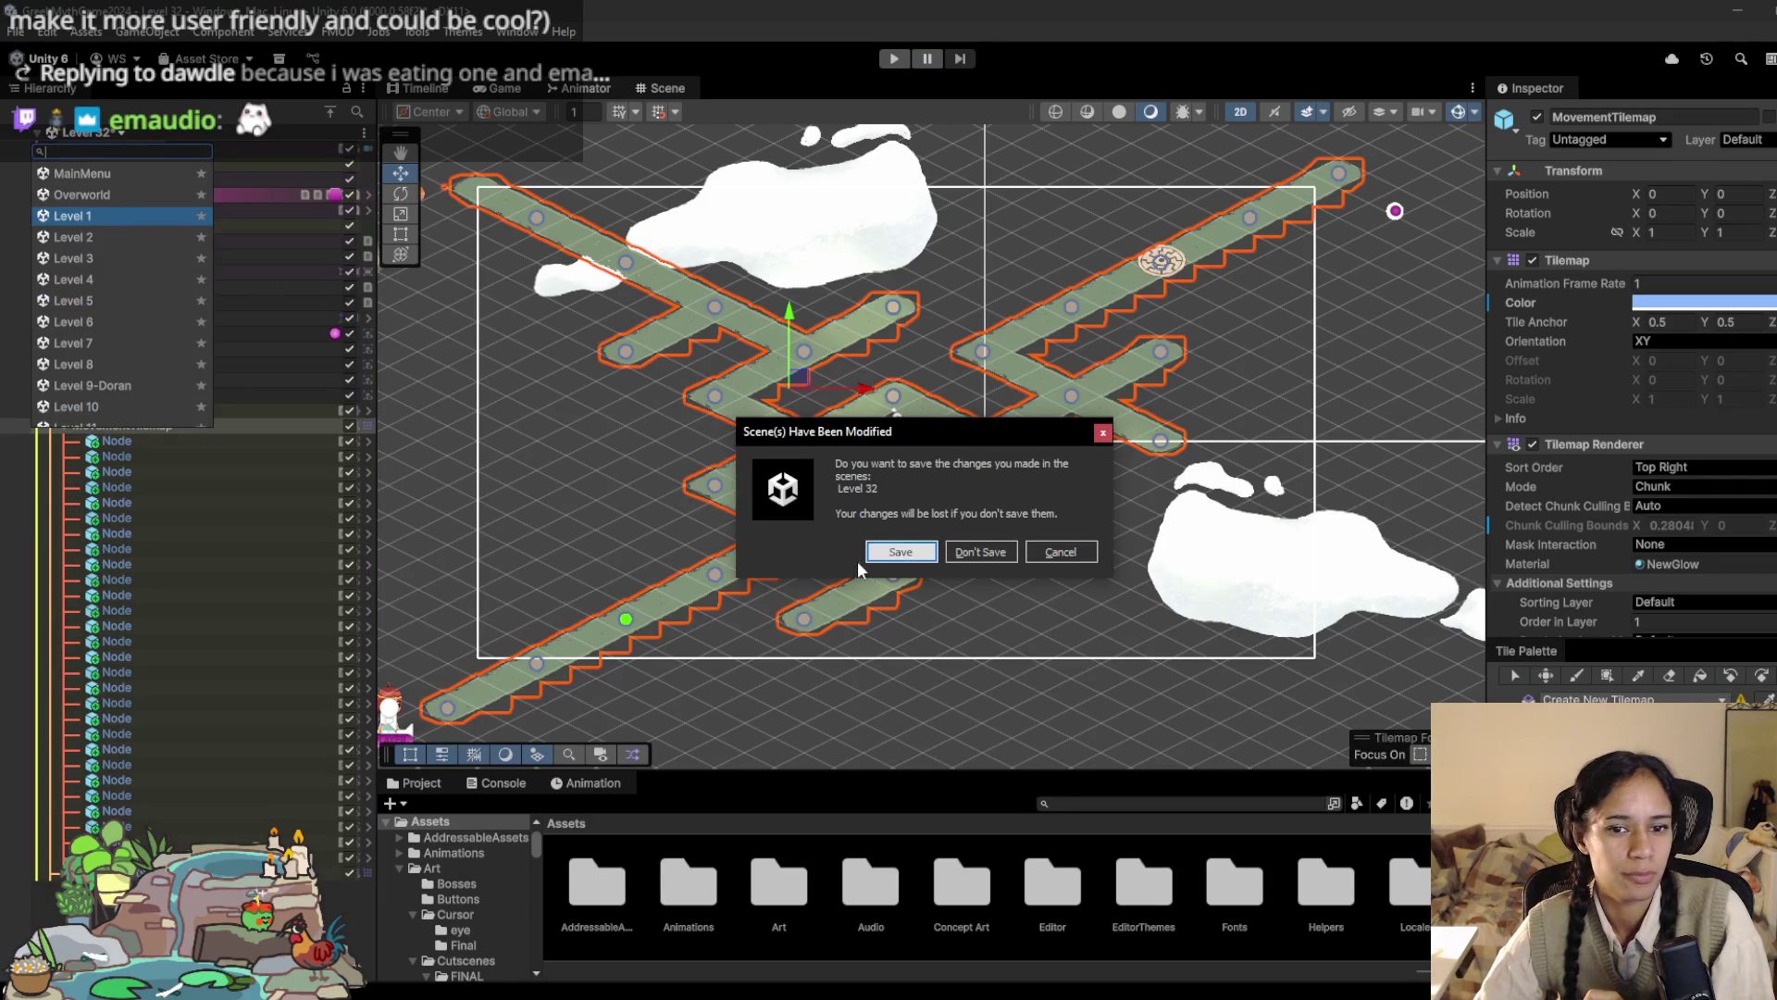
Step: Save Level 32, then play-test Level 1 by walking the character along the village path
left_click(889, 551)
scroll(908, 459, "up", 5)
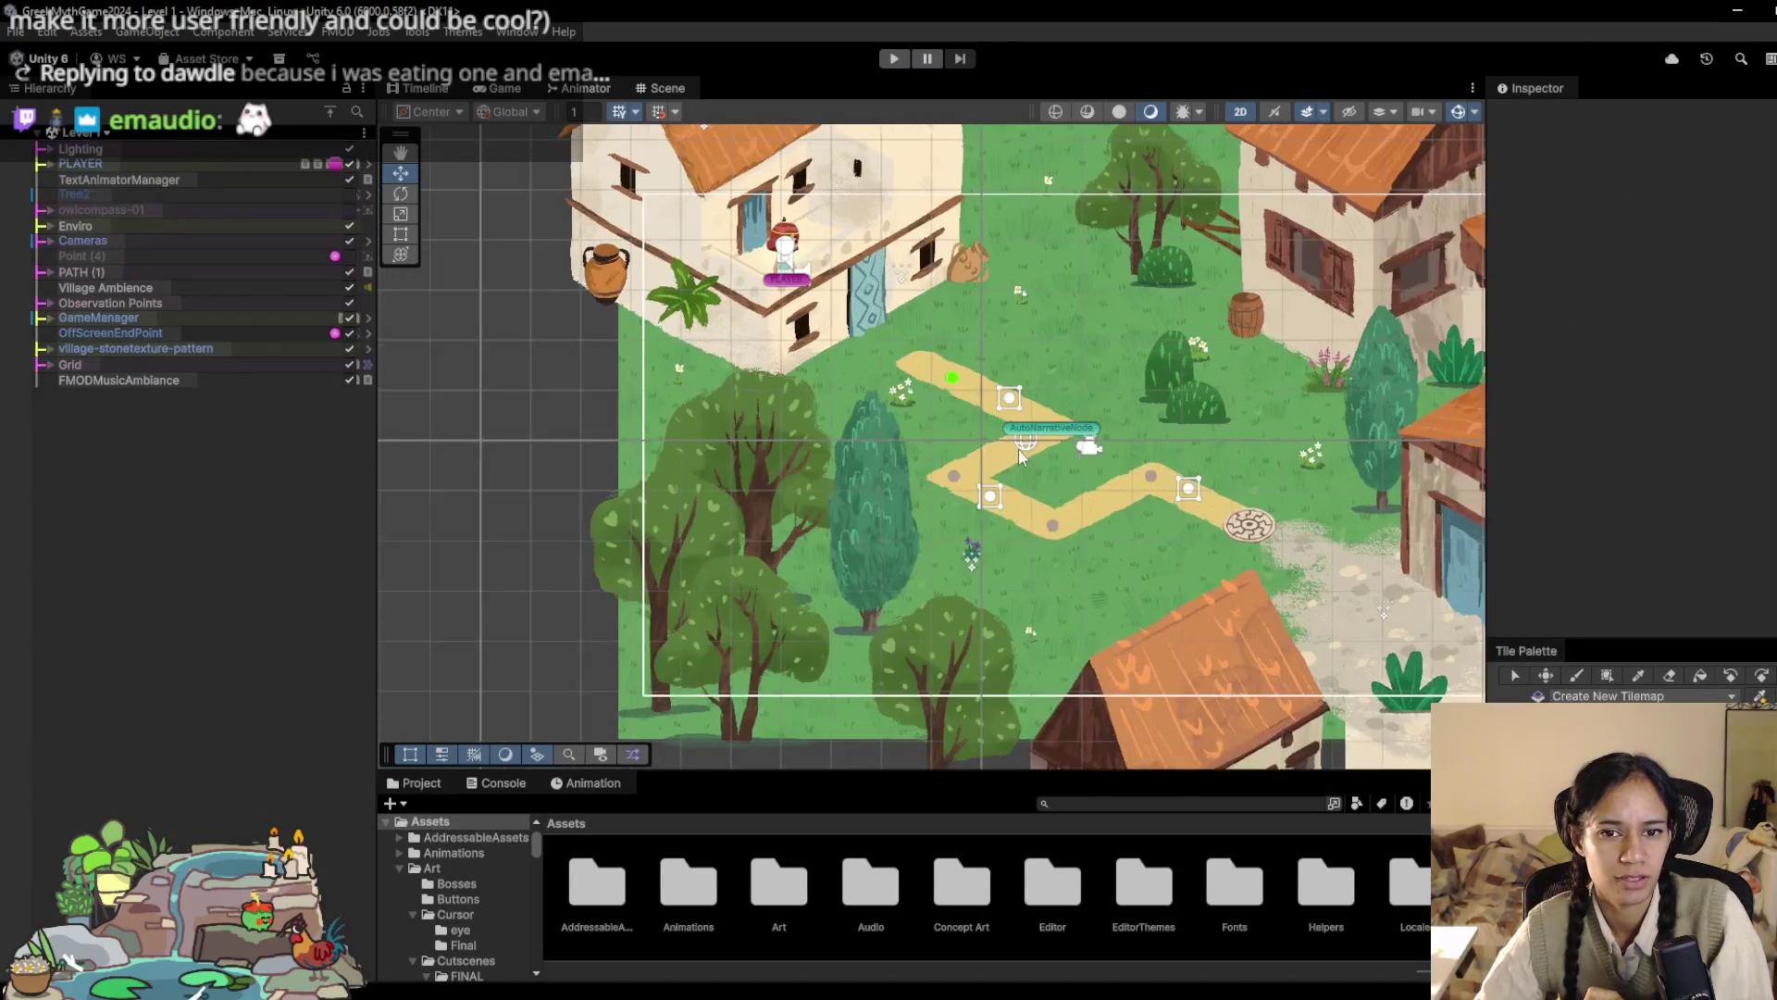
scroll(744, 521, "up", 3)
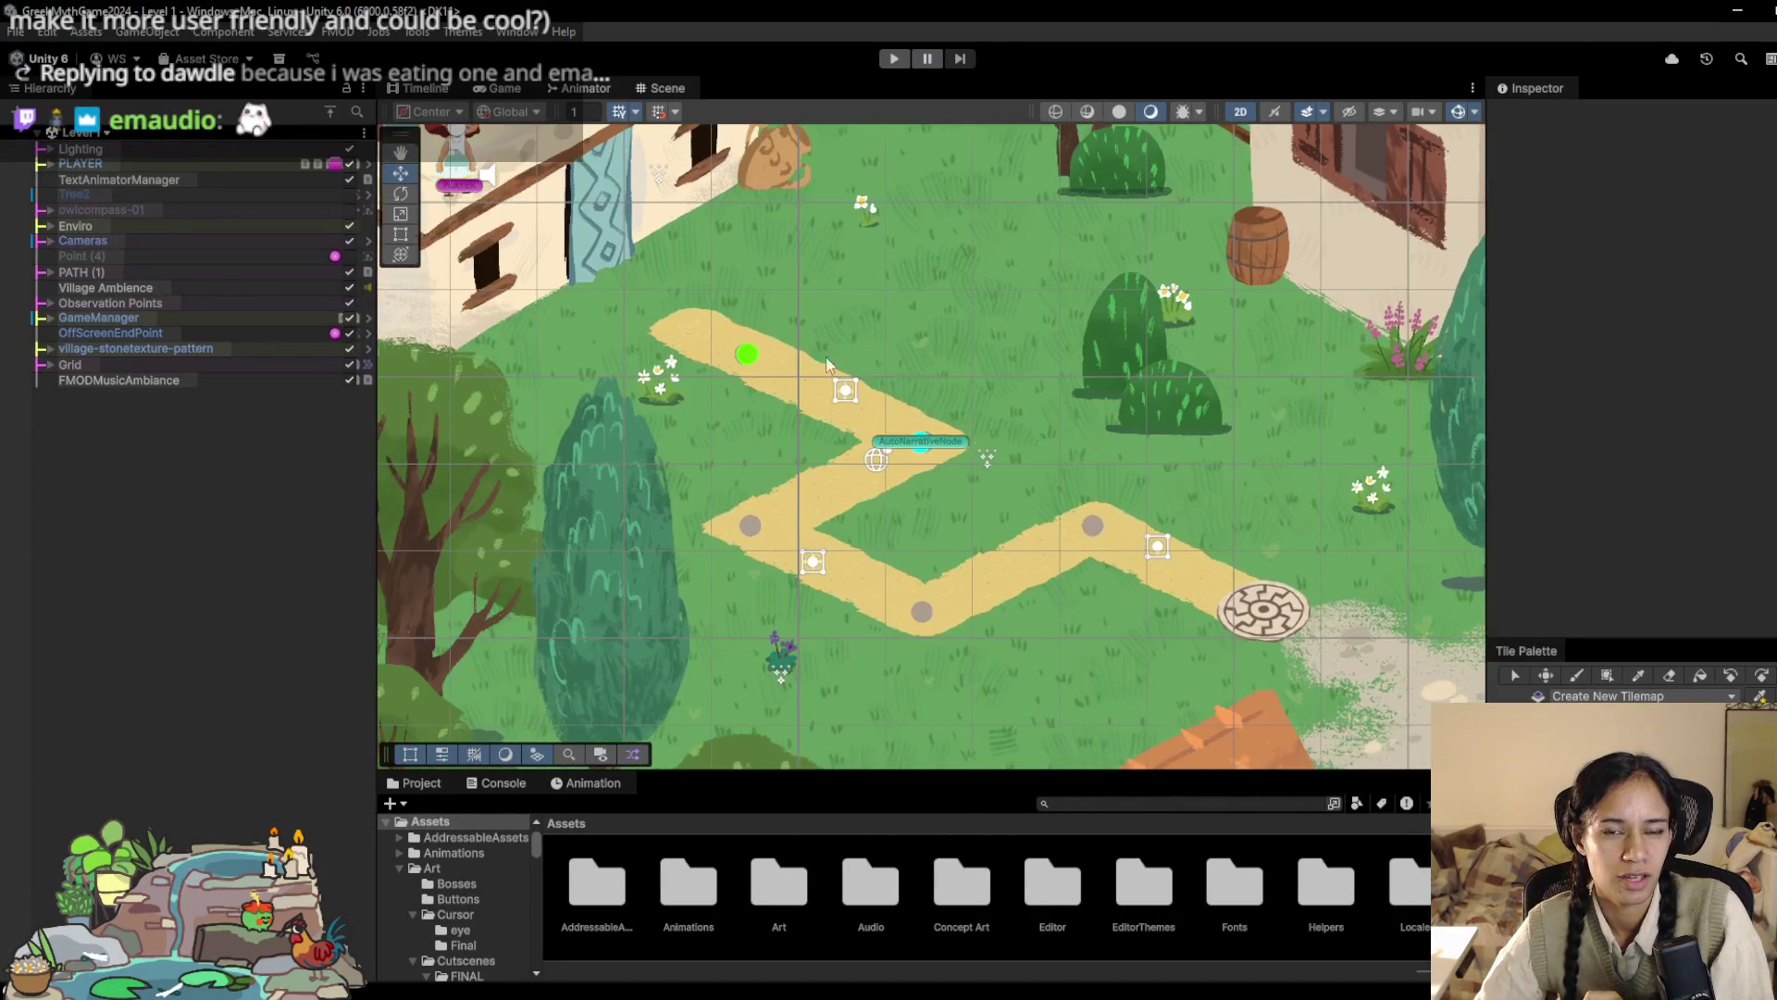
left_click(893, 59)
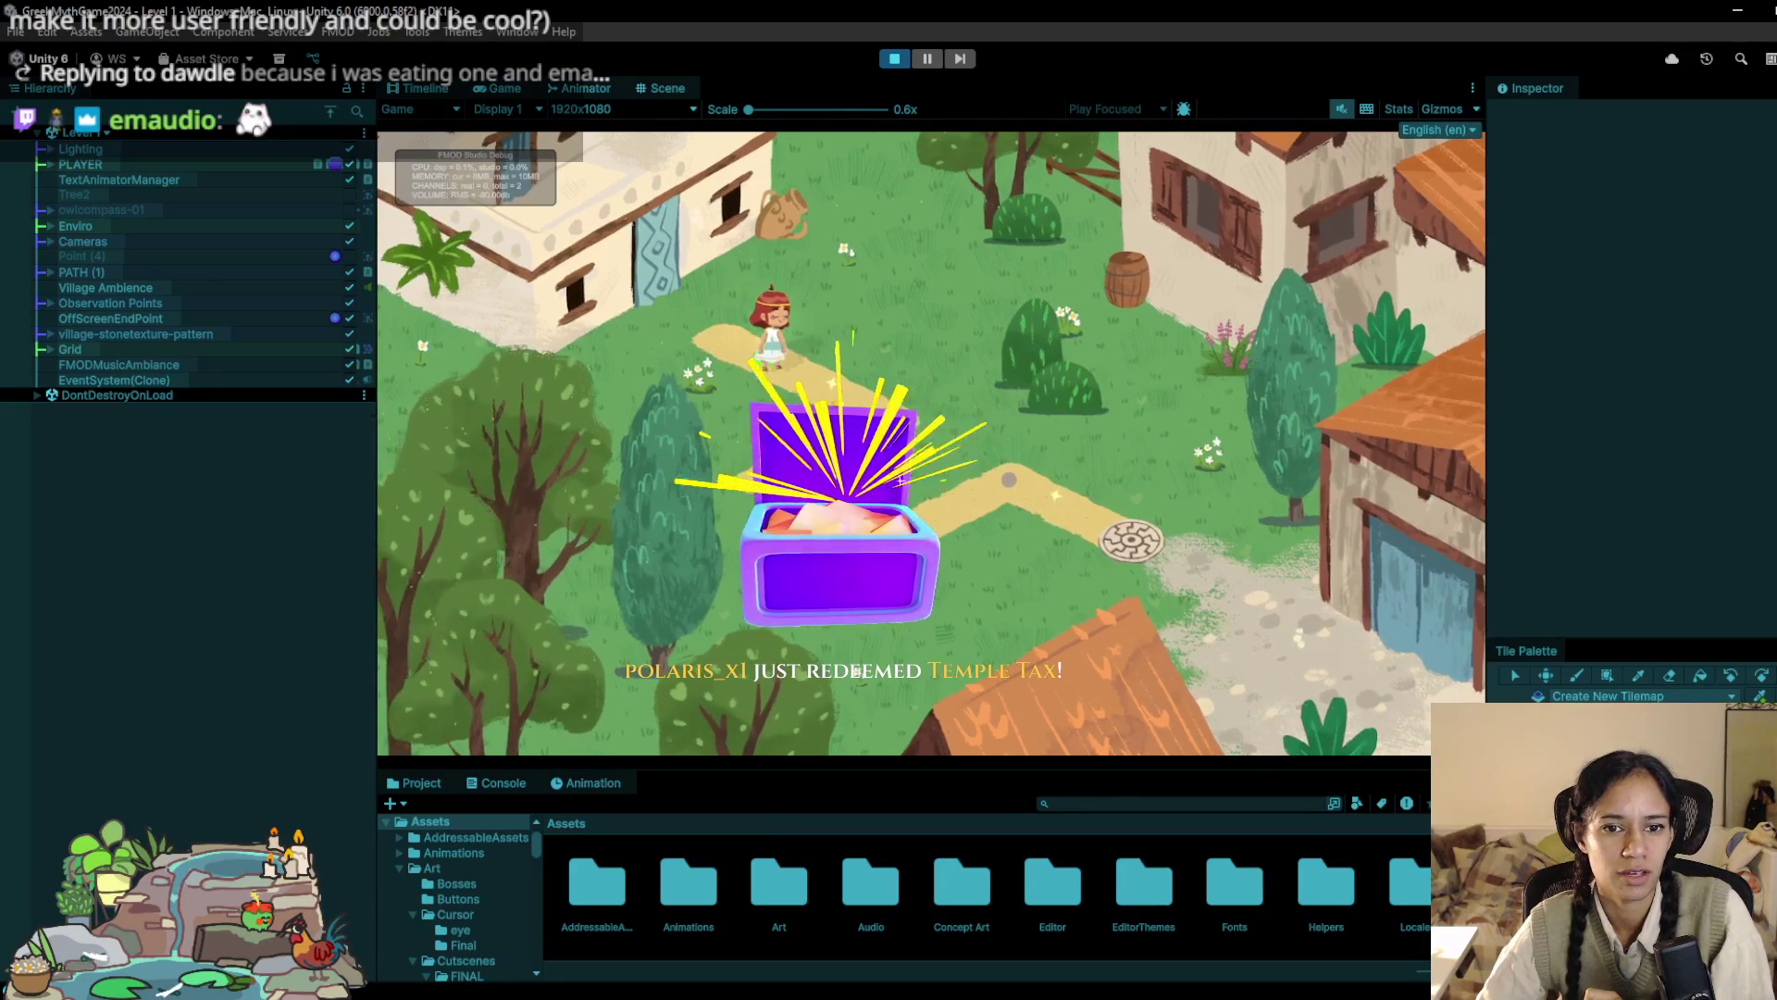
left_click(814, 449)
left_click(814, 450)
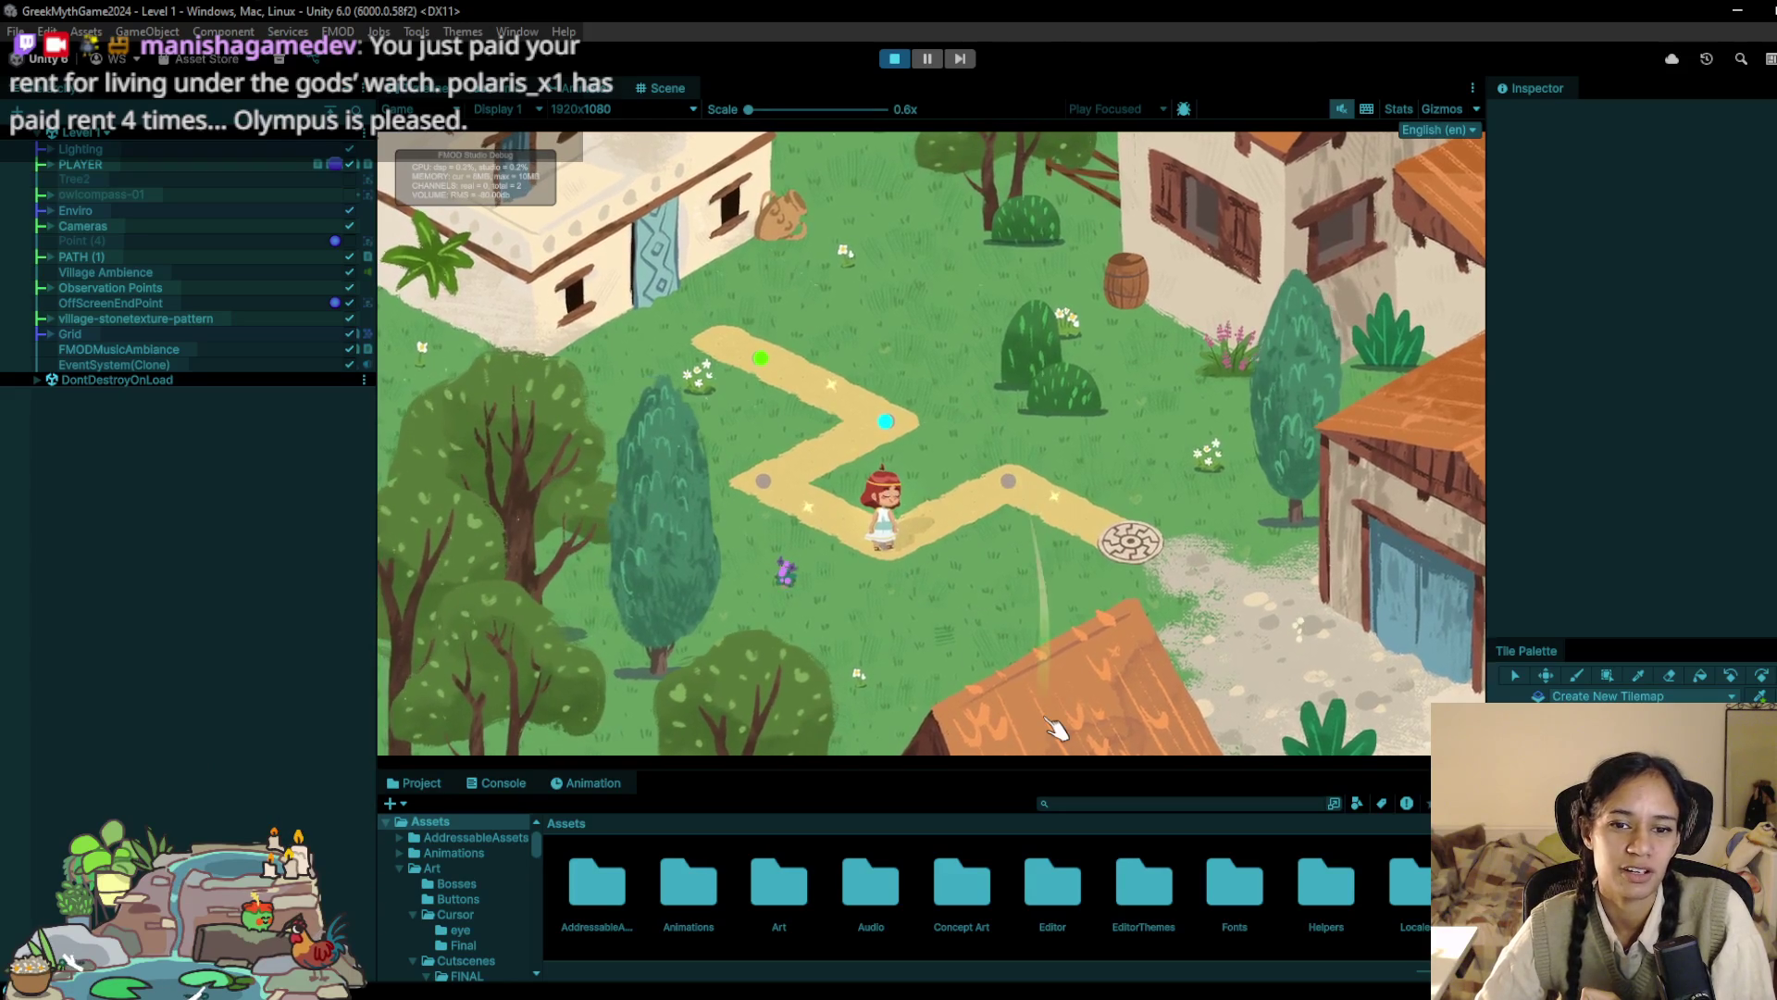
left_click(895, 59)
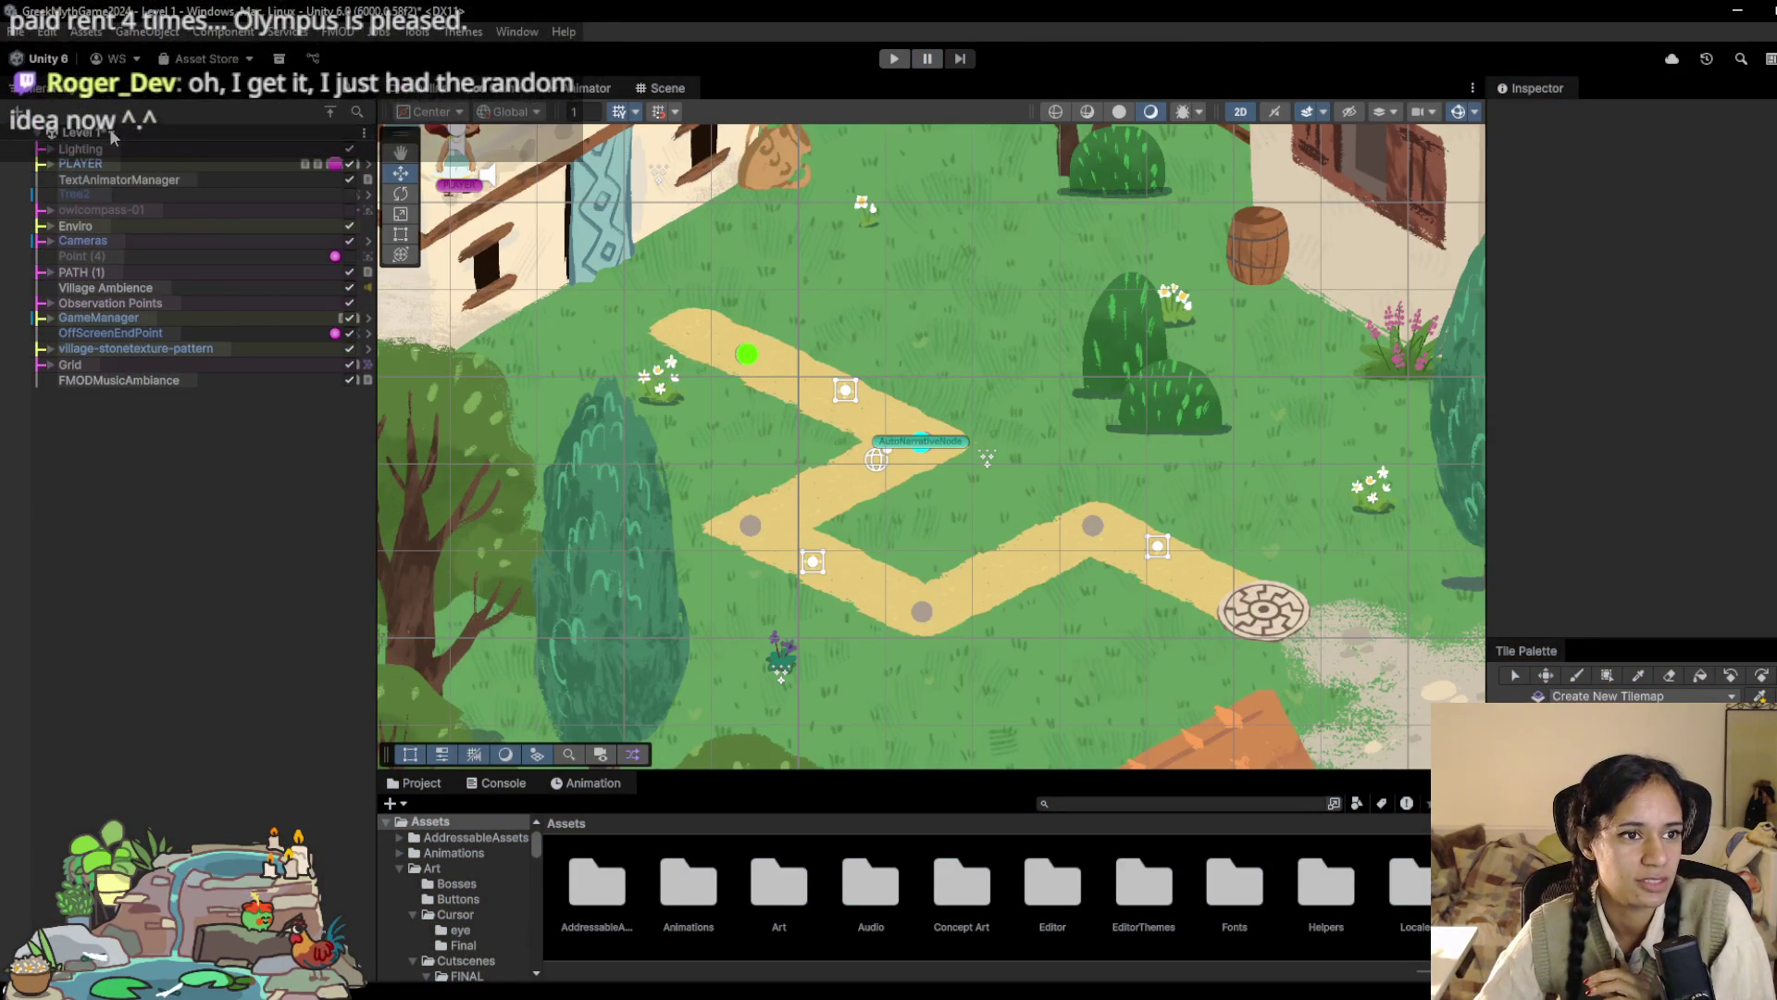
Step: Pick Level 32 from the scene list and resolve Level 1's unsaved-changes prompt
left_click(112, 134)
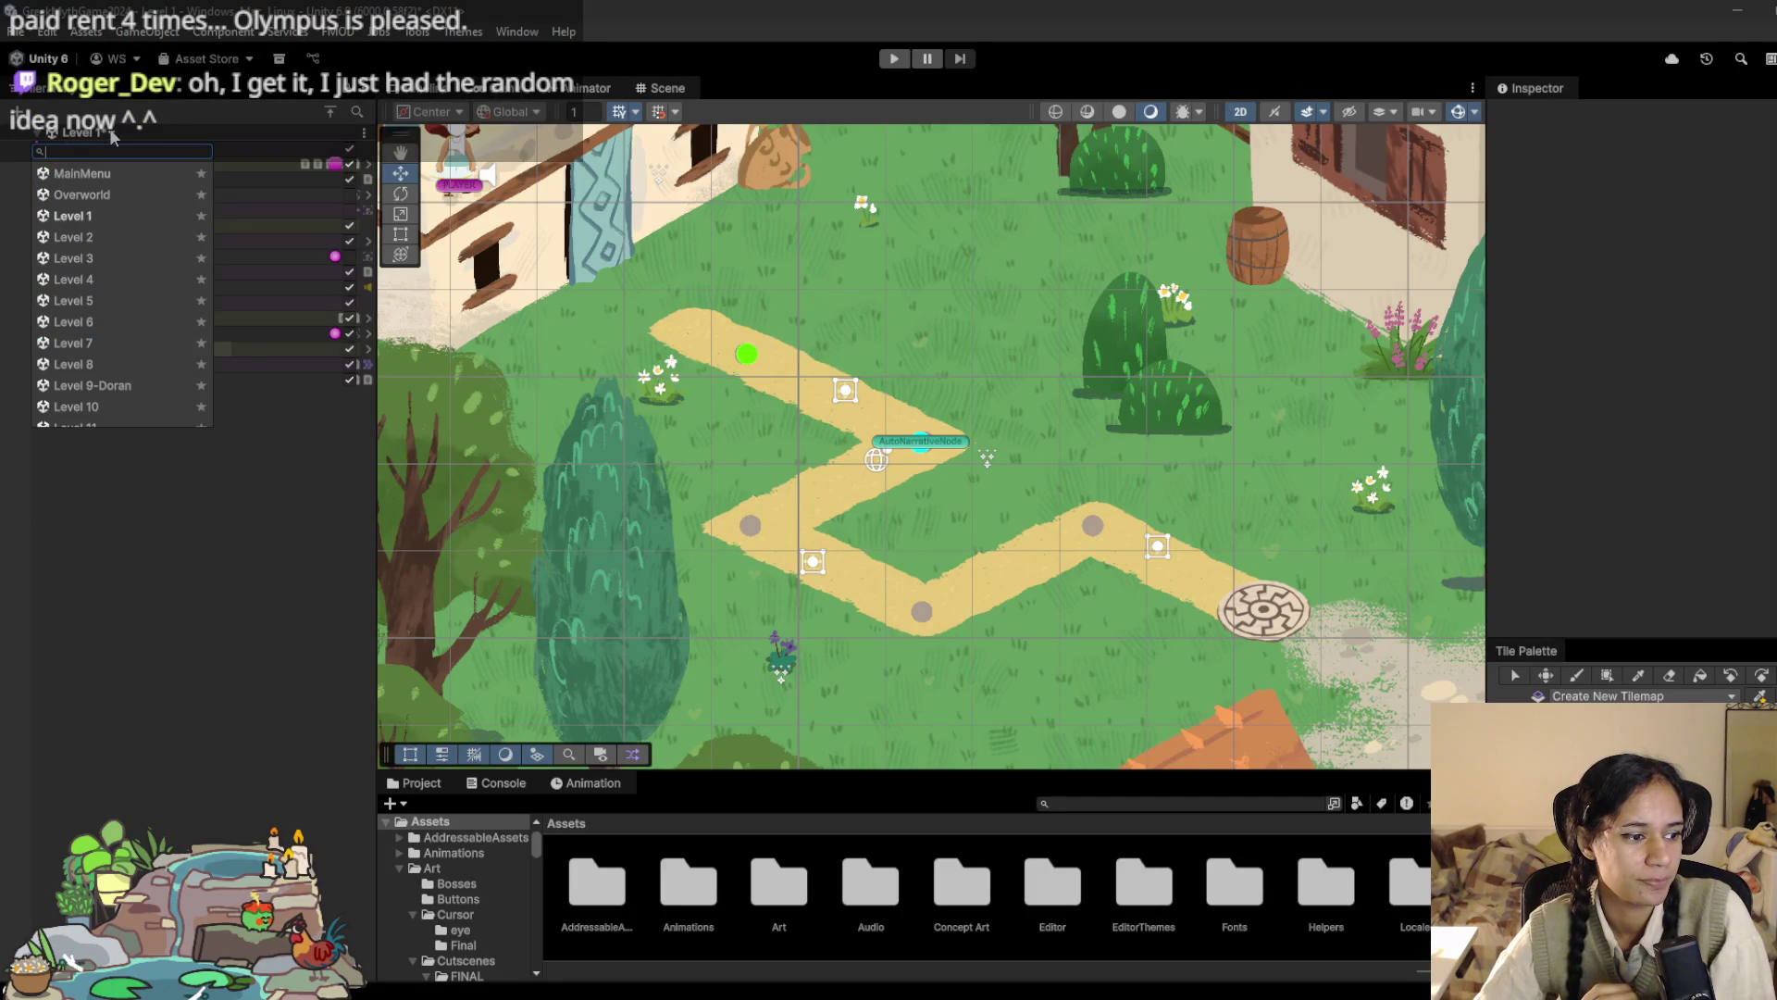
scroll(119, 365, "down", 3)
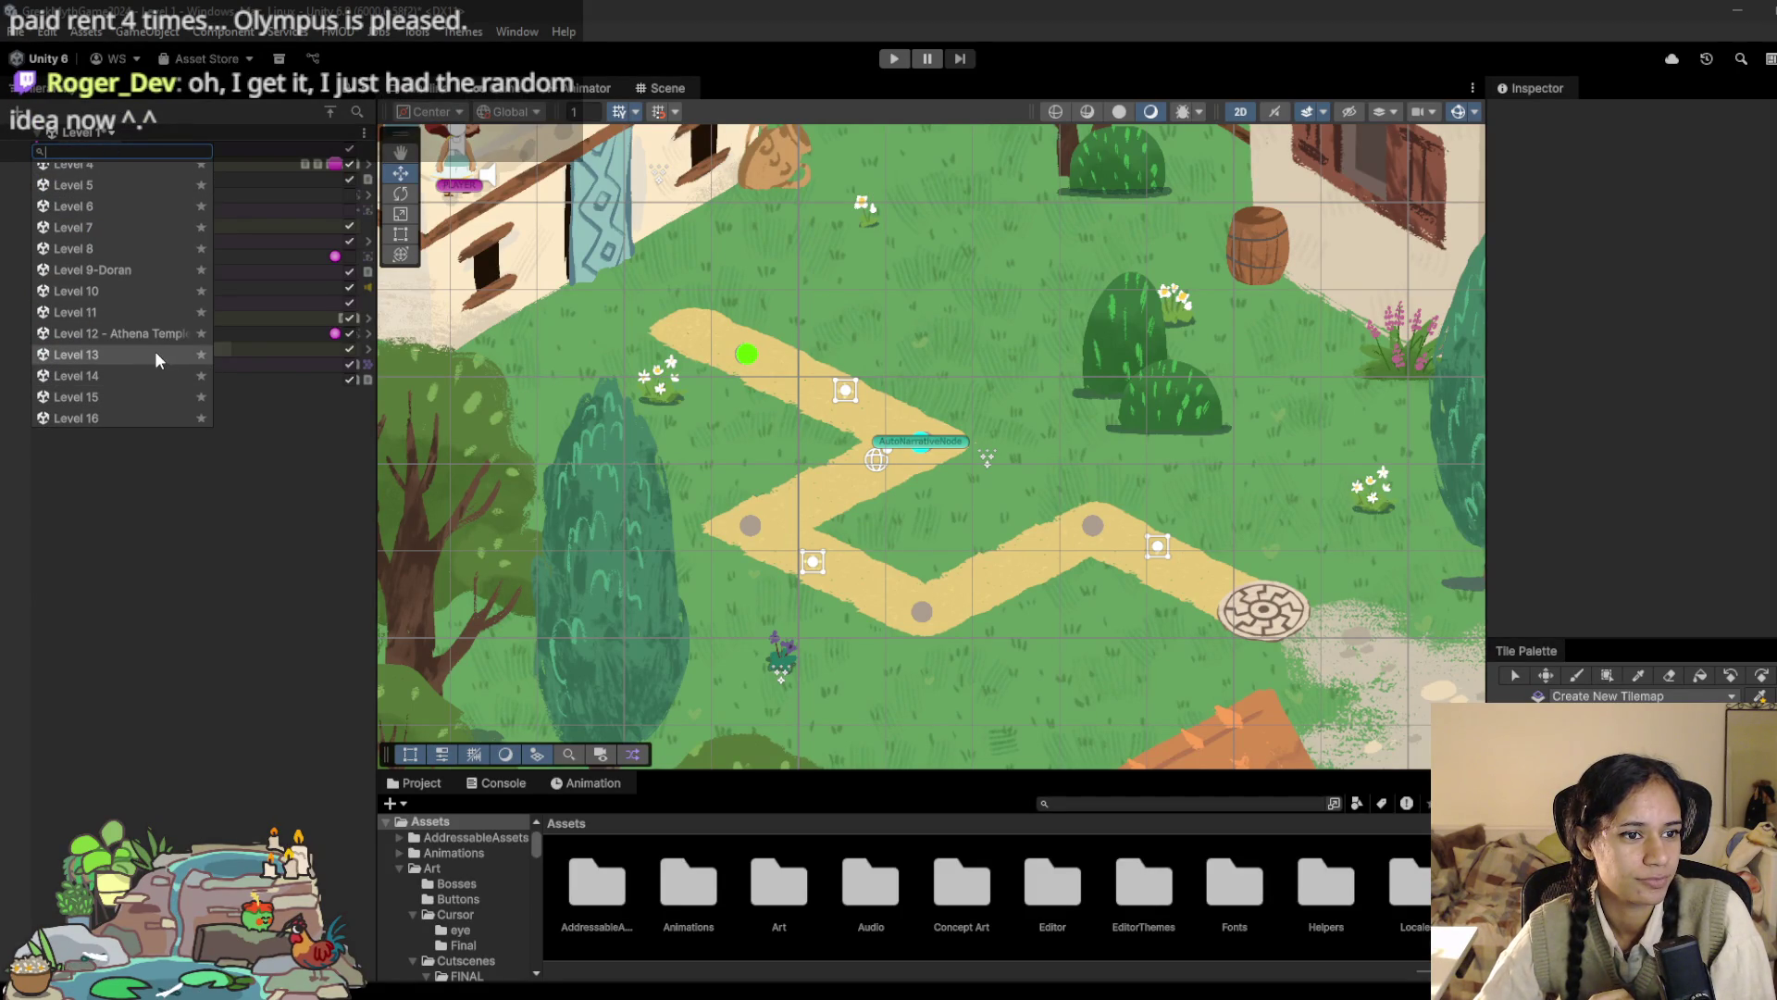
scroll(116, 296, "down", 5)
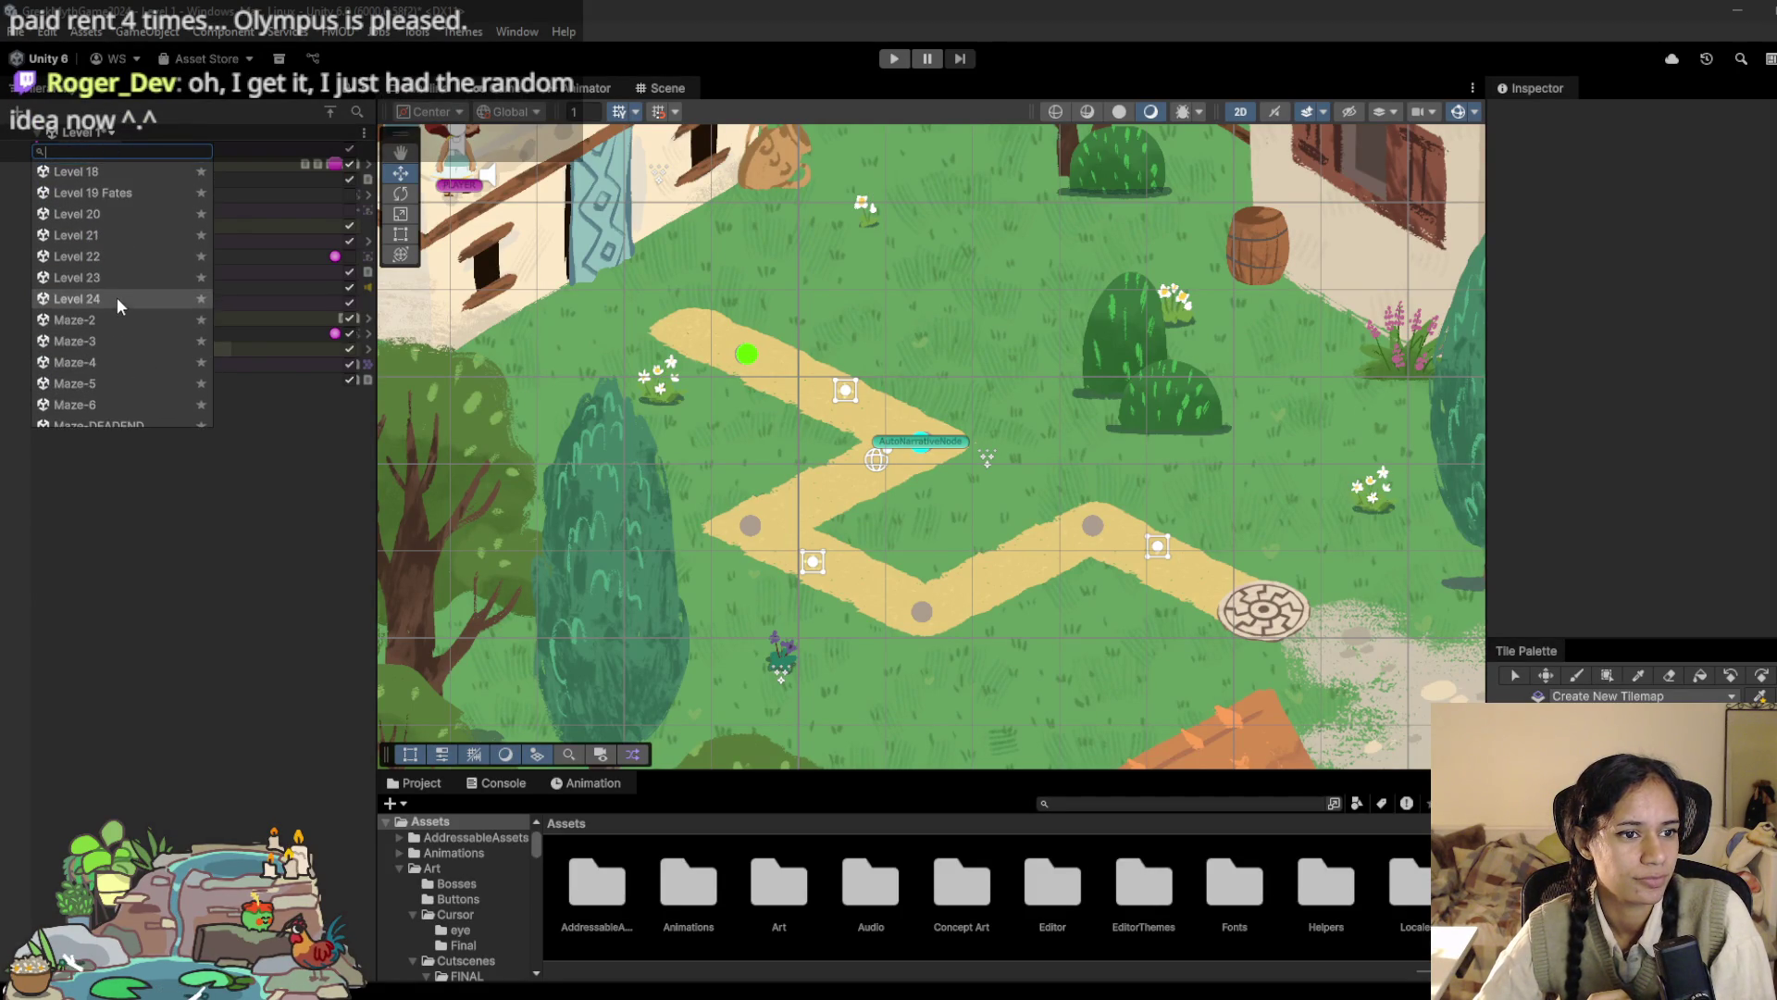
scroll(117, 298, "down", 5)
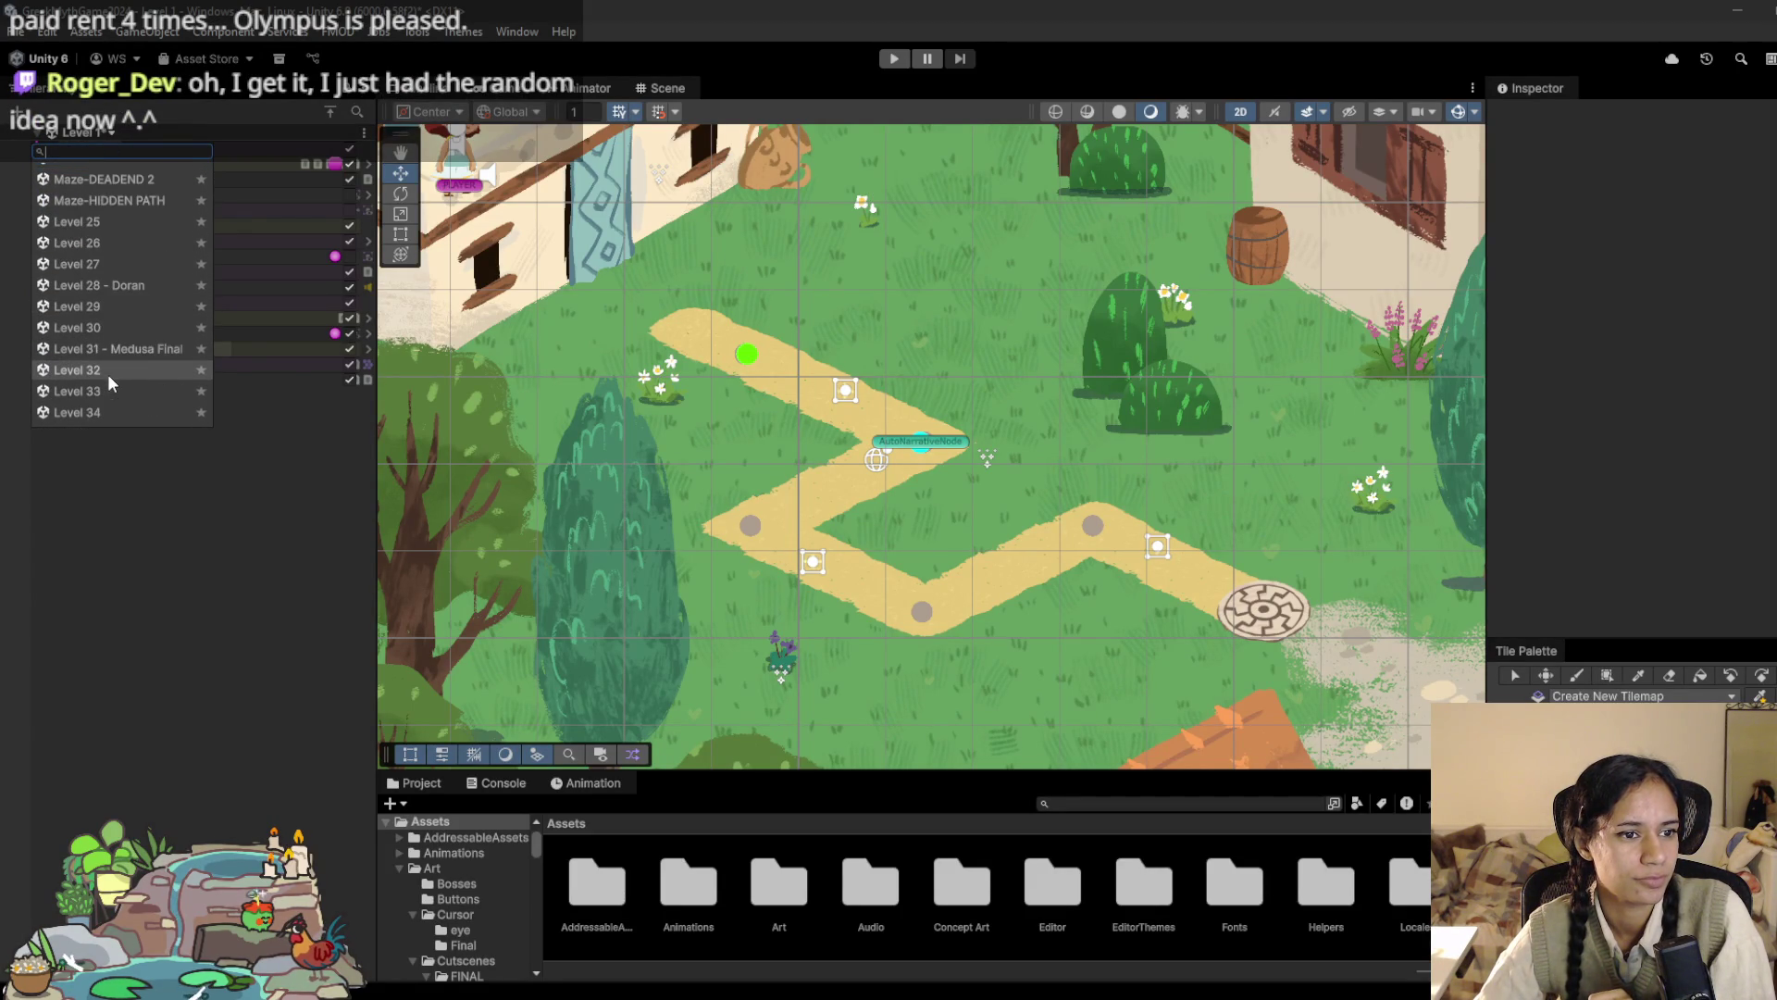
left_click(112, 373)
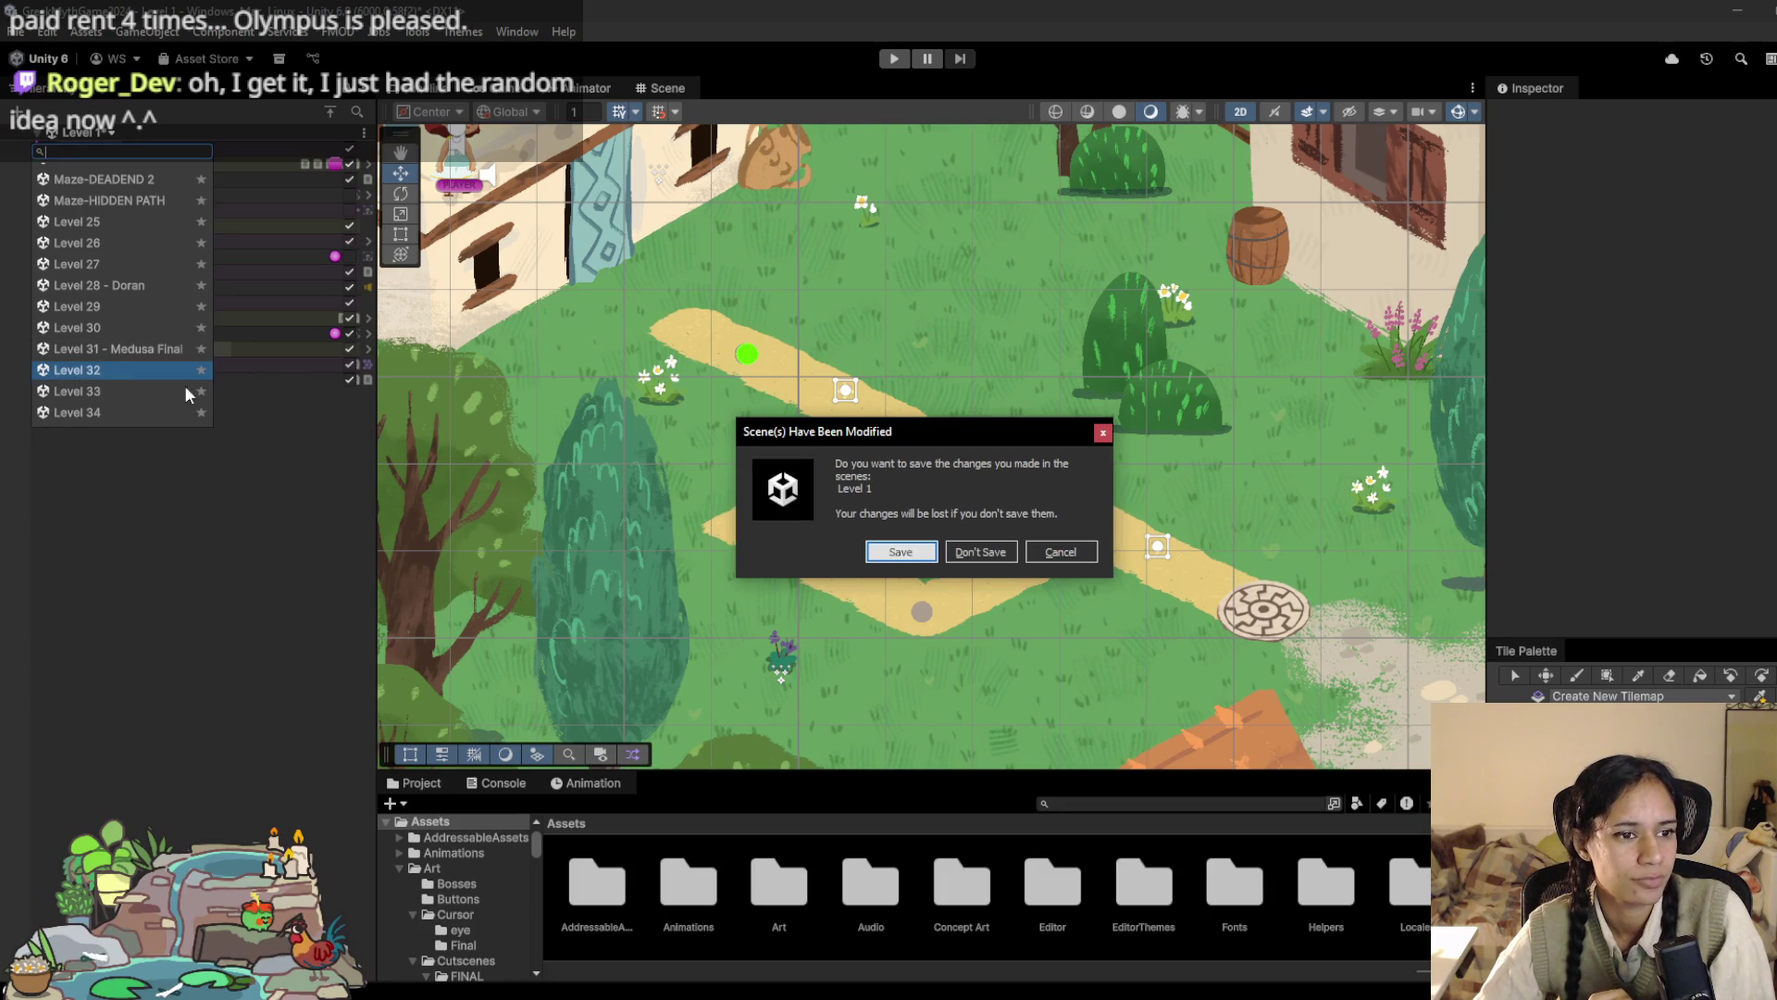
left_click(910, 559)
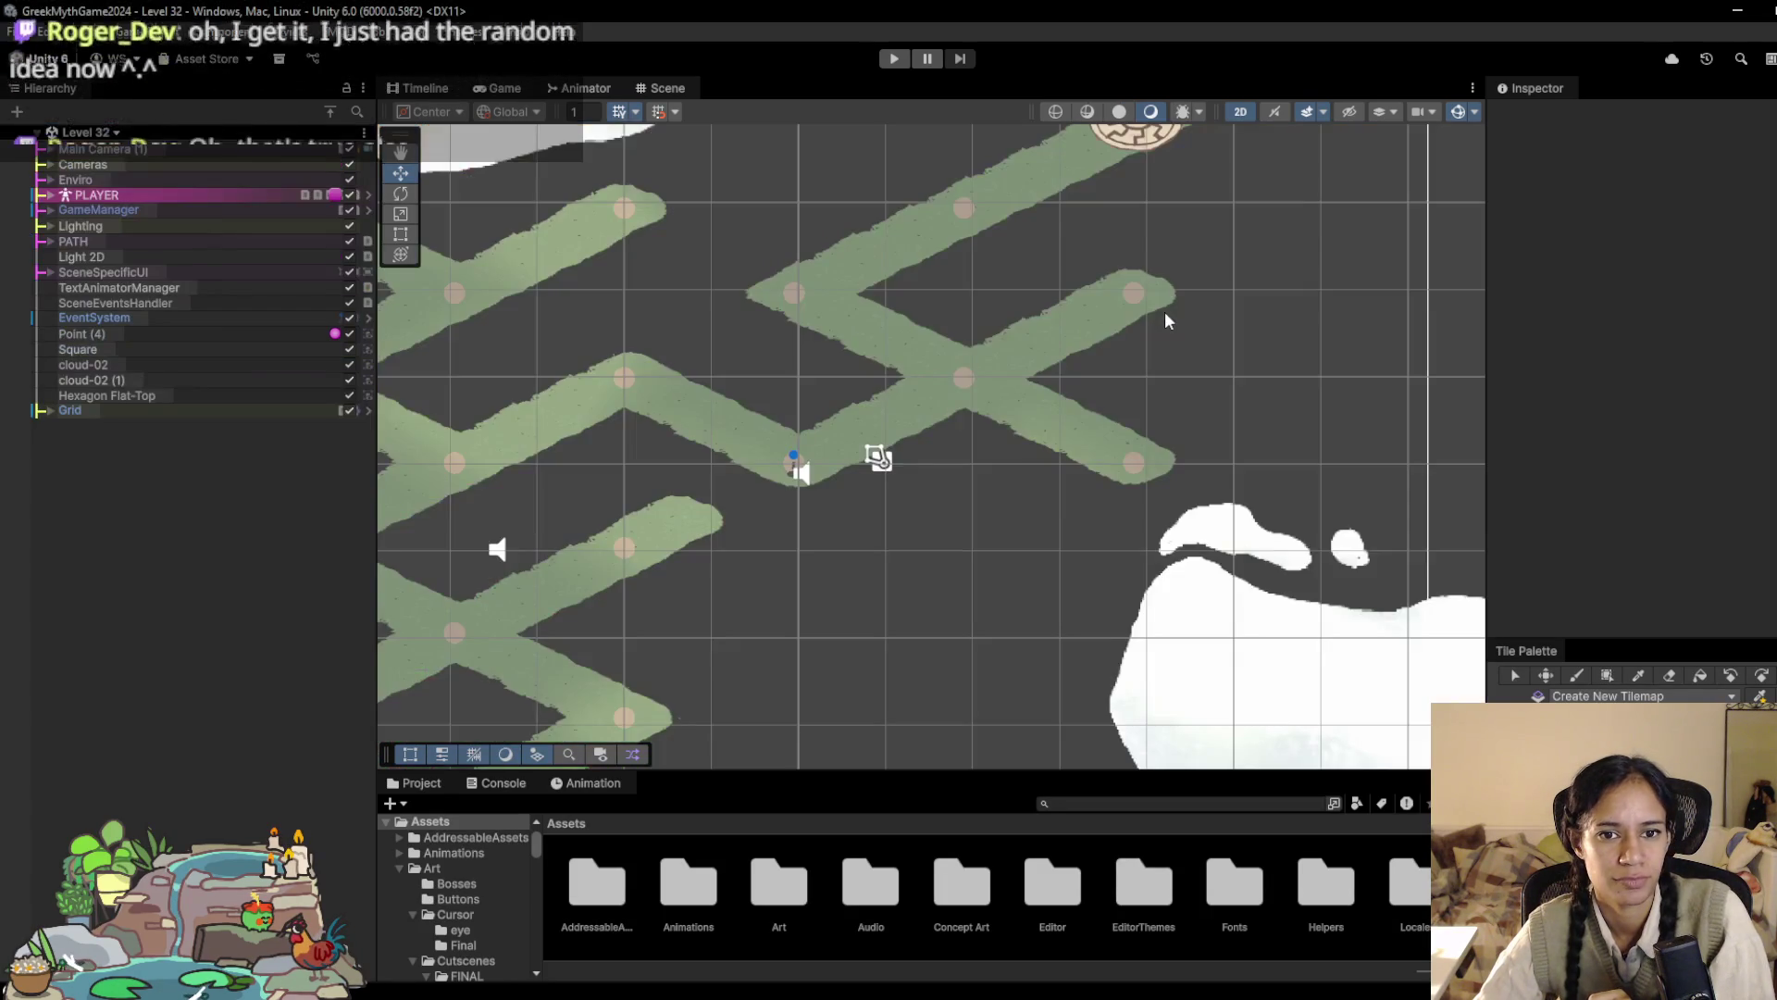
Step: After a quick play-test, erase the tiles at the end of the upper-left strip on MovementTilemap
left_click(892, 59)
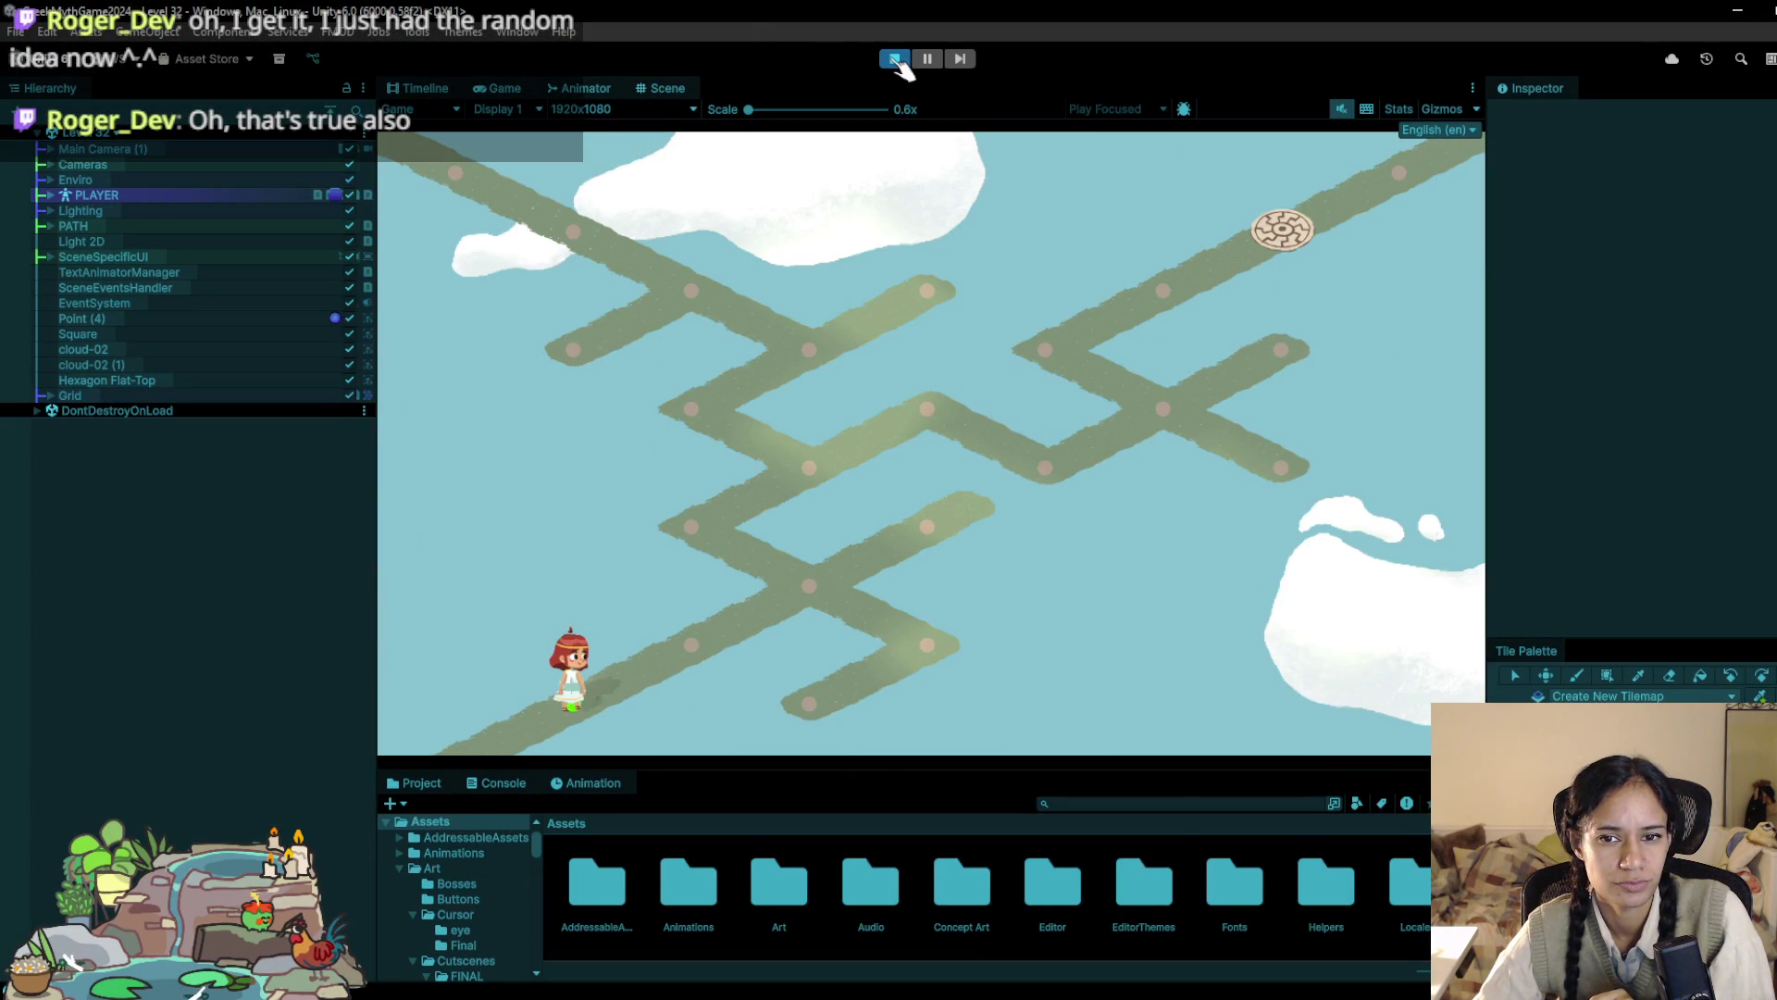
left_click(894, 59)
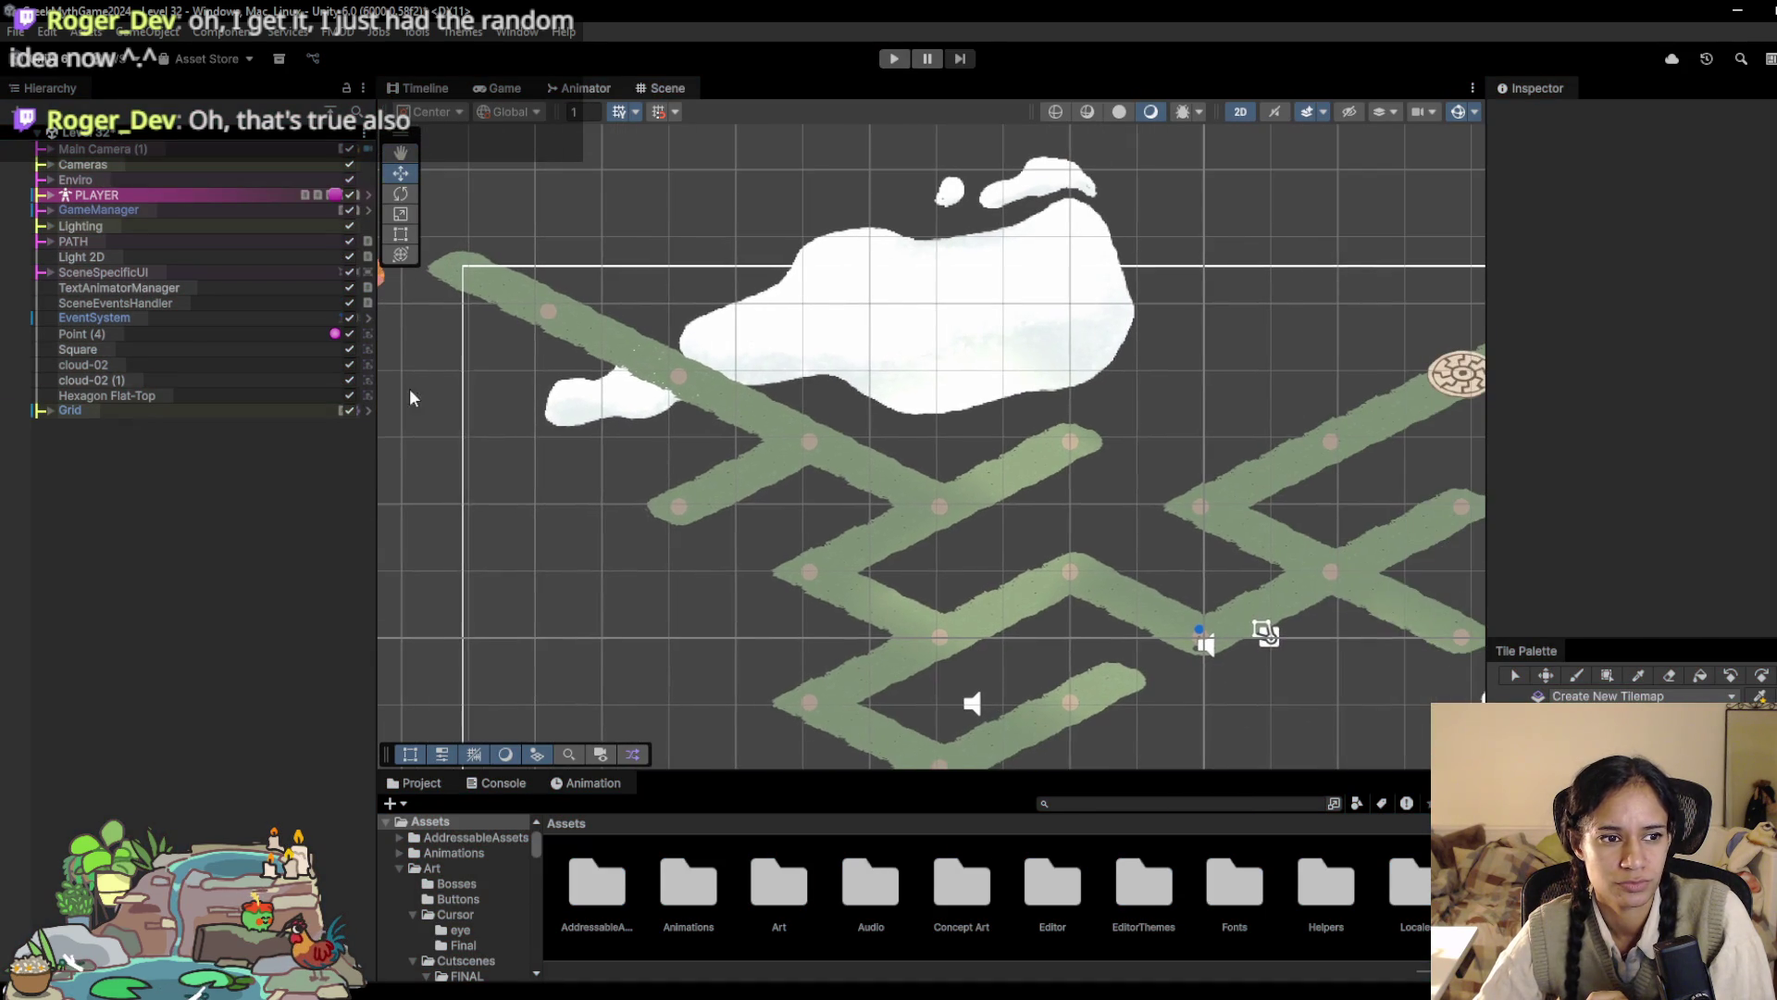
left_click(52, 409)
left_click(111, 425)
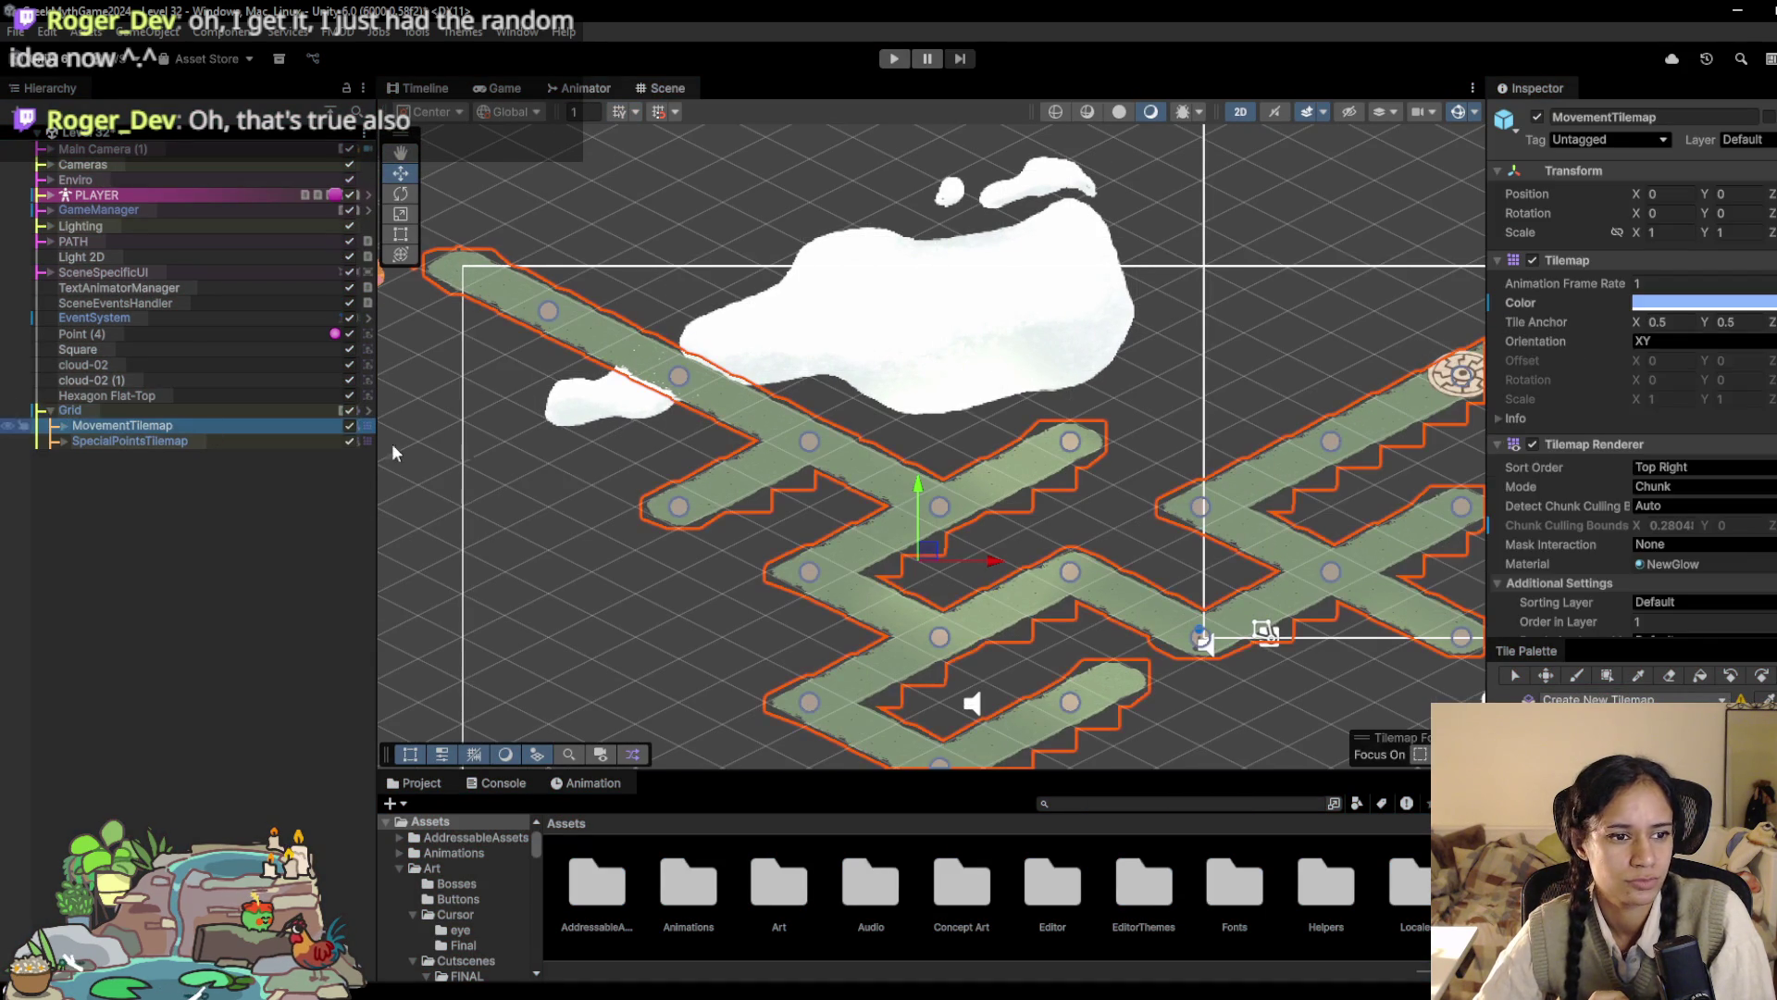
scroll(1601, 574, "down", 3)
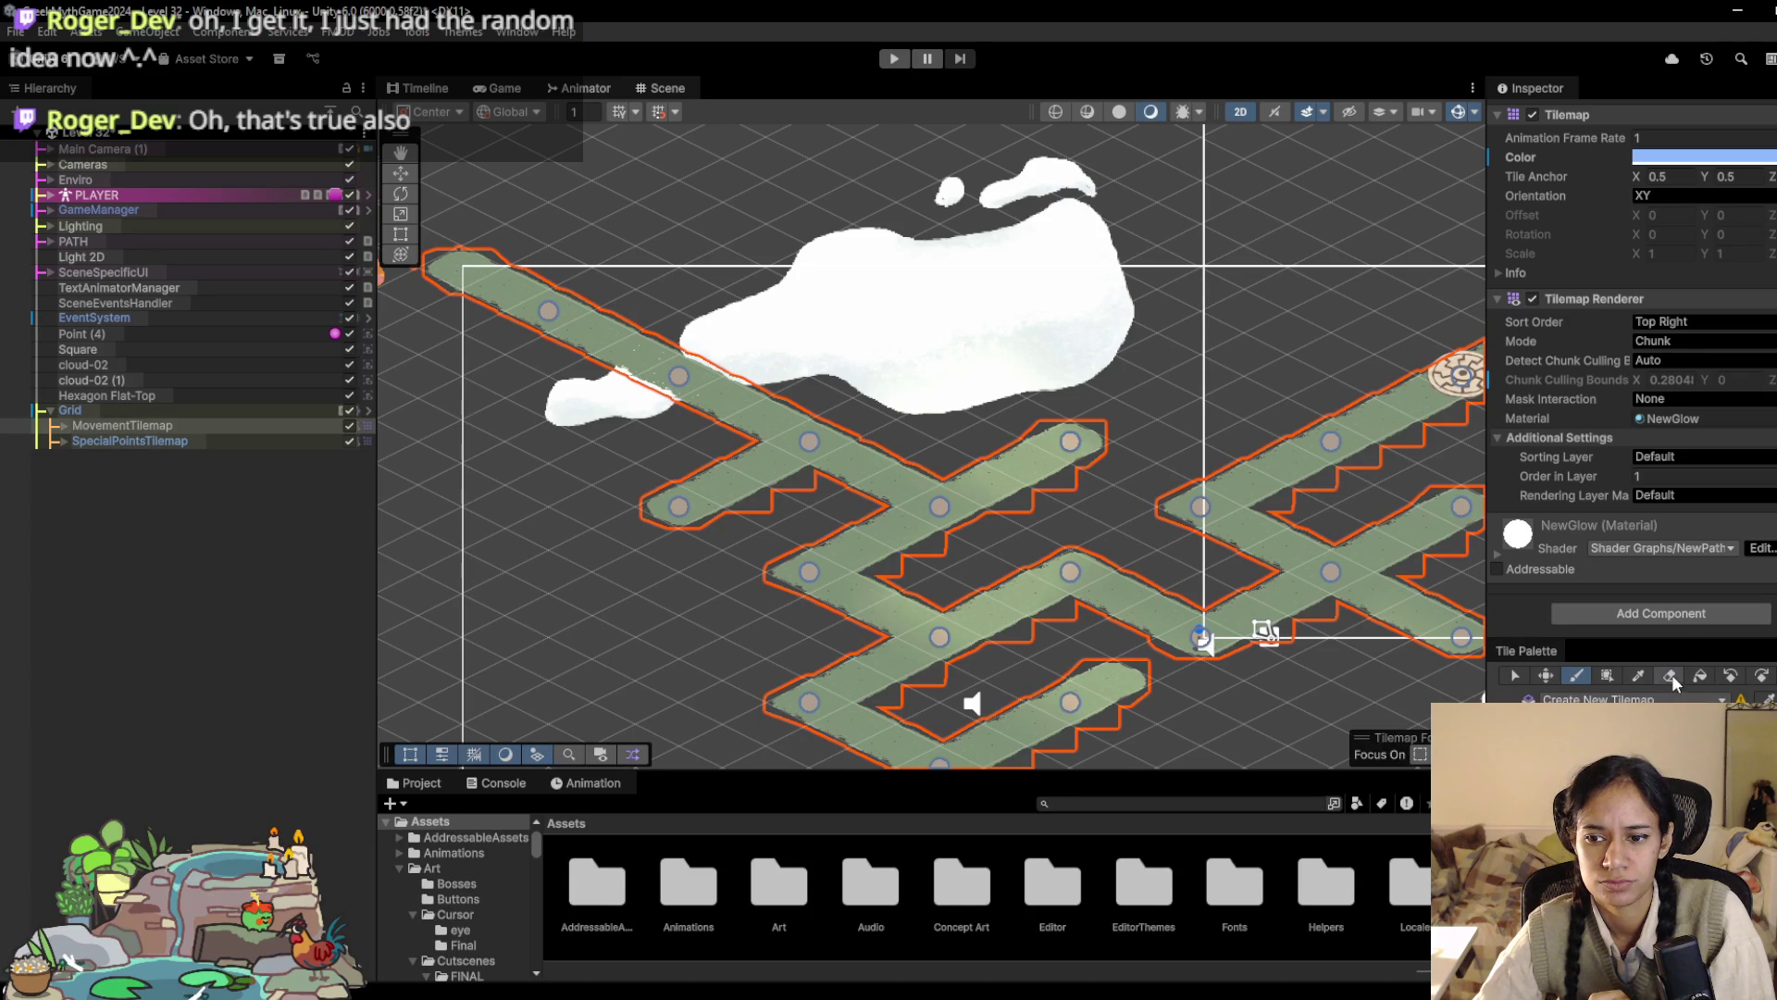
left_click_drag(627, 359, 472, 267)
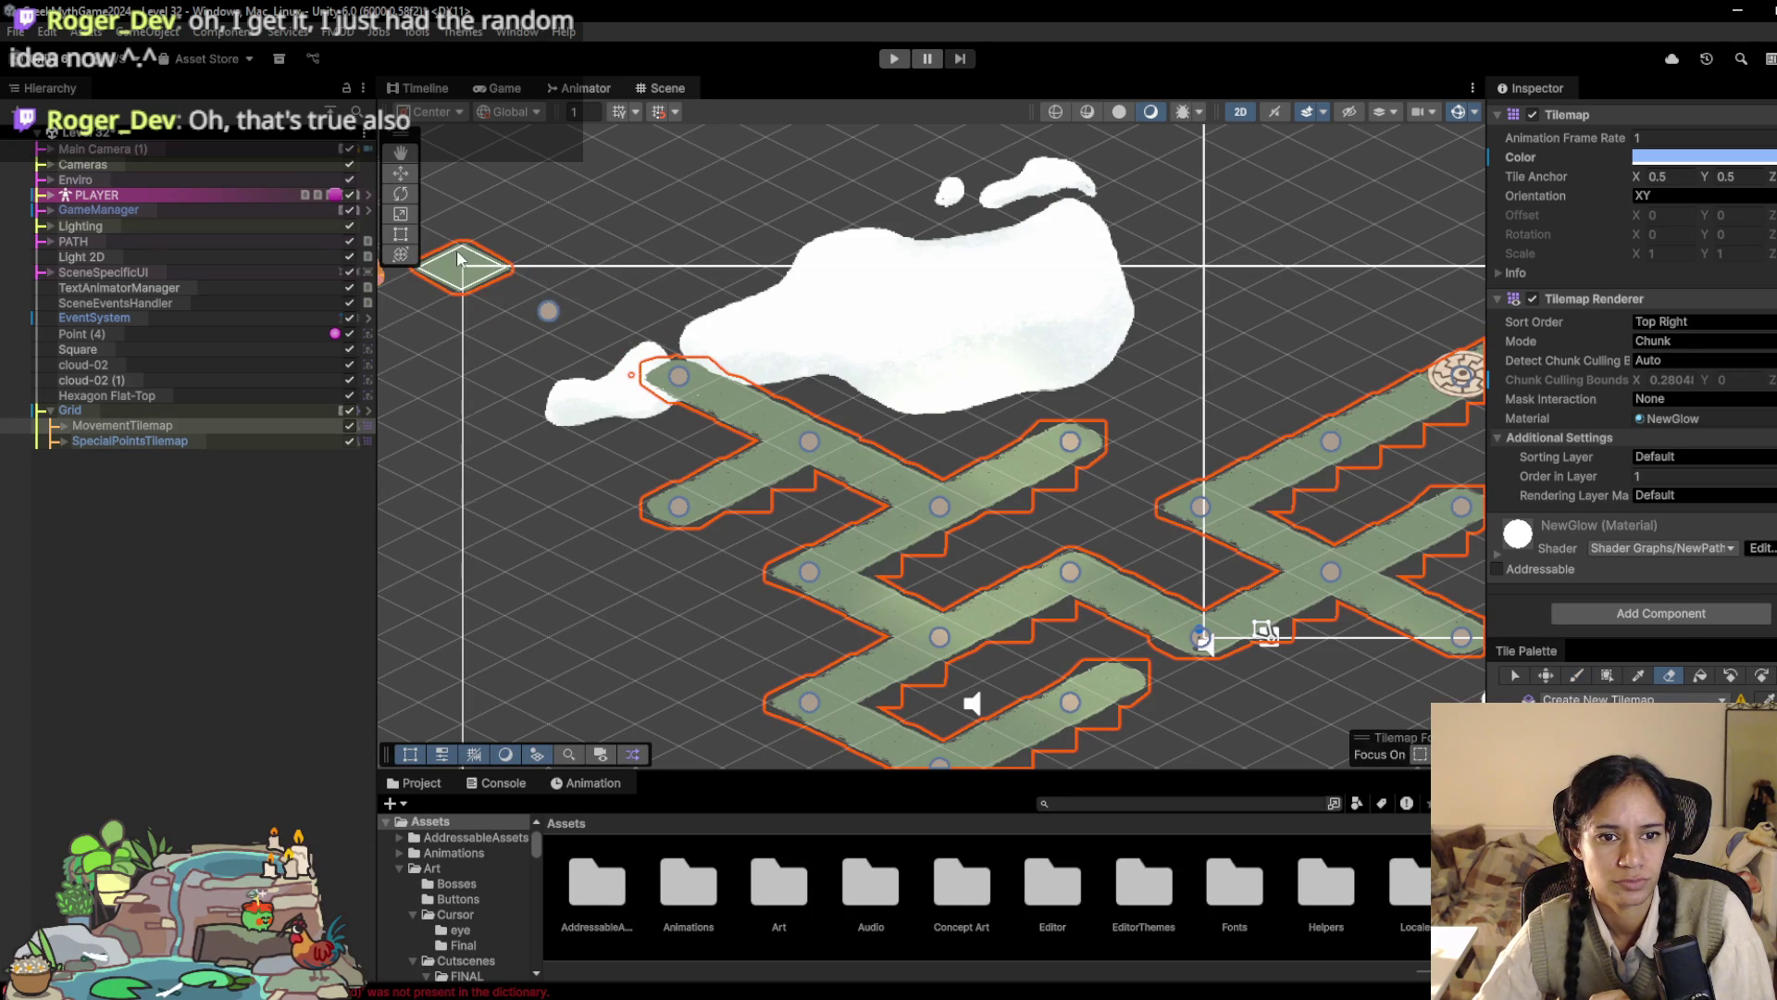
Step: Delete the leftover node past the erased tiles and zoom out to see the whole path
left_click(63, 426)
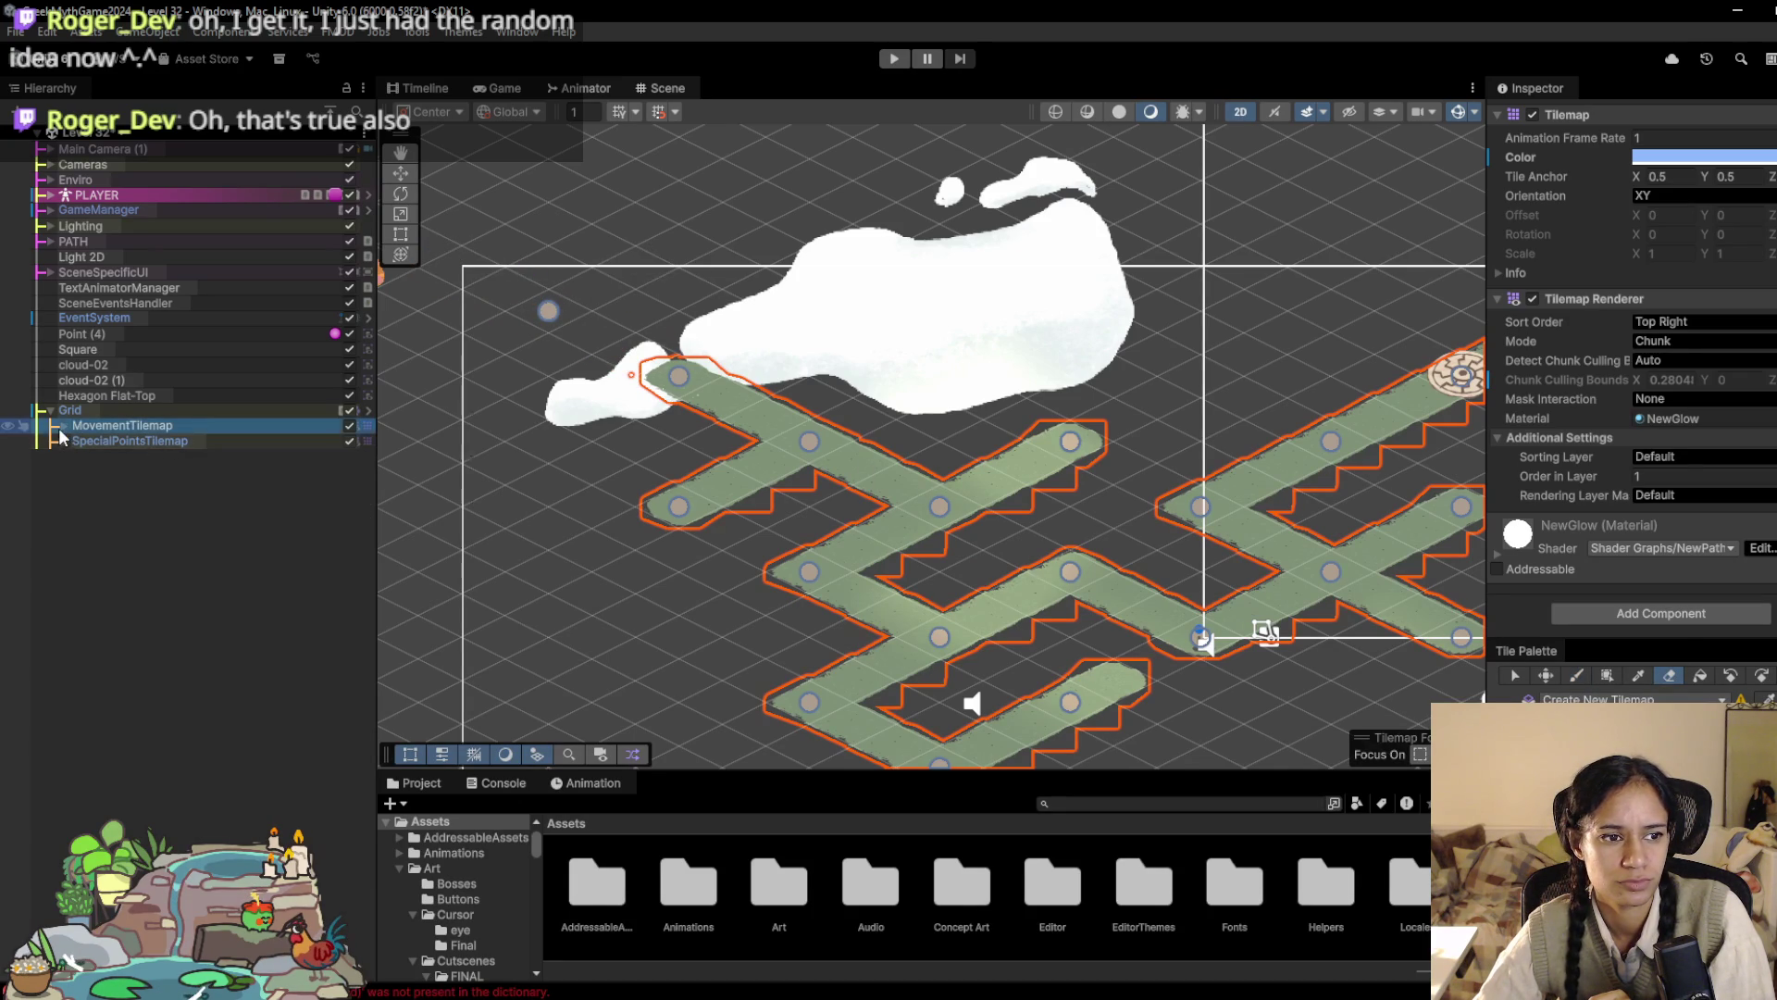
left_click(103, 446)
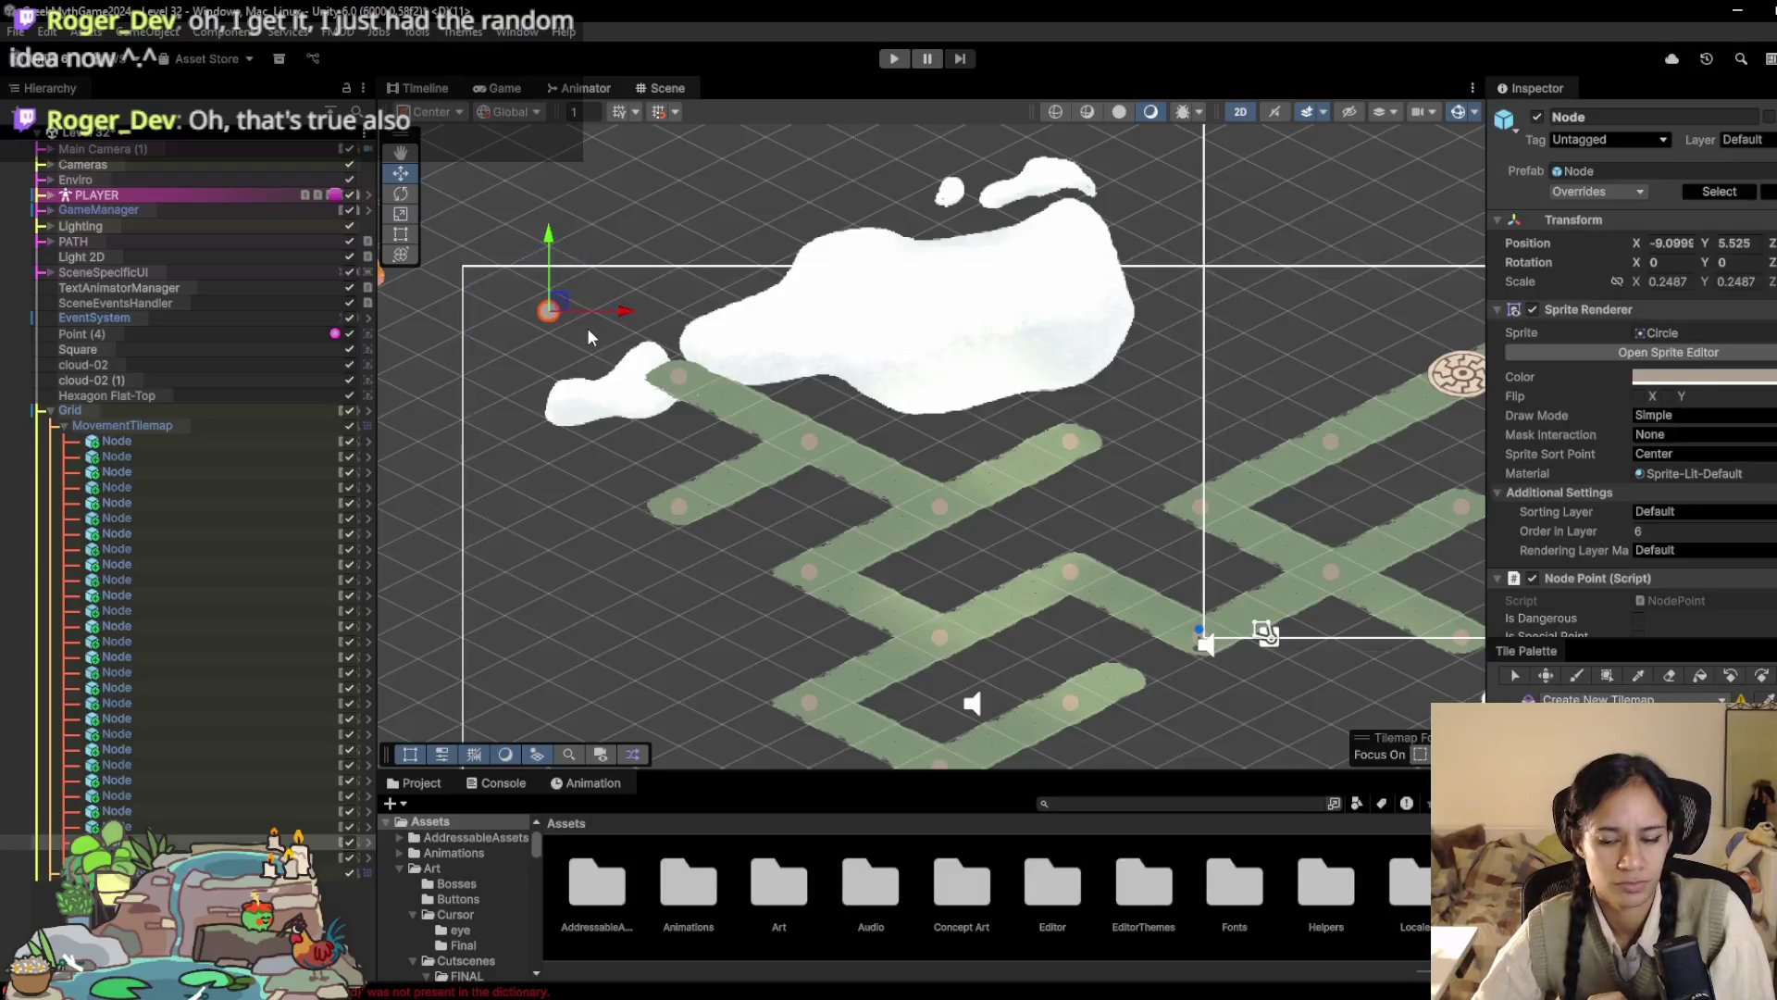
key("Delete")
scroll(593, 388, "down", 2)
key("Down")
key("Right")
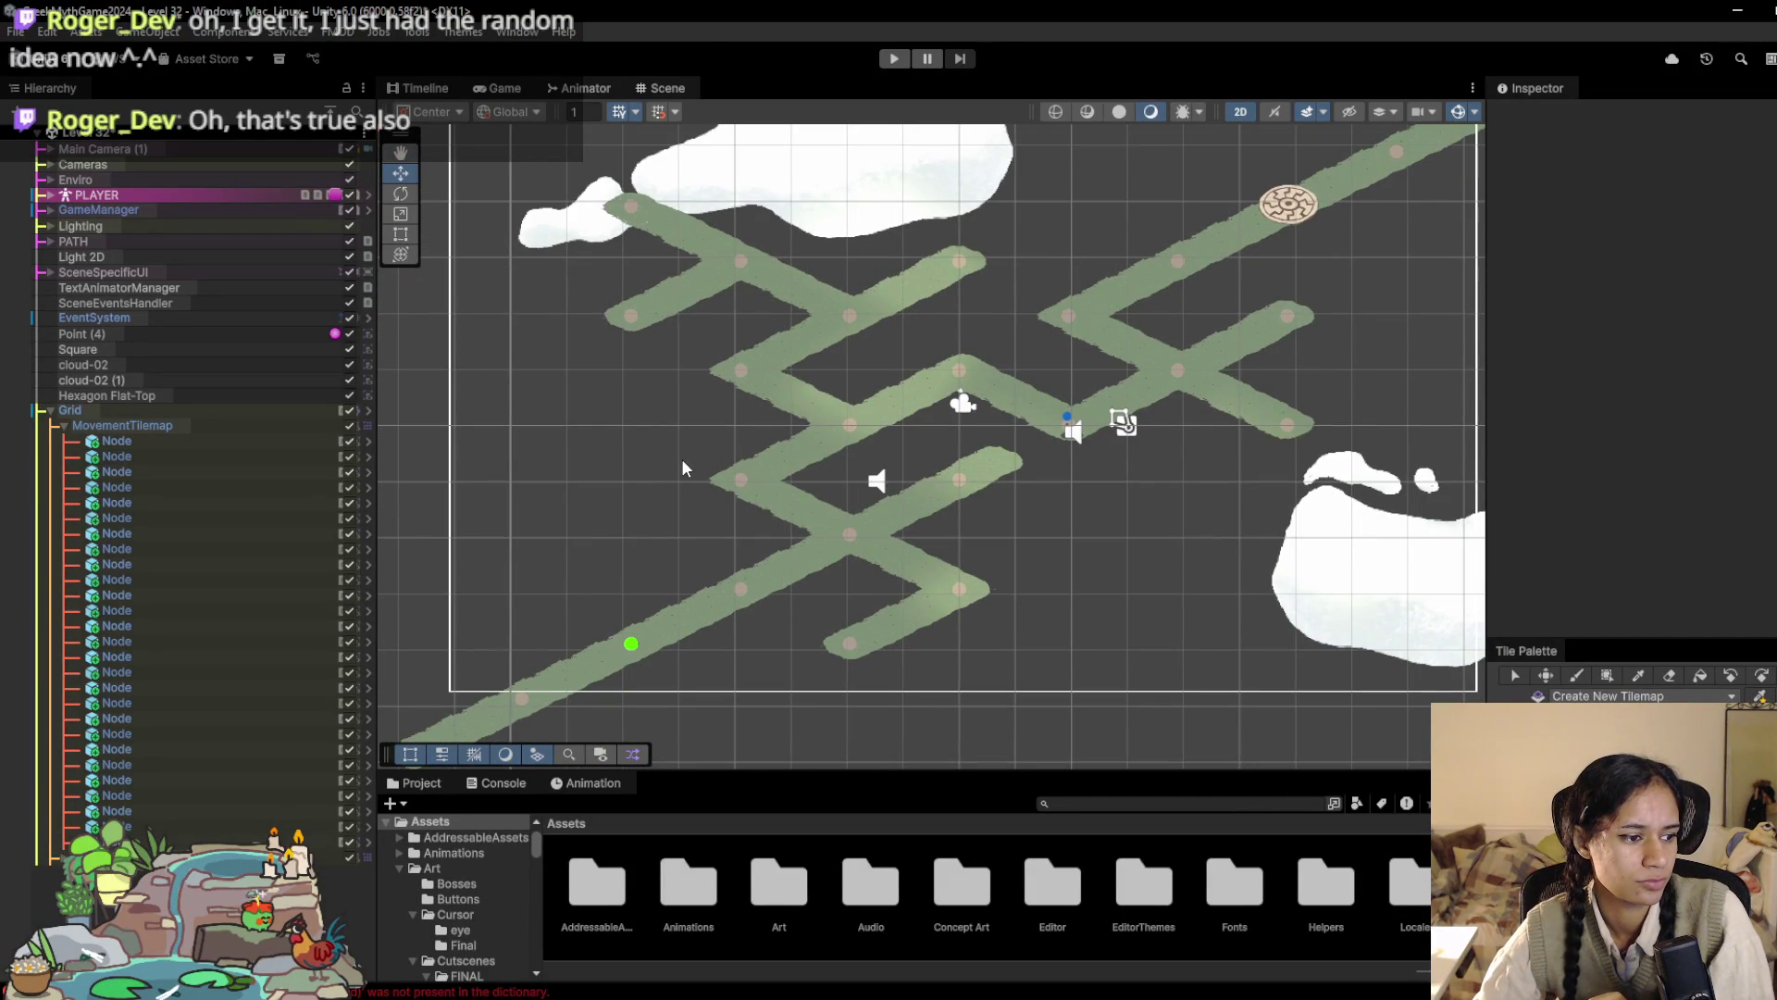
Step: Play-test the shortened path, walking the heroine toward the maze goal, then dismiss the scene list
left_click(894, 61)
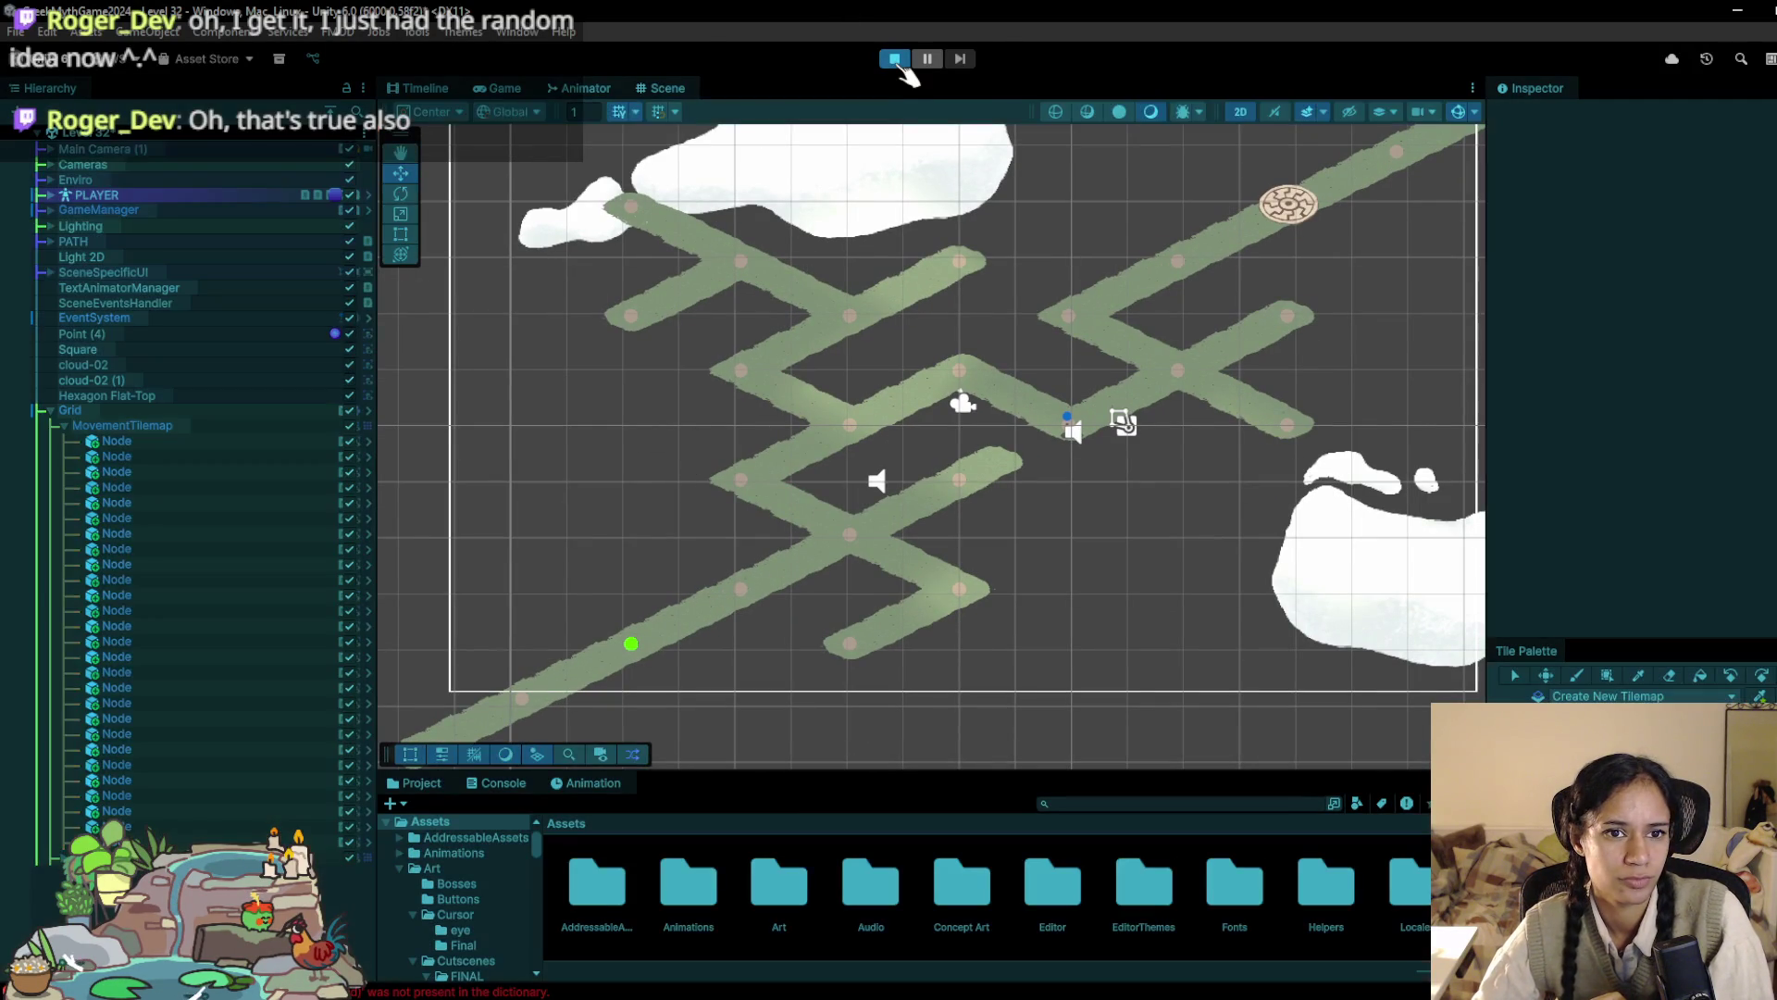
mouse_move(653, 645)
left_mouse_down()
mouse_move(813, 596)
mouse_move(714, 555)
mouse_move(792, 481)
mouse_move(956, 408)
mouse_move(1036, 484)
mouse_move(1119, 456)
mouse_move(1151, 397)
mouse_move(1047, 349)
mouse_move(1296, 222)
left_mouse_up()
left_click(893, 62)
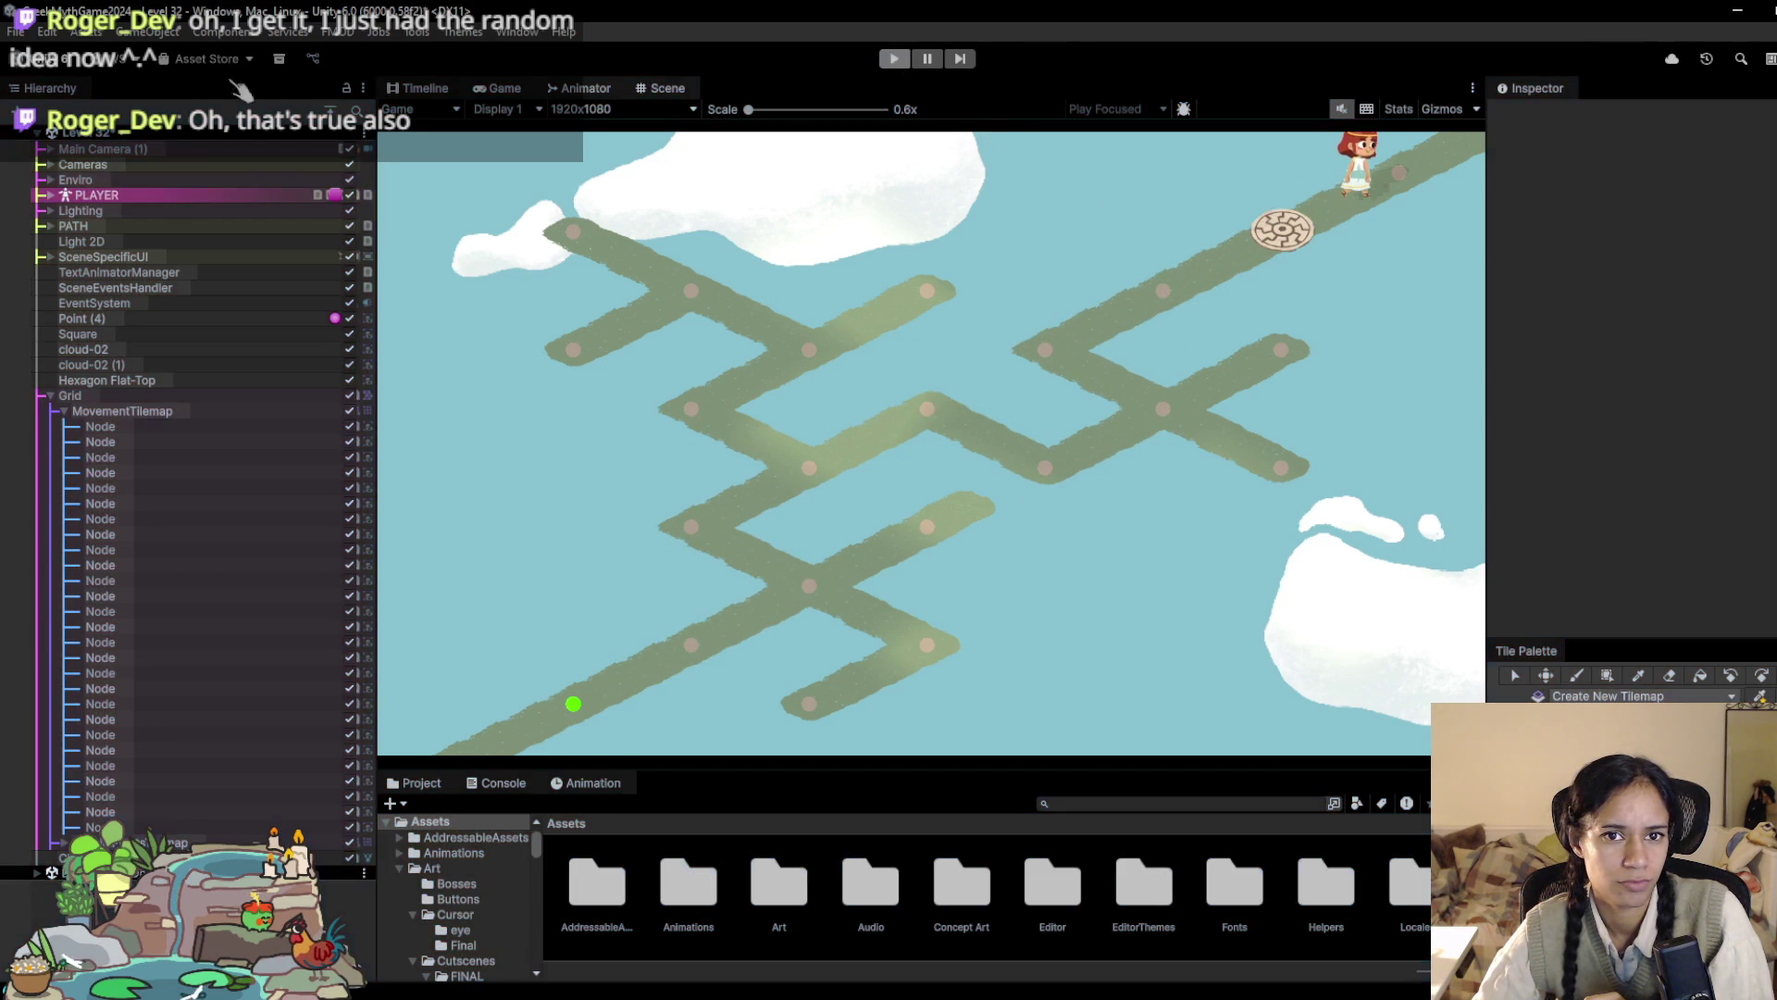
left_click(130, 144)
left_click(1346, 977)
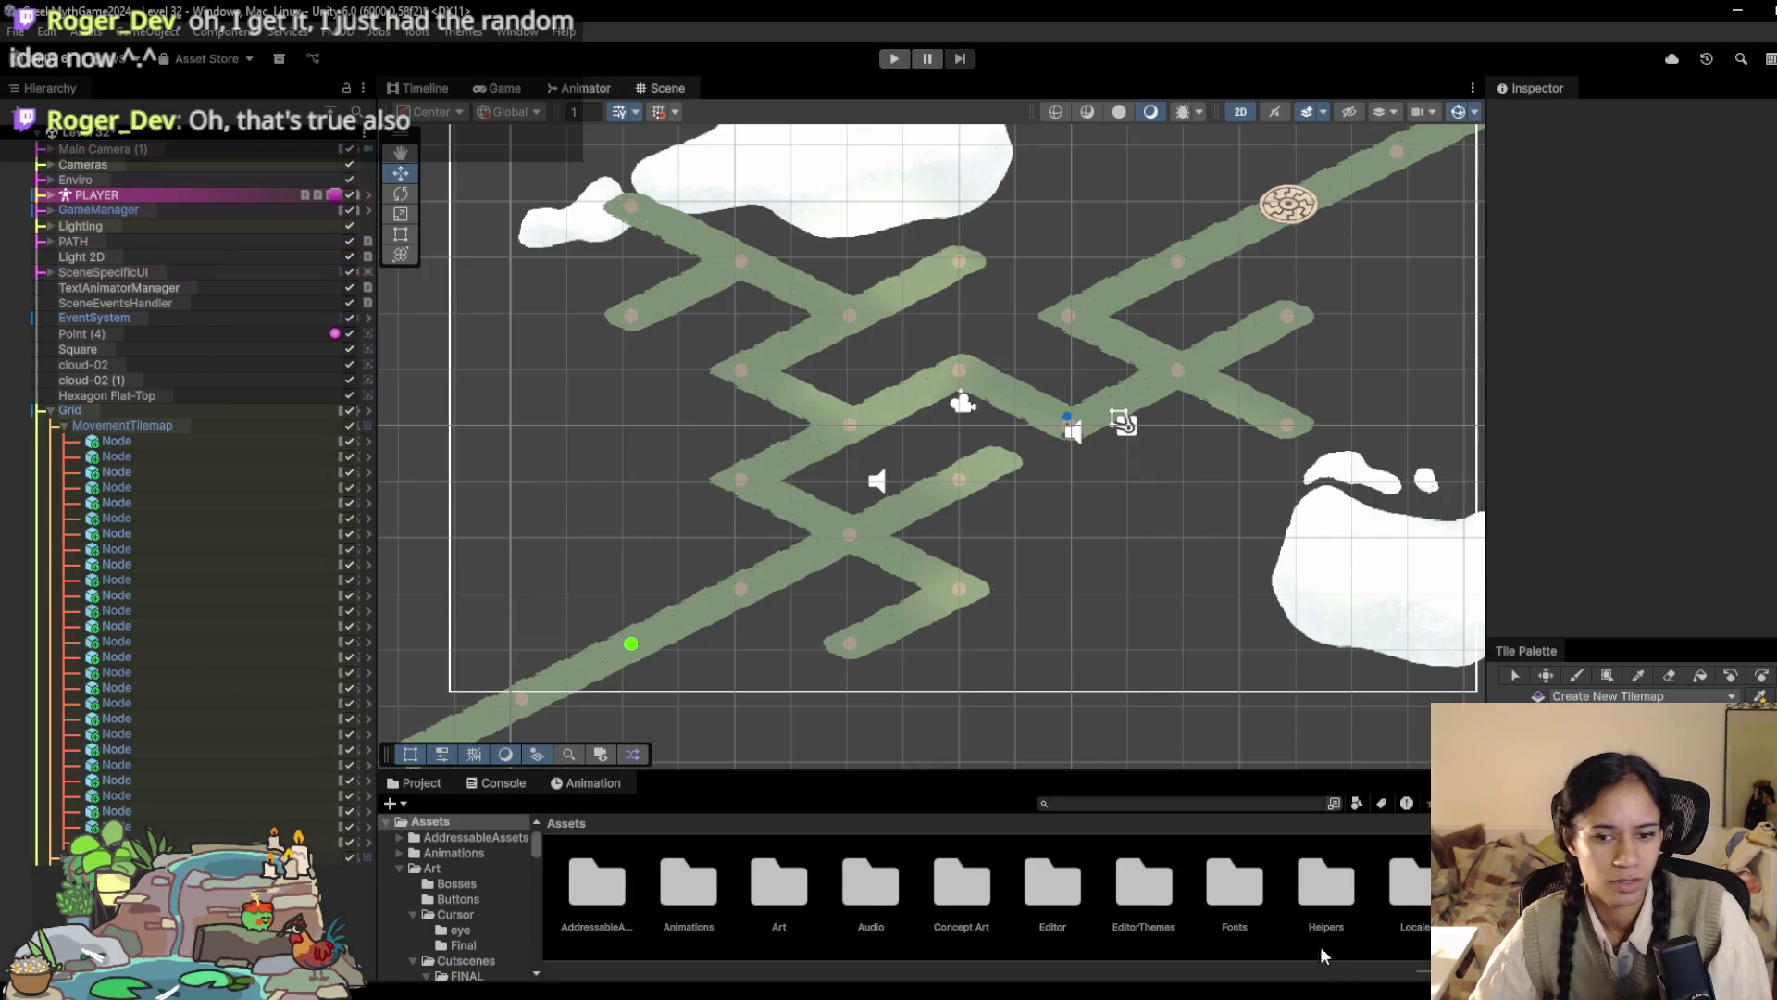
Step: Find the Scenes asset and drag Chapter3 above Level 32 in its Linear Progression Order
left_click(1183, 803)
type("scenem")
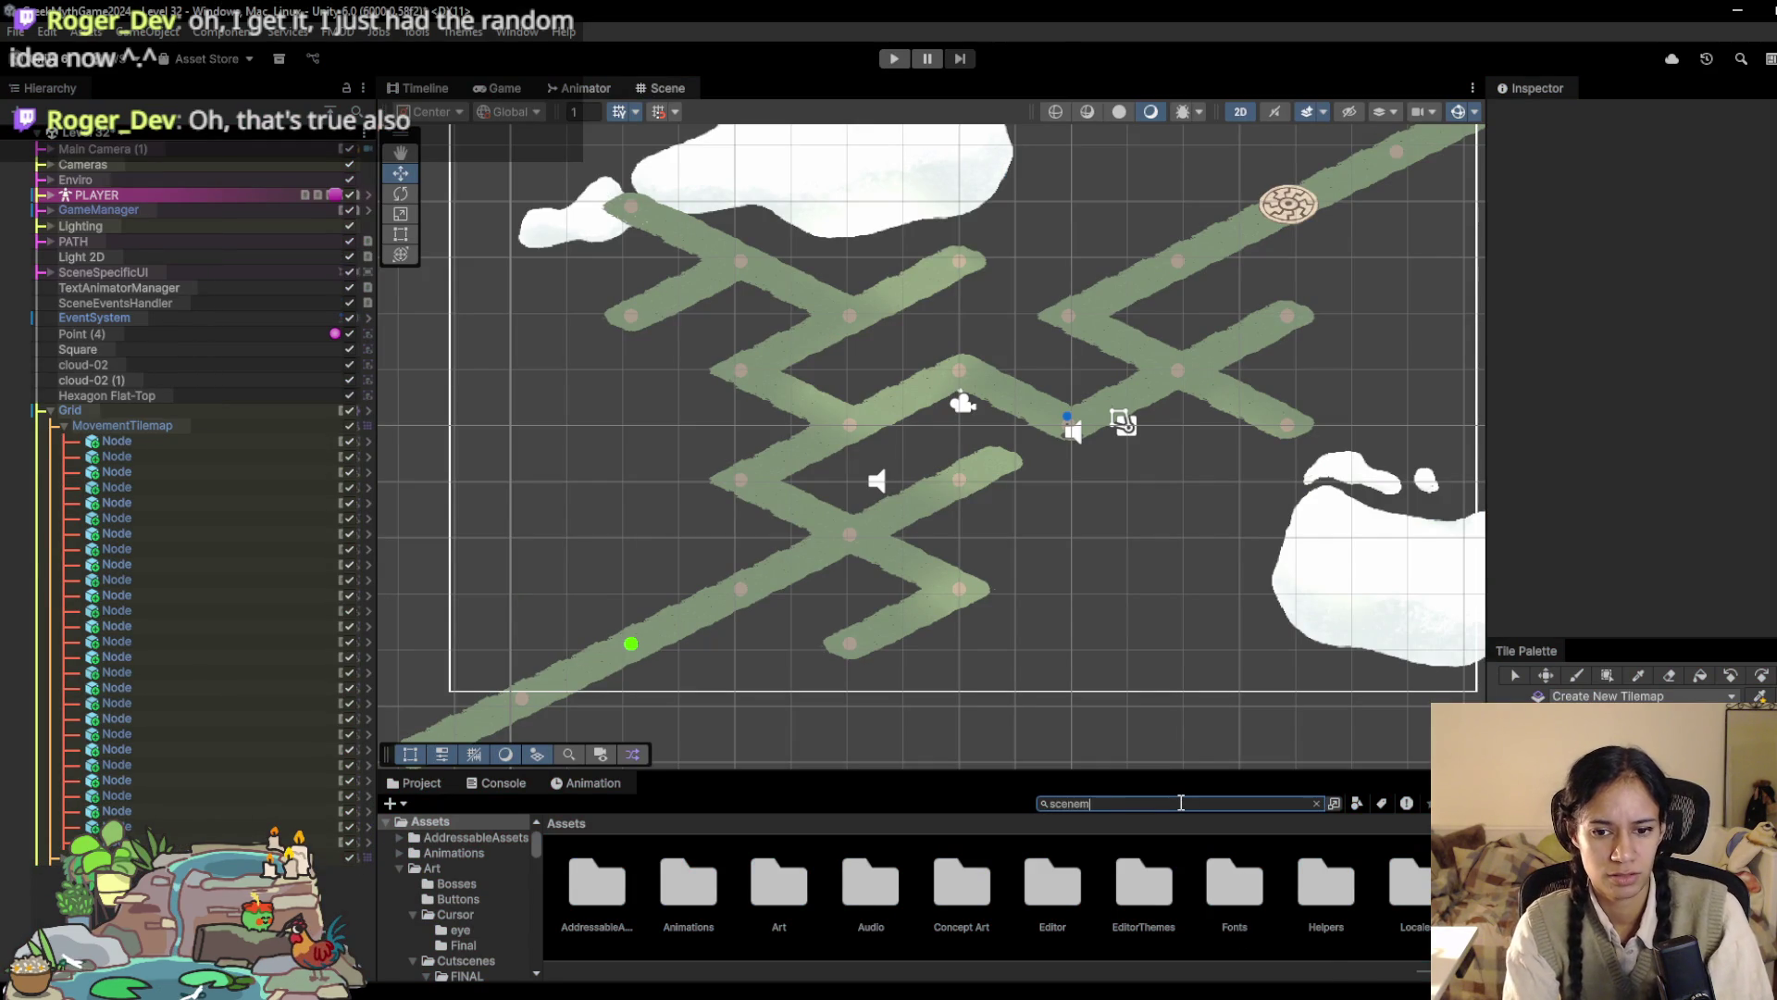
type("an")
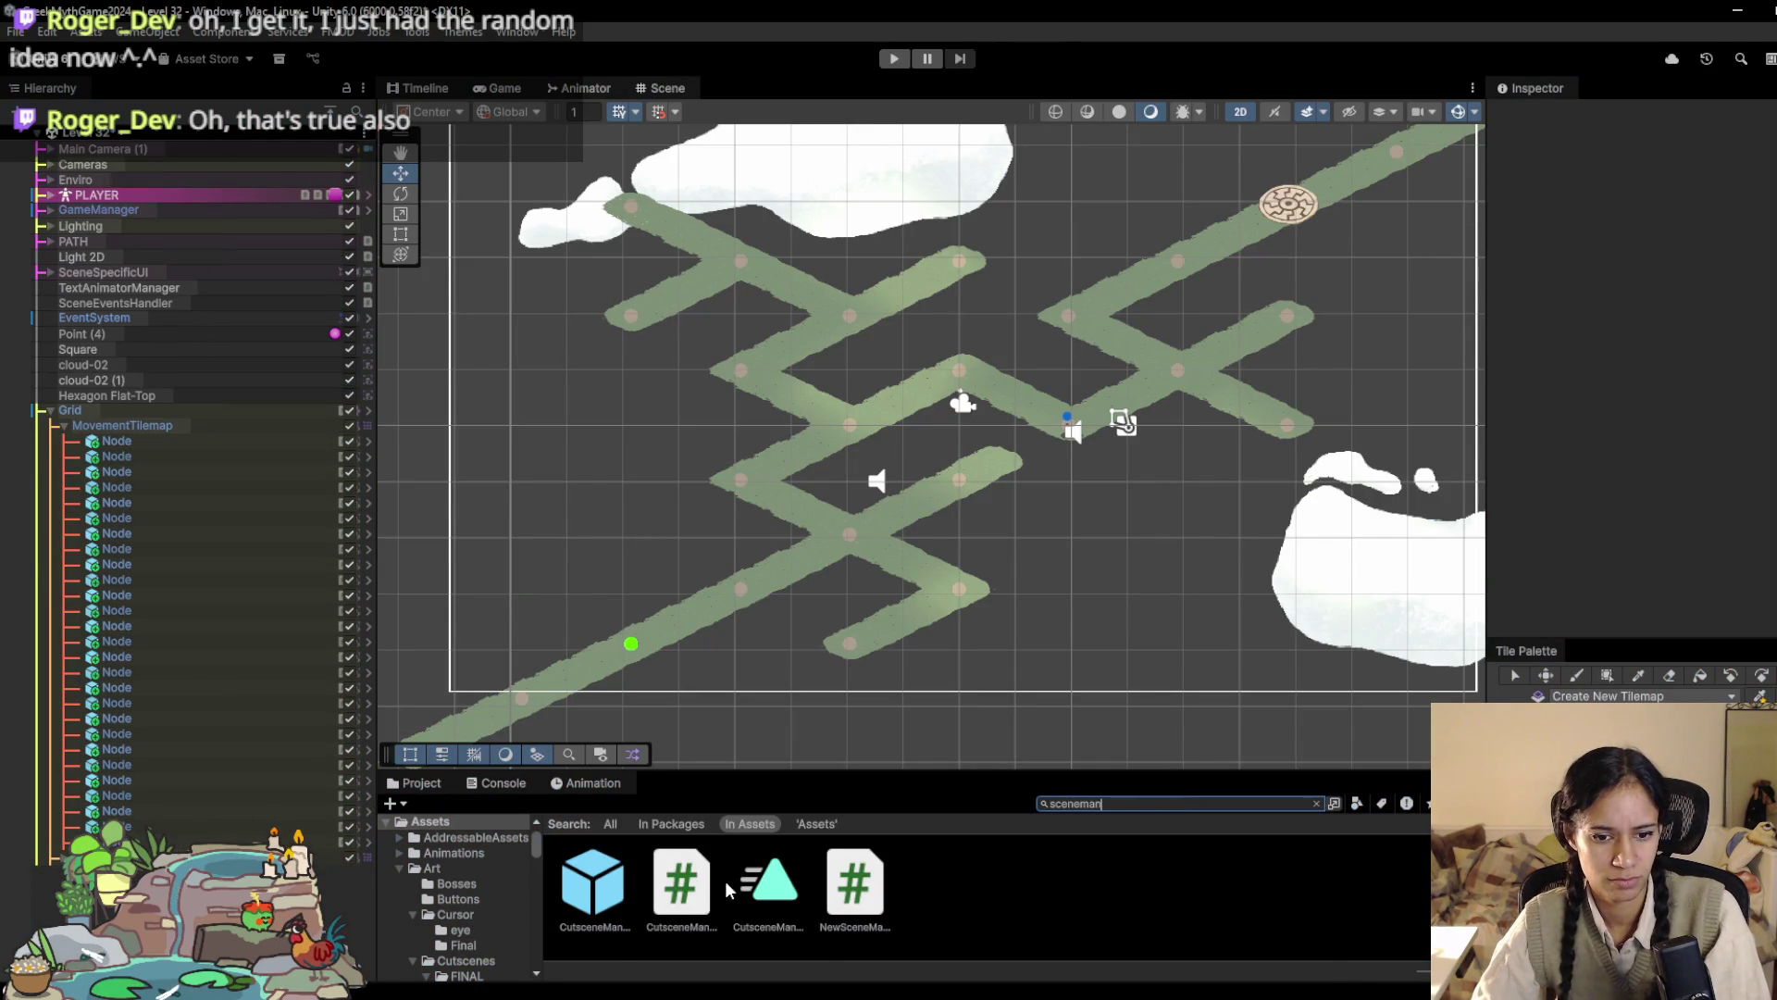
key("BackSpace")
key("BackSpace")
key("BackSpace")
type("s")
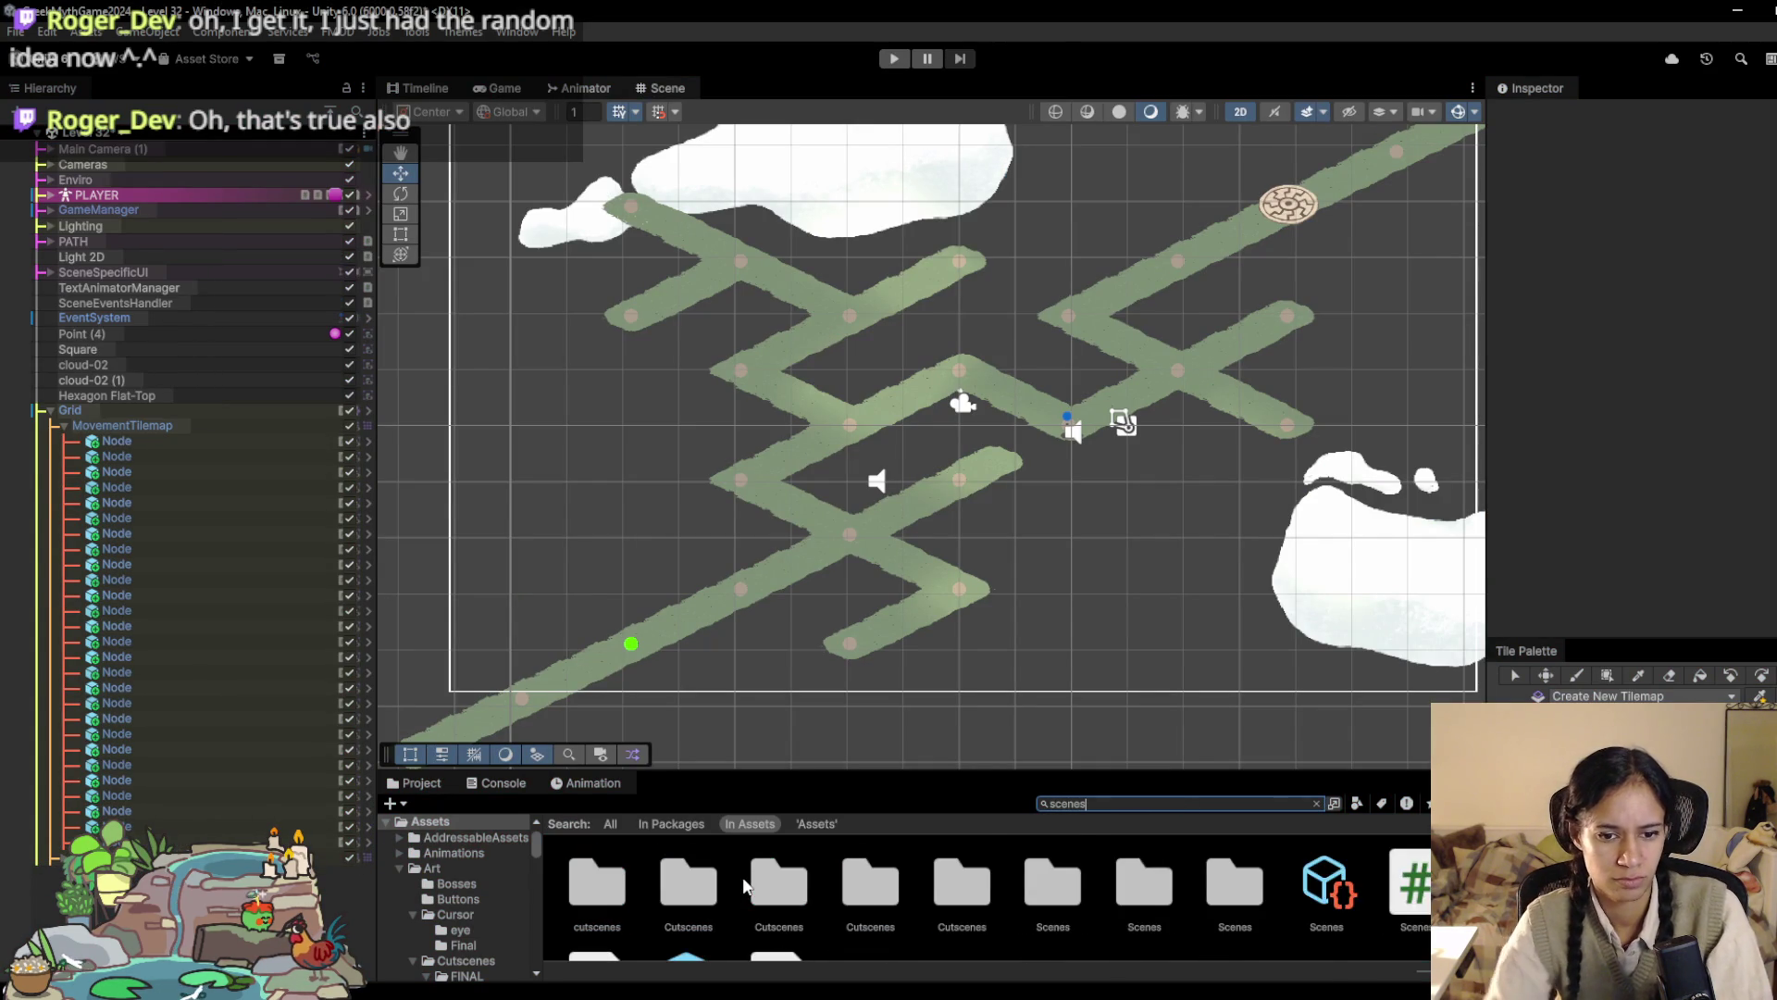
left_click(1326, 877)
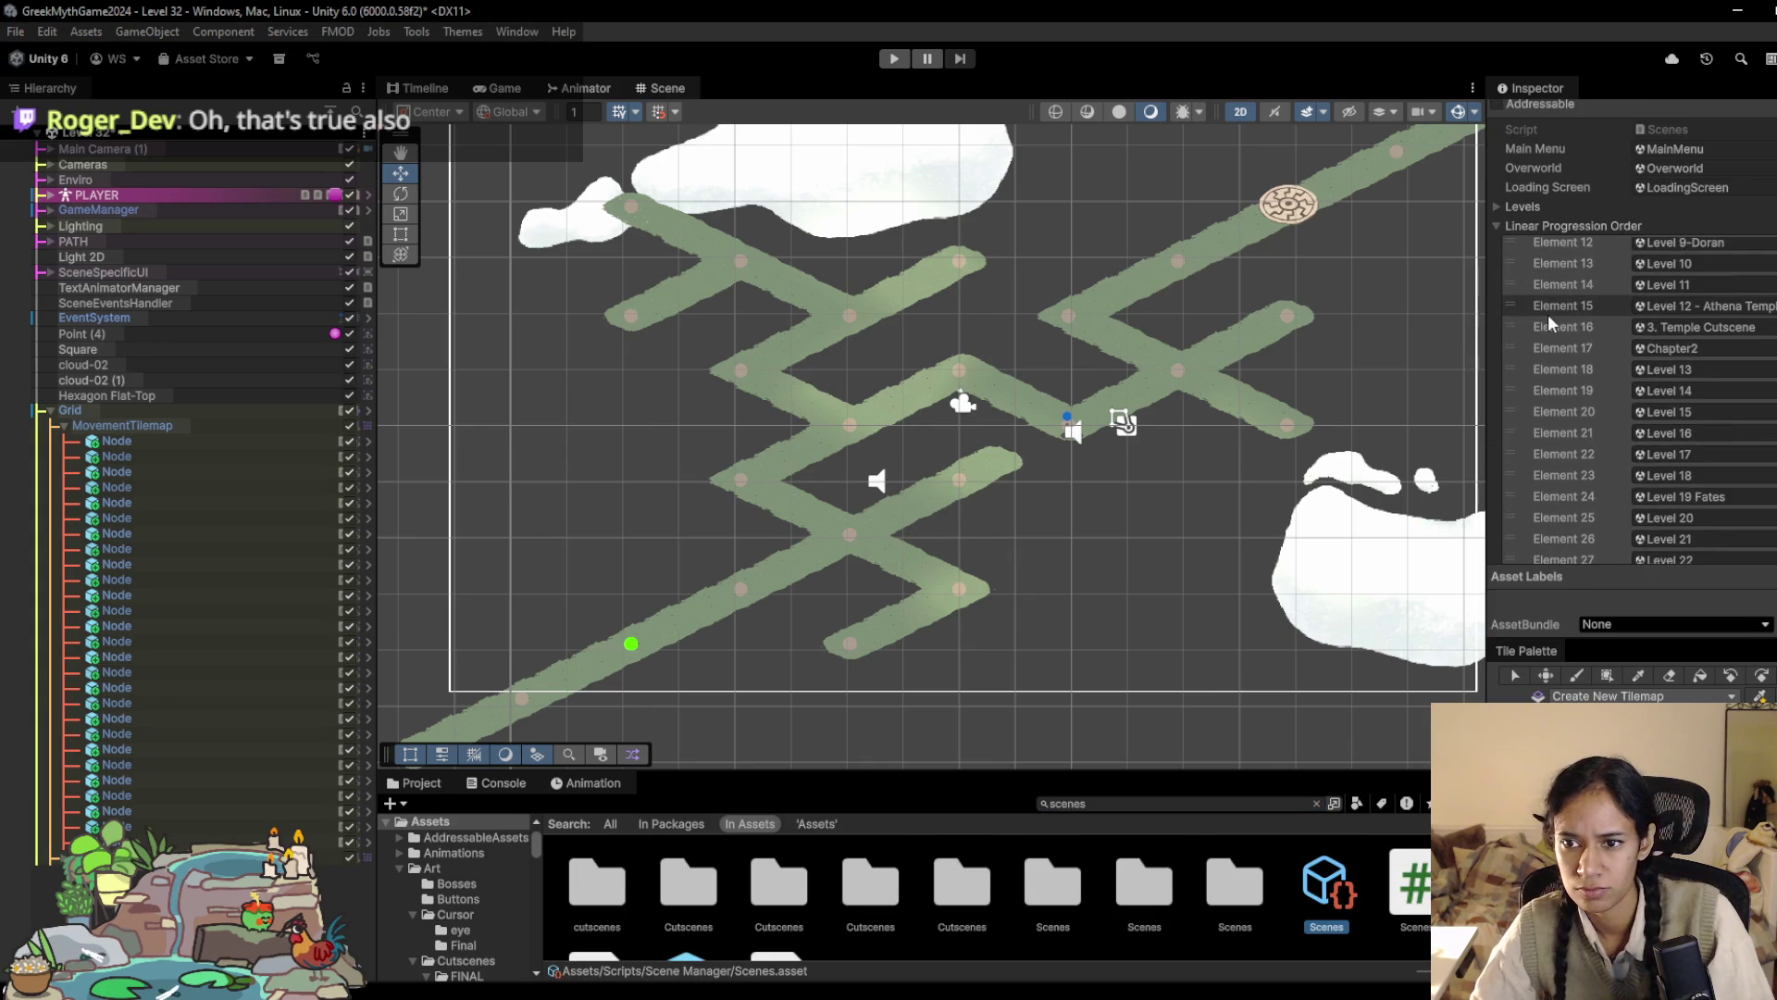
scroll(1547, 315, "down", 6)
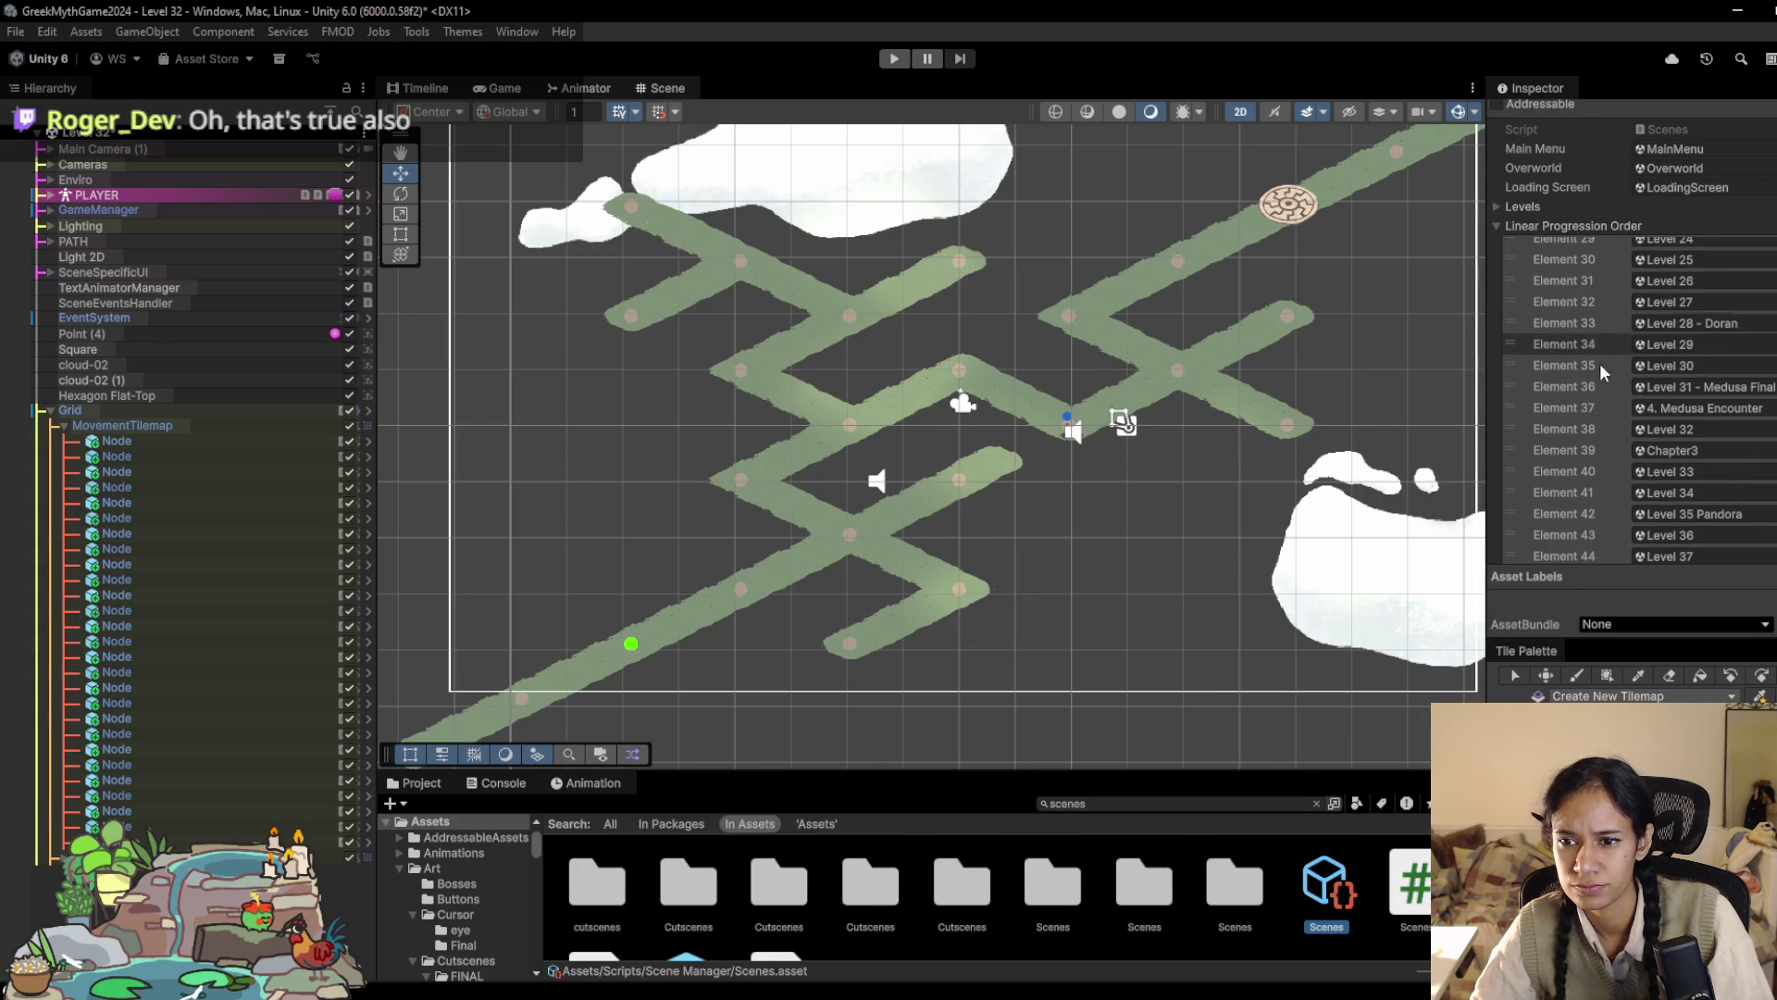
left_click_drag(1508, 447, 1499, 419)
Step: Briefly play the current level, then stop it
left_click(903, 63)
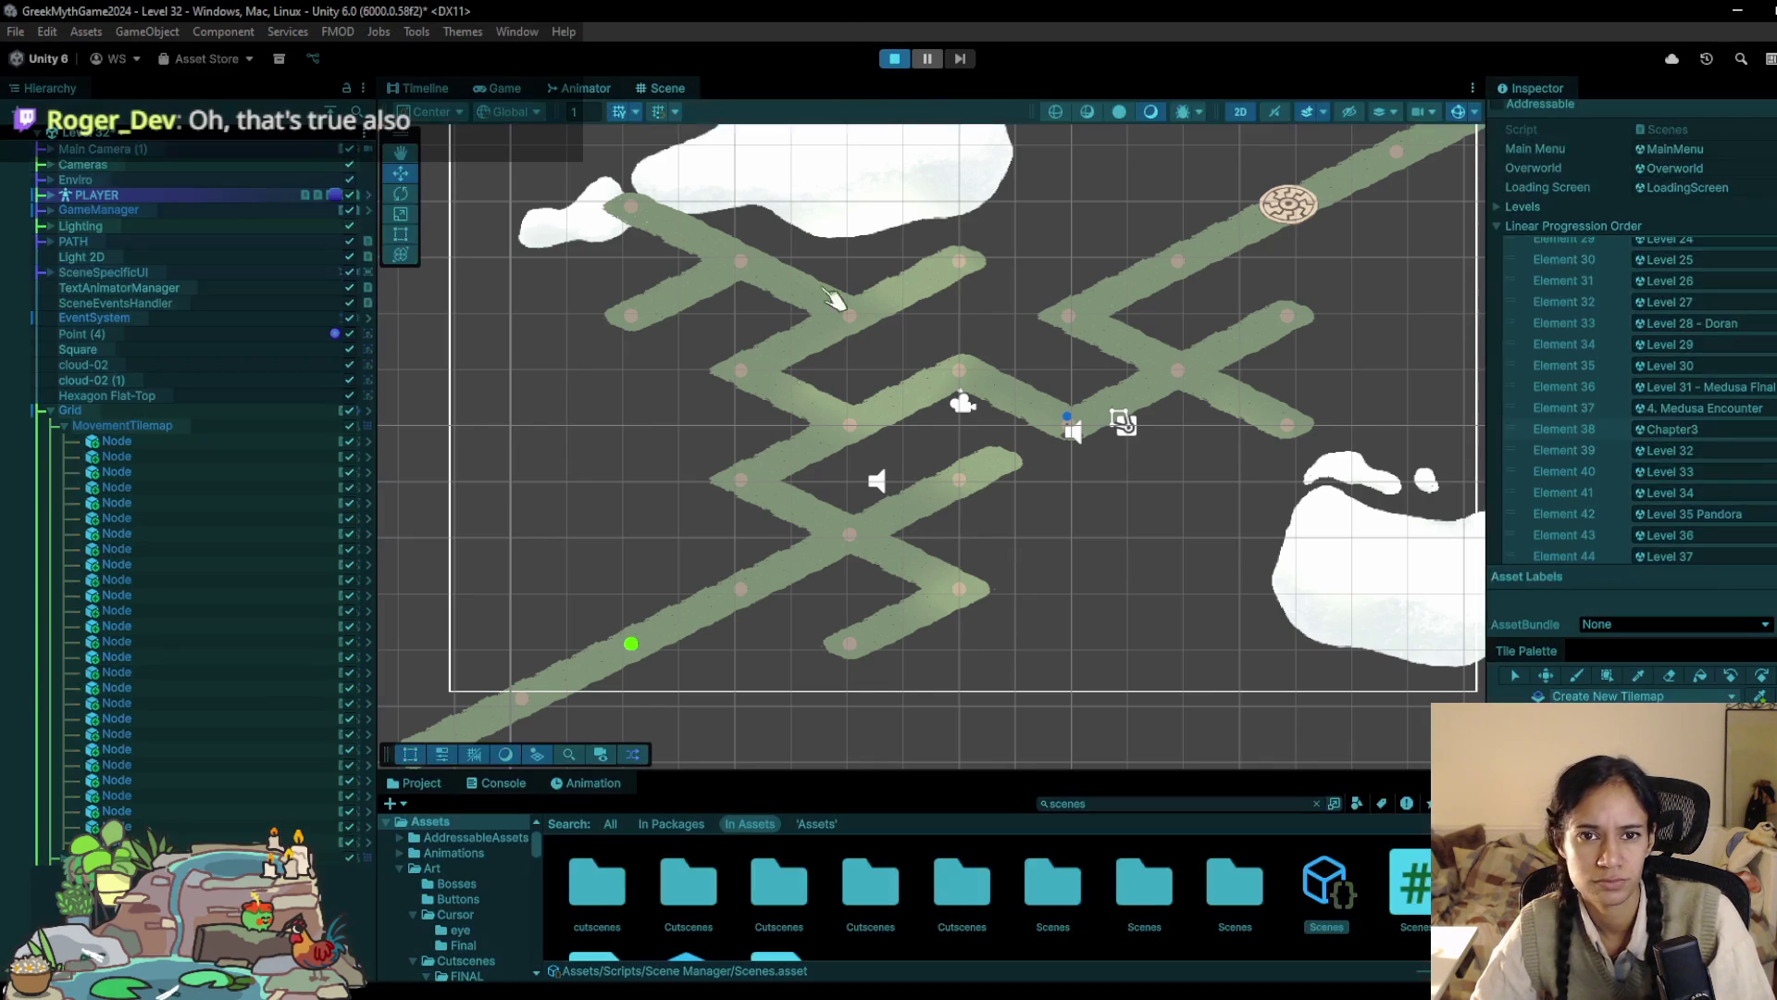
left_click(894, 59)
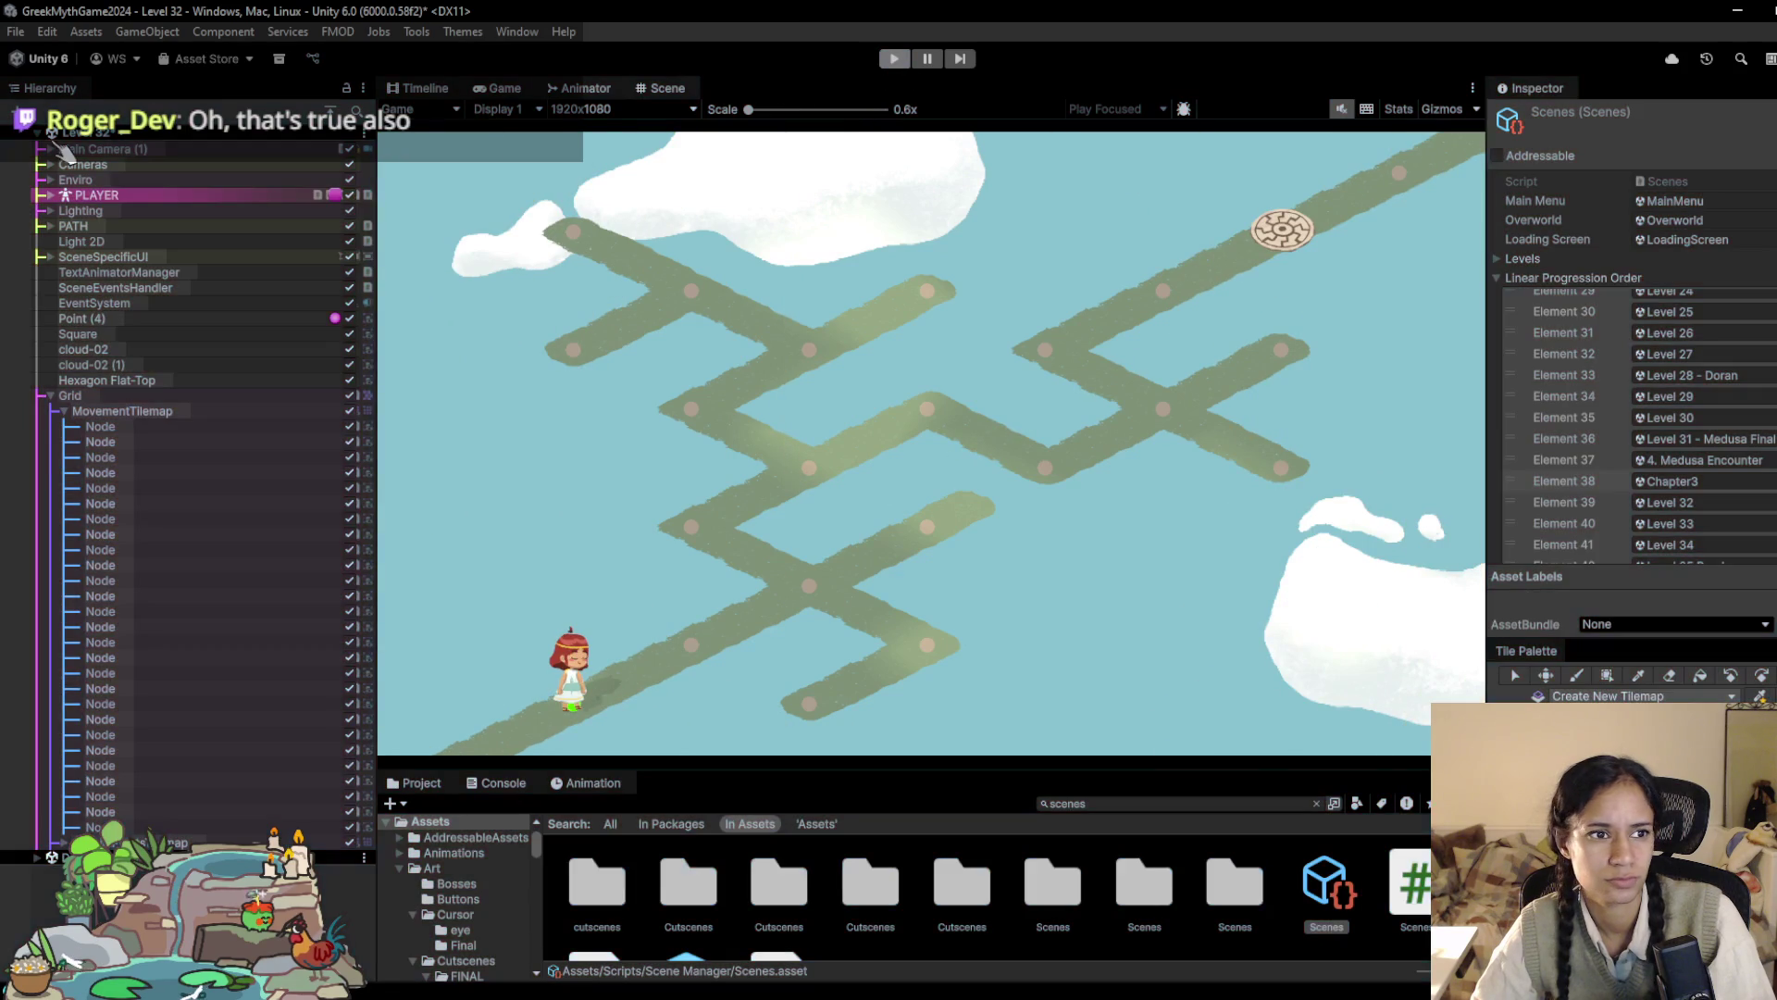
scroll(148, 384, "down", 10)
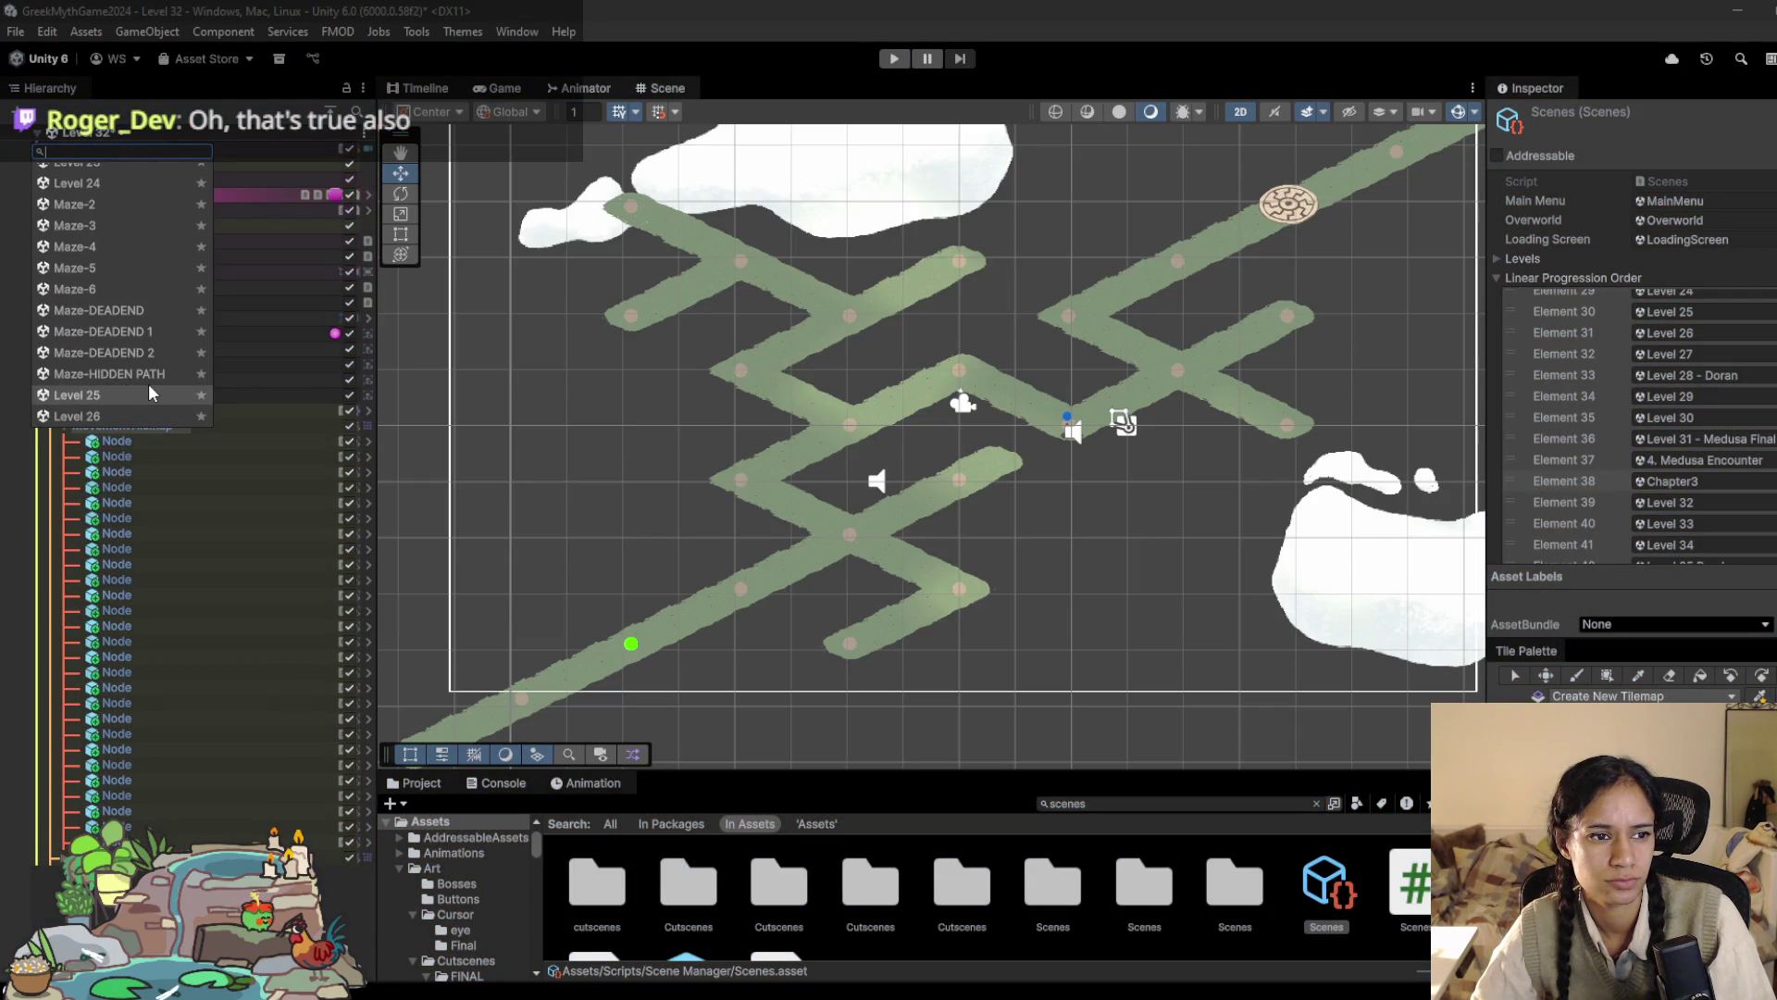
Step: Save Level 32, switch to Level 31 - Medusa Final, and start playing it
left_click(136, 351)
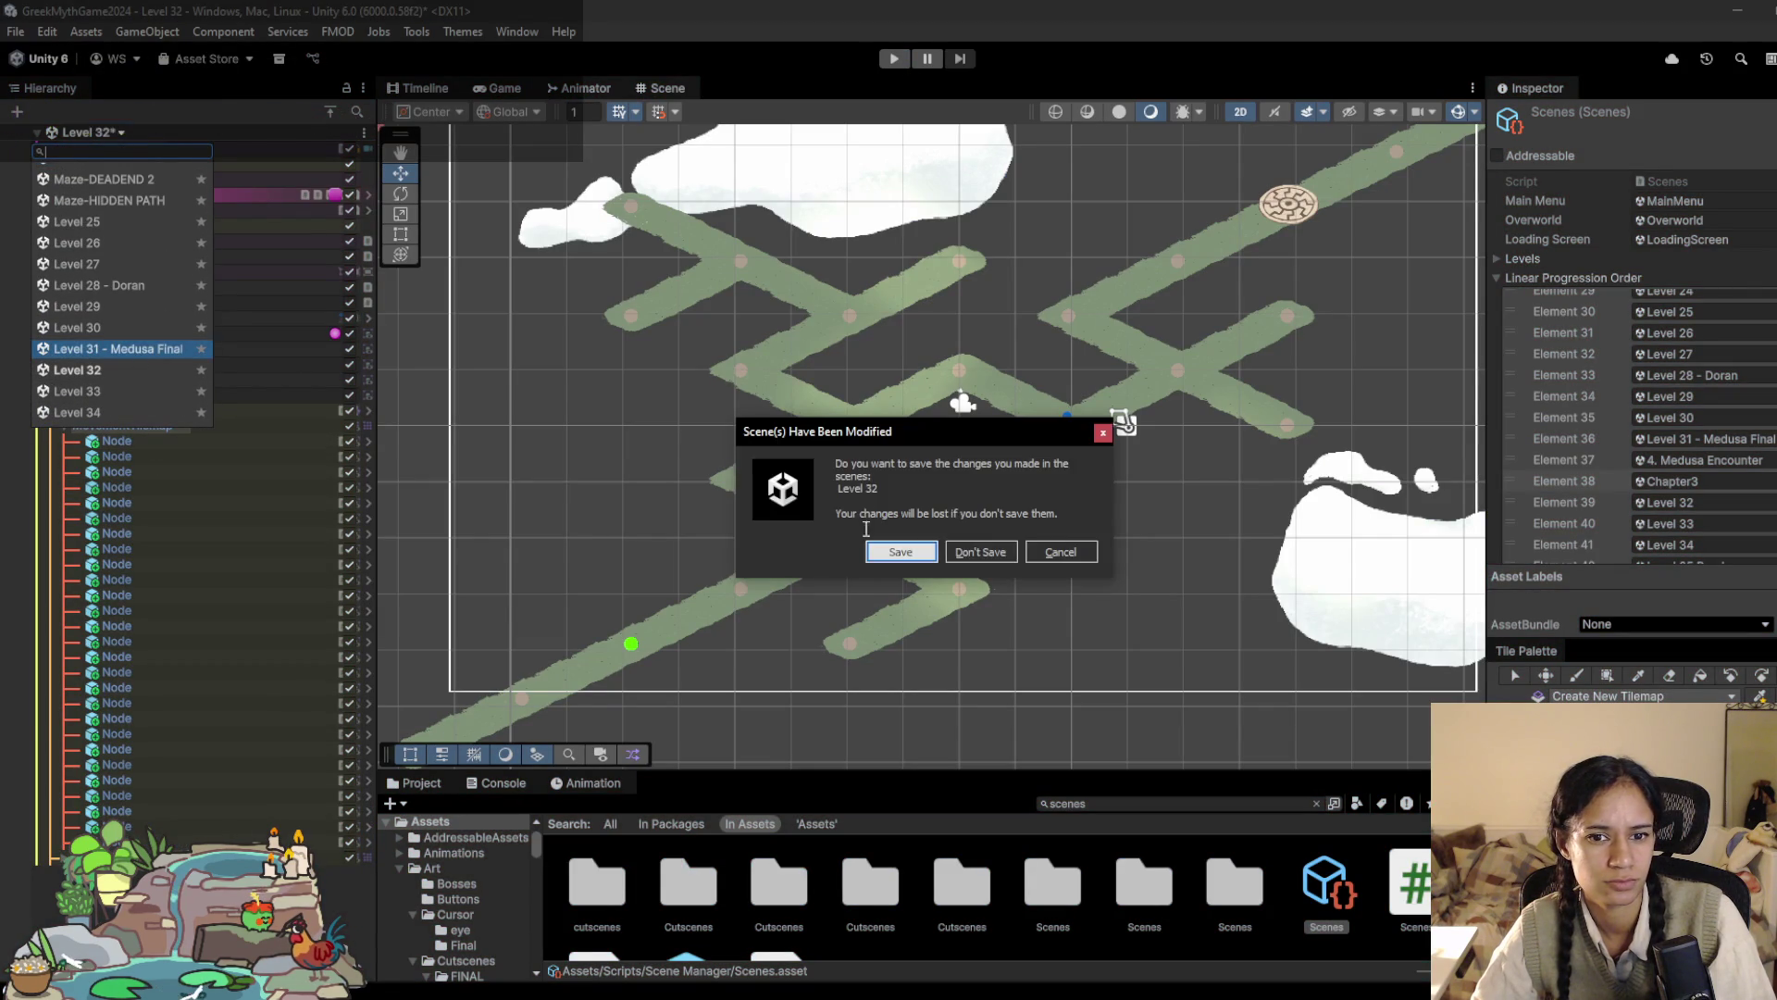
left_click(902, 553)
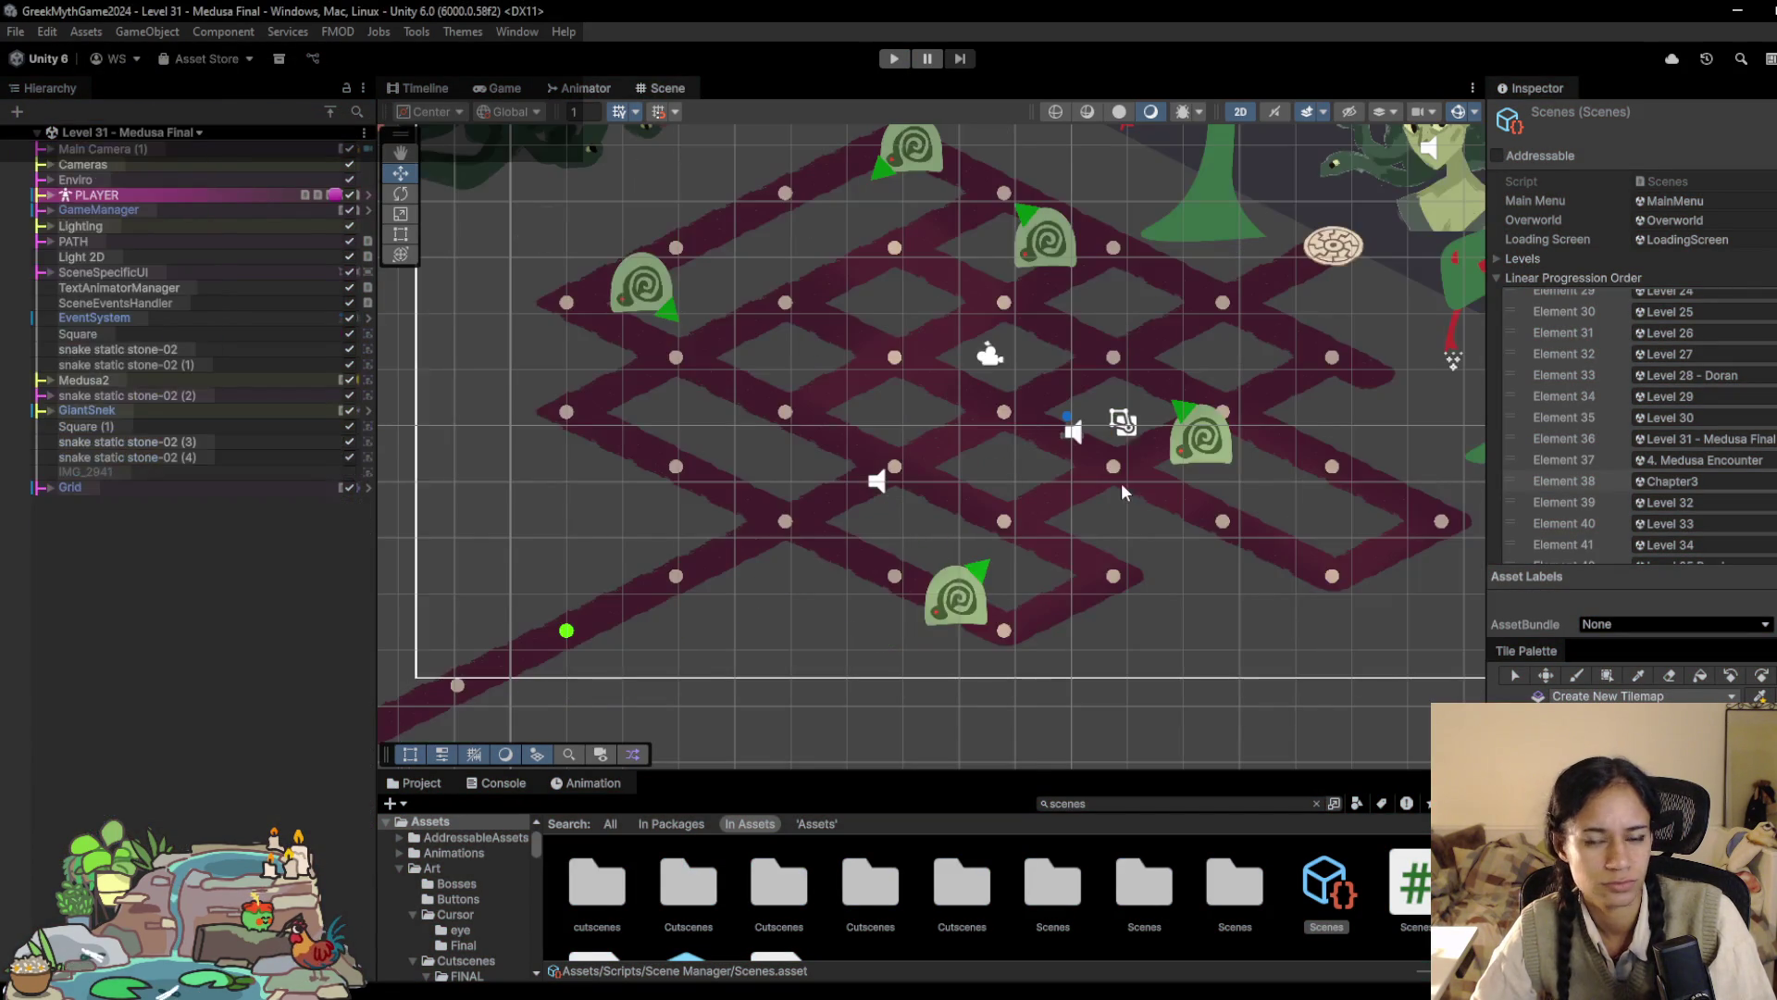
left_click(891, 59)
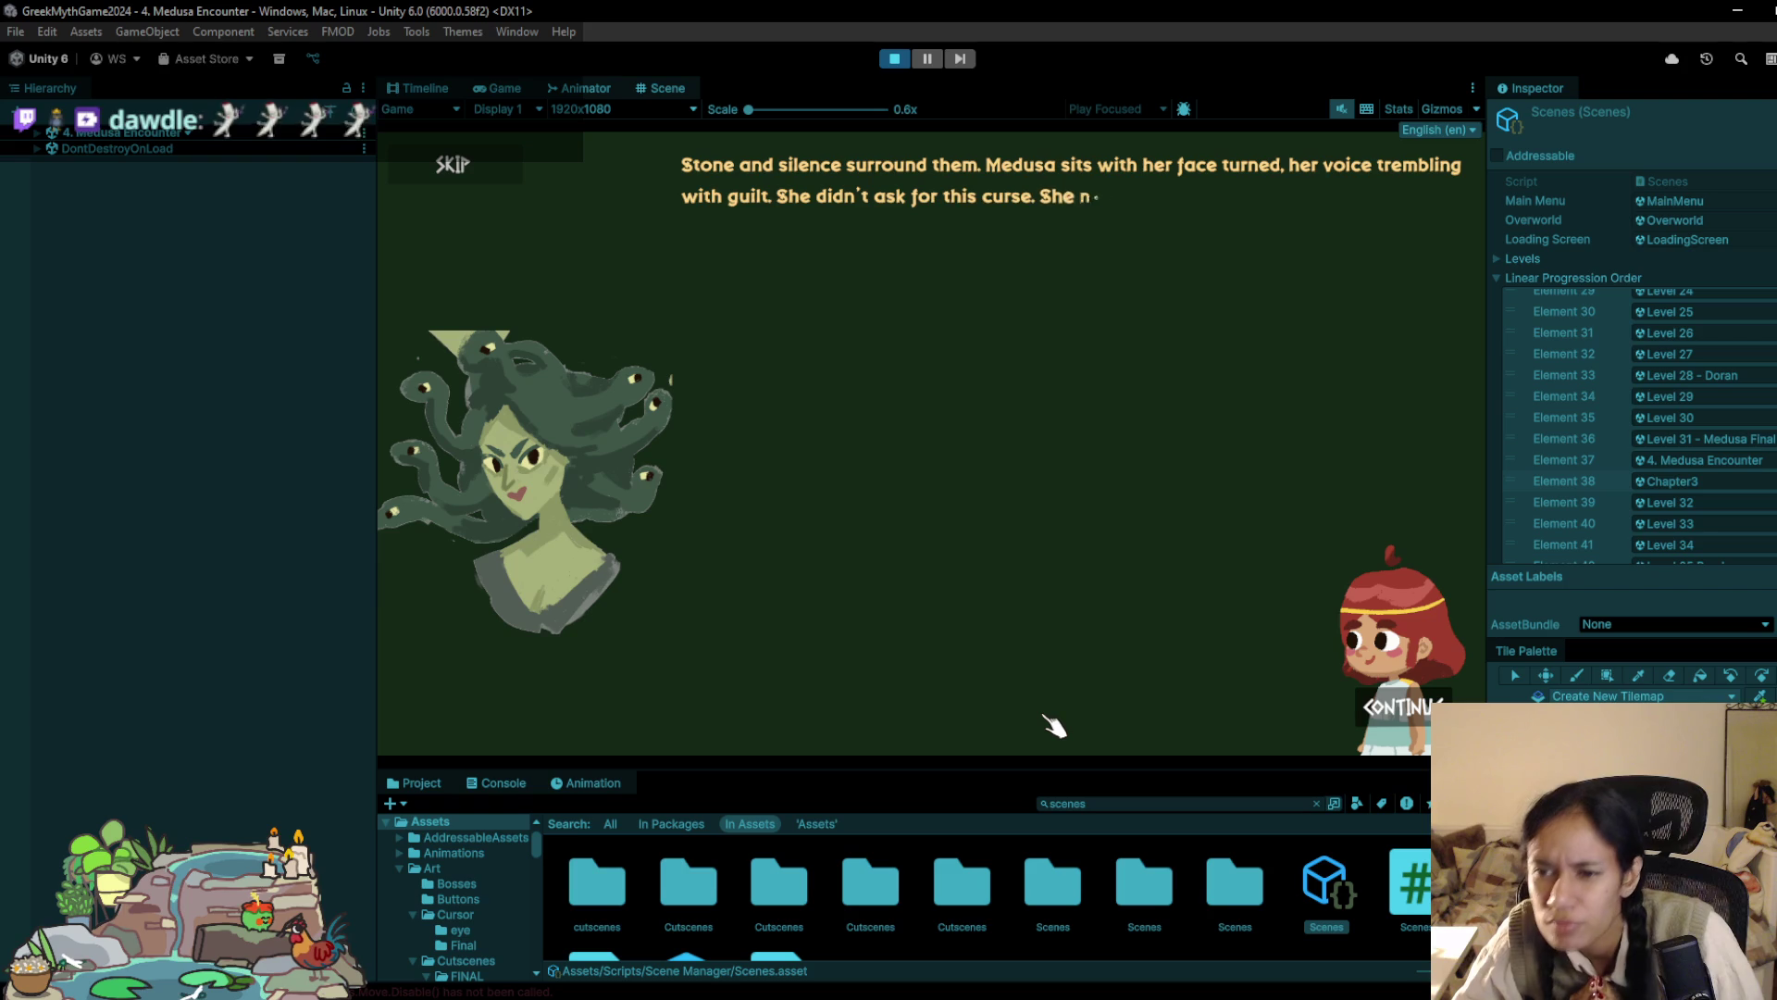
Step: Skip the Medusa cutscene, continue past the Chapter Three card, and stop playing
left_click(453, 165)
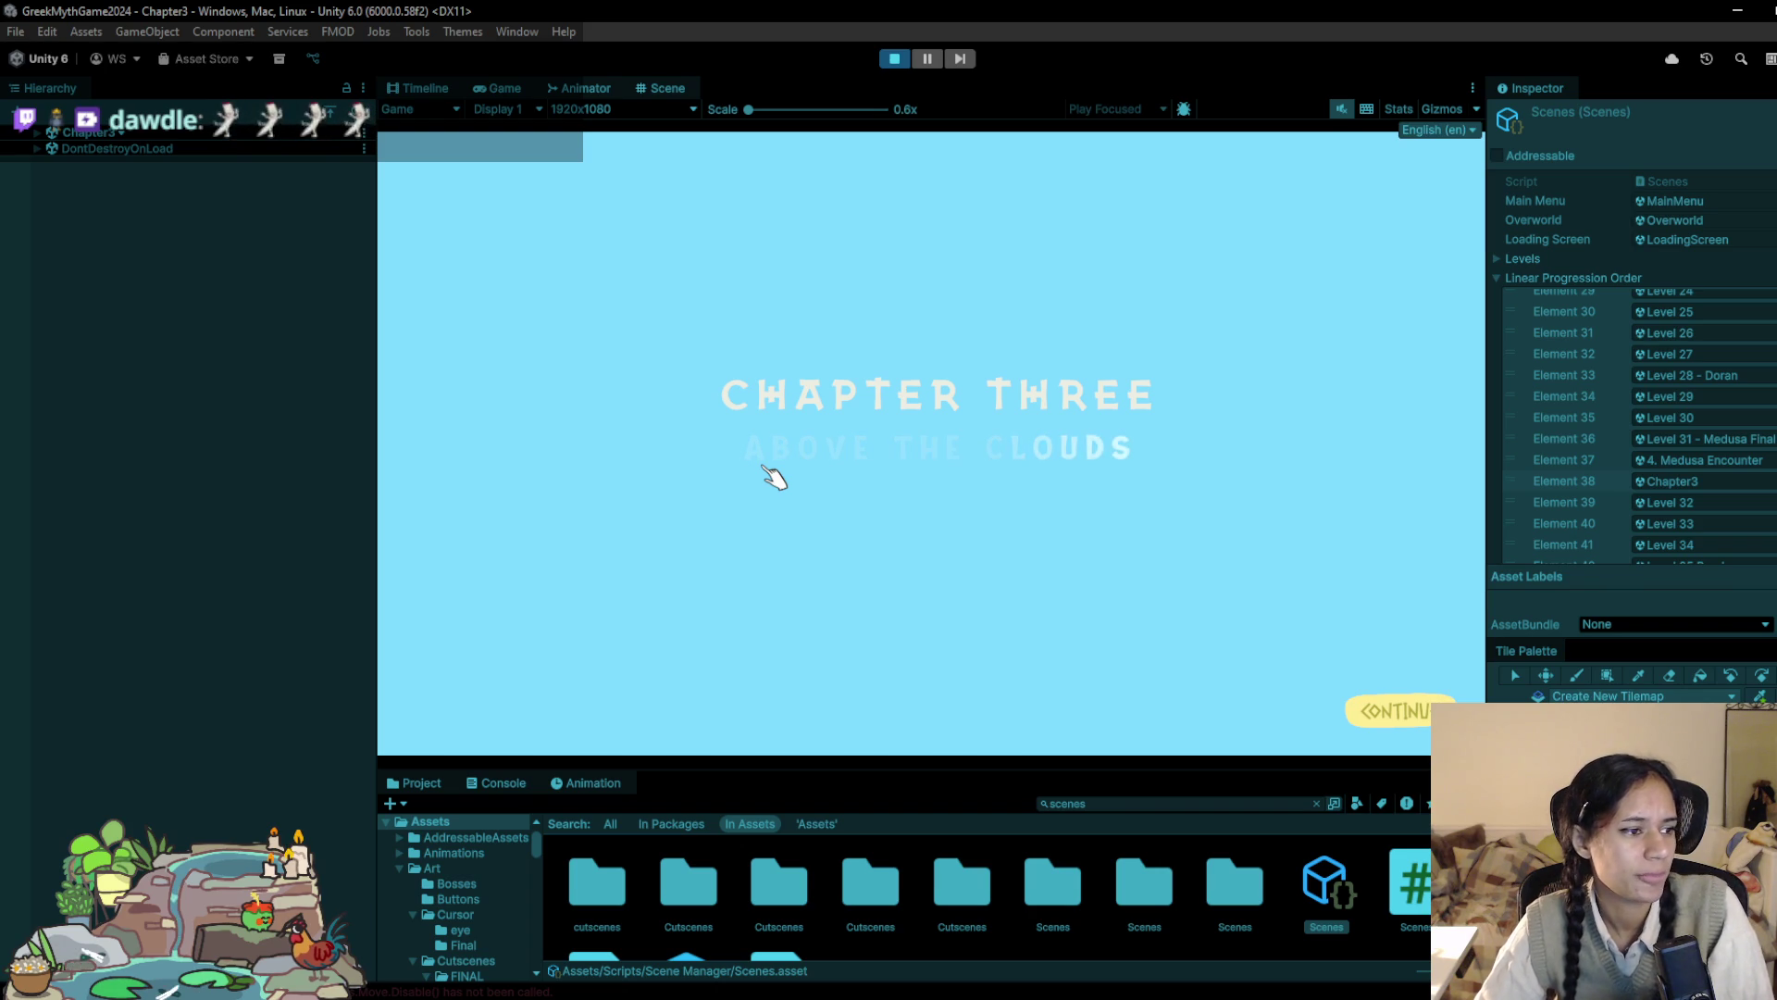
left_click(1388, 715)
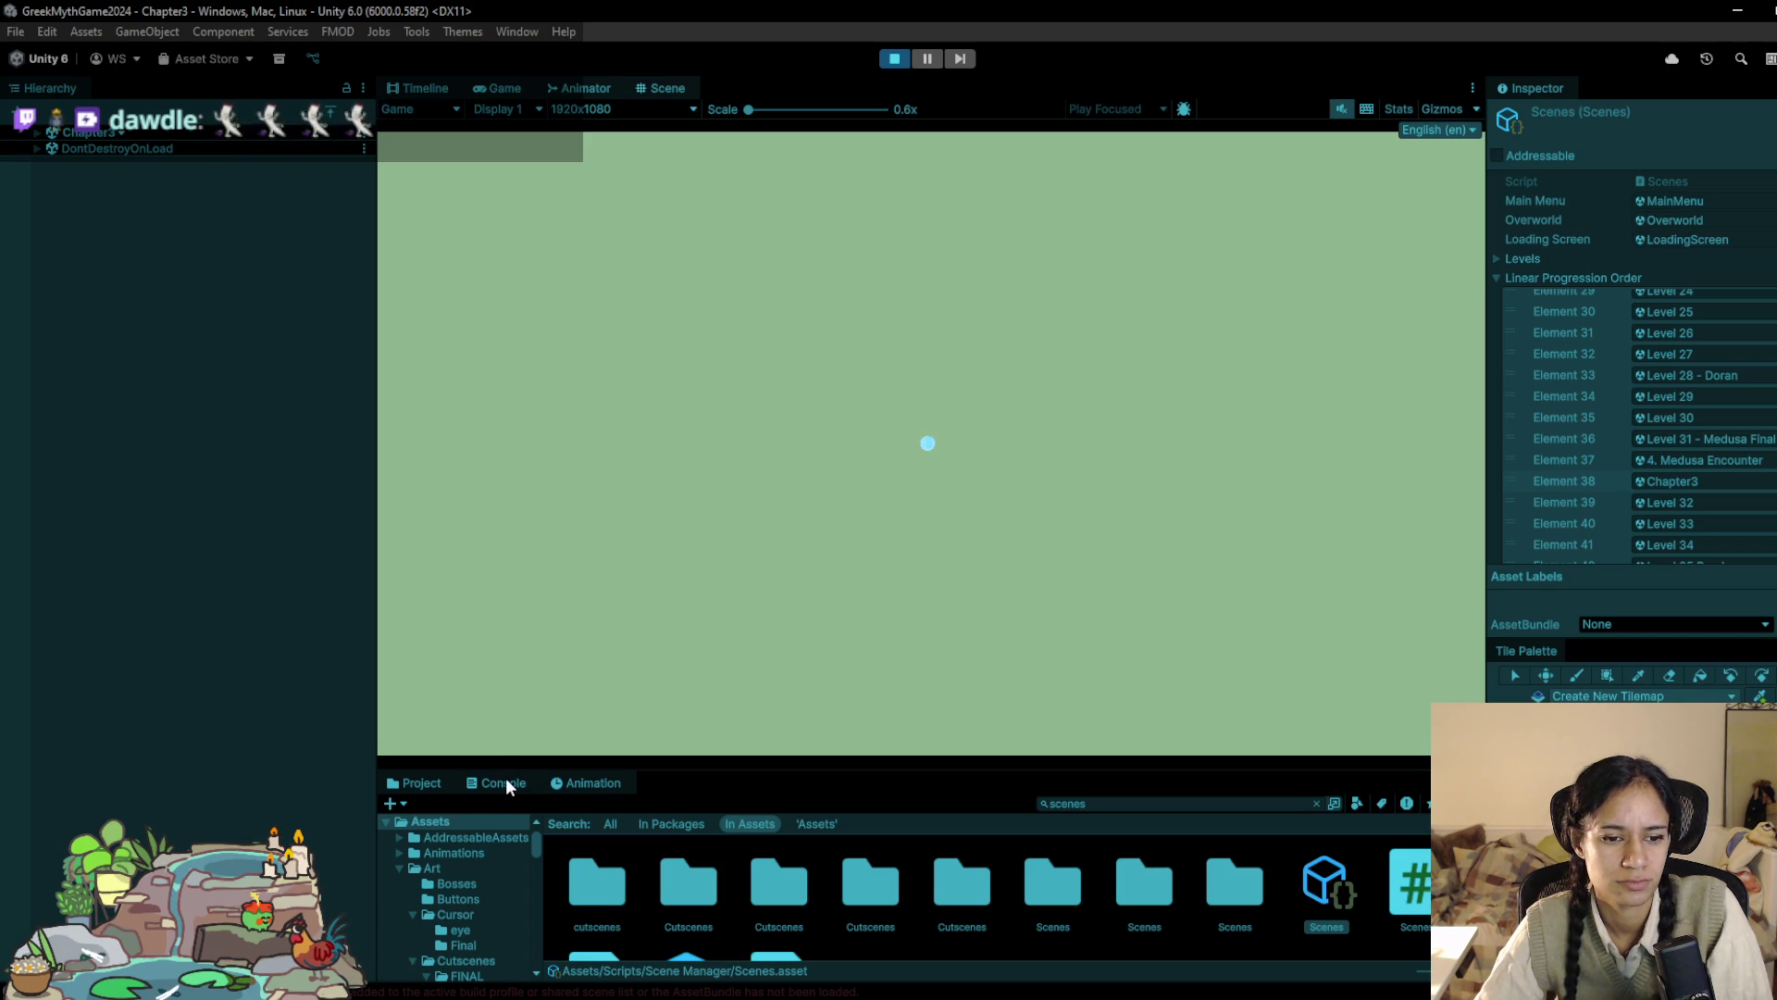
key("ctrl+p")
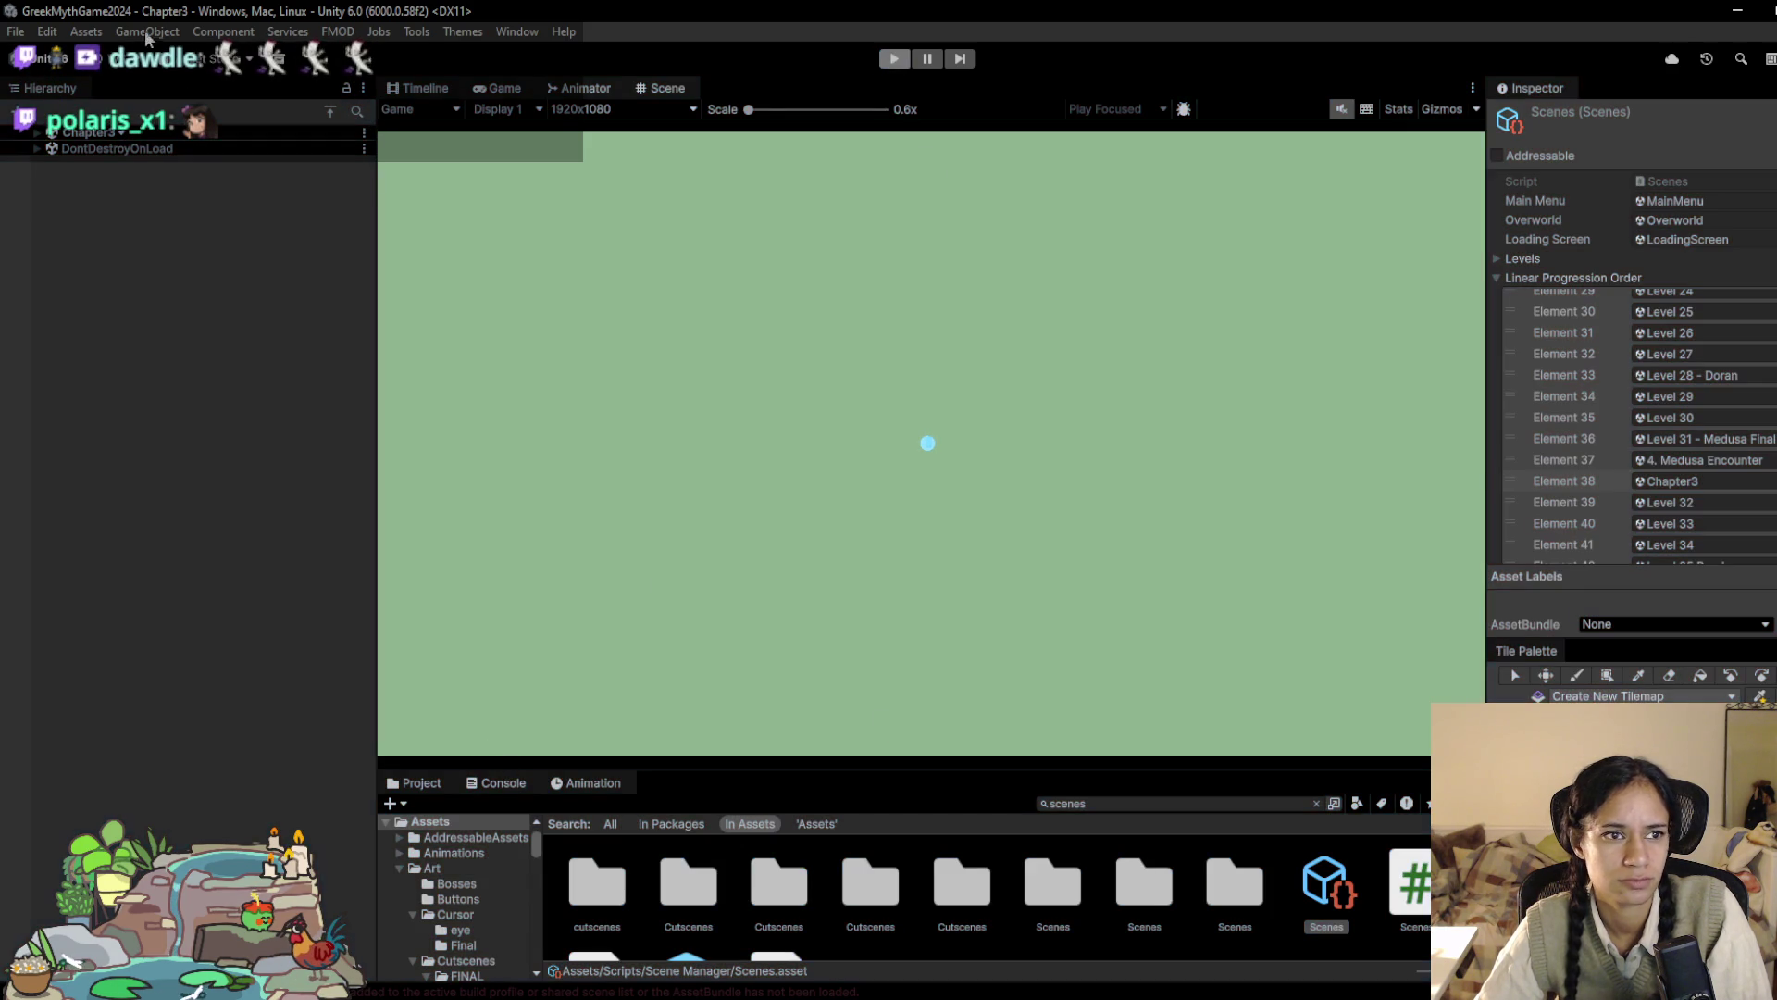
Step: Open Build Profiles from the File menu and move the window up and left
left_click(14, 32)
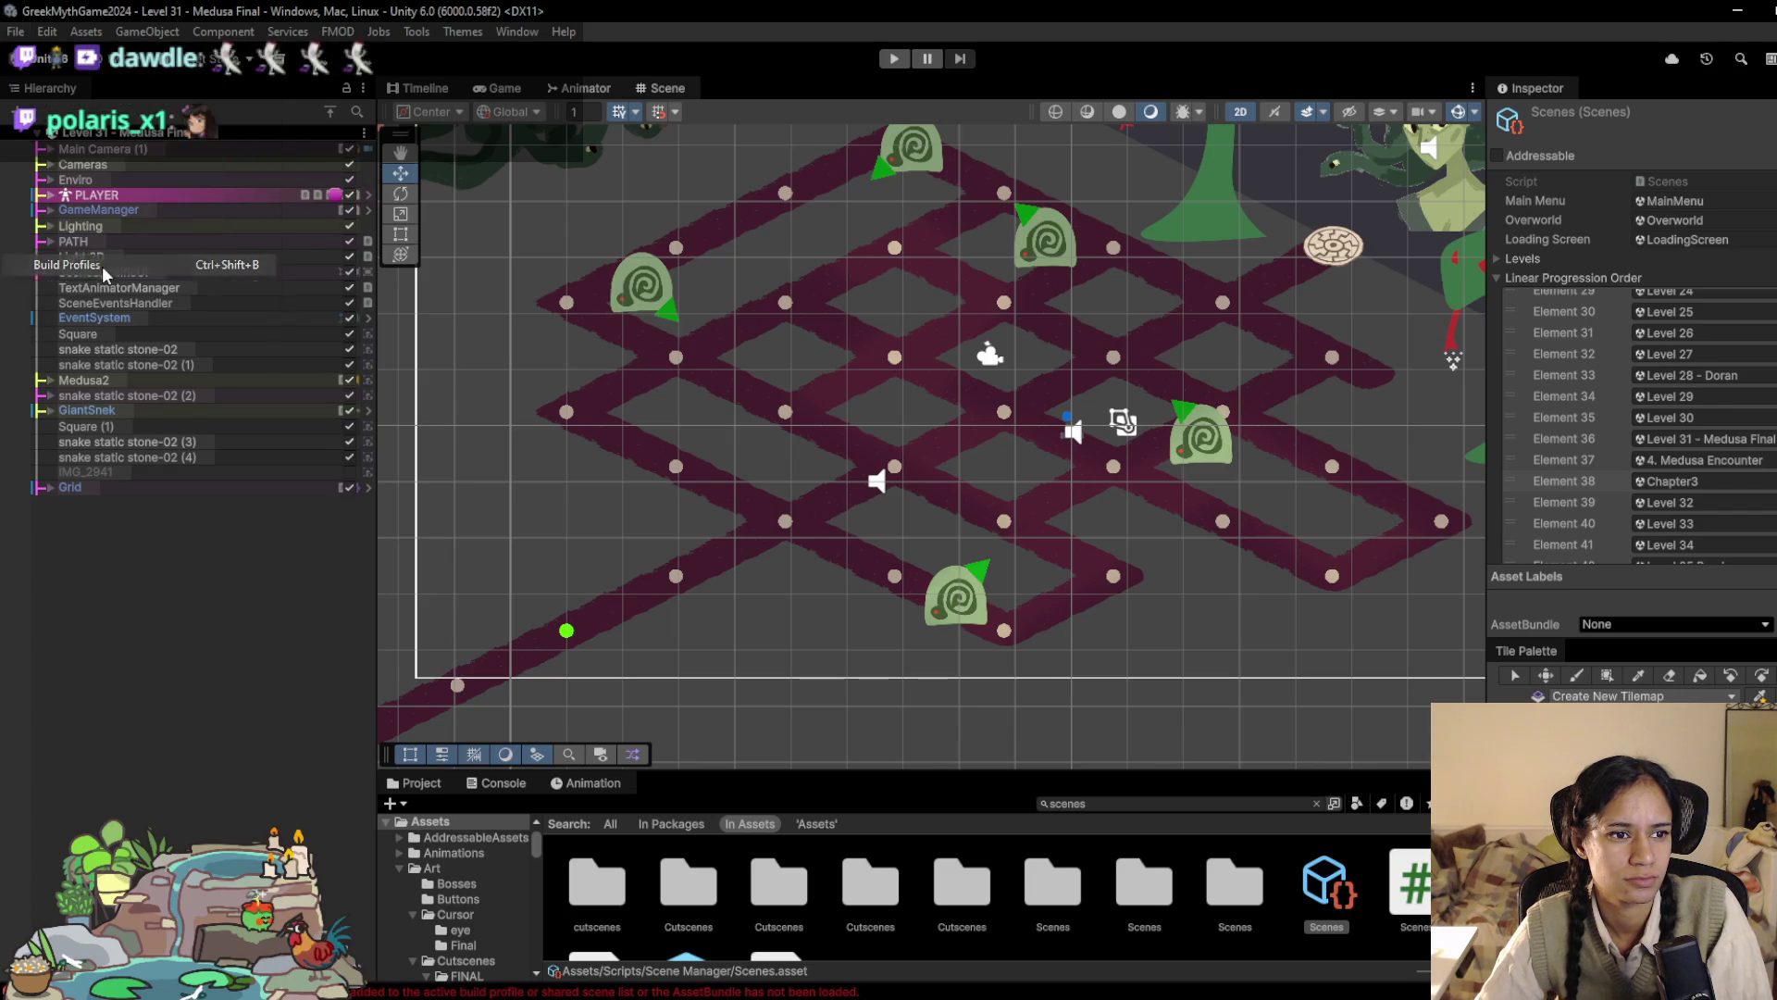
left_click(93, 266)
left_click_drag(1075, 295, 1005, 242)
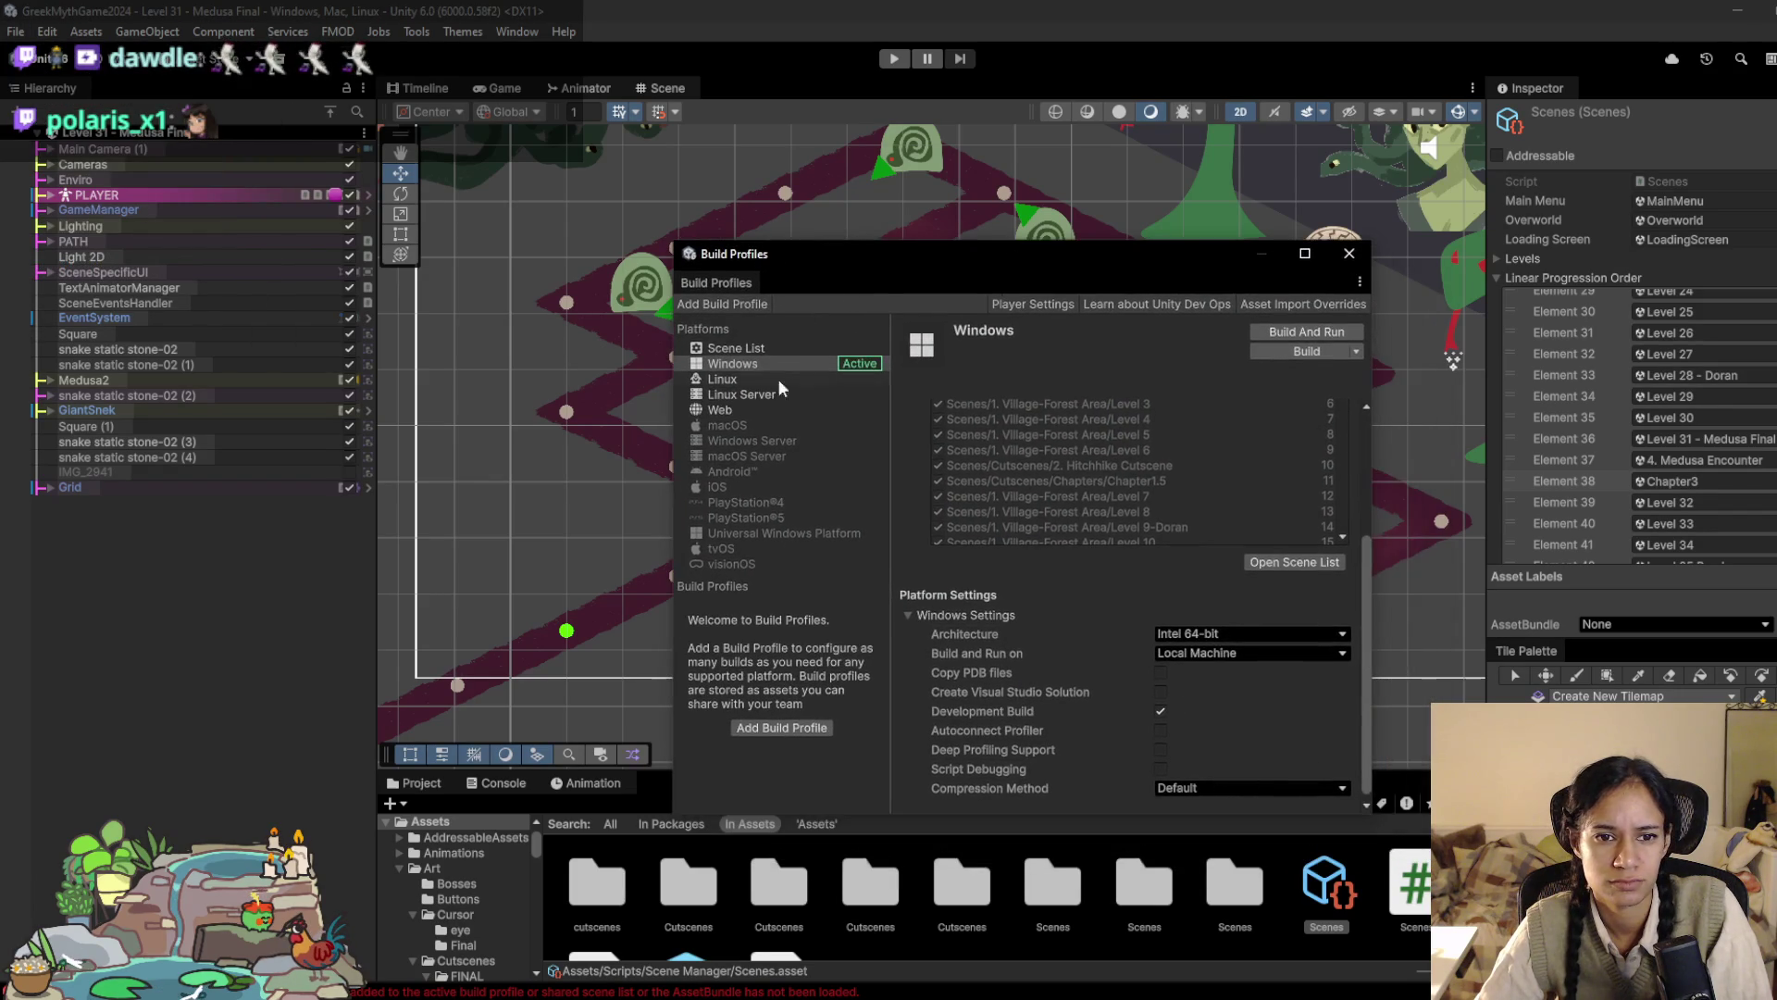
Step: In the Scene List, shift-select Zeus Levels 33 through 47 and tick them for the build
left_click(1258, 561)
scroll(1209, 588, "down", 5)
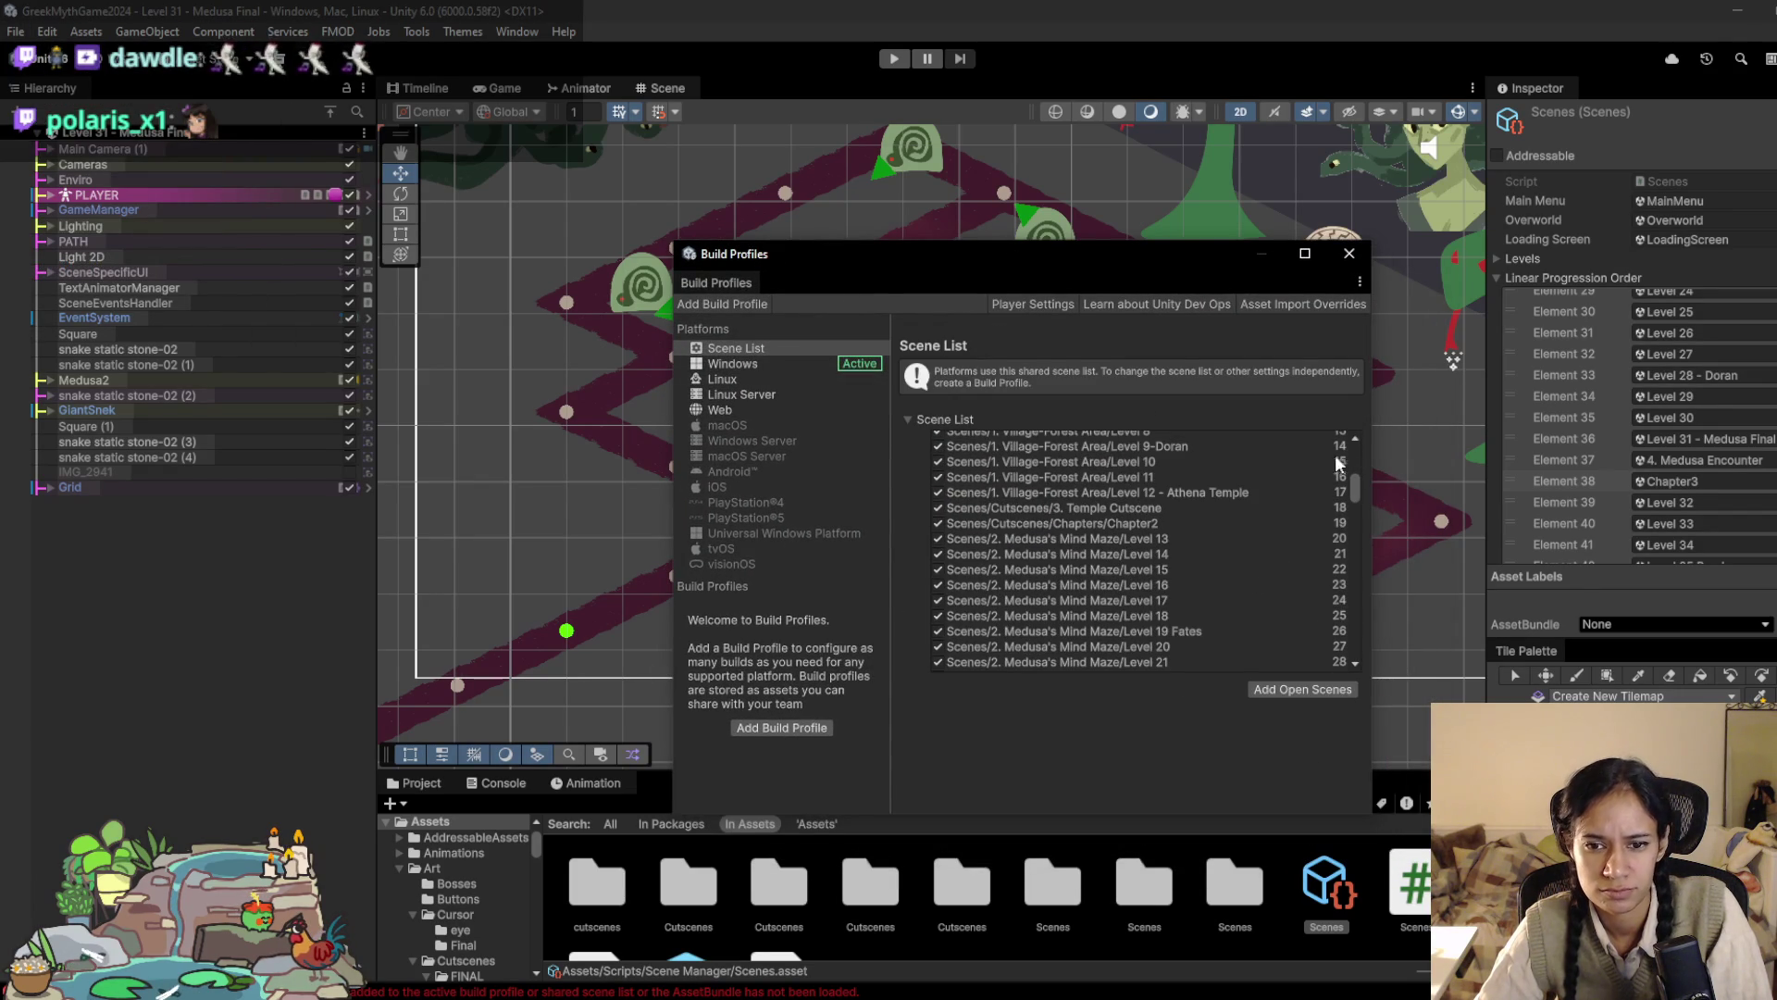
left_click_drag(1355, 487, 1353, 535)
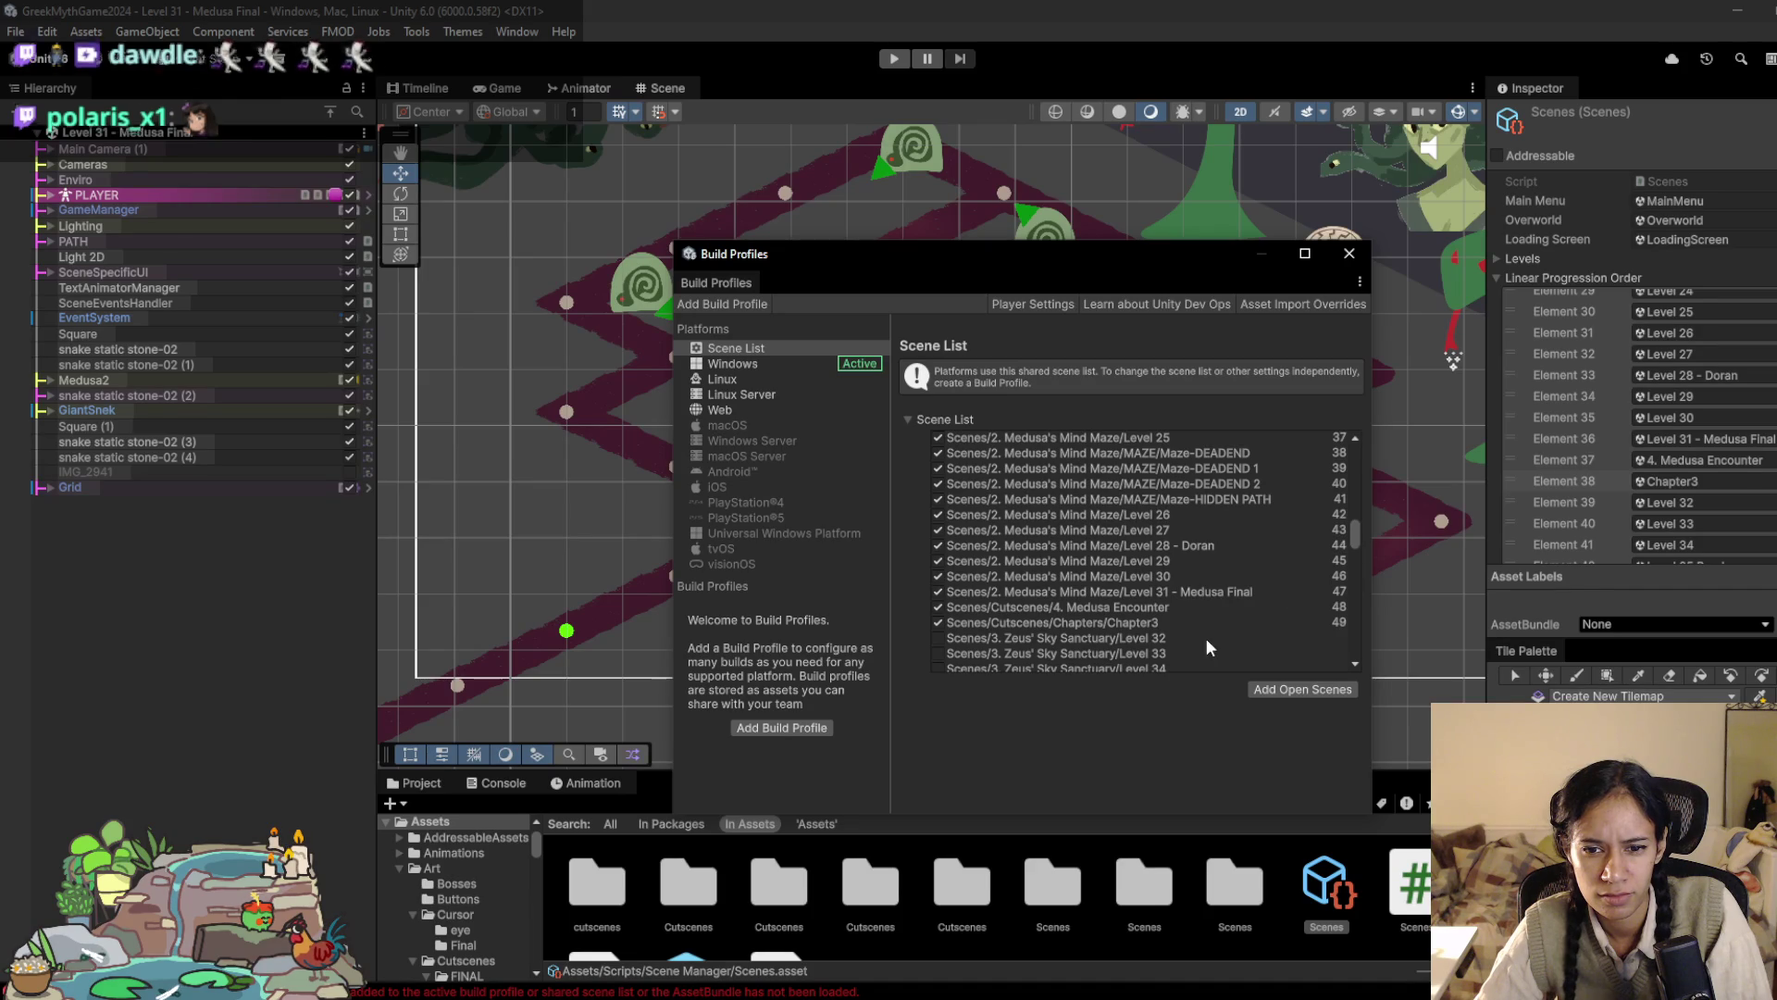
left_click(1144, 638)
scroll(1068, 594, "down", 5)
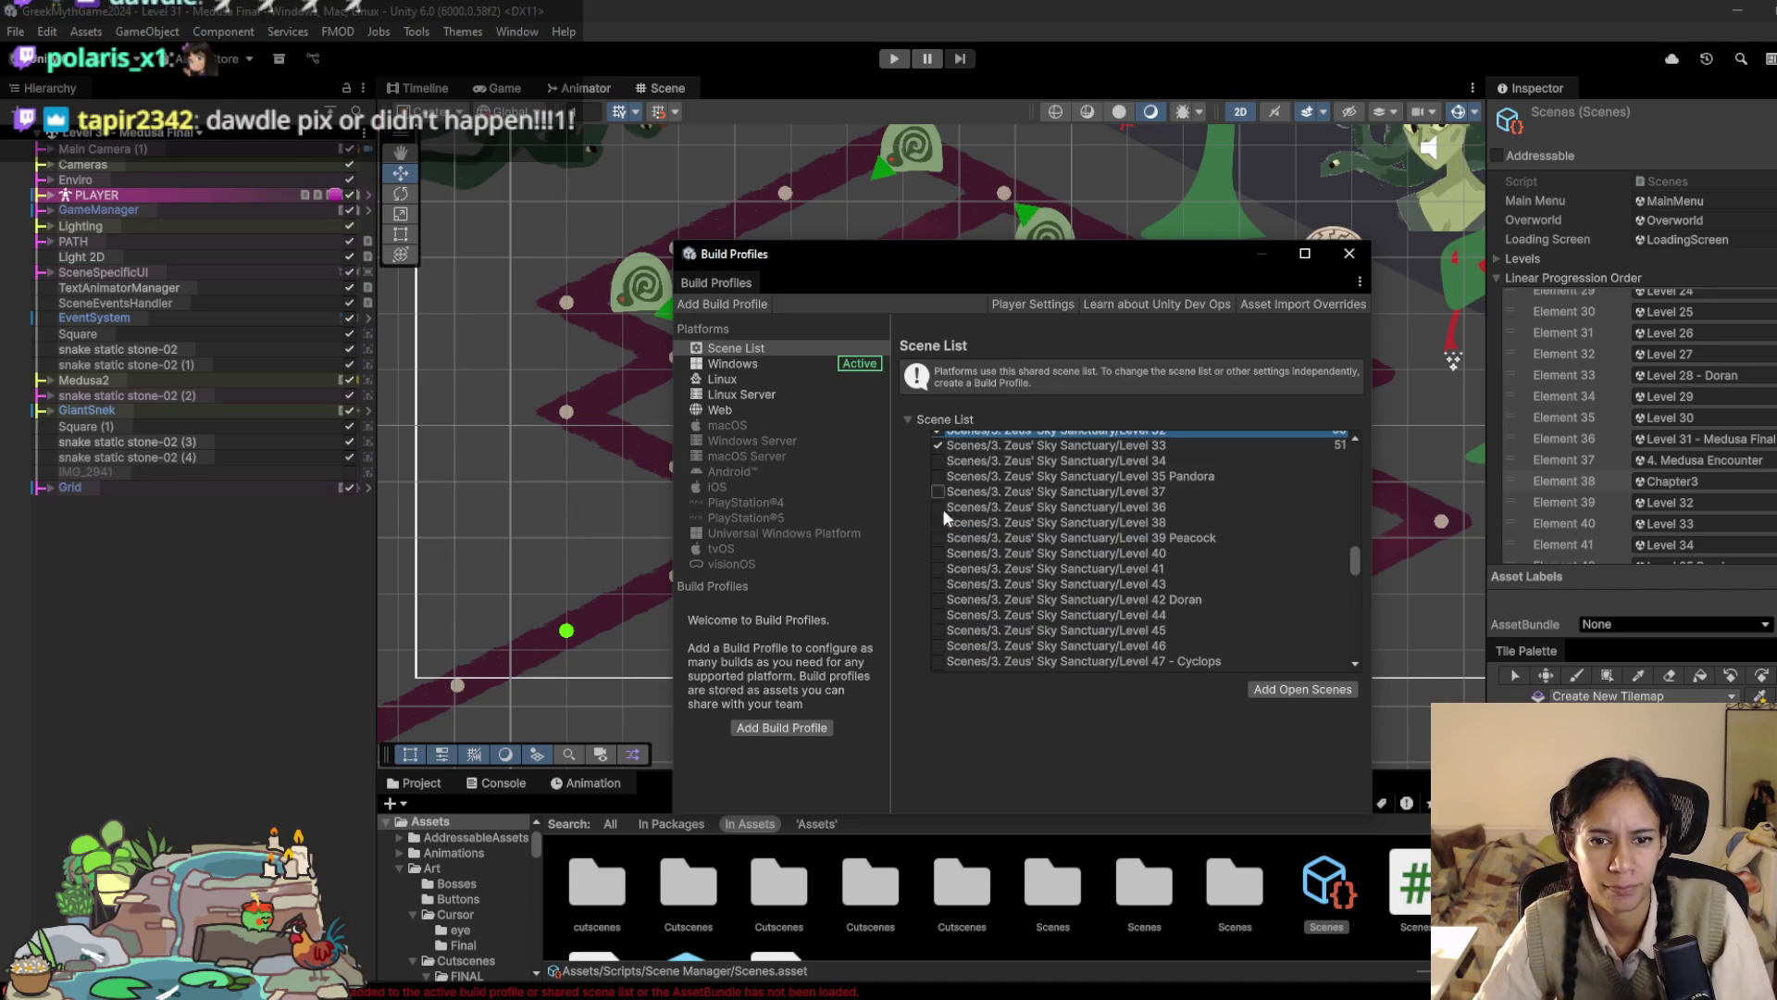
left_click(939, 629)
left_click(1030, 444)
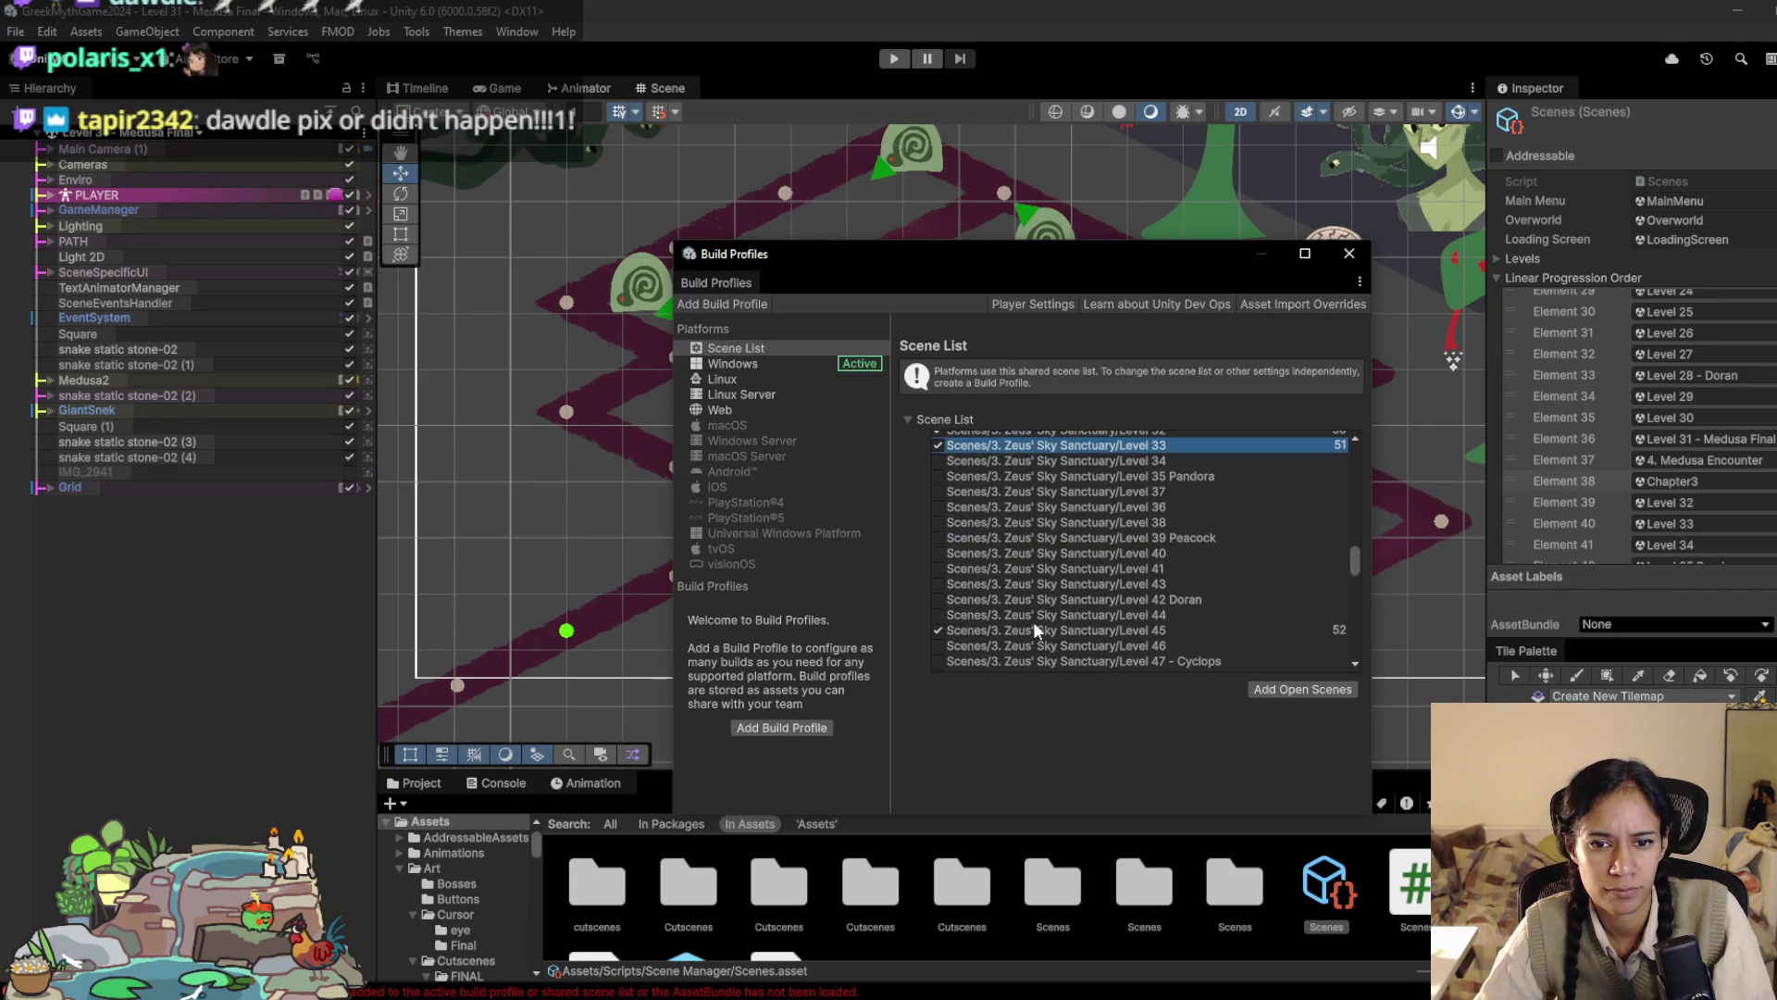
left_click(1040, 663, "shift")
left_click(939, 460)
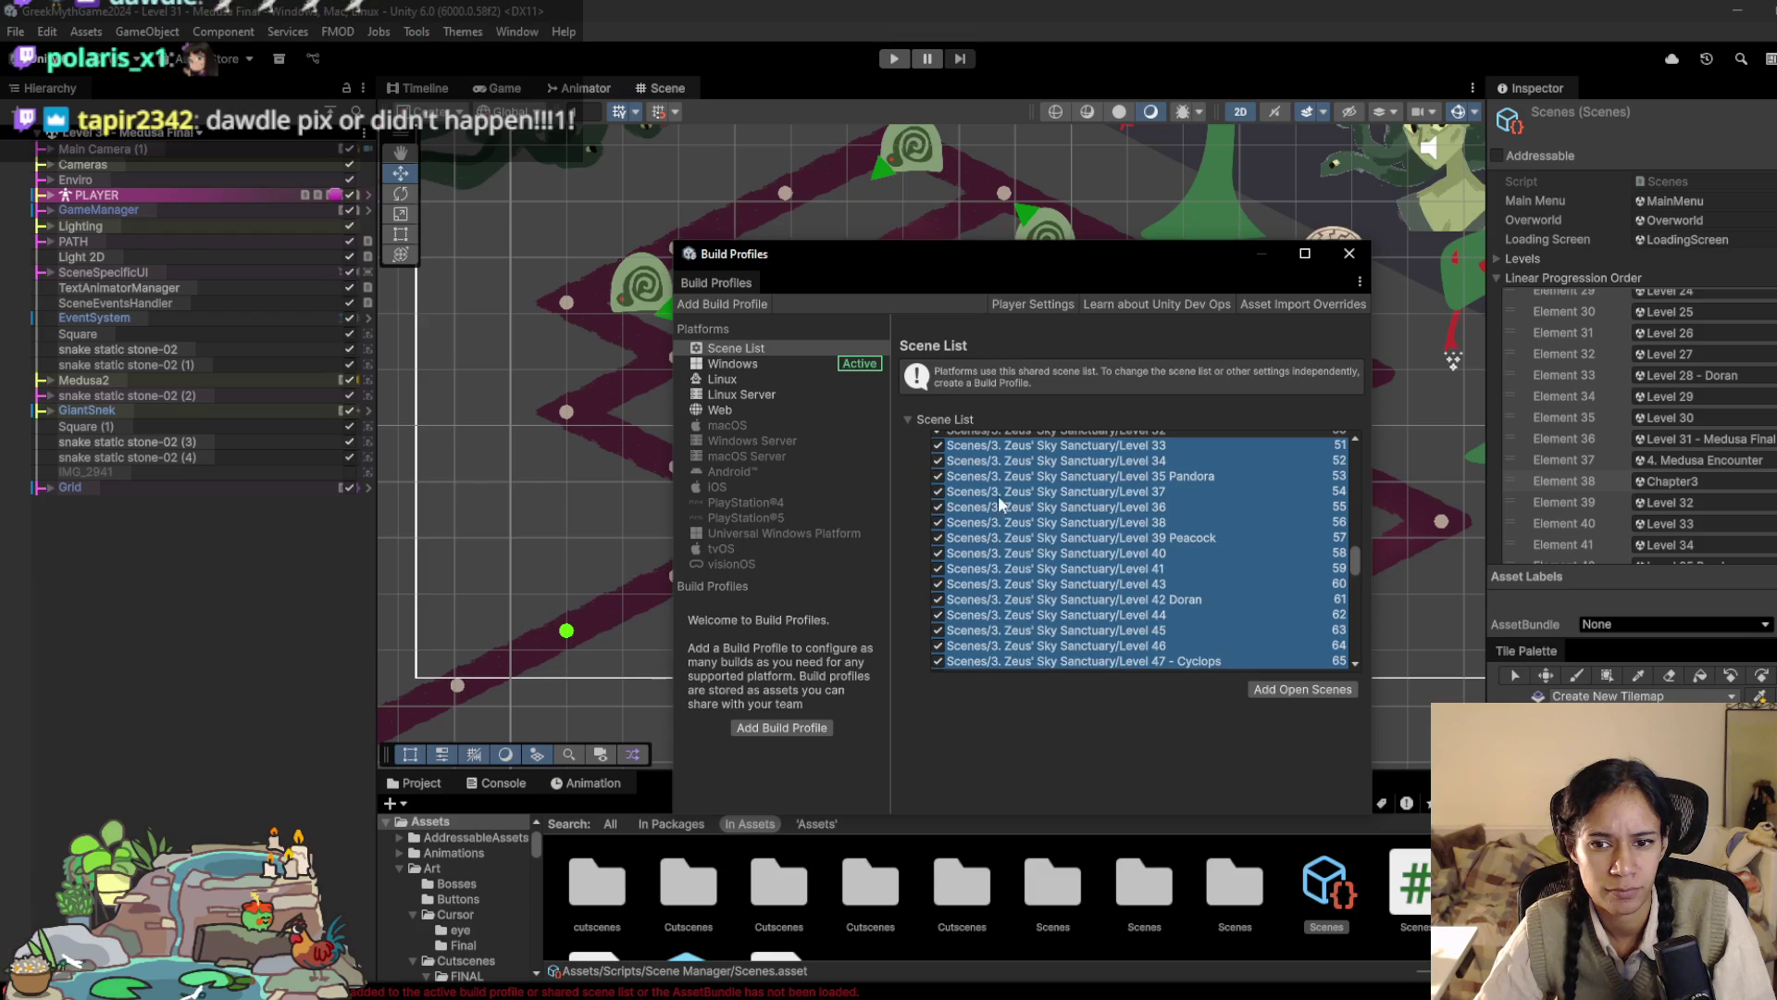
Step: Clear the row selection and close the Build Profiles window
scroll(989, 505, "down", 7)
scroll(1027, 487, "up", 3)
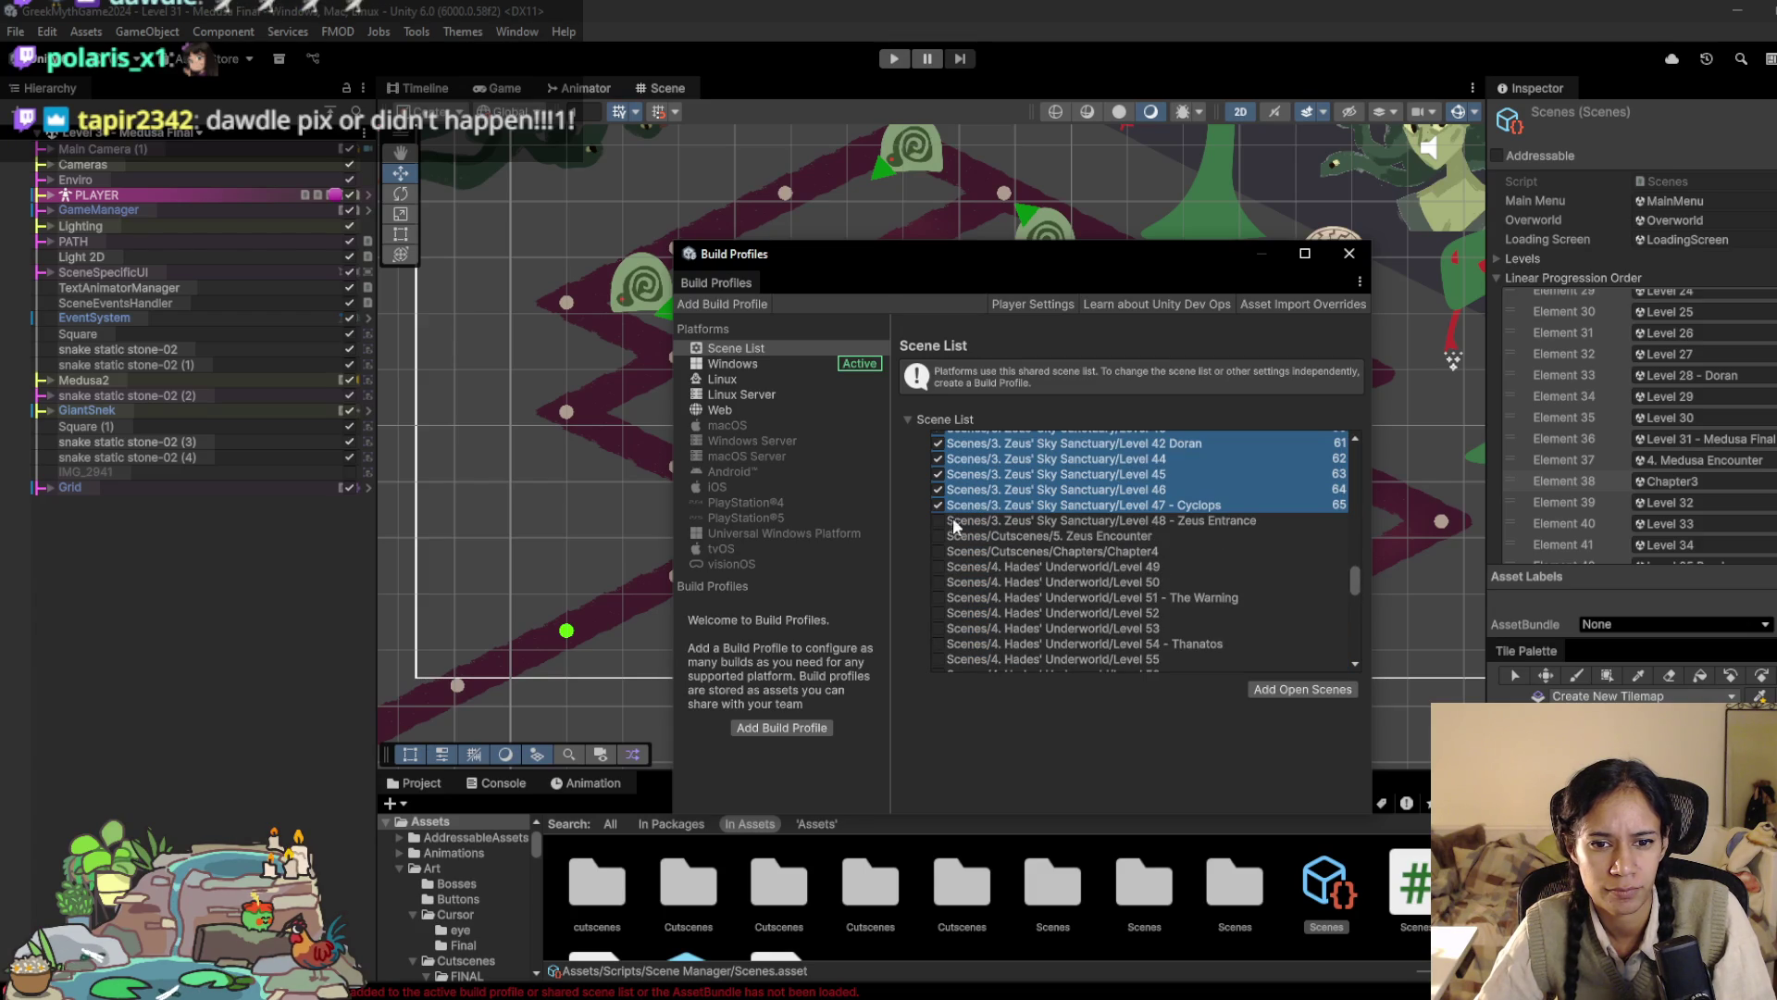
left_click(998, 521)
left_click(1350, 256)
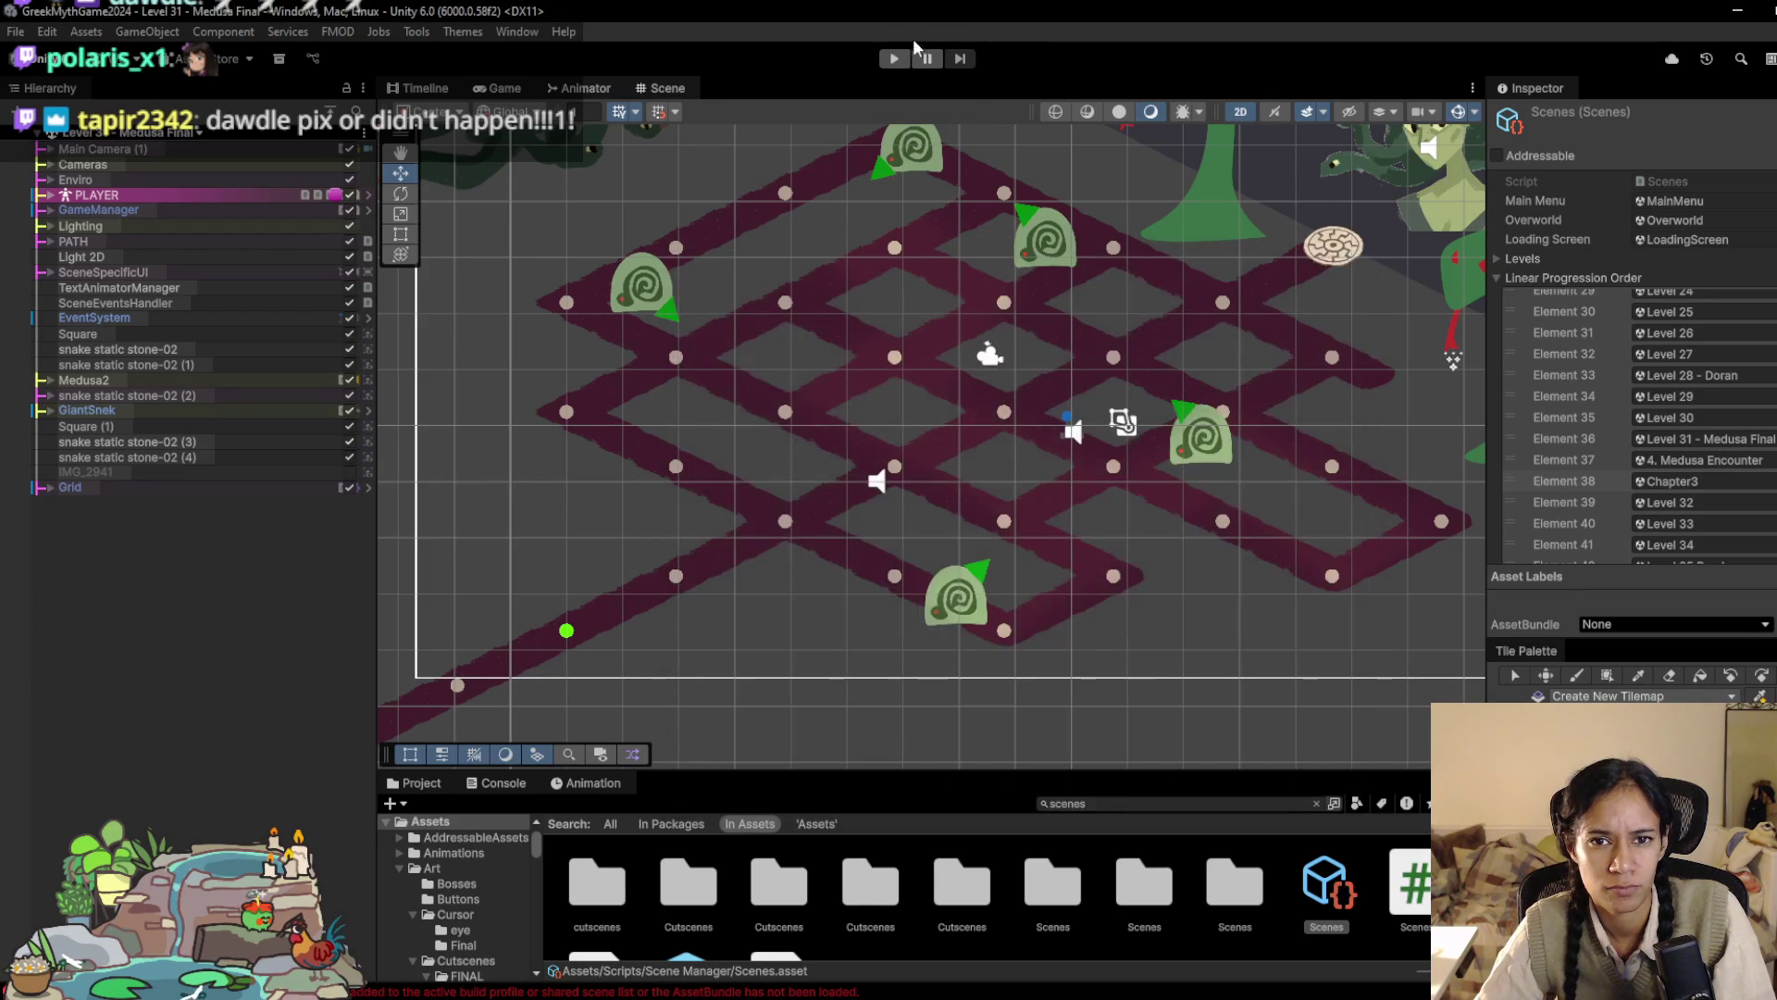
Step: Play Level 31, skipping the Medusa cutscene and the Chapter Three title card
left_click(893, 58)
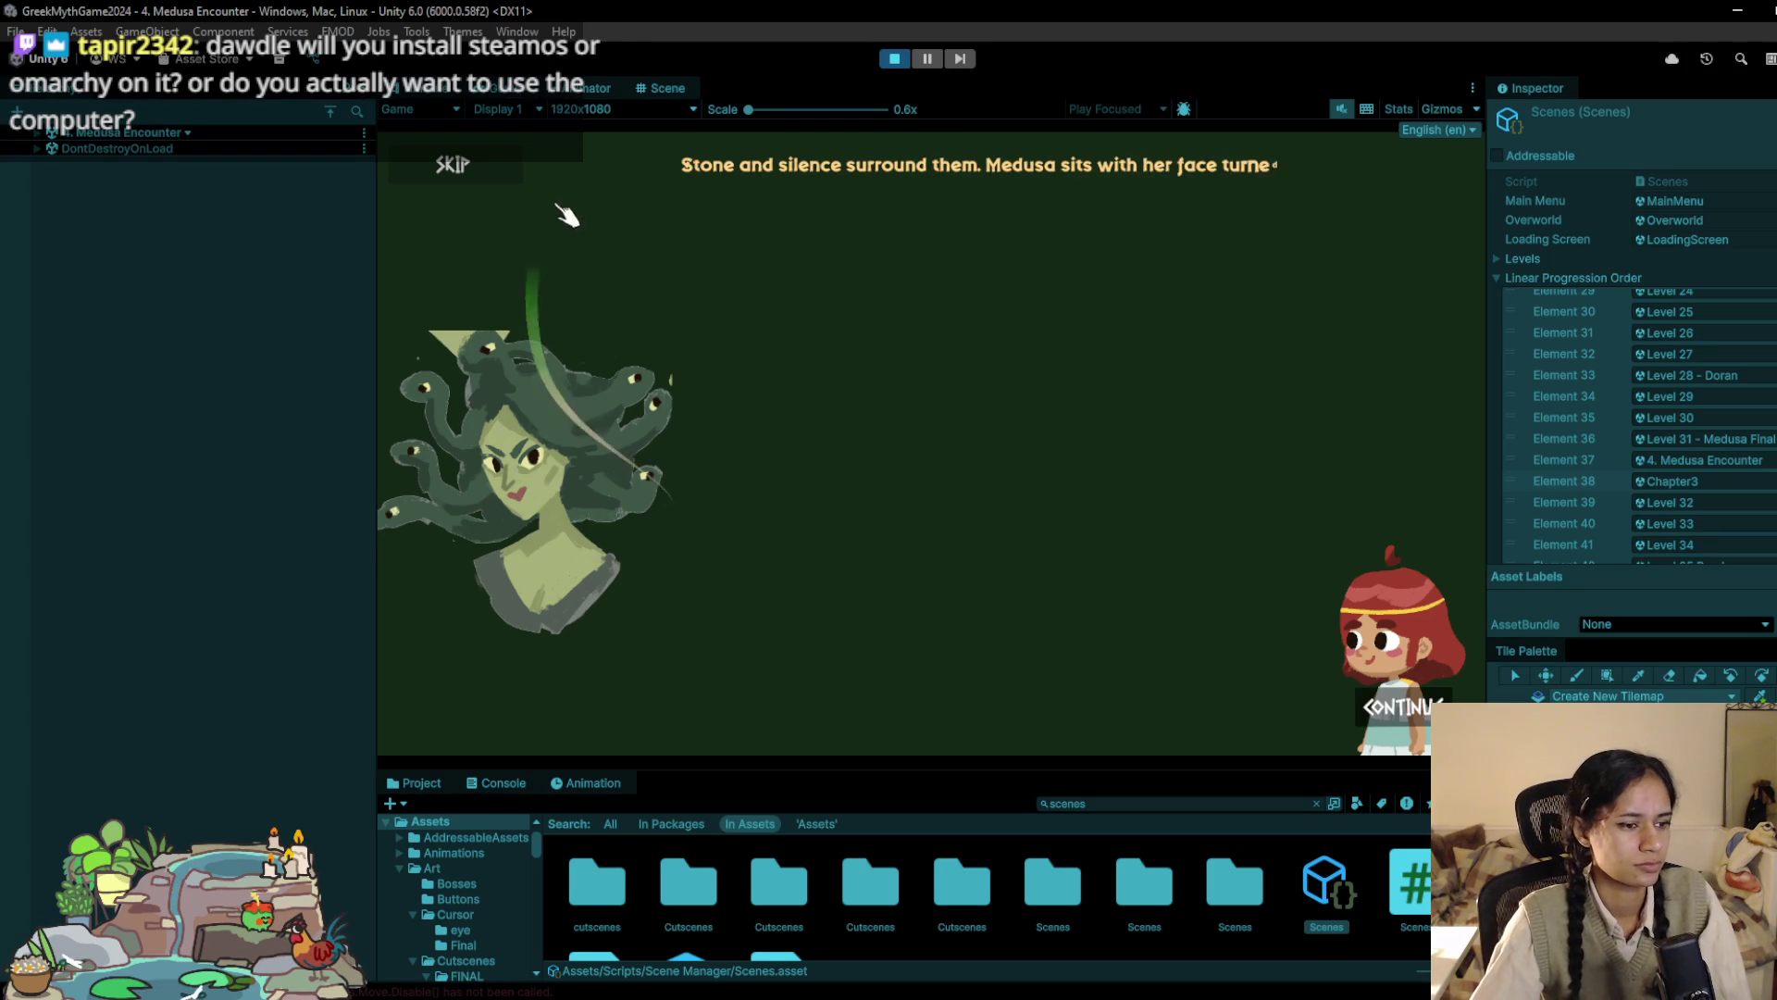
left_click(527, 178)
left_click(1561, 480)
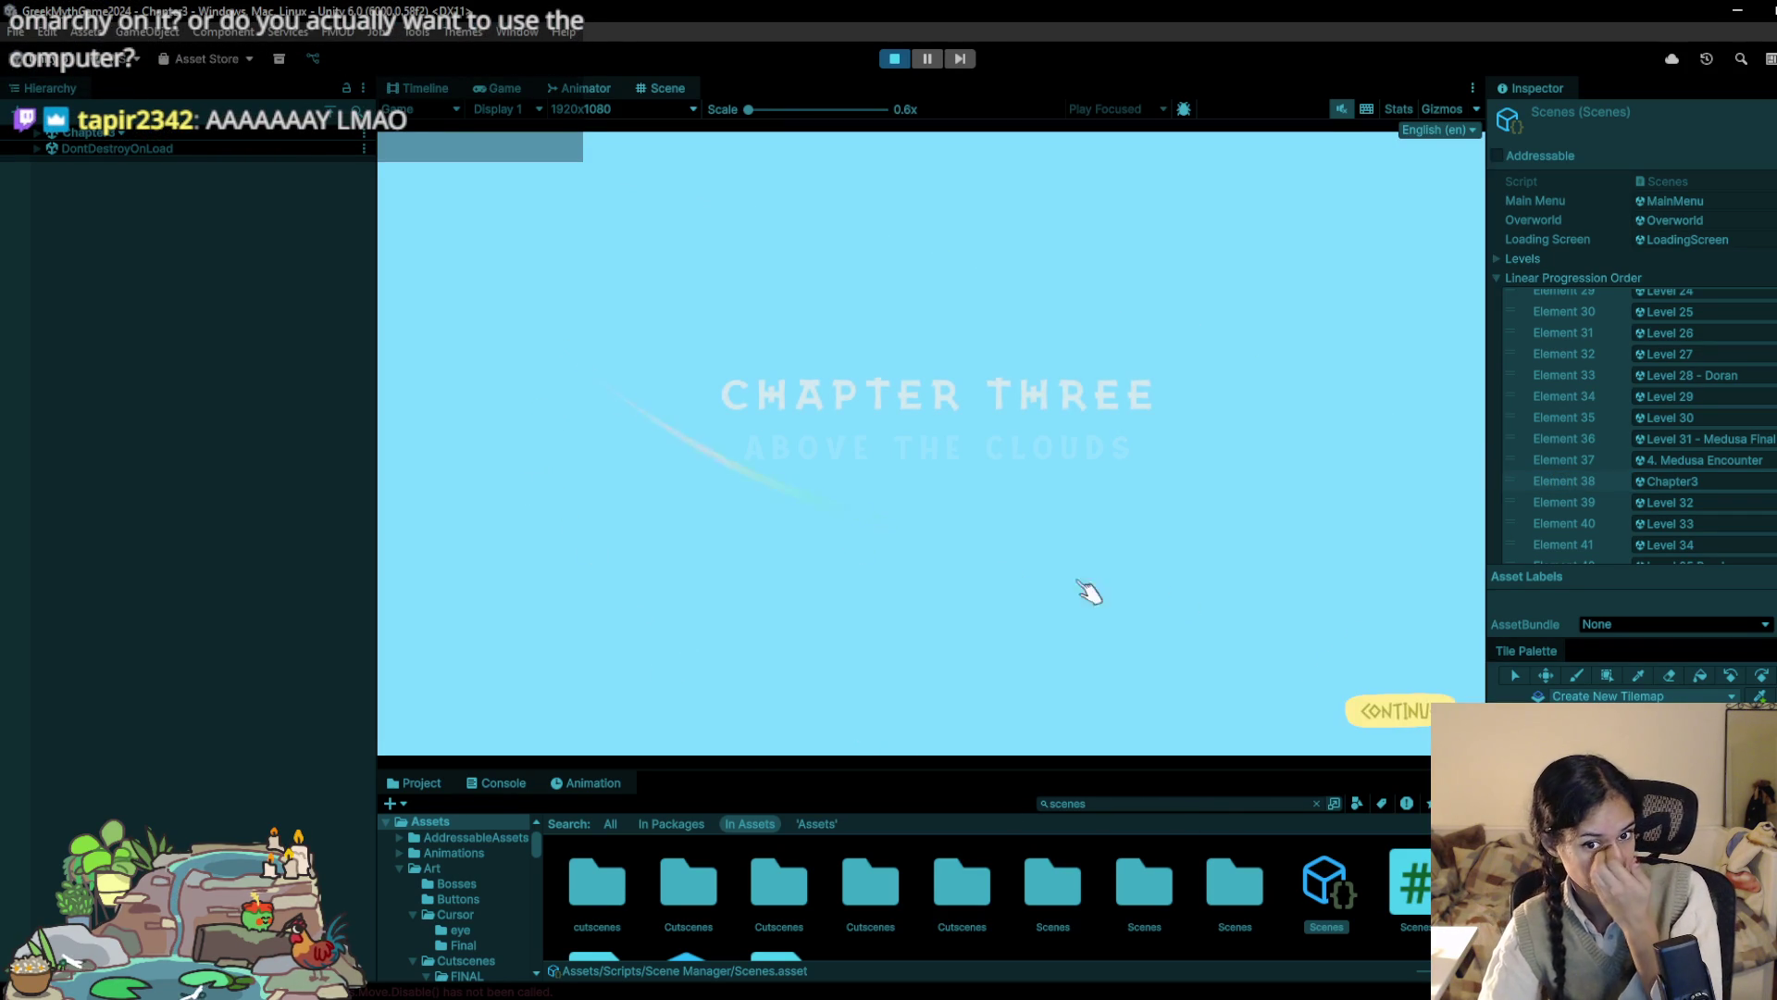
left_click(1397, 711)
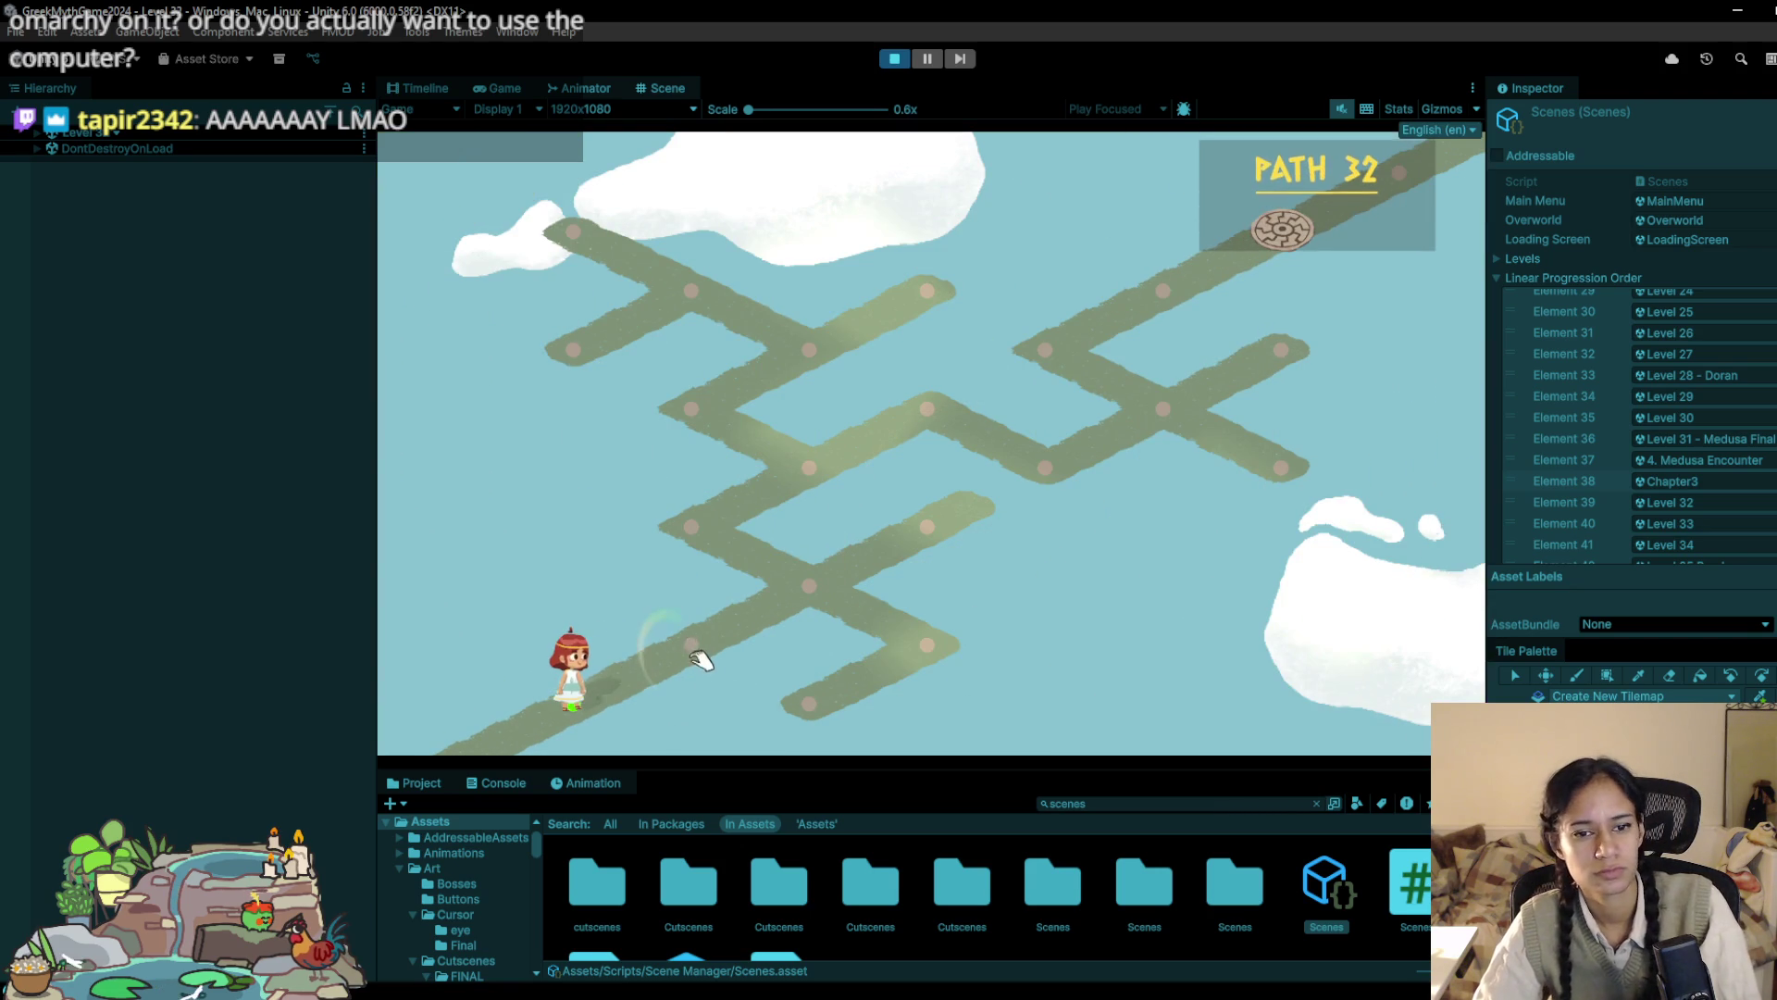
Step: Walk the character up Path 32's zigzag route to the goal, advance, then stop
left_click(702, 646)
mouse_move(722, 601)
left_mouse_down()
mouse_move(790, 556)
mouse_move(697, 527)
mouse_move(815, 481)
mouse_move(702, 408)
mouse_move(841, 503)
mouse_move(941, 416)
mouse_move(1043, 475)
mouse_move(1130, 445)
mouse_move(1137, 421)
mouse_move(1071, 370)
mouse_move(1197, 330)
mouse_move(1189, 303)
mouse_move(1291, 255)
left_mouse_up()
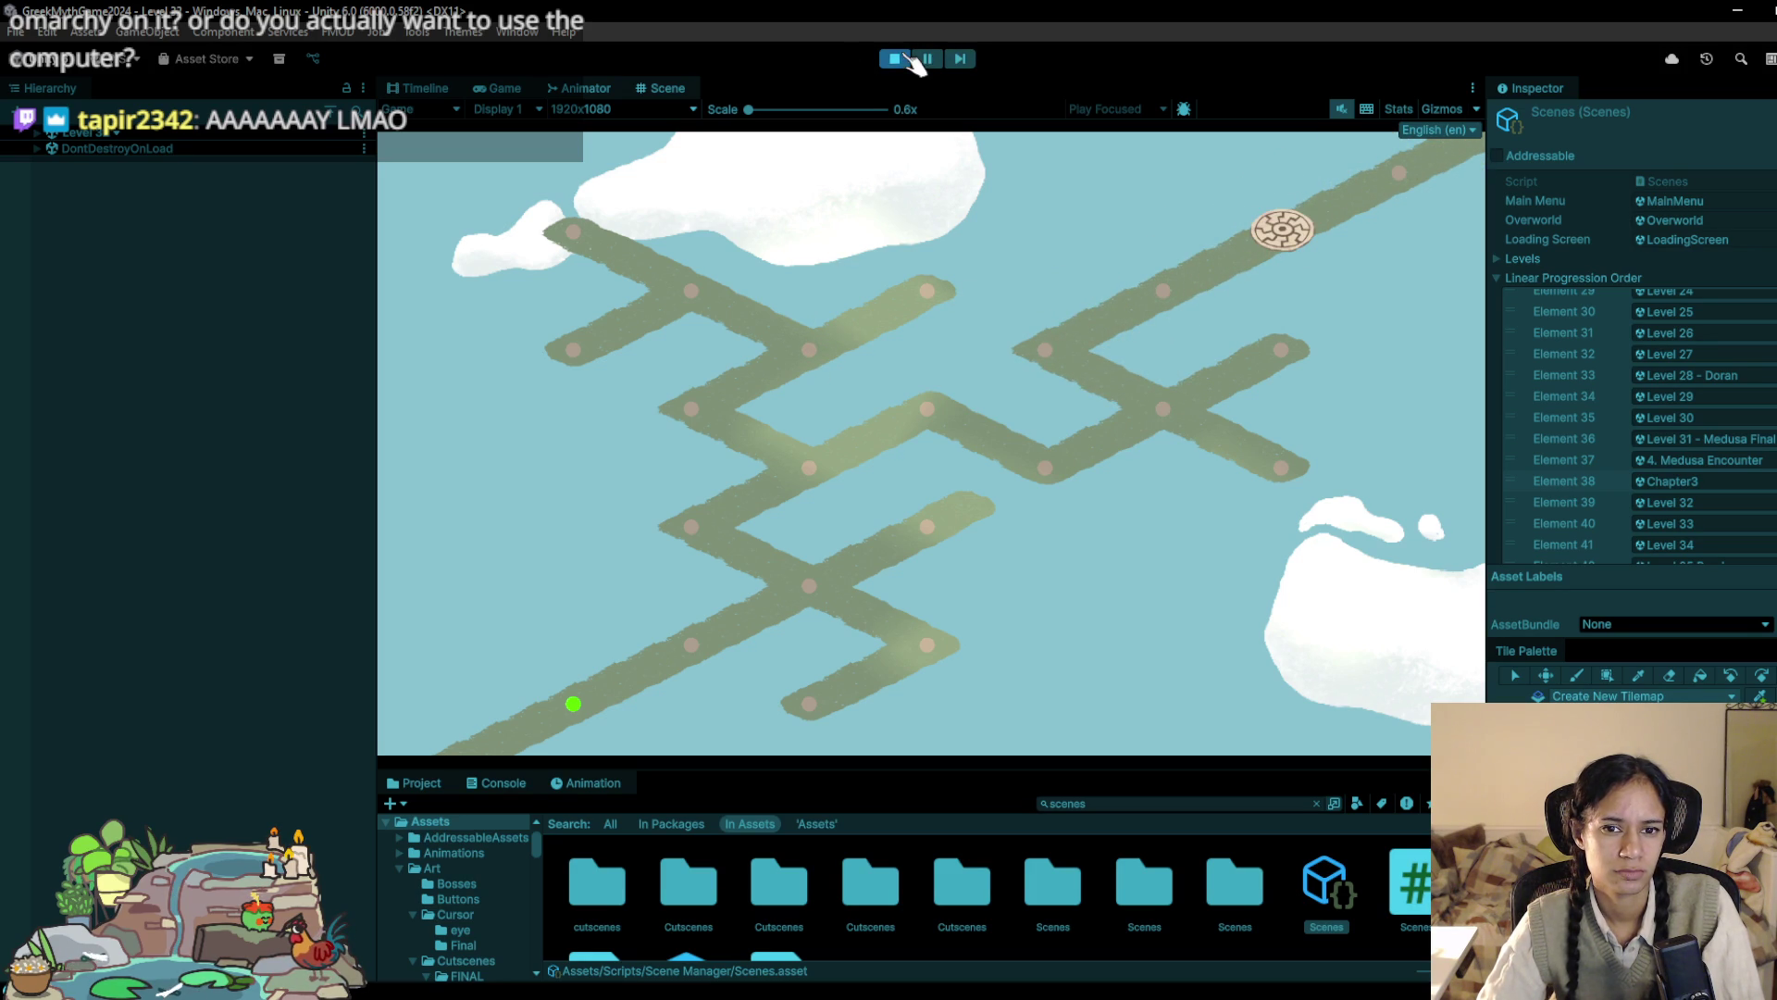
left_click(764, 307)
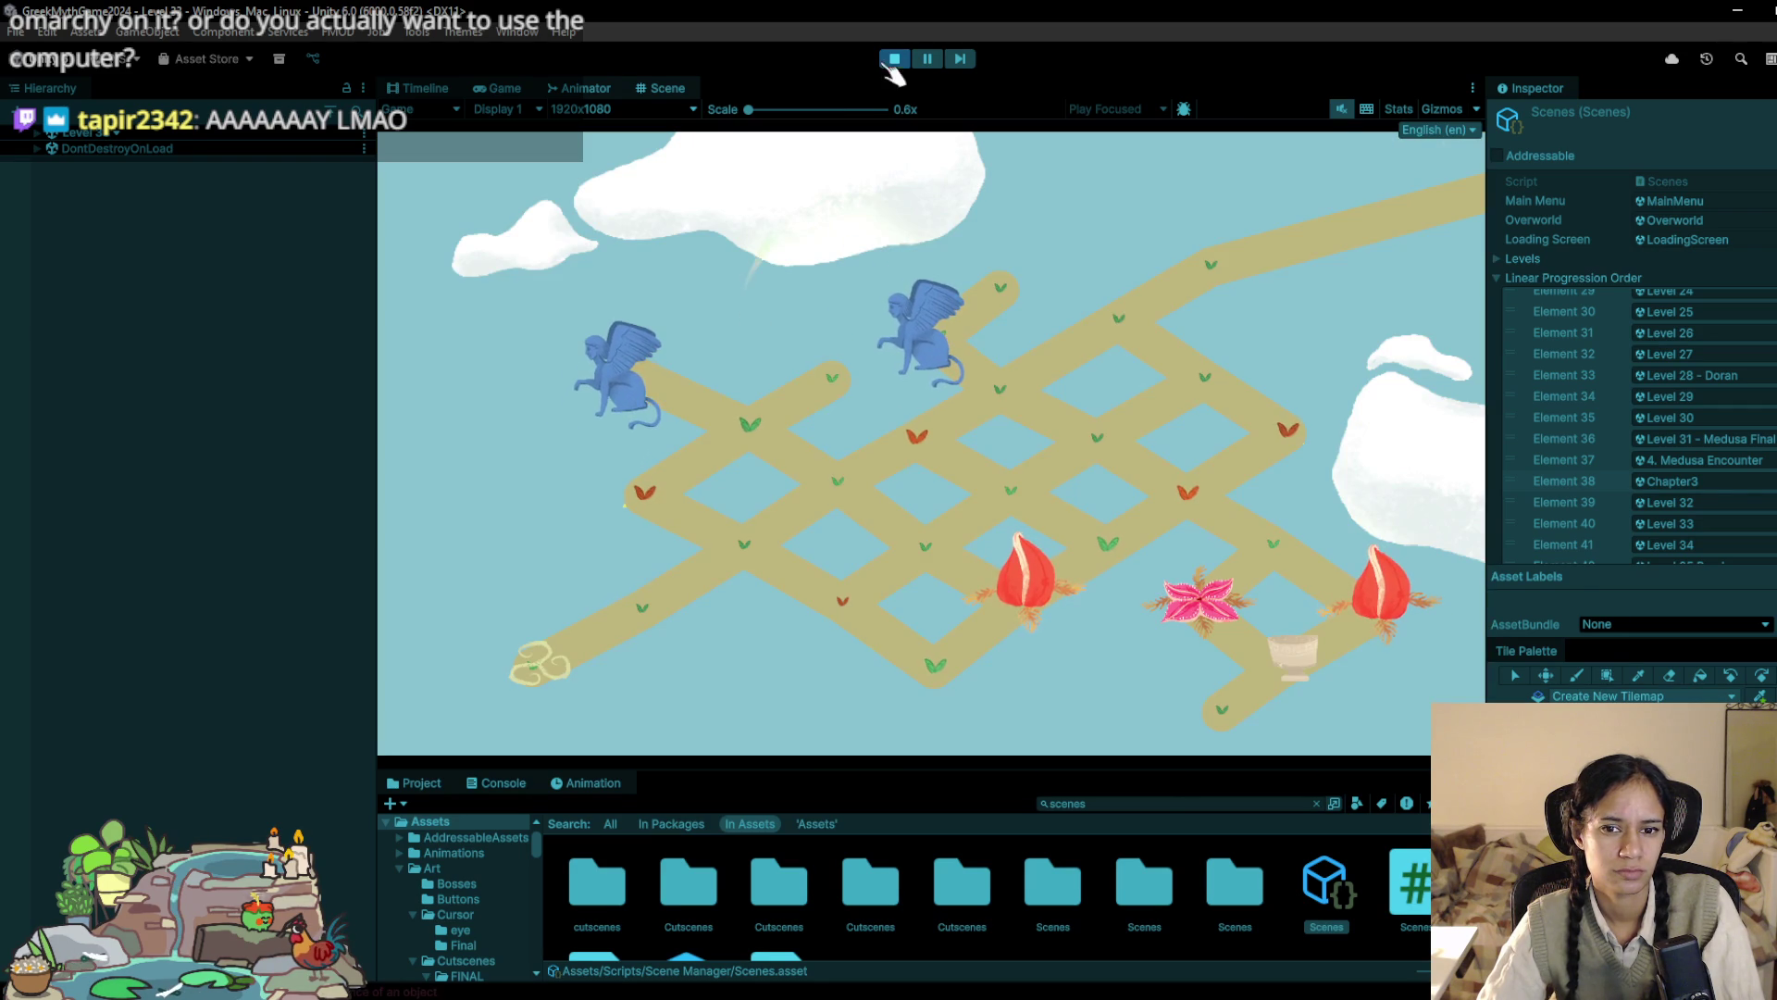
left_click(894, 58)
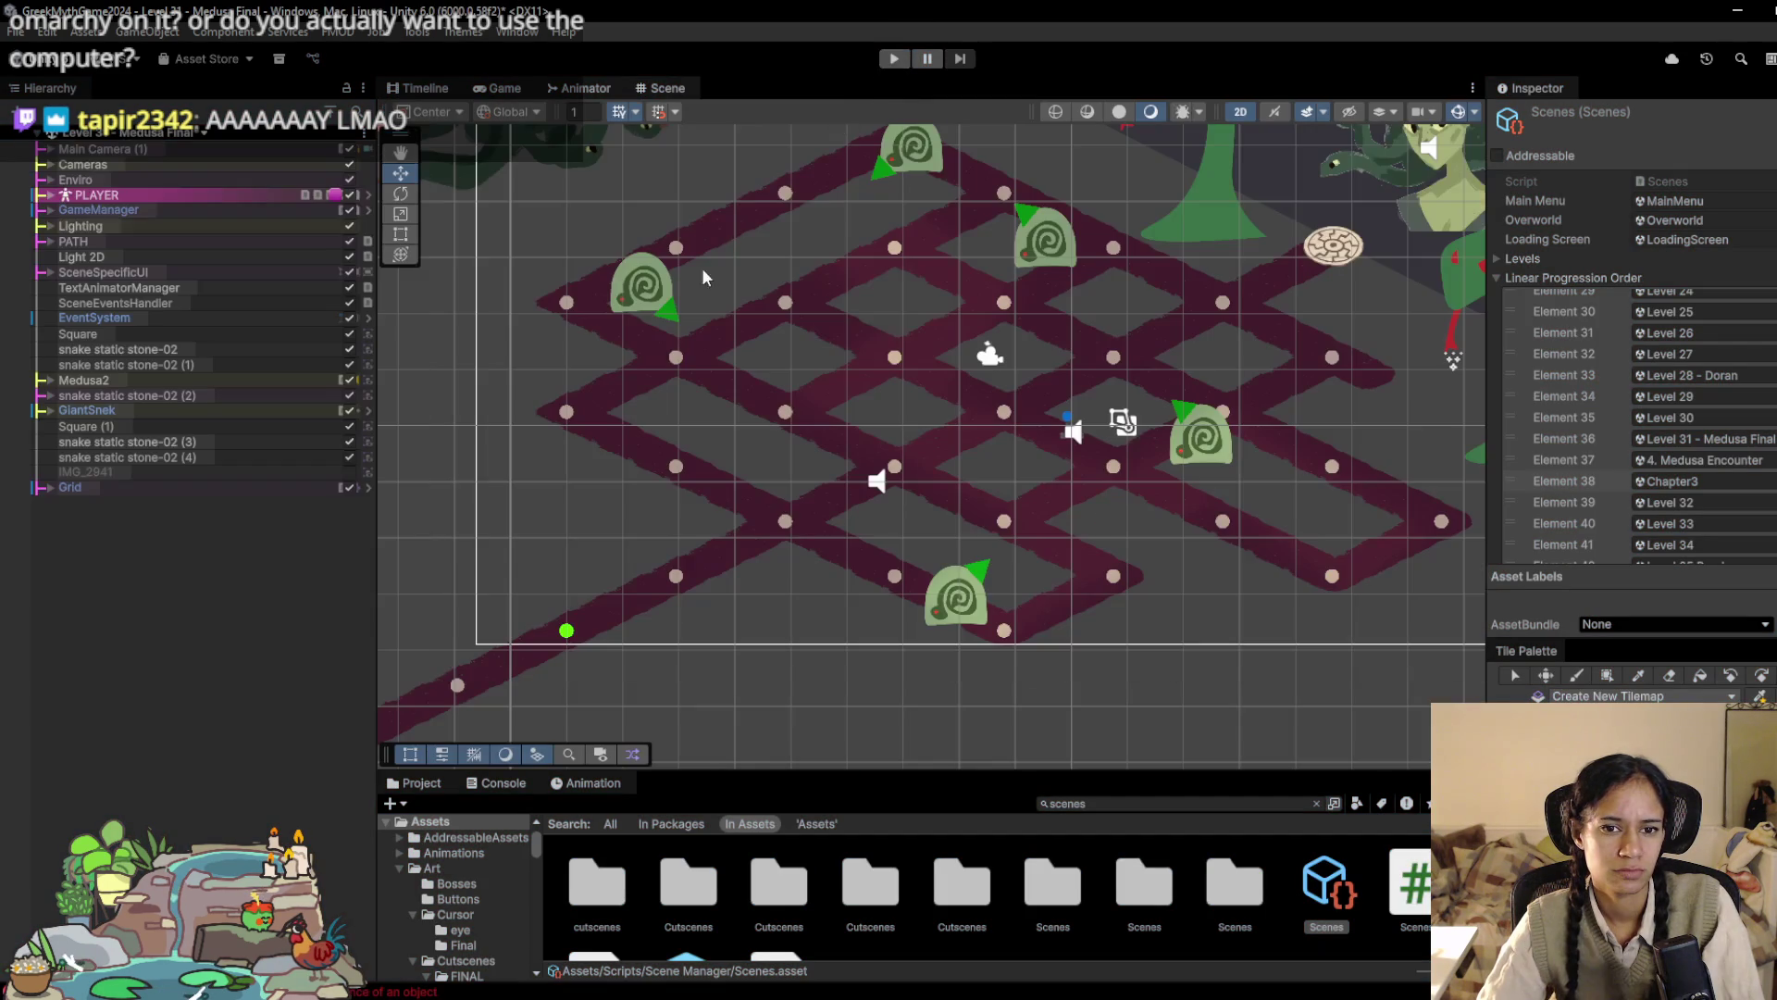
Step: Open Level 1 from the scene list, discarding the unsaved changes
left_click(127, 133)
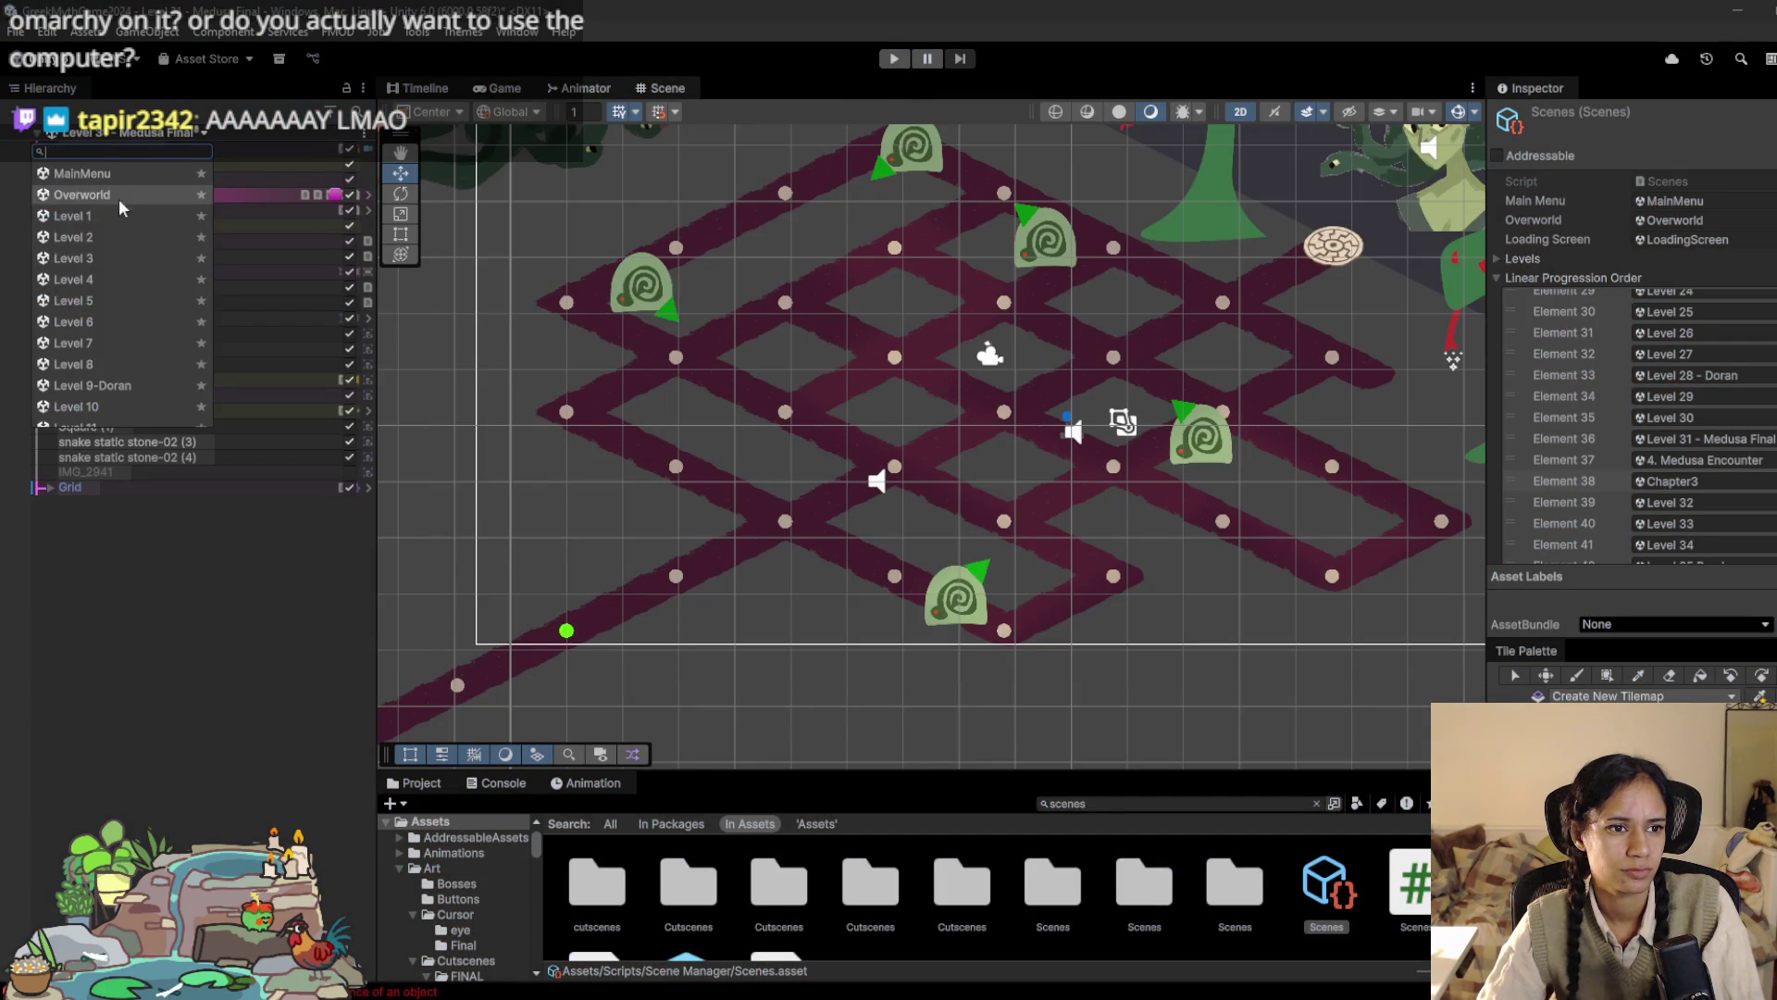
left_click(111, 219)
left_click(950, 551)
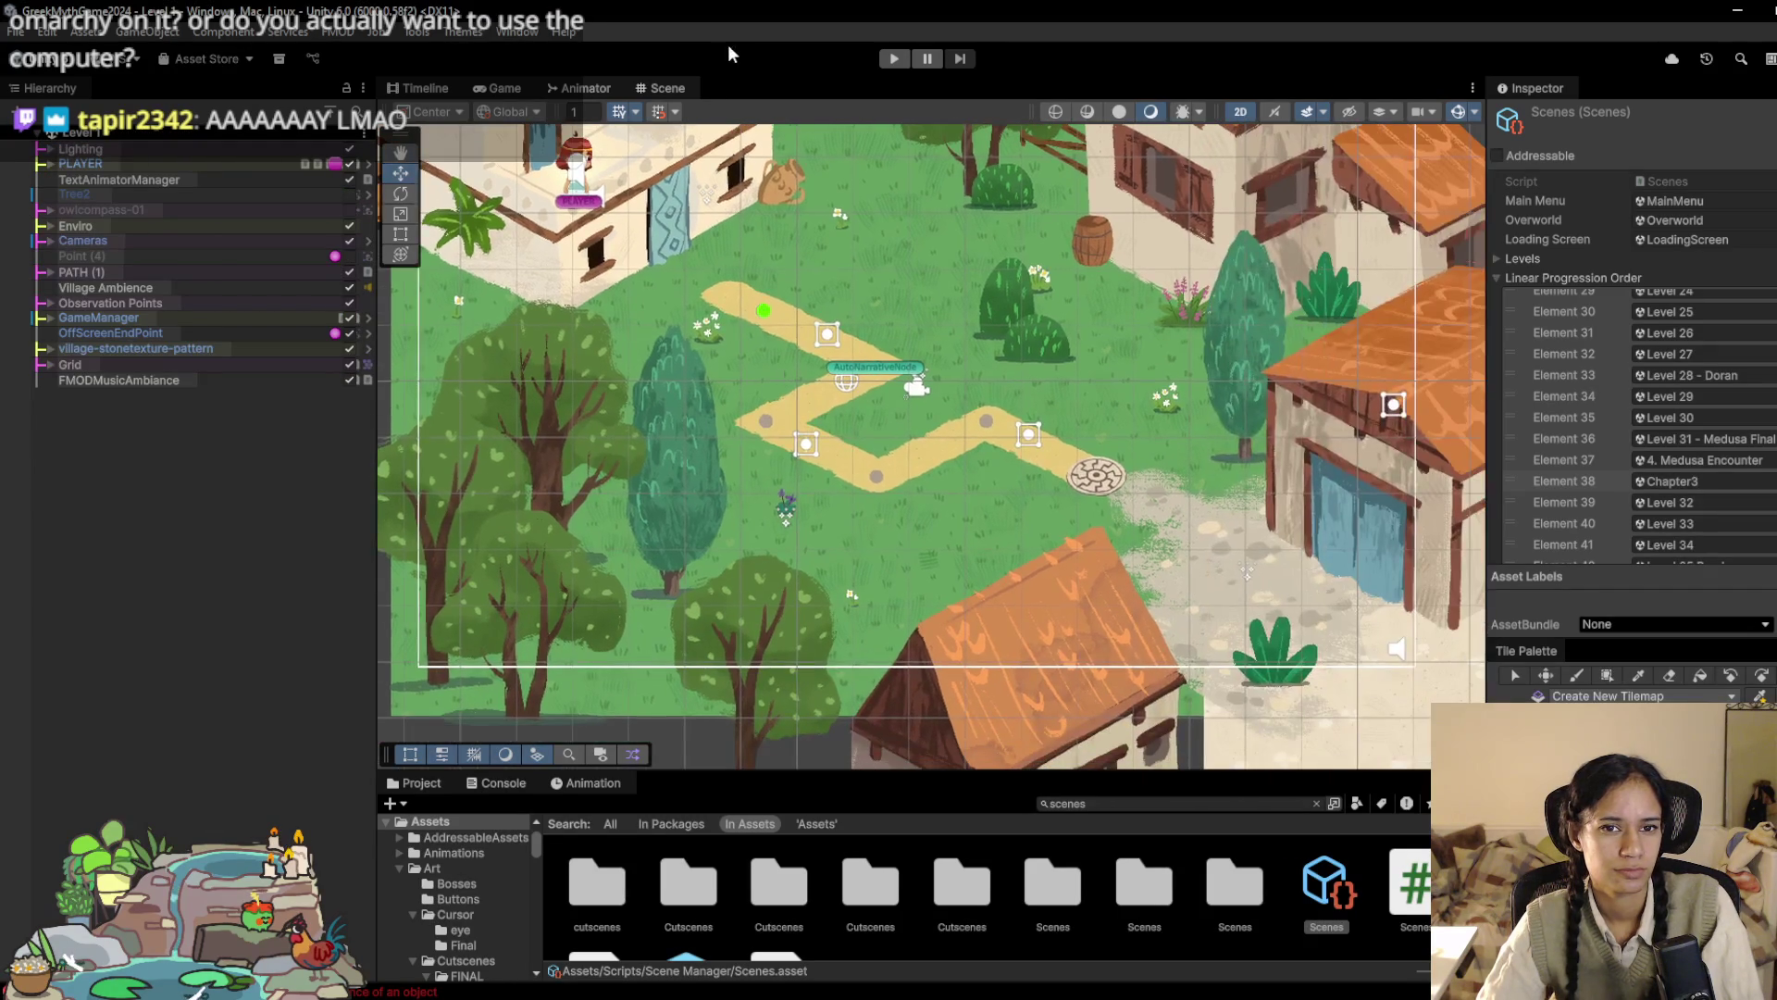
Step: Play Level 1, walk the girl onto the circular end marker, stop, and select Grid 0 Camera
left_click(892, 61)
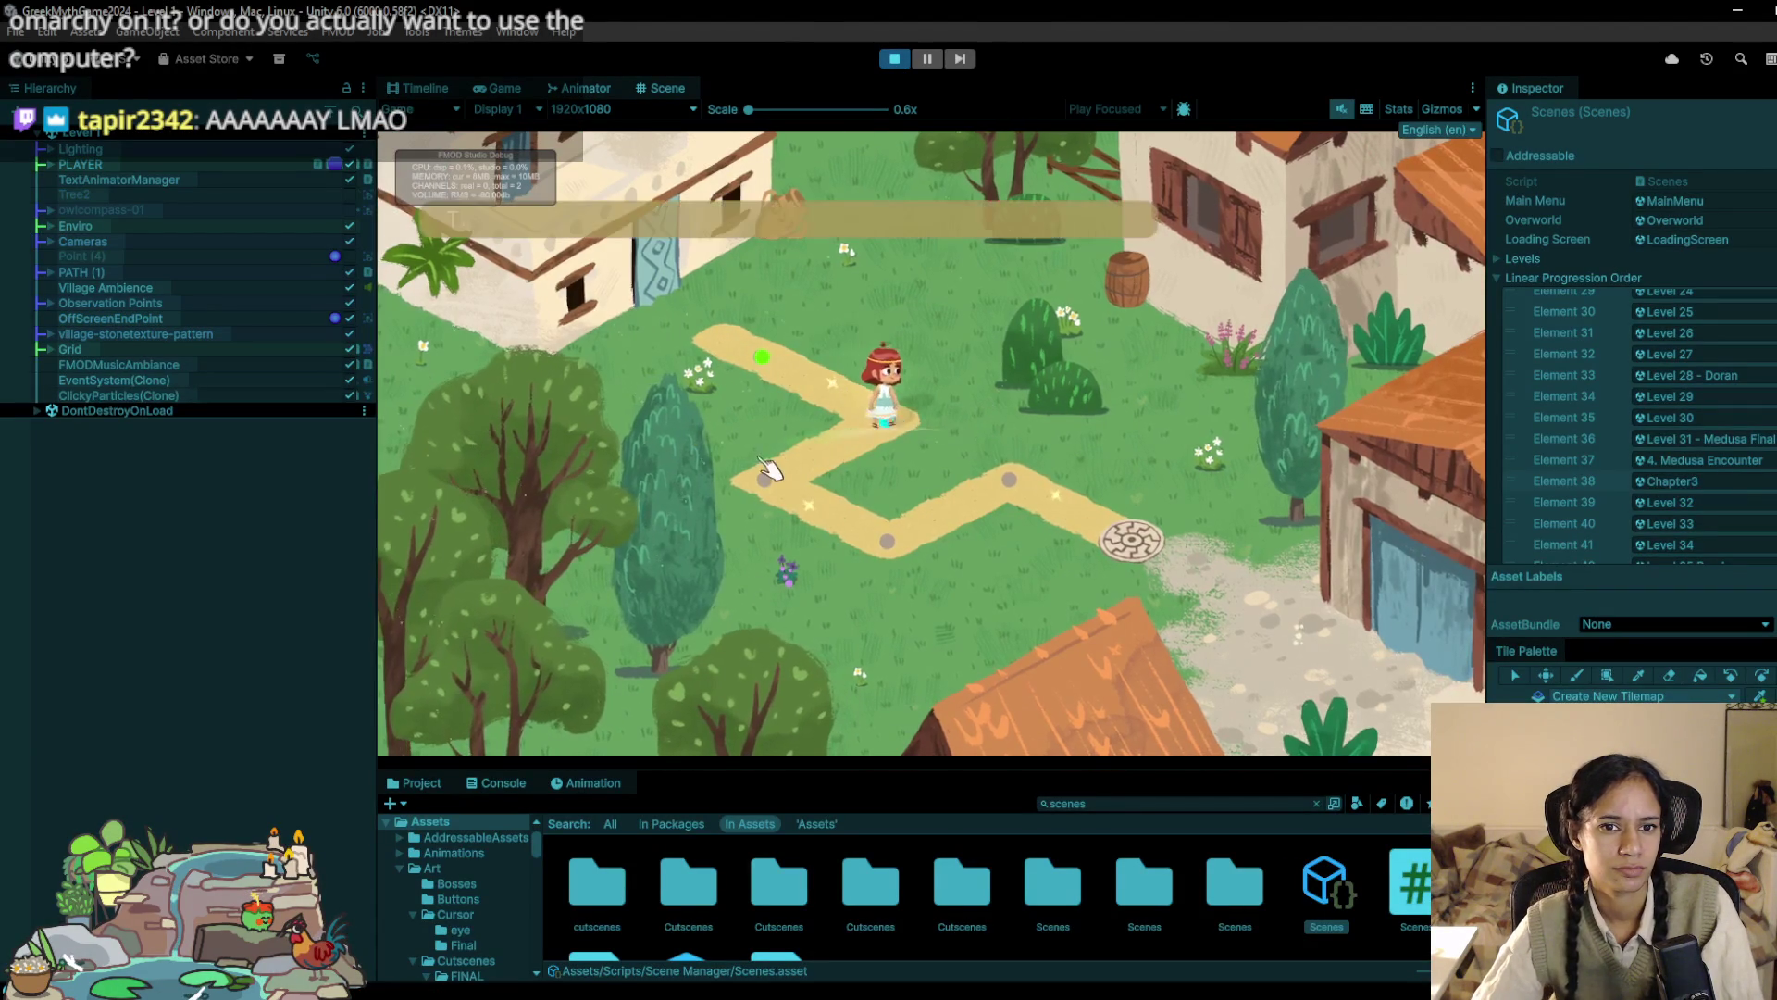
left_click(1011, 479)
left_click(1122, 545)
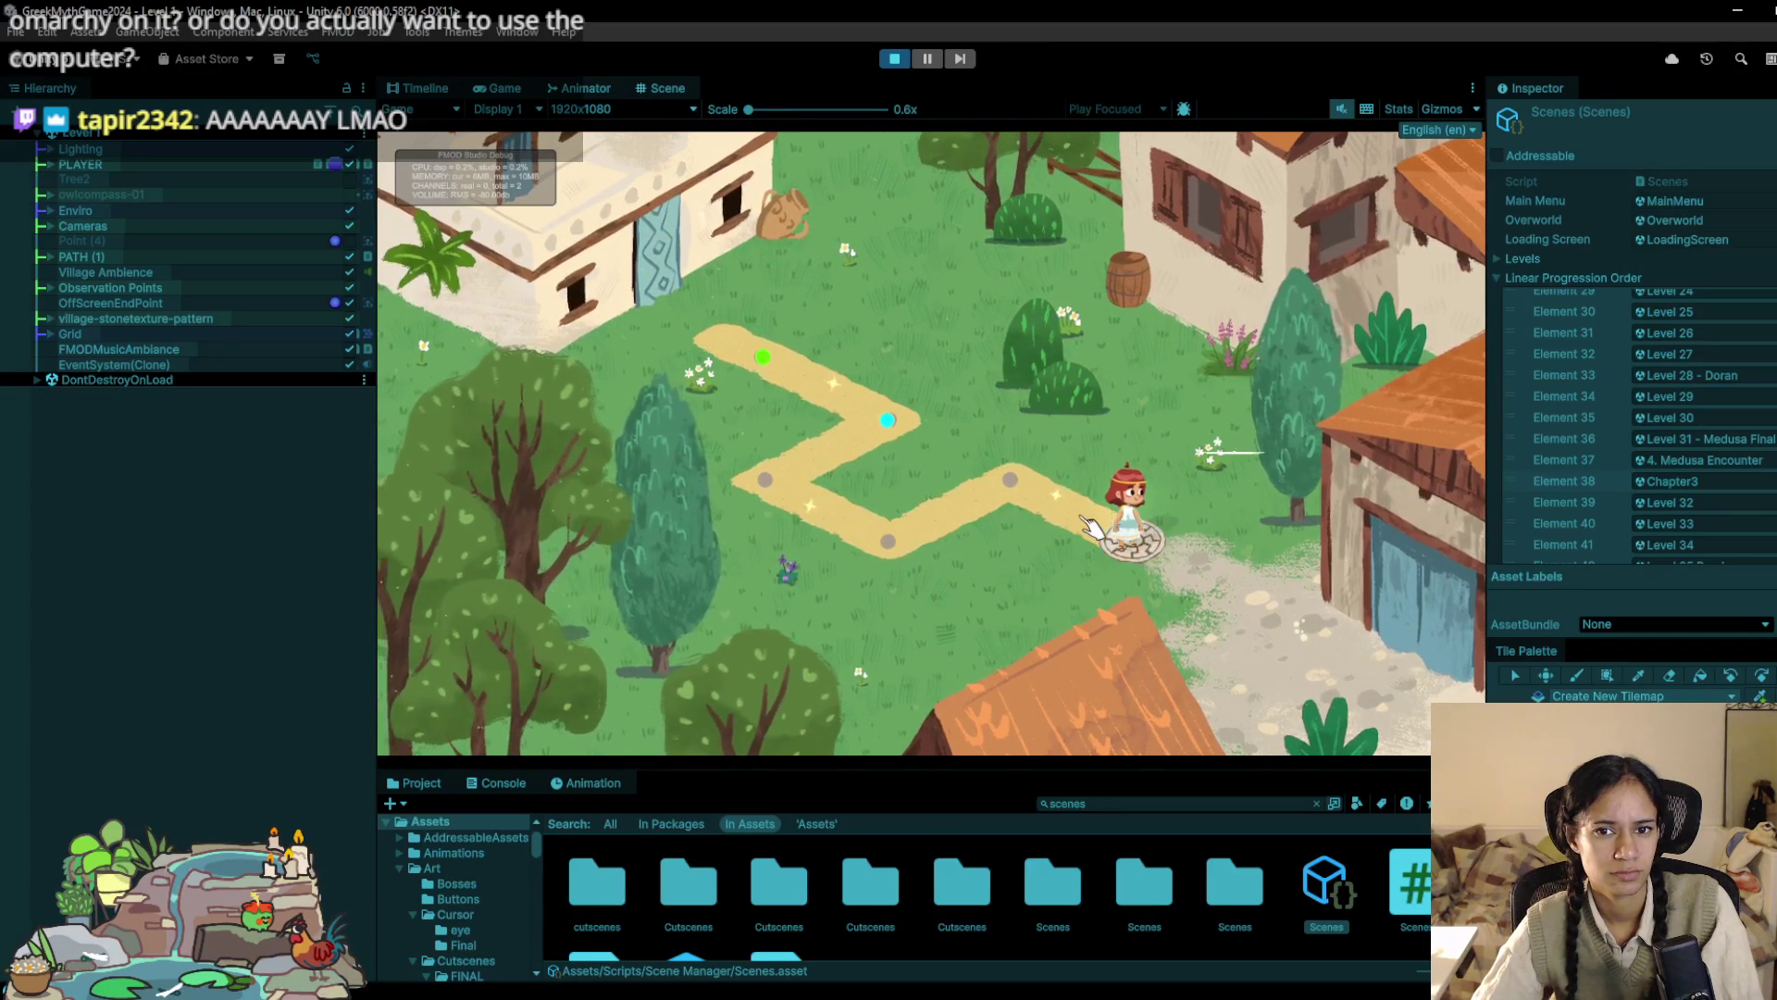
left_click(894, 61)
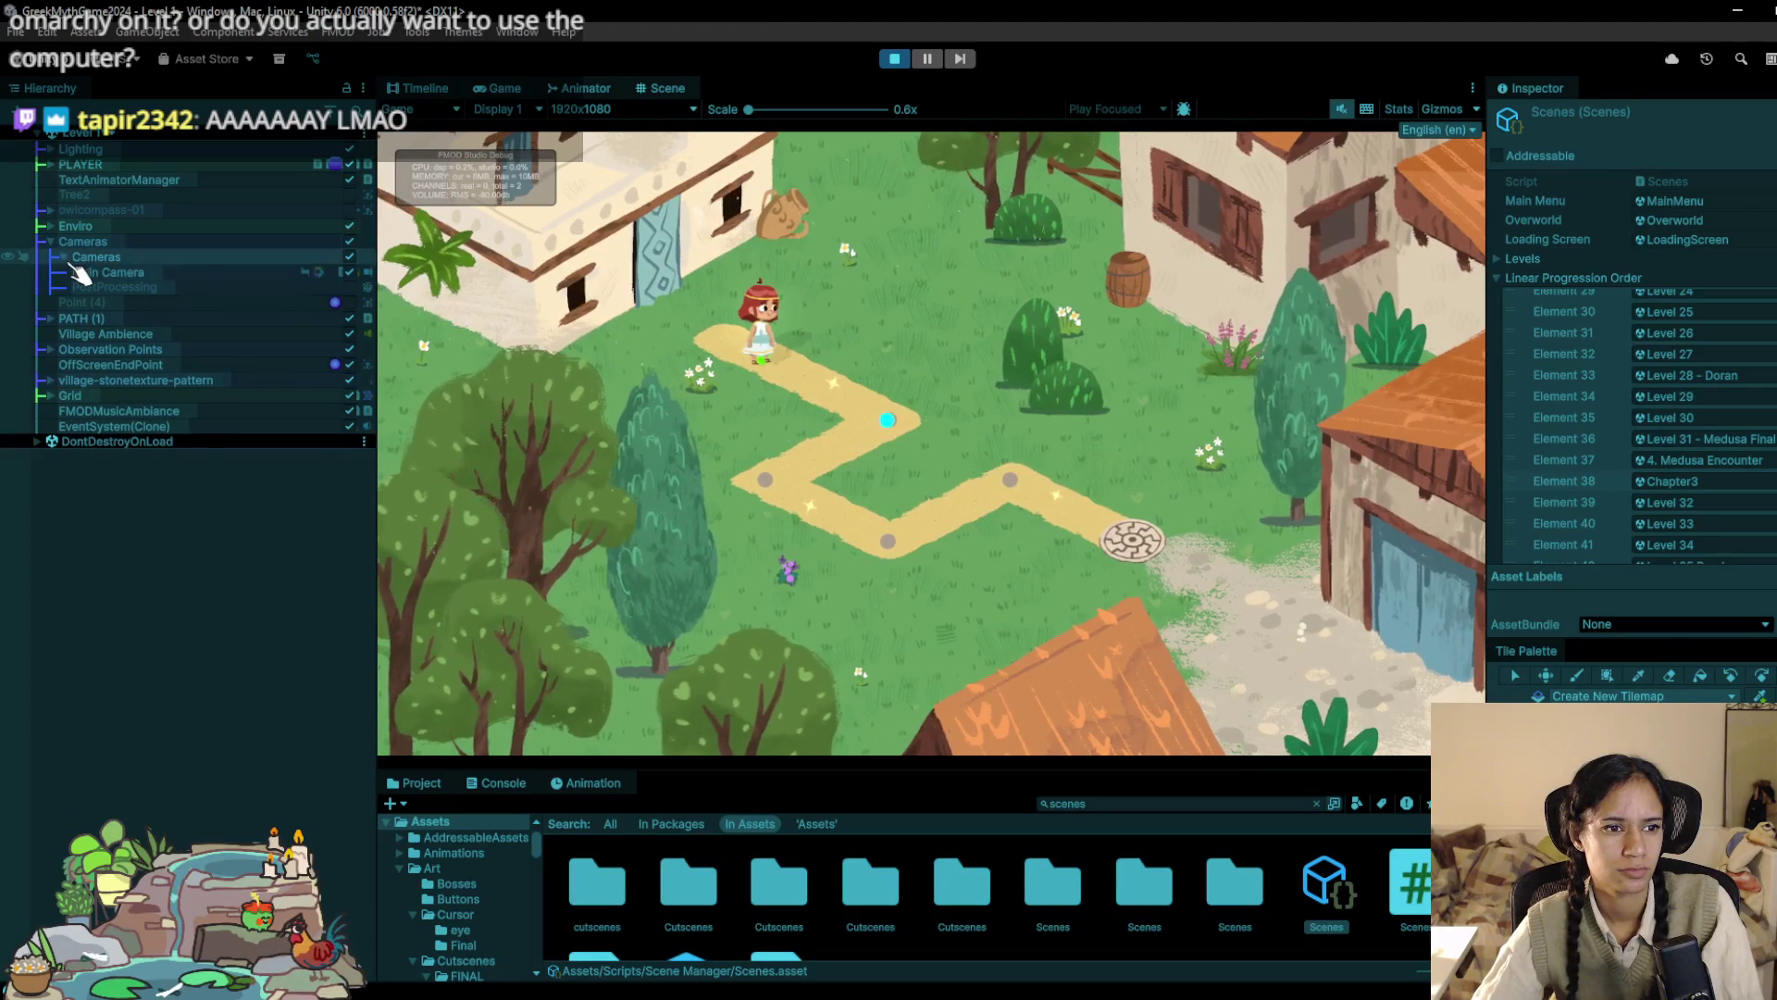
left_click(111, 272)
Step: While walking the path, zoom Grid 0 Camera's Ortho Size to 4.37 then about 4.1, and stop
left_click(885, 425)
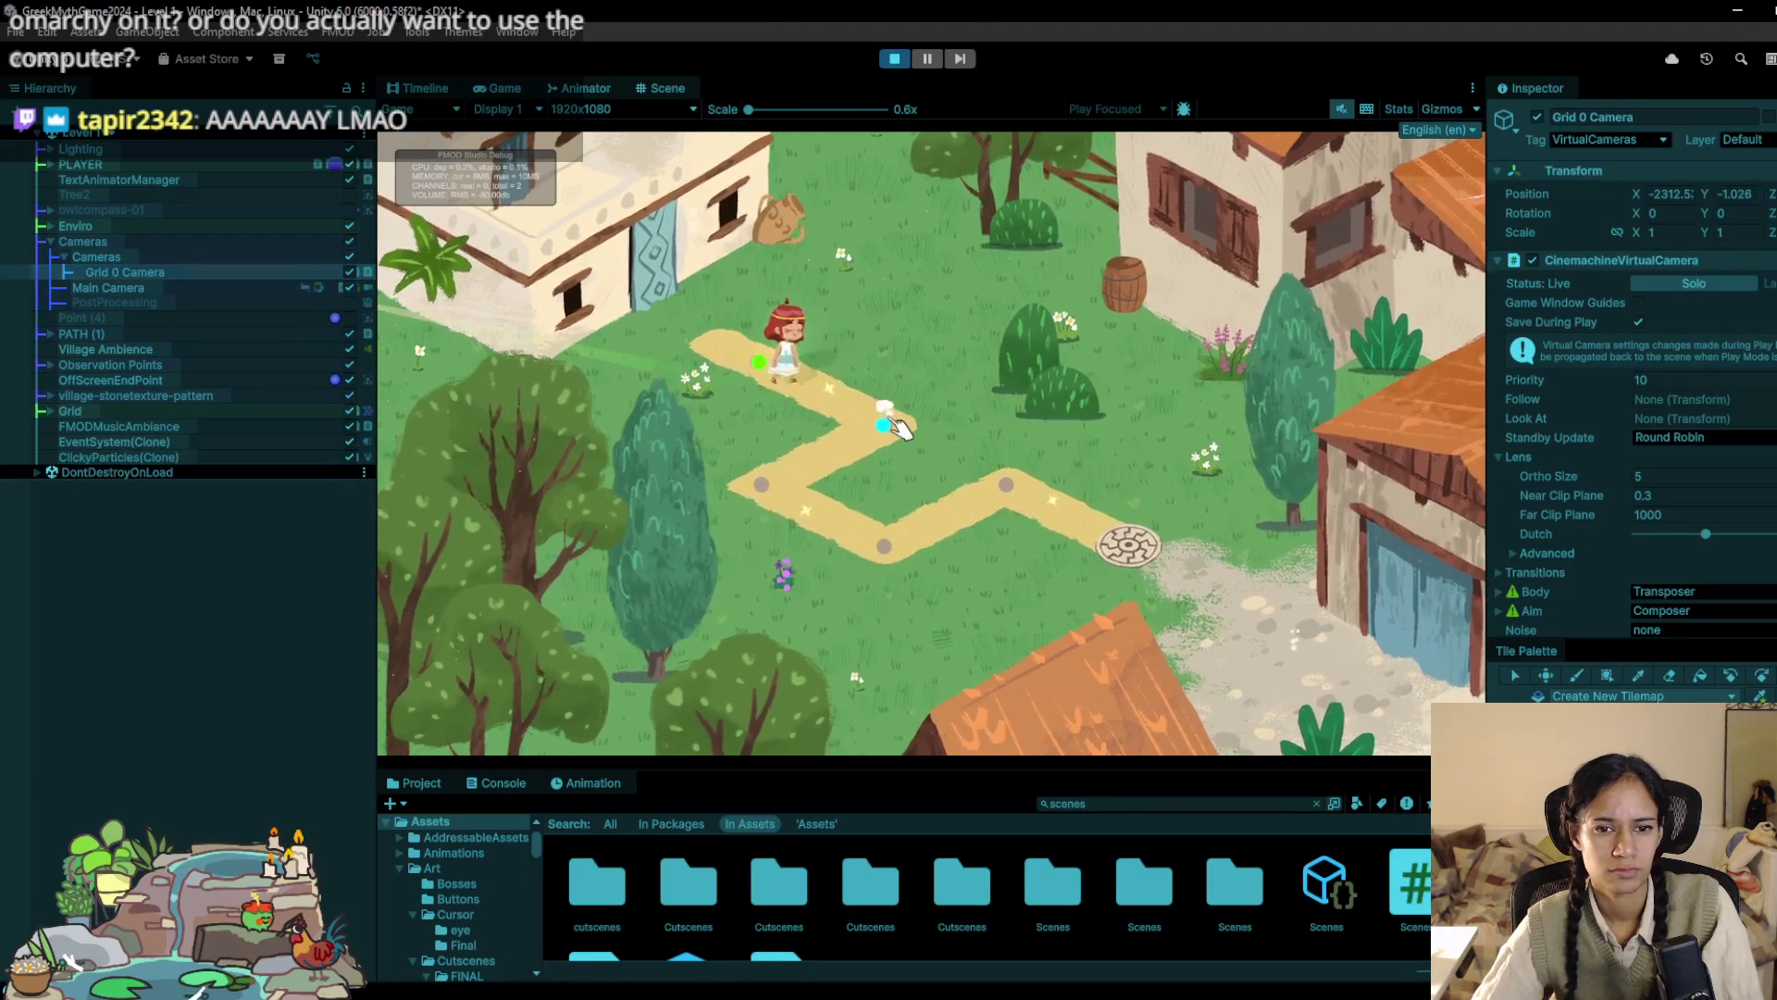
left_click(784, 472)
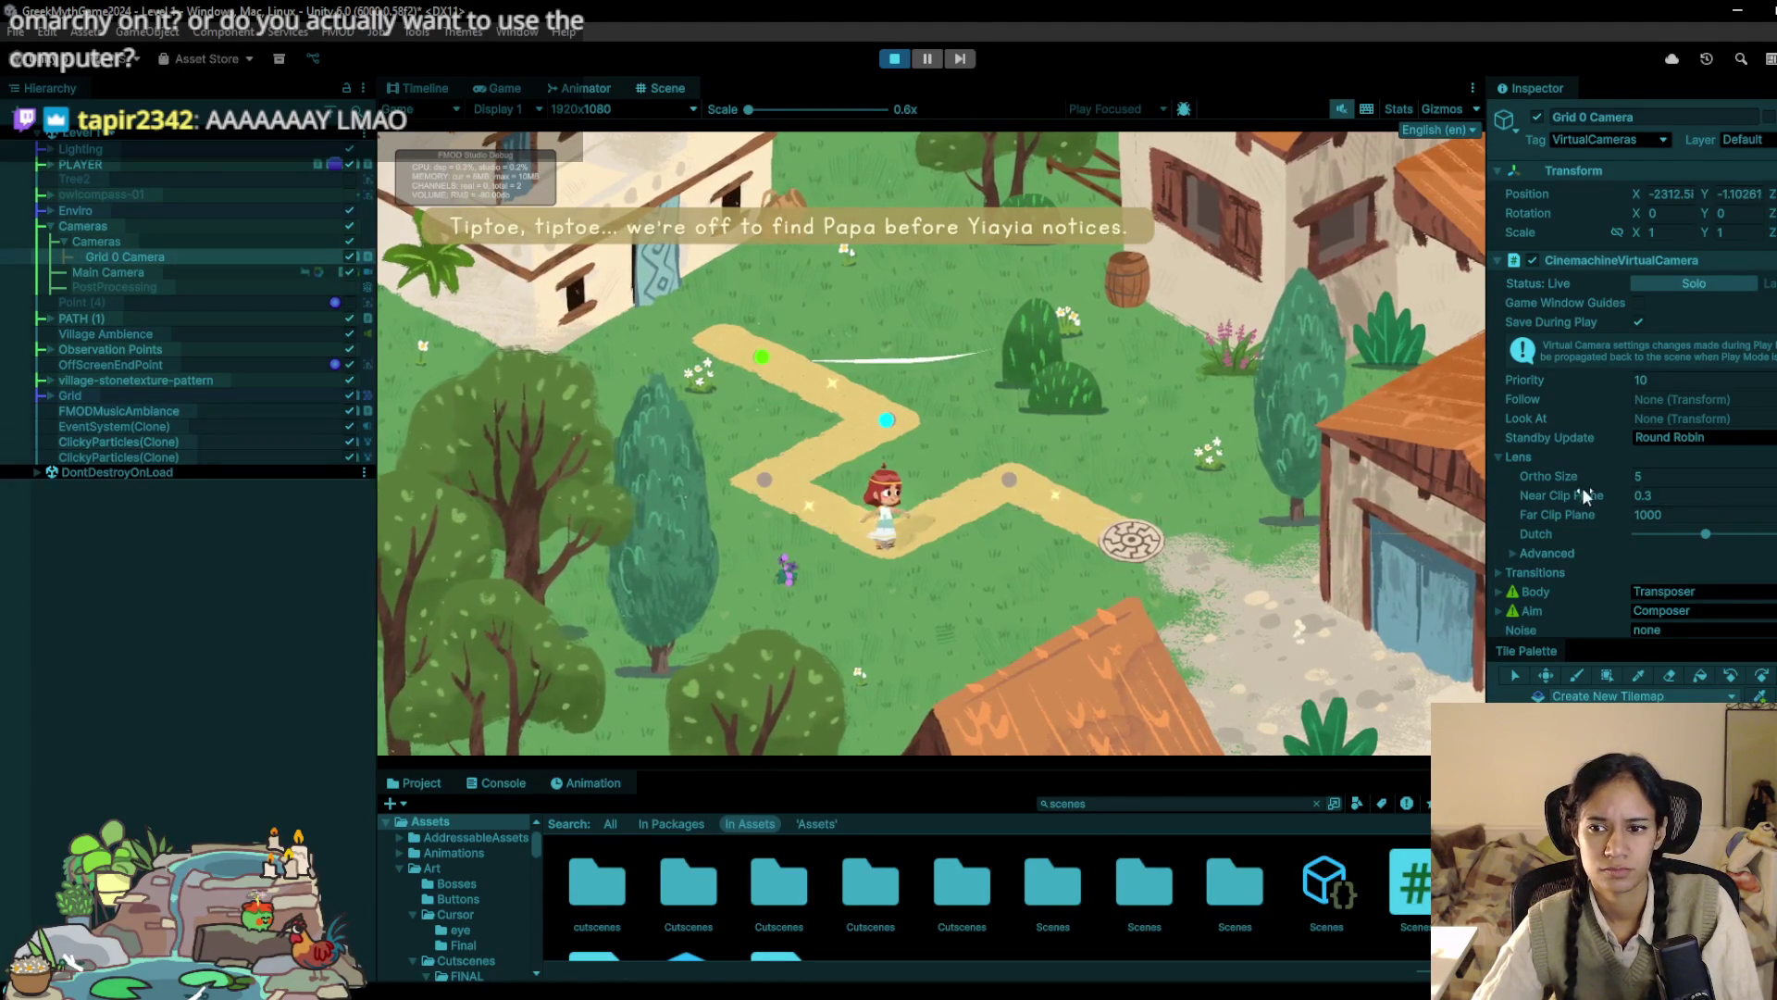
left_click_drag(1590, 477, 1437, 491)
left_click(1066, 485)
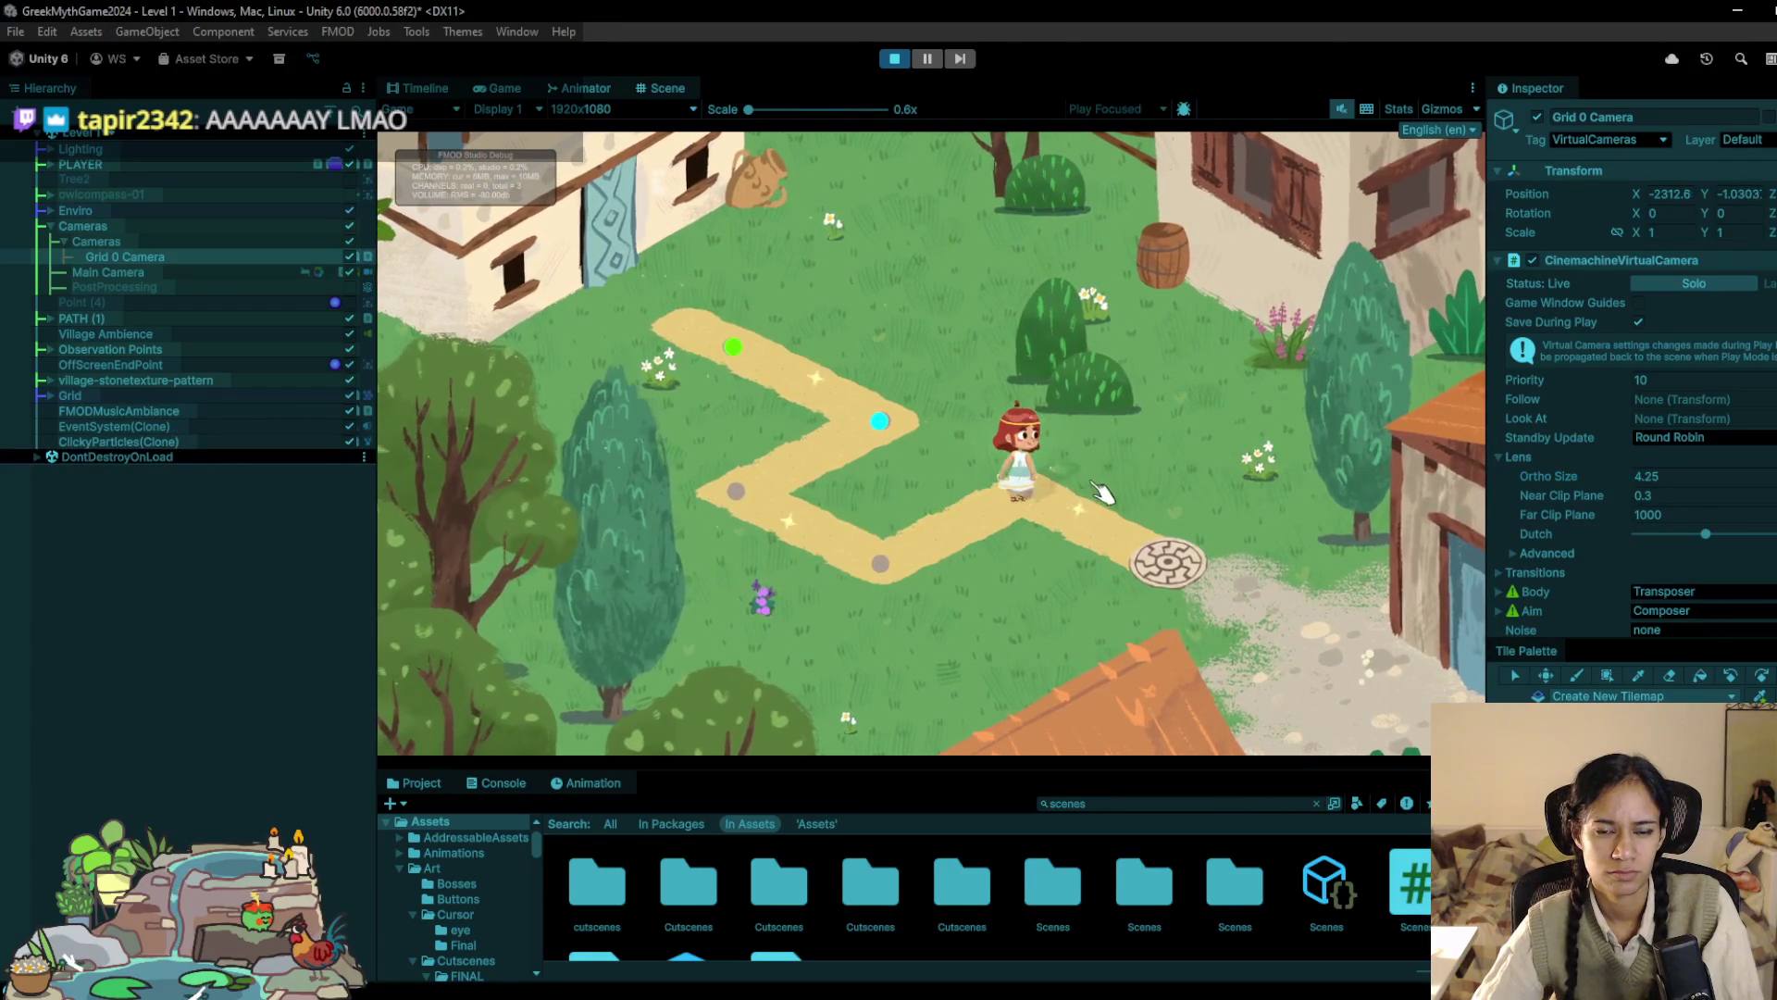
left_click_drag(1579, 478, 1584, 490)
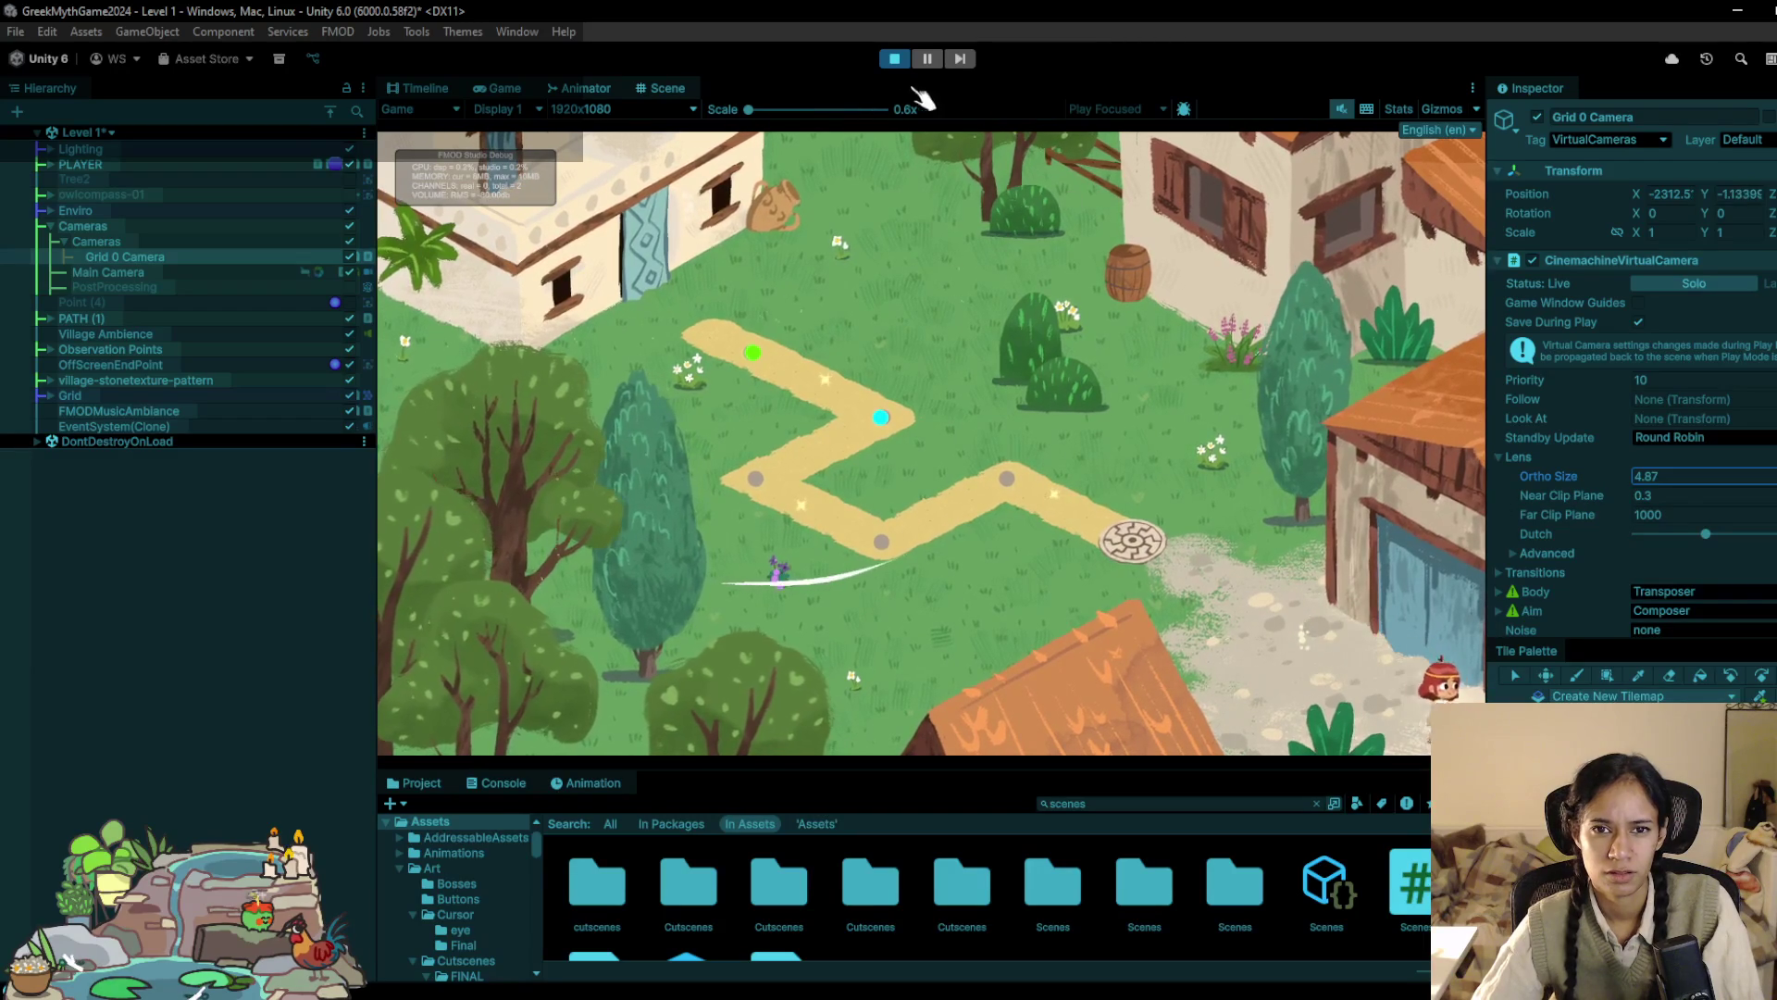
left_click(894, 63)
key("ctrl+p")
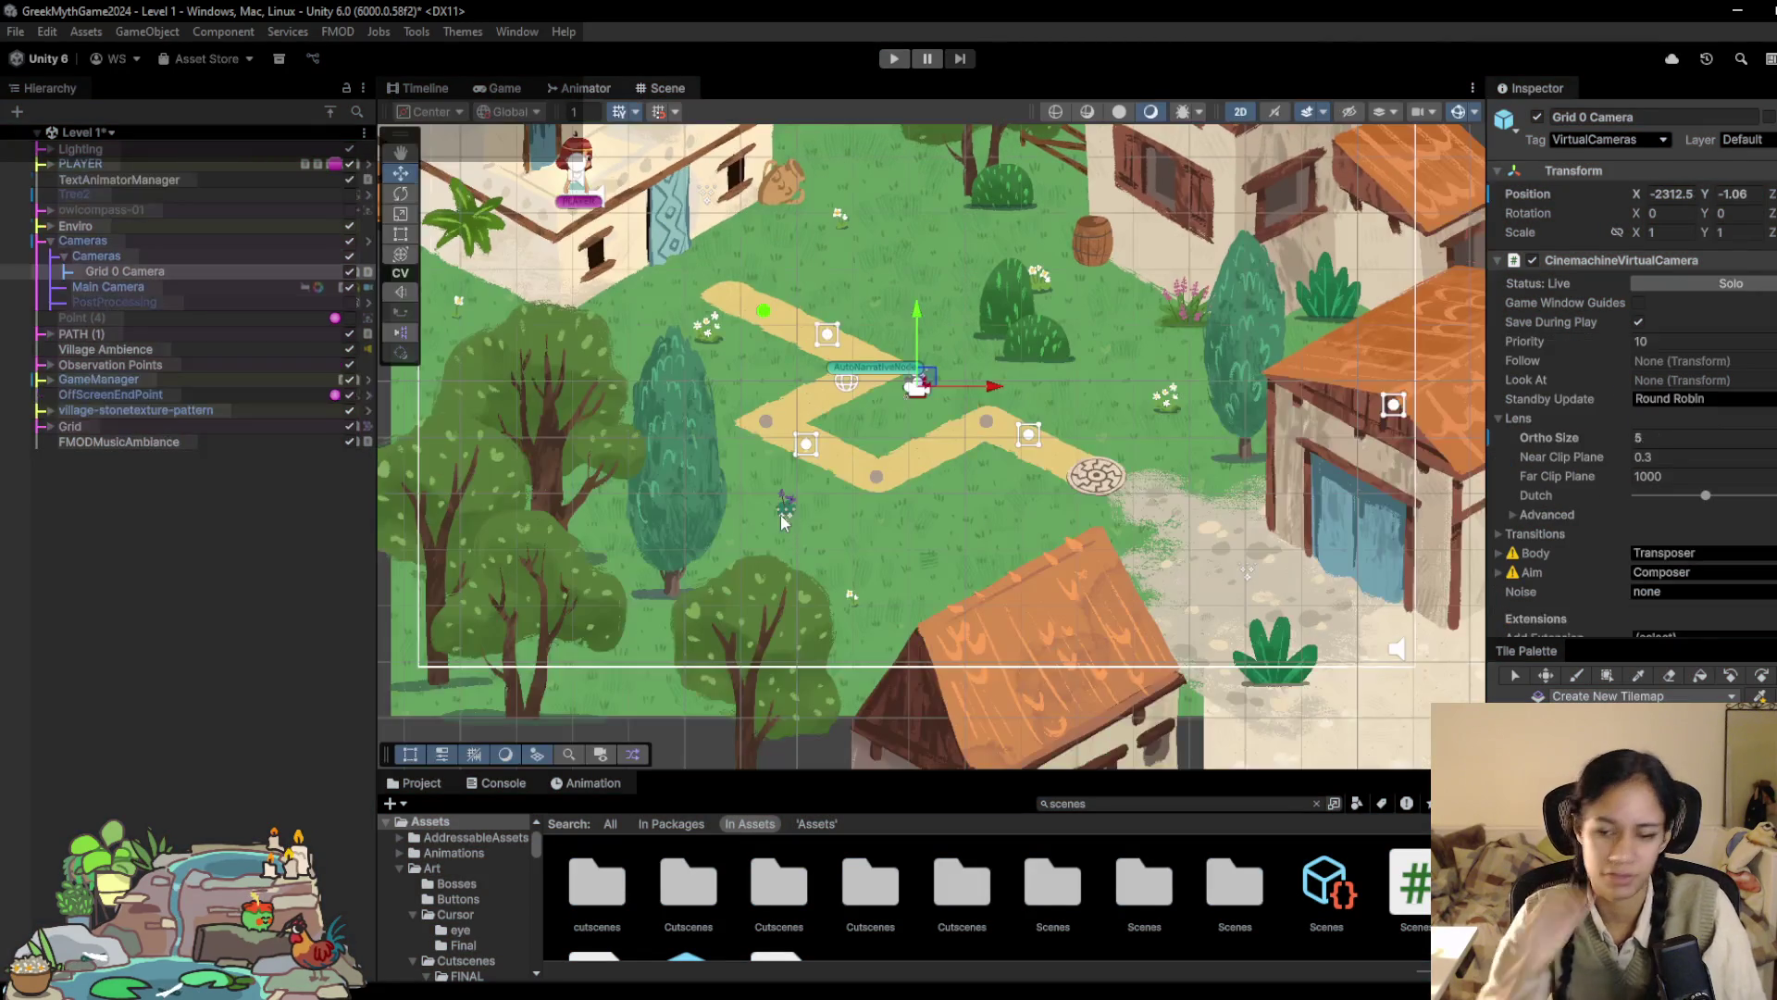
Step: Replay Level 1, trying Ortho Size 4.29, 4.05 and 4.75 while walking, then stop
left_click(894, 58)
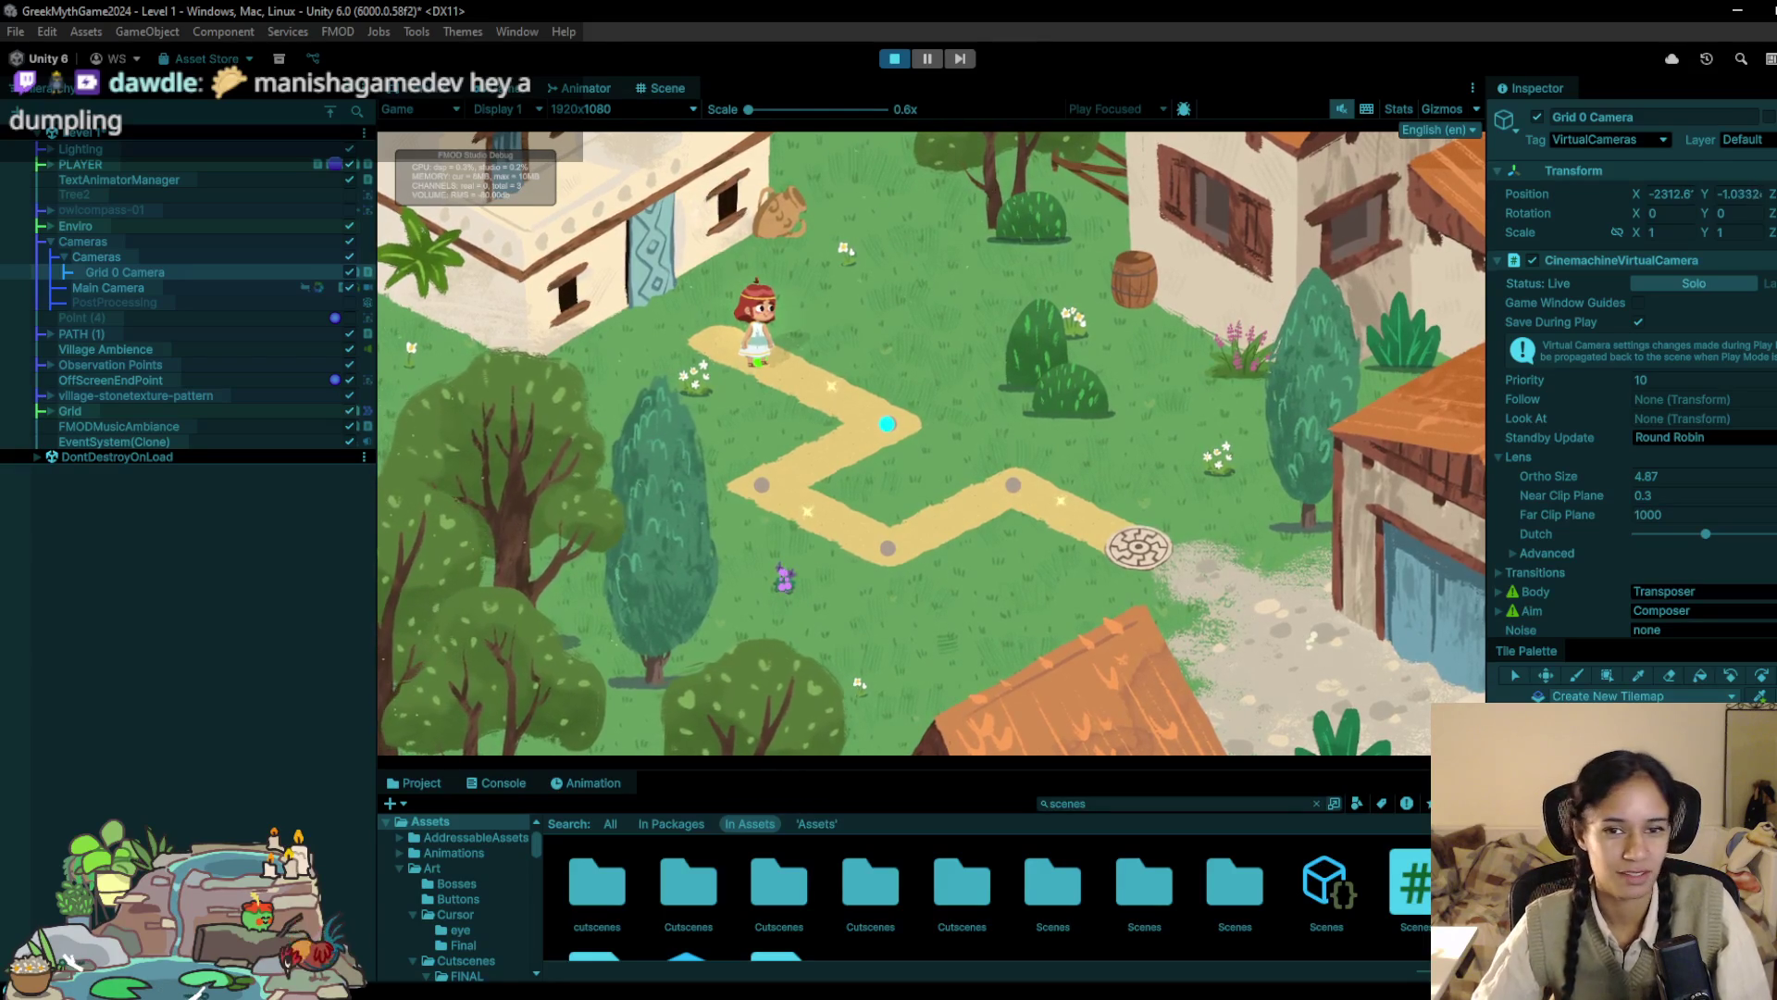
left_click(773, 433)
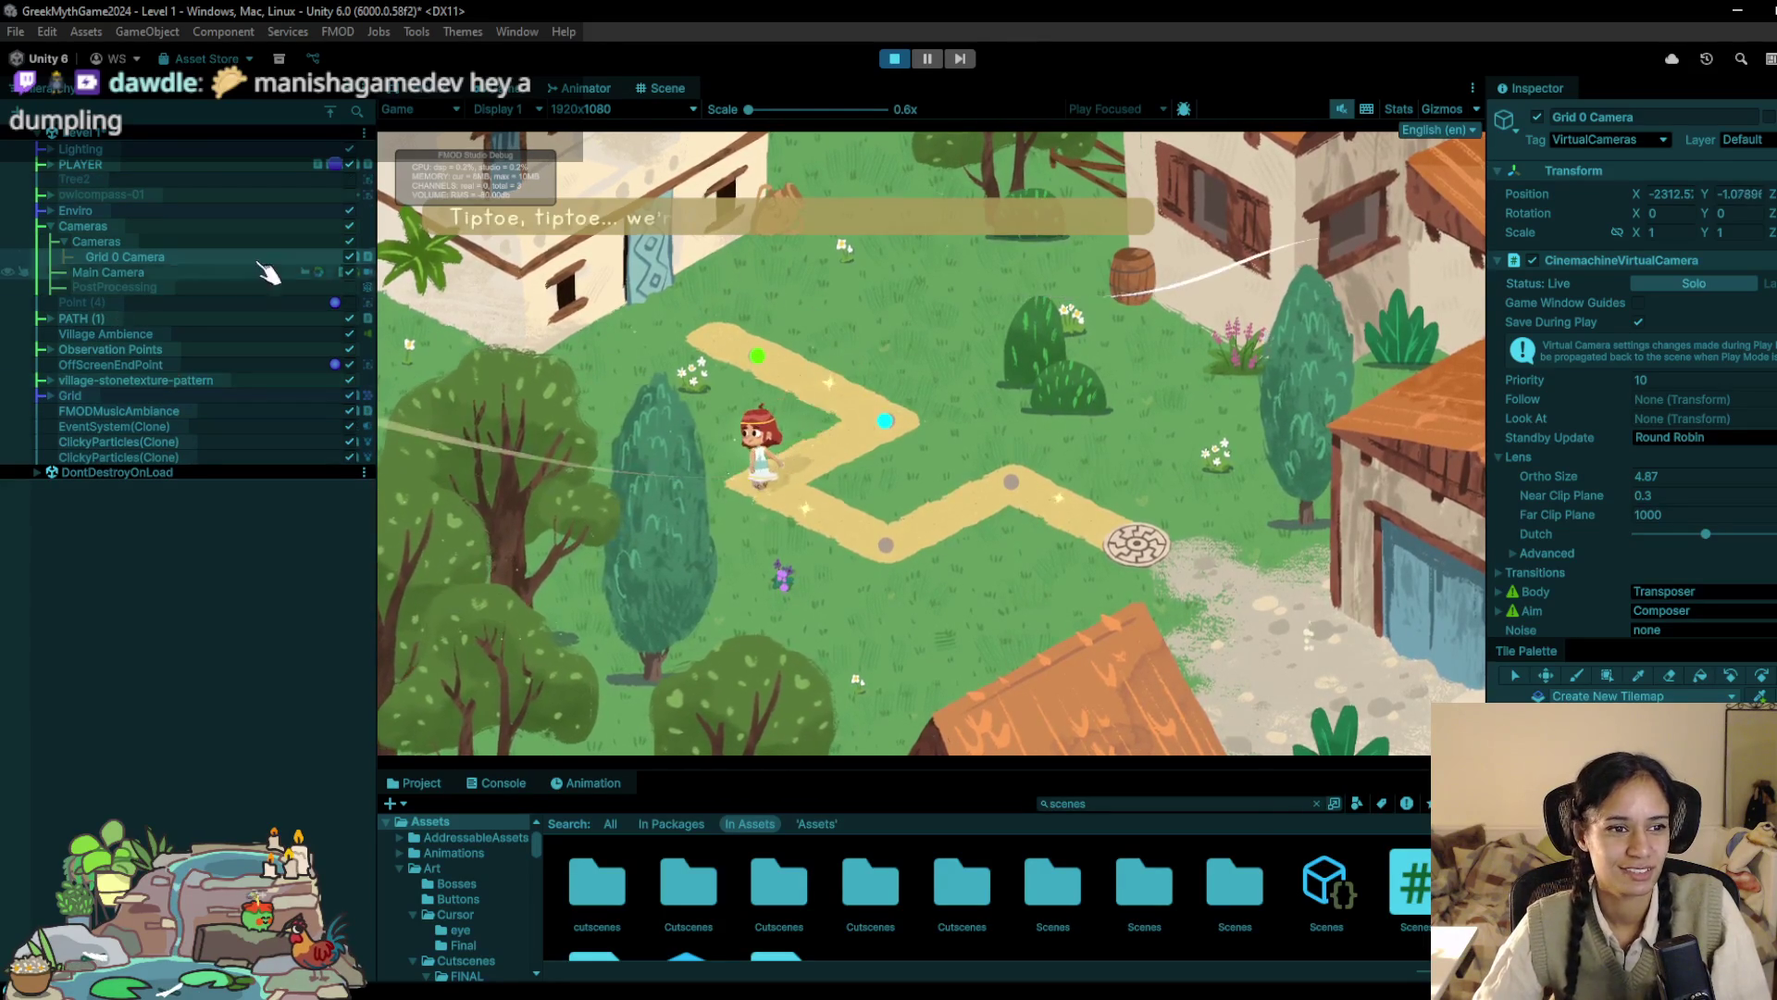
mouse_move(1636, 468)
left_mouse_down()
mouse_move(1617, 500)
mouse_move(1607, 482)
mouse_move(1596, 496)
left_mouse_up()
left_click(867, 562)
left_click(1018, 479)
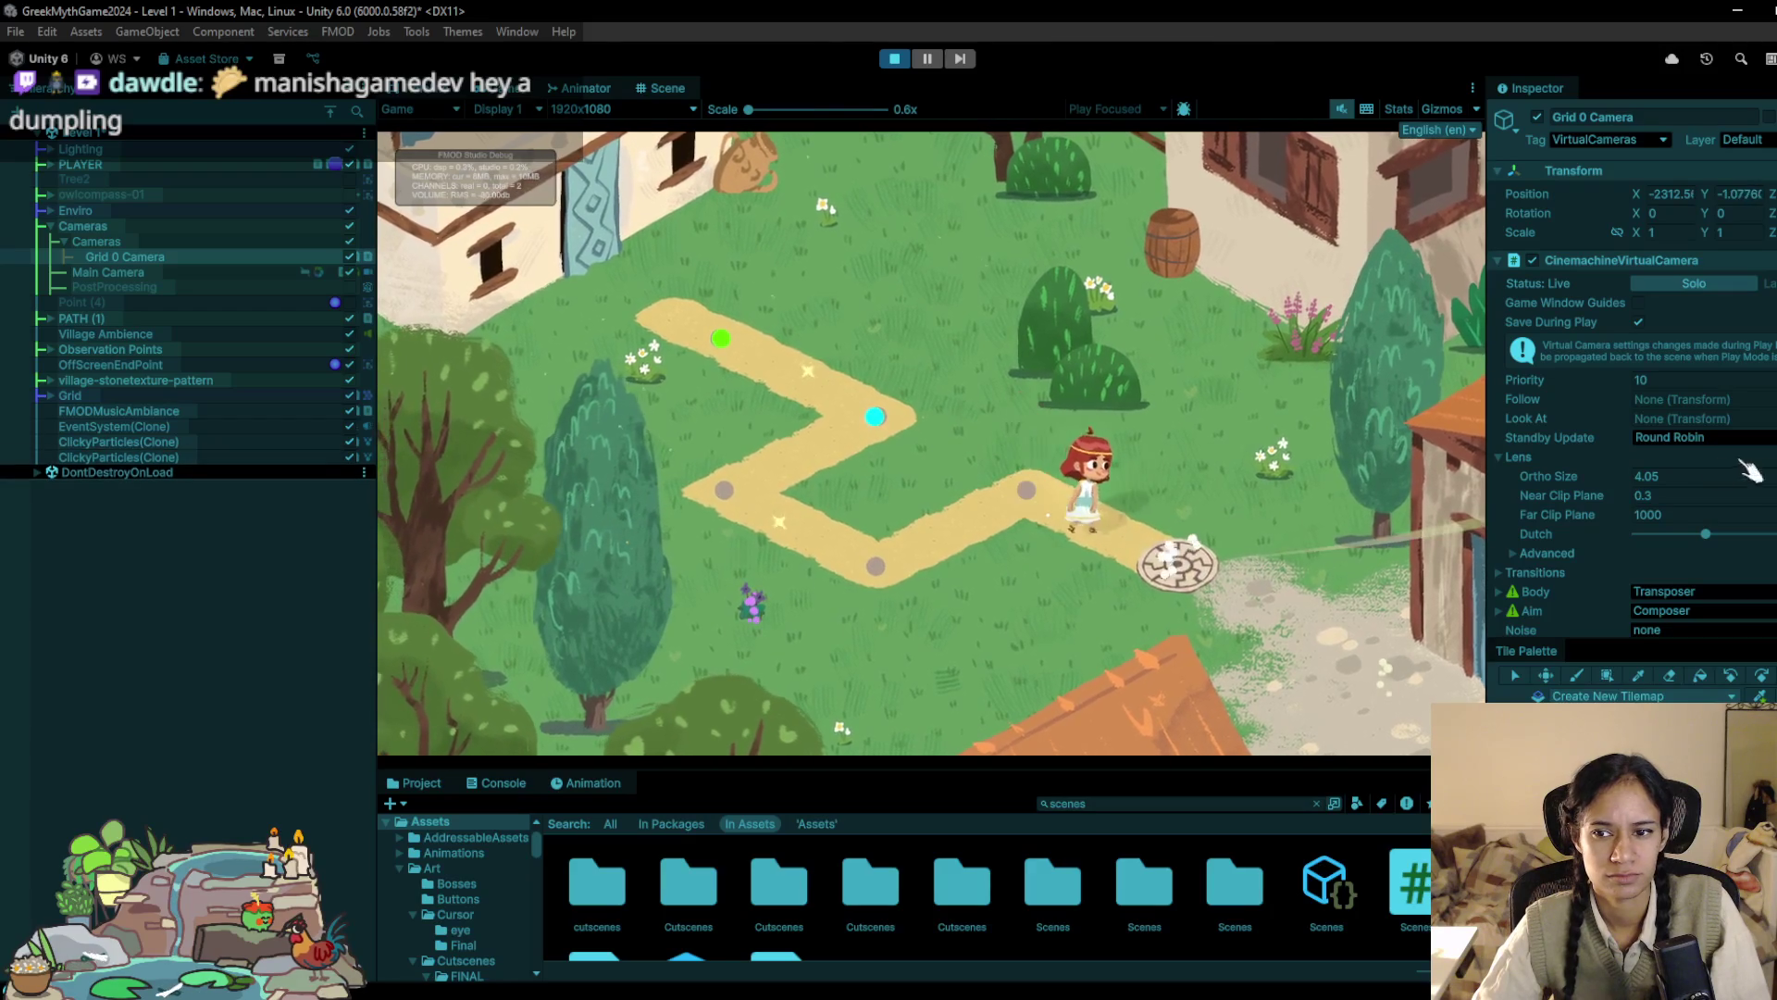
left_click_drag(1613, 485, 1624, 488)
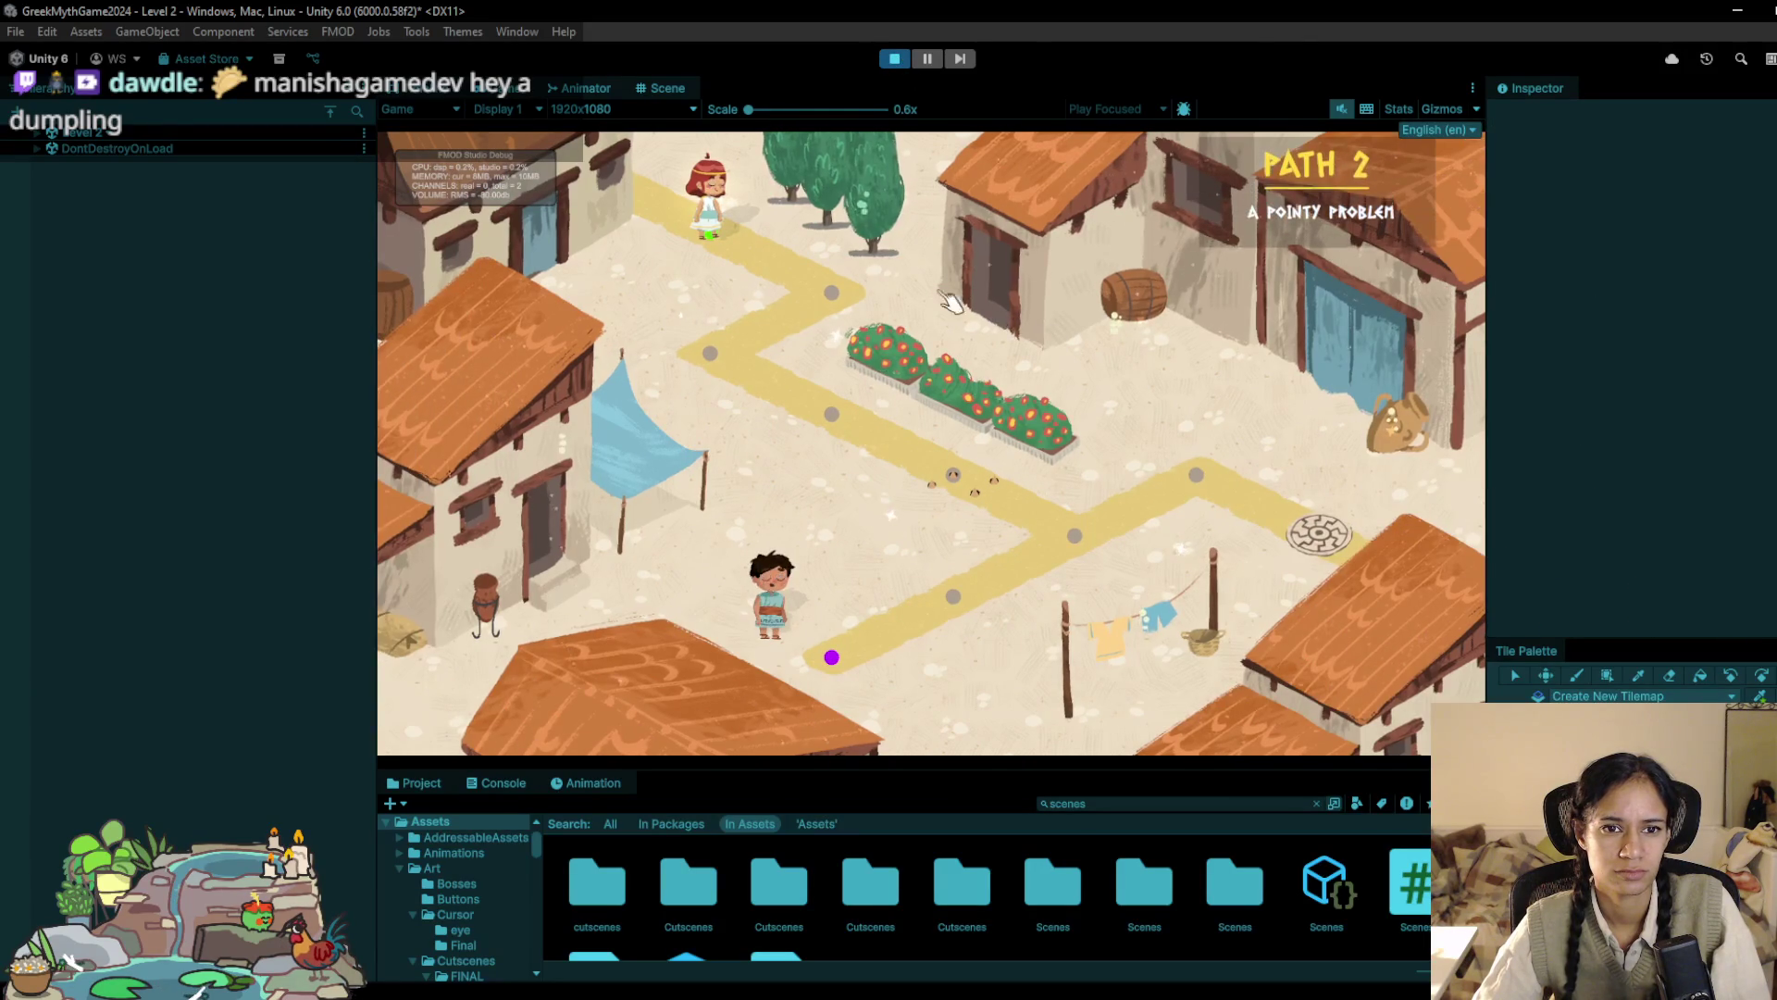
left_click(896, 59)
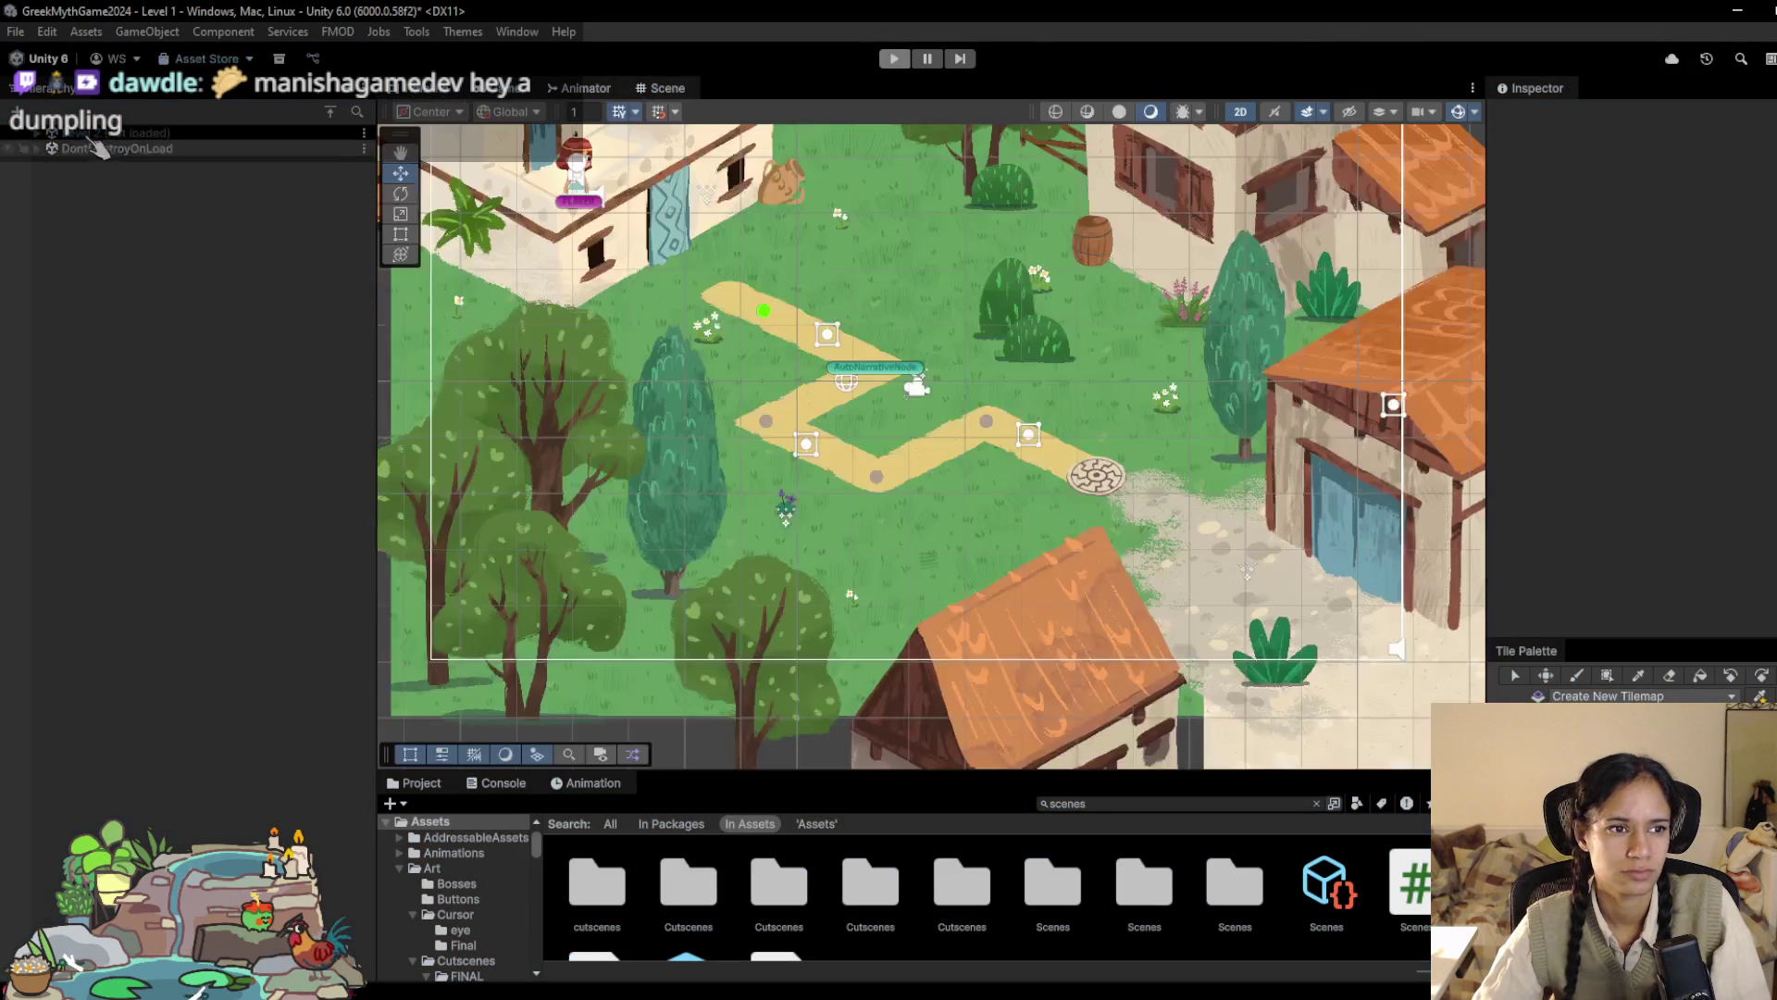
Step: Switch to Level 2, saving Level 1's changes, and start play-testing it
left_click(93, 144)
left_click(102, 237)
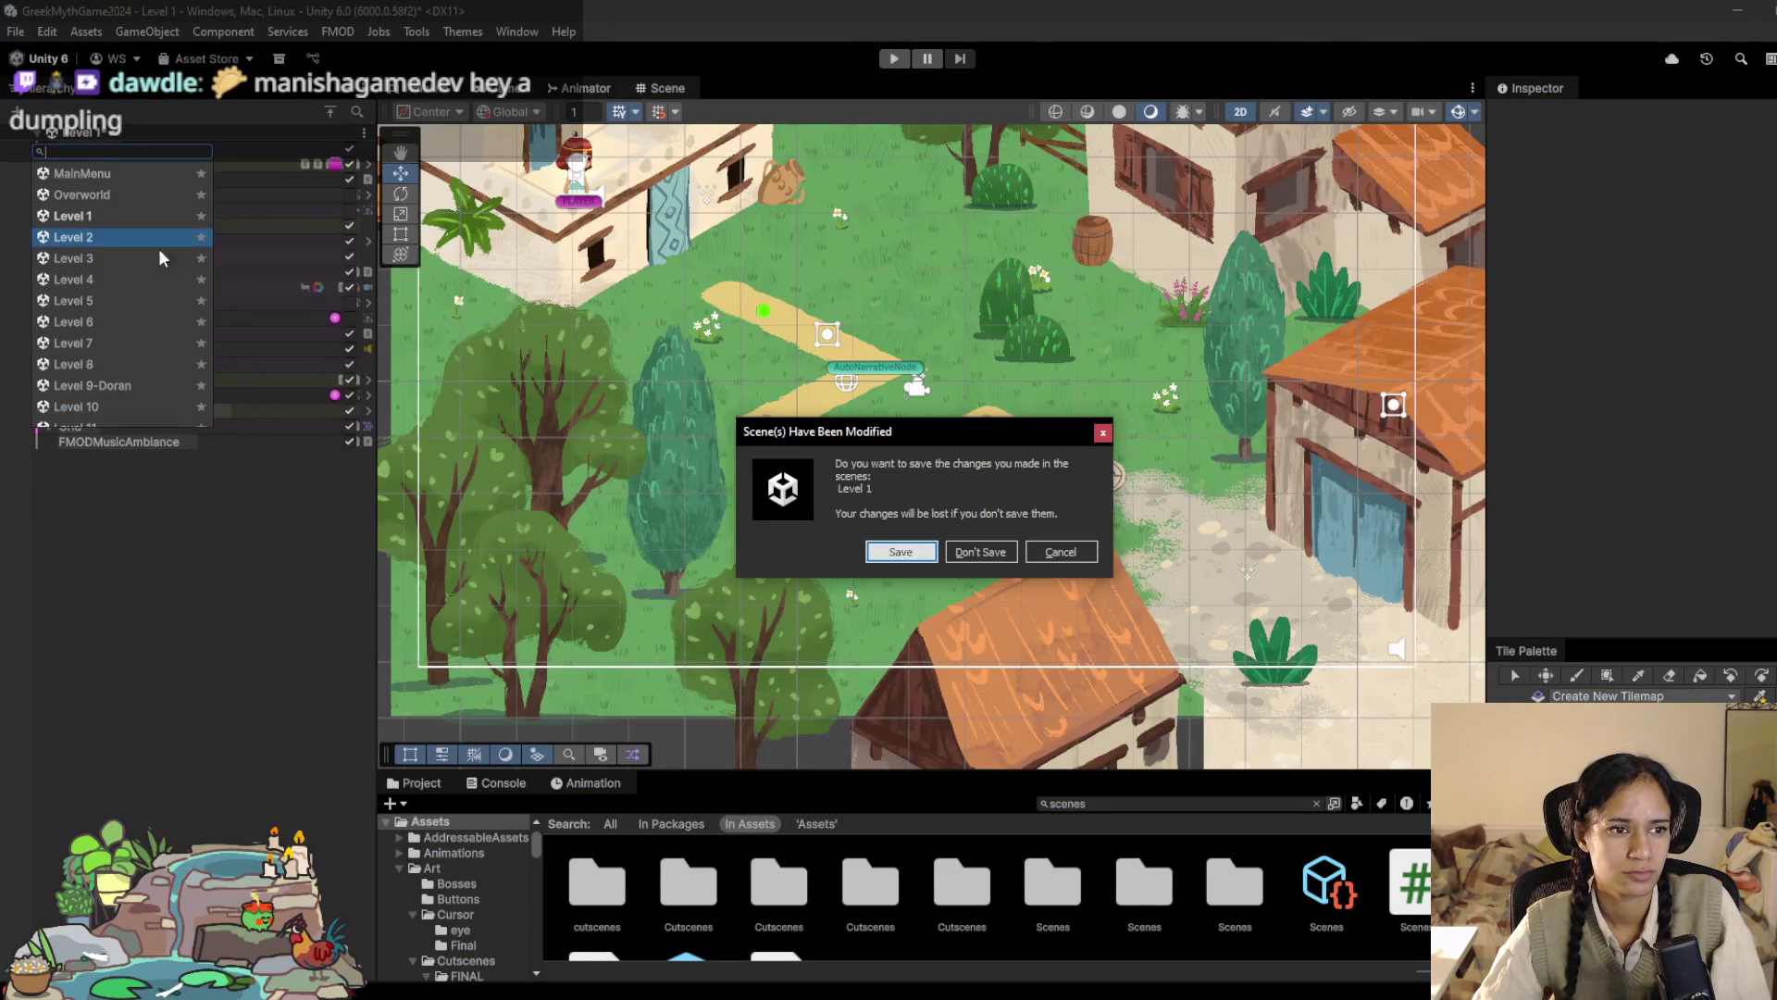
left_click(930, 553)
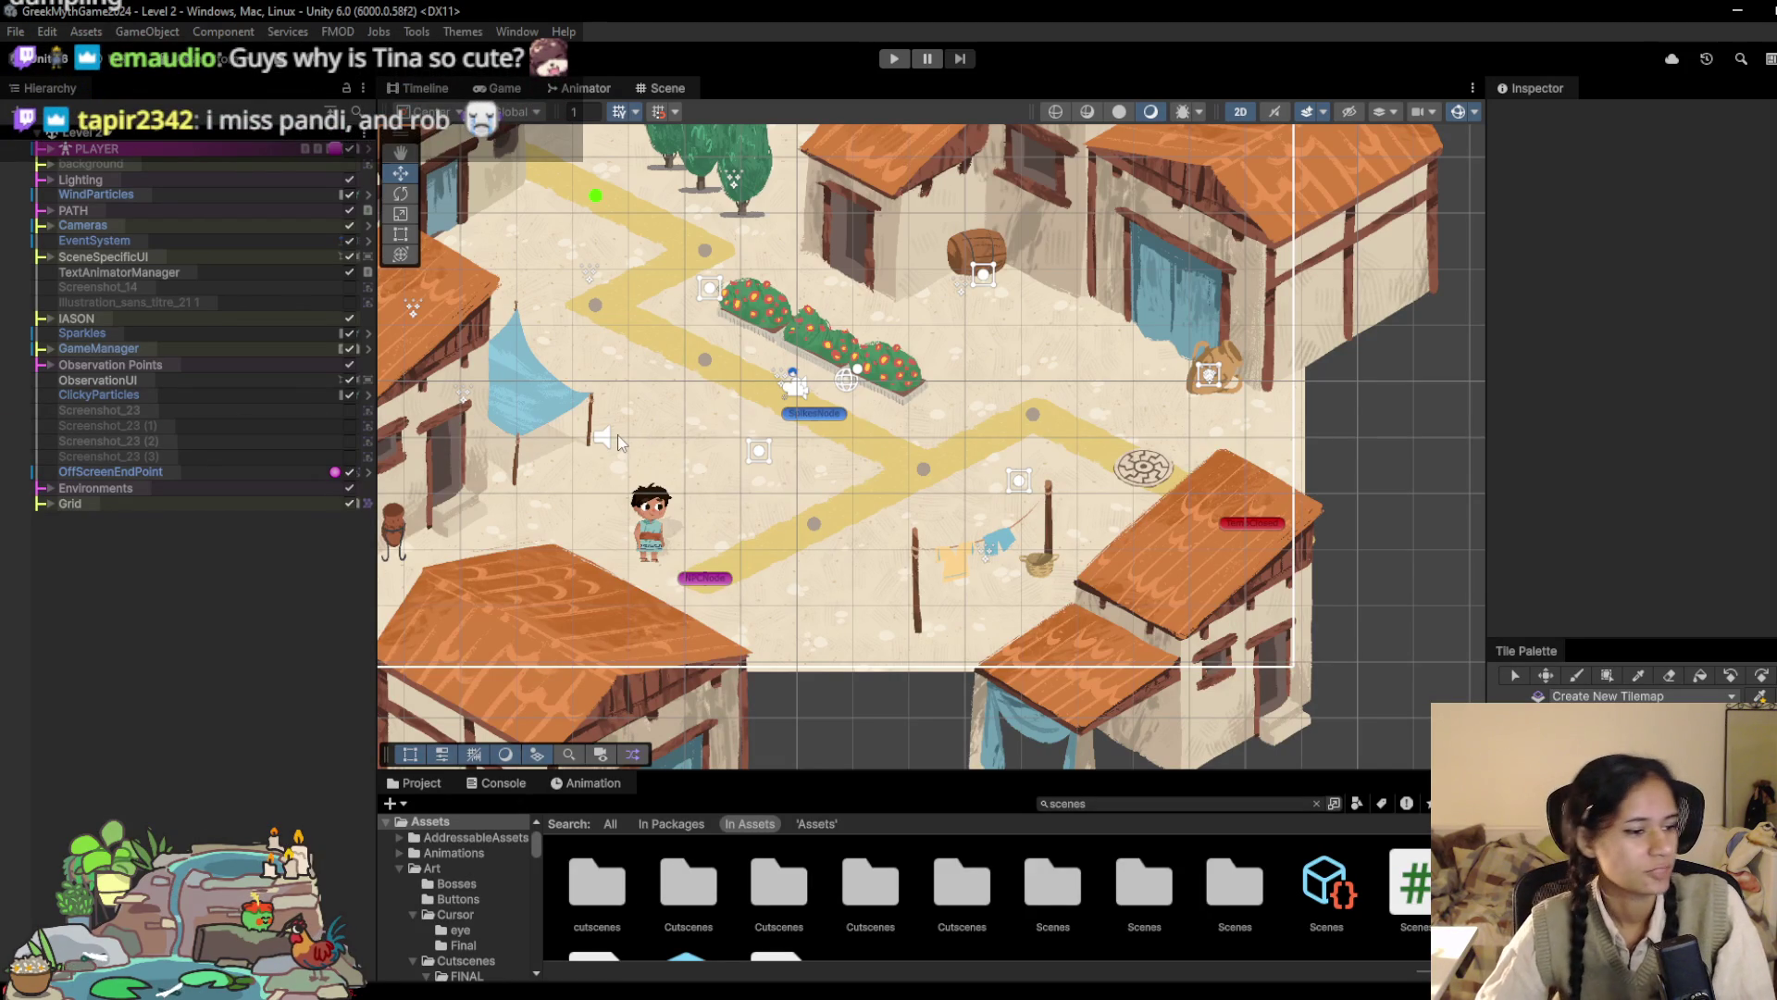
left_click(895, 58)
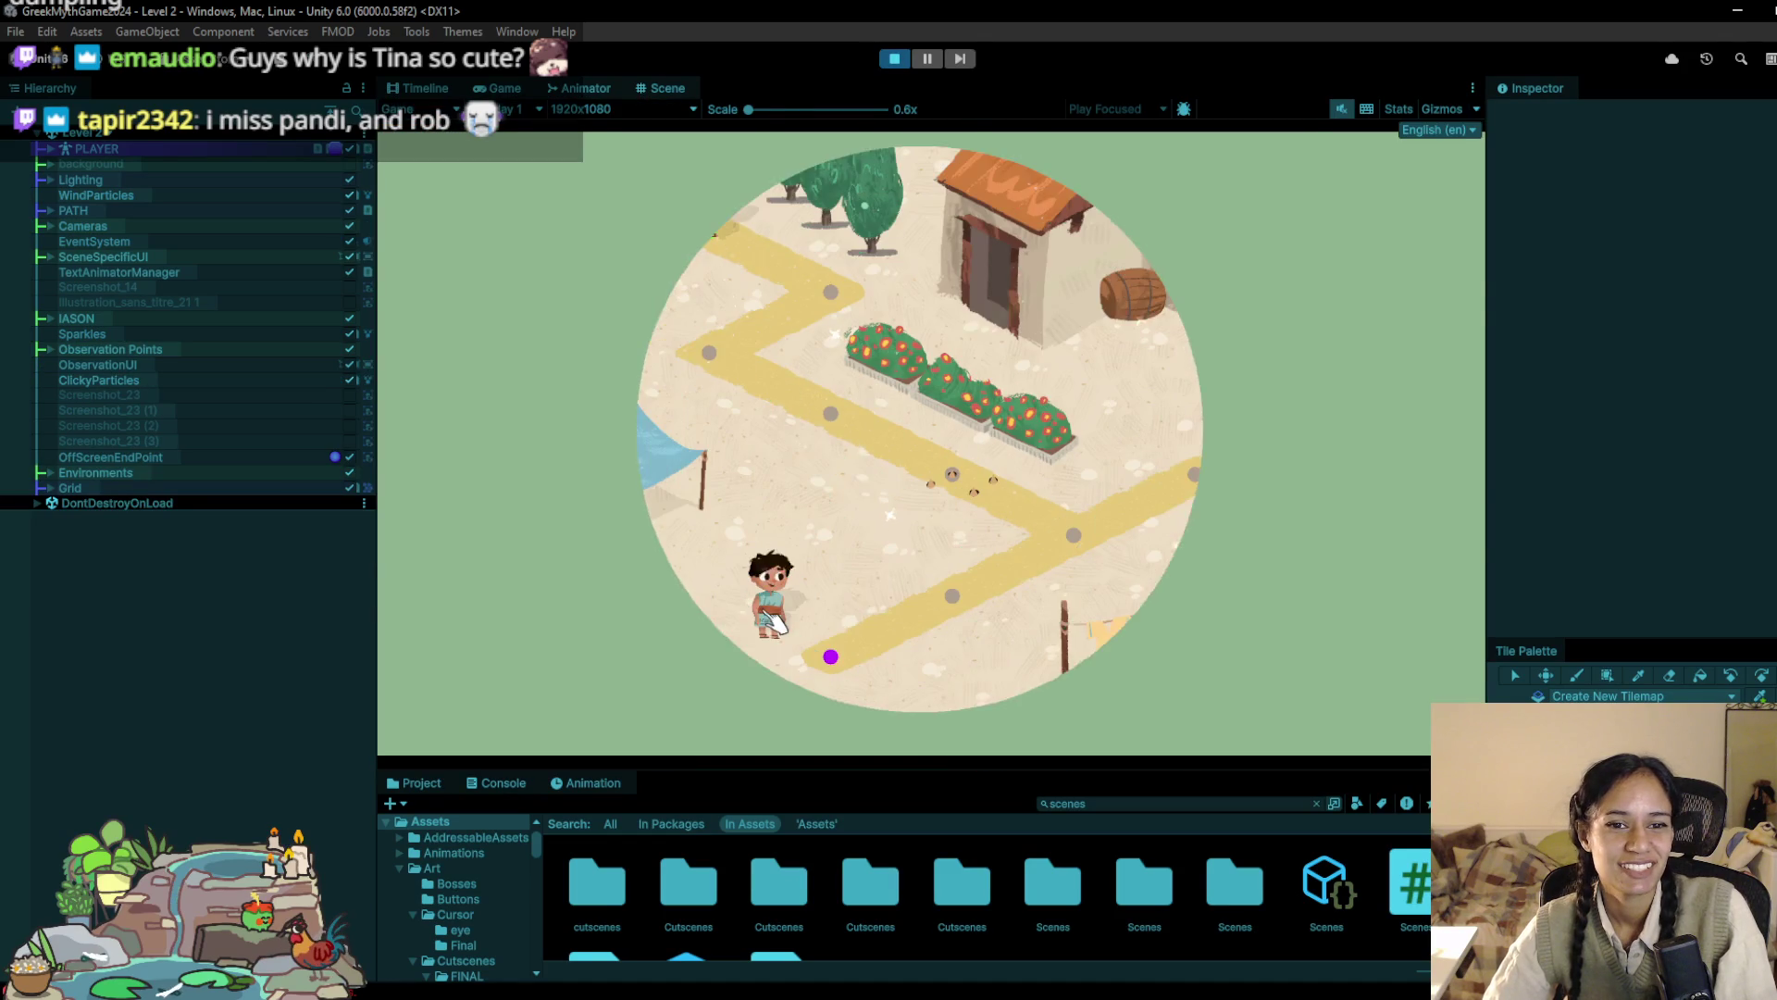
Step: Walk the girl down Level 2's zigzag path node by node
left_click(699, 347)
left_click(682, 349)
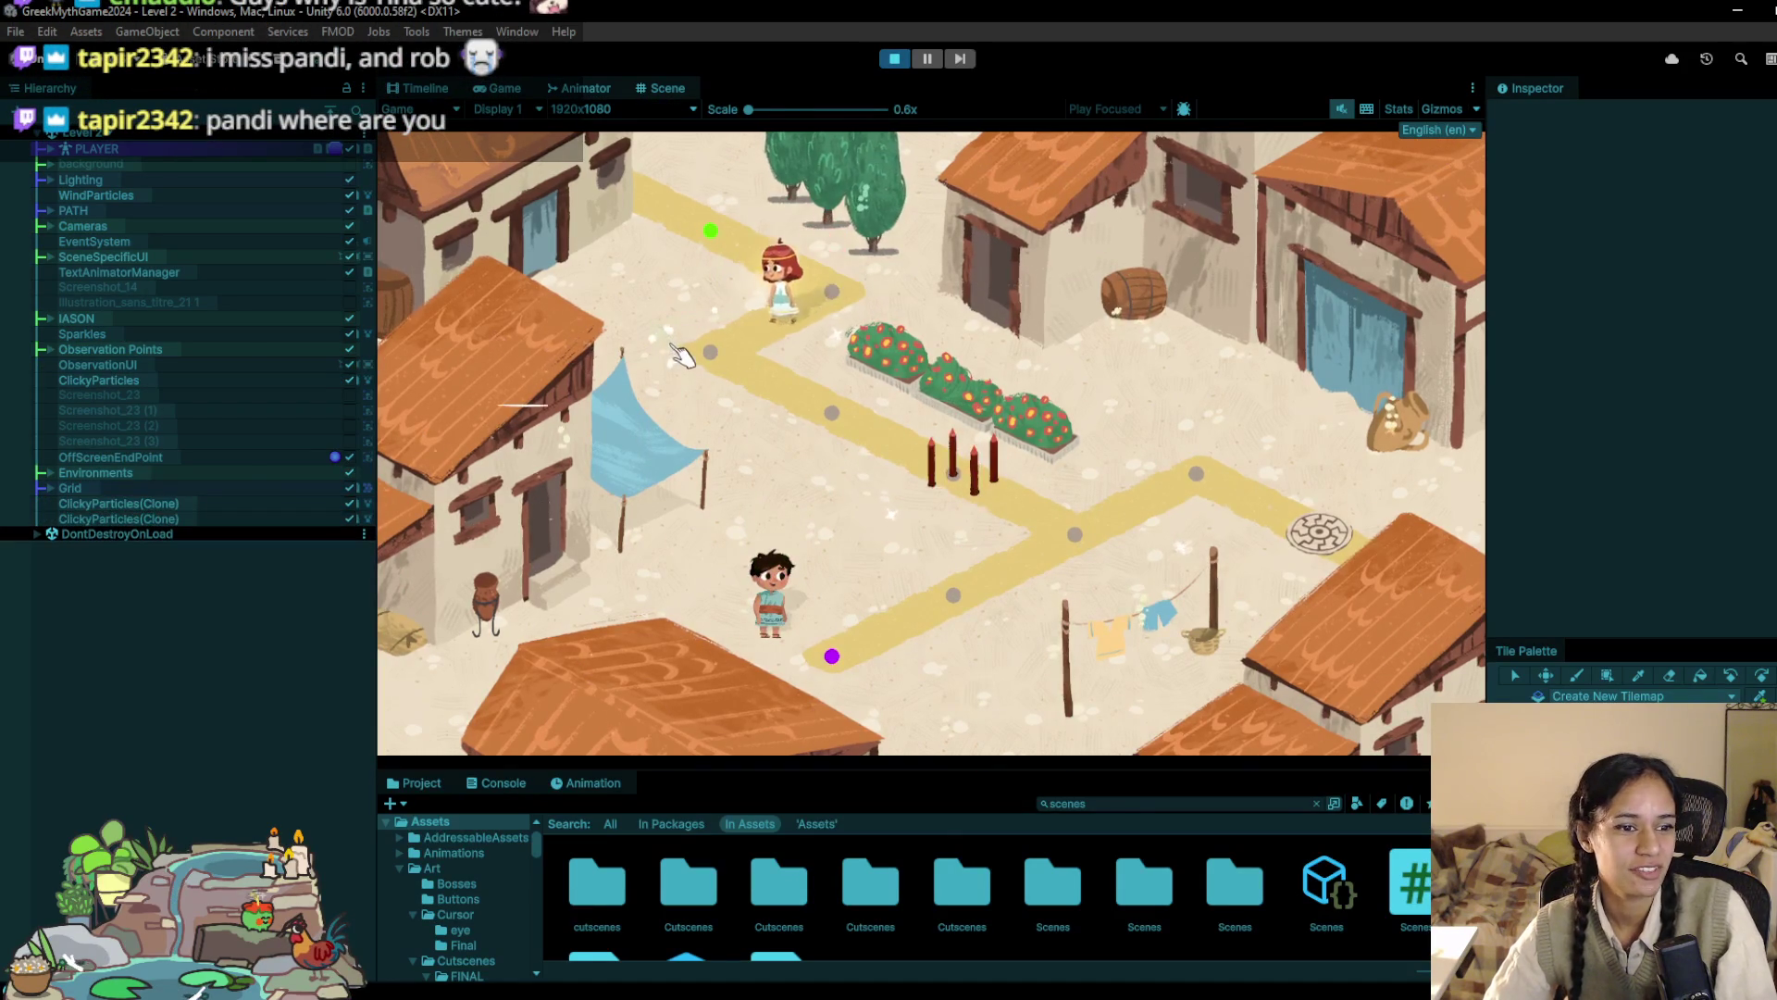
left_click(857, 452)
left_click(1076, 555)
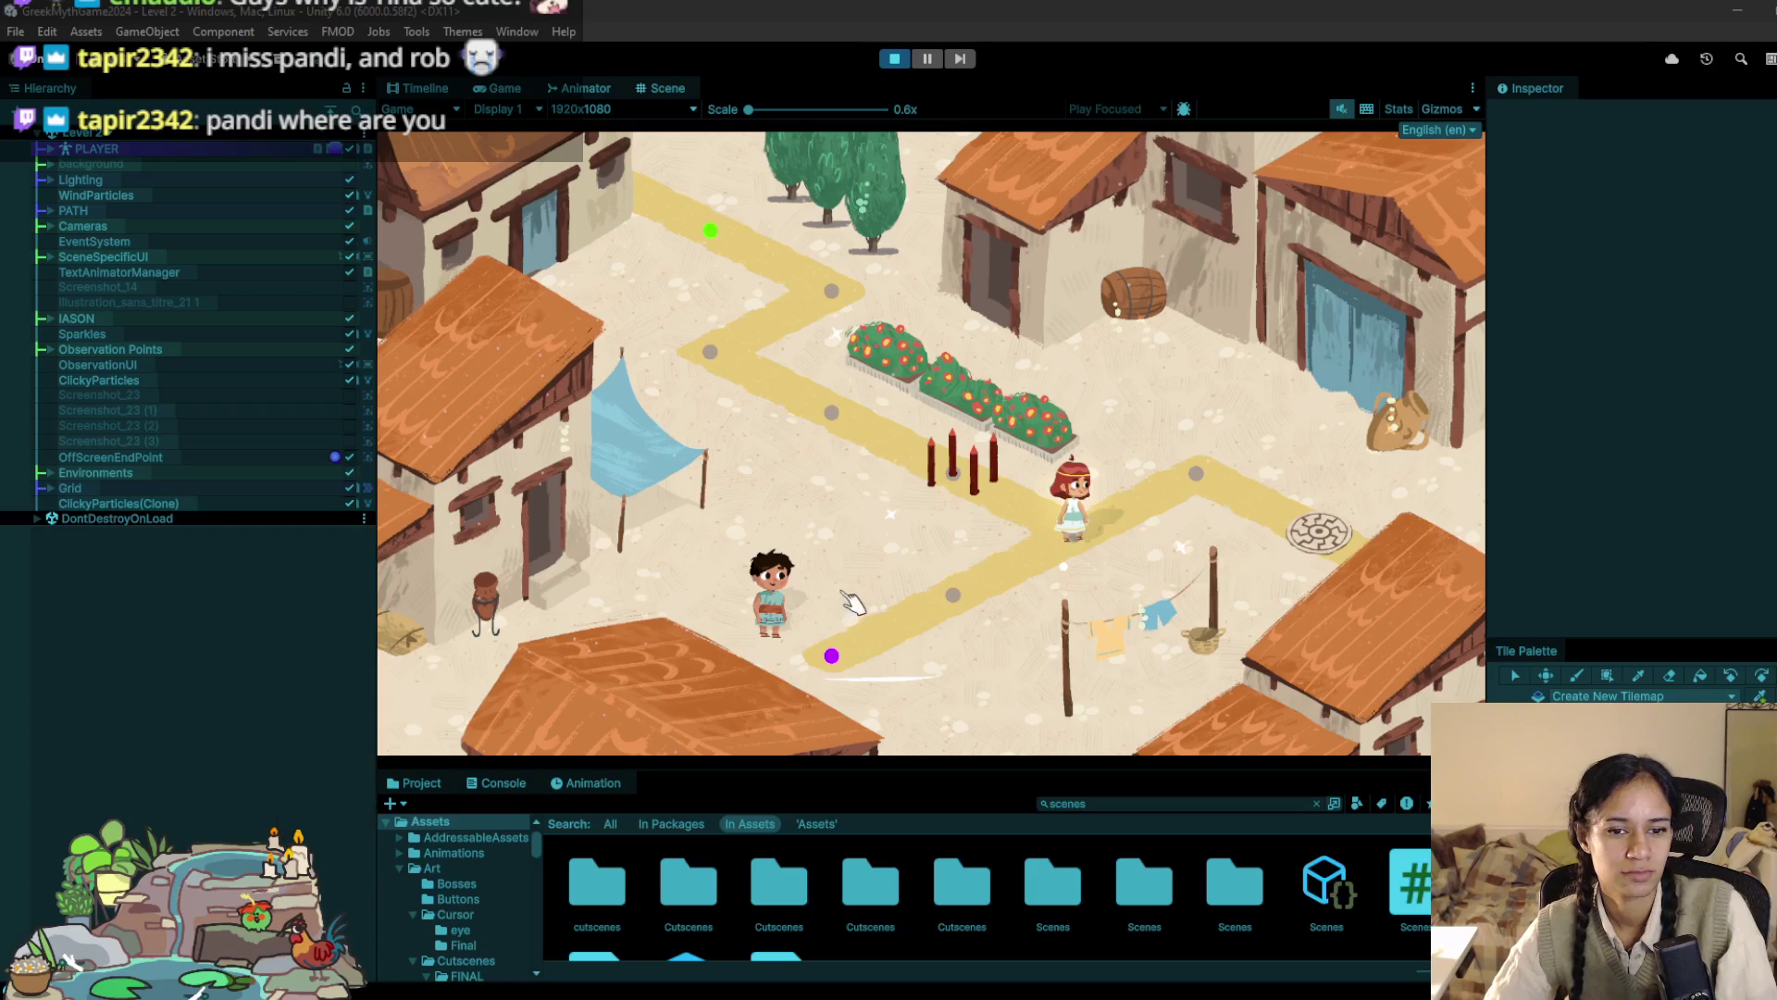
left_click(967, 602)
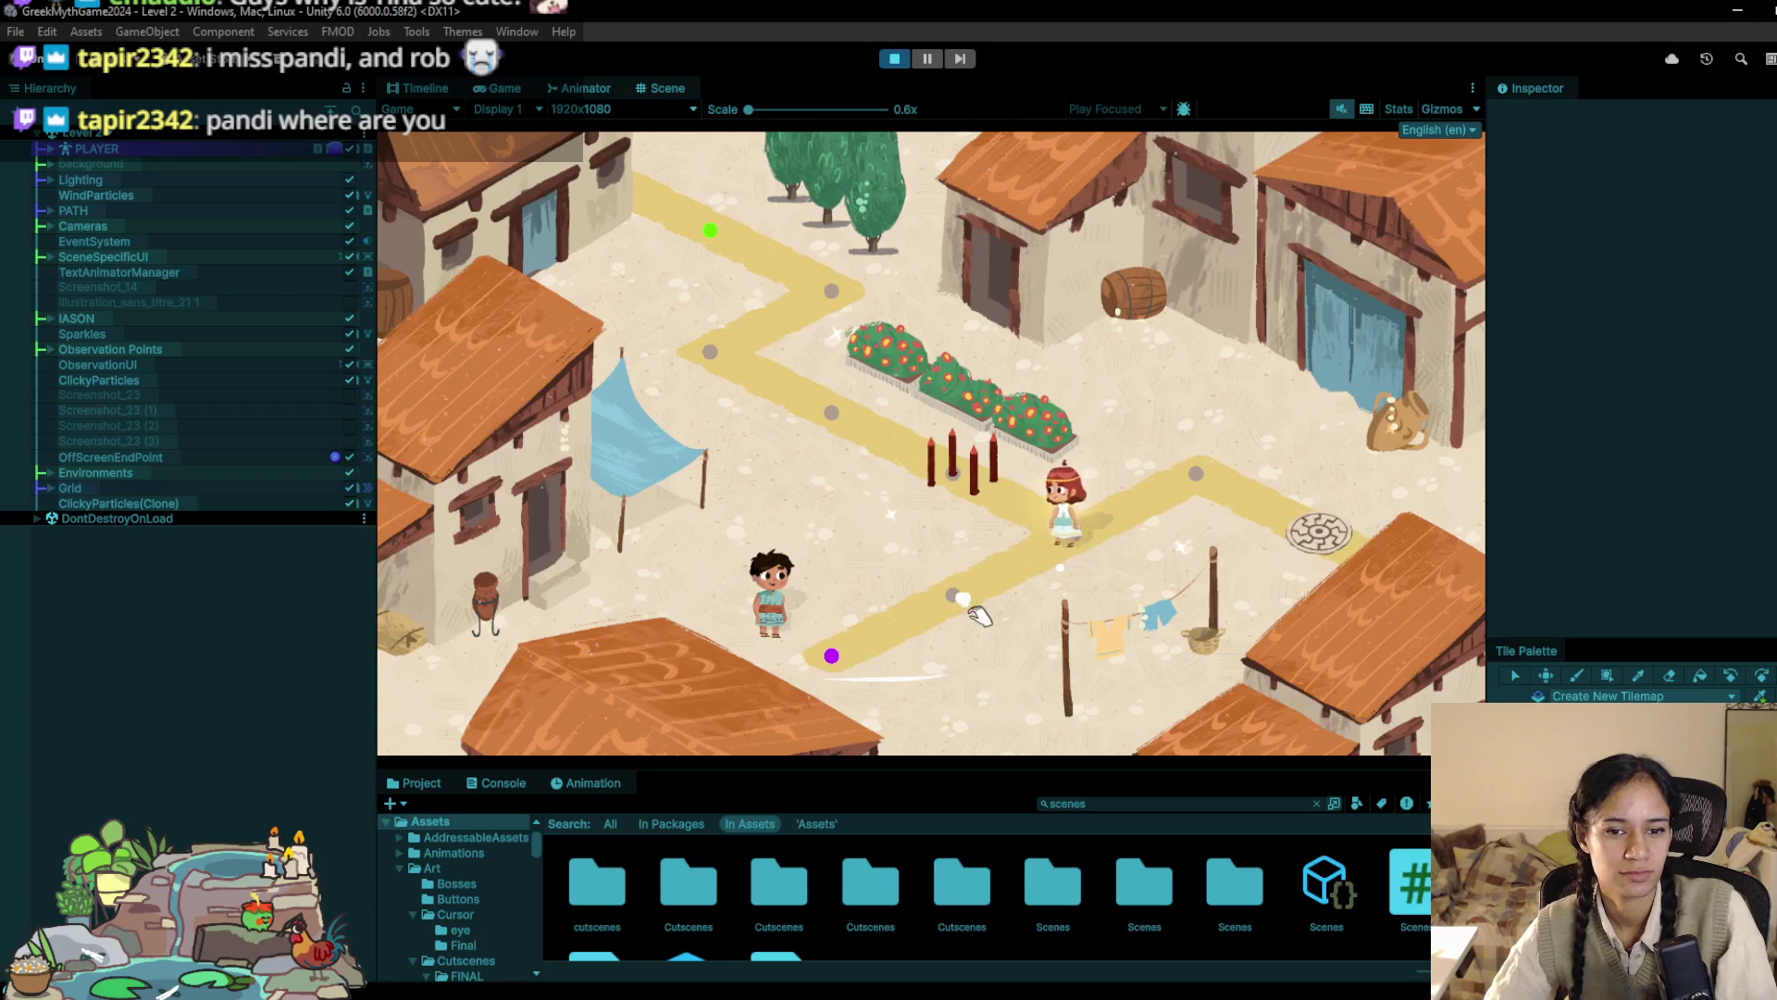
Step: Talk with Iason through his dialogue, then walk the girl back up the path
left_click(785, 606)
left_click(805, 612)
left_click(829, 620)
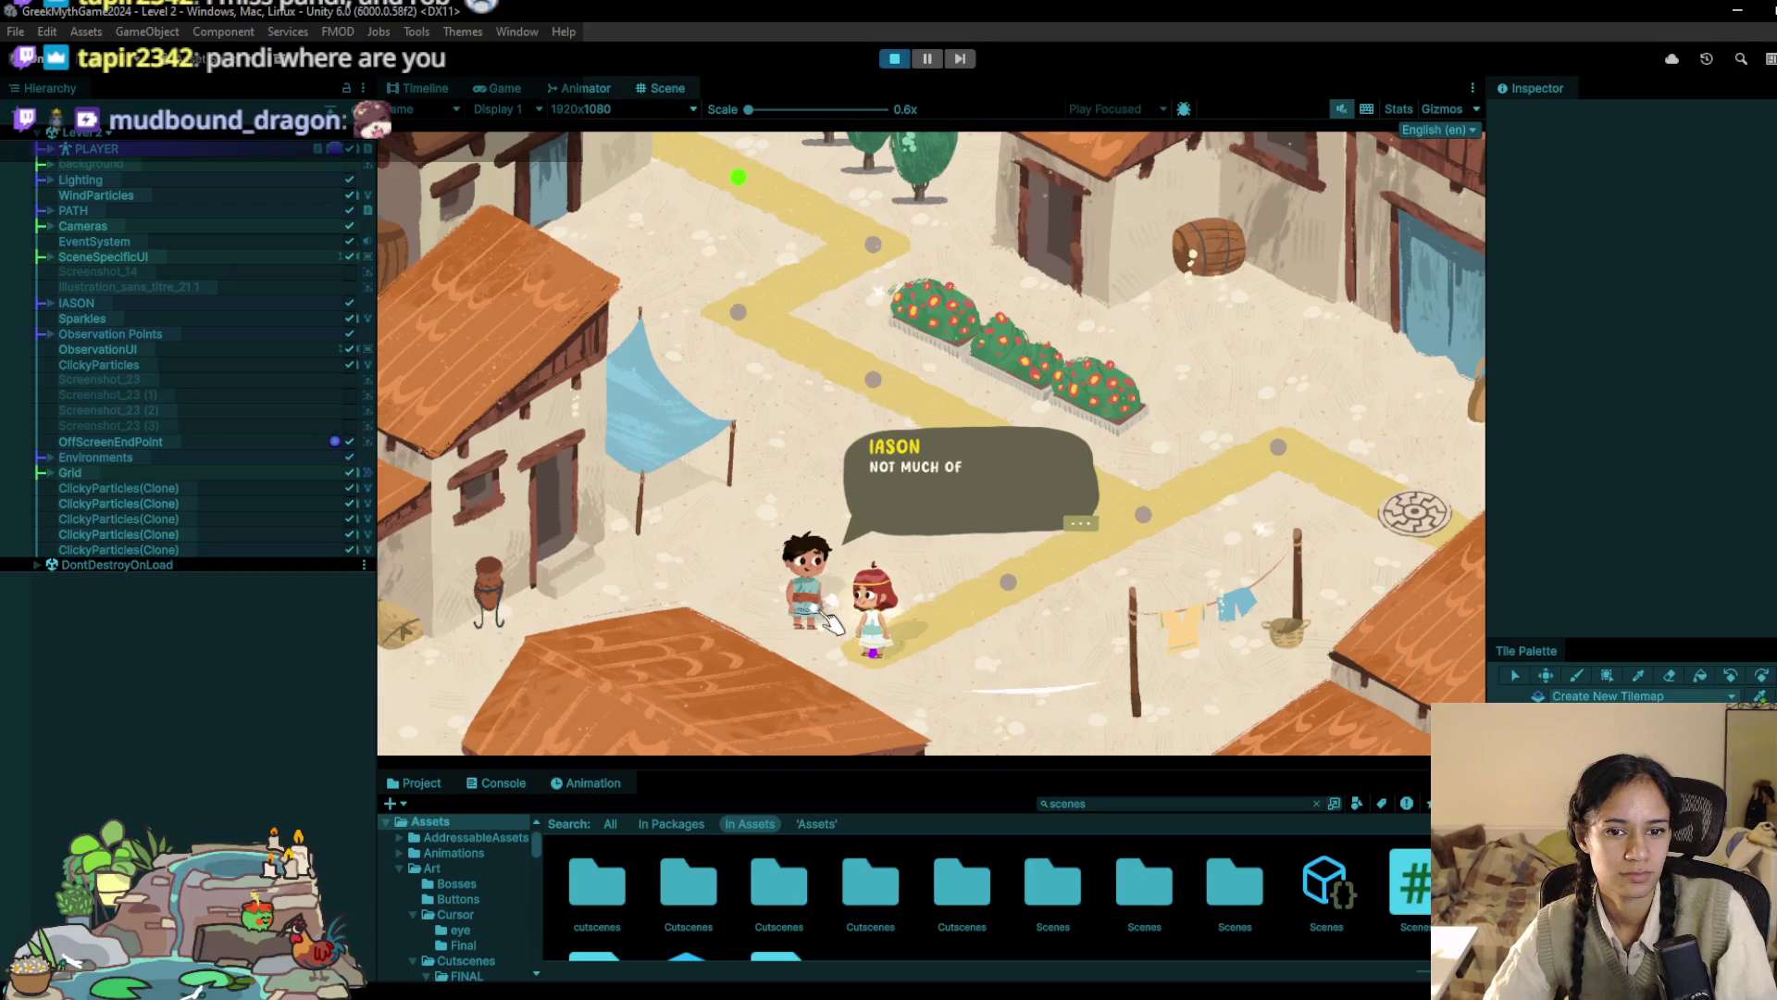
left_click(832, 625)
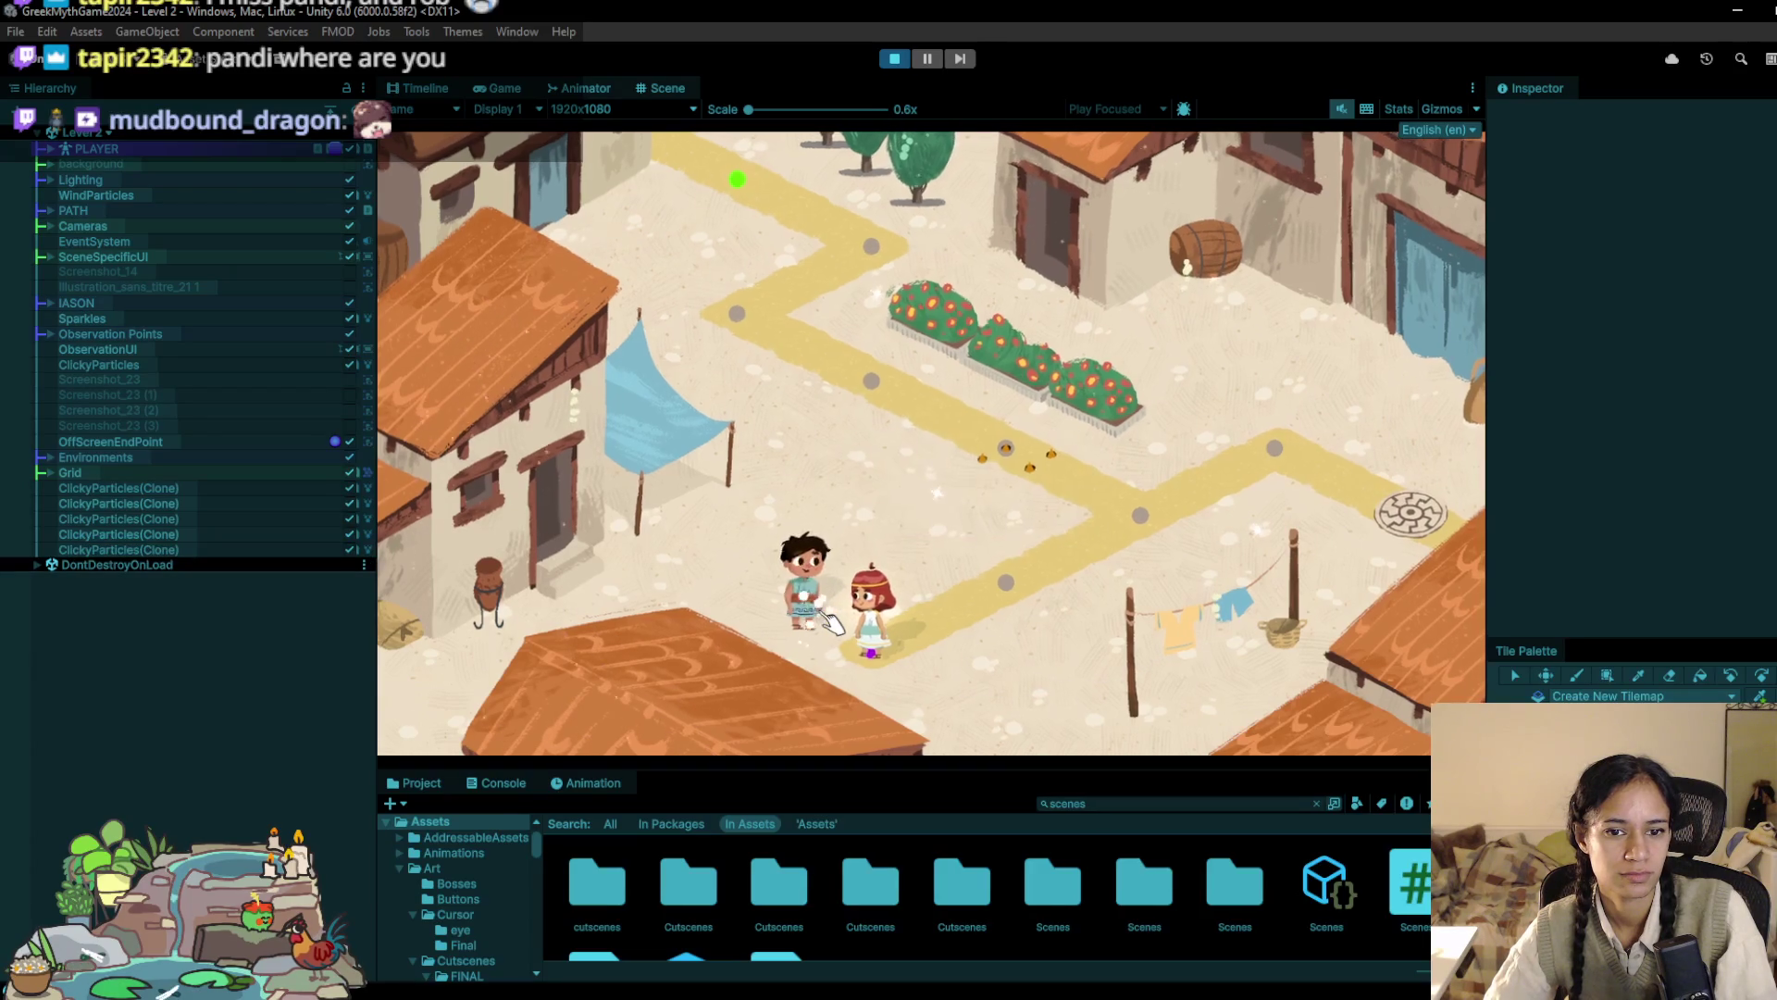
left_click(971, 600)
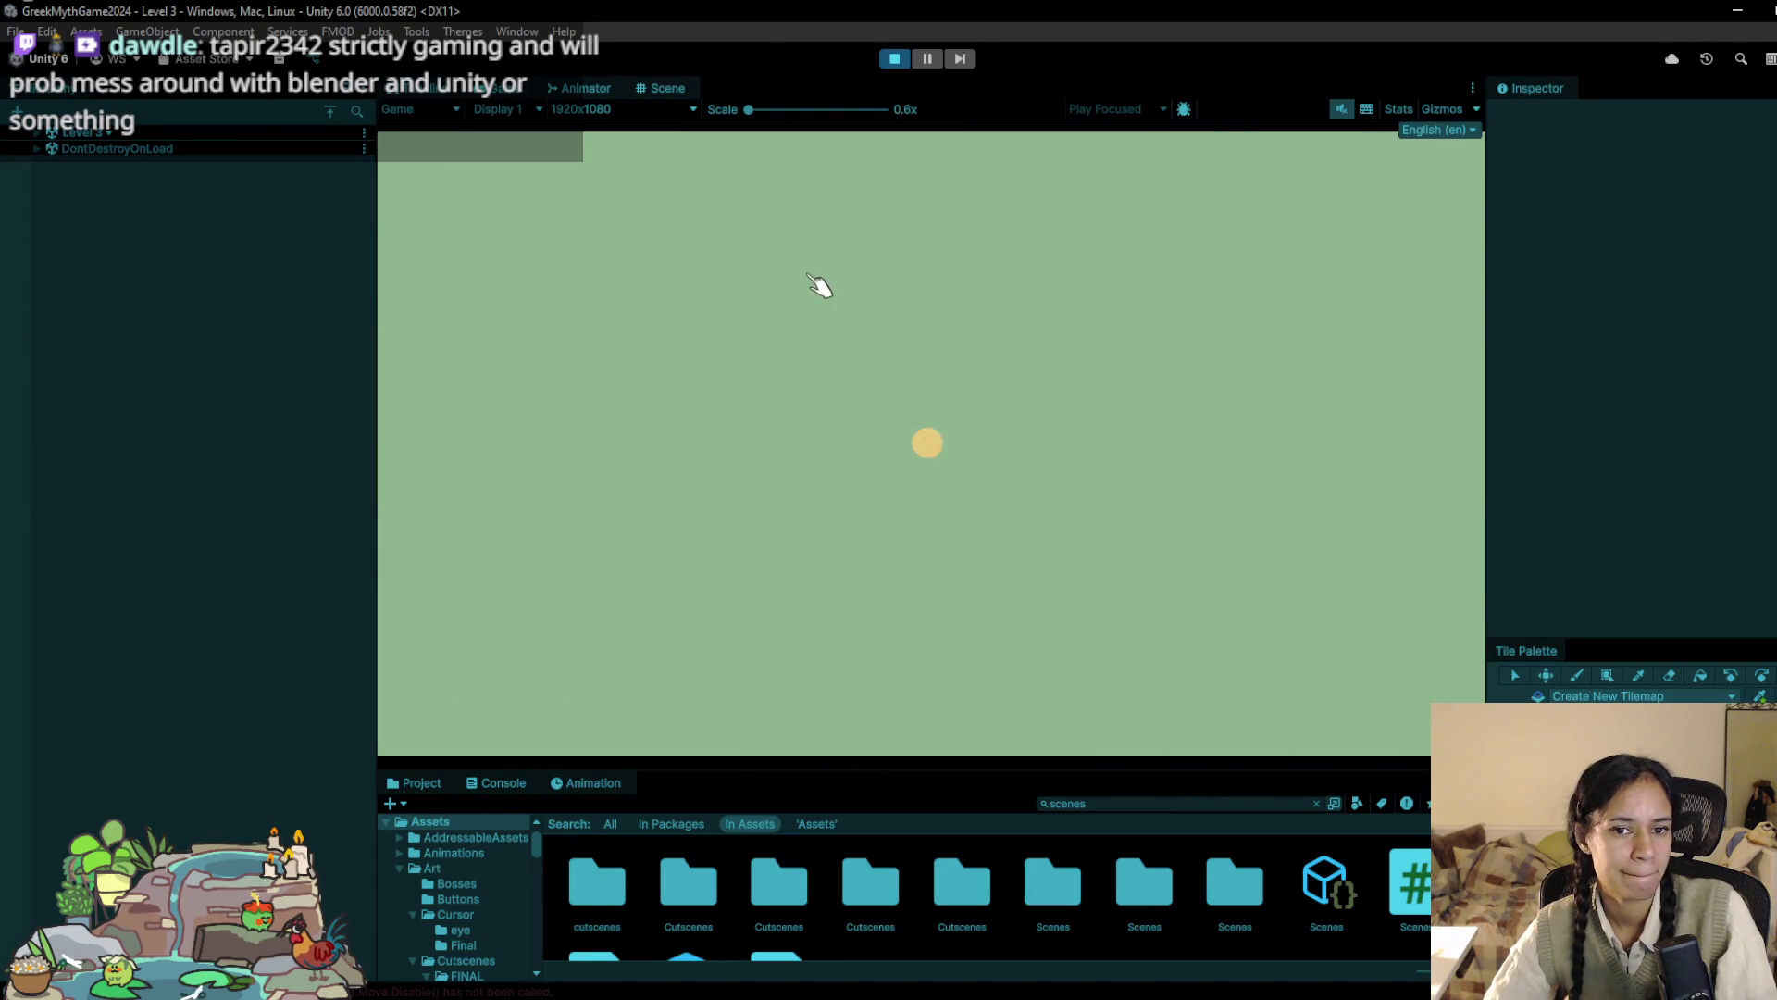
Step: Interact with the game's bottom-left interface and walk the character to the next path nodes
left_click(178, 971)
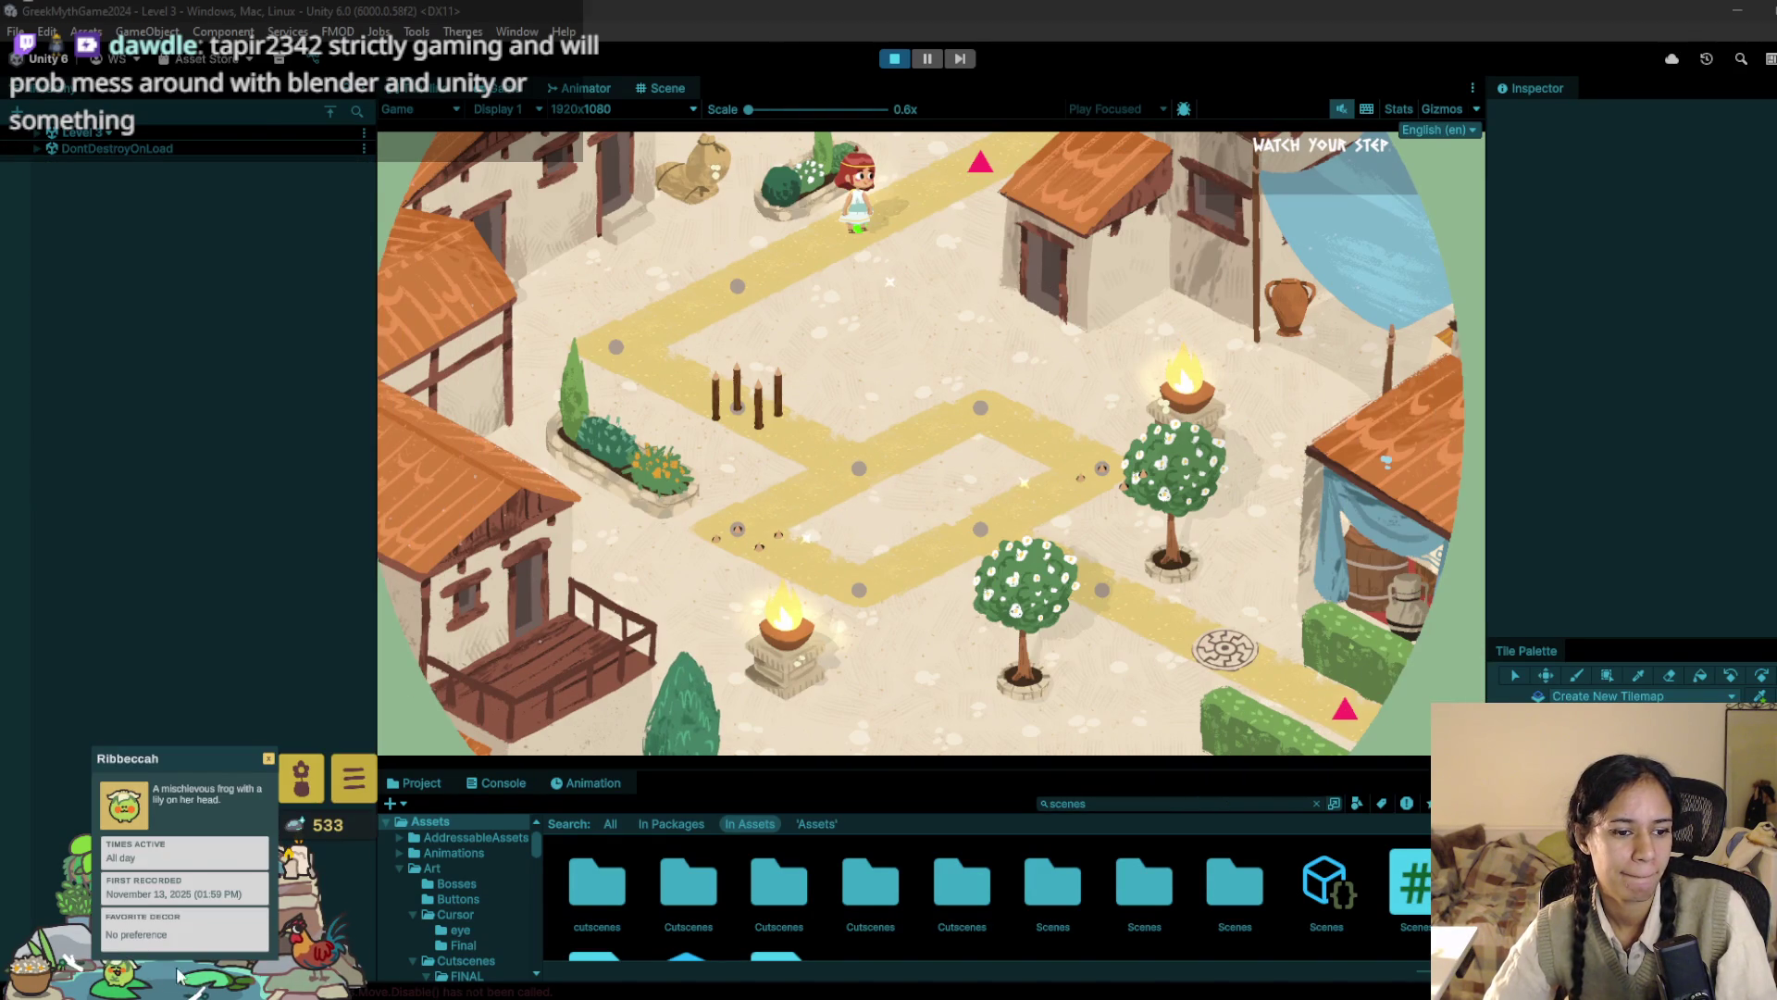
left_click(269, 759)
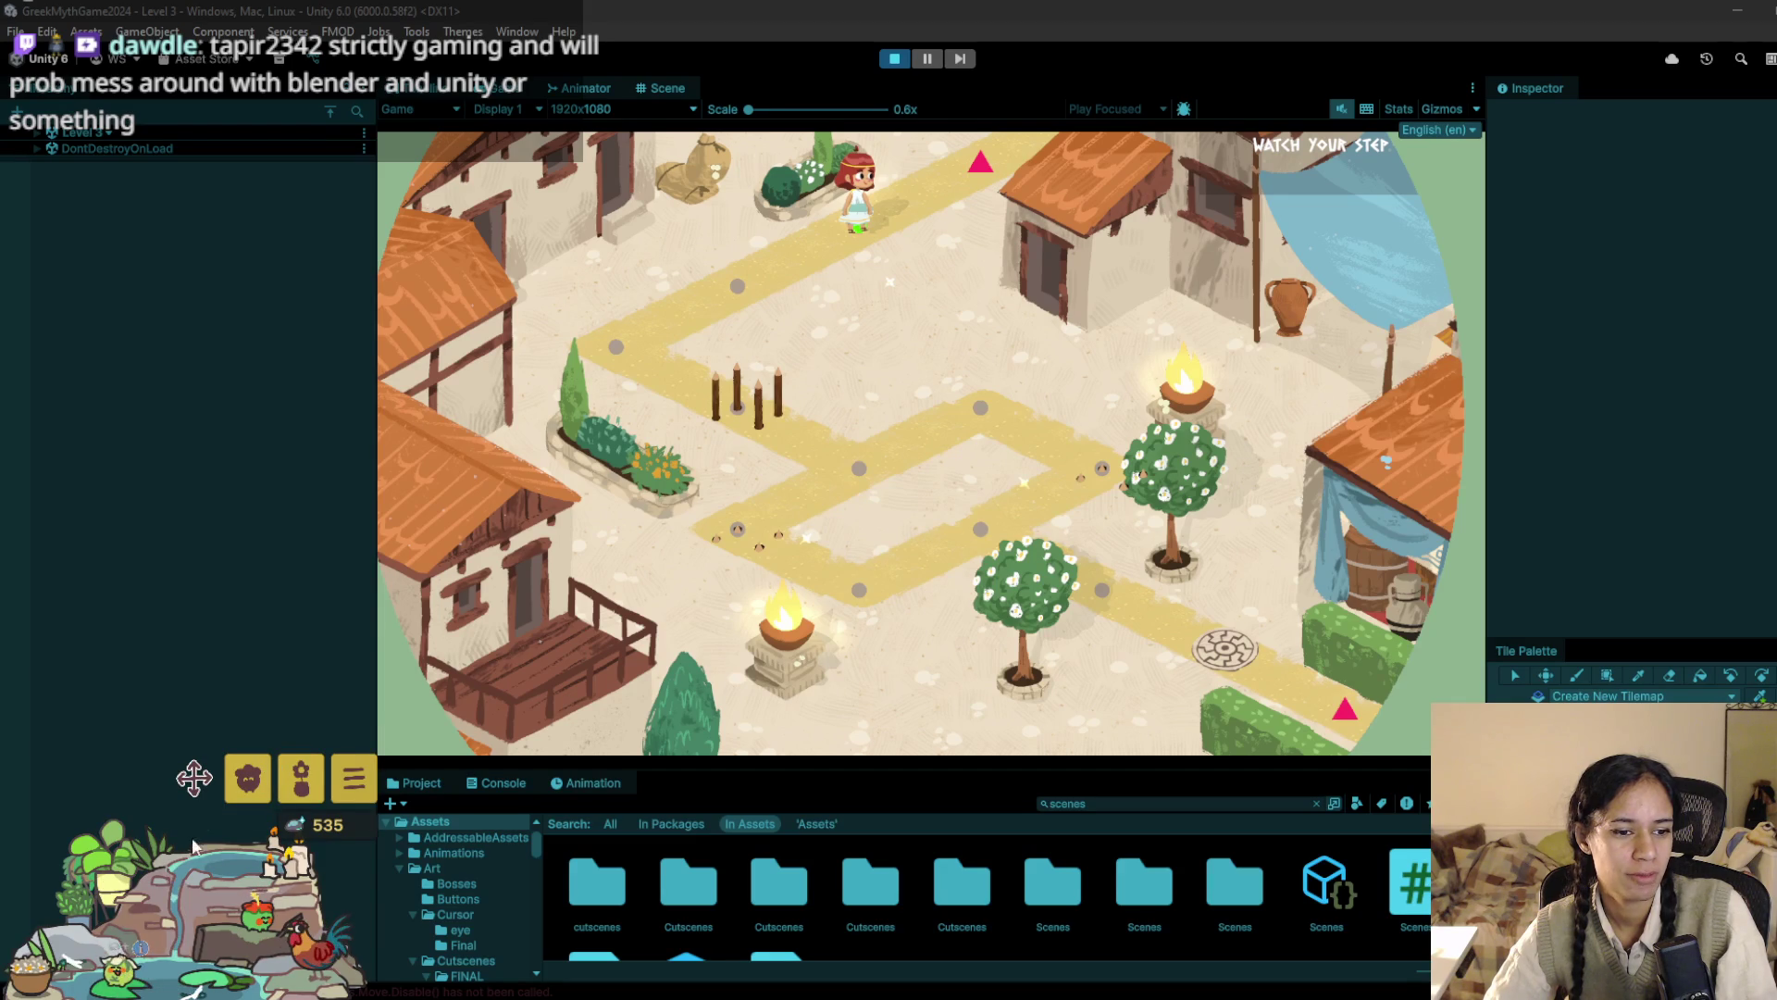
left_click(144, 953)
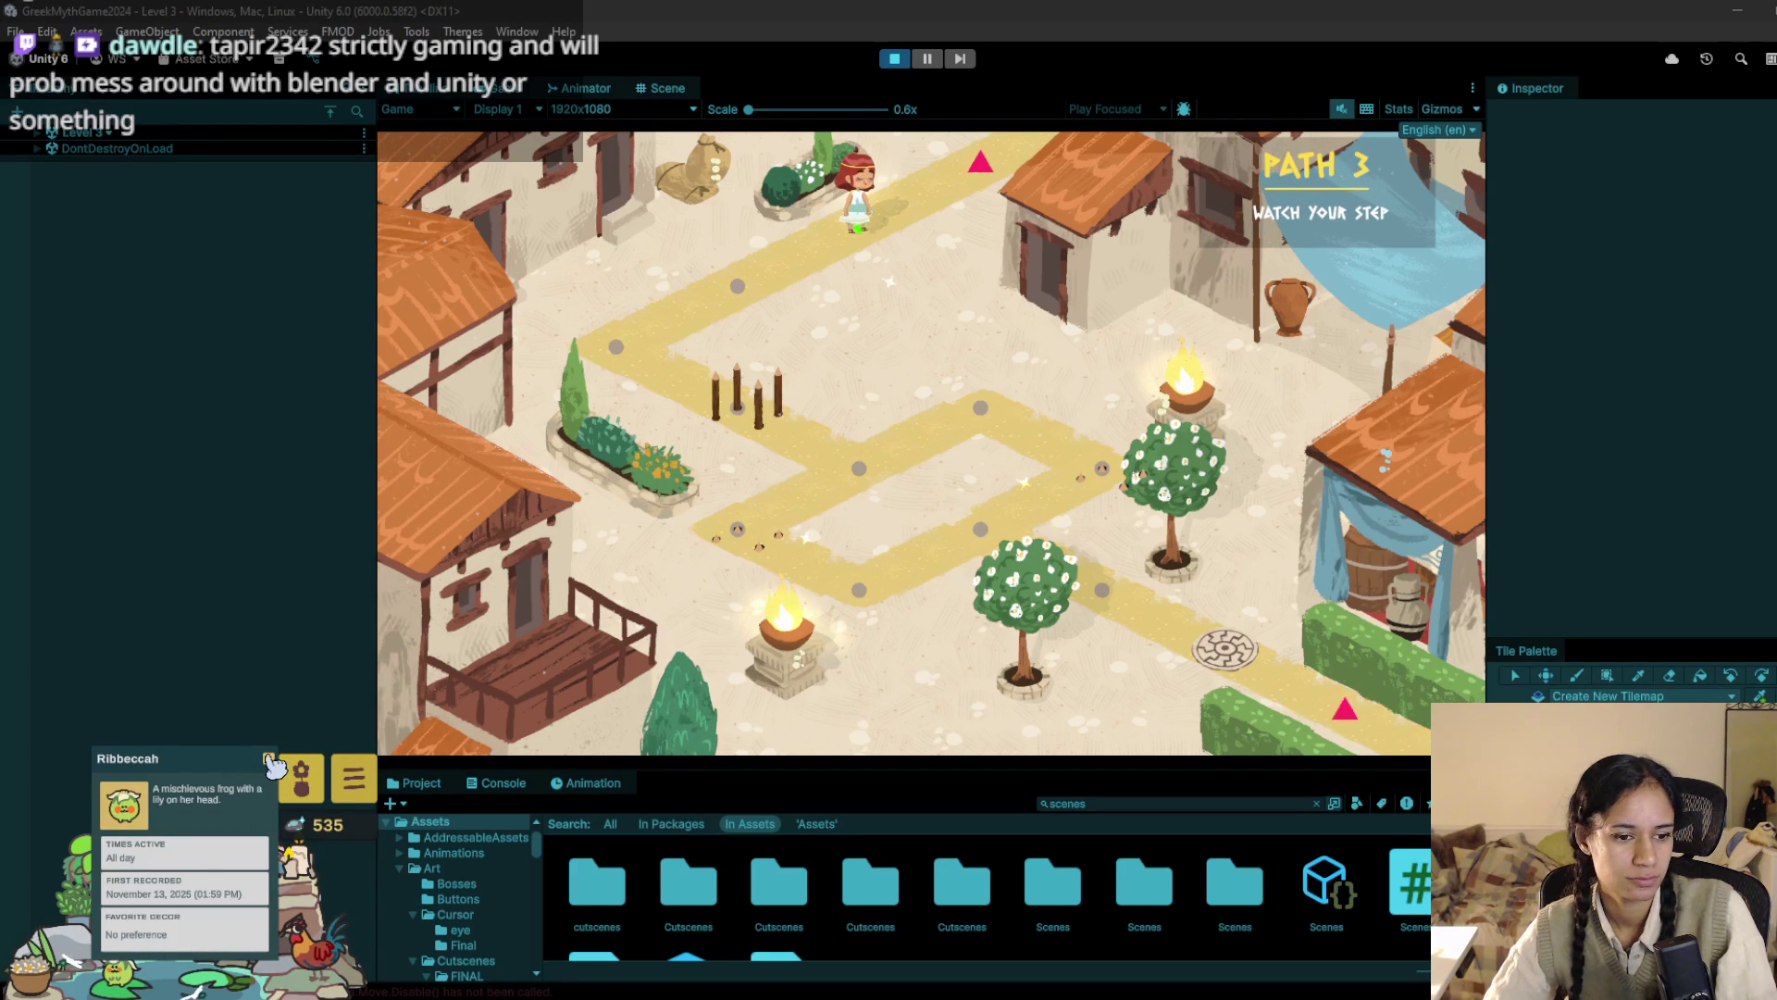
left_click(273, 762)
left_click(735, 291)
left_click(645, 347)
Step: Buy Santan Bushes in the Decor shop and confirm replacing the potted plants
mouse_move(193, 779)
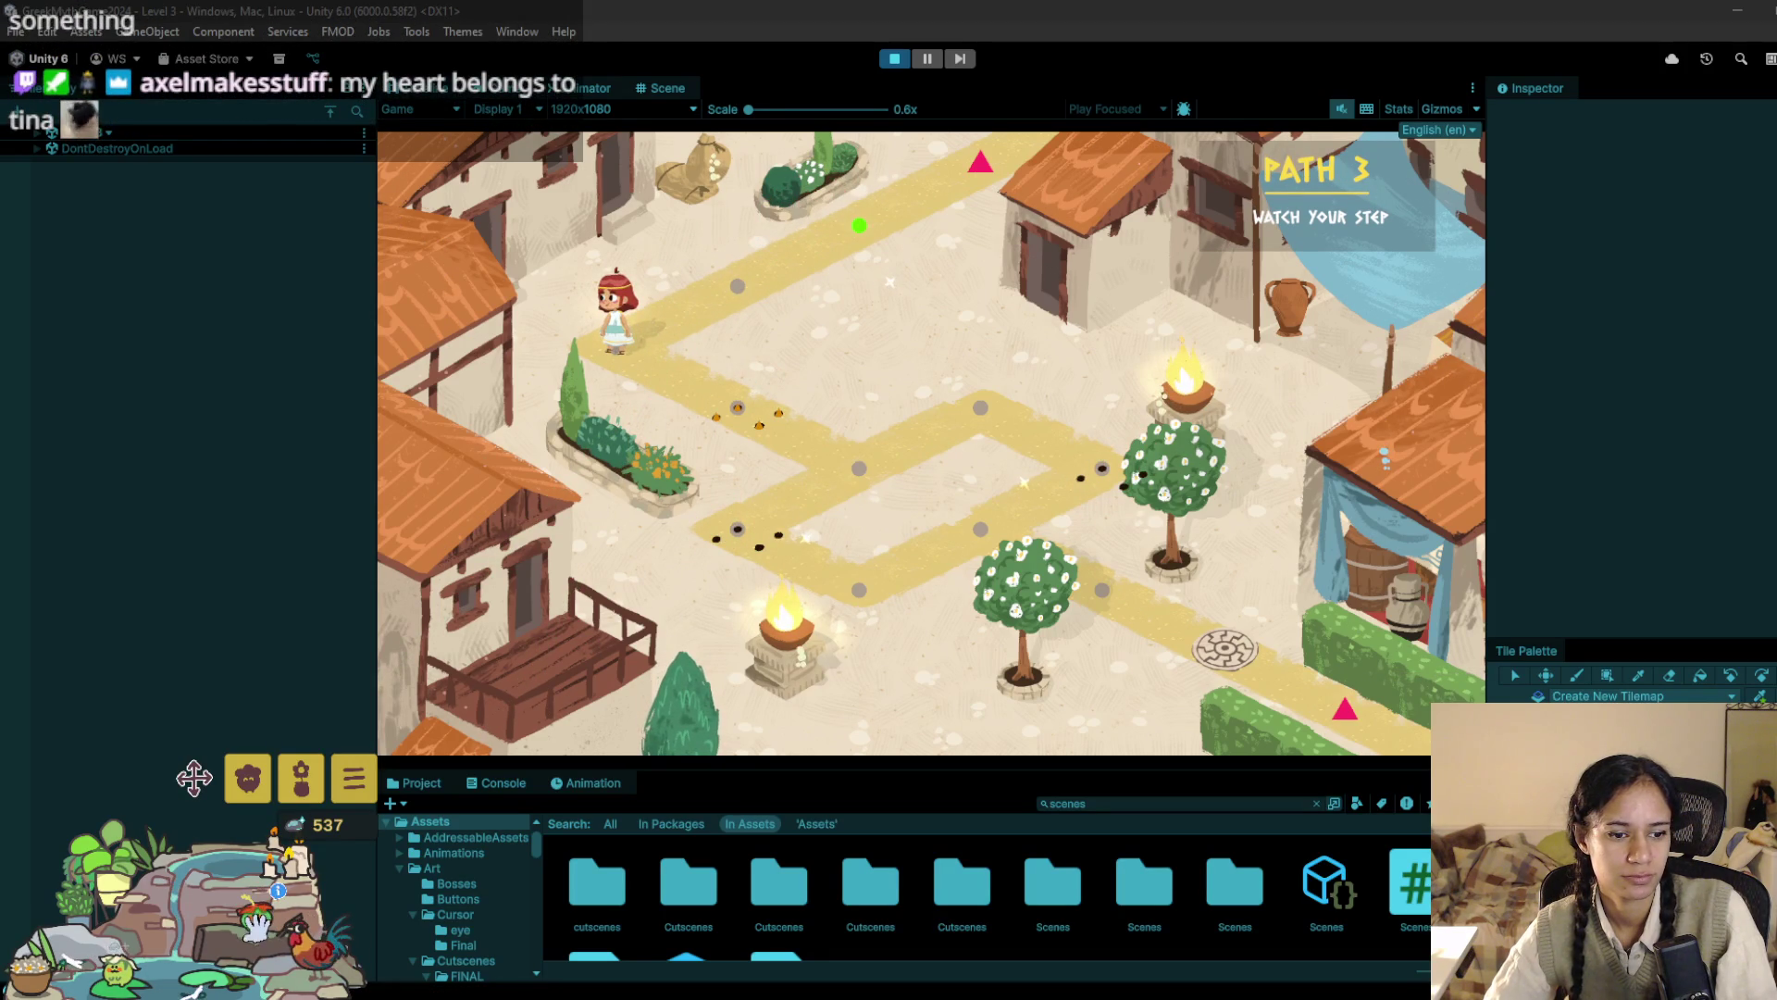
left_click(354, 777)
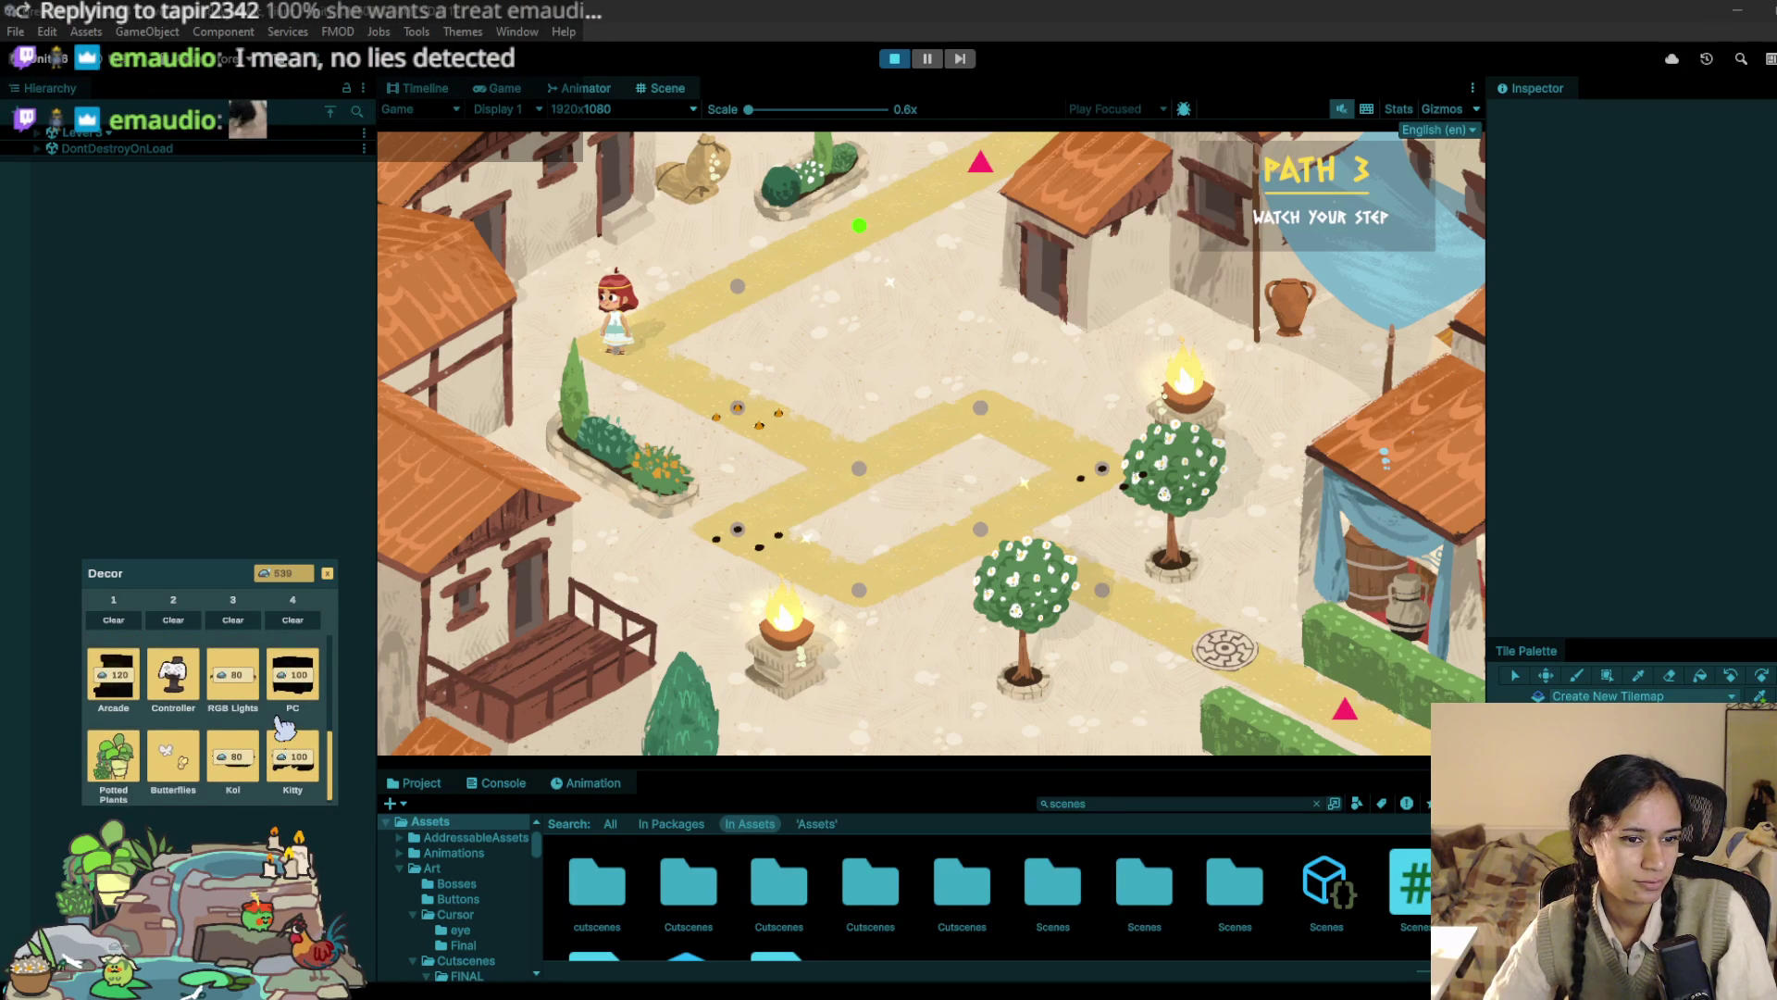
scroll(284, 730, "up", 2)
scroll(284, 729, "up", 5)
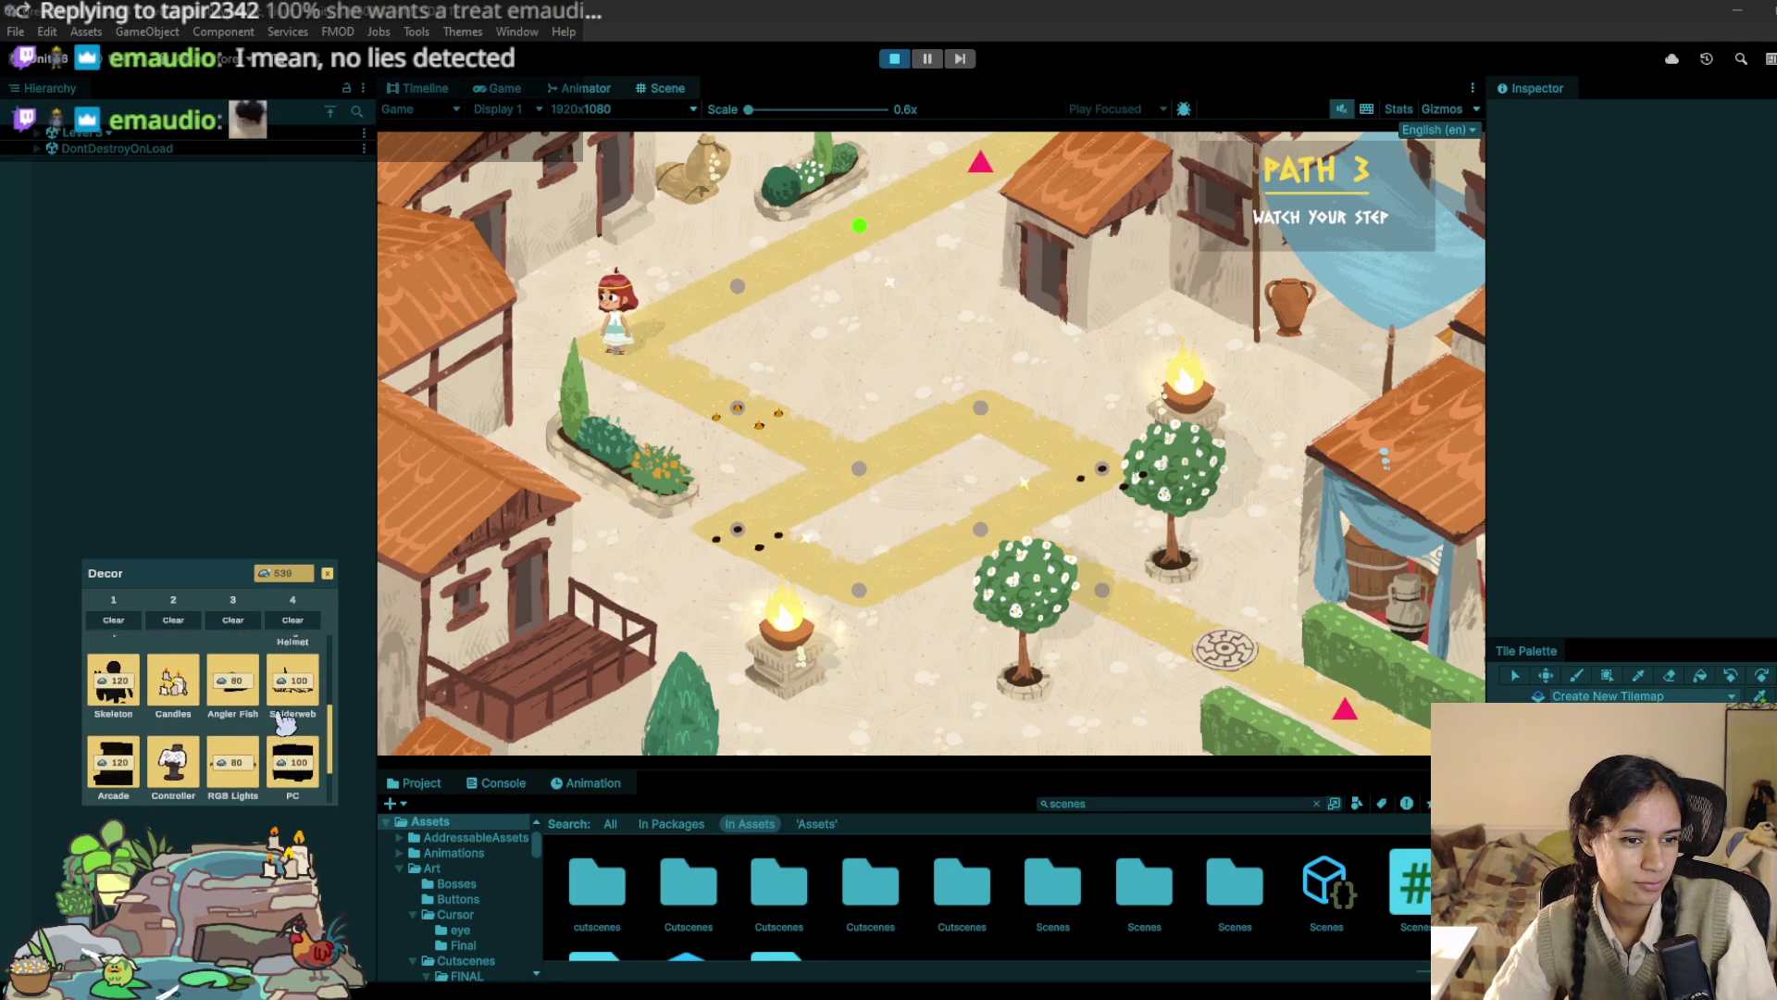
scroll(284, 723, "up", 3)
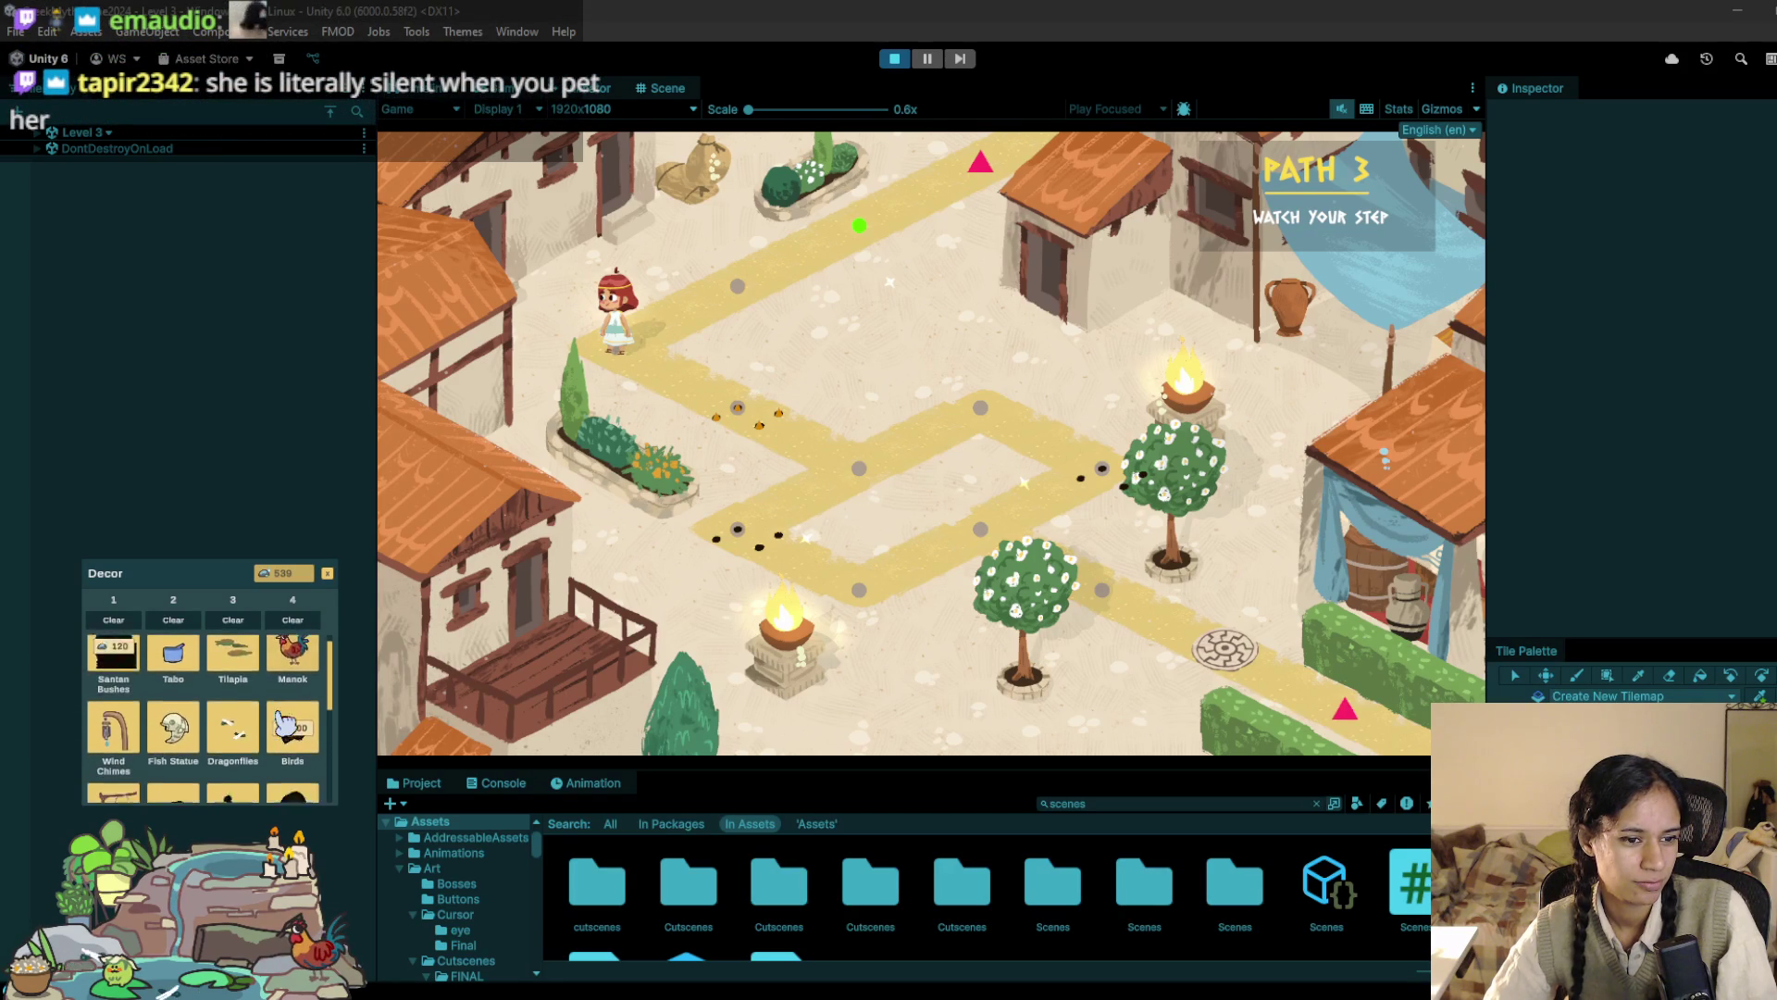
scroll(256, 708, "down", 1)
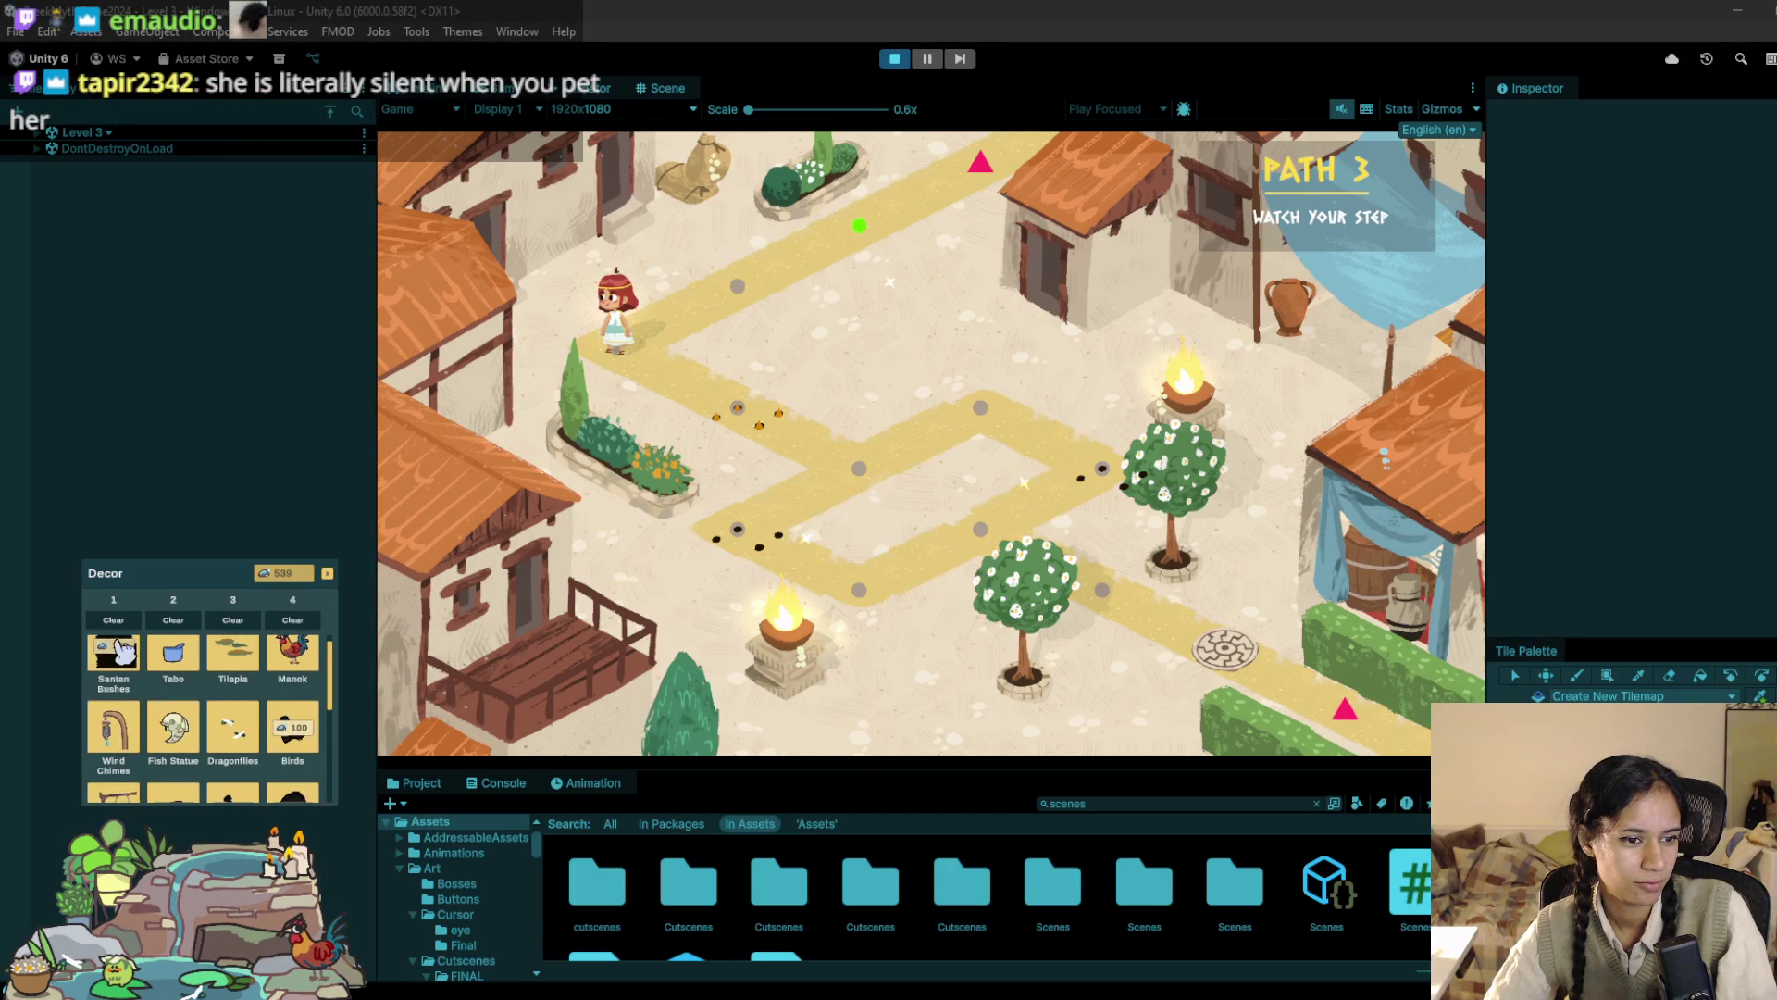
left_click(121, 652)
left_click(136, 662)
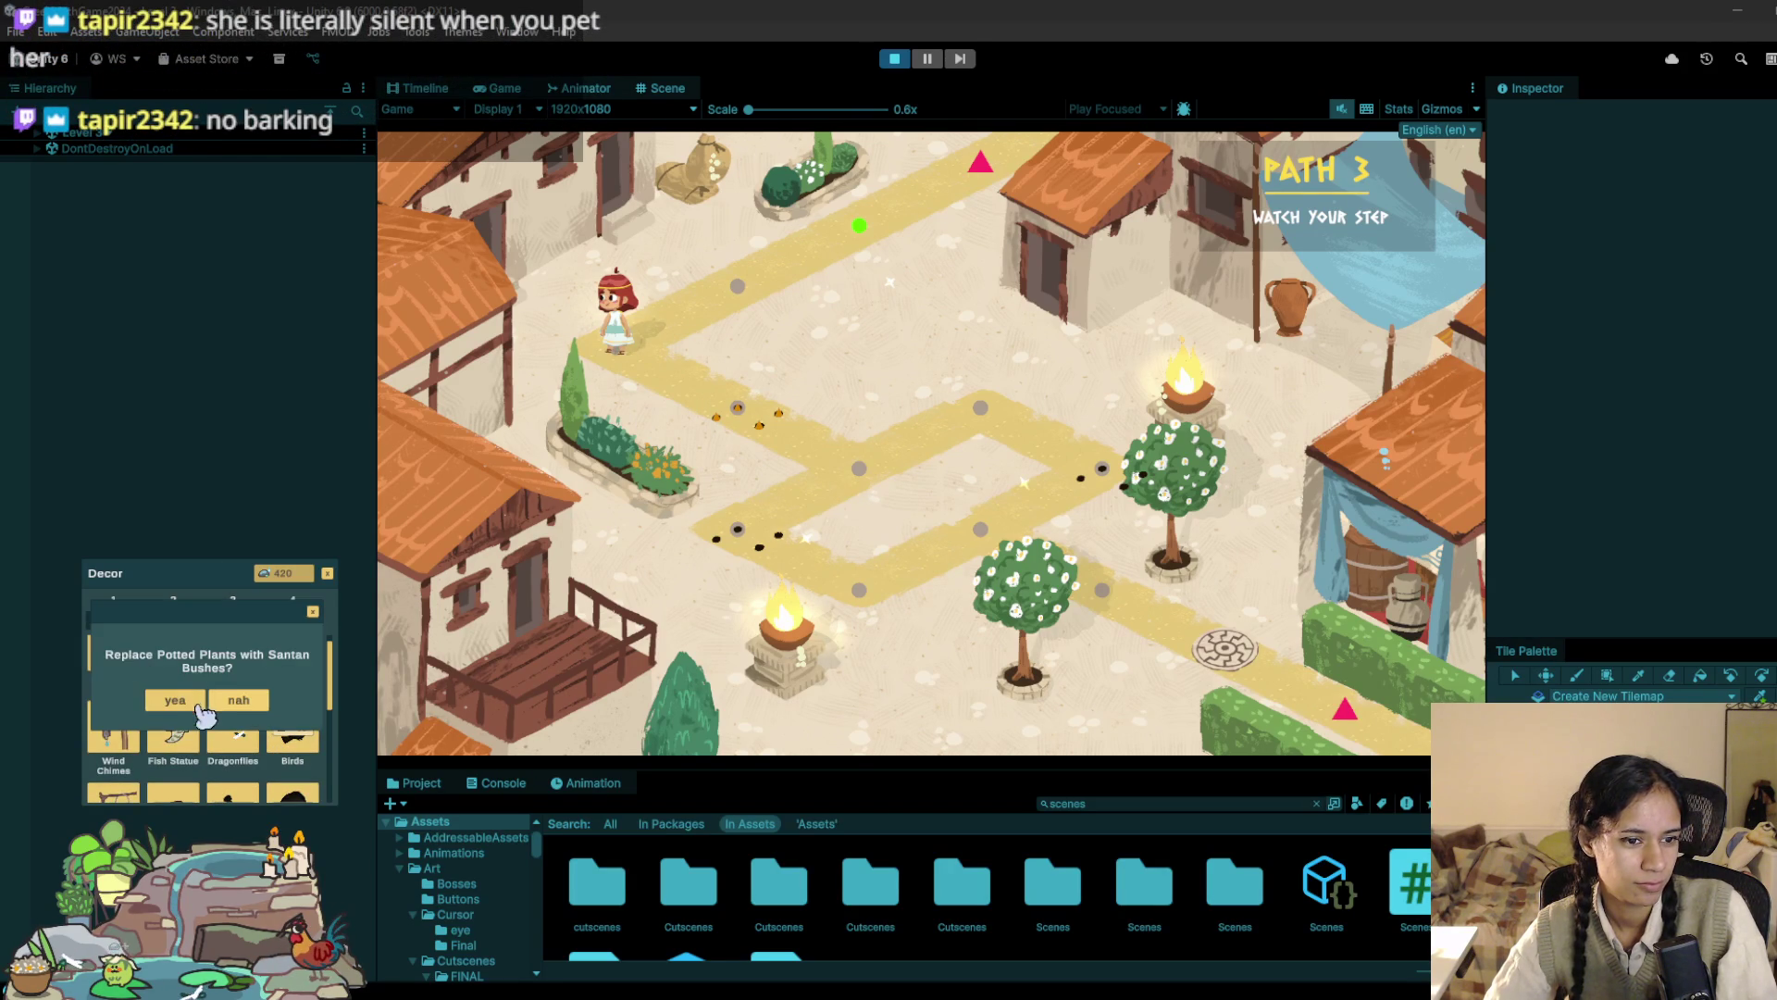
left_click(196, 710)
Step: Close the shop, walk the character through Paths 3 and 4, then stop playing
left_click(329, 573)
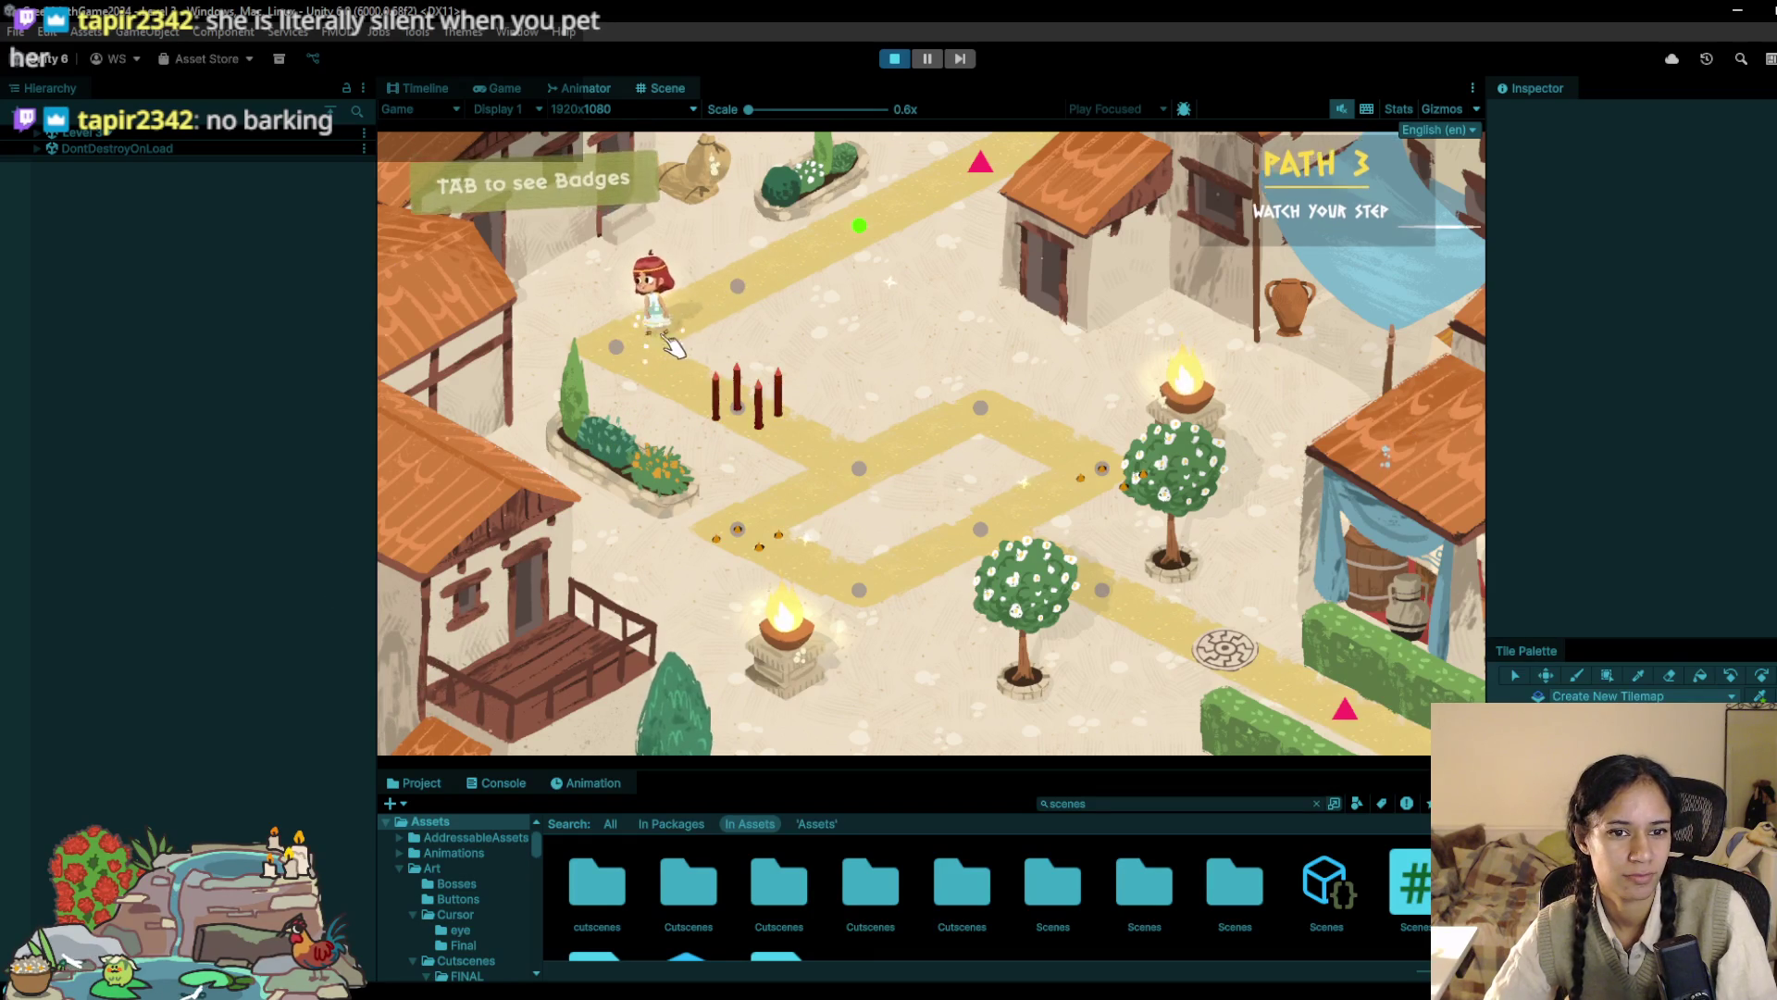
mouse_move(762, 430)
left_mouse_down()
mouse_move(815, 467)
mouse_move(977, 407)
mouse_move(986, 370)
mouse_move(754, 514)
mouse_move(805, 546)
mouse_move(990, 518)
mouse_move(1077, 581)
mouse_move(1277, 657)
mouse_move(1251, 638)
left_mouse_up()
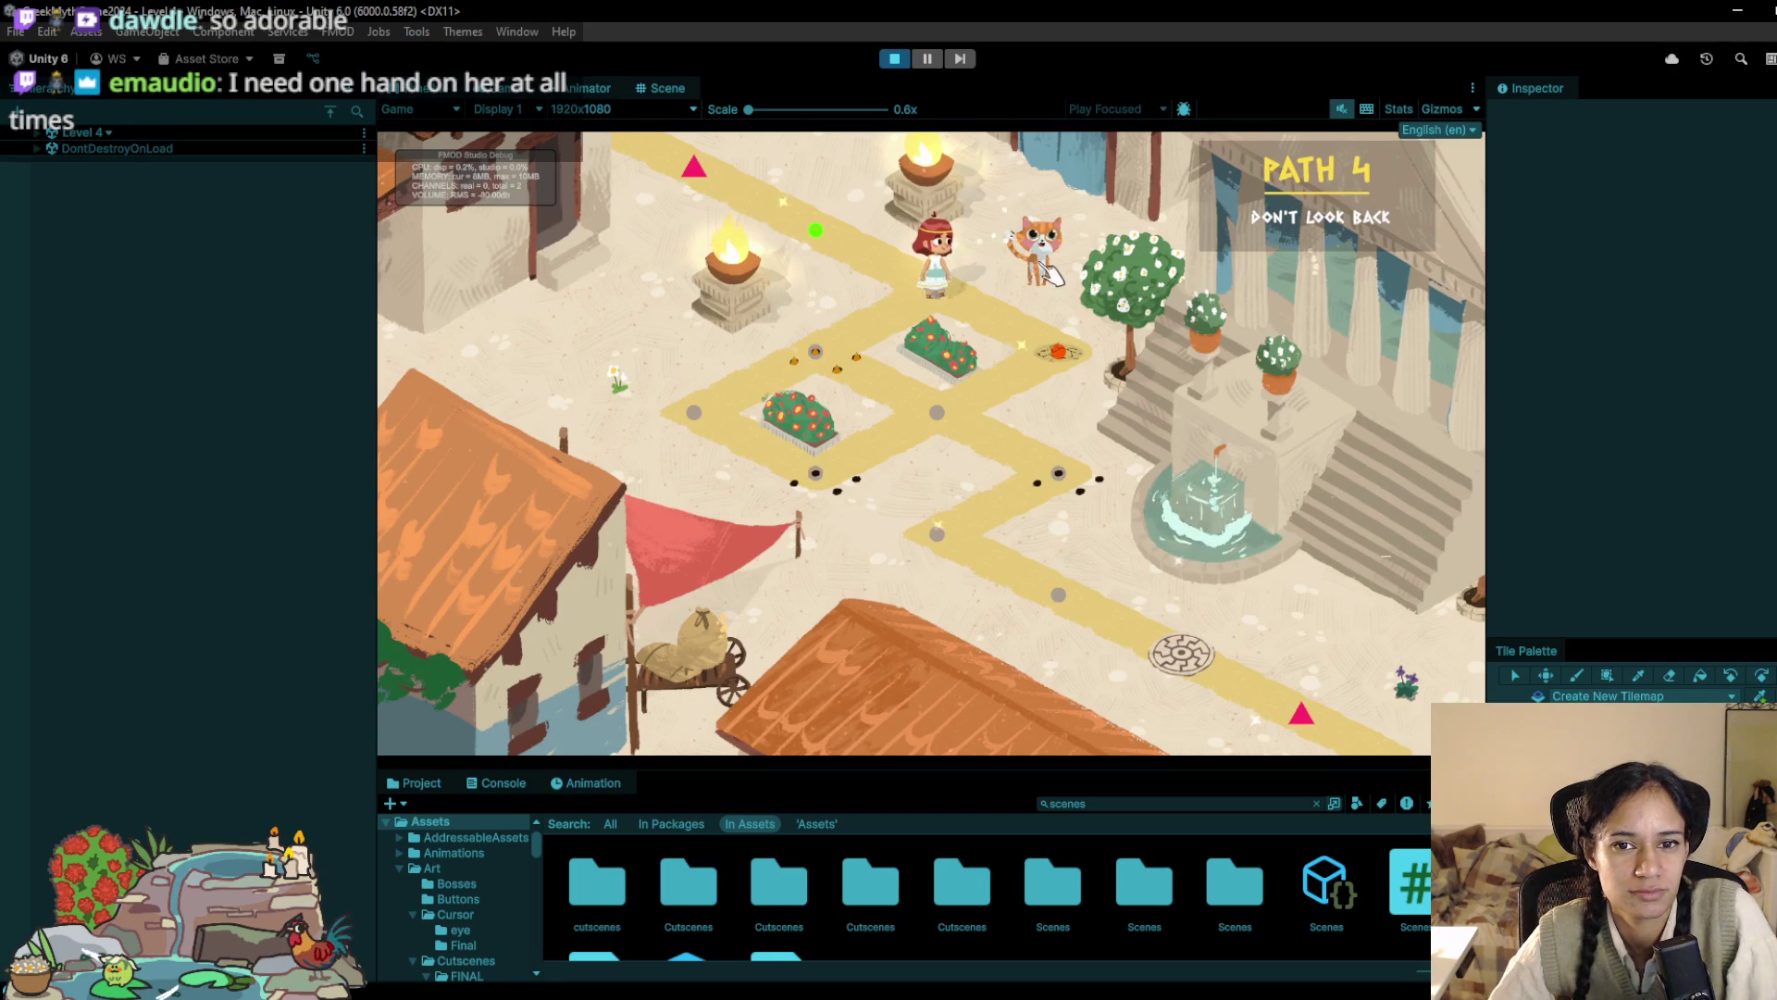
left_click(894, 58)
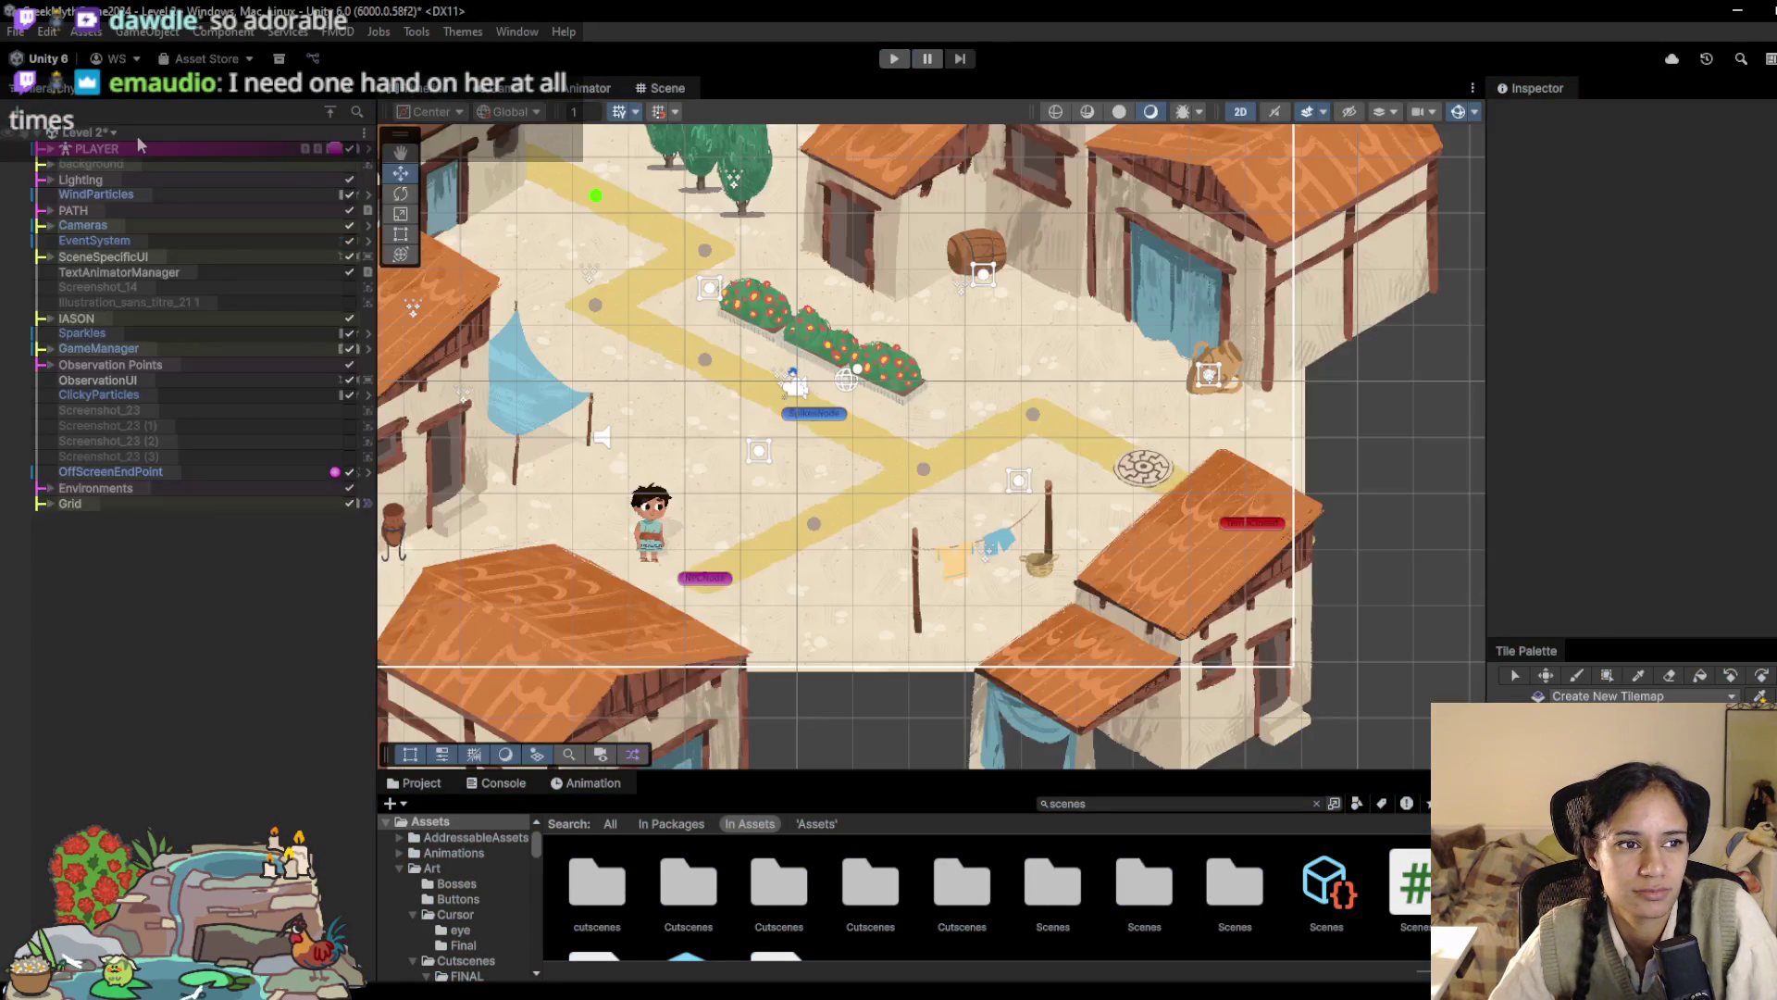
Step: Save the modified level and load Level 4 from the scene list
left_click(109, 134)
left_click(121, 278)
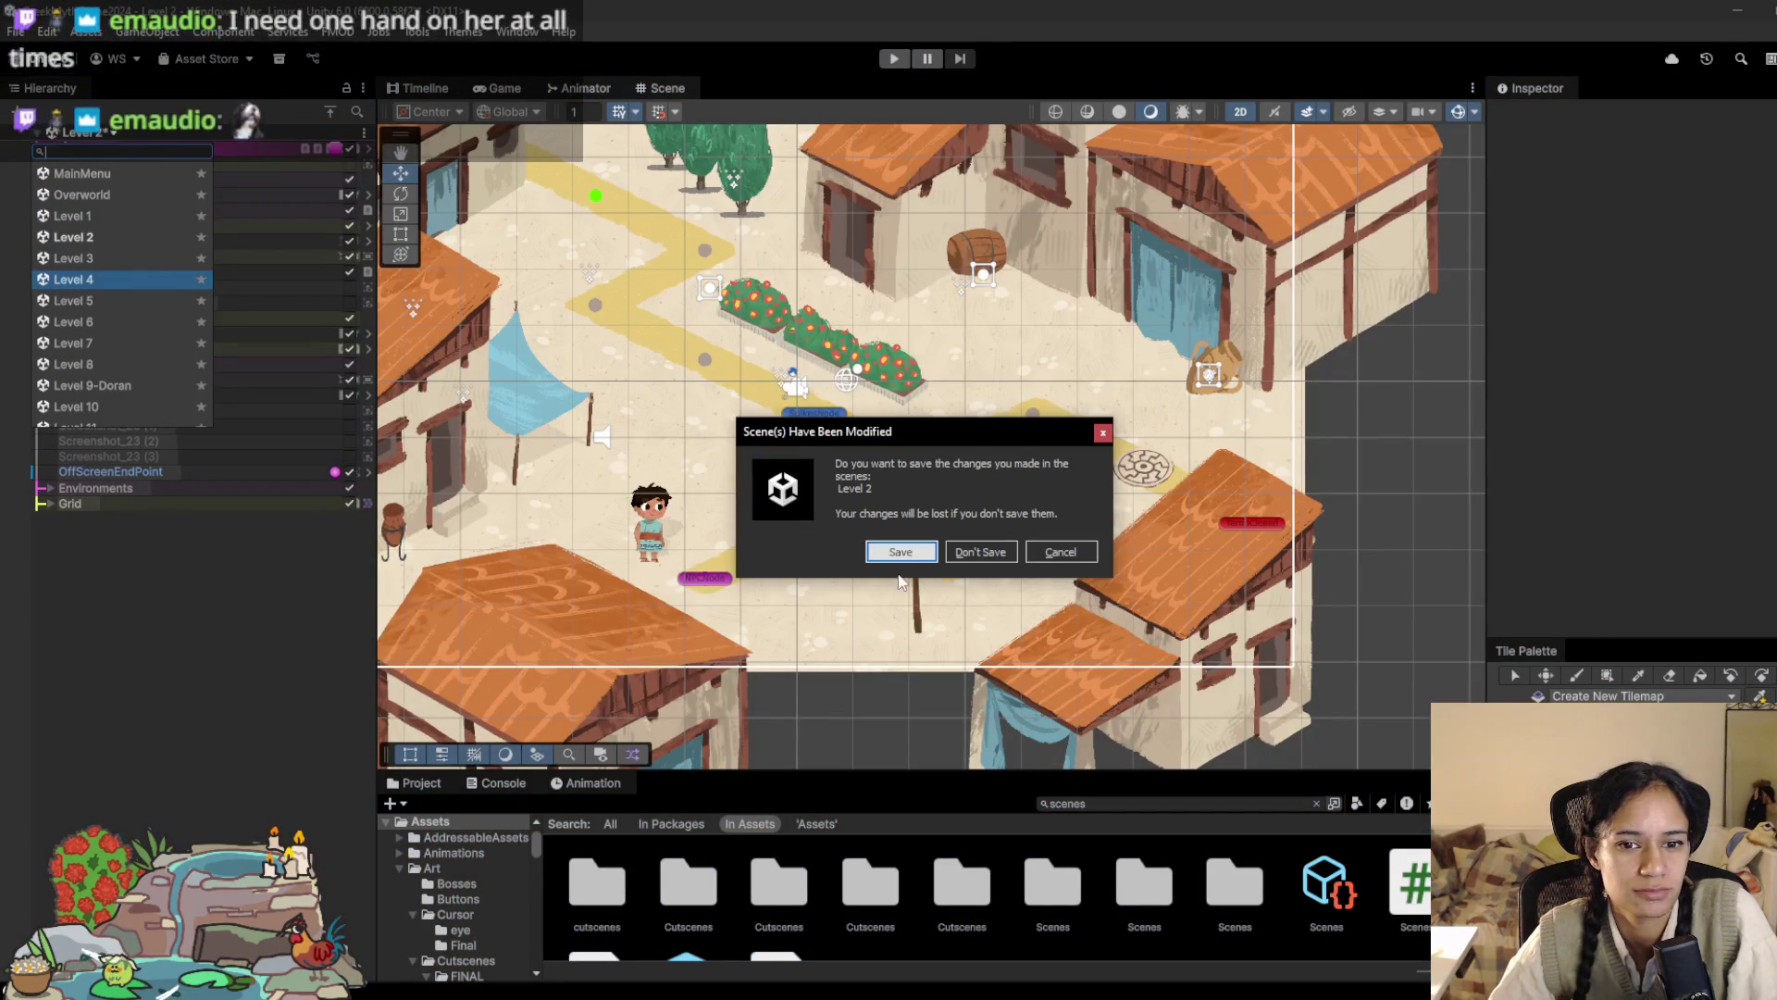
key("Return")
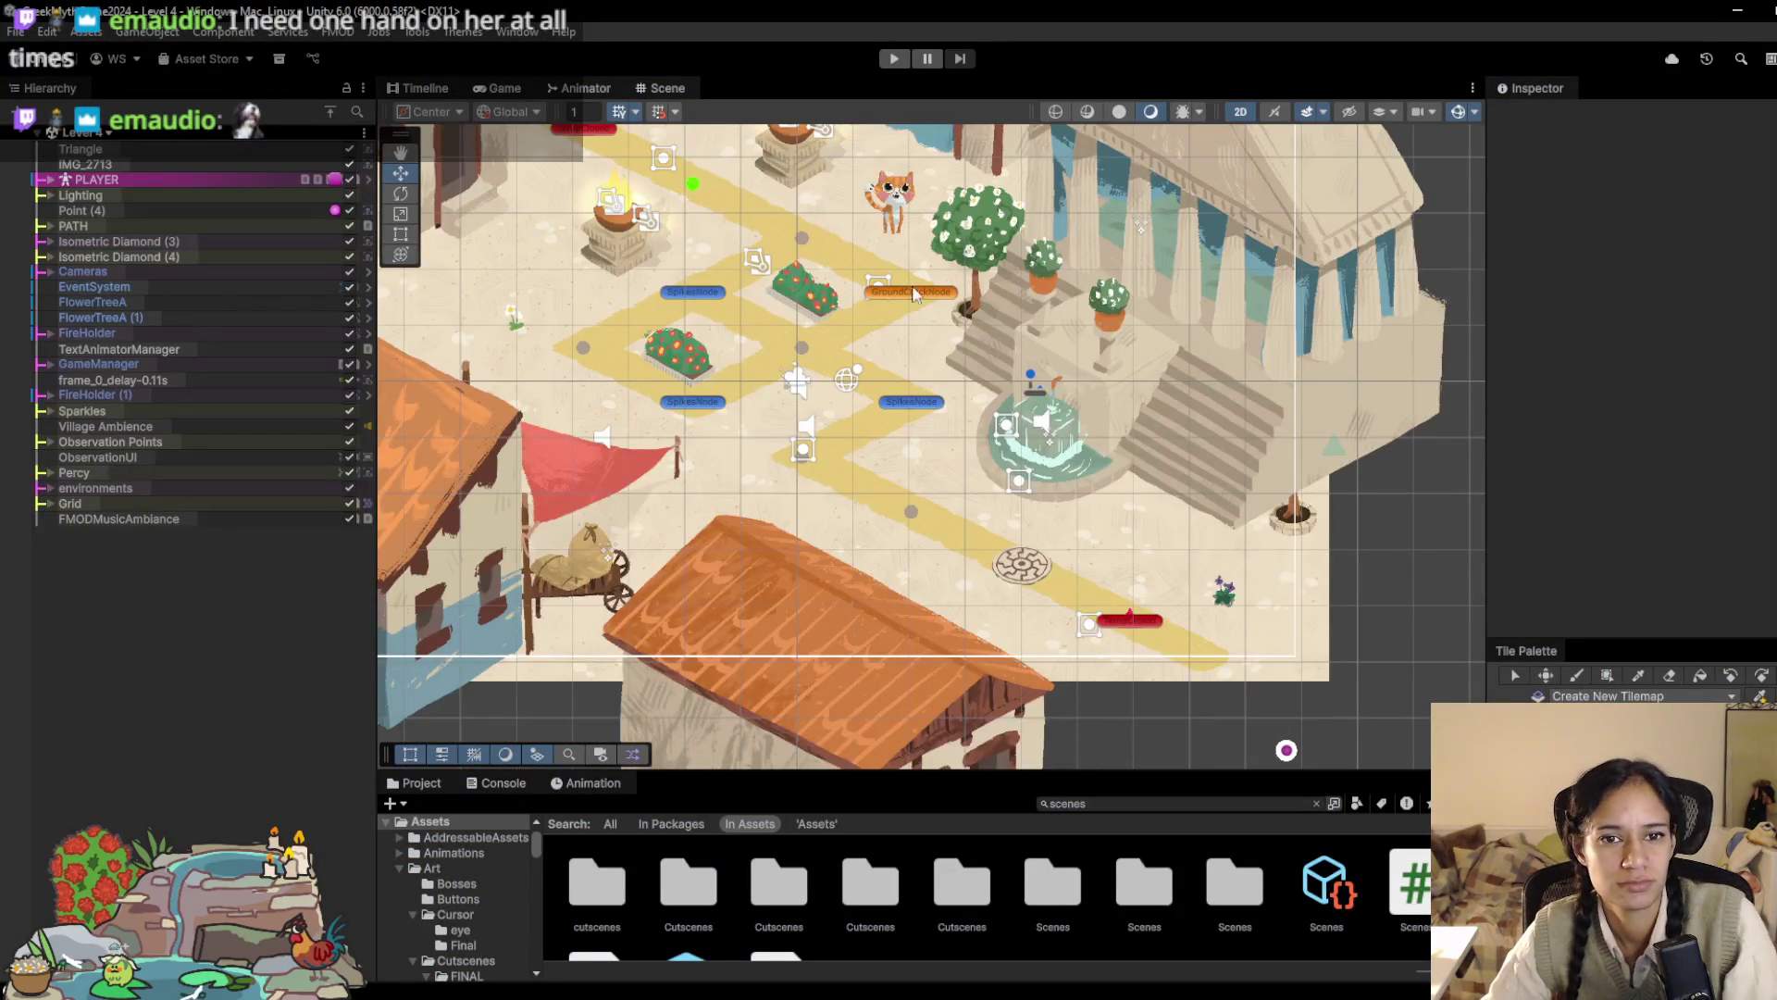
Step: Select Percy among the overlapping objects and scale him down slightly
left_click(907, 258)
left_click(907, 257)
left_click(908, 259)
left_click(909, 261)
left_click_drag(908, 249, 895, 268)
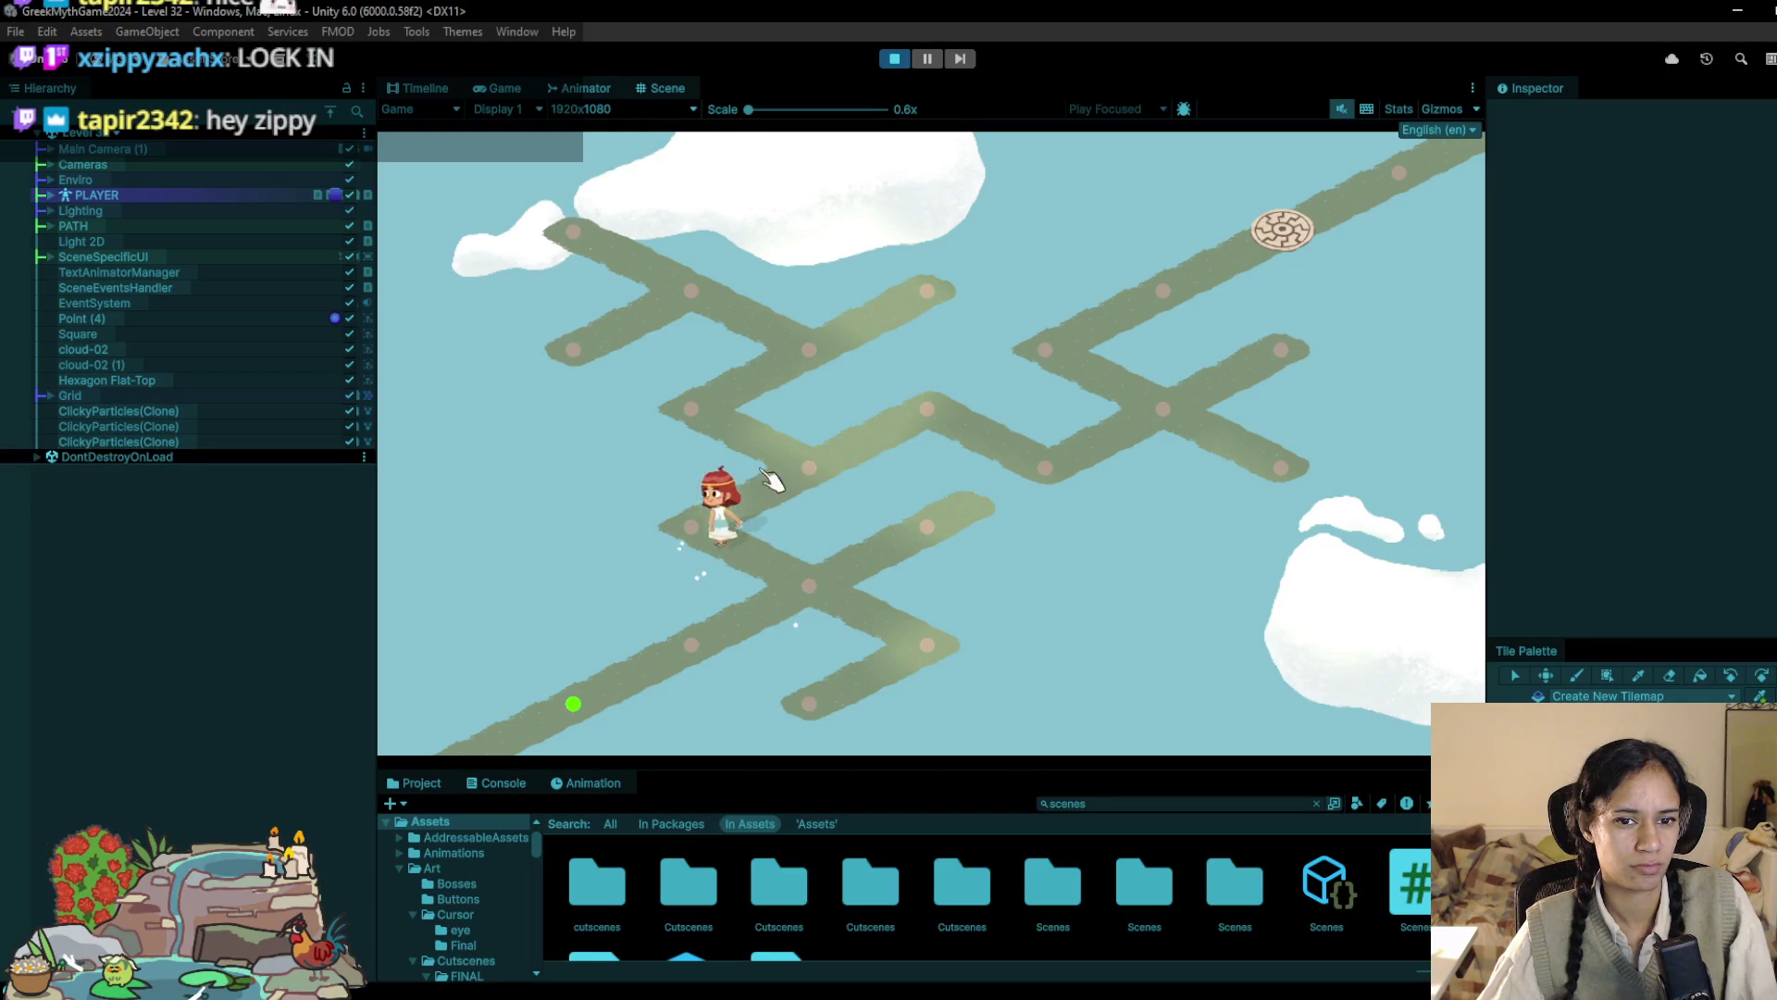
Step: Stop Play mode and frame SpecialPointsTilemap, expanded to show StartNode and EndNode
key("ctrl+p")
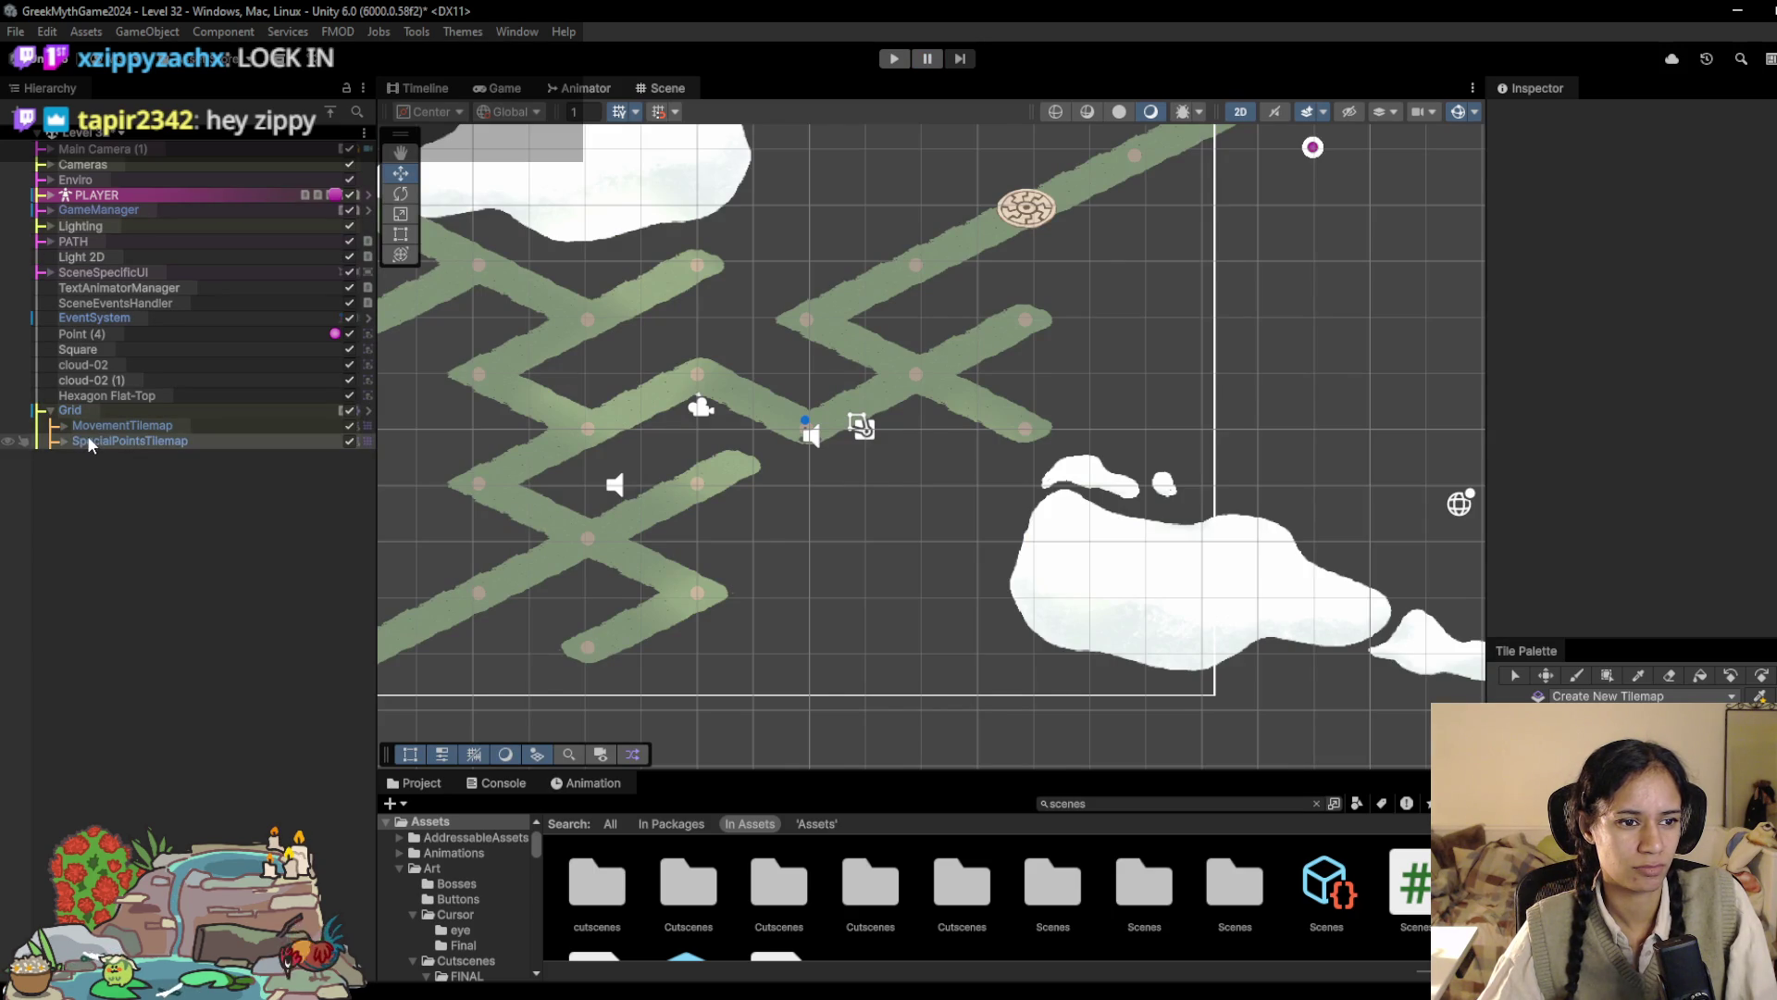
left_click(87, 435)
left_click(65, 440)
key("f")
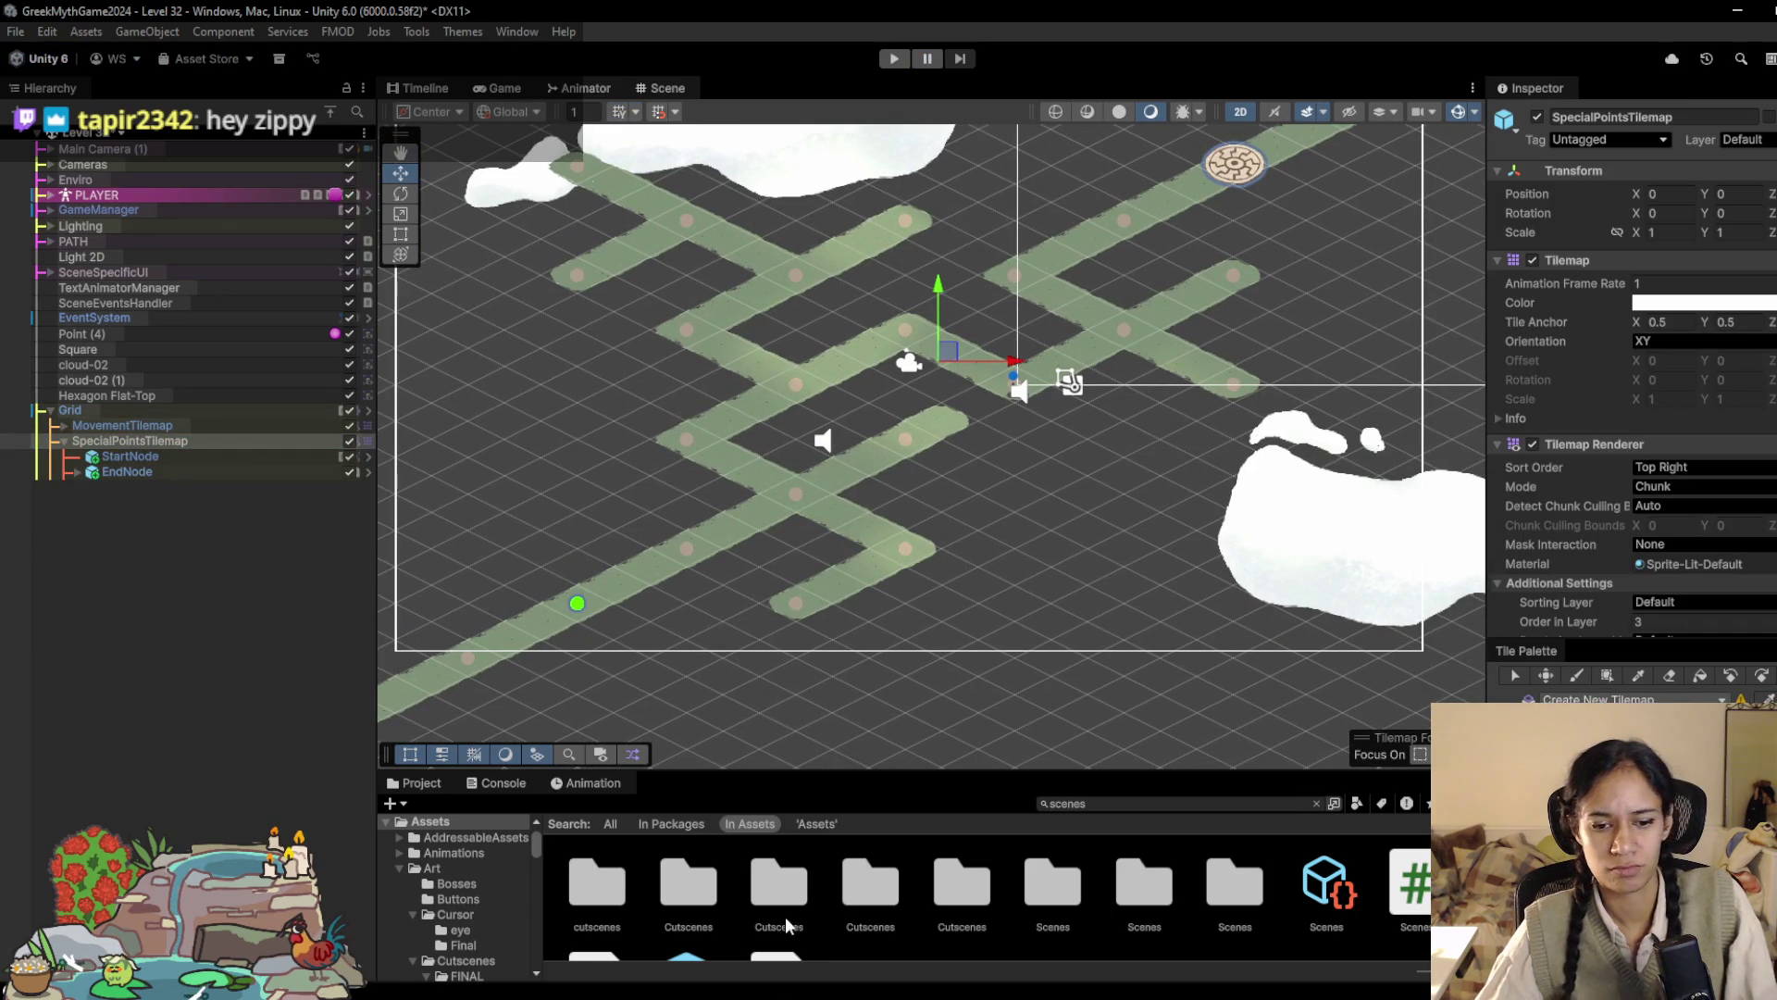
key("alt+Tab")
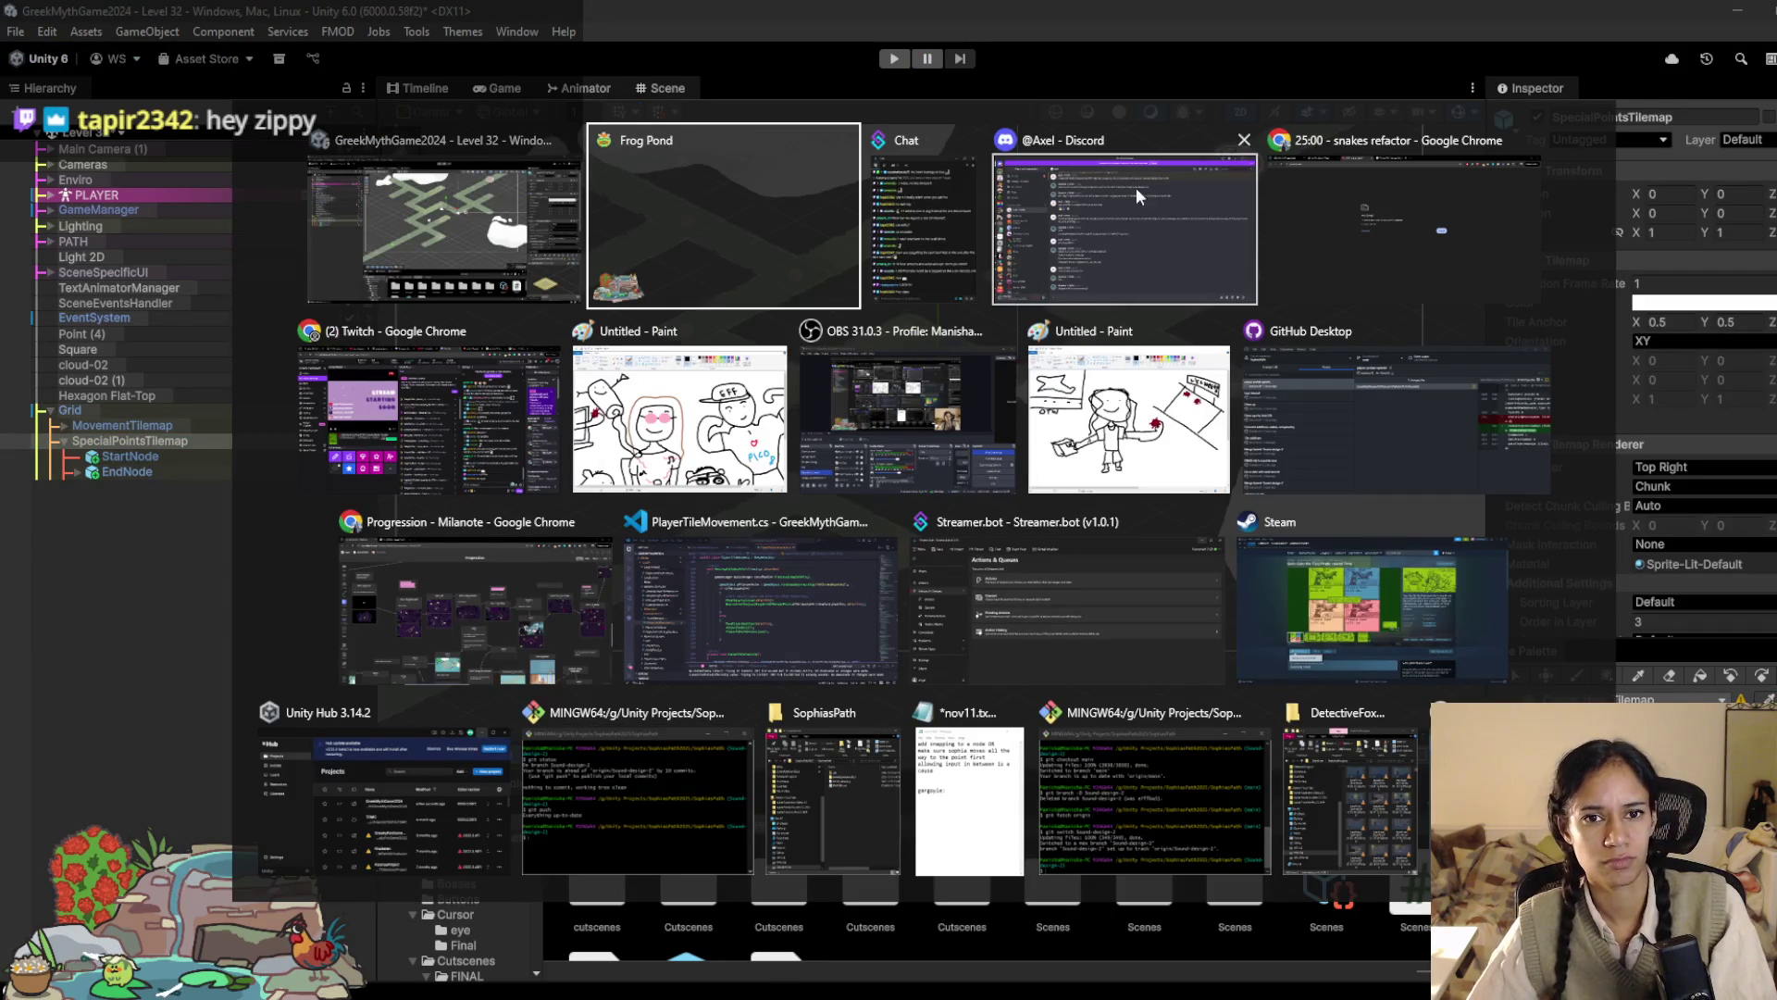
left_click(1447, 212)
Step: Alt+Tab to the Chrome window with Milanote's Progression board, then dismiss the switcher
key("alt+Tab")
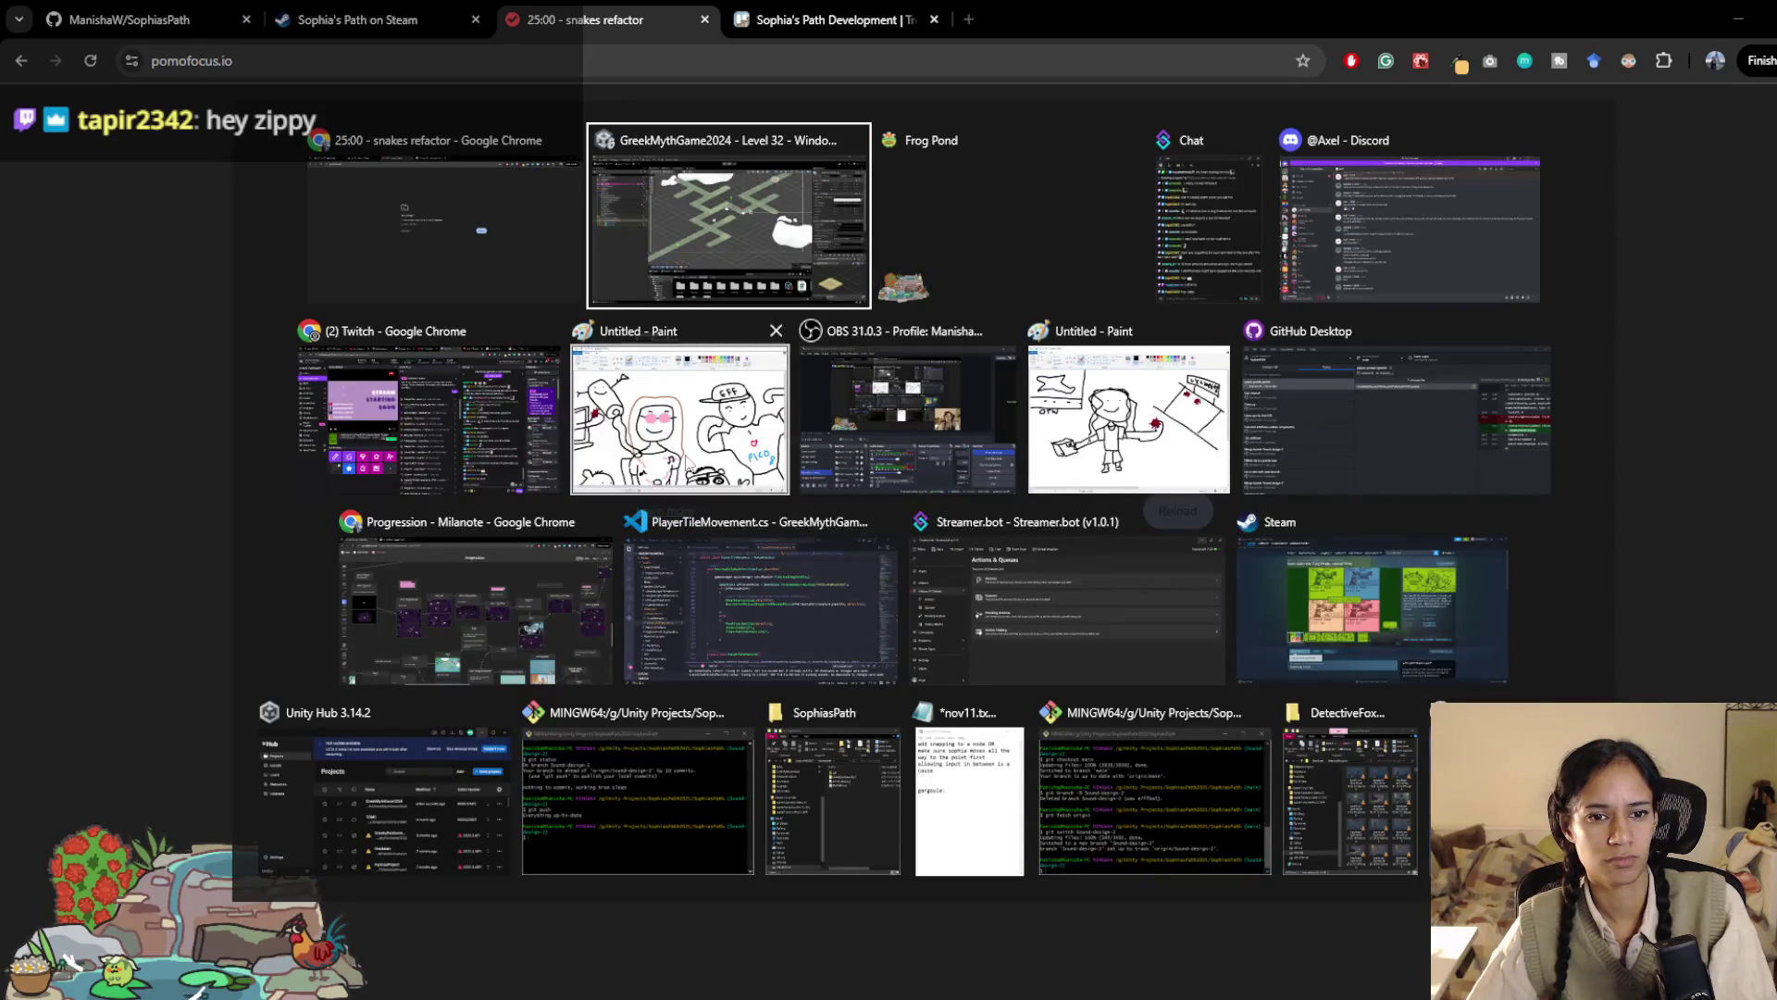
left_click(546, 607)
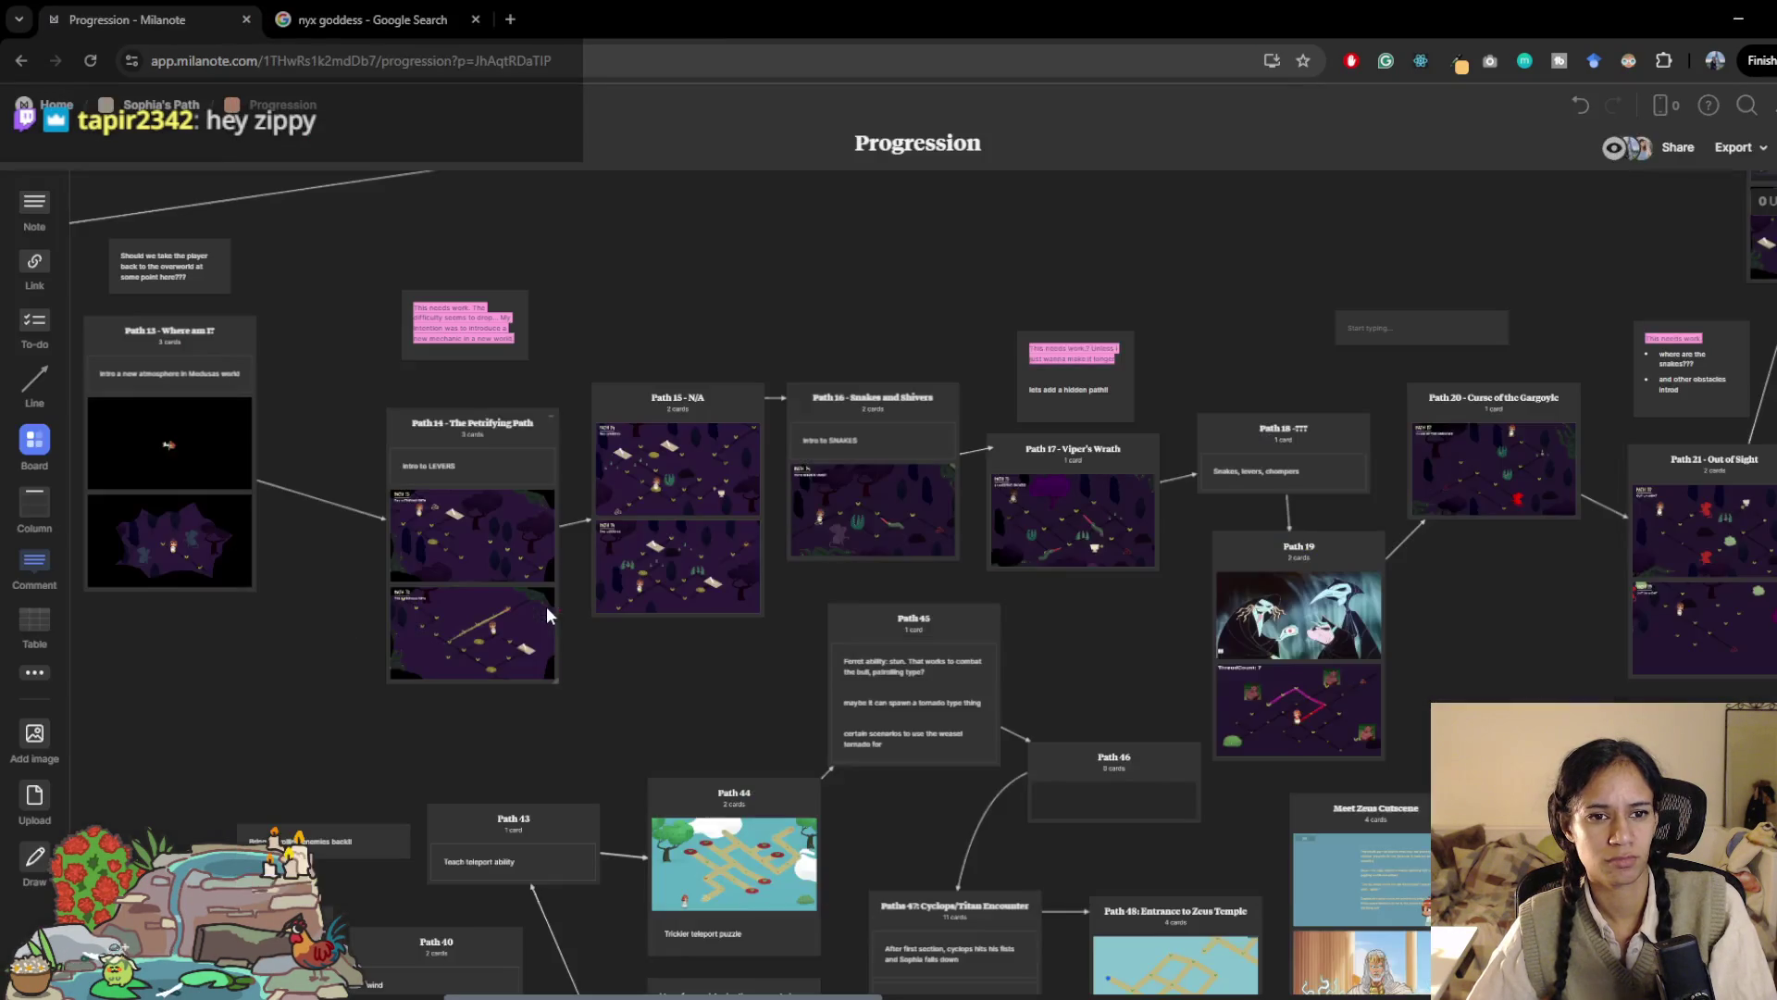
key("alt+Tab")
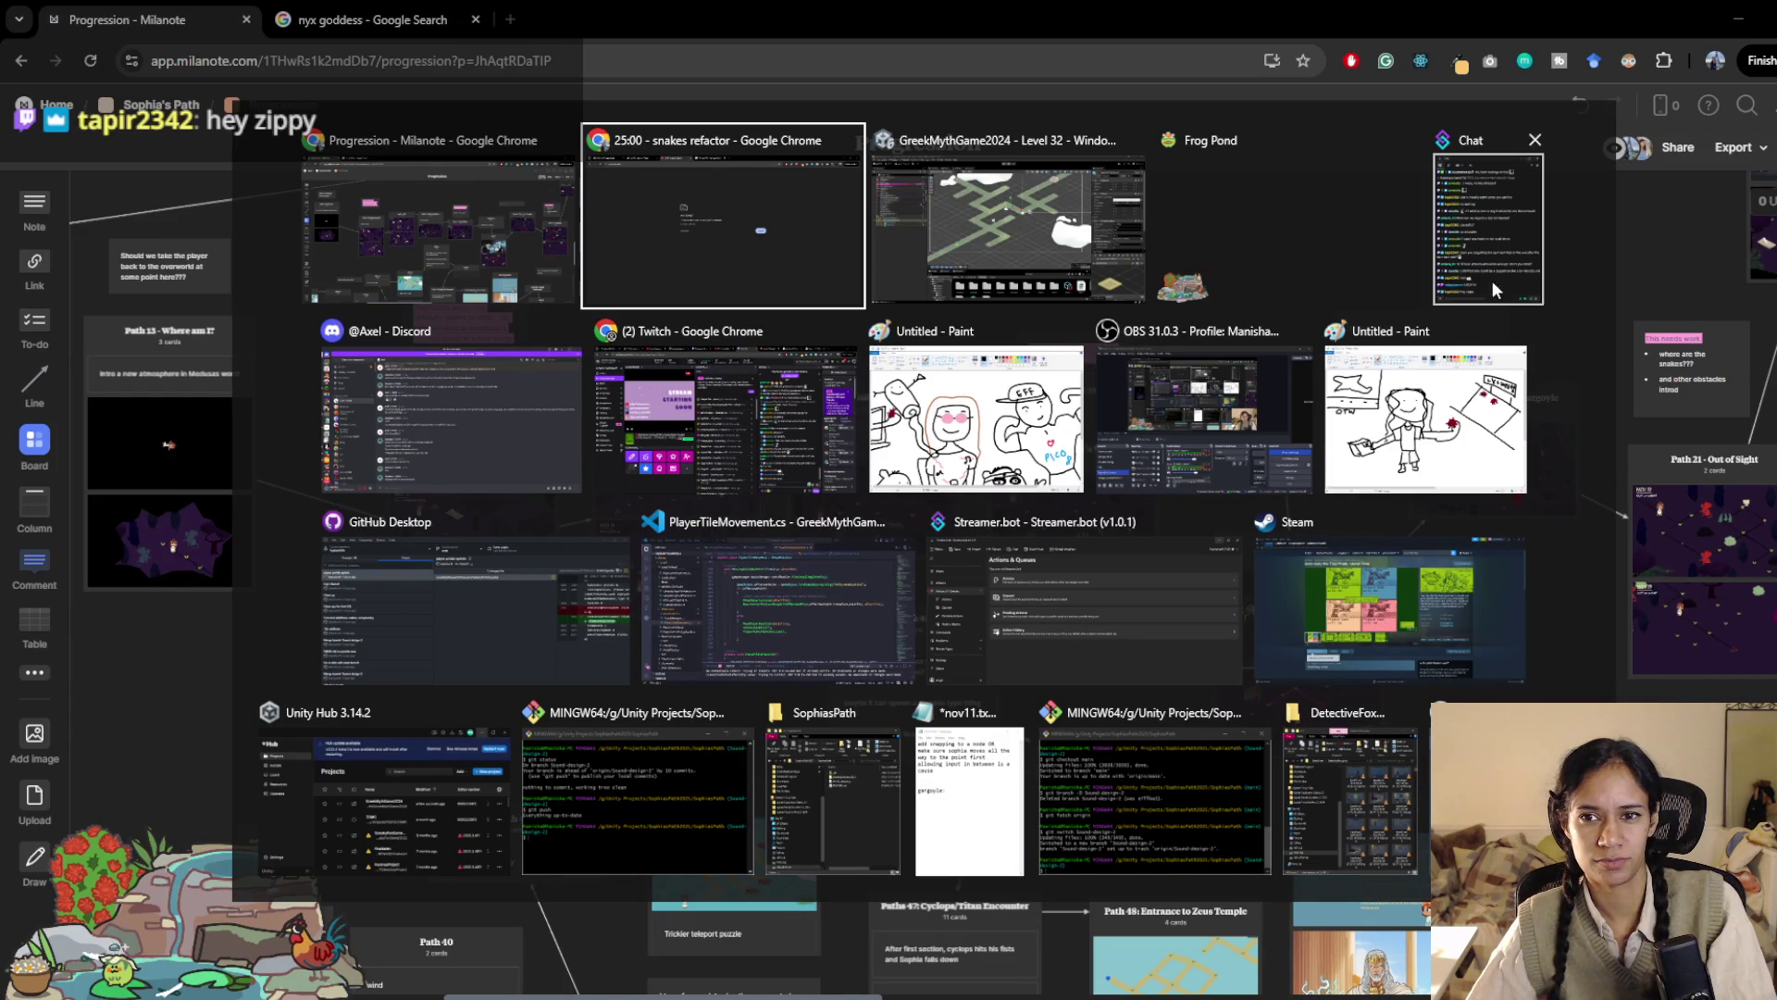
key("Escape")
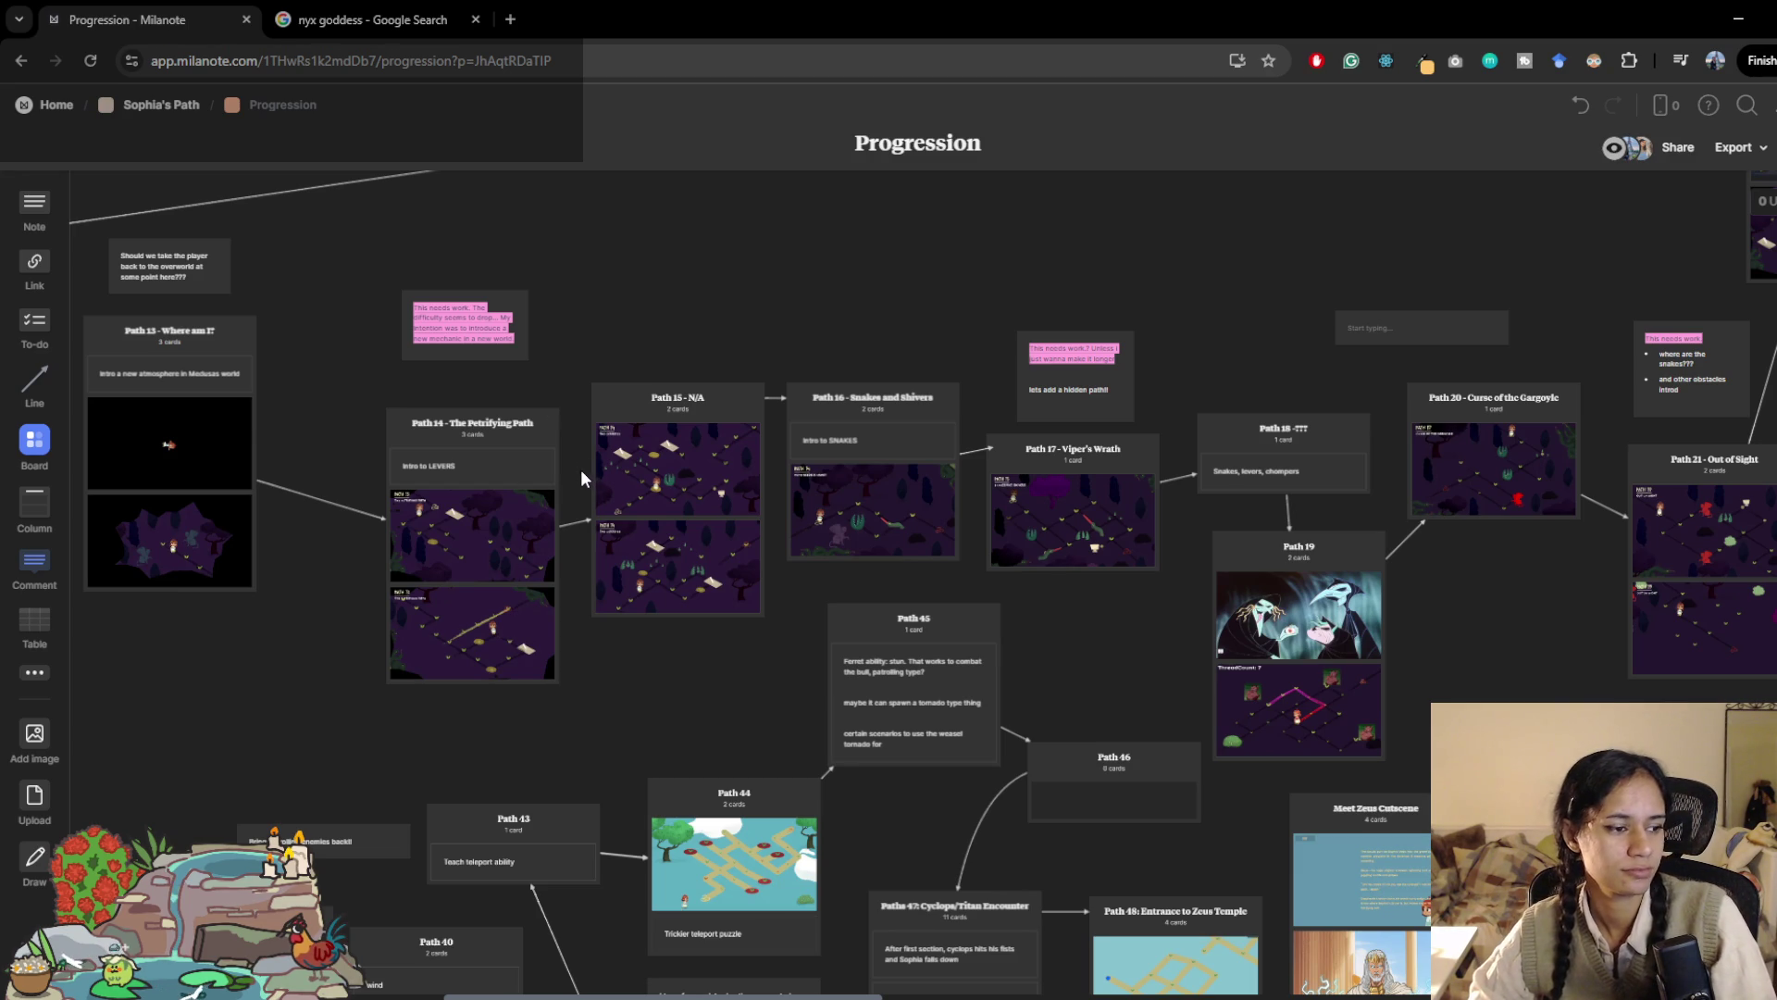
Step: Pan around the Milanote board to browse the path cards, reaching World 2 and Path 13
left_click_drag(569, 330, 751, 247)
left_click_drag(751, 611, 674, 581)
left_click_drag(870, 507, 807, 512)
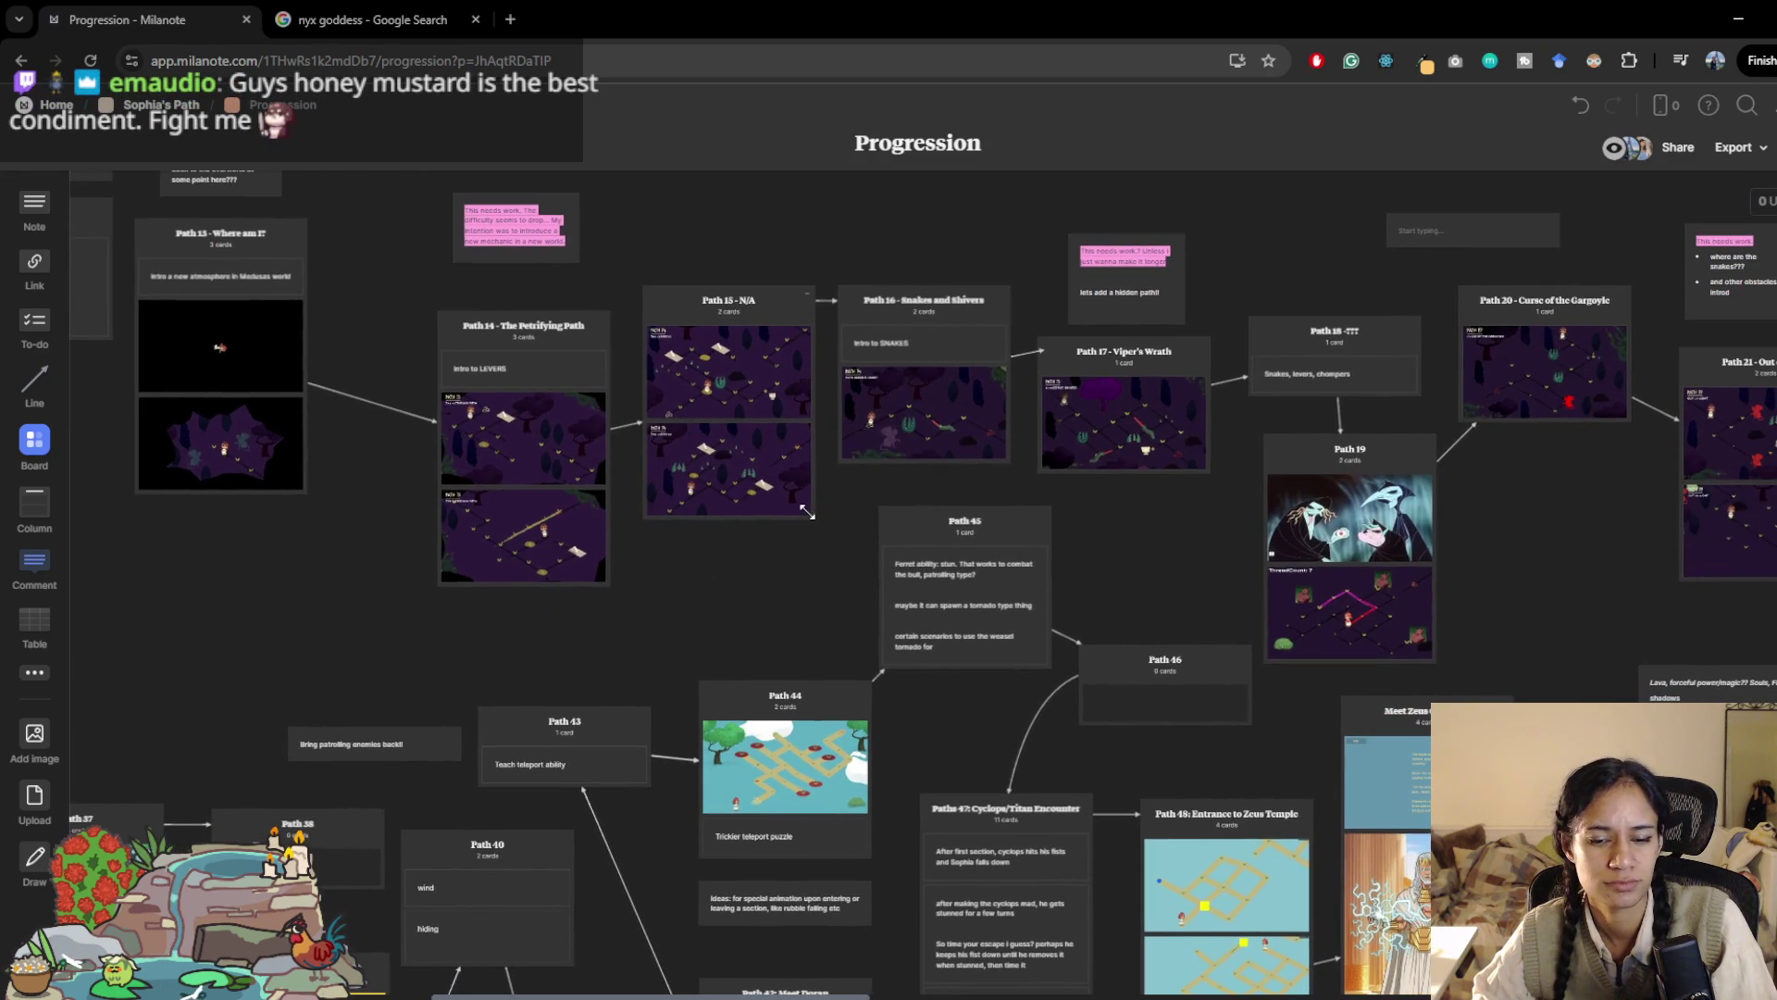
key("alt+Tab")
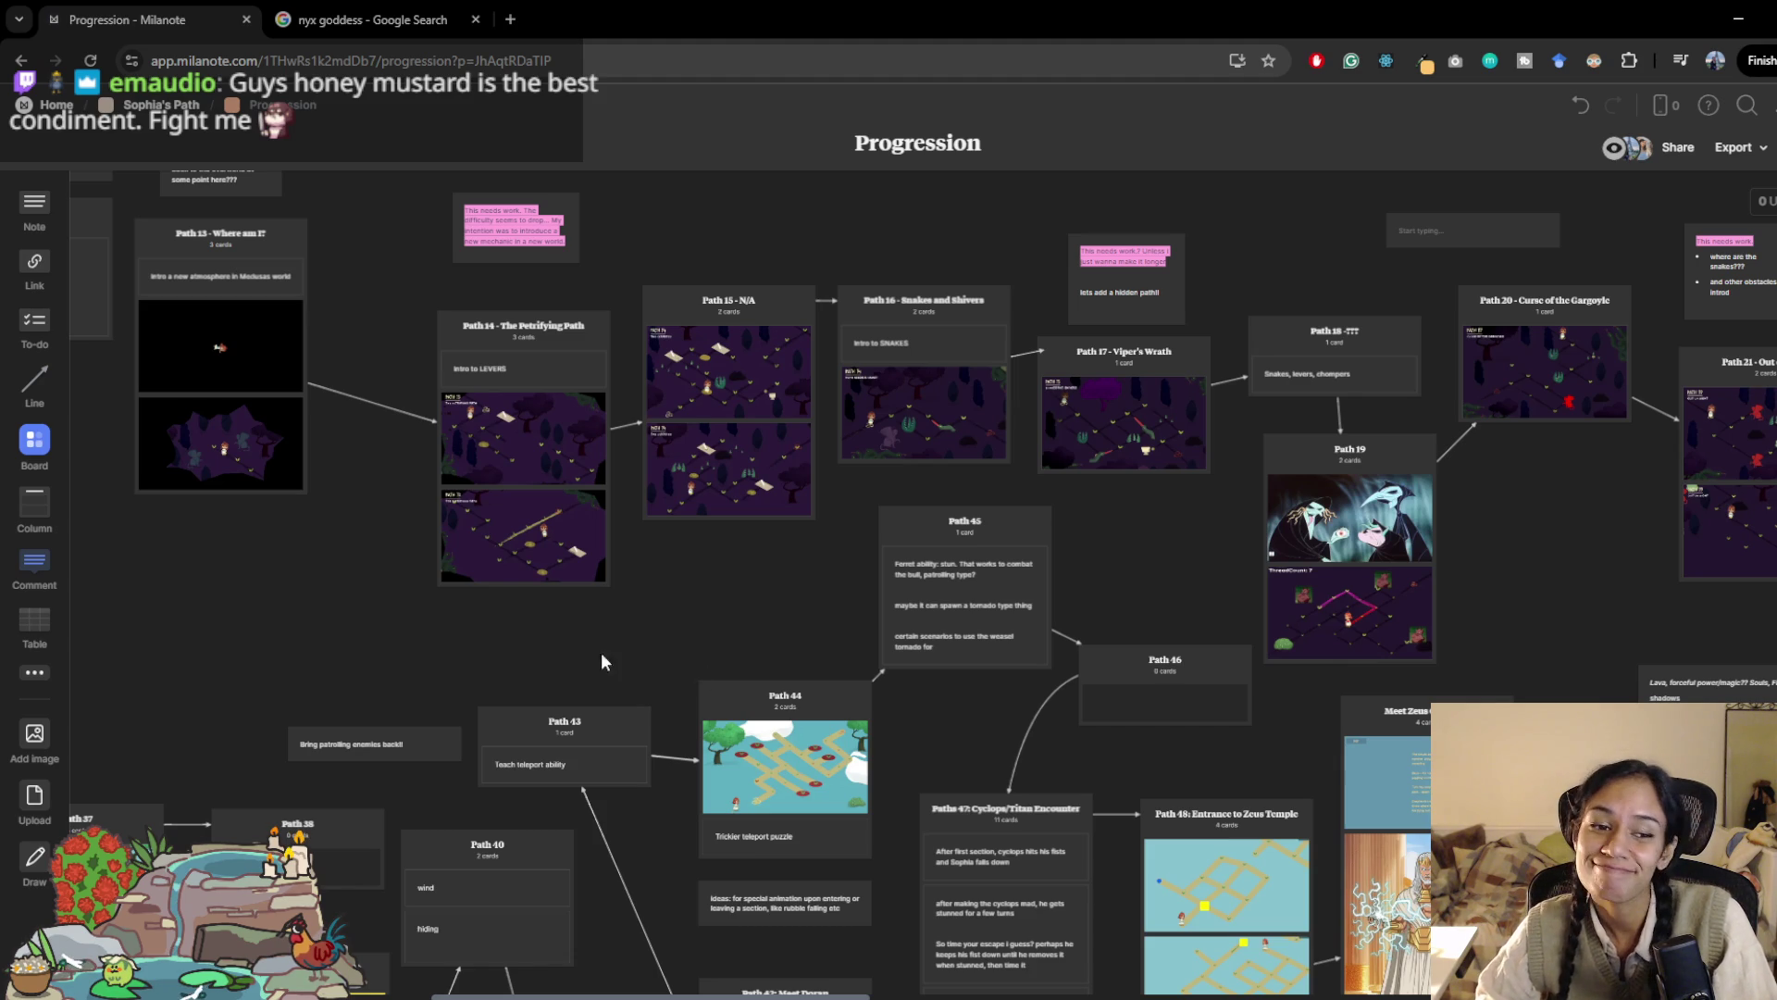
left_click_drag(345, 619, 415, 559)
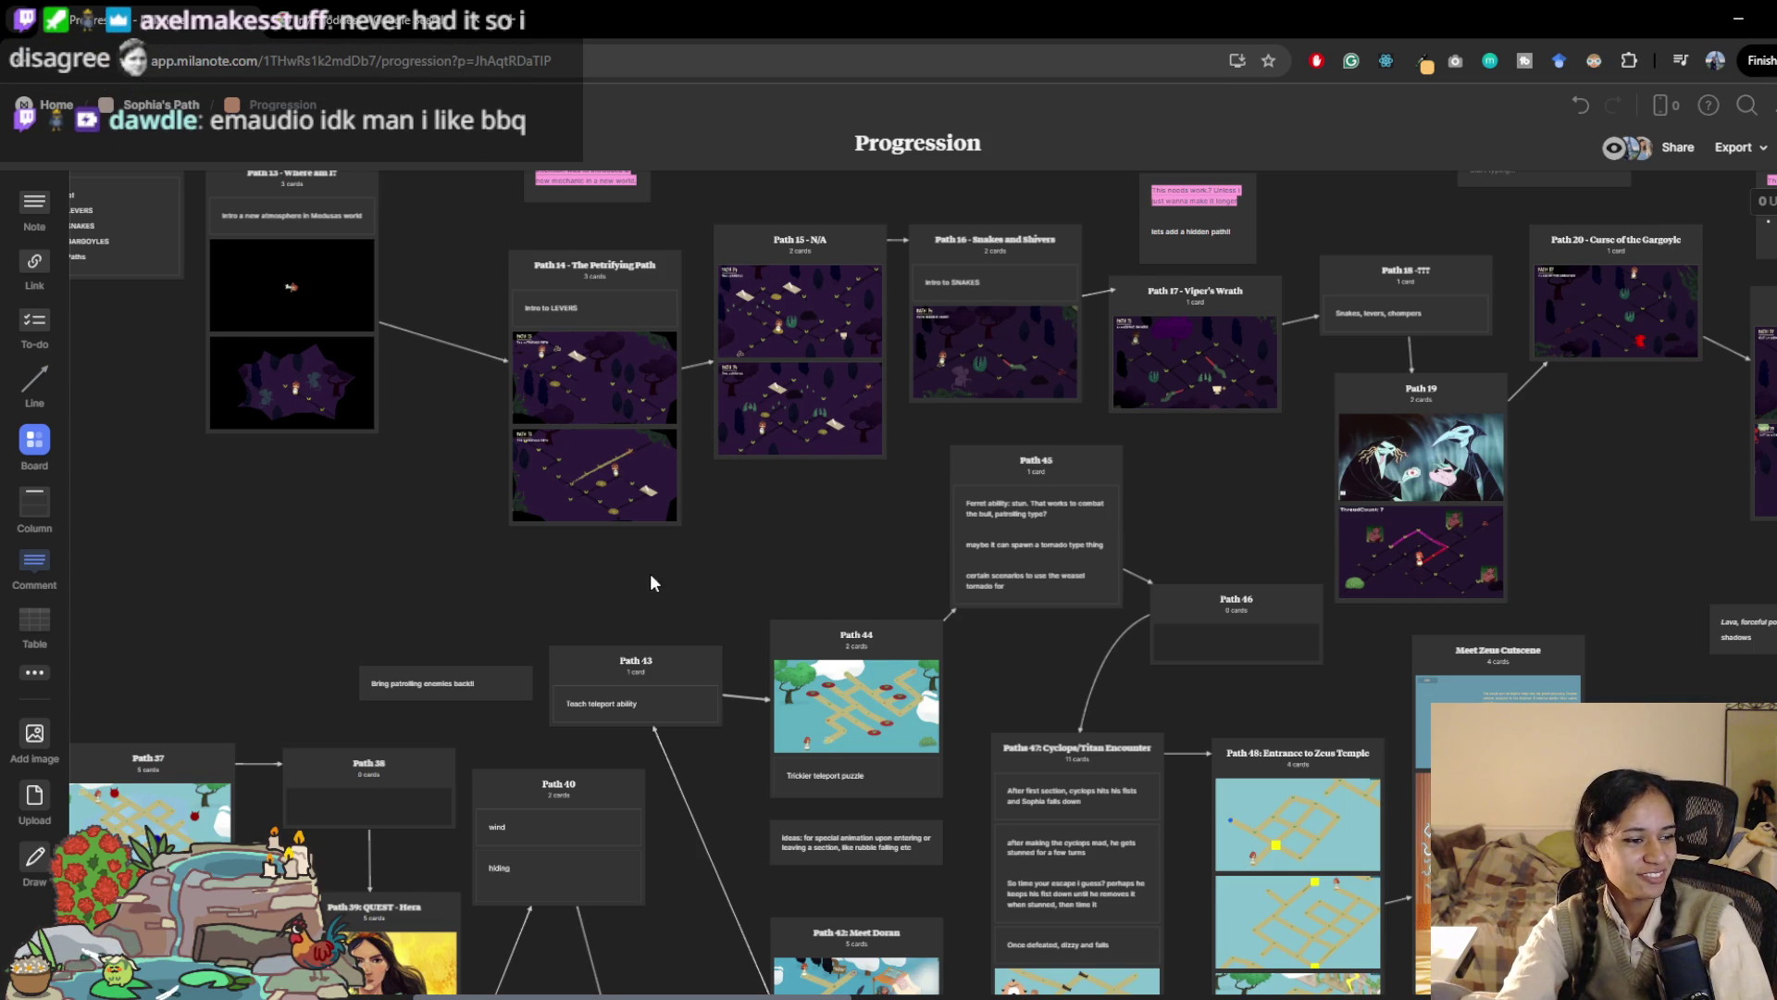
mouse_move(475, 475)
left_mouse_down()
mouse_move(718, 559)
mouse_move(658, 647)
left_mouse_up()
scroll(853, 622, "right", 3)
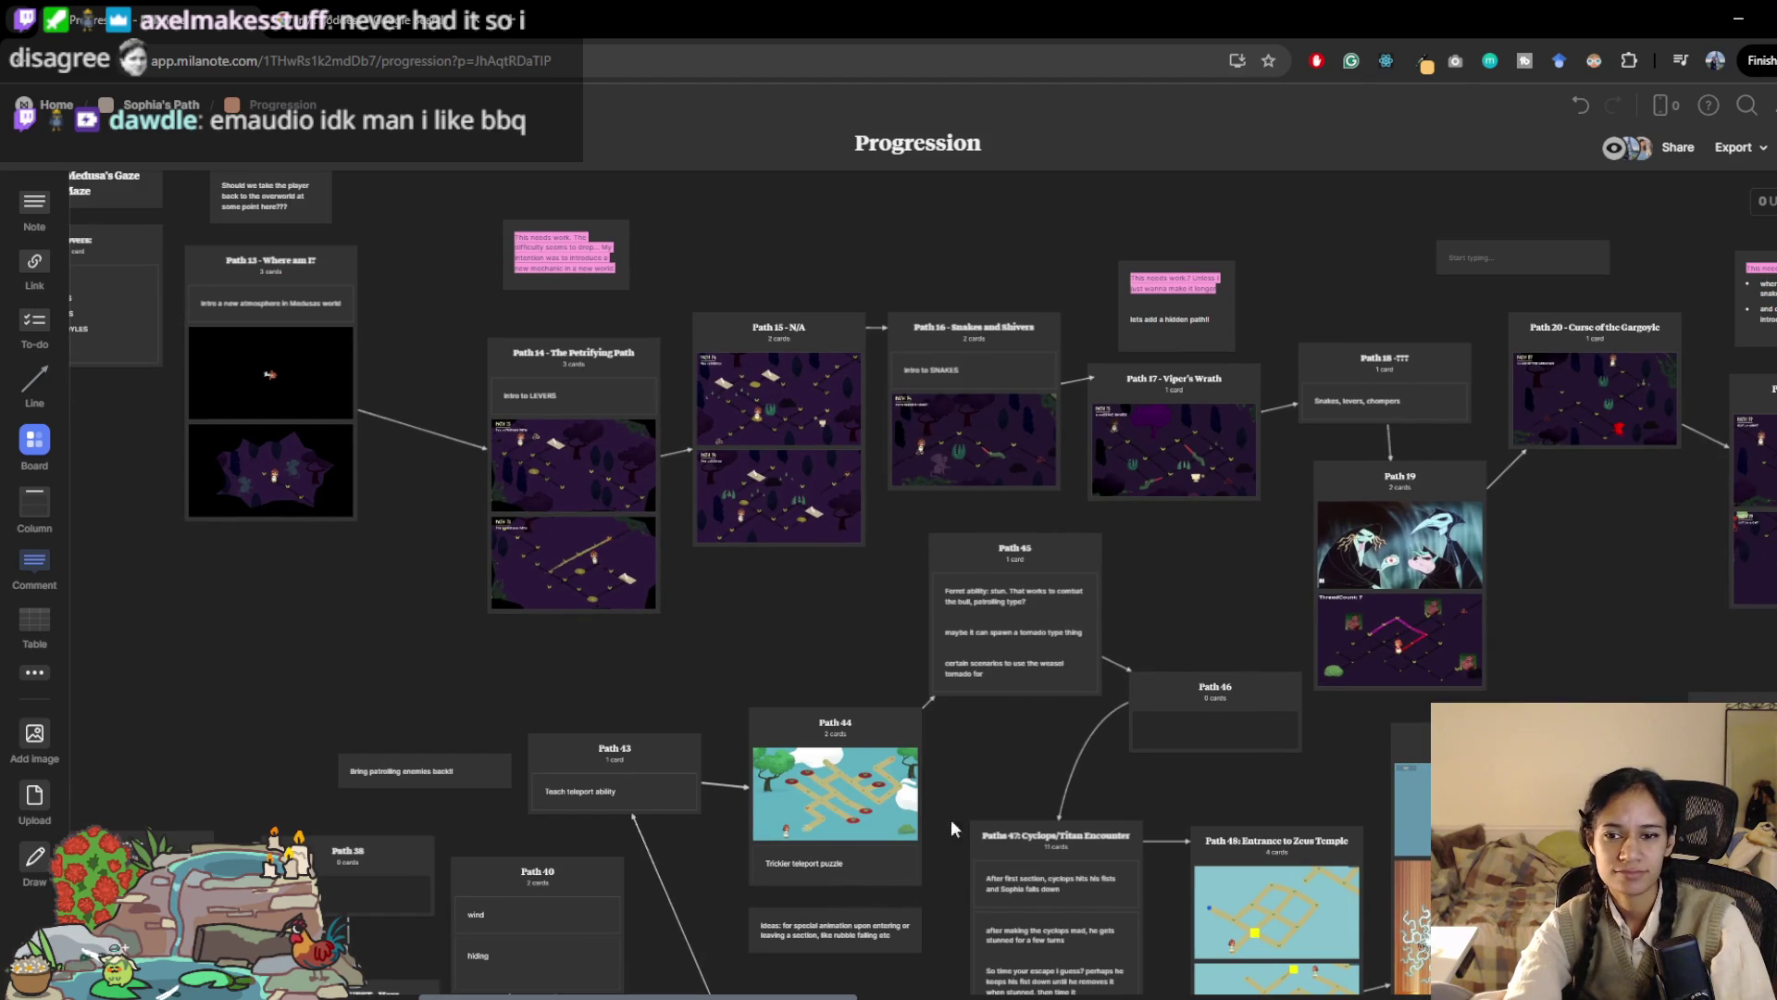
Step: Switch to the Pomofocus timer tab and reload the crashed page
key("super+Tab")
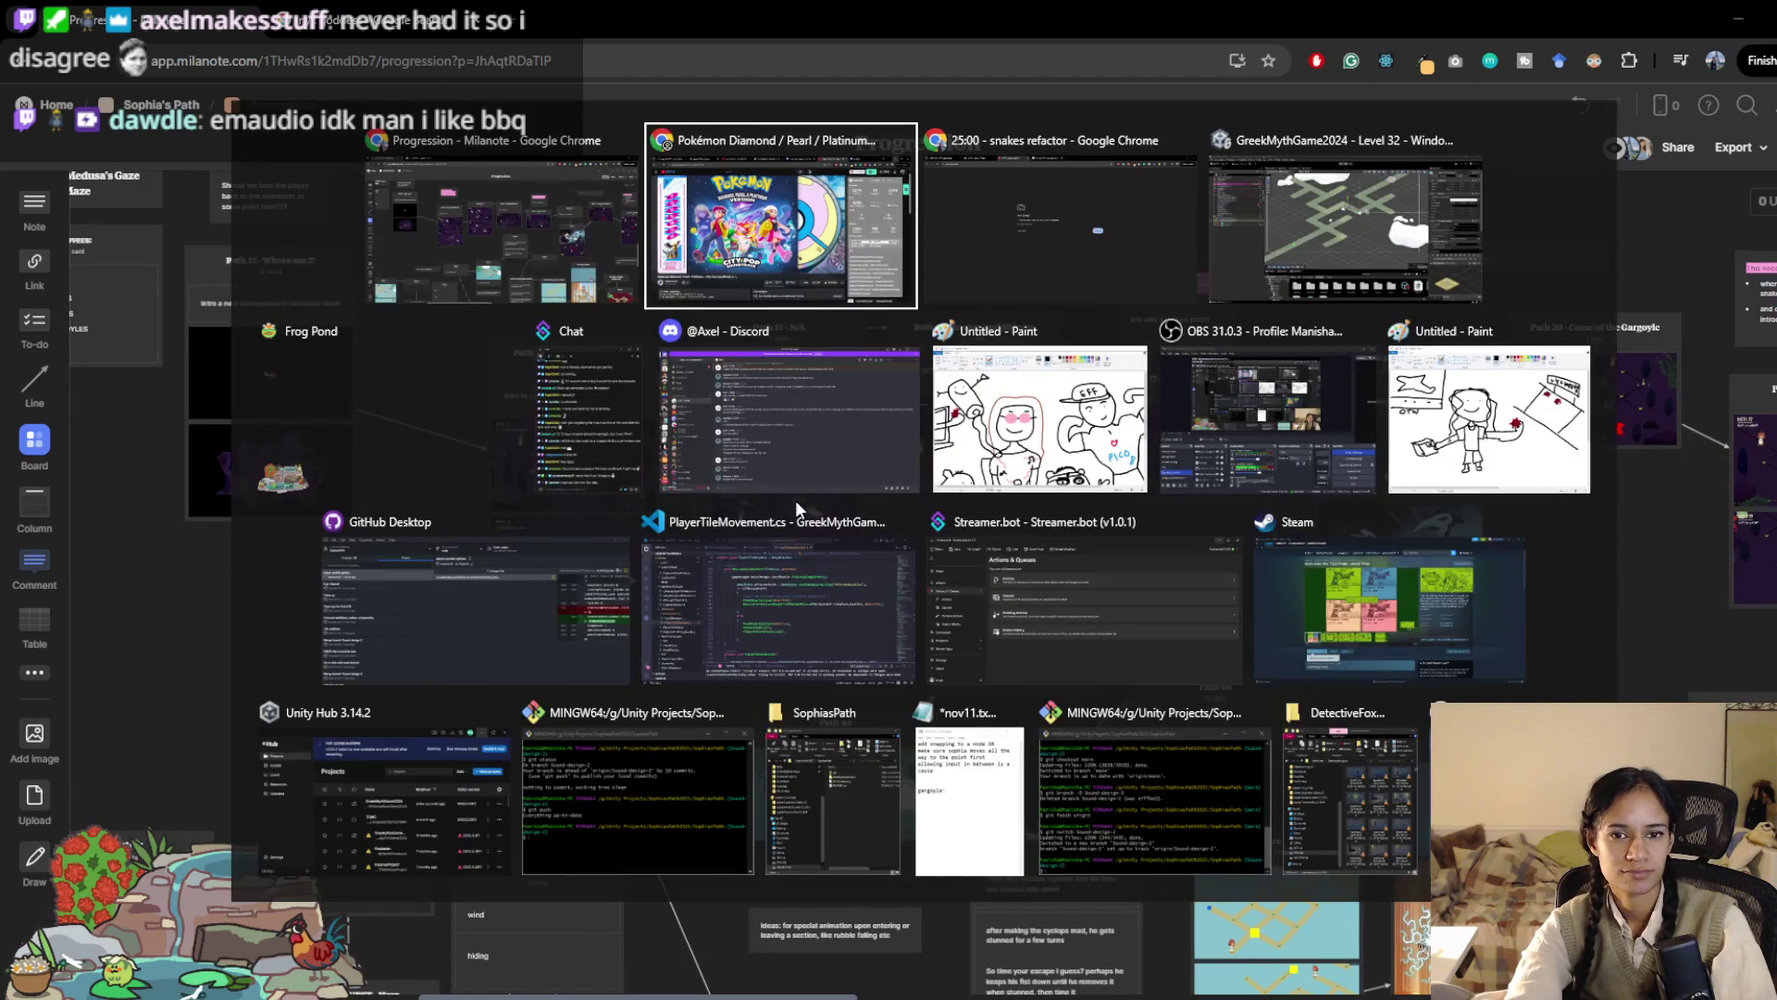
left_click(1056, 241)
key("F5")
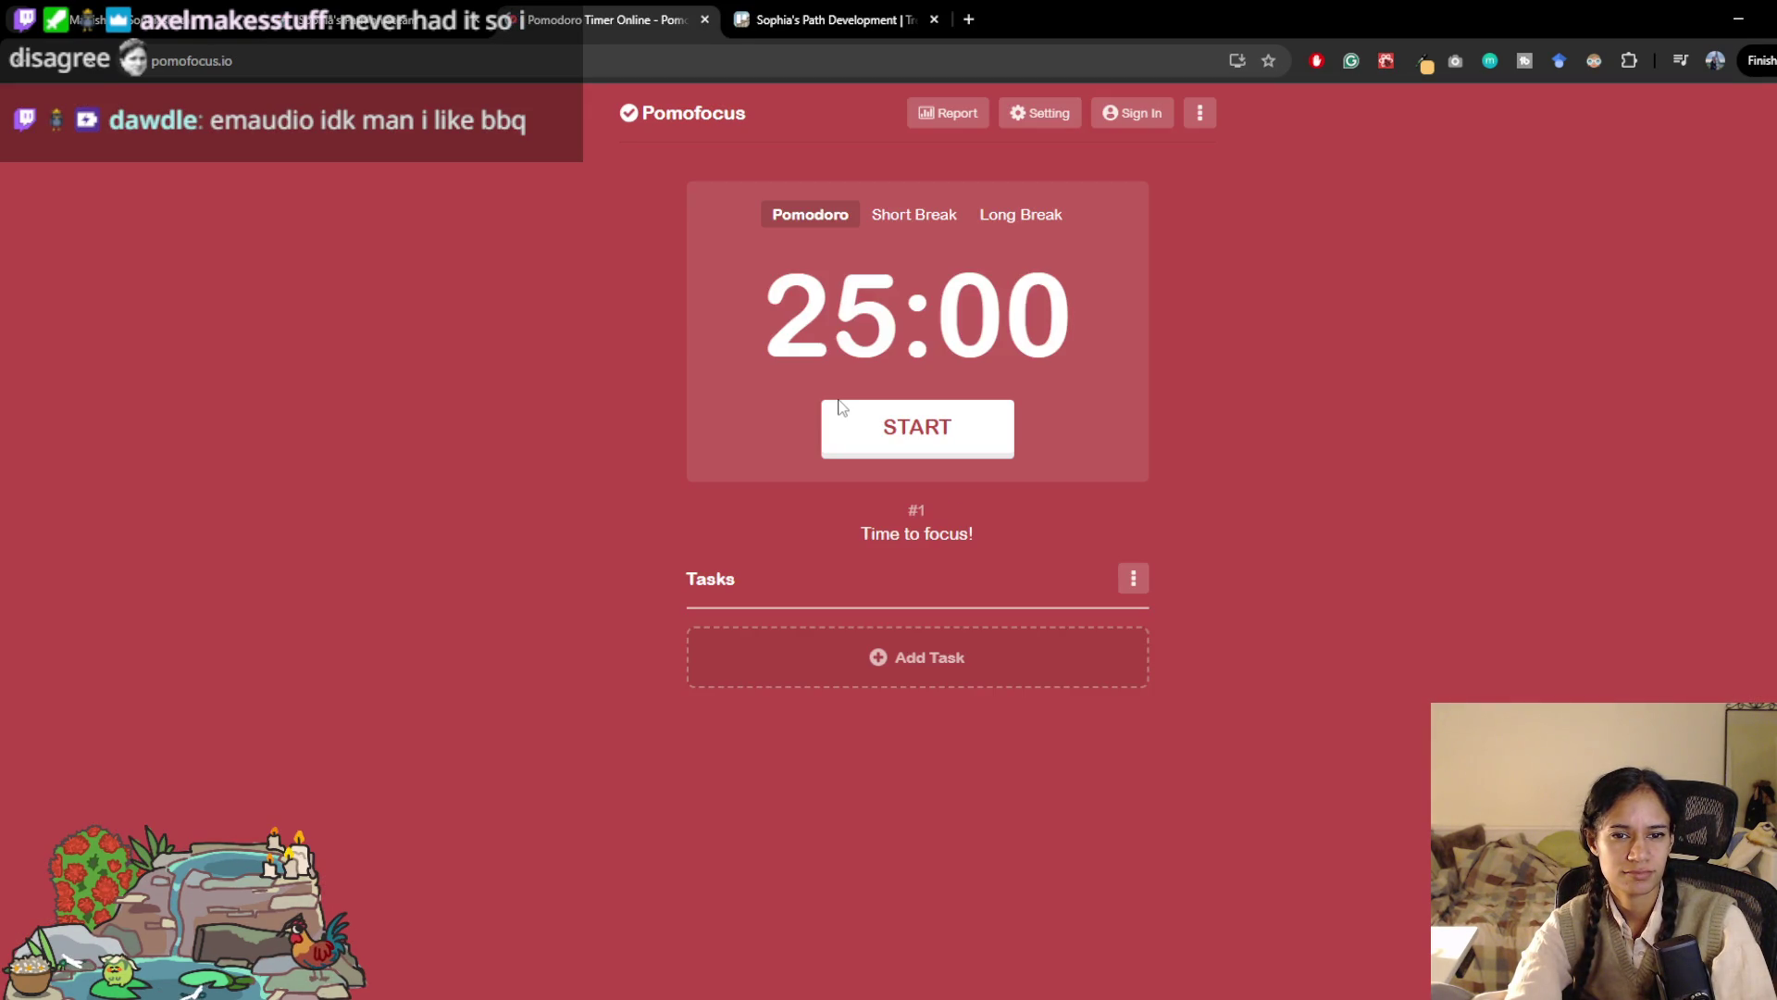
Step: Scroll through the reloaded Pomofocus page showing a fresh 25:00 timer
scroll(868, 454, "down", 4)
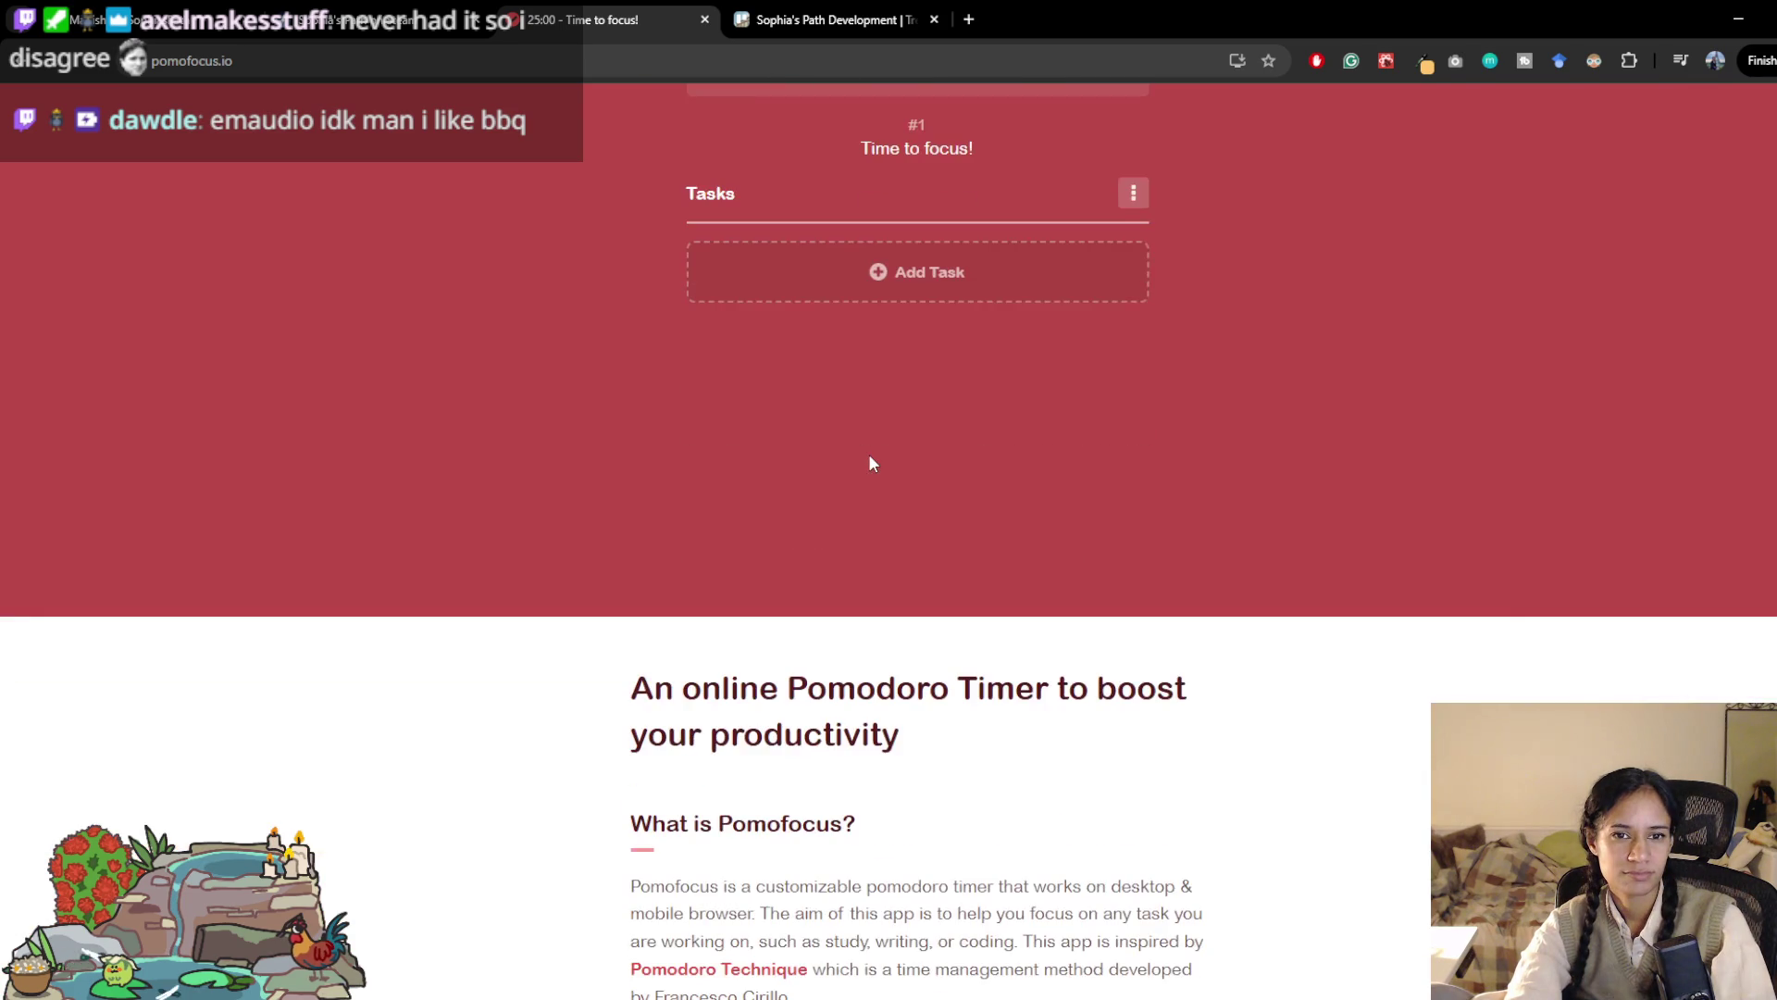
scroll(868, 453, "up", 3)
scroll(553, 424, "down", 3)
scroll(552, 422, "up", 4)
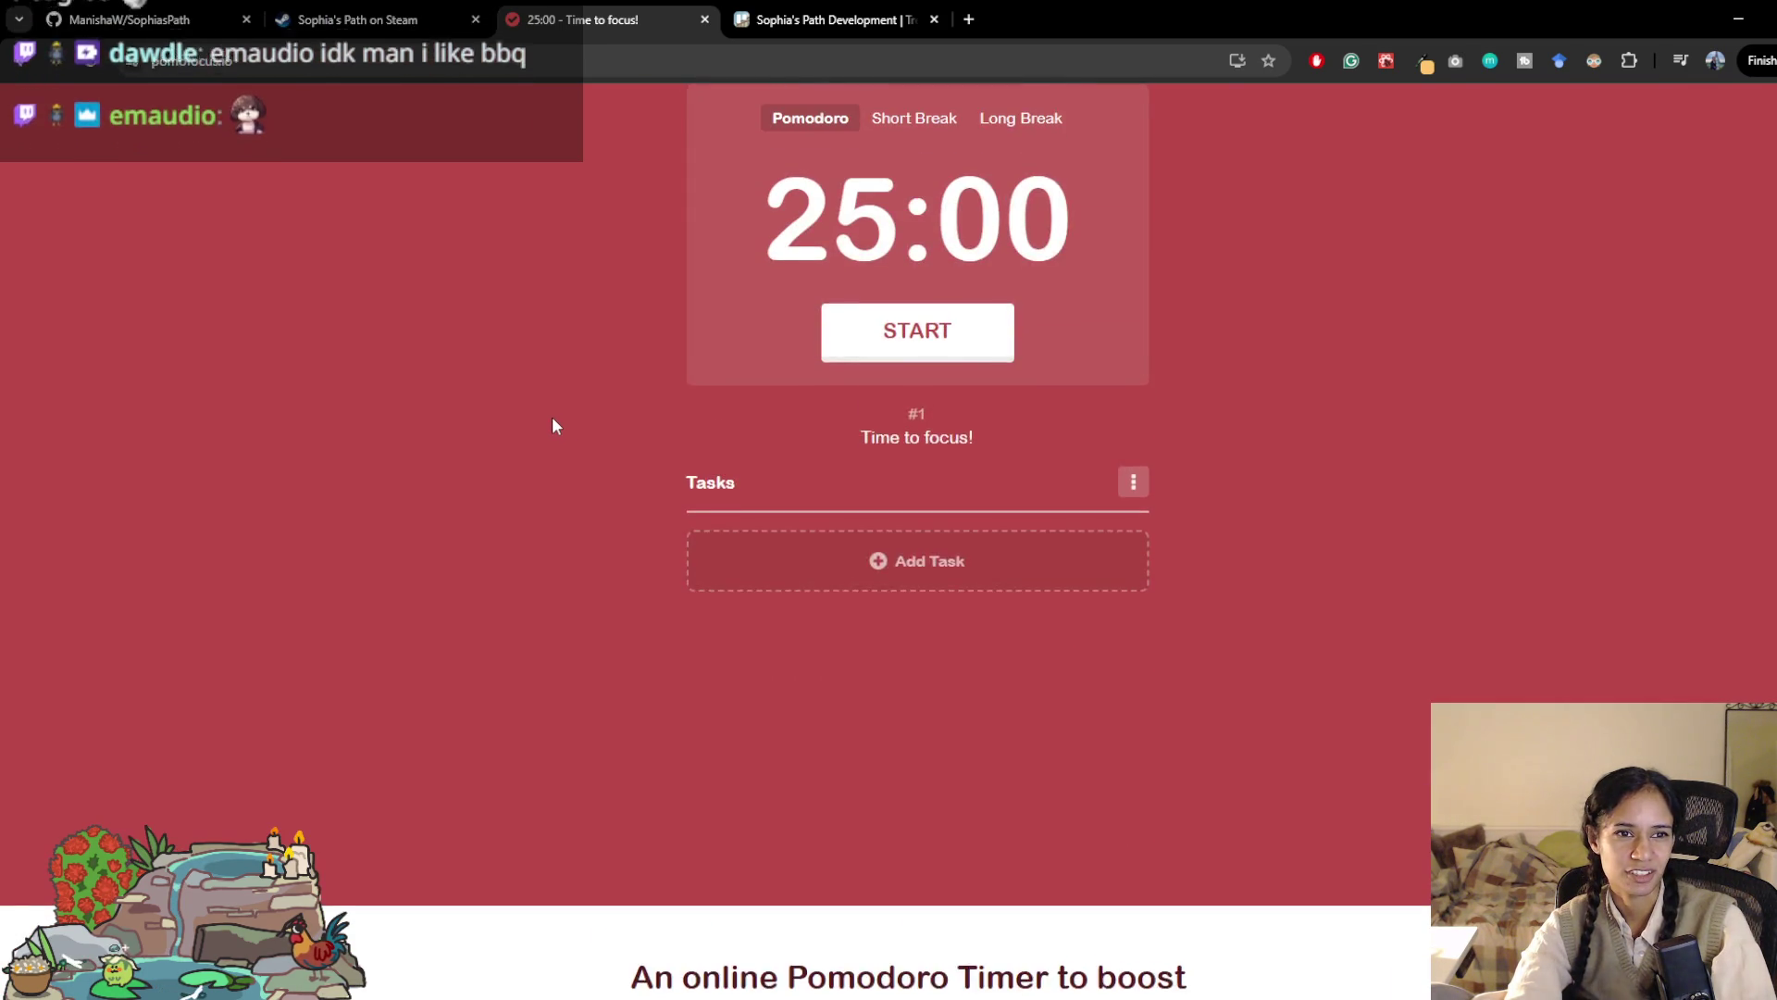
scroll(549, 421, "down", 1)
scroll(833, 852, "down", 1)
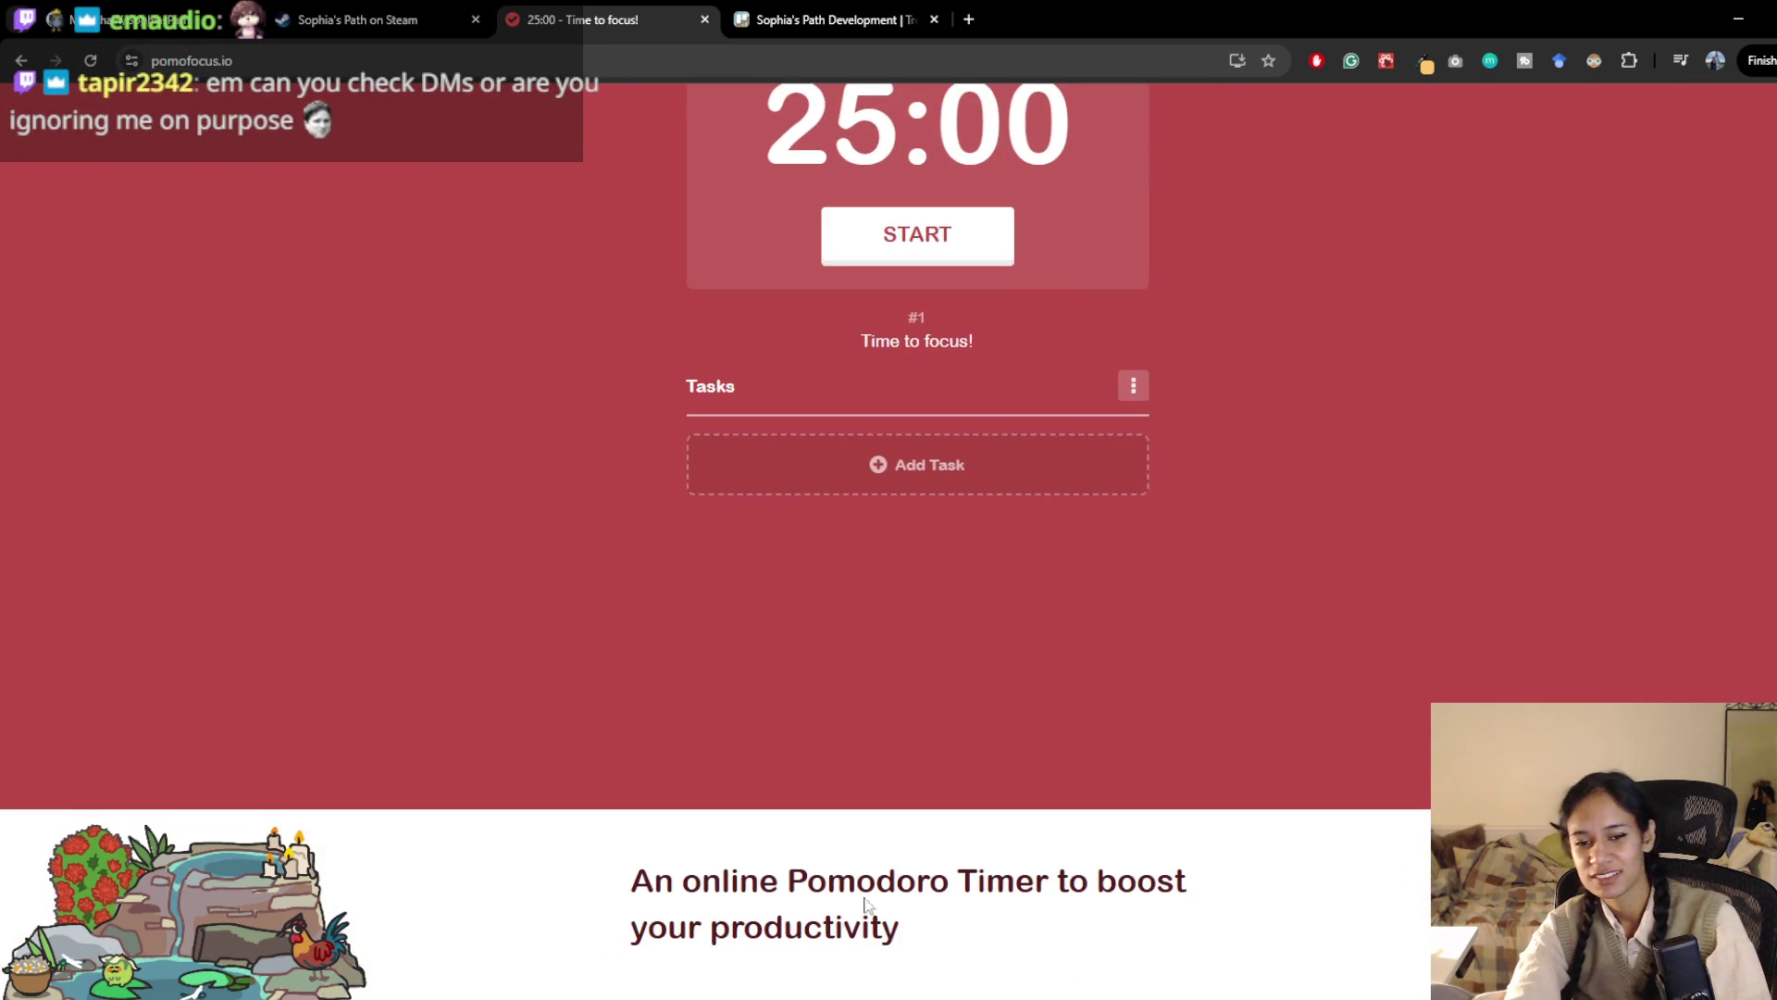
Step: Minimise the nov11.txt notes and the browser window, returning to the Unity editor
key("super+Tab")
left_click(1248, 640)
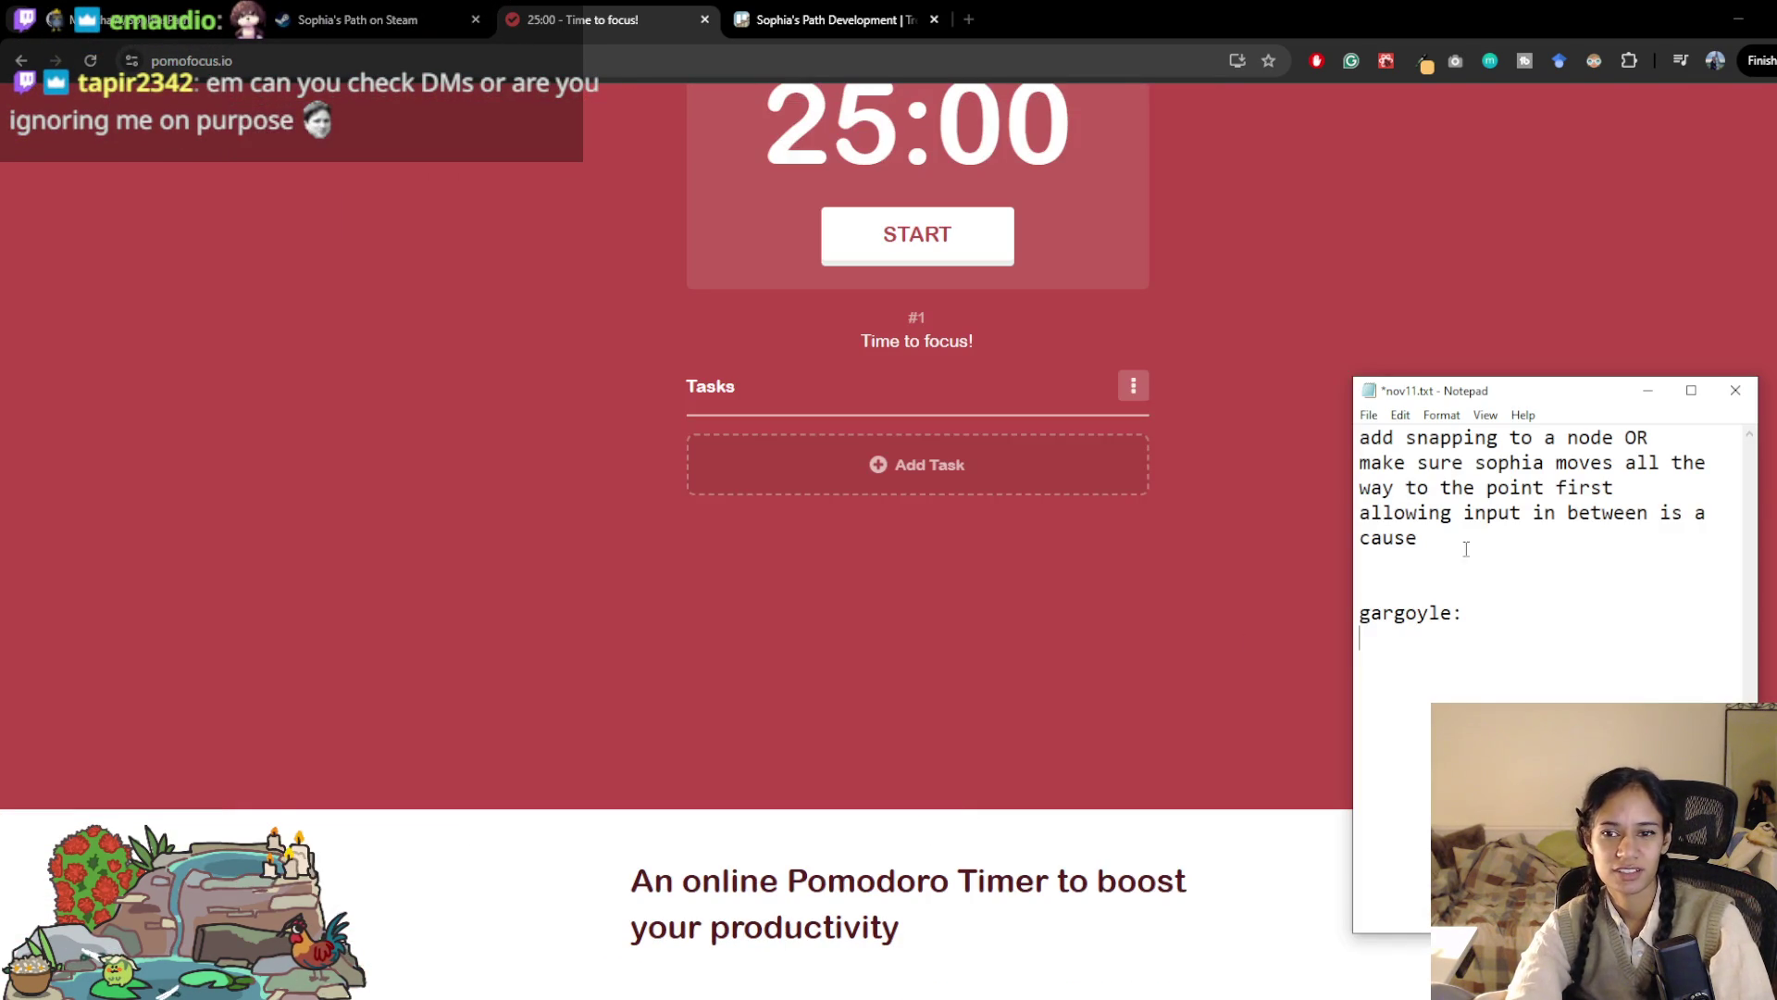
left_click(1649, 391)
left_click(1738, 11)
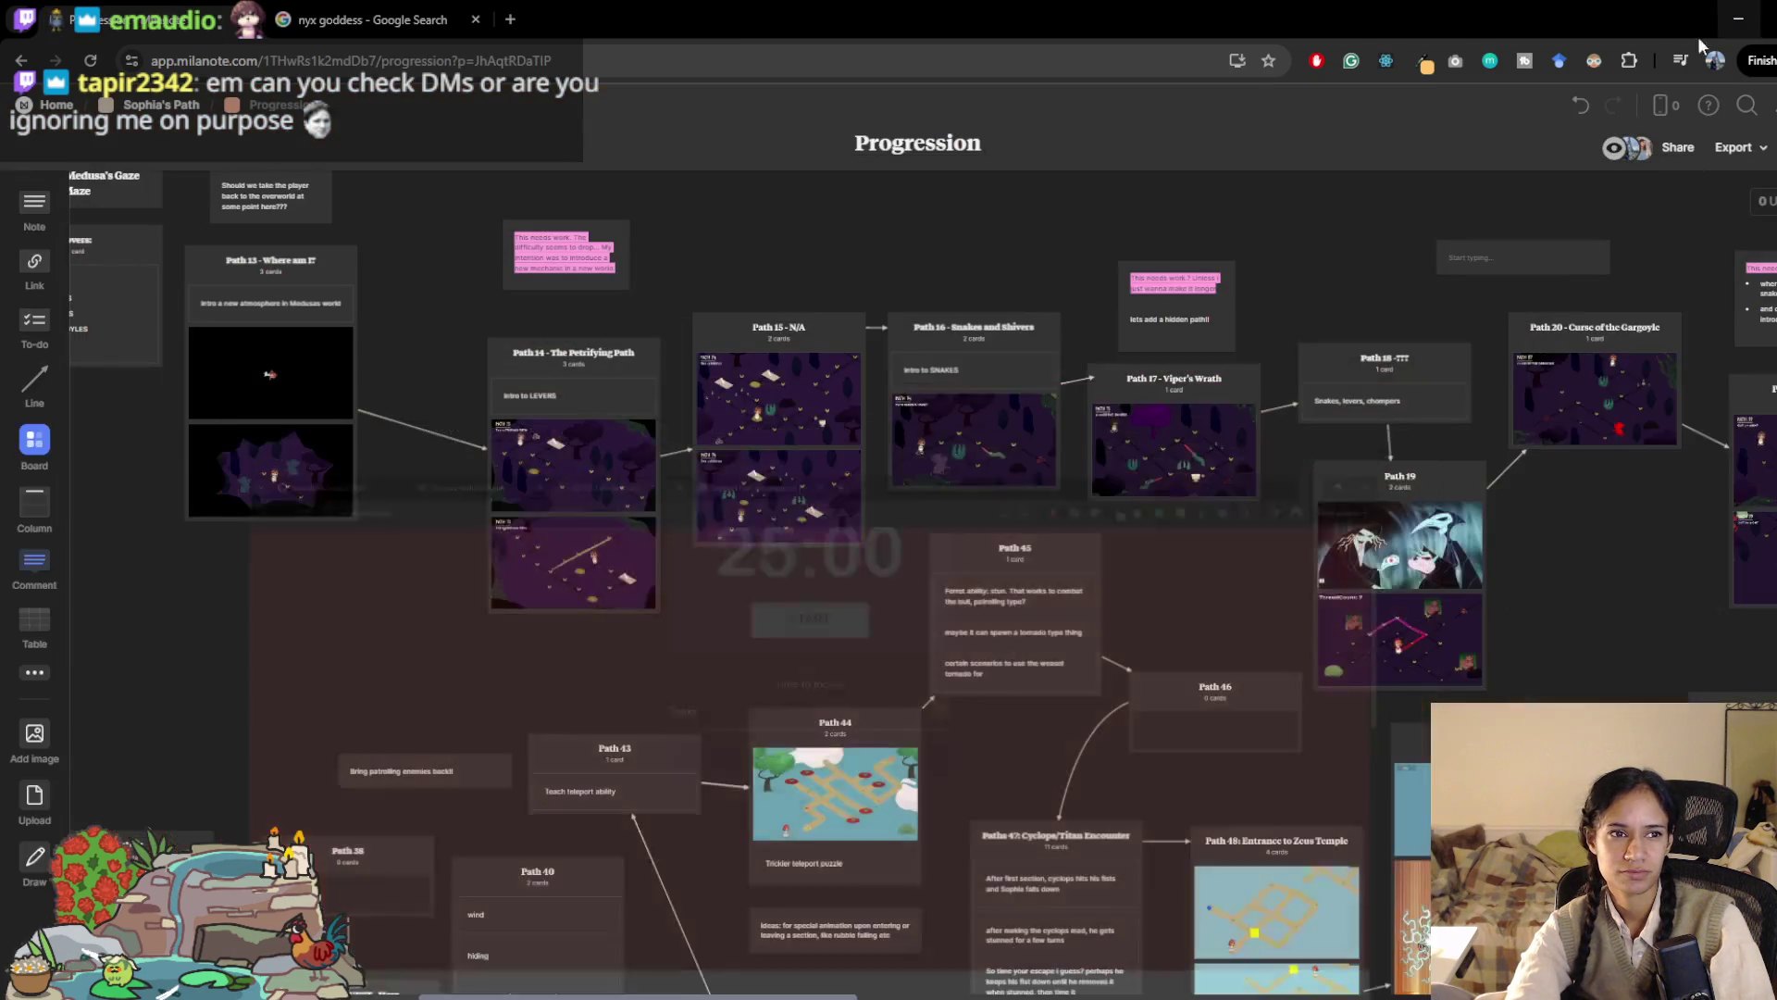
scroll(759, 608, "down", 3)
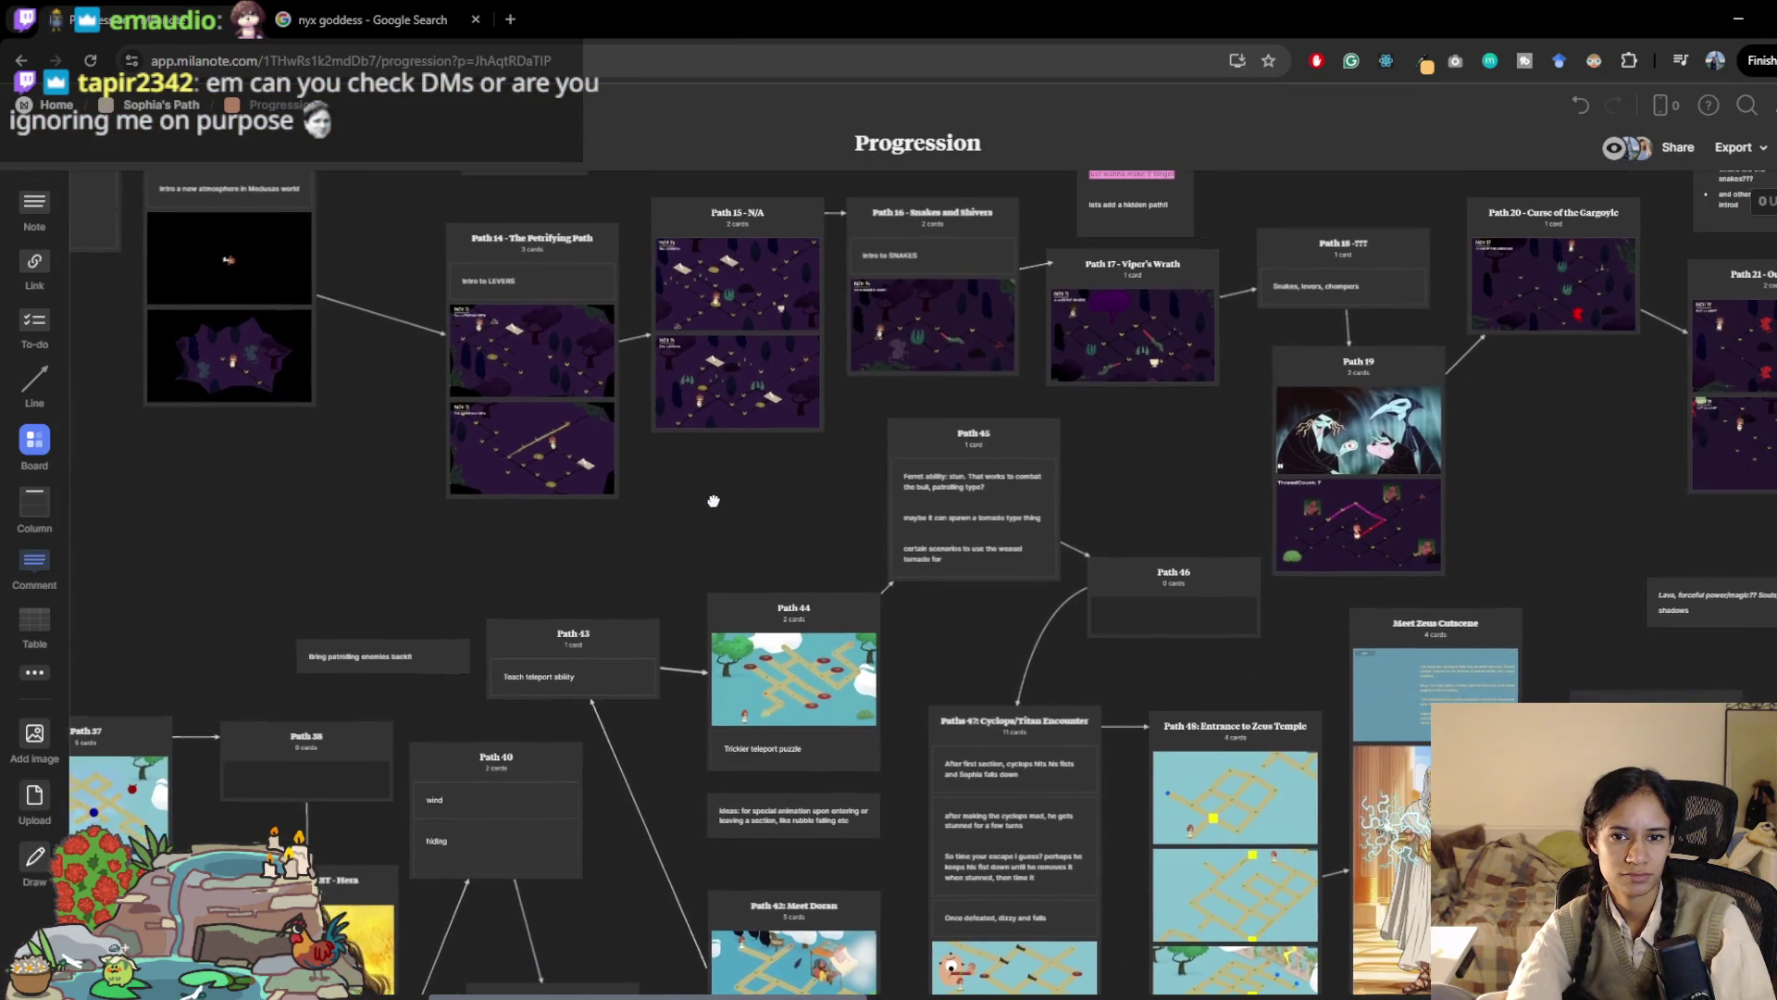
scroll(991, 661, "down", 2)
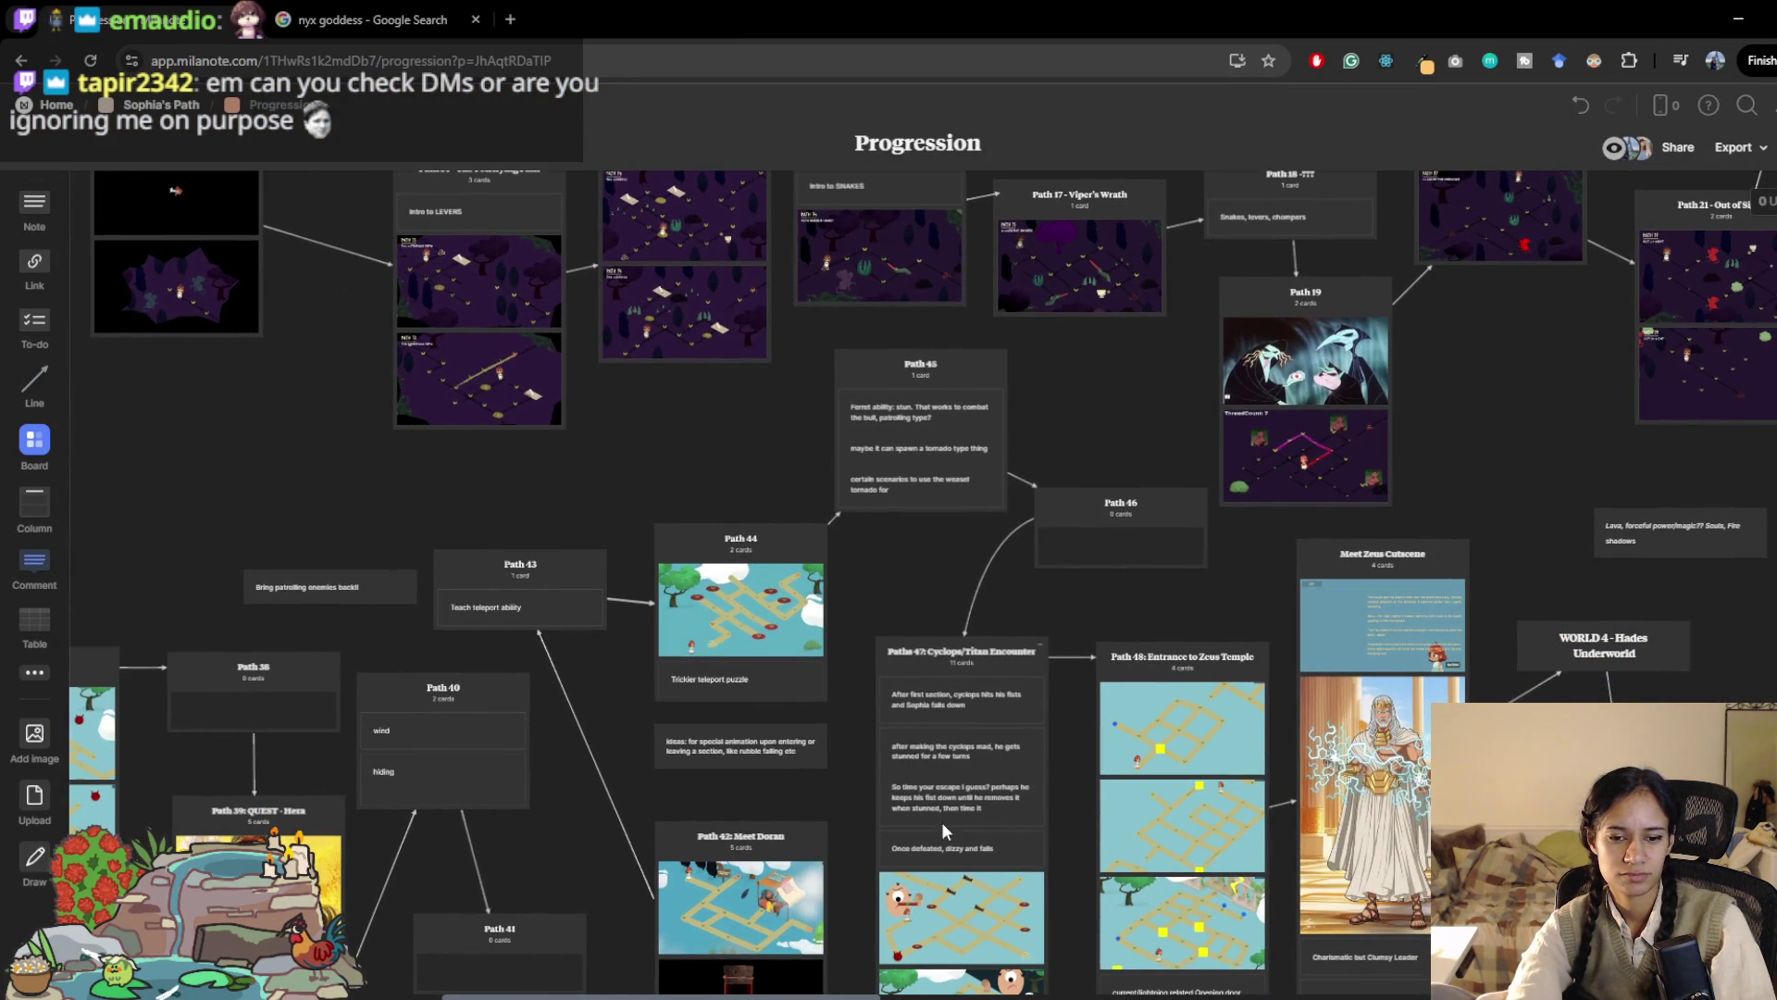
key("alt+Tab")
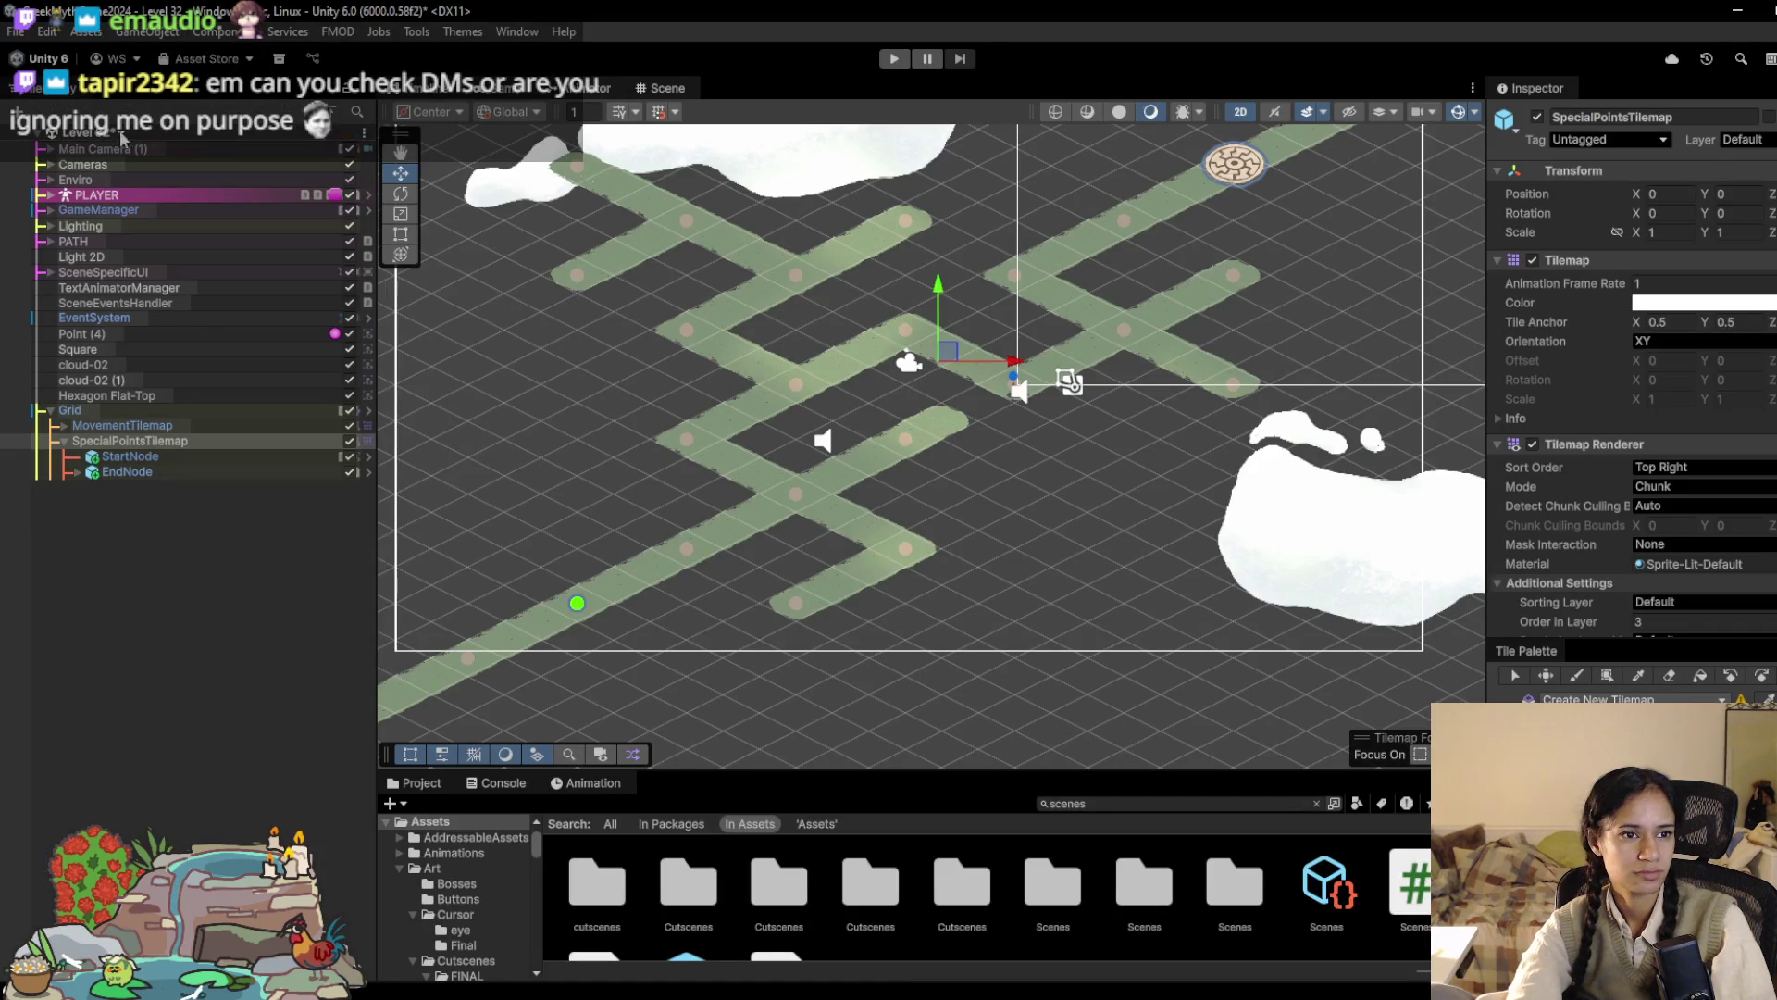
Step: Toggle the Tile Palette between the Paintbrush (B) and Eraser tools
scroll(818, 354, "down", 2)
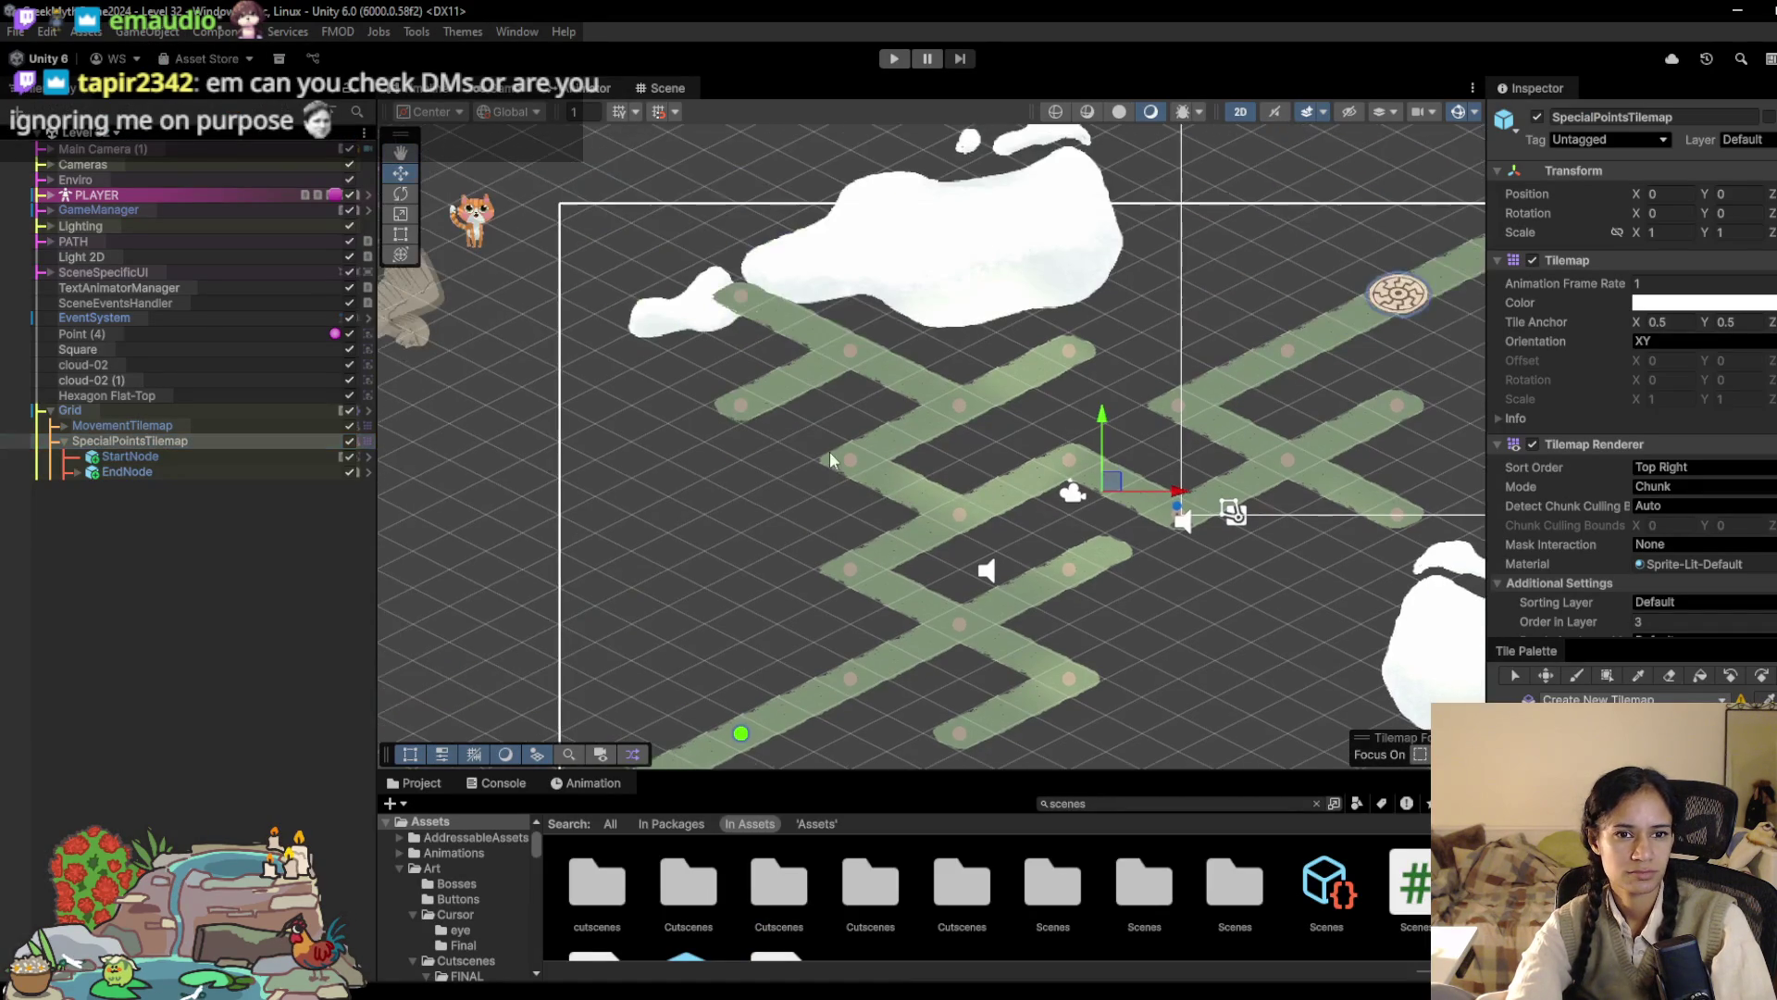
scroll(448, 175, "up", 2)
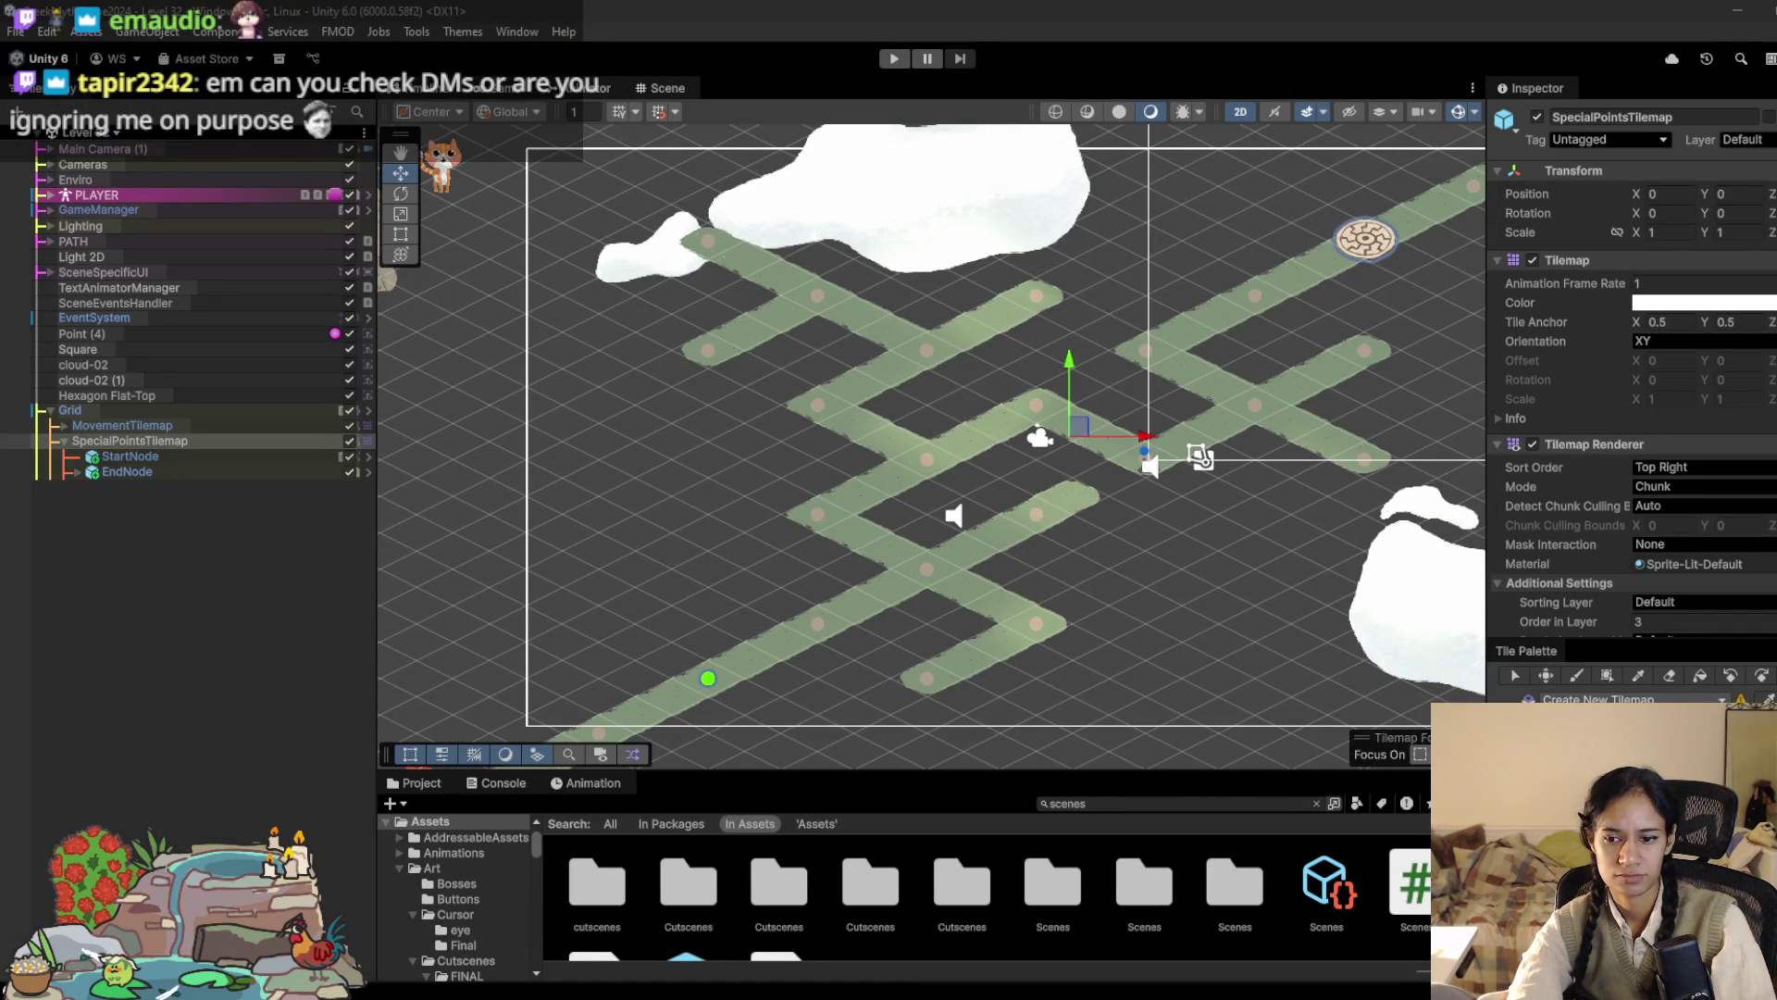
key("b")
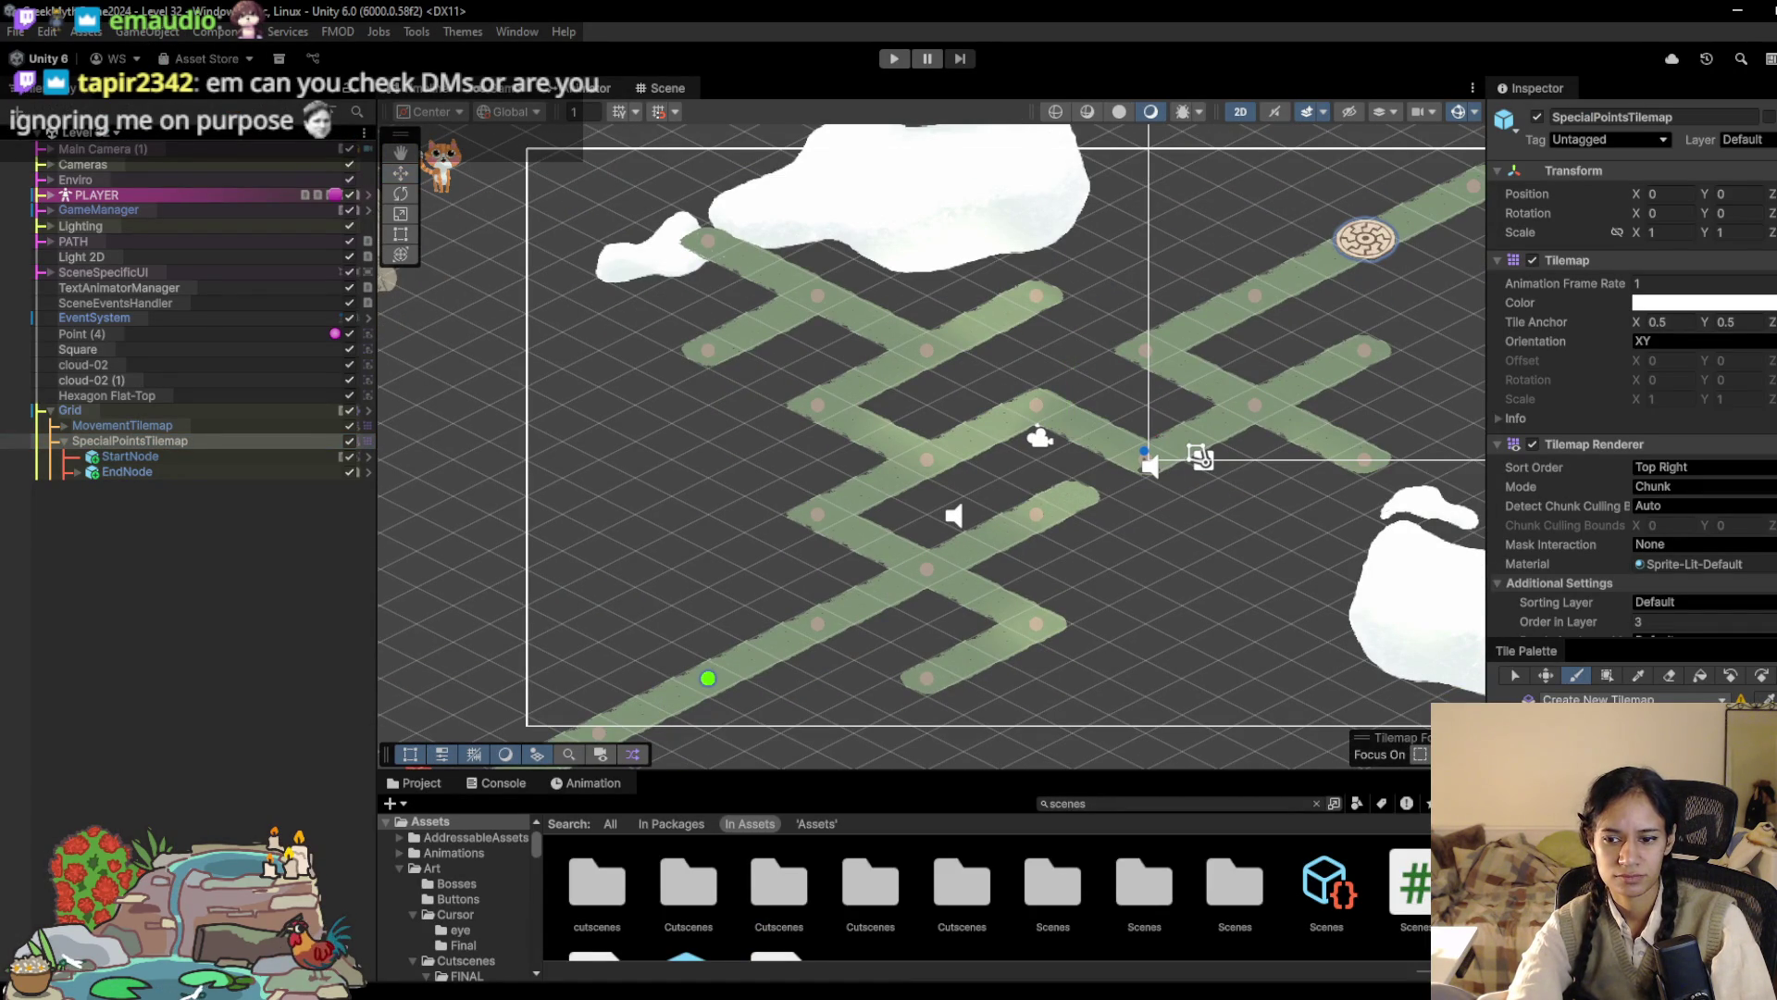
left_click(1669, 674)
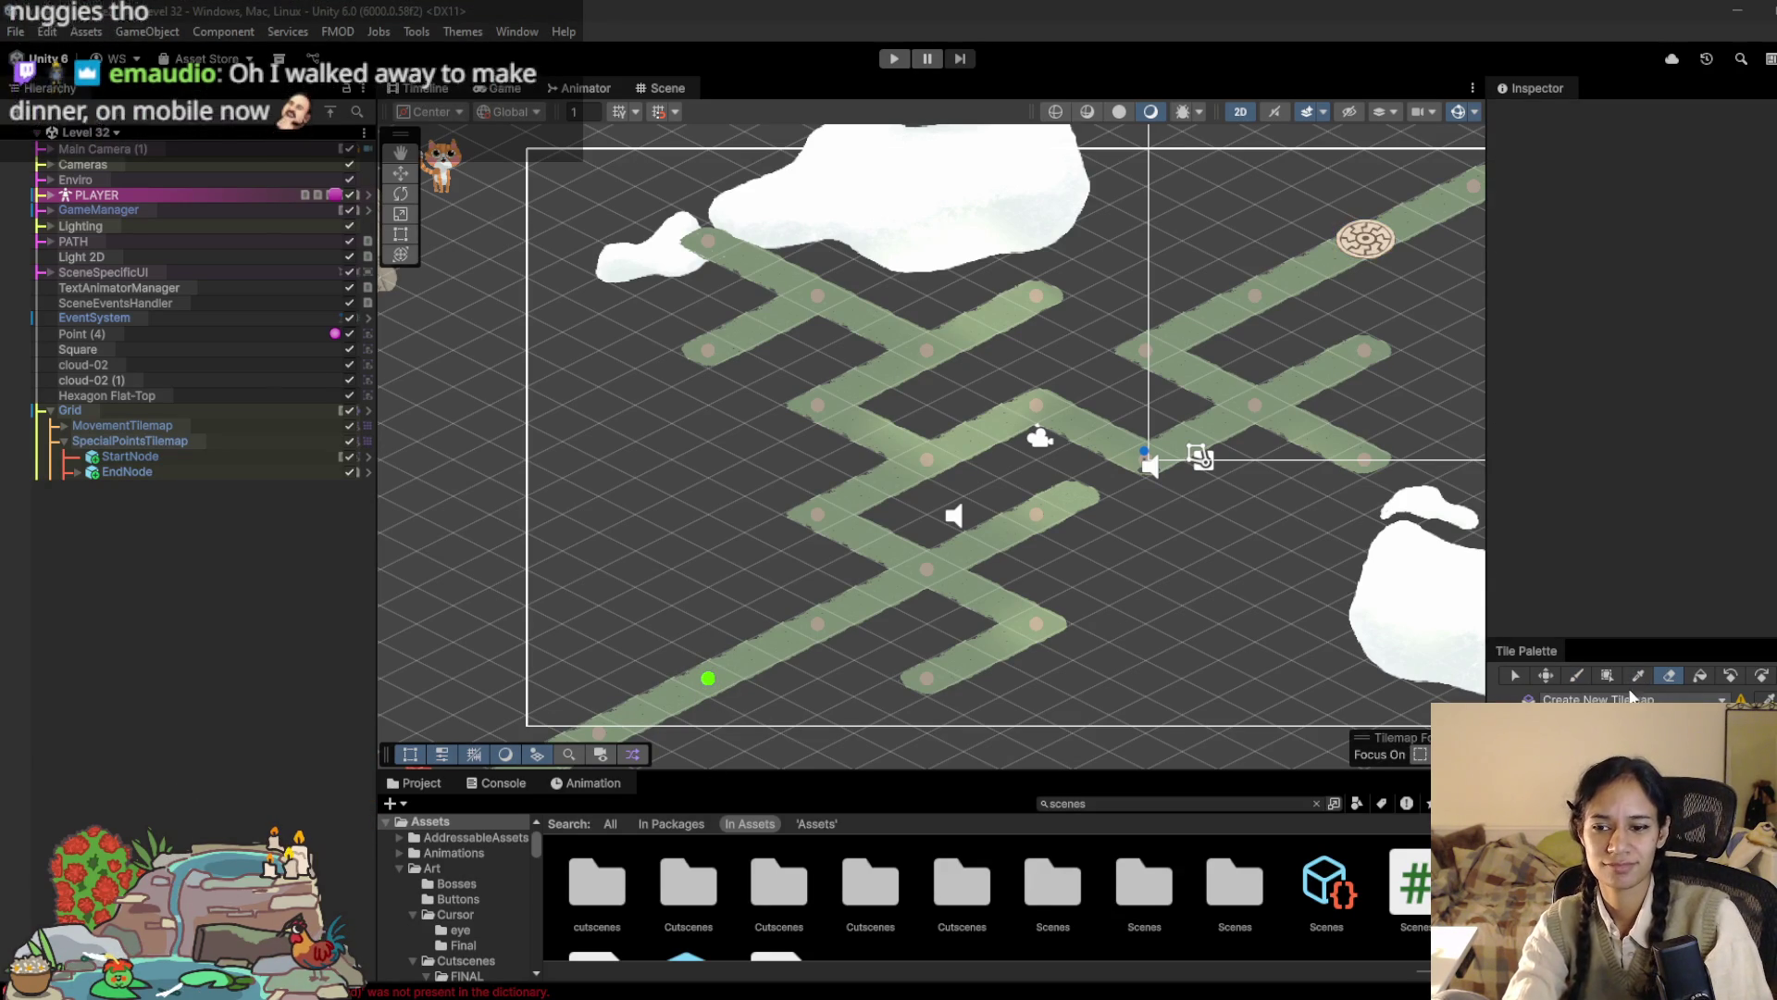
key("b")
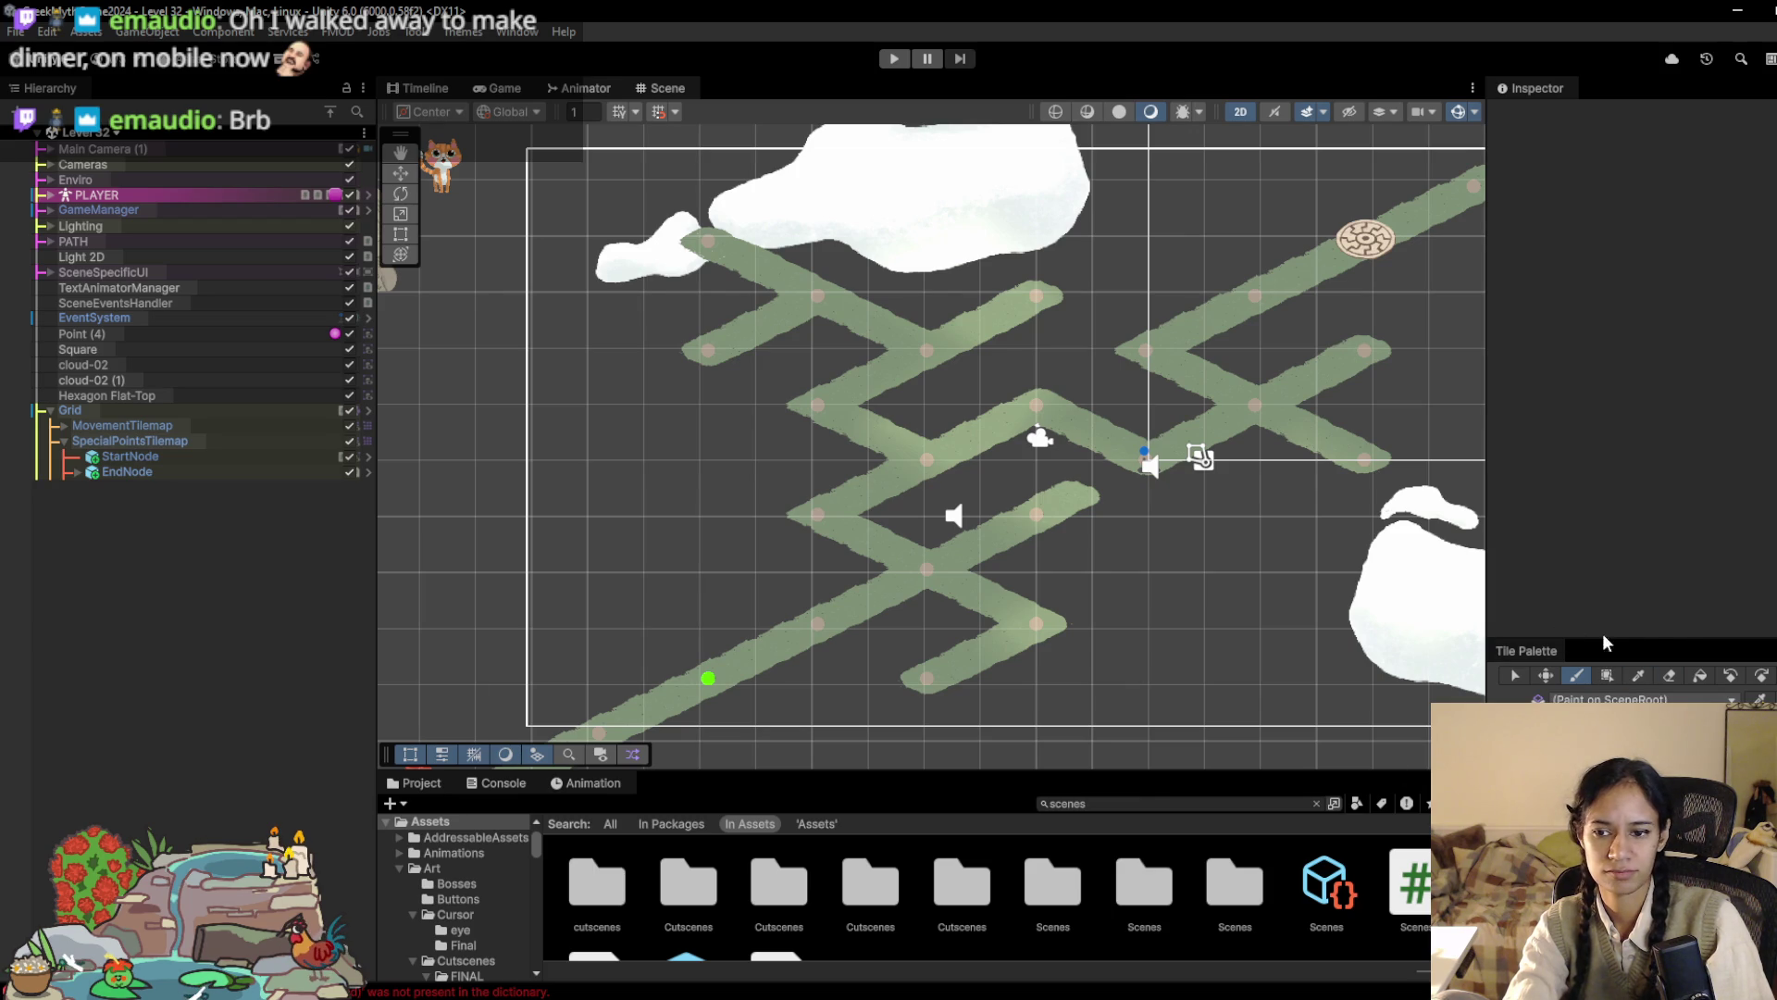
Step: Move the start point from the lower path end to the top-left path end
key("d")
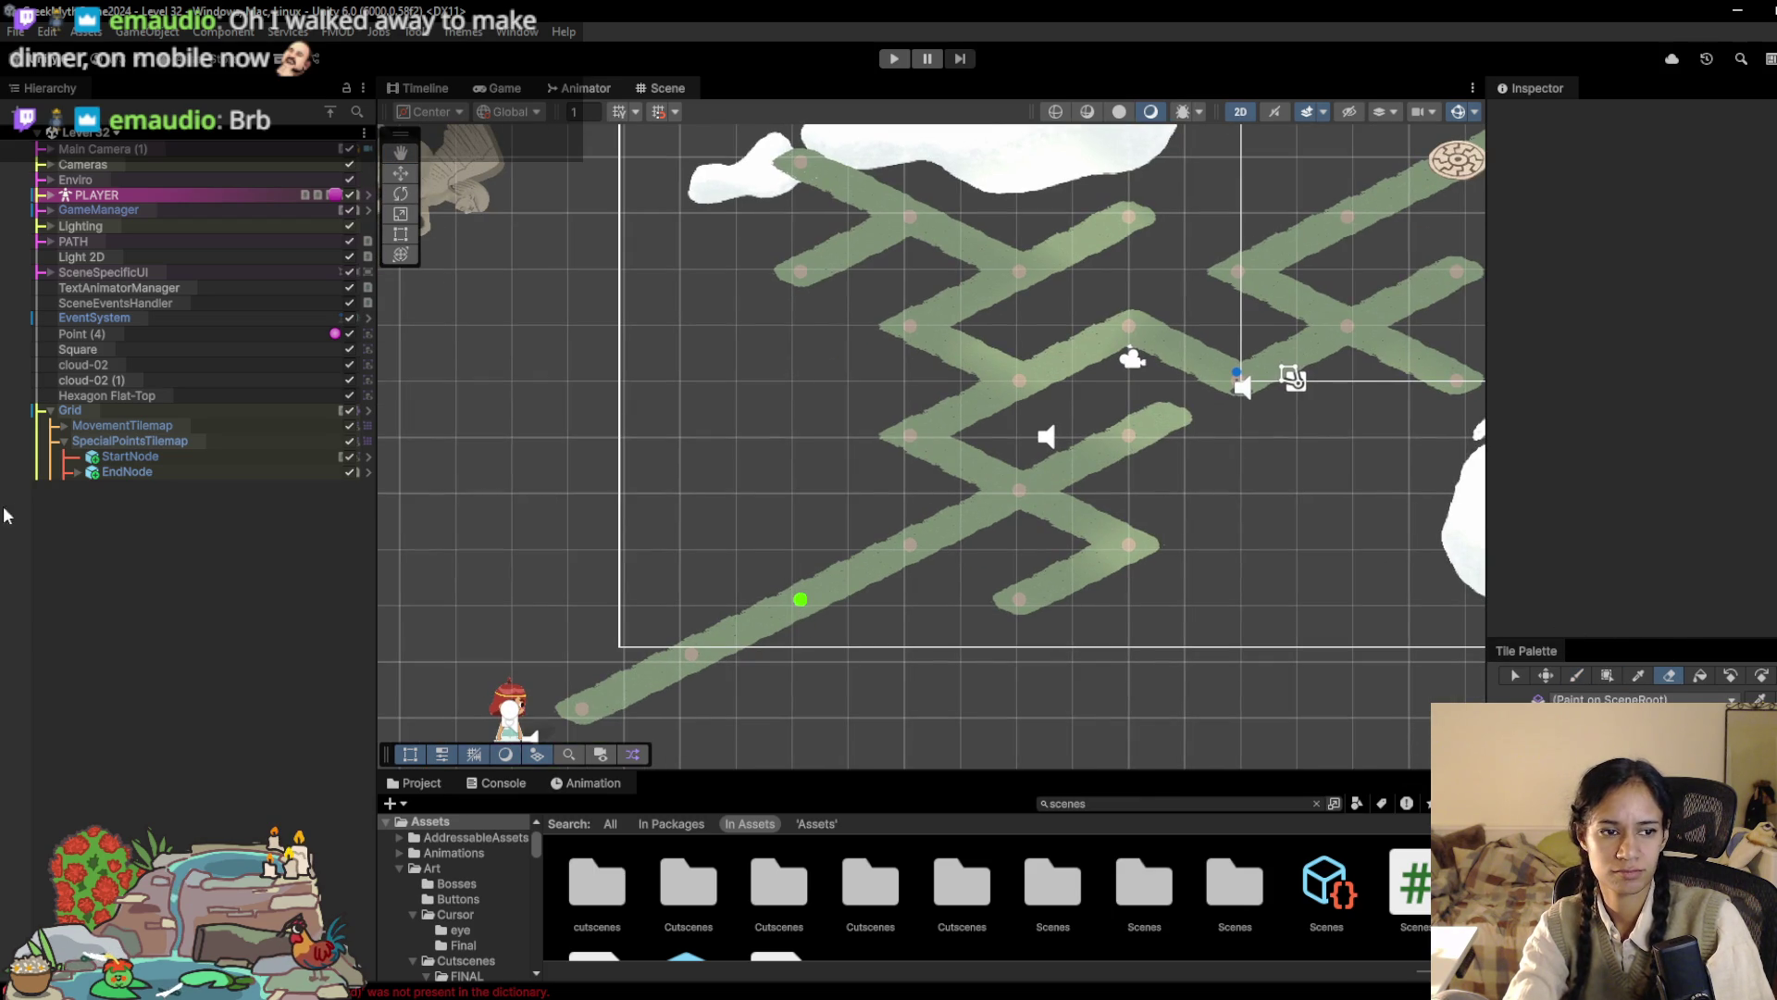
left_click(28, 472)
left_click(879, 645)
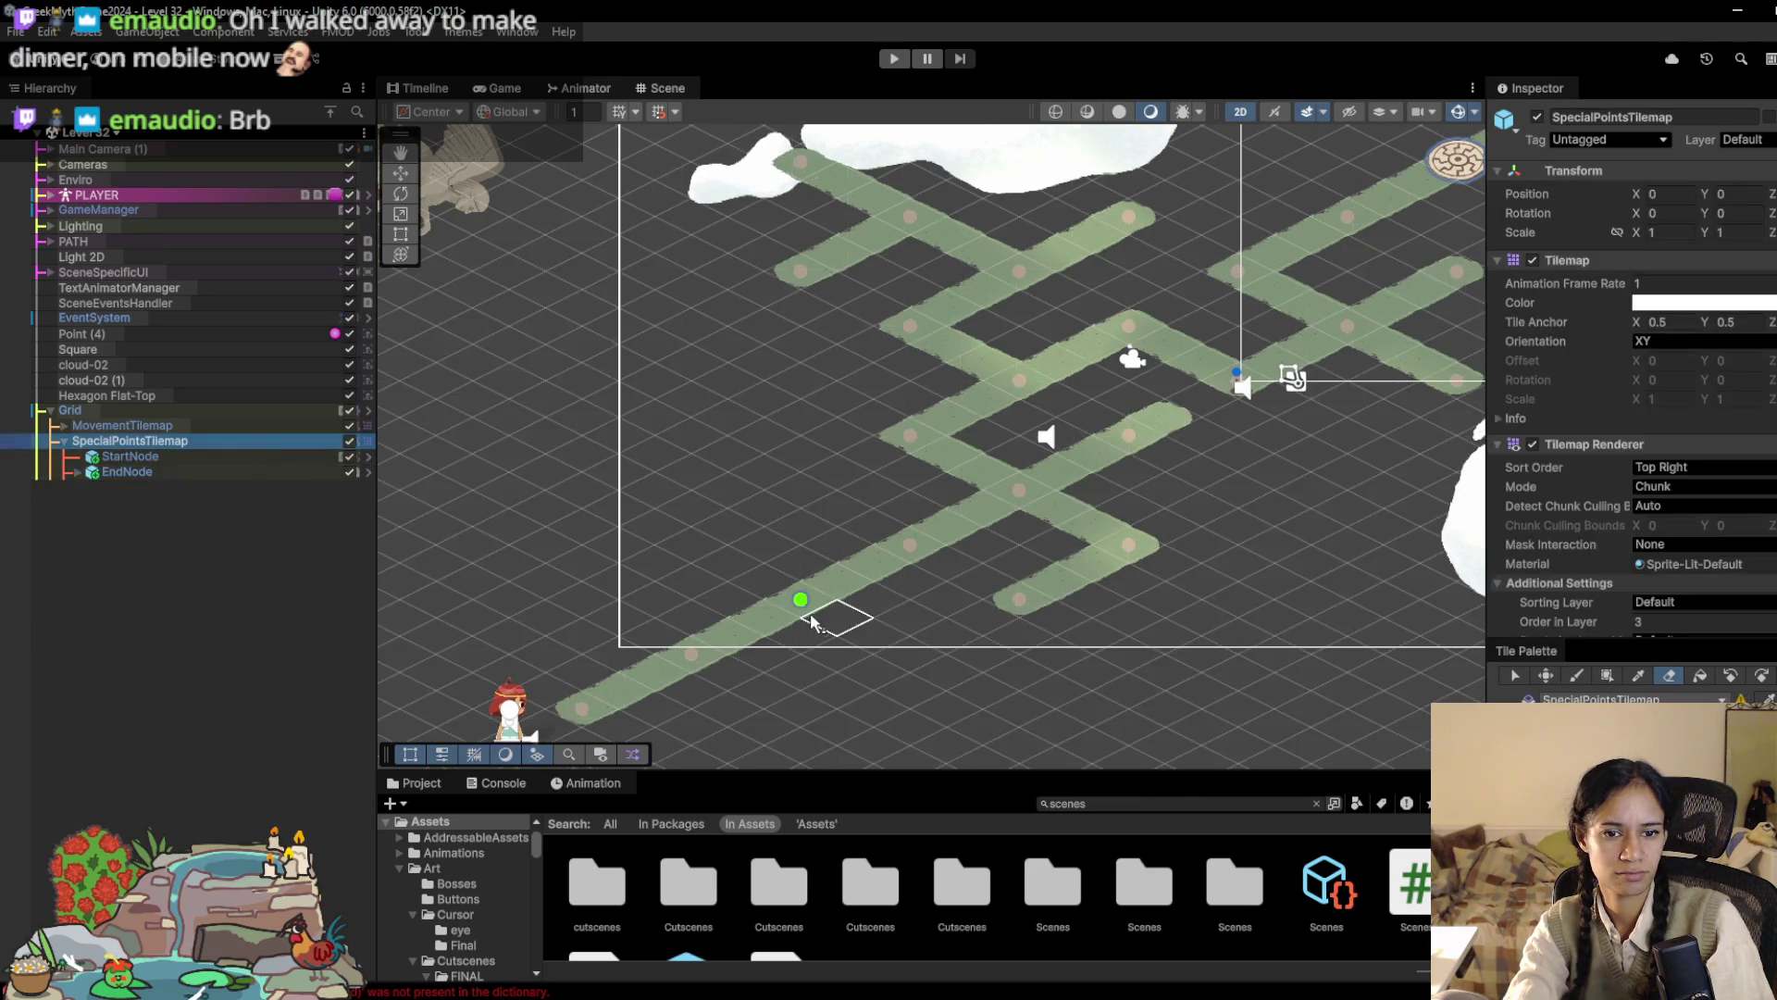
key("b")
left_click(808, 300)
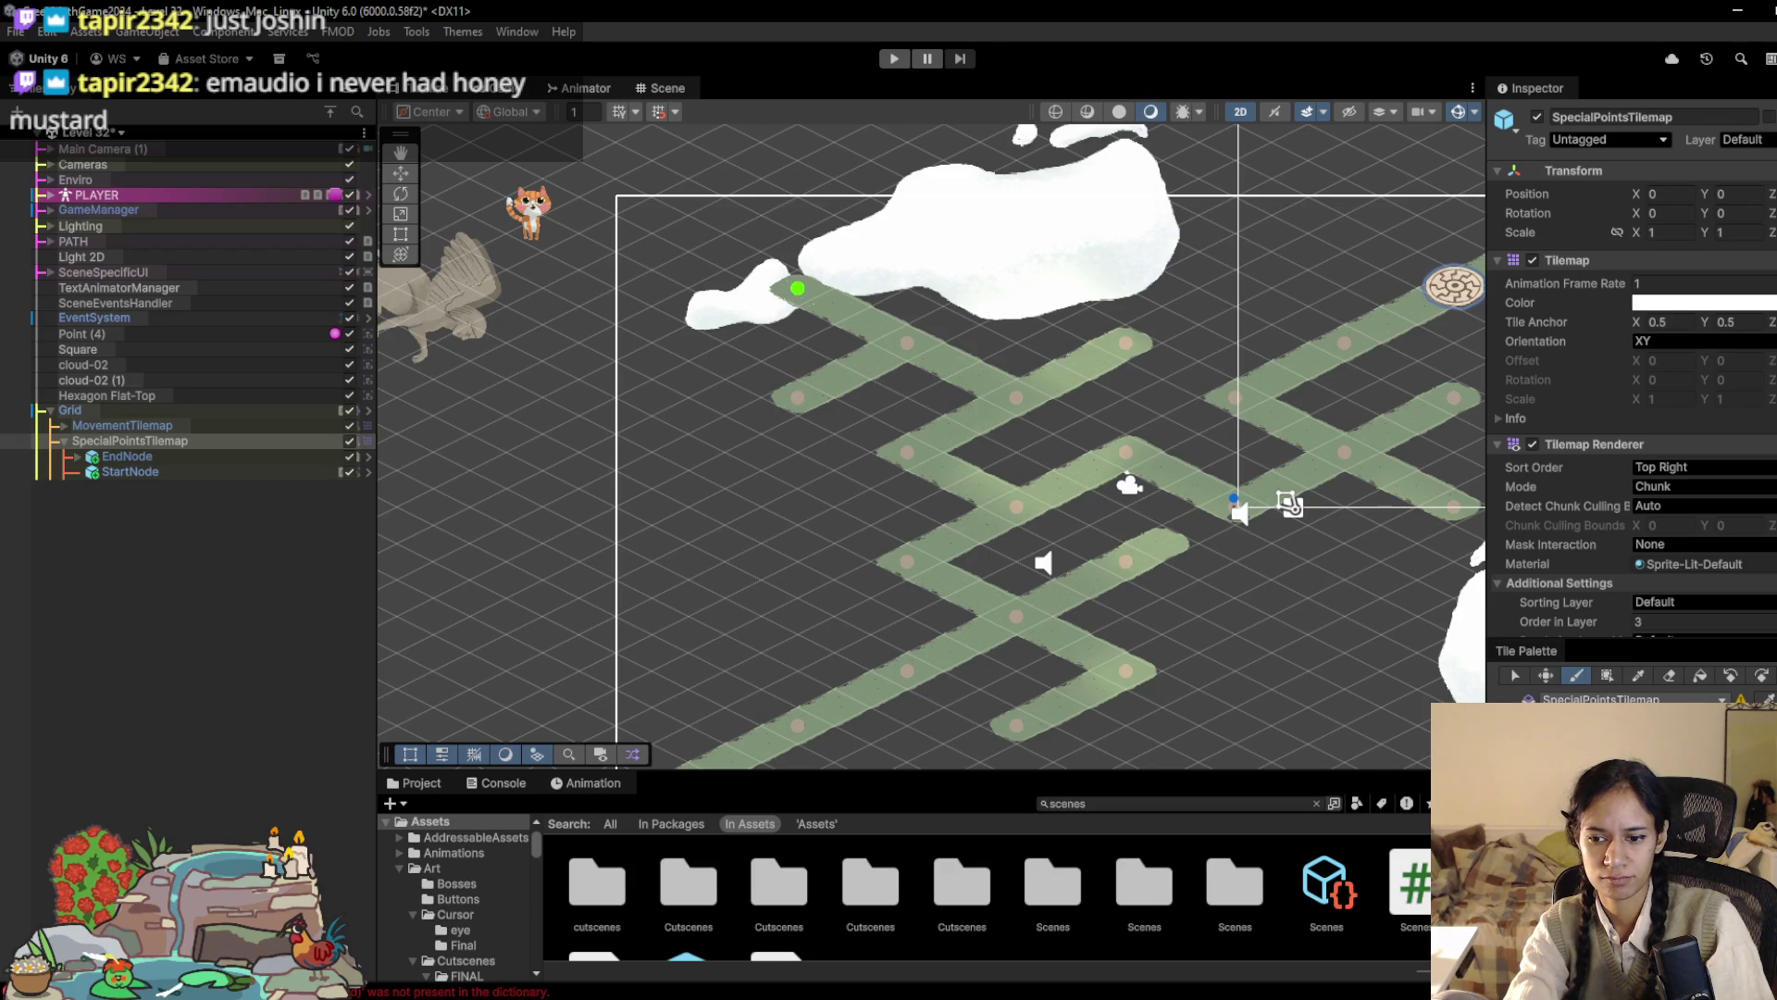
Step: Paint a few point tiles near the top-left path, then erase the stray ones
left_click(907, 309)
left_click(798, 361)
left_click(759, 287)
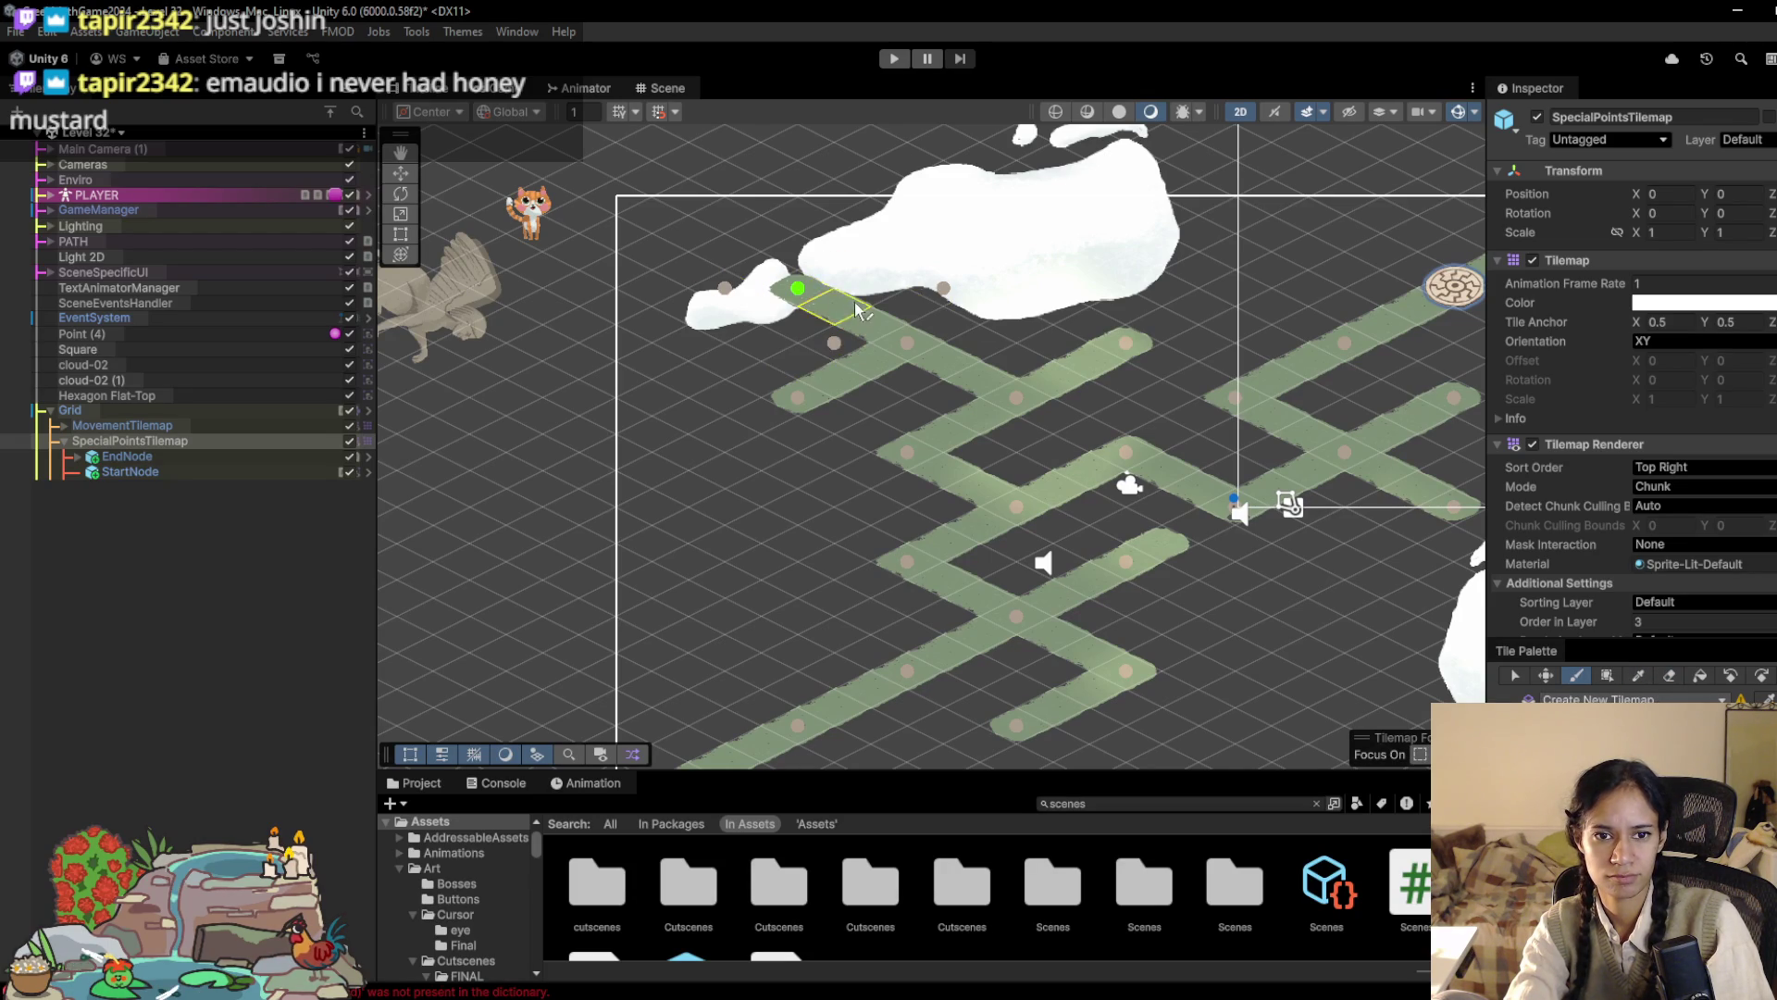
left_click(1667, 677)
left_click(943, 289)
left_click(726, 290)
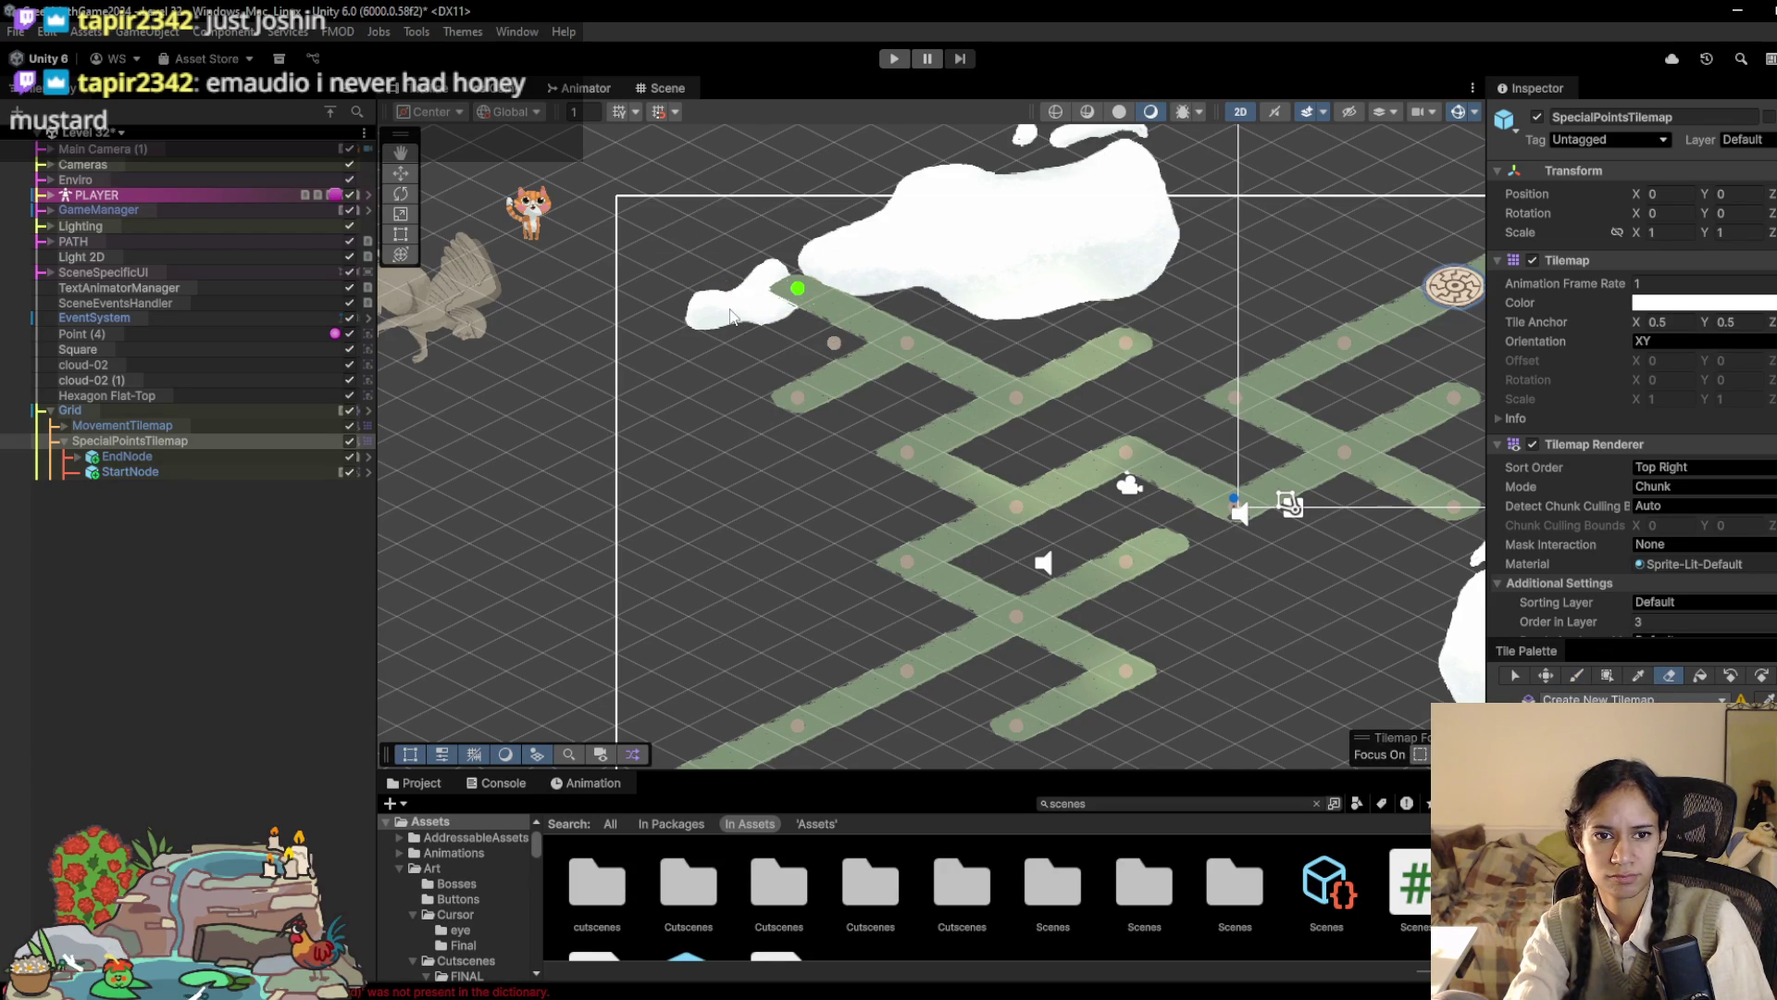
left_click(837, 344)
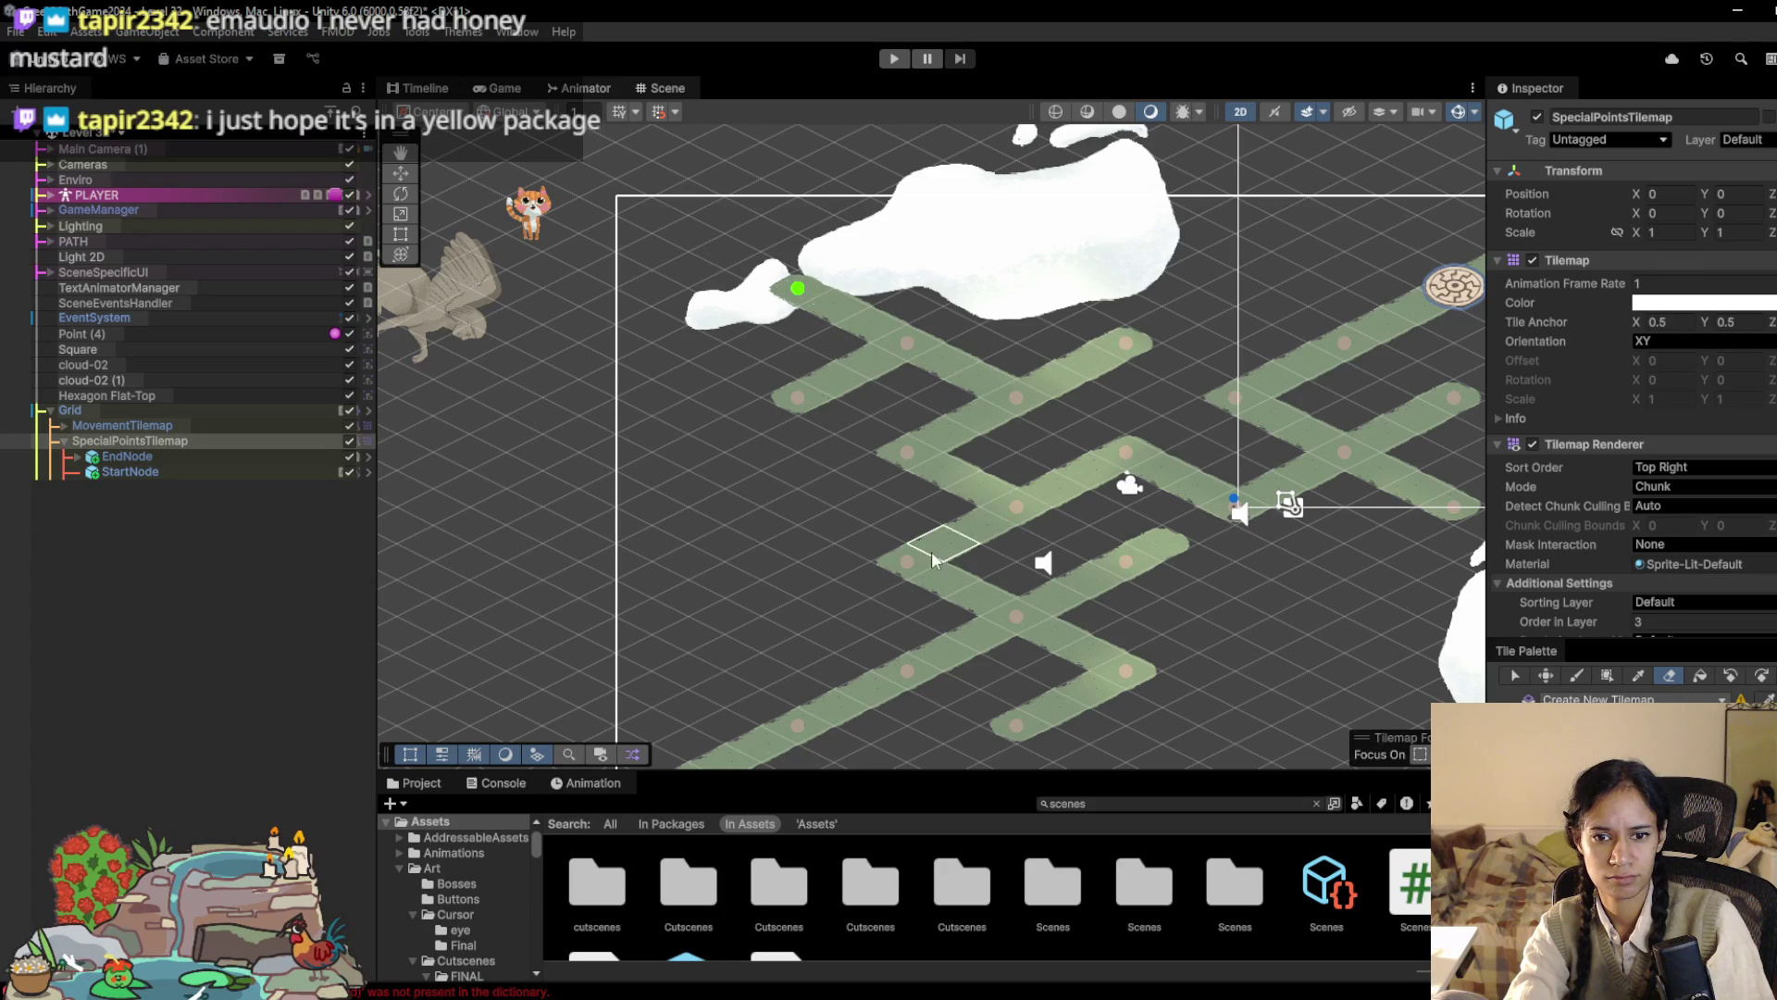
Step: Paint two tiles on the lower path and erase them again as misplaced
key("b")
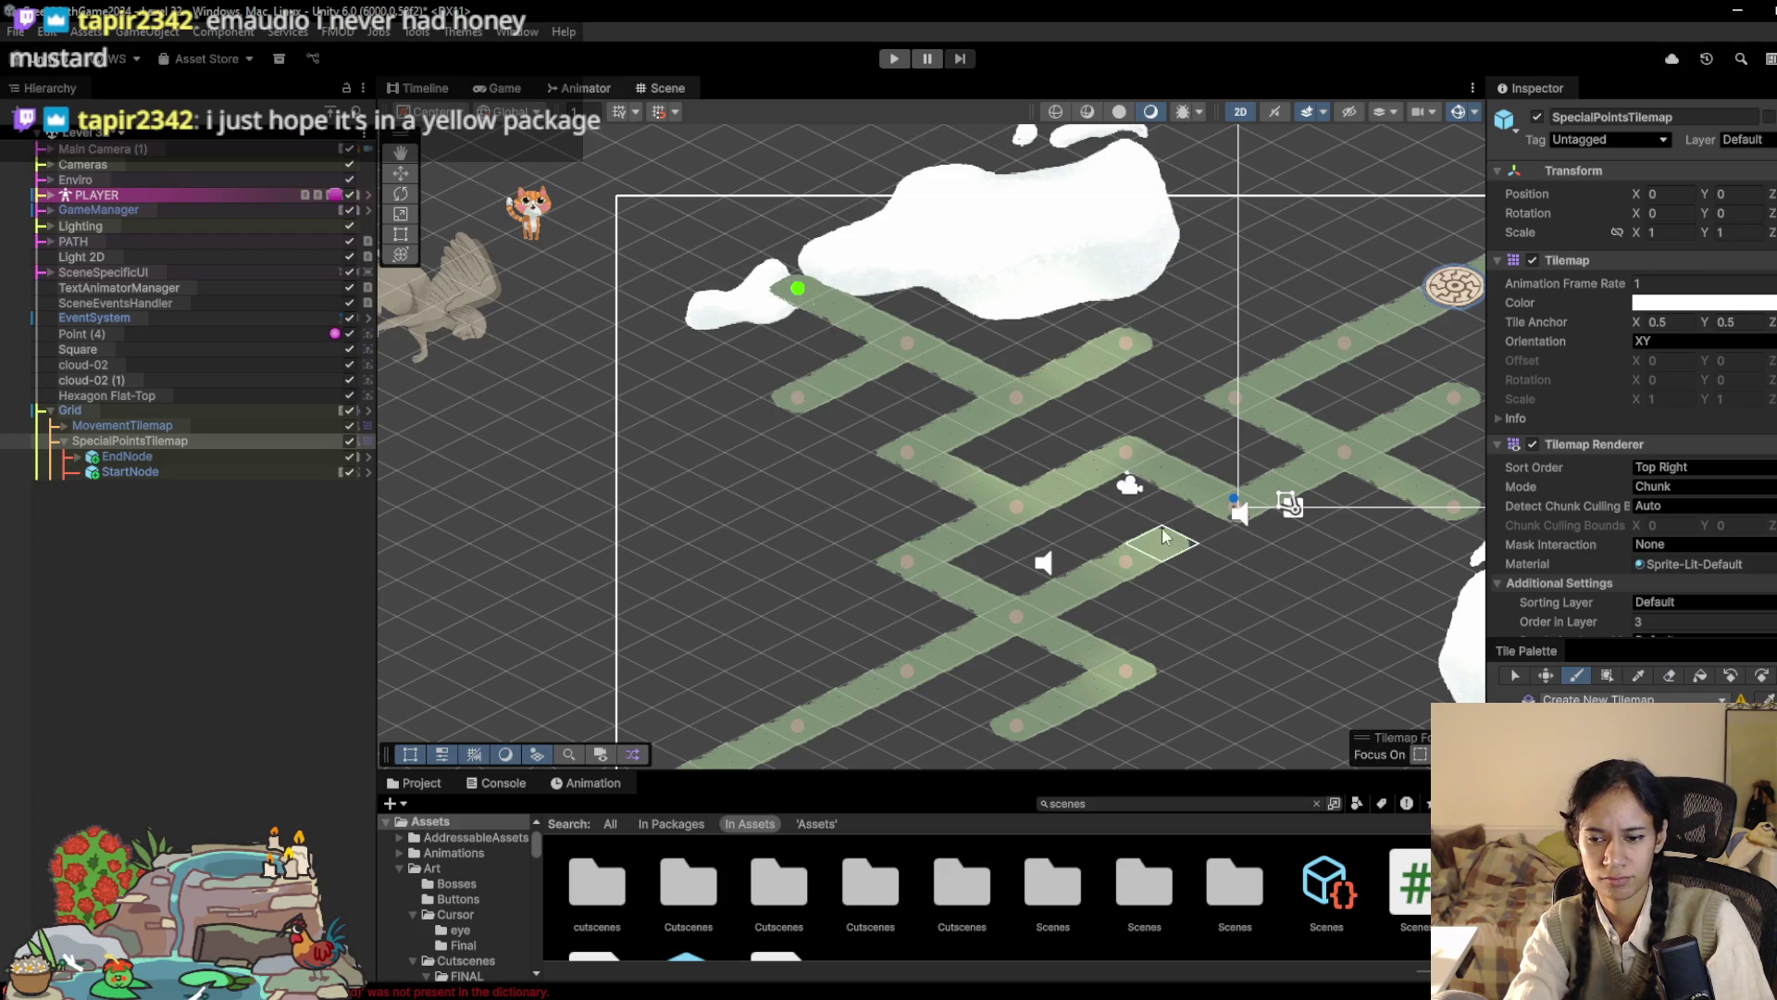
scroll(960, 414, "down", 2)
left_click(787, 549)
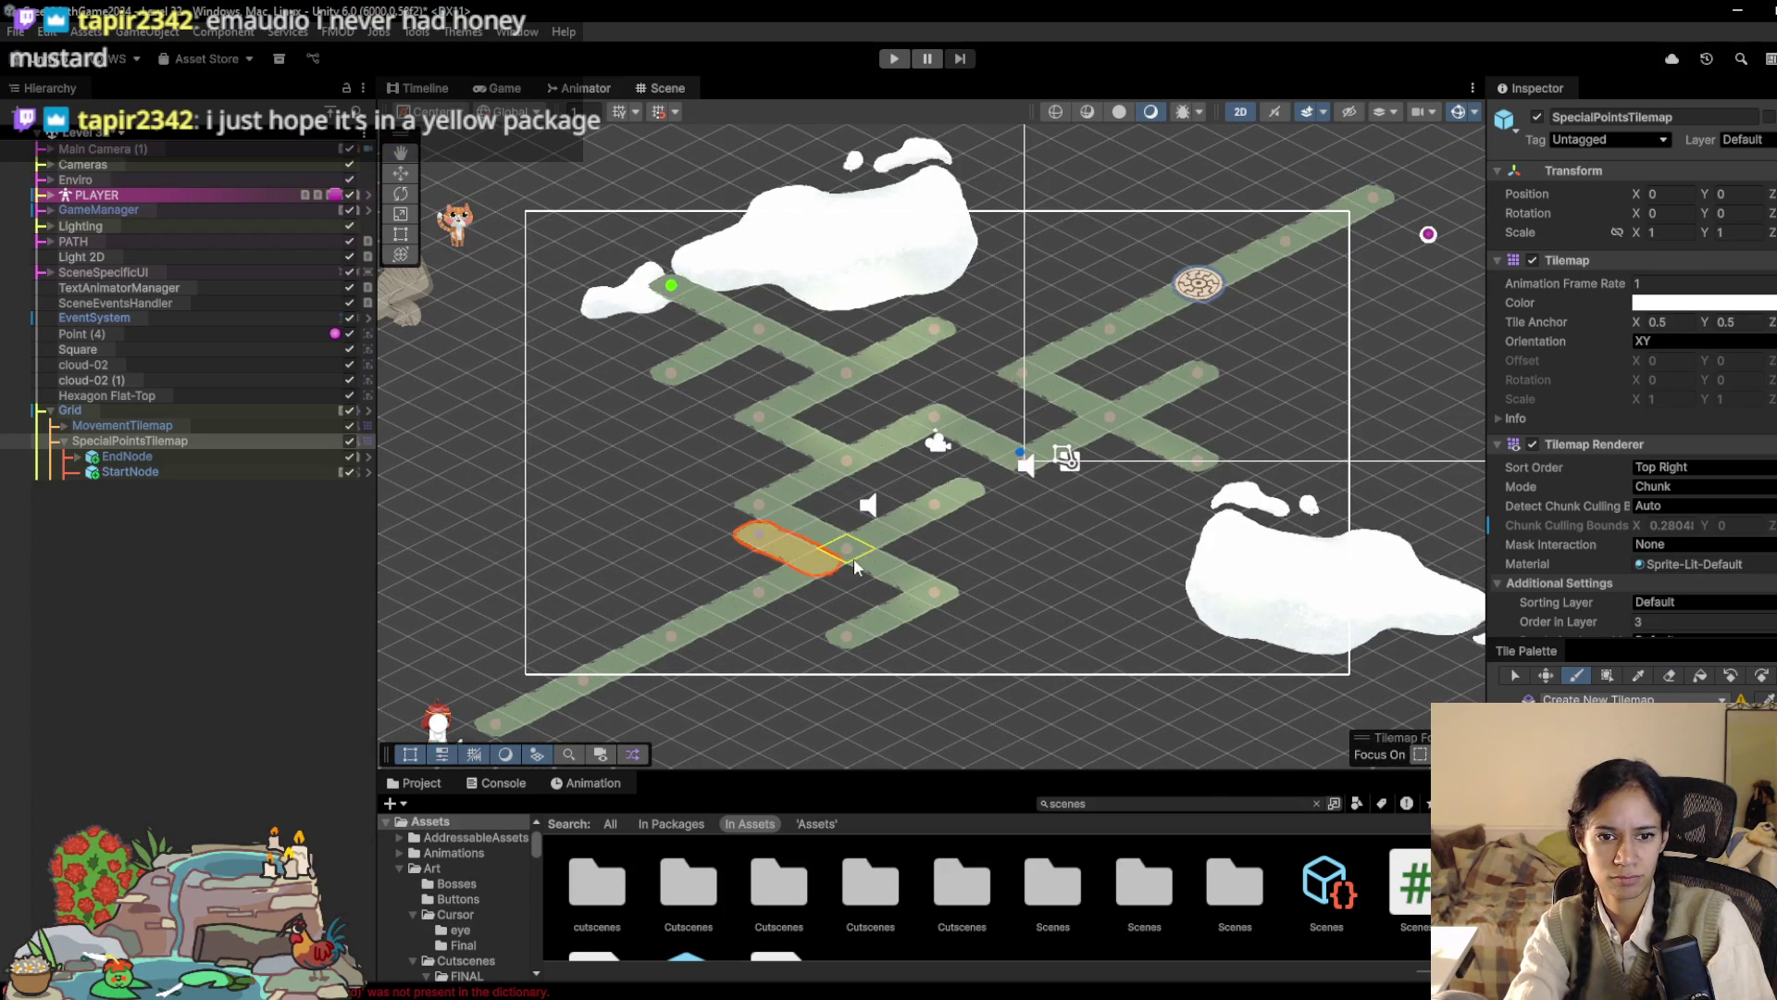
left_click(727, 551)
key("d")
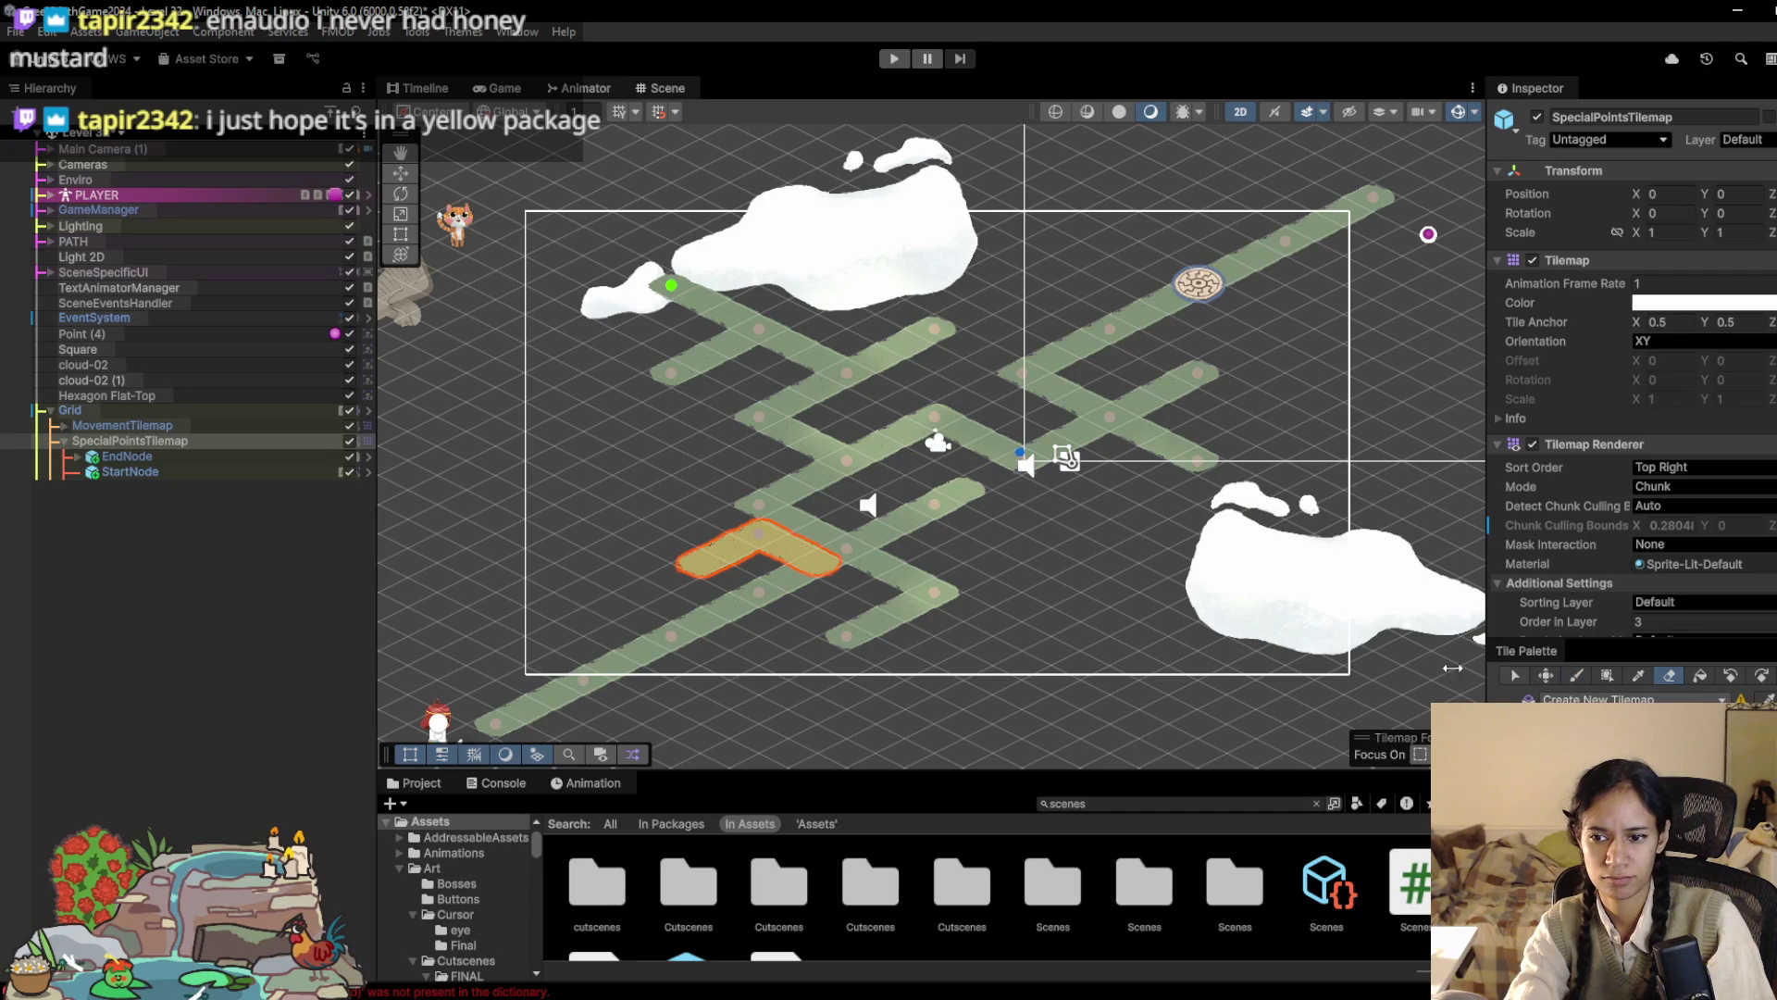
left_click(757, 548)
left_click(727, 546)
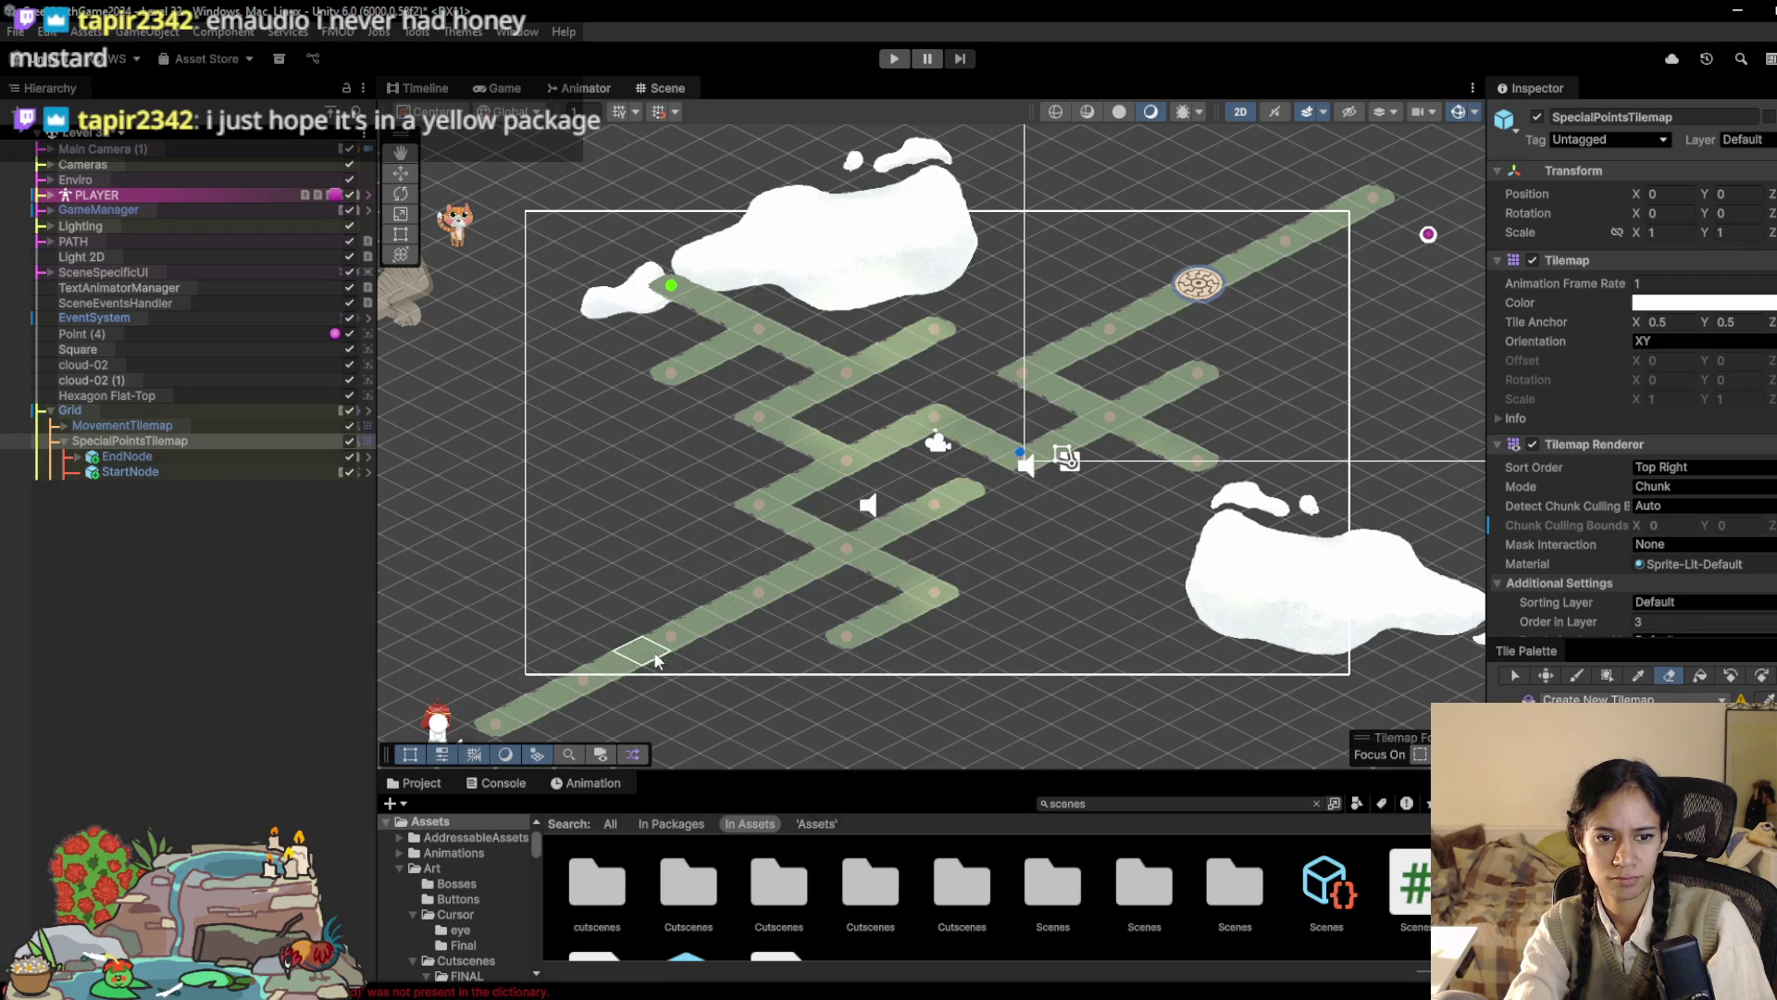
Step: On MovementTilemap, erase the path's left arm and top-left tile near the start point
key("Up")
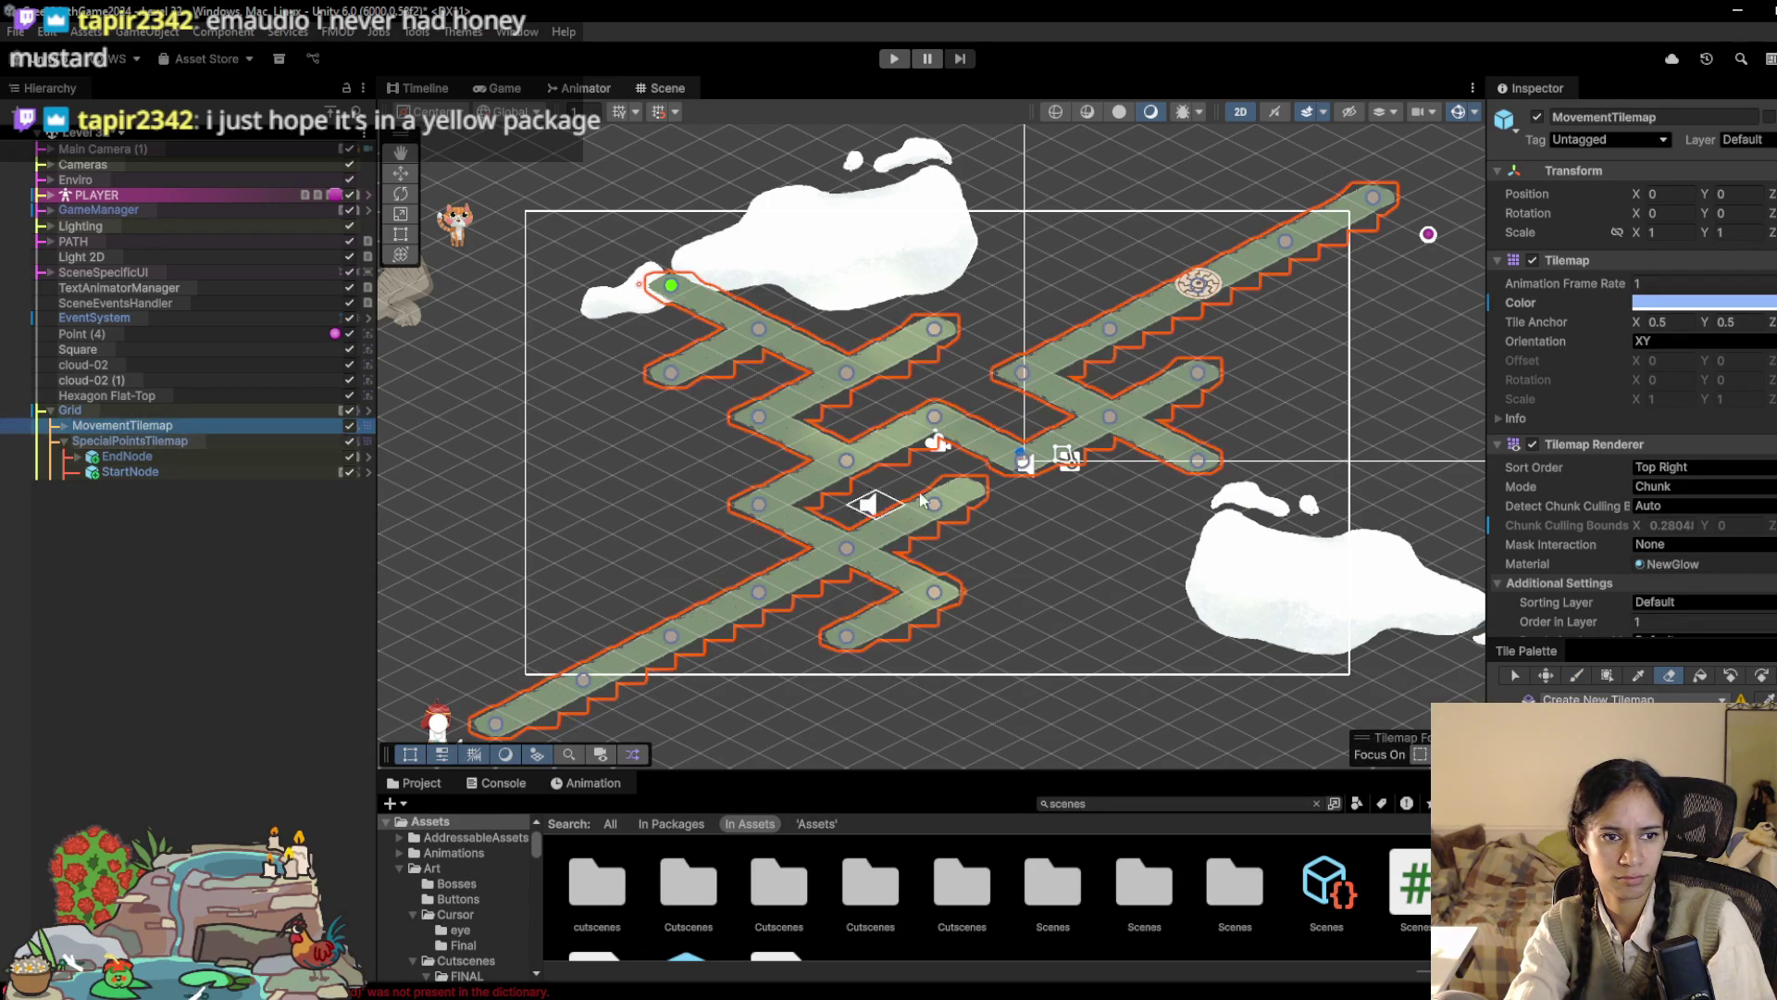
left_click(653, 275)
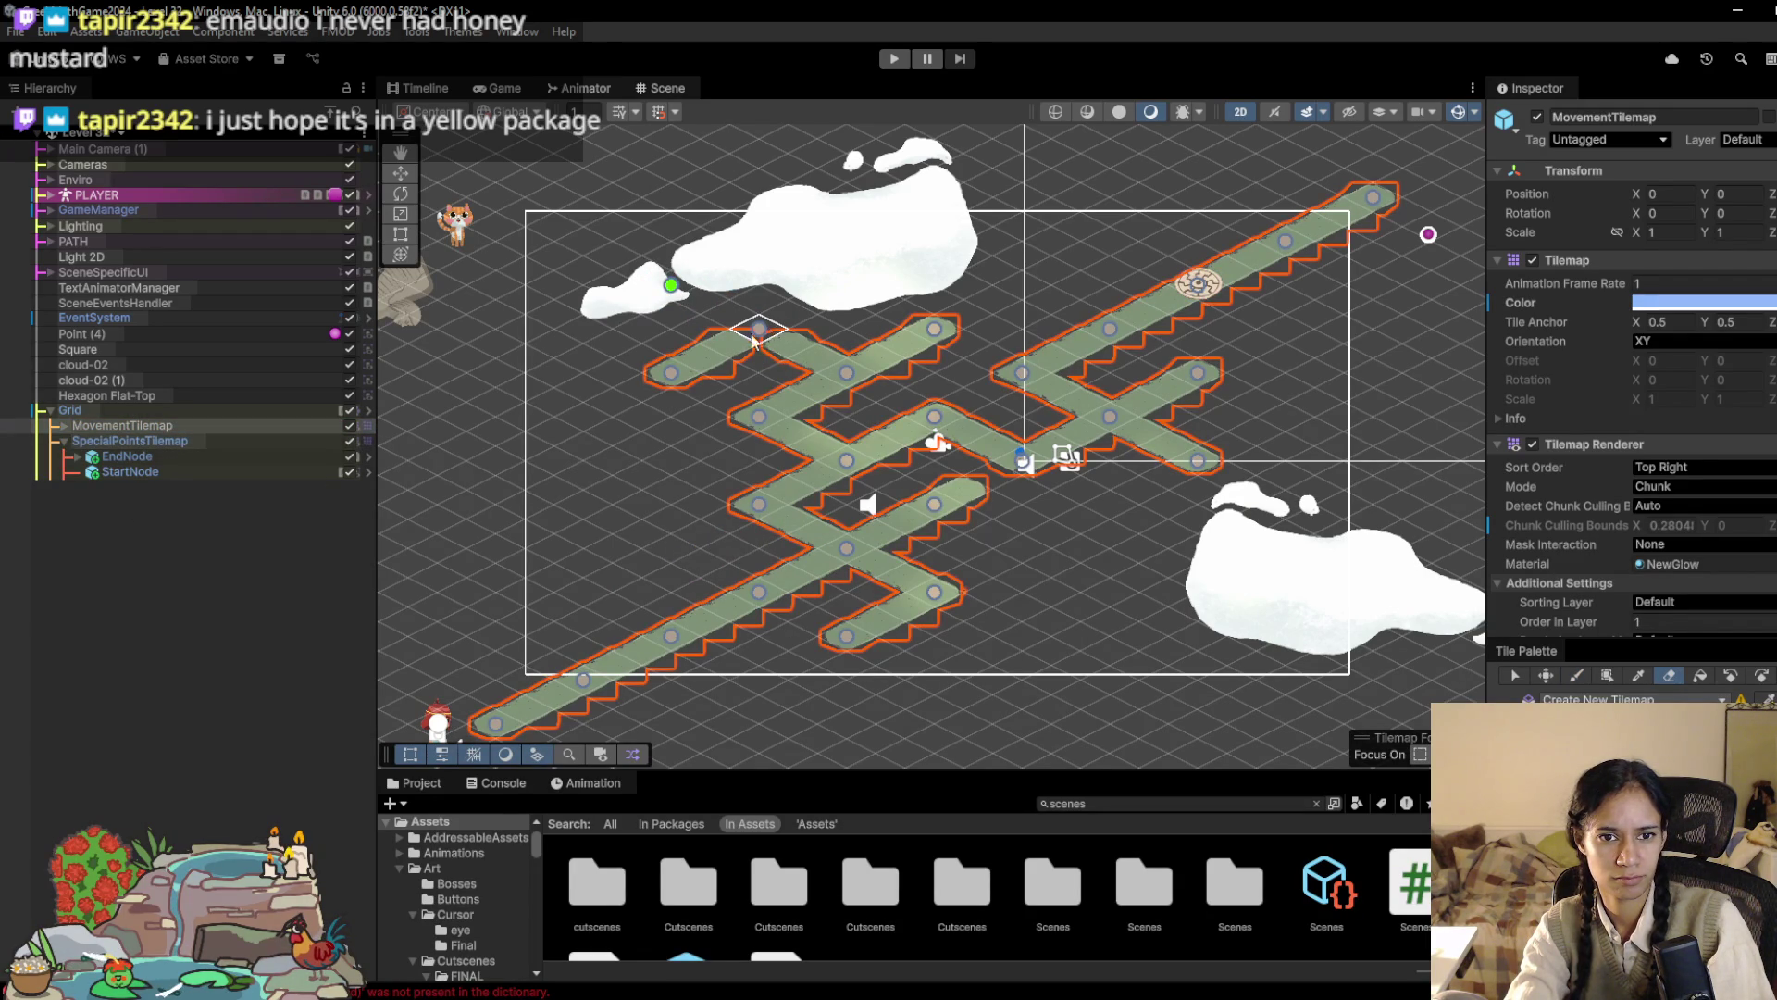
left_click_drag(761, 335, 638, 384)
key("b")
left_click(730, 315)
key("d")
left_click(731, 317)
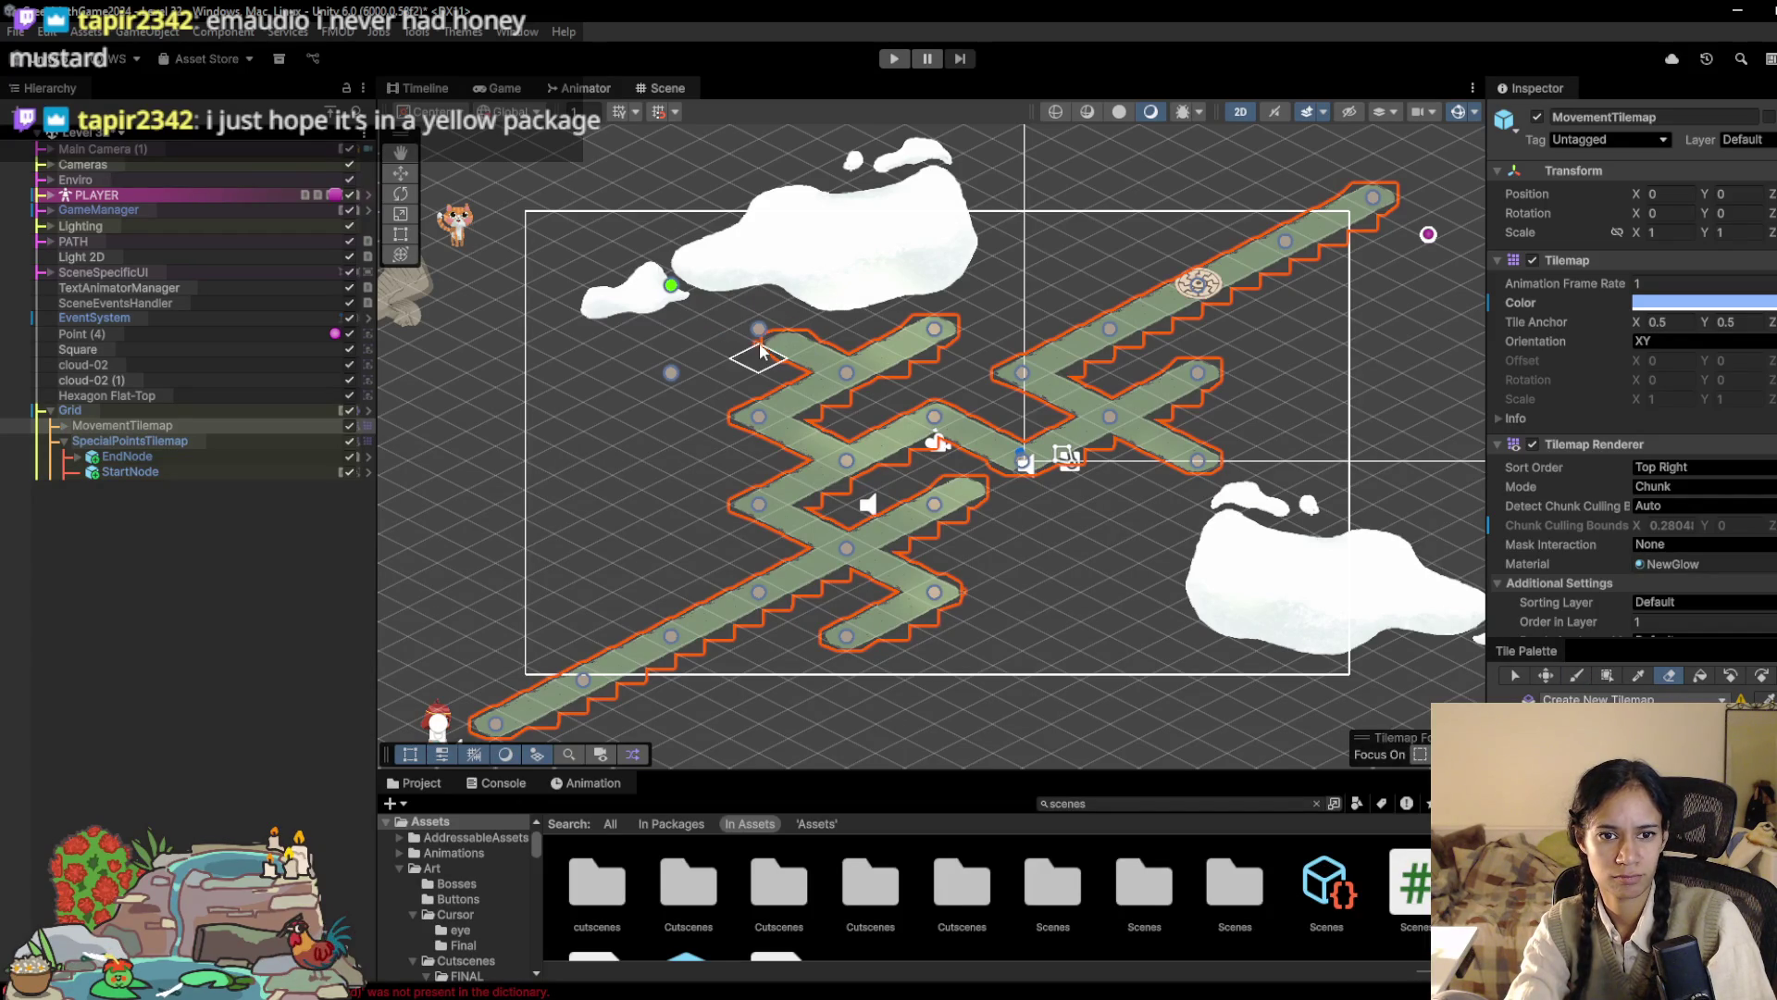
Step: Delete the two leftover node circles and paint the path diagonally up-left through the start point
left_click(400, 174)
left_click_drag(768, 314, 631, 385)
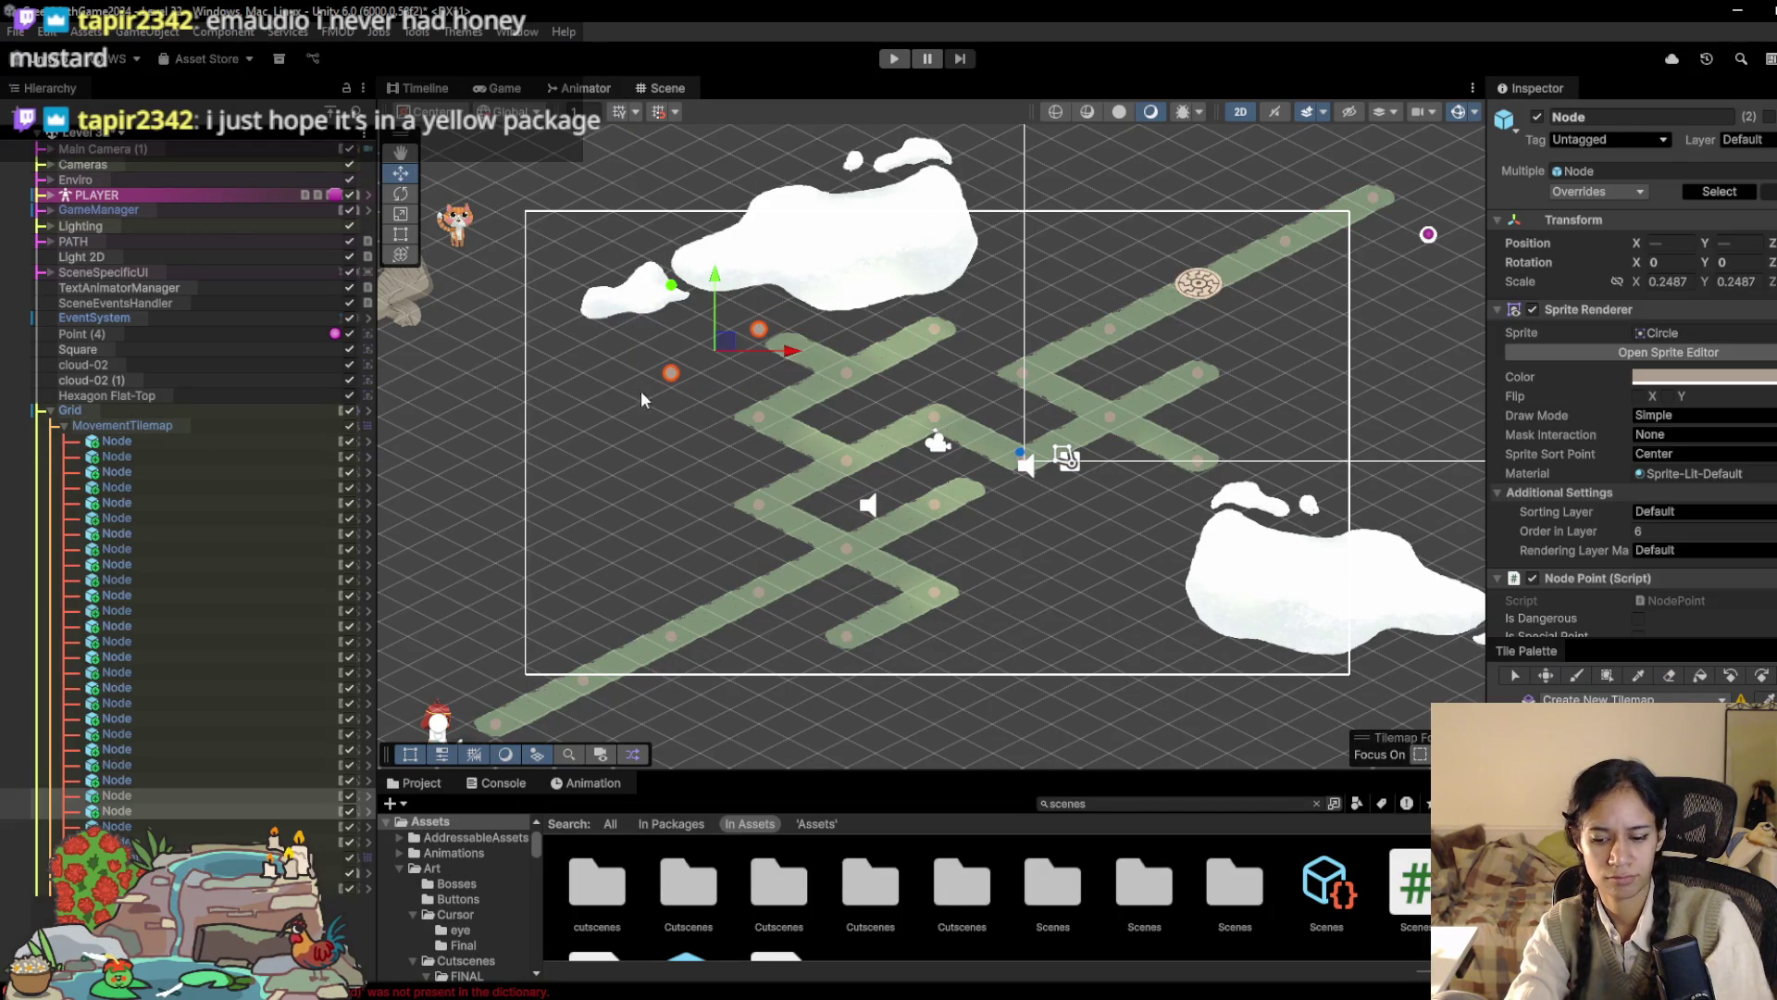
key("Delete")
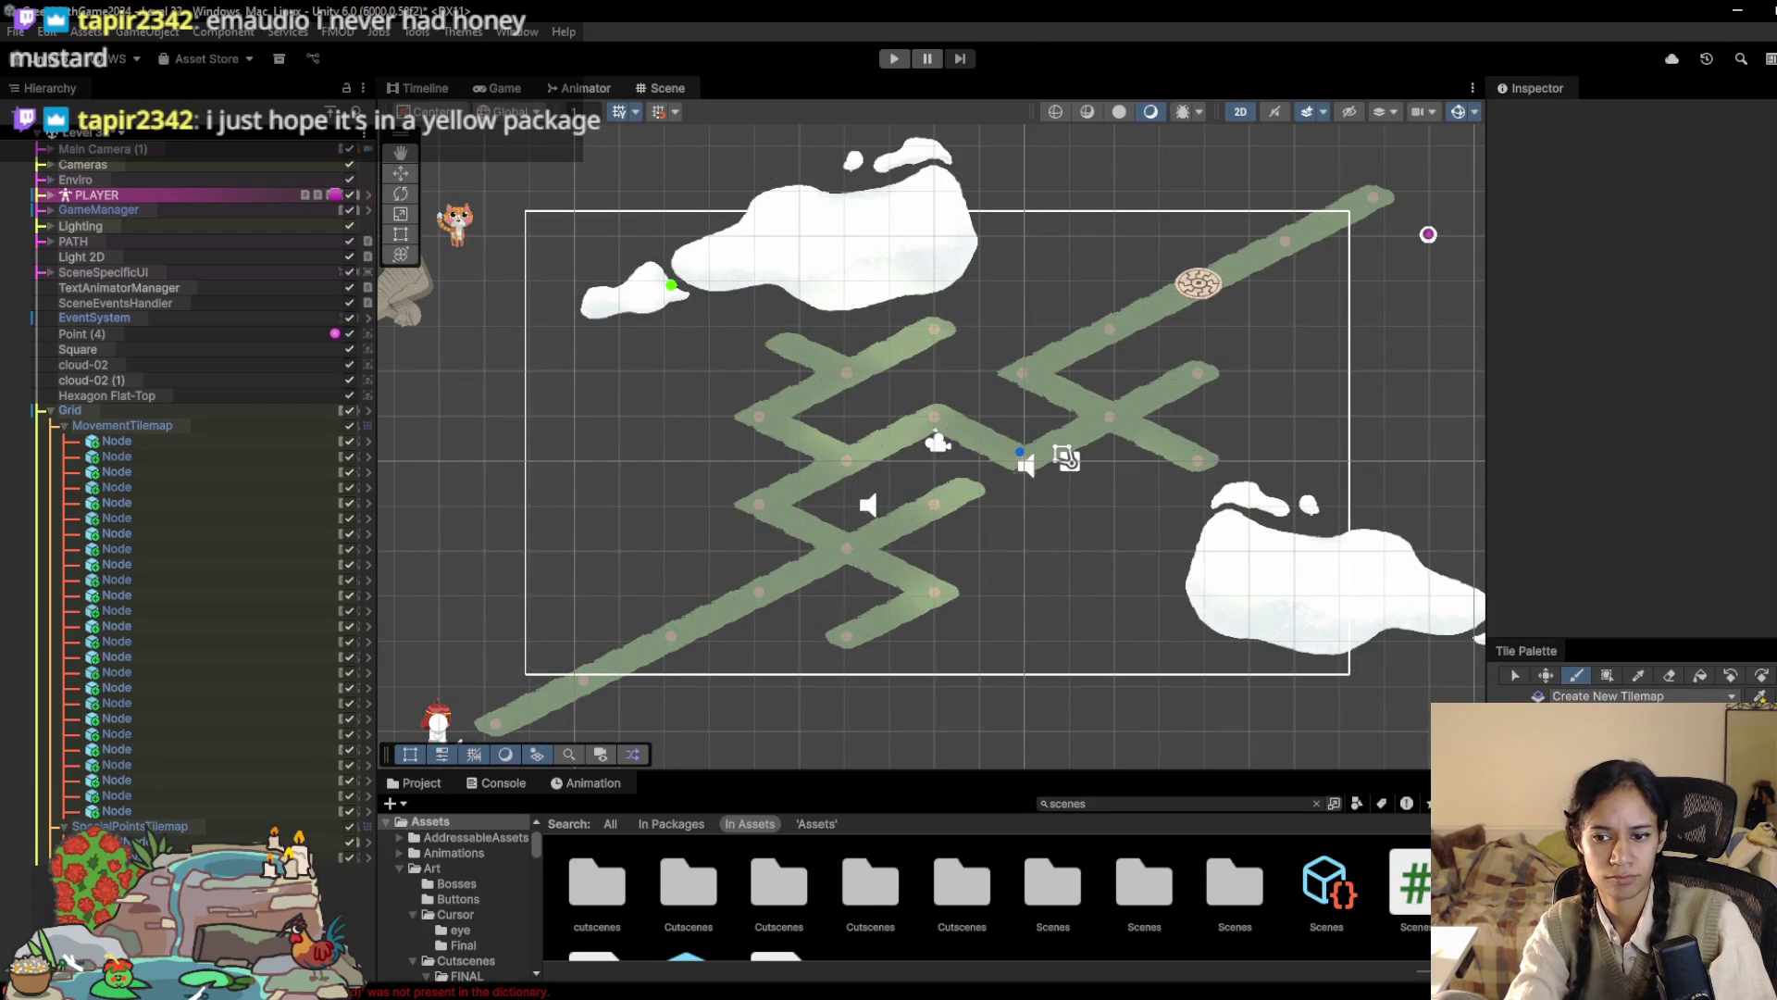
left_click(185, 426)
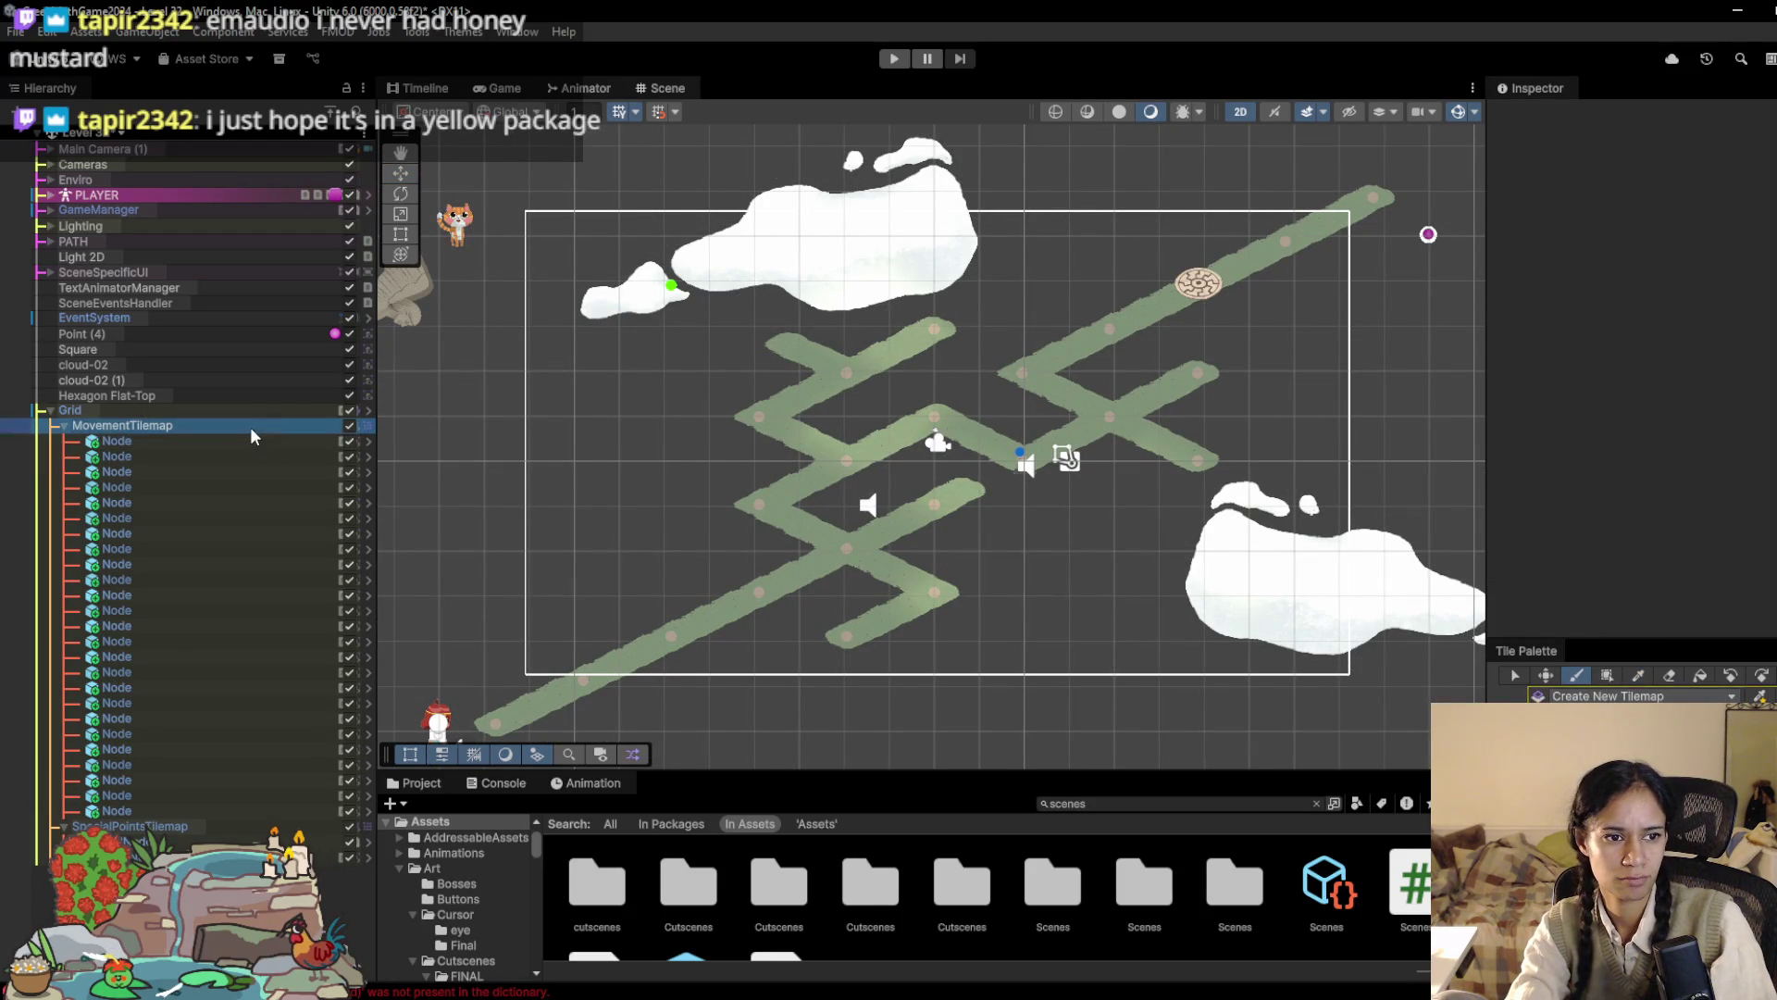
left_click_drag(865, 370, 521, 218)
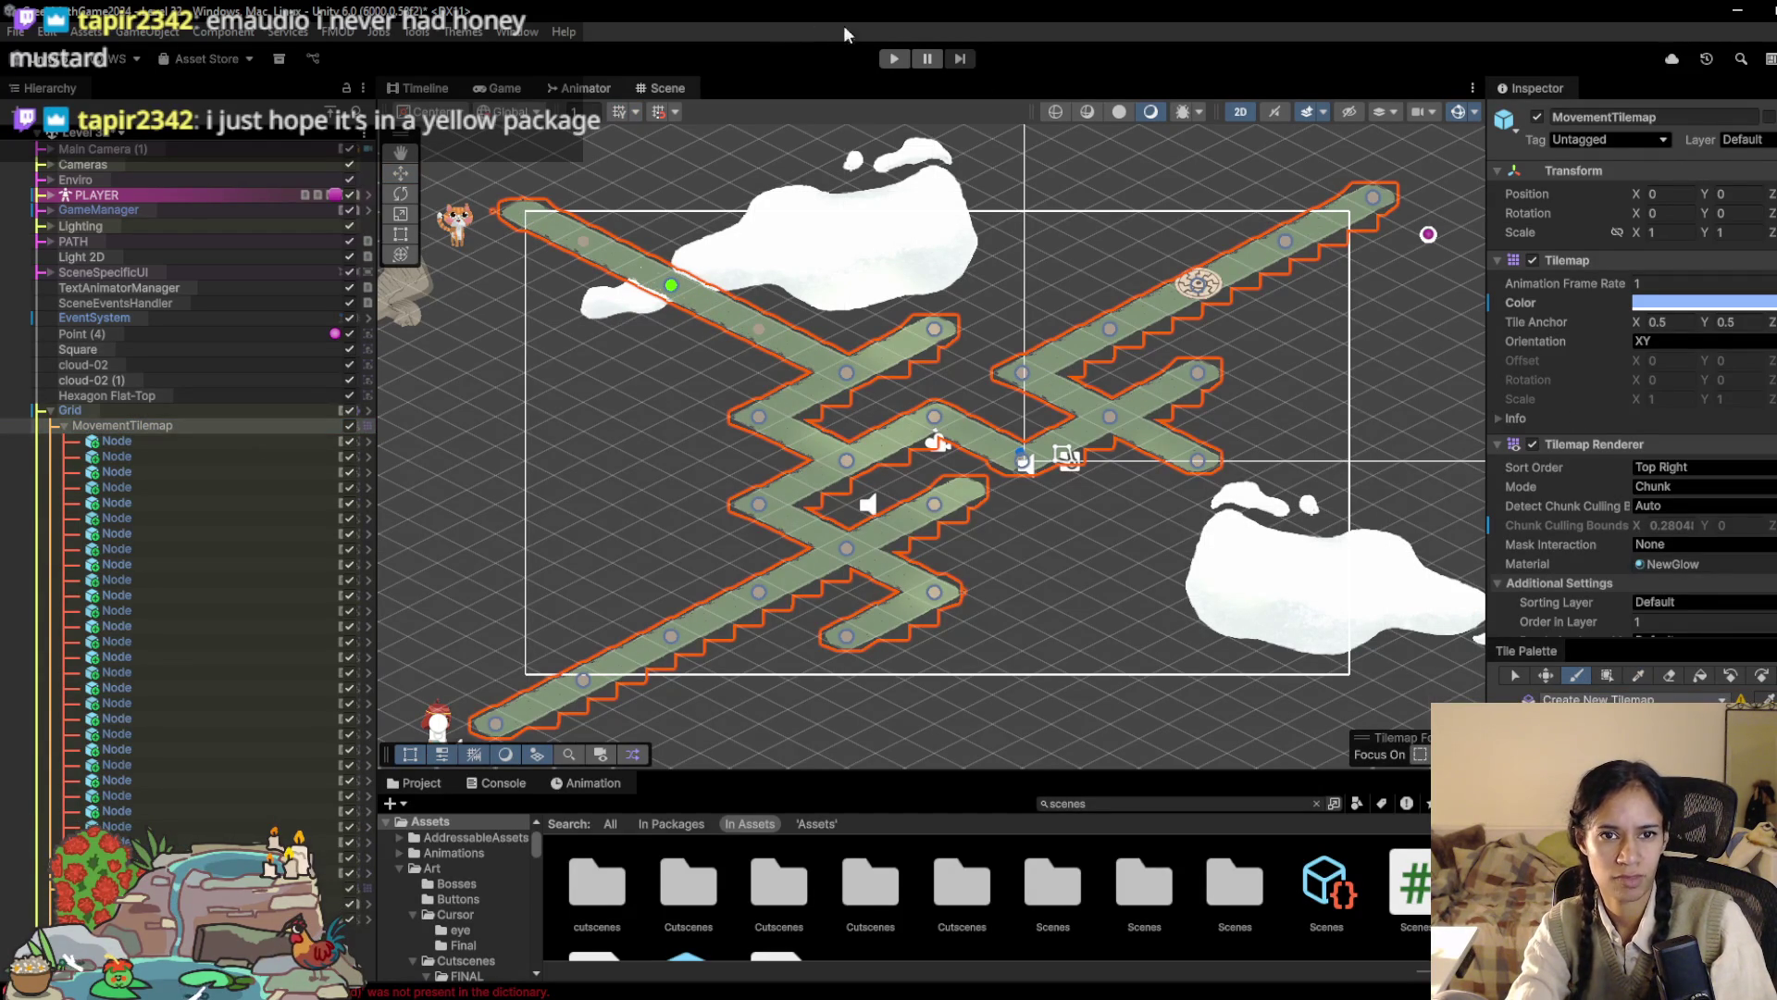
left_click(896, 59)
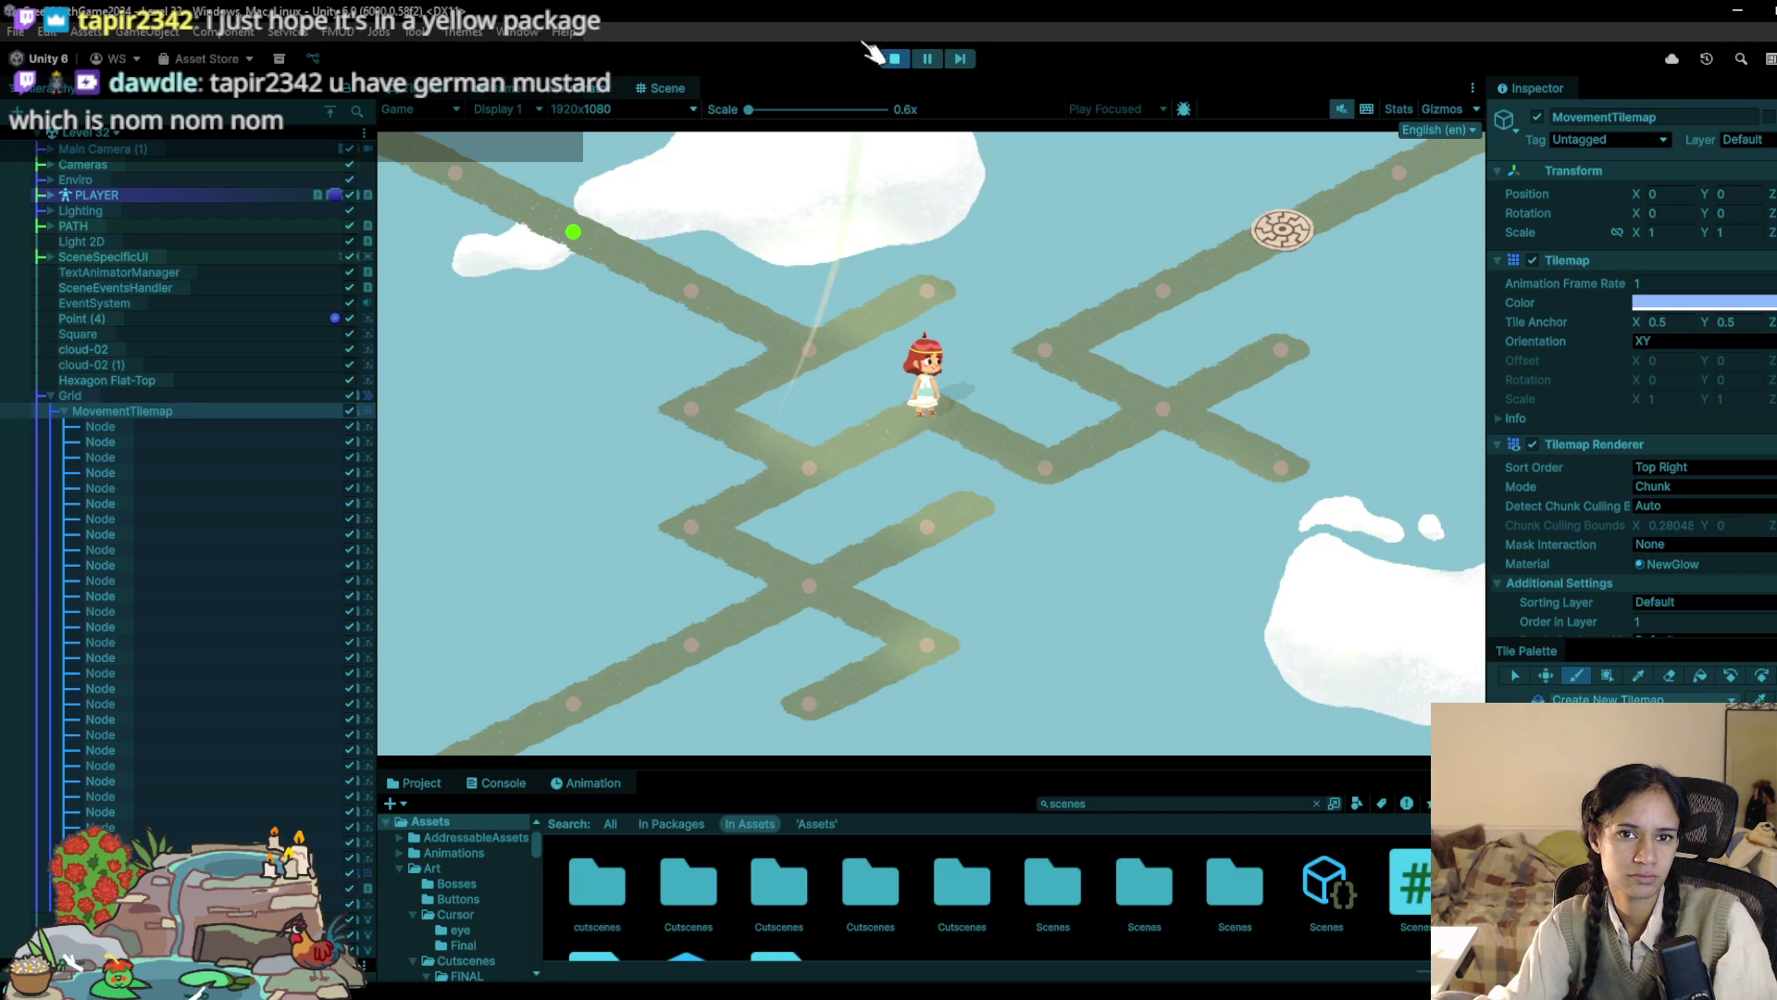
left_click(894, 58)
left_click(894, 58)
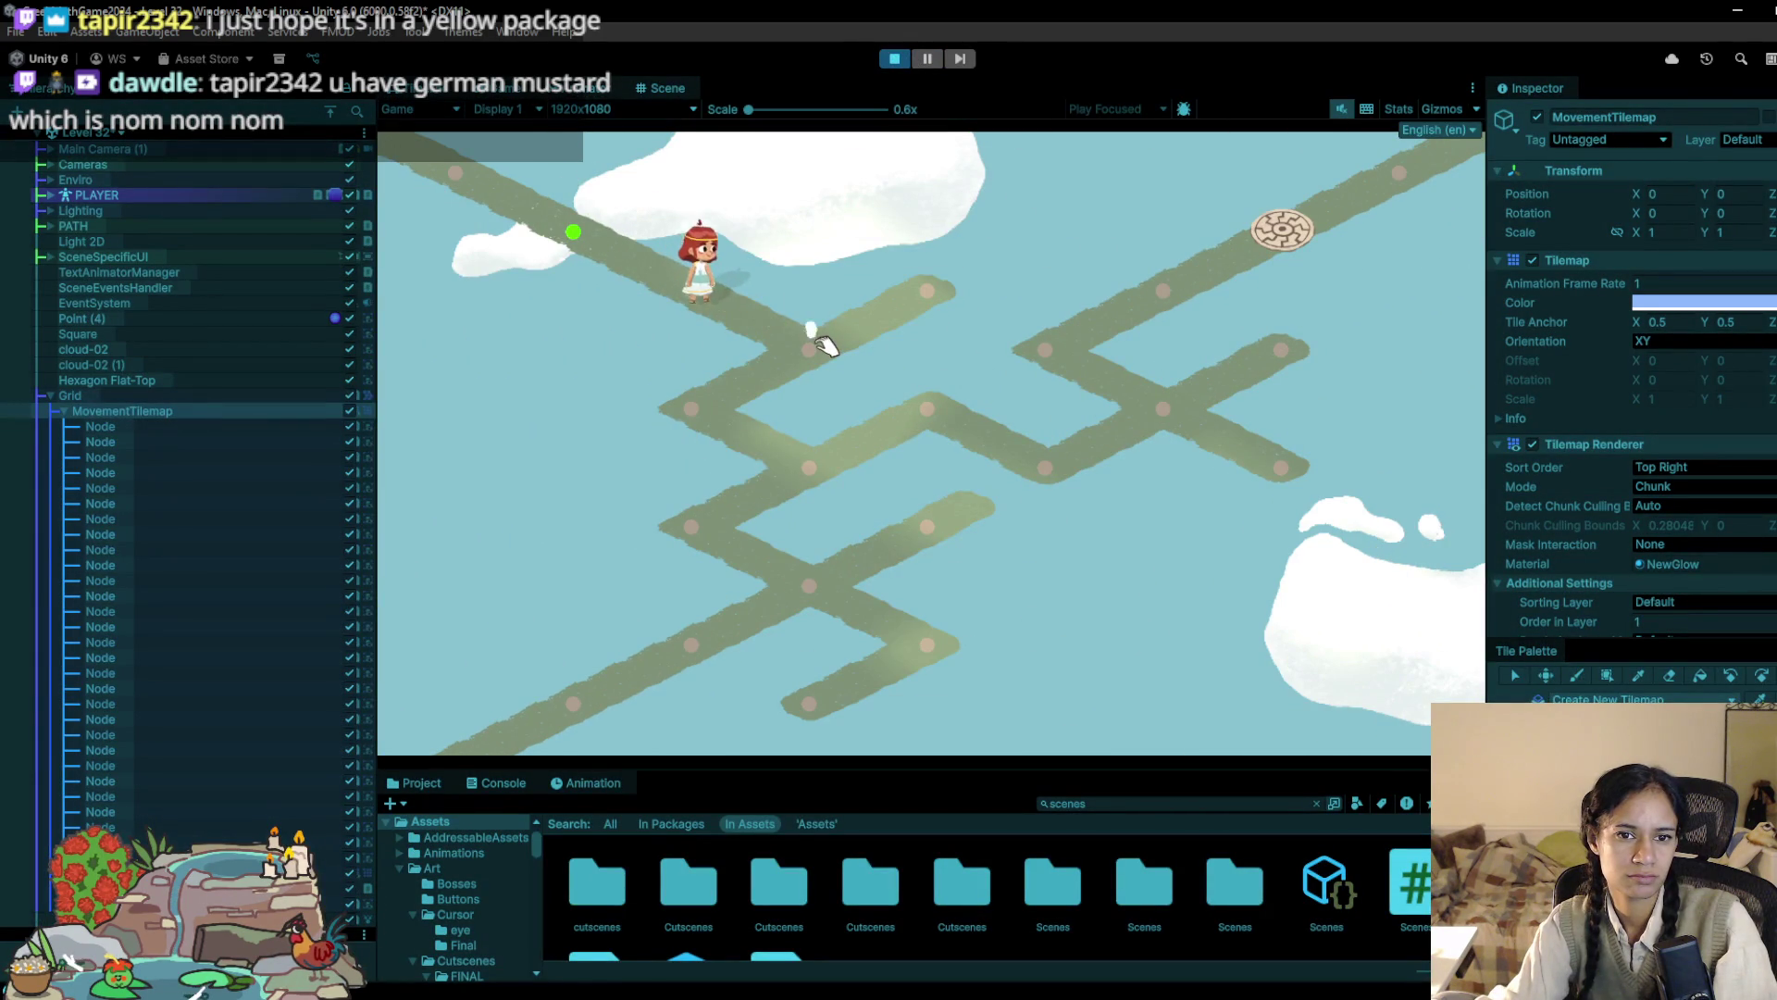
left_click(692, 405)
left_click(806, 466)
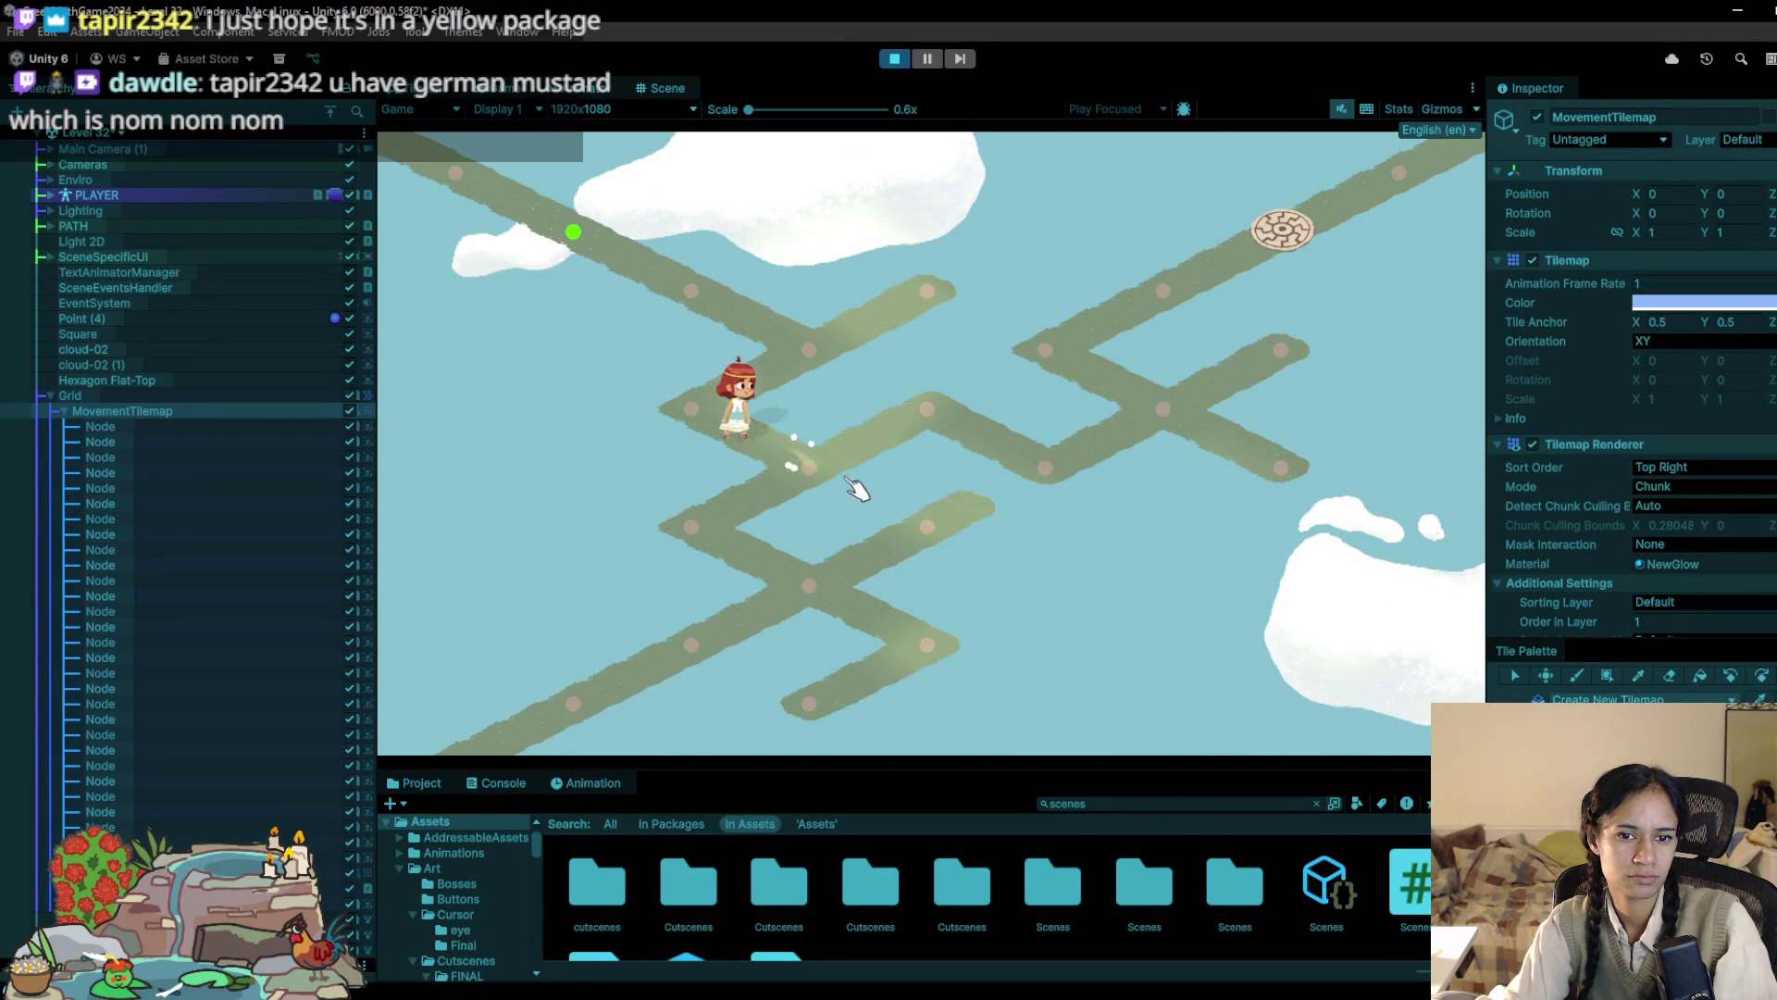
left_click(924, 410)
left_click(1055, 467)
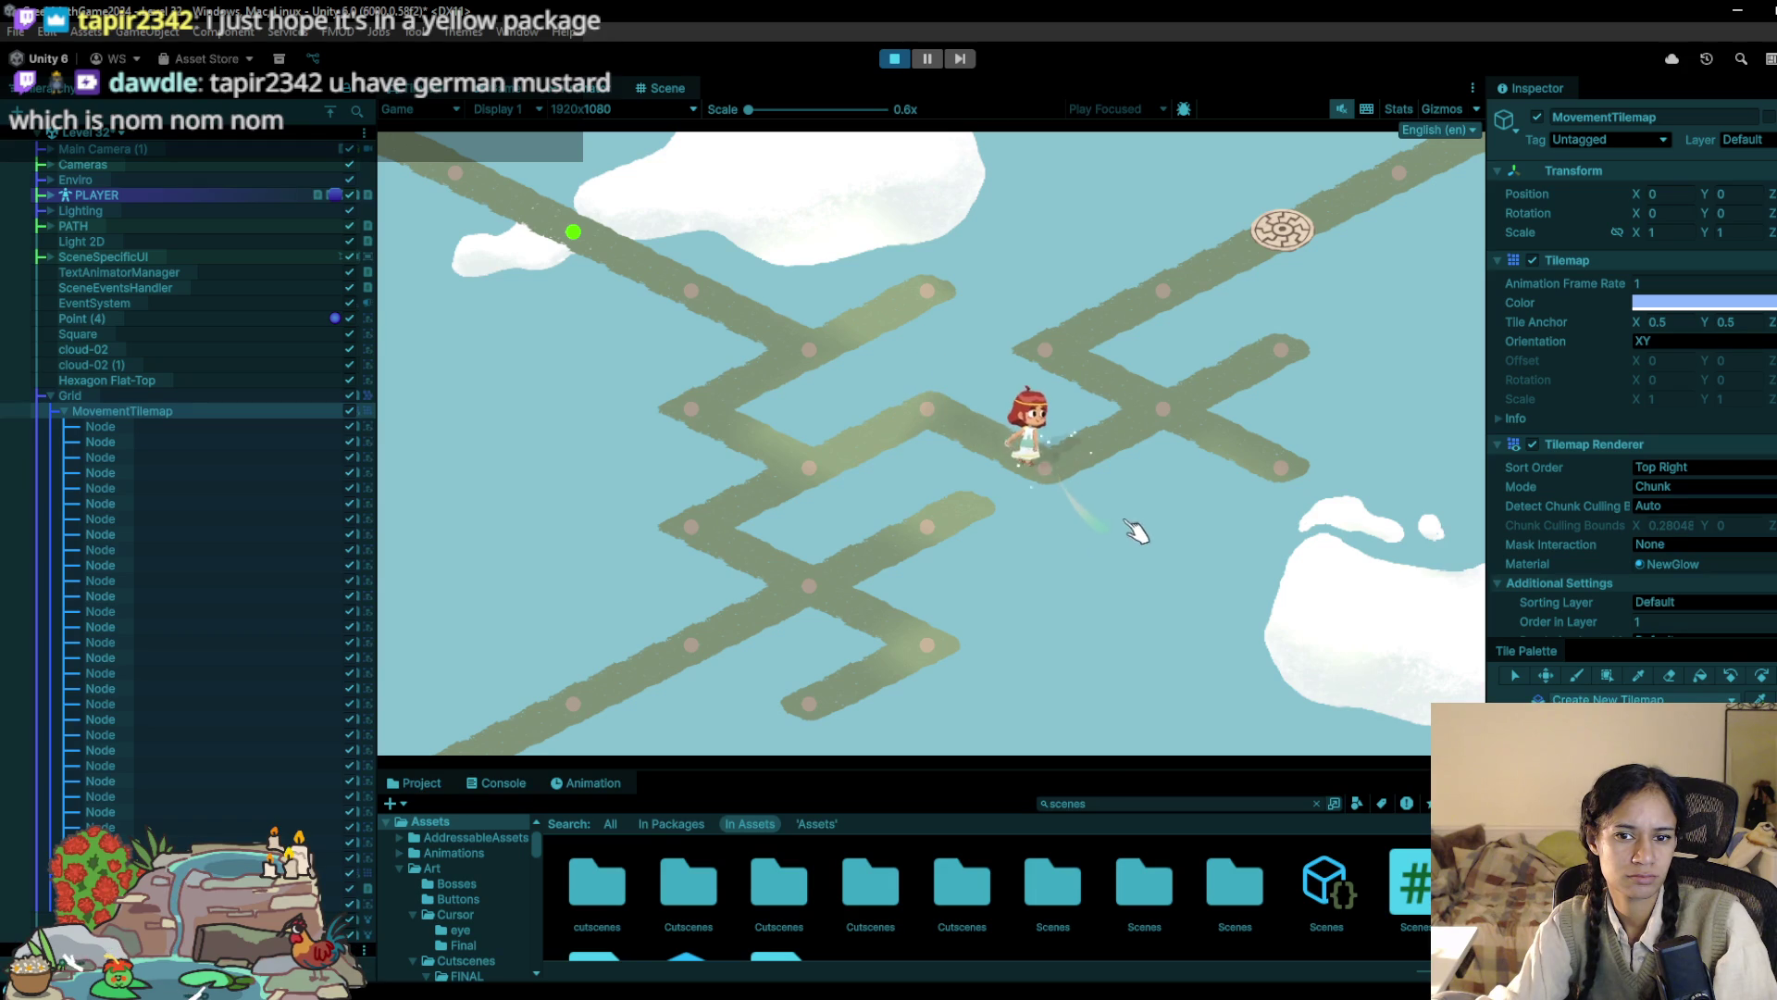
left_click(1144, 416)
left_click(1044, 348)
left_click(1159, 288)
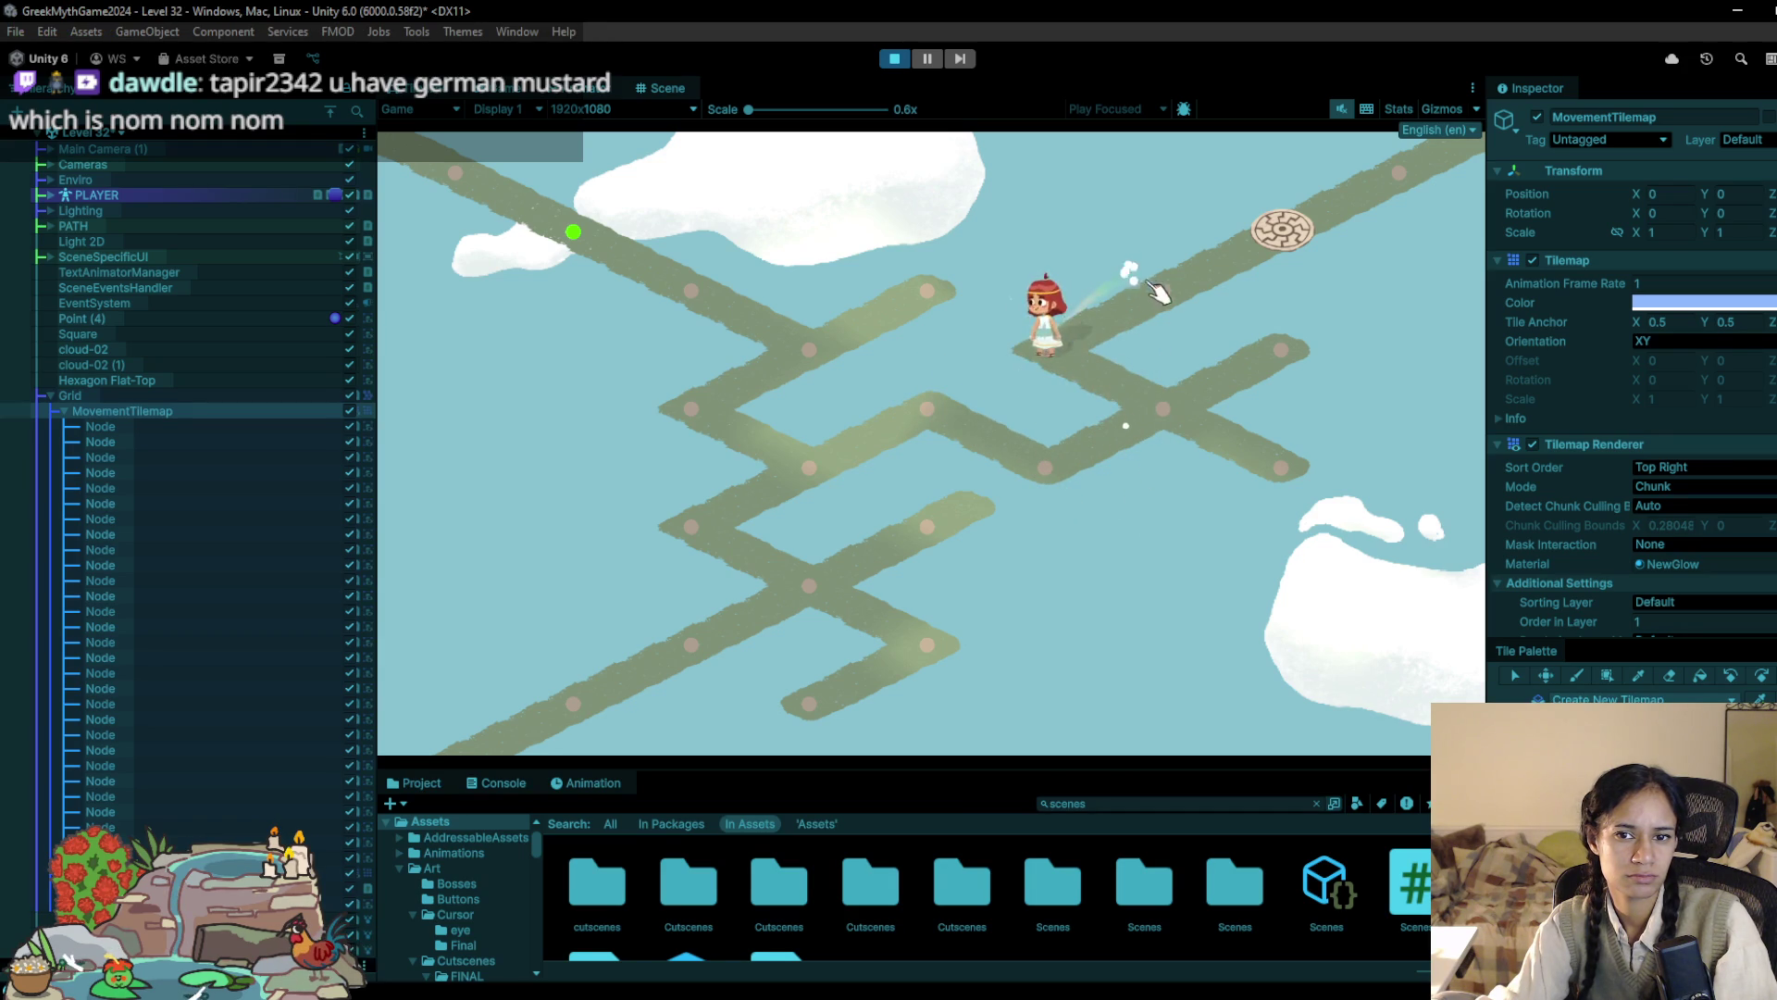
left_click(1224, 280)
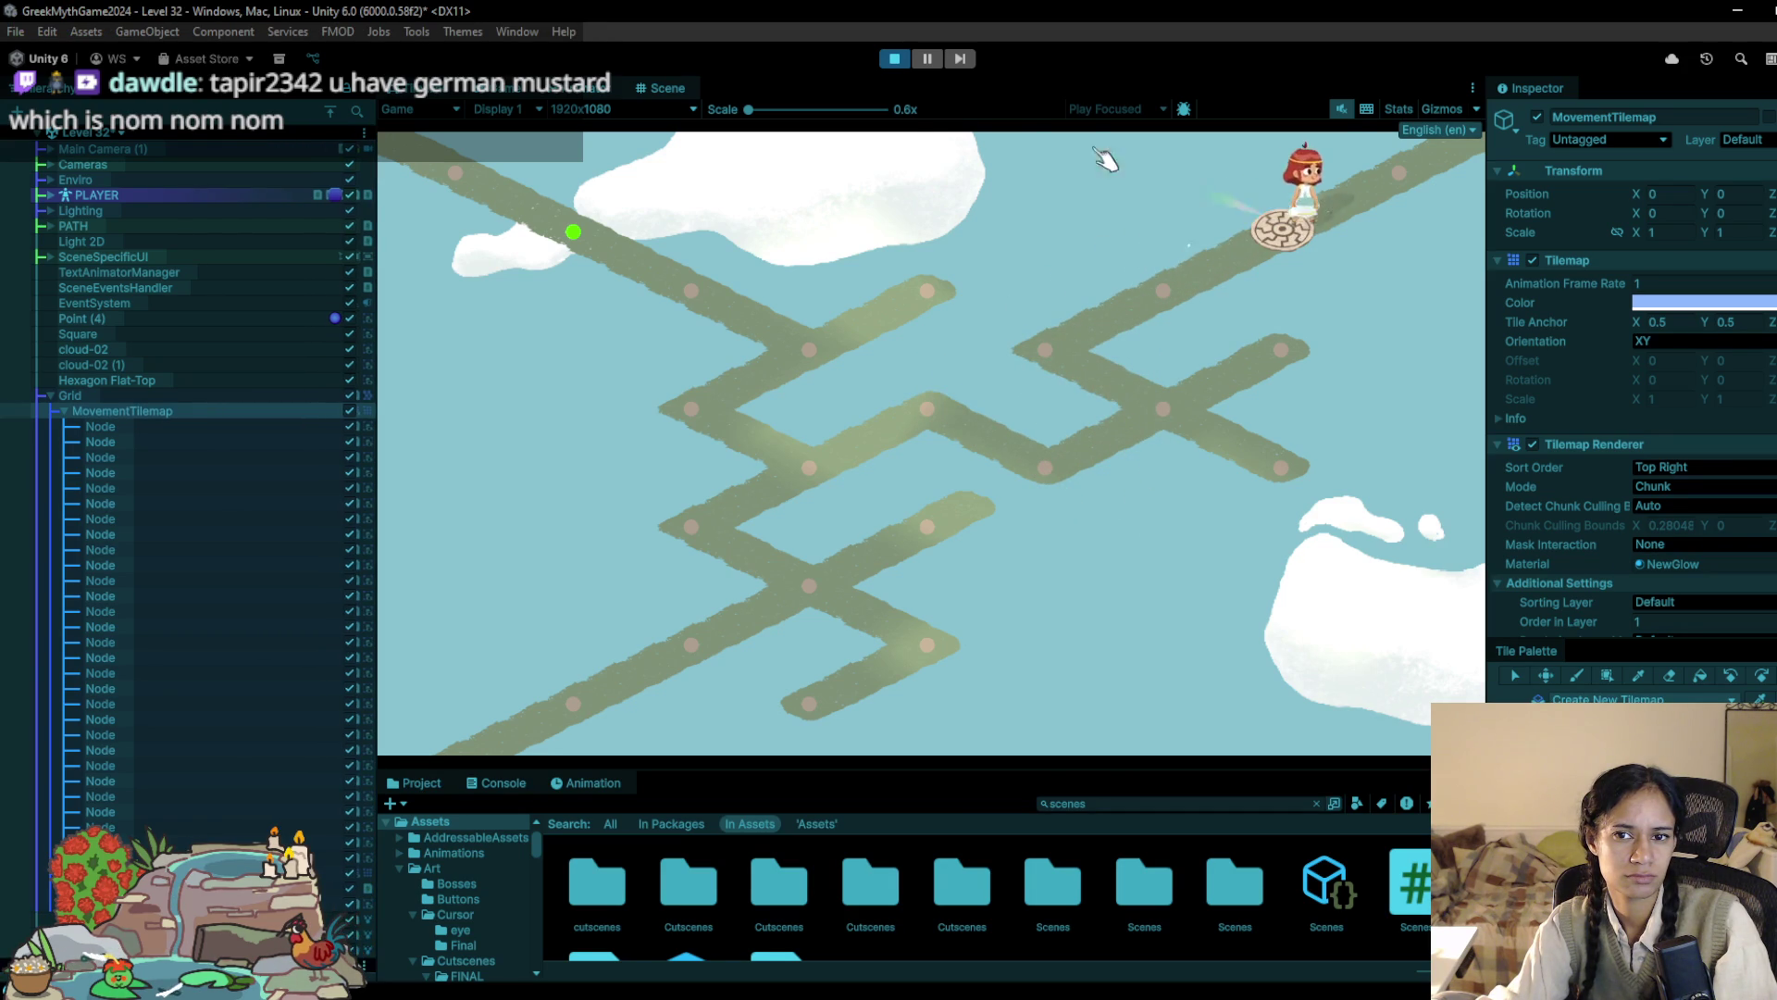
left_click(894, 58)
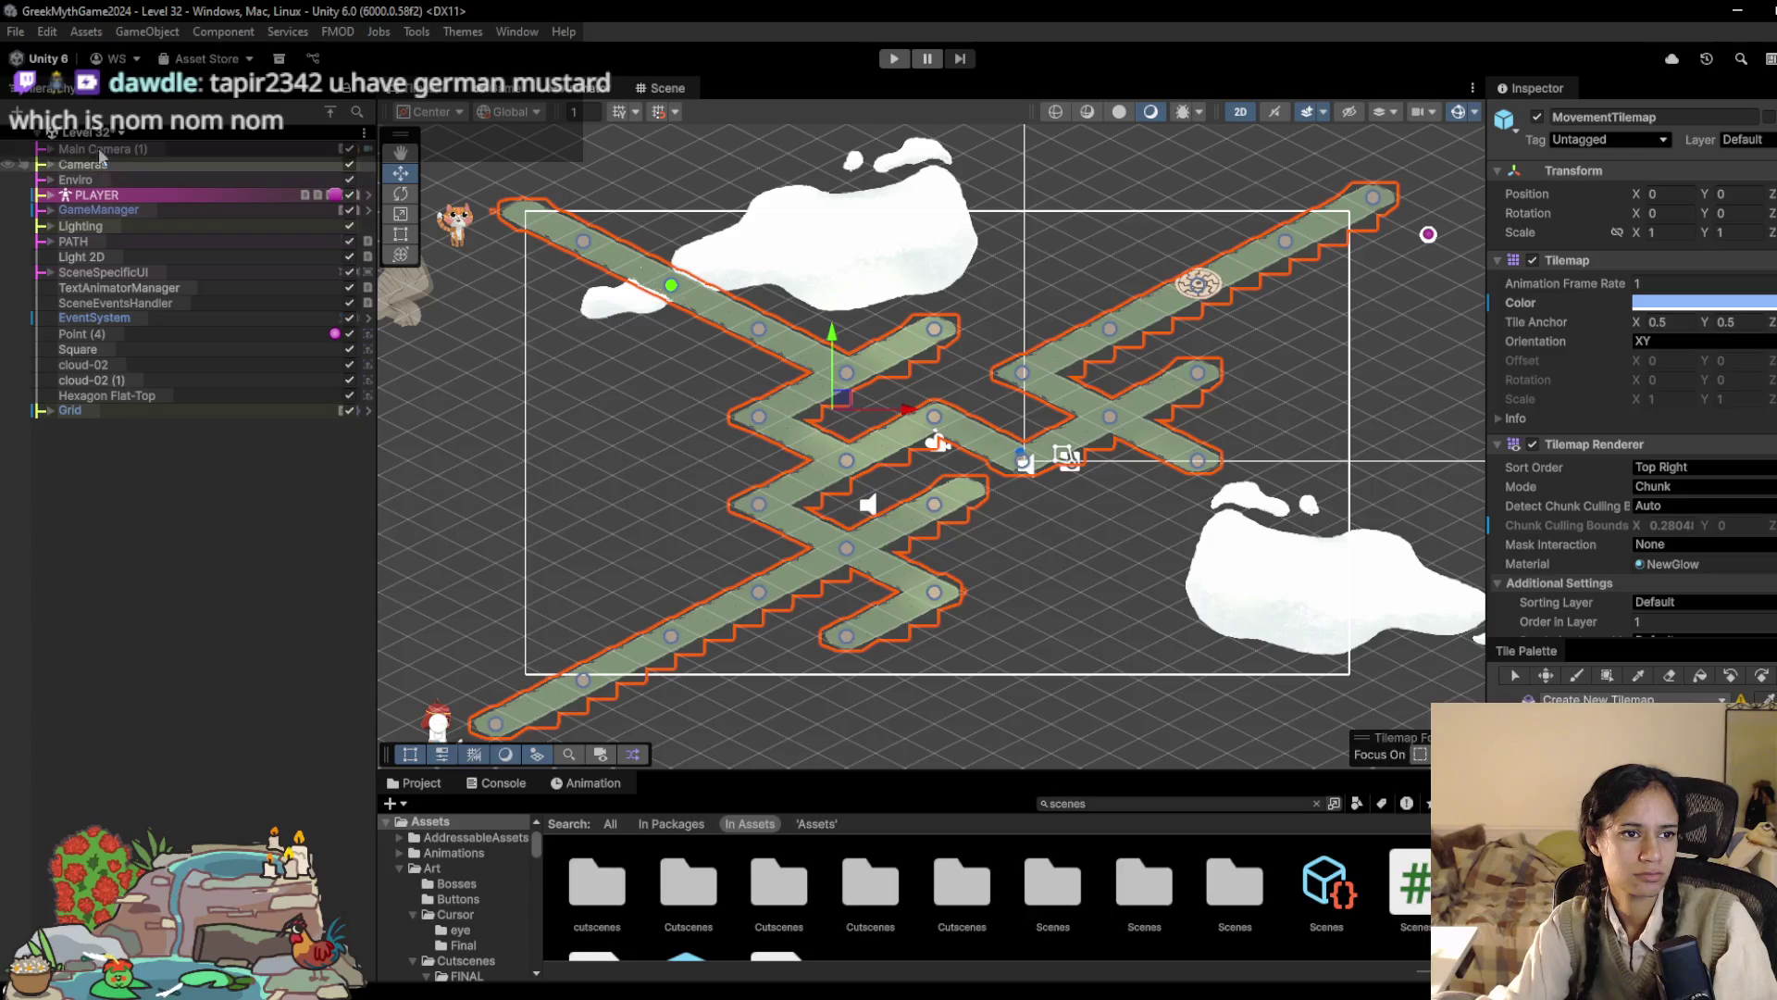
Step: Load Level 33 from the scene selector, then move on to Level 35 Pandora
left_click(100, 137)
scroll(115, 332, "up", 5)
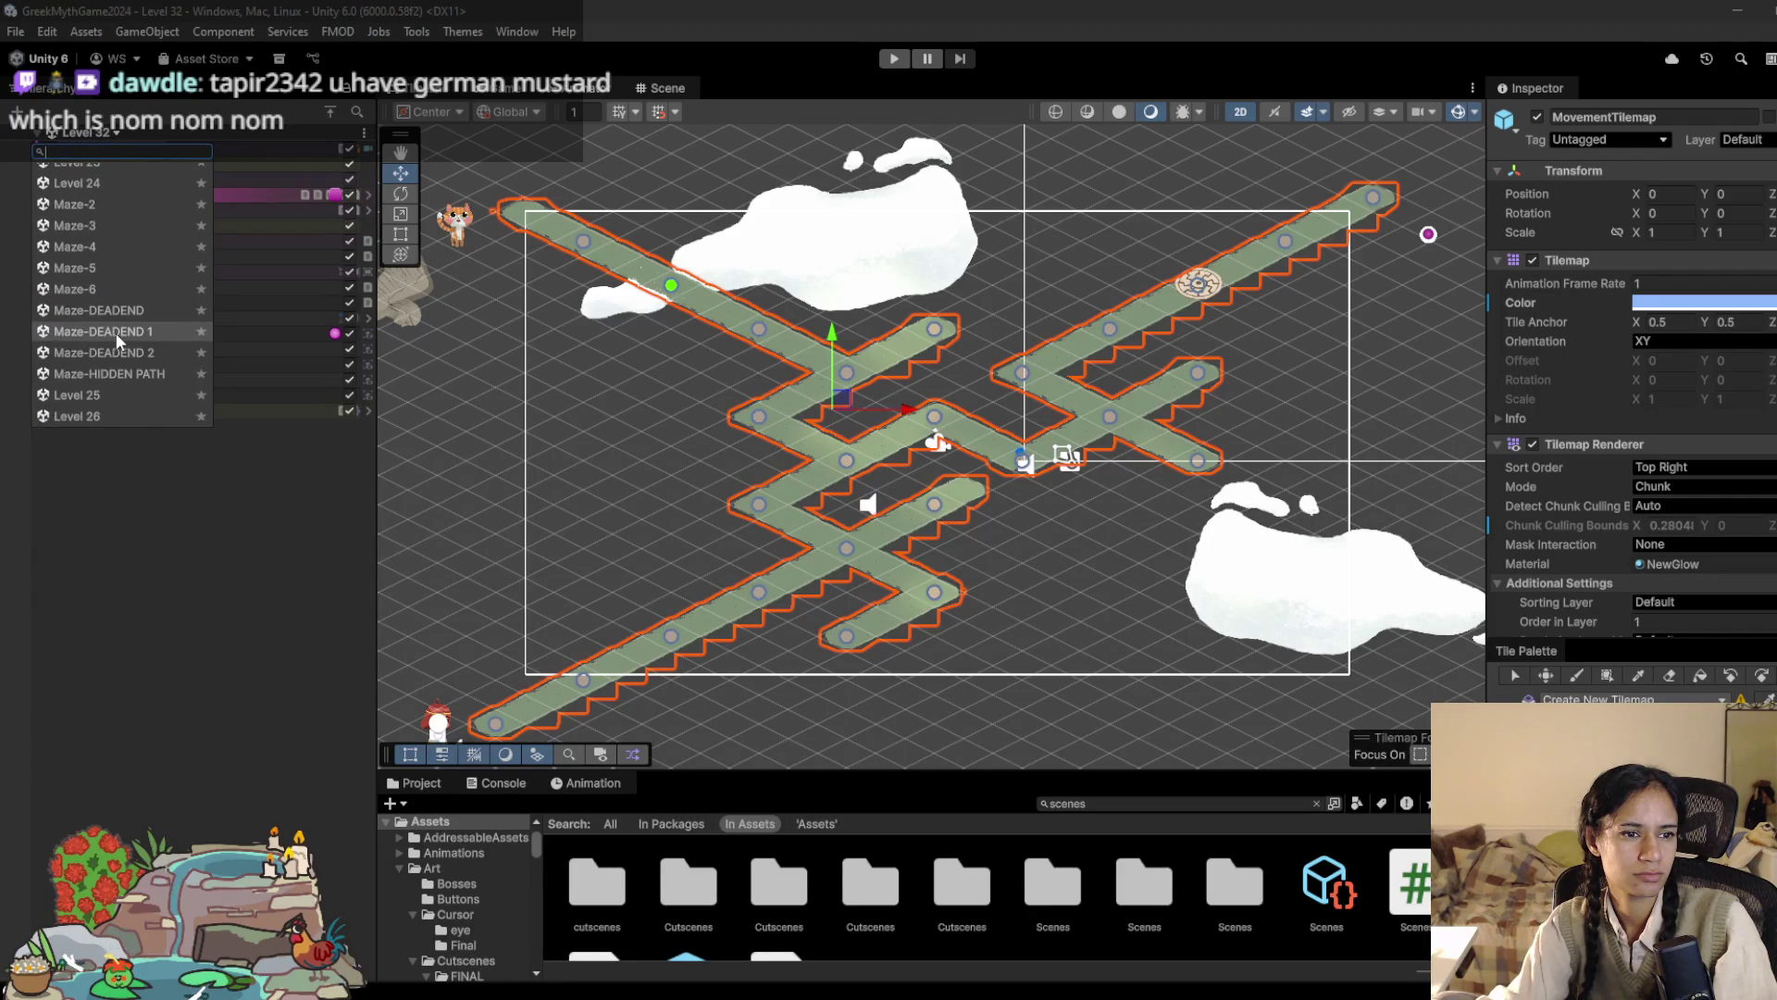
scroll(115, 331, "down", 5)
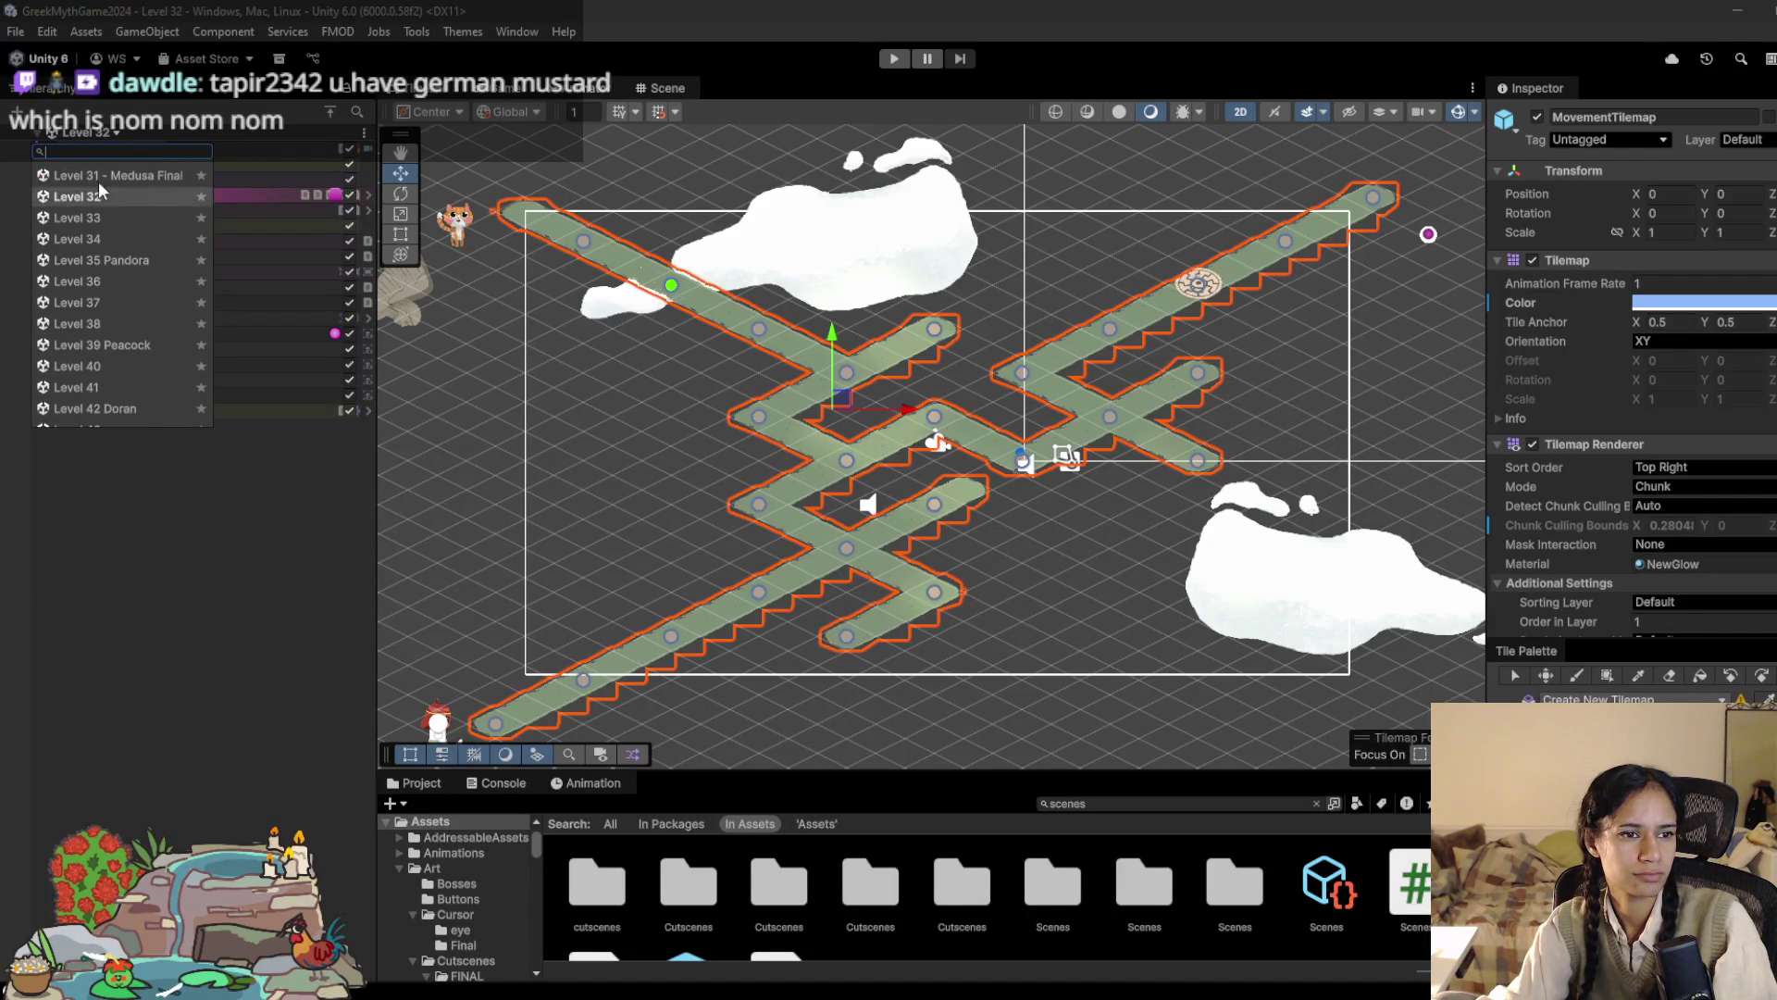
left_click(95, 219)
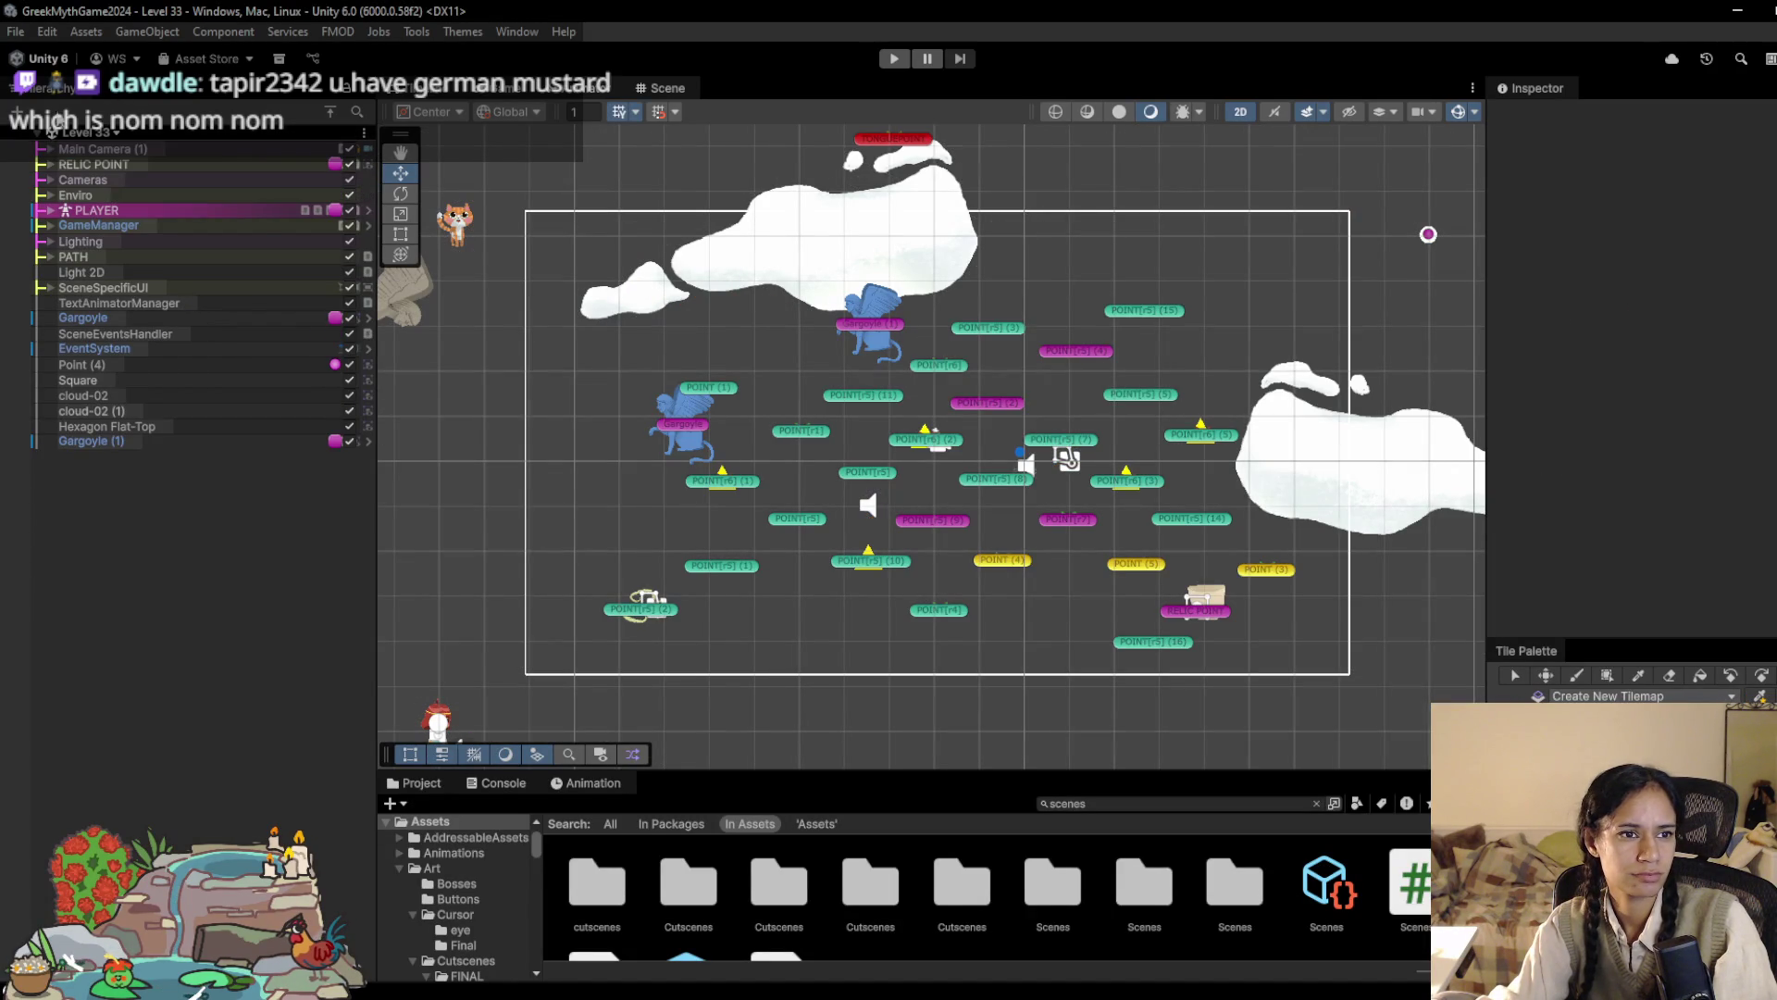
left_click(74, 139)
scroll(115, 326, "up", 5)
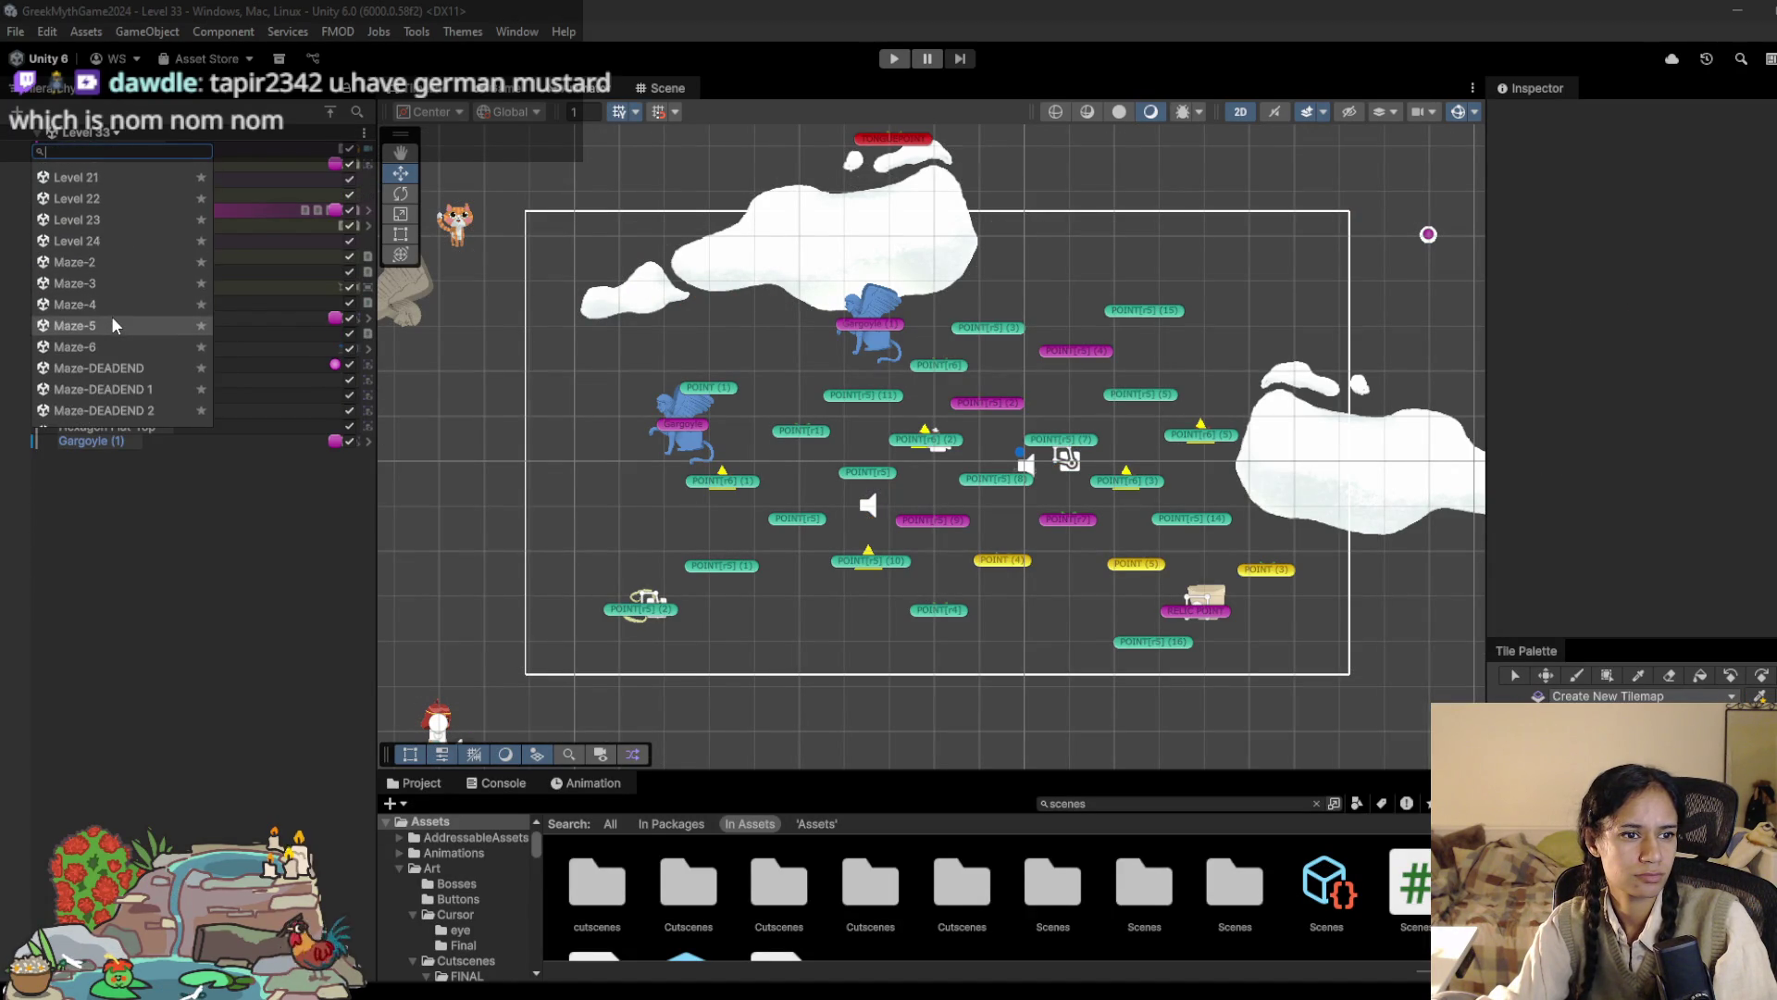
scroll(115, 326, "down", 3)
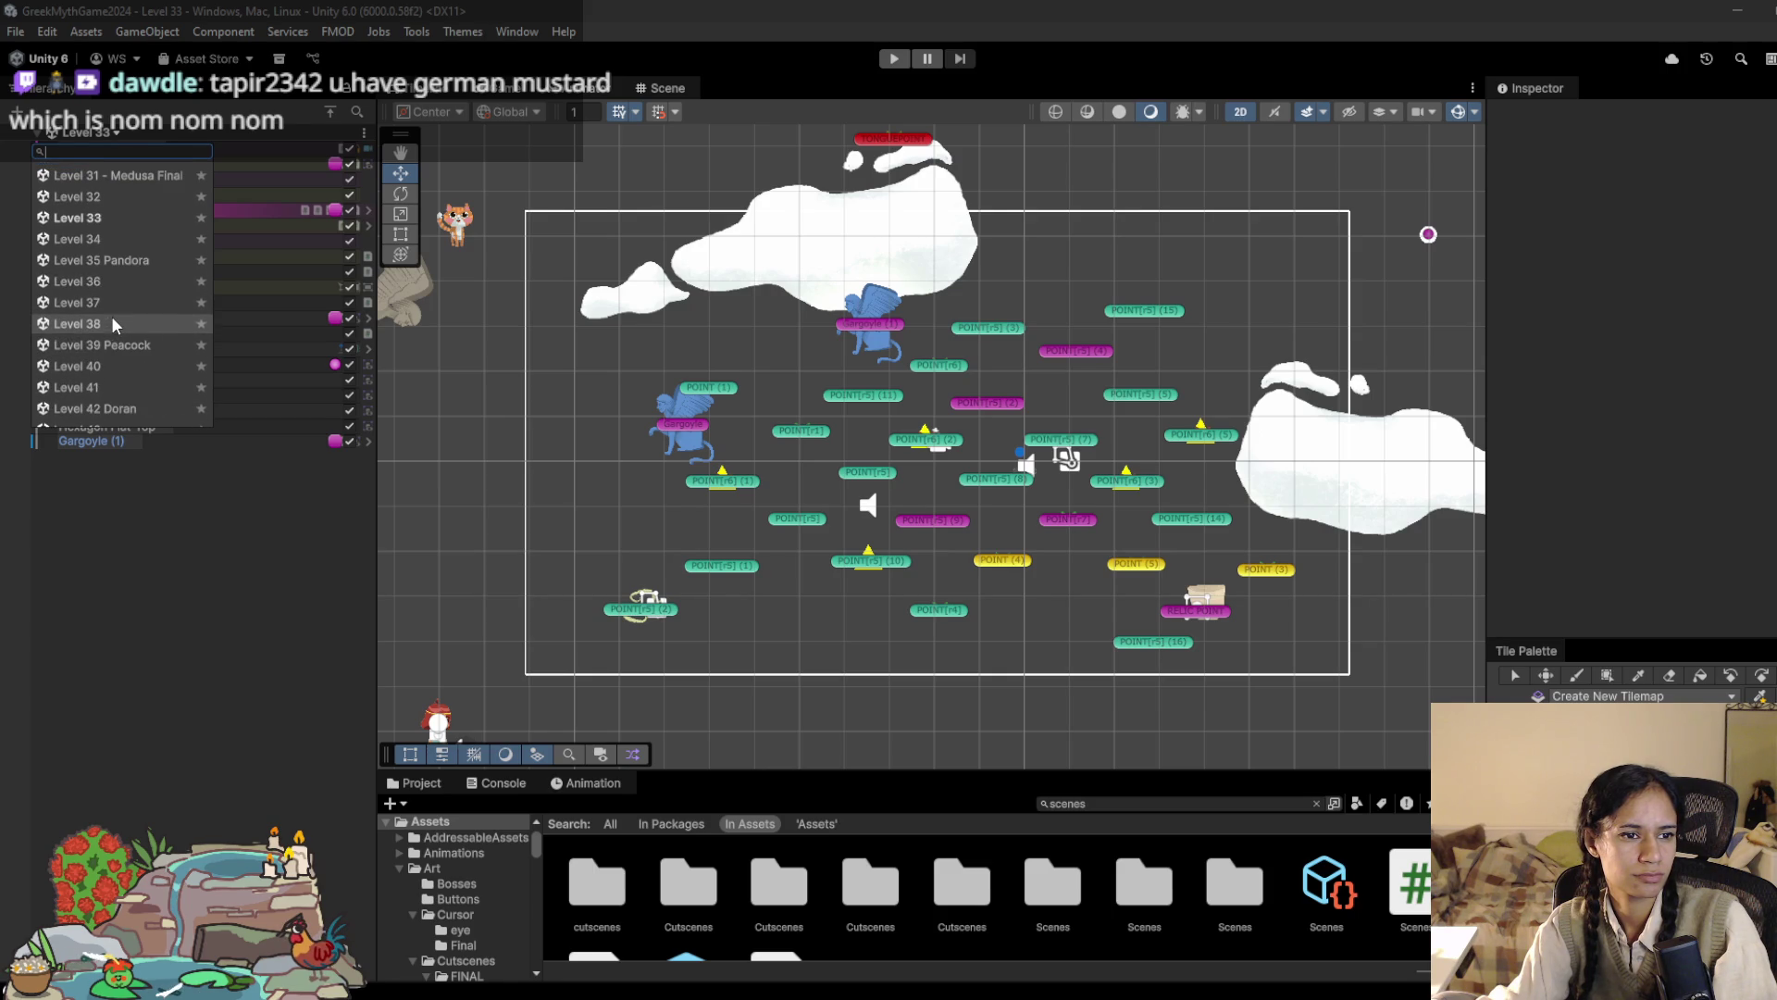
left_click(117, 263)
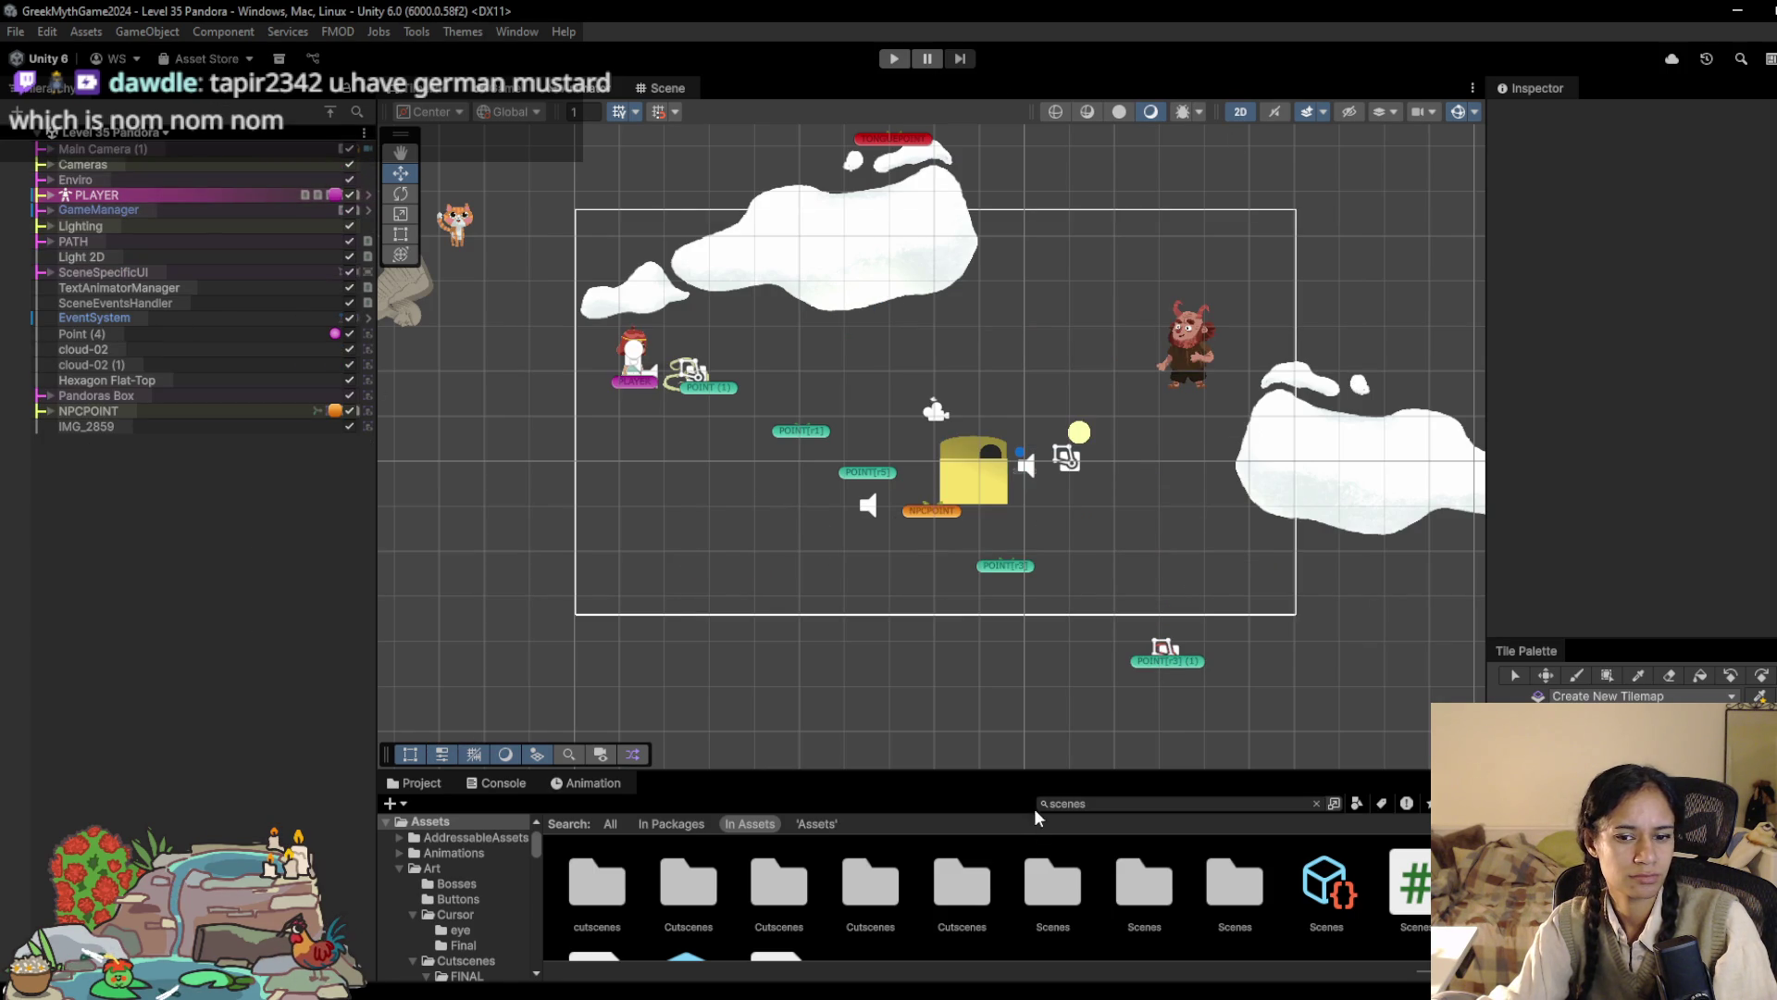
Step: Search the Project for 'grid', add the Grid prefab to the scene, and select its MovementTilemap
key("ctrl+a")
type("grid")
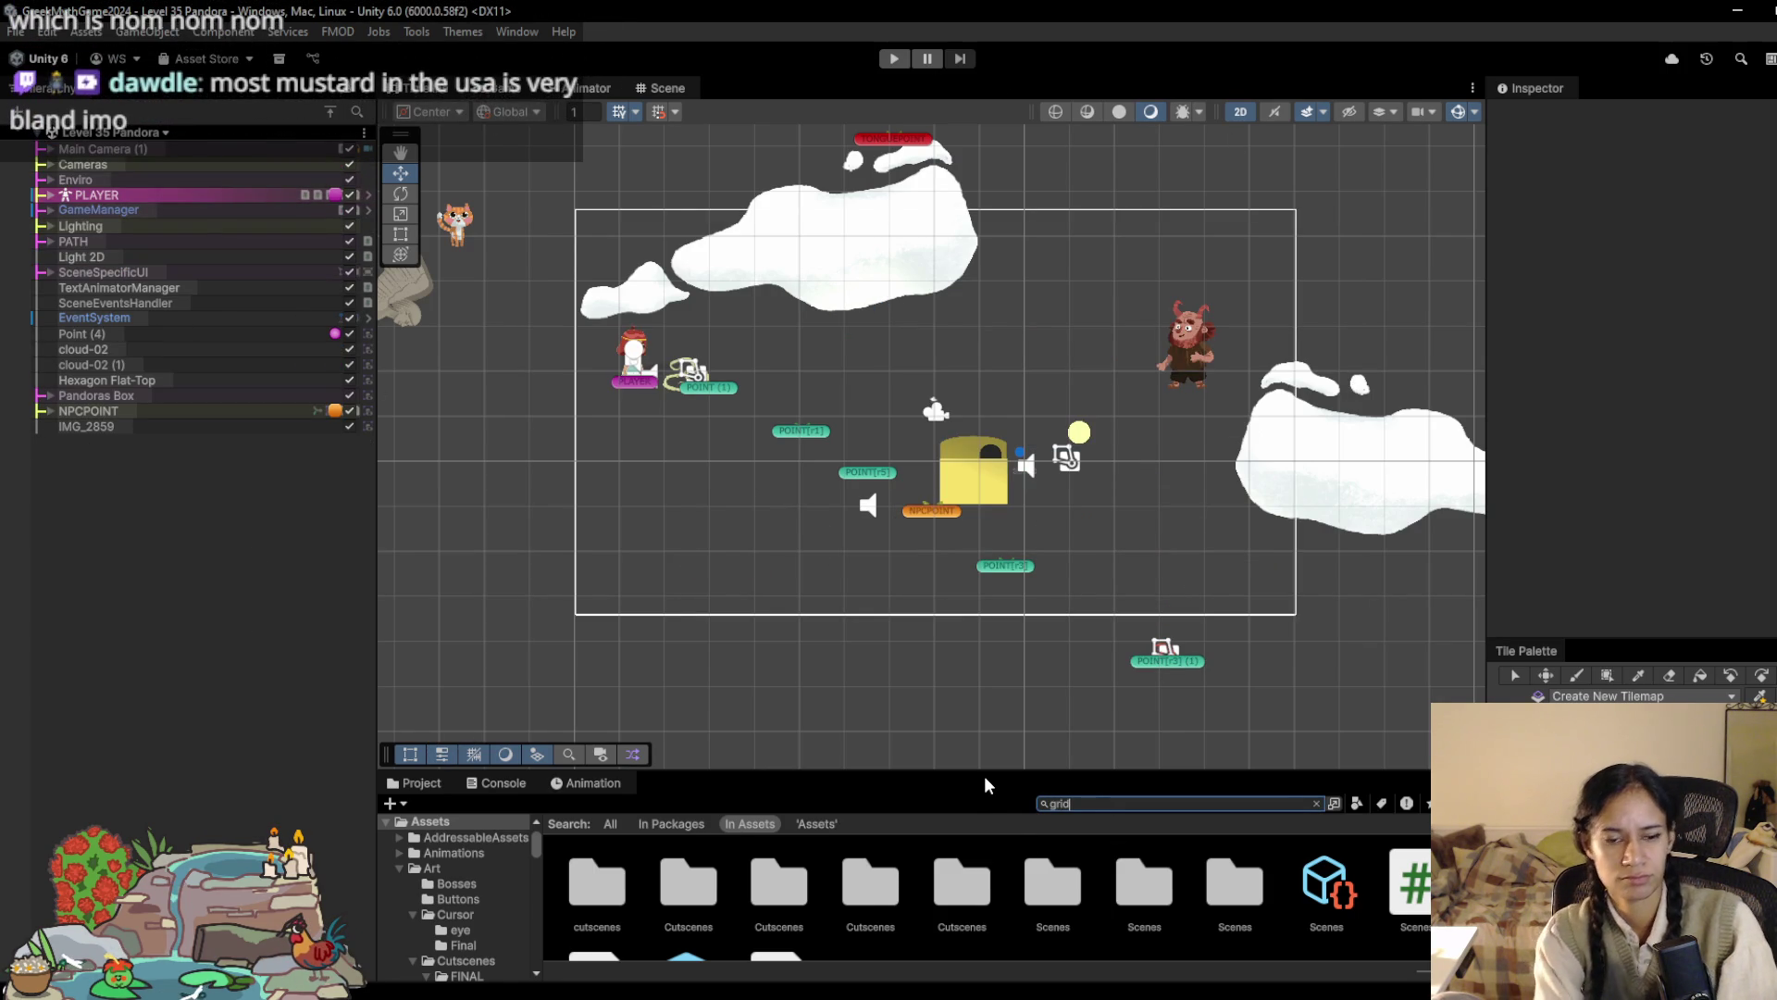
left_click_drag(774, 861, 246, 614)
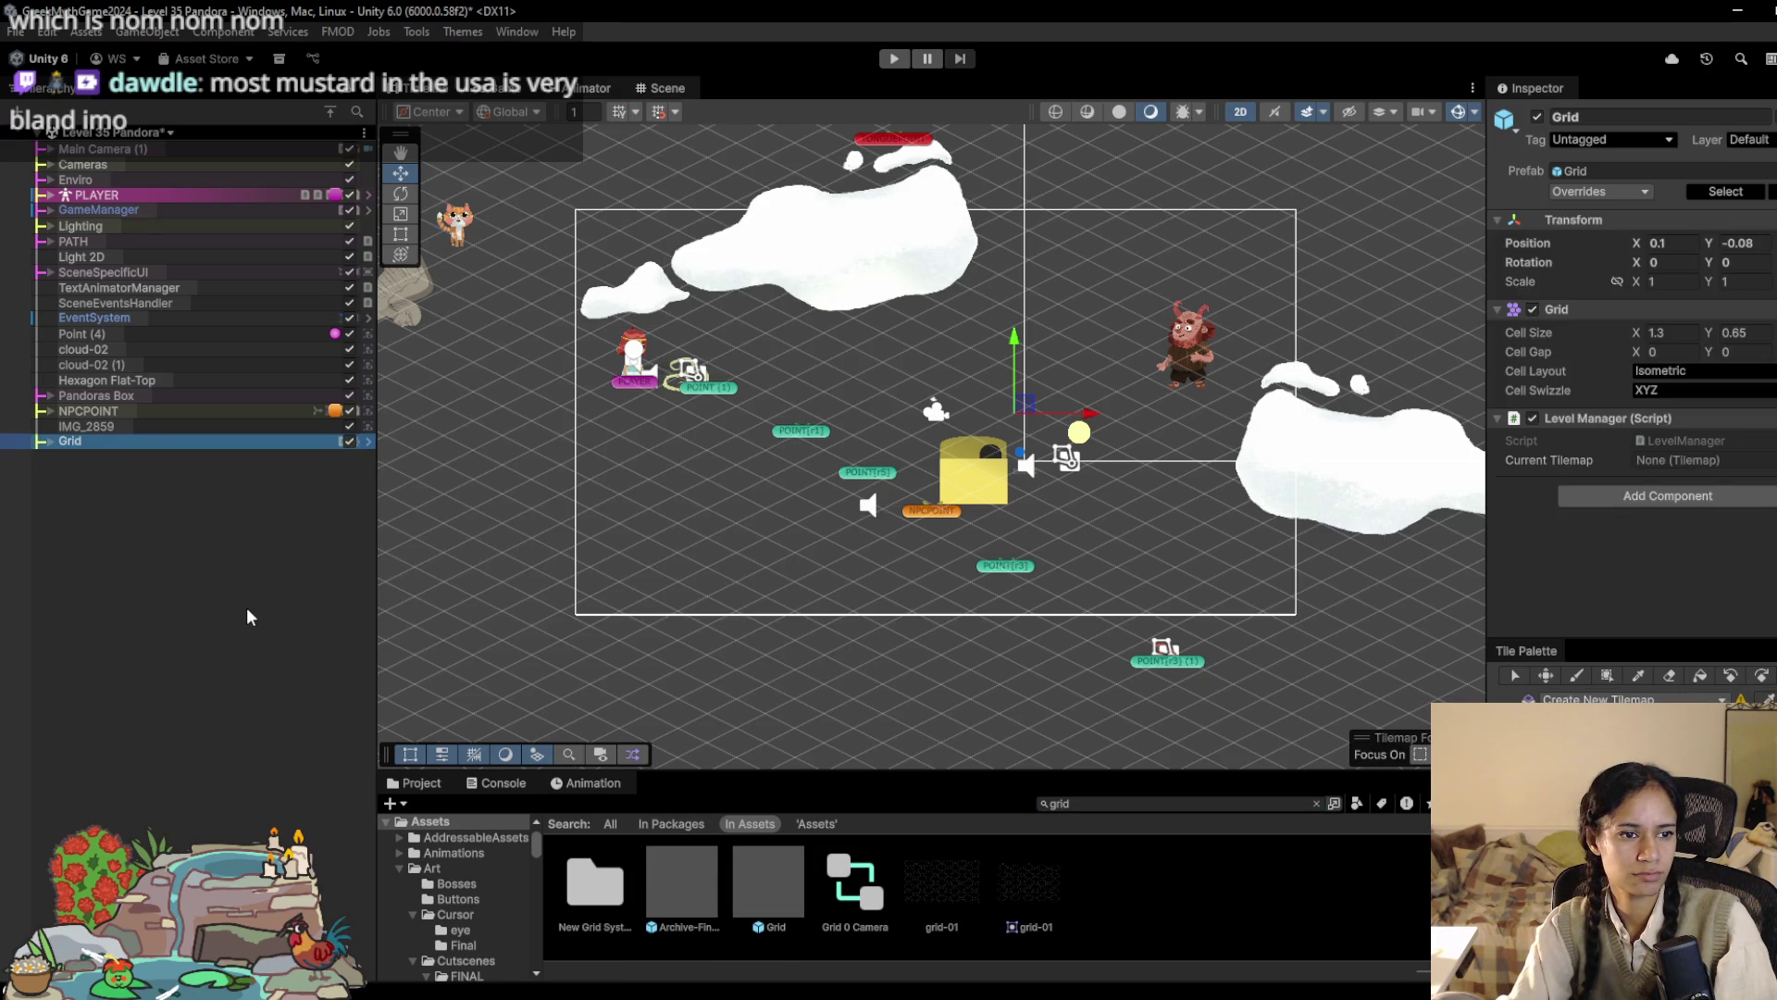
left_click(50, 443)
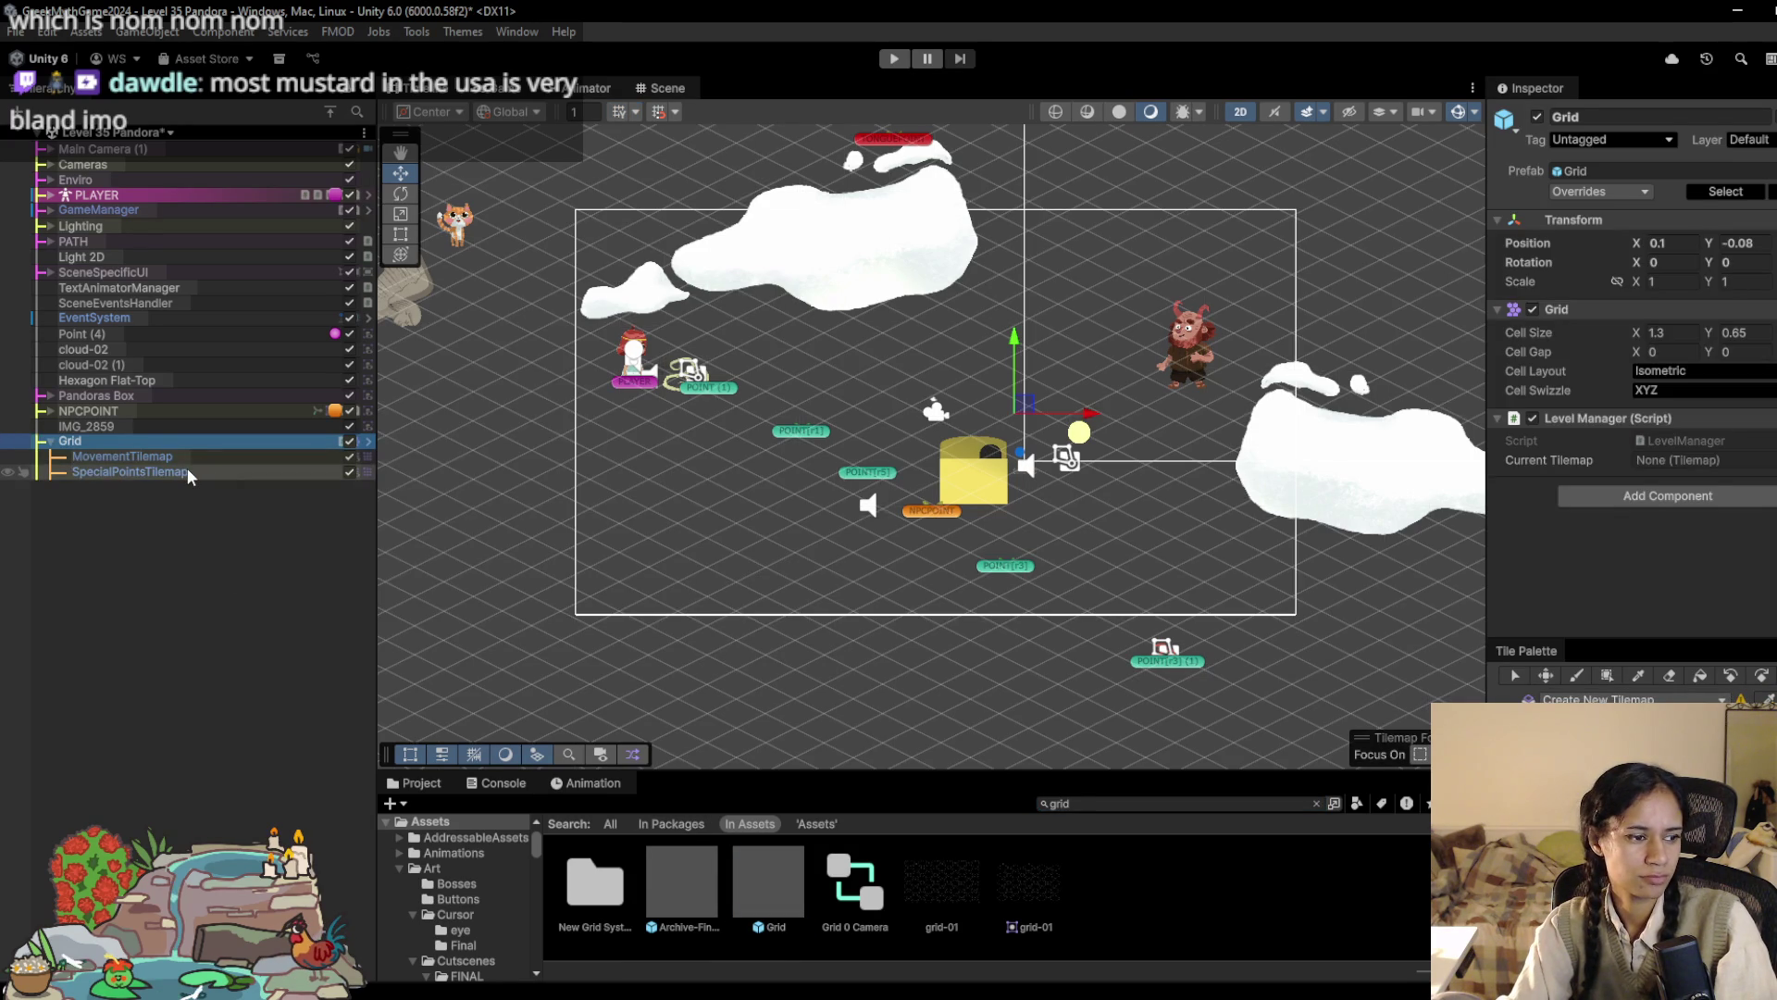
left_click(157, 457)
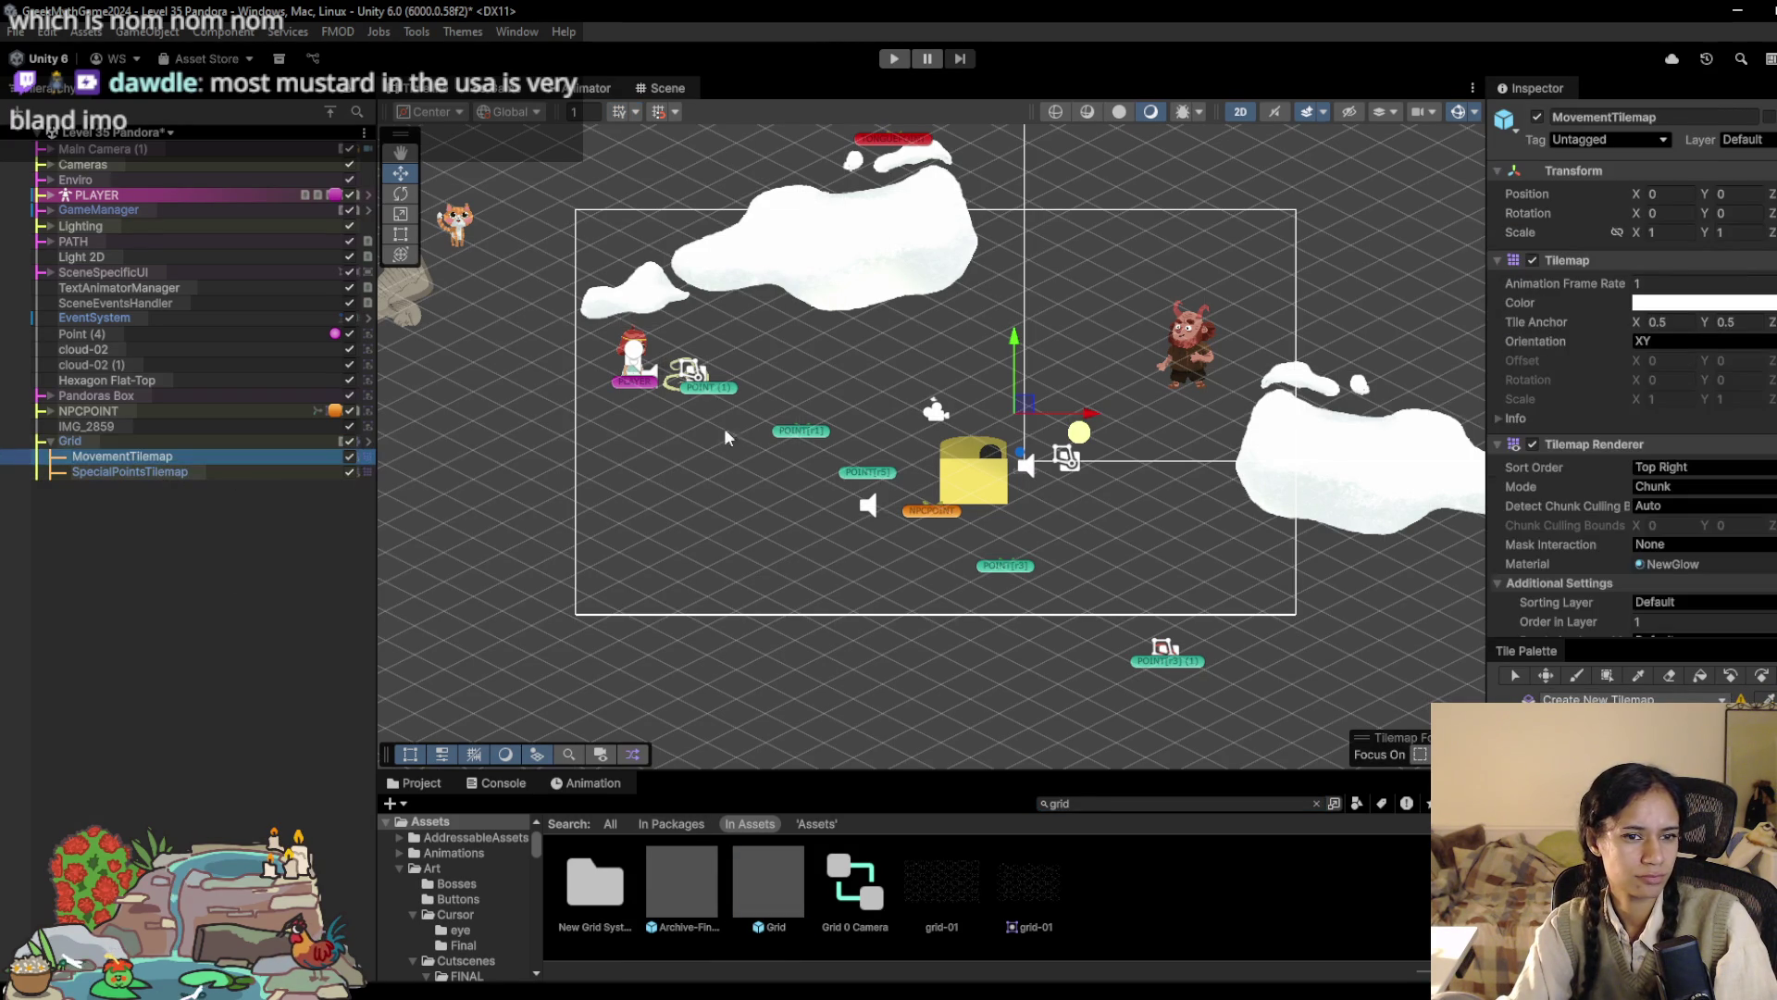
Step: Paint a zigzag path from the top-left toward POINT (1), up-right, then down-left
key("f")
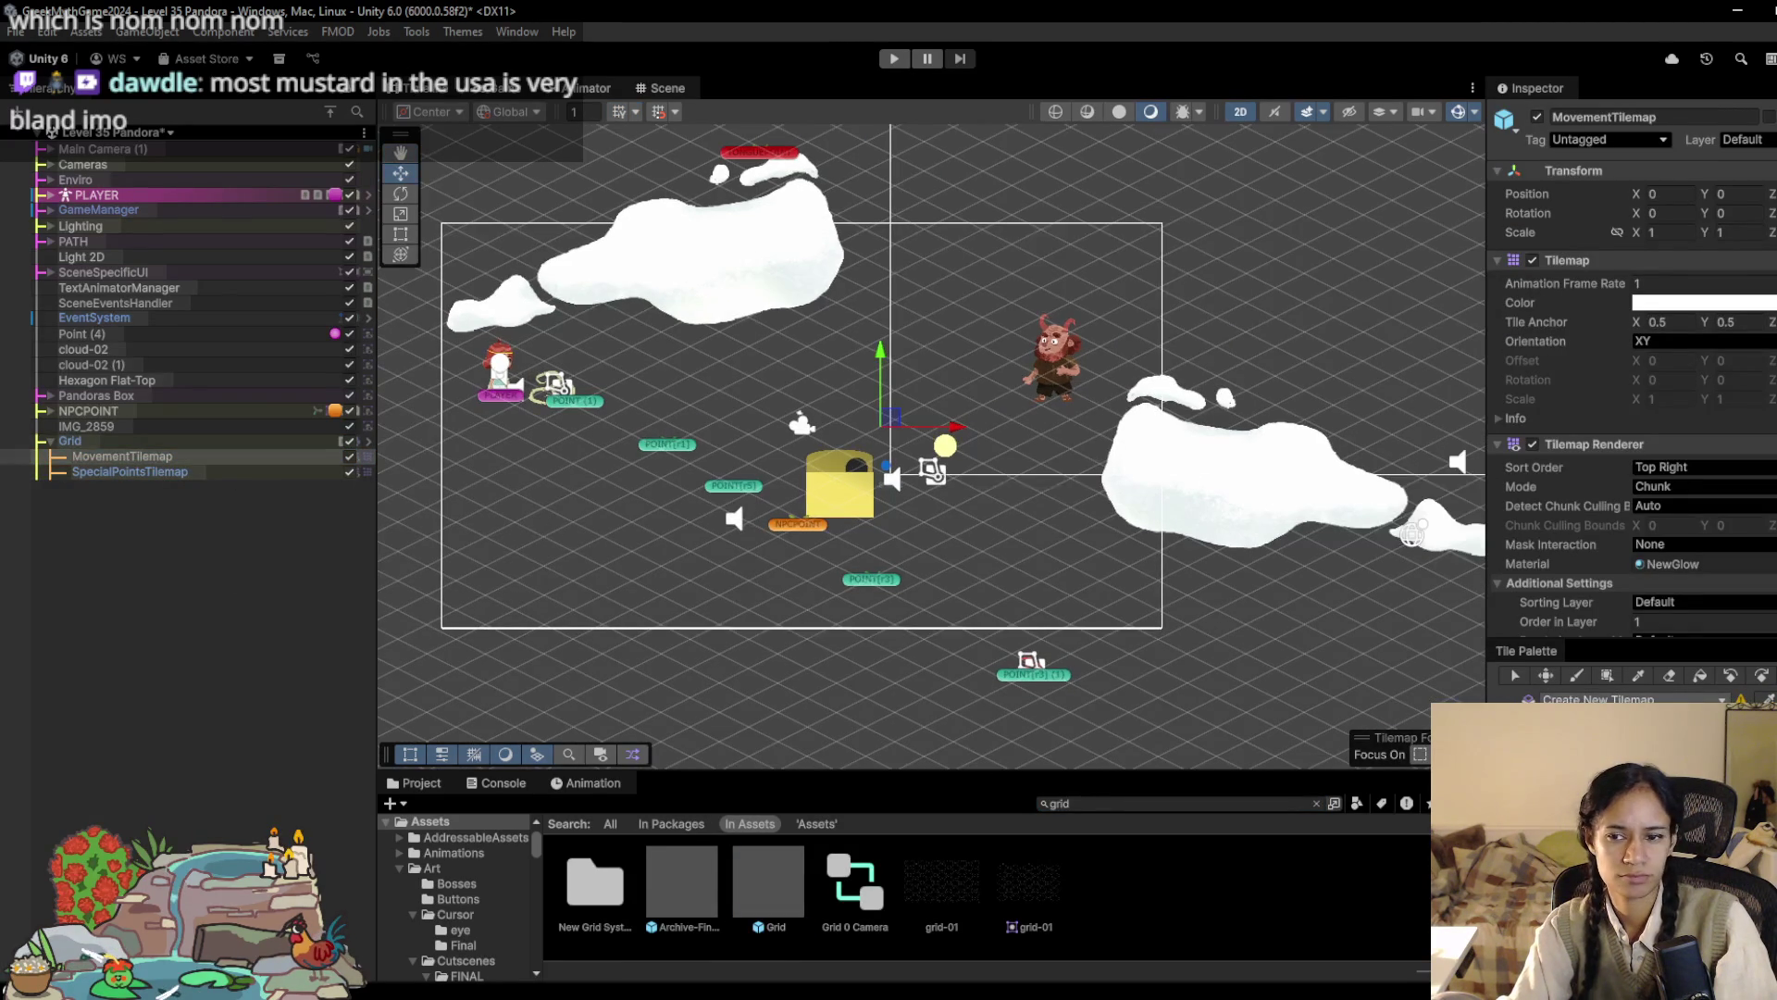
left_click(437, 309)
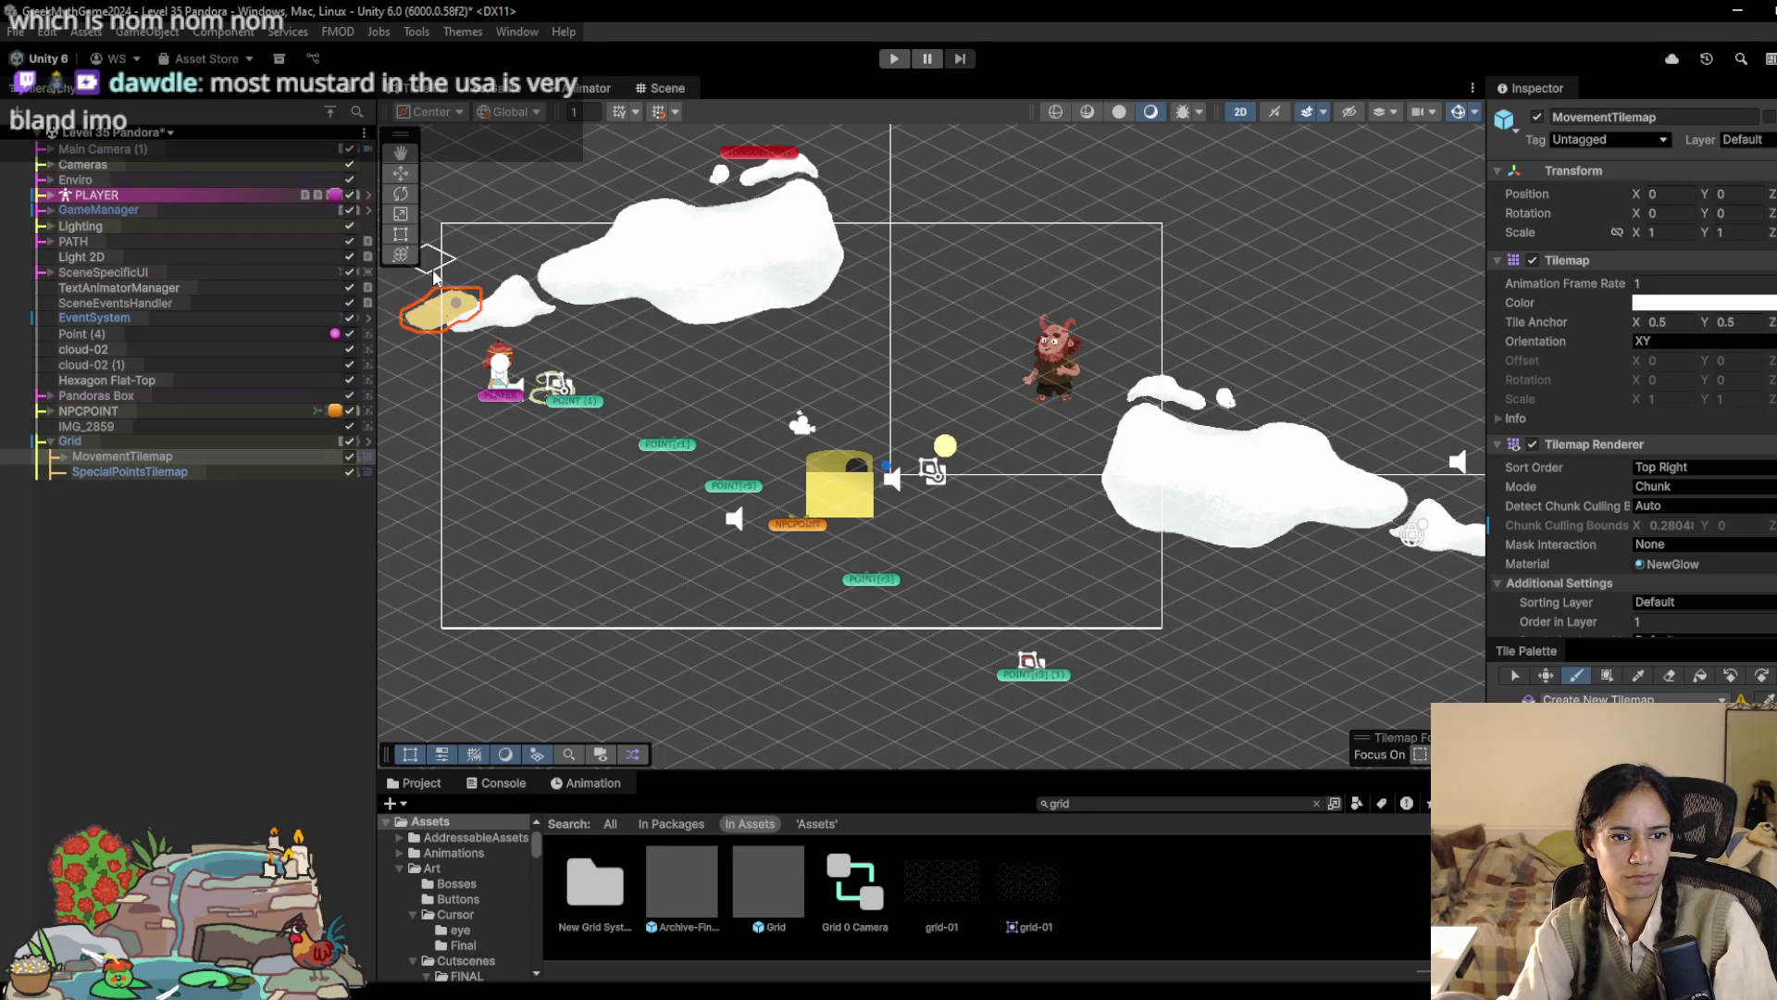
left_click_drag(429, 289, 602, 397)
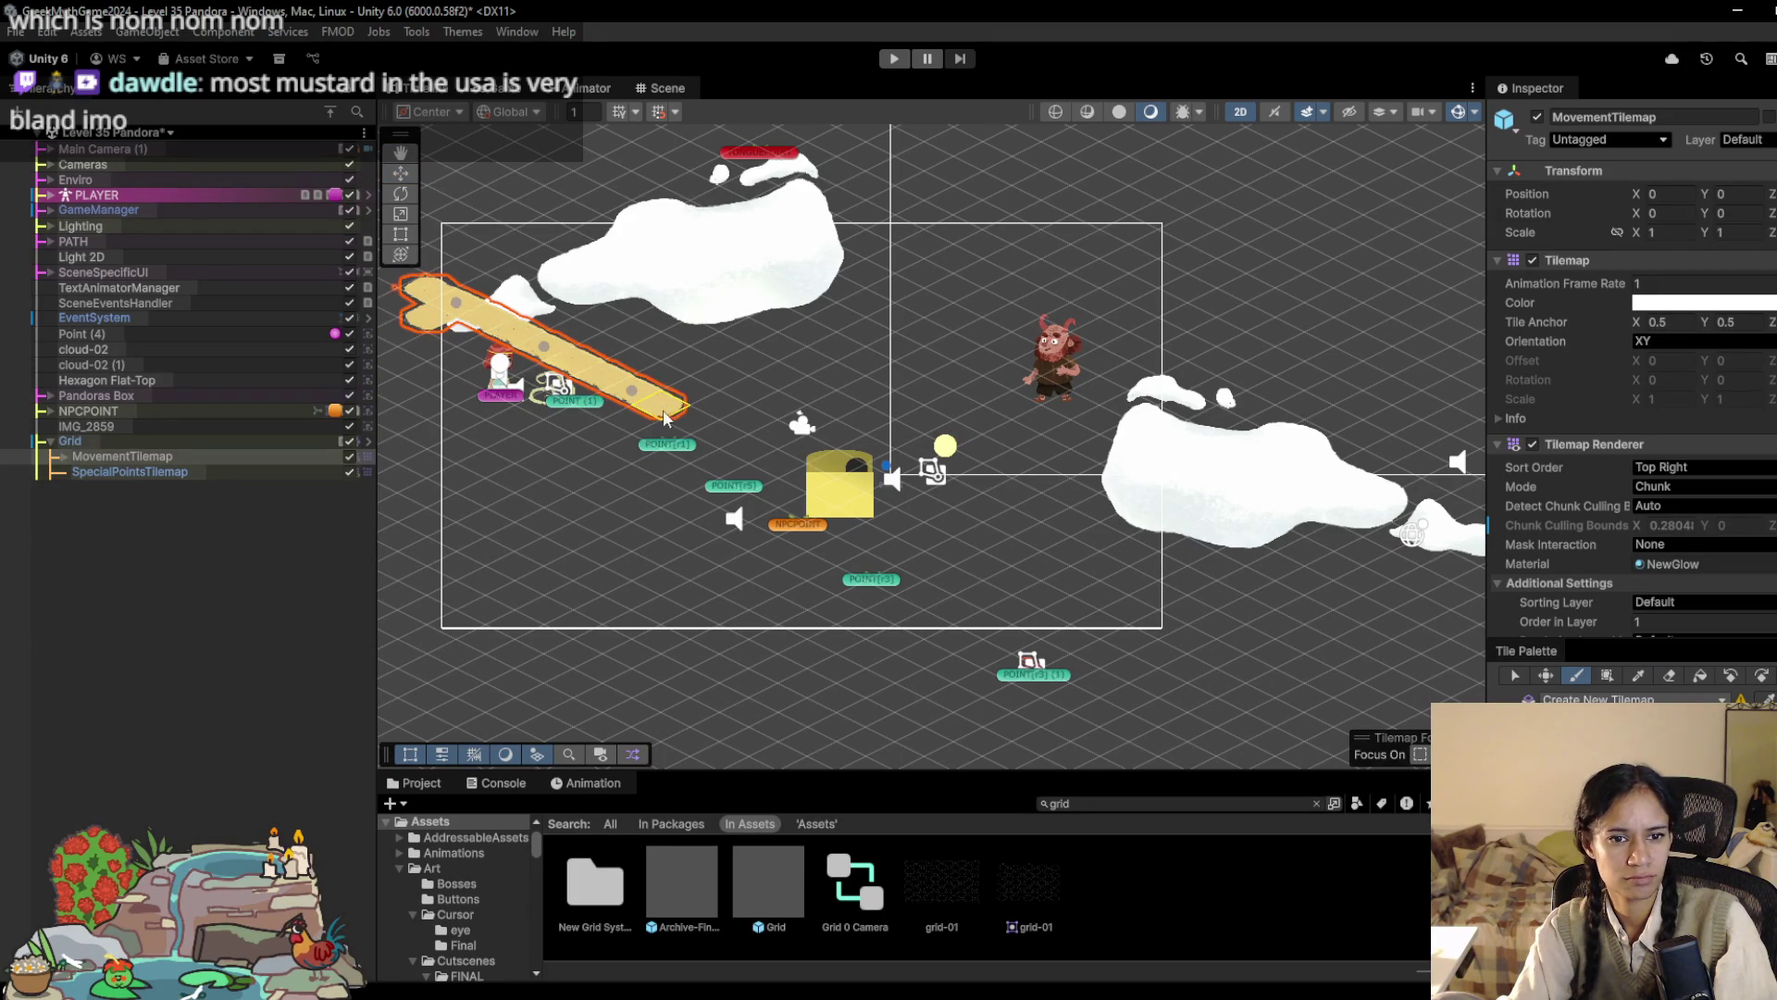
left_click_drag(713, 433, 801, 405)
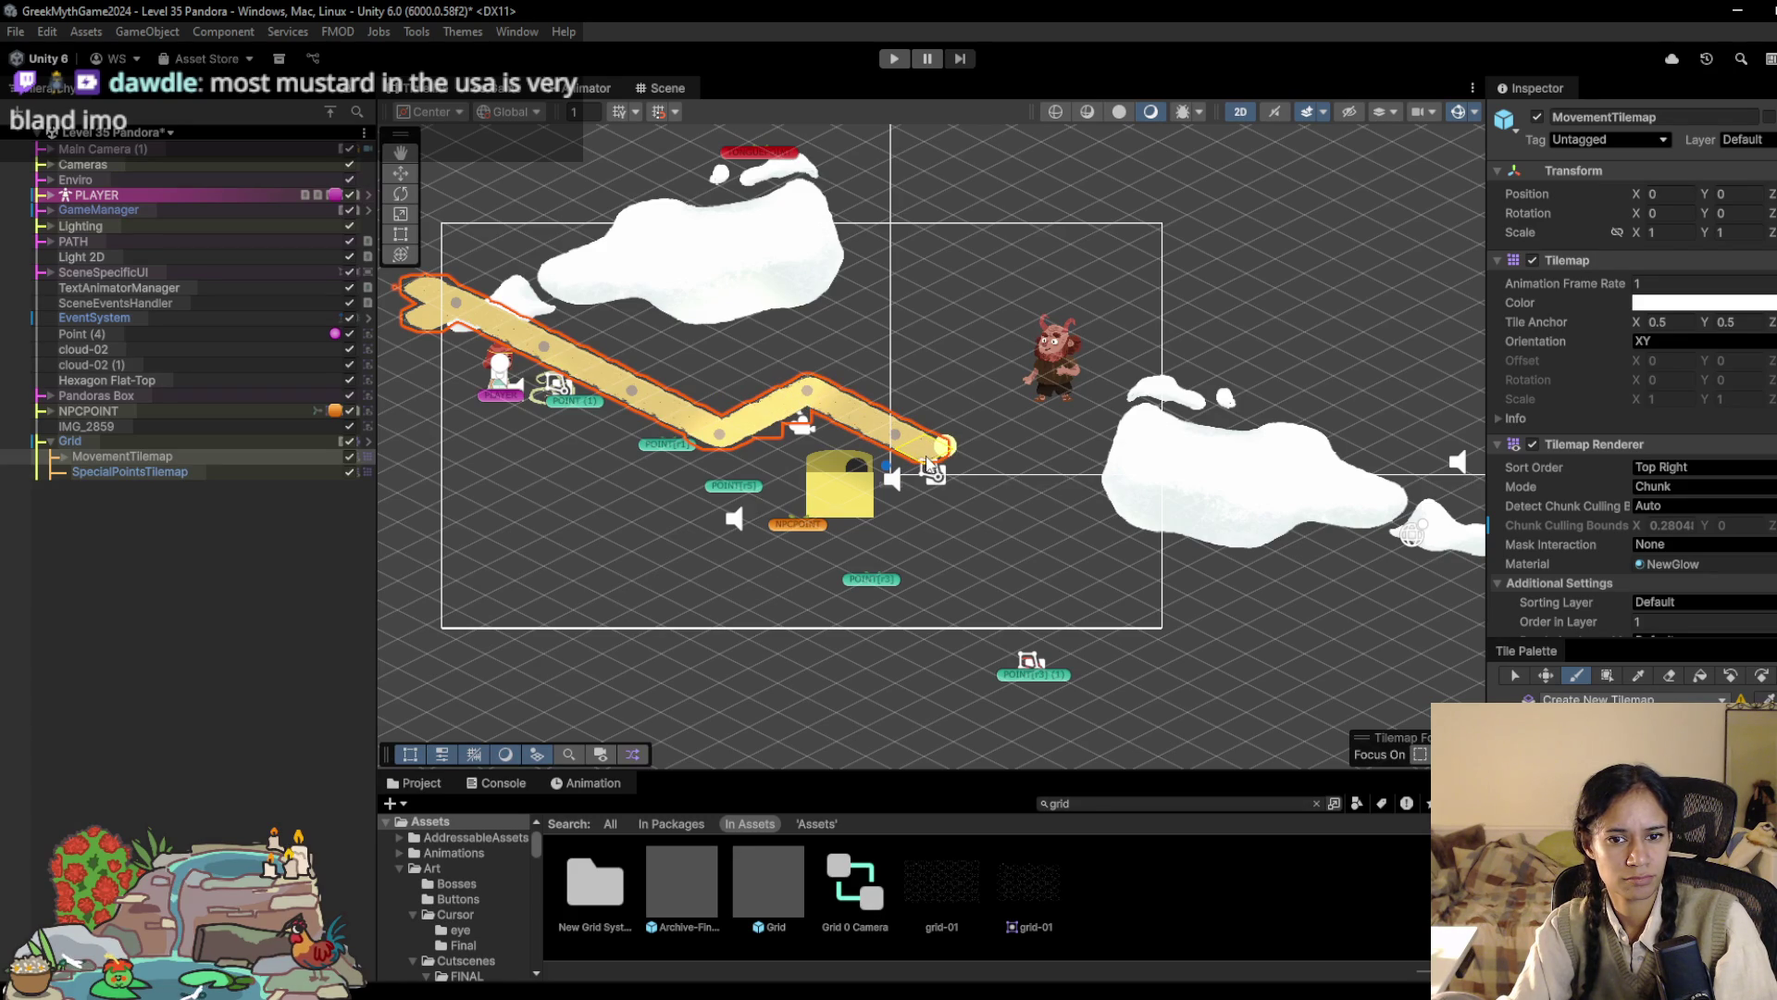
mouse_move(969, 484)
left_mouse_down()
mouse_move(852, 546)
mouse_move(880, 611)
mouse_move(935, 652)
left_mouse_up()
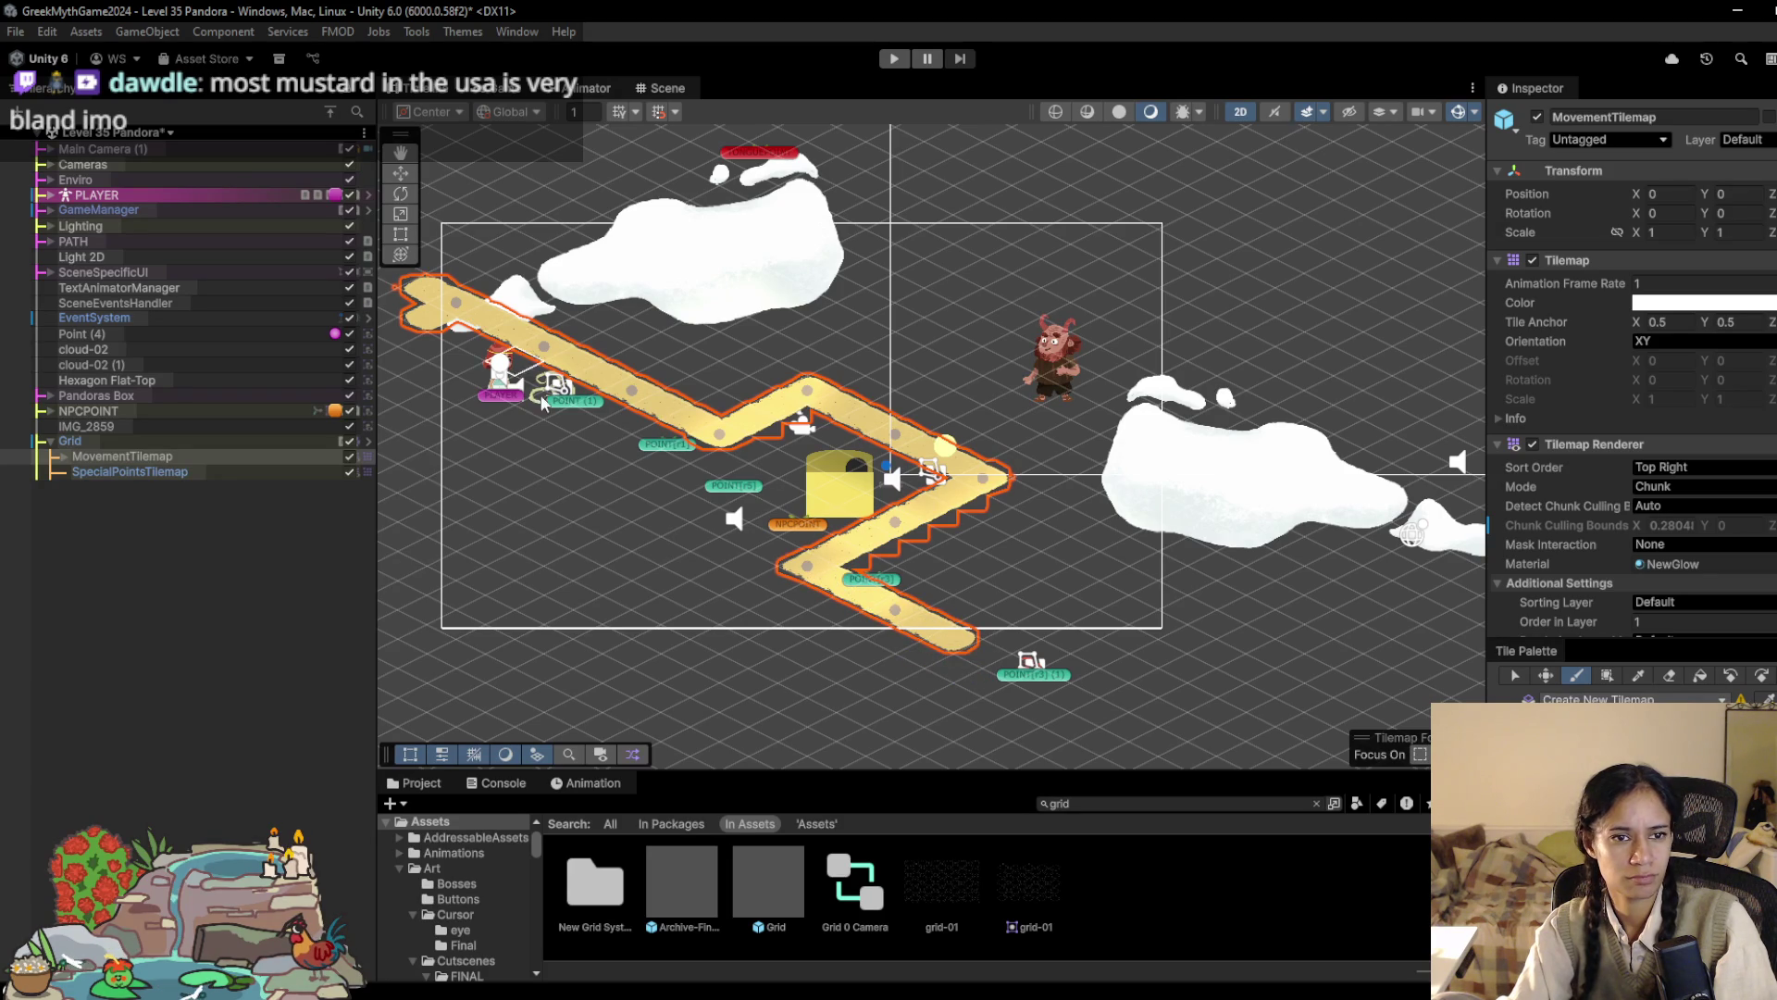
Step: Copy NPCPOINT's NPC Behaviour component and deactivate the NPCPOINT object
left_click(58, 333)
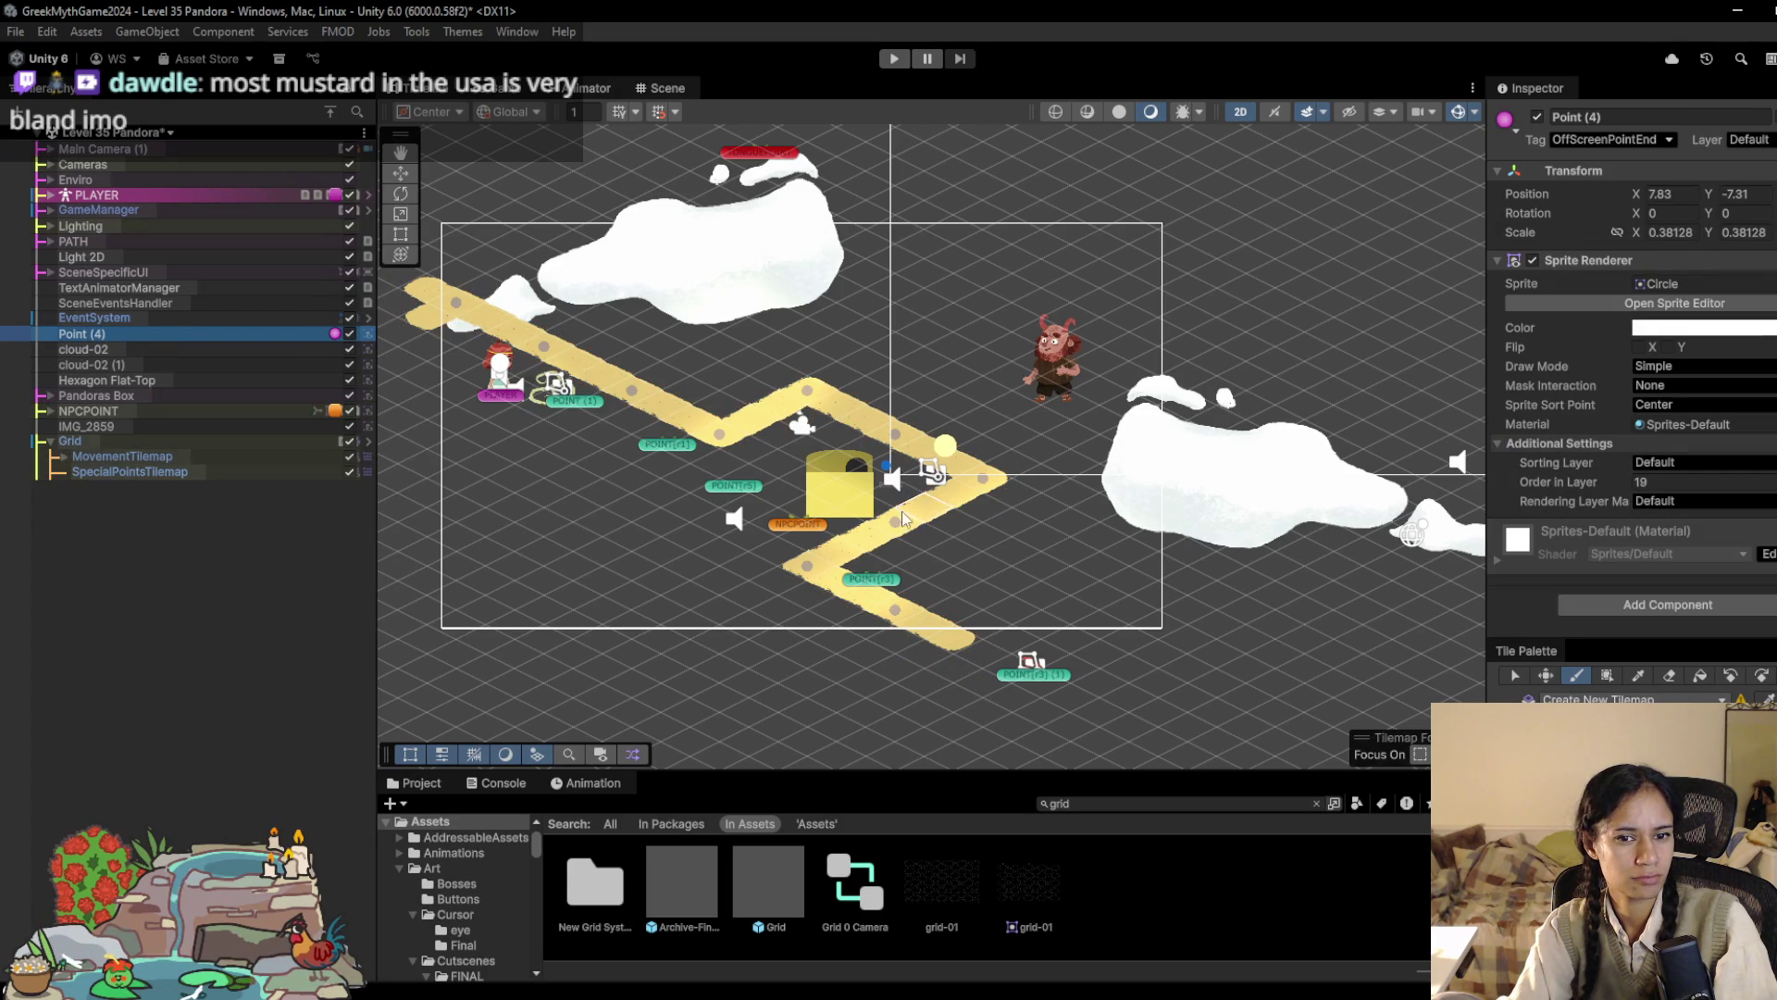
scroll(902, 517, "up", 2)
left_click(129, 415)
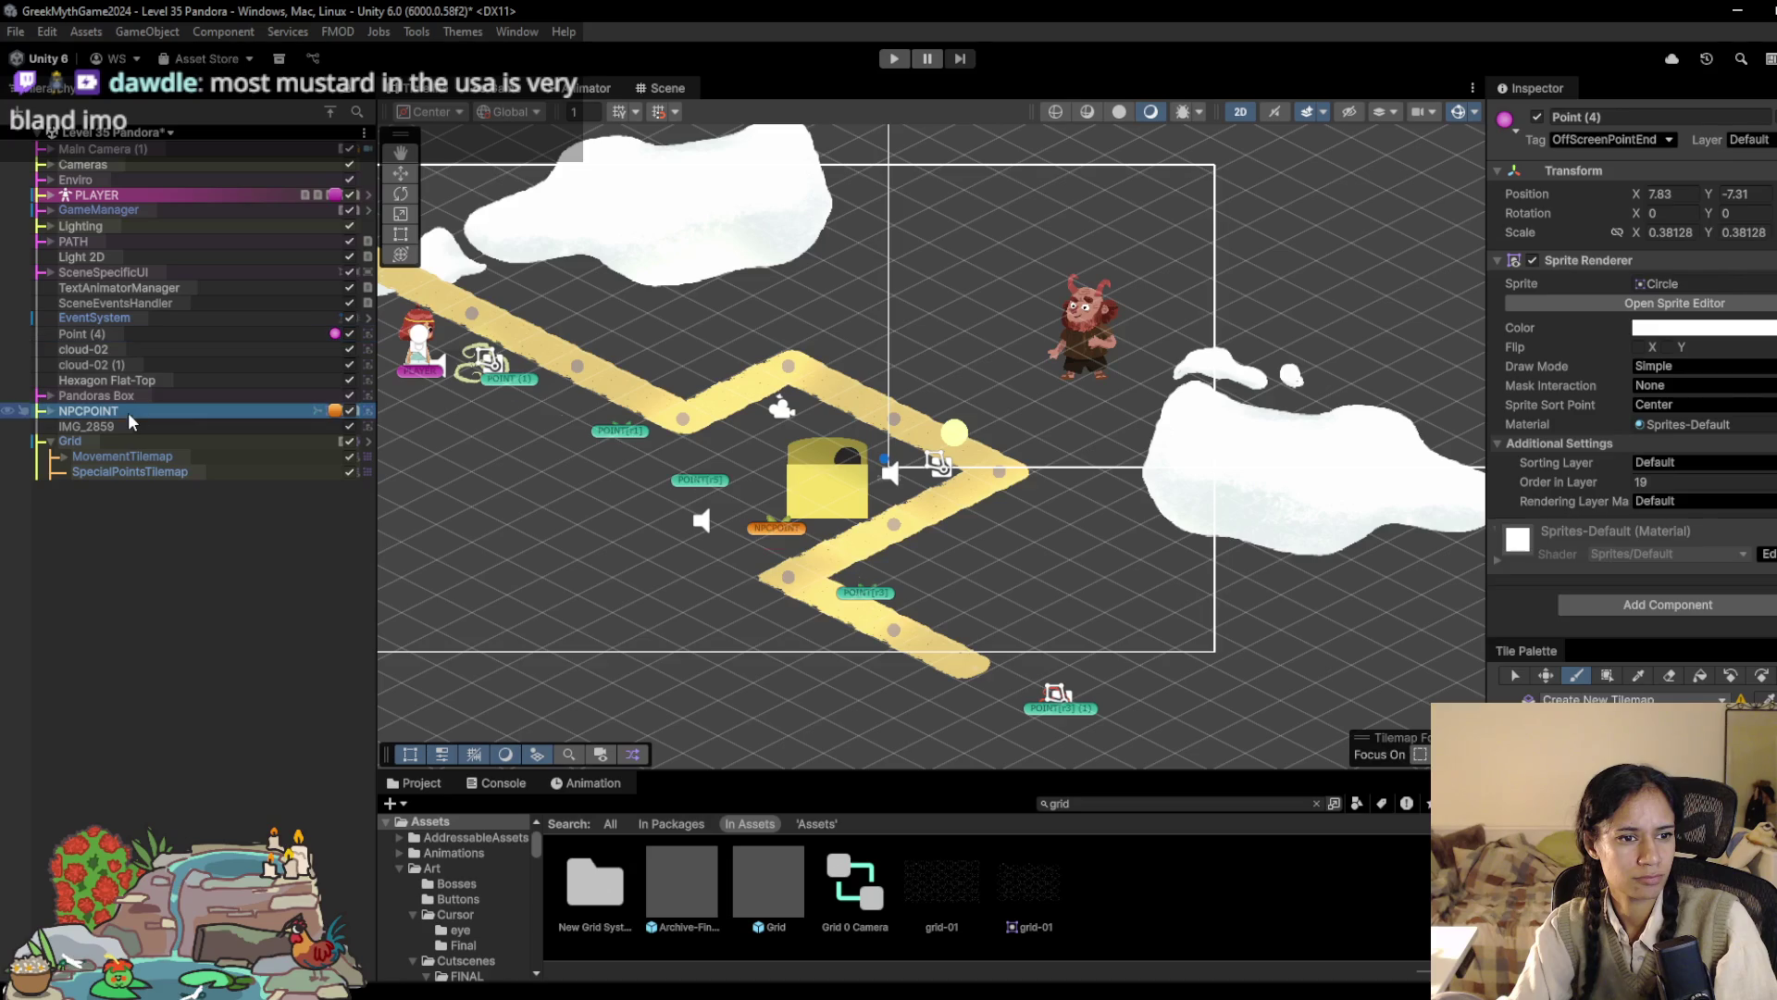
scroll(1629, 370, "down", 5)
right_click(1633, 299)
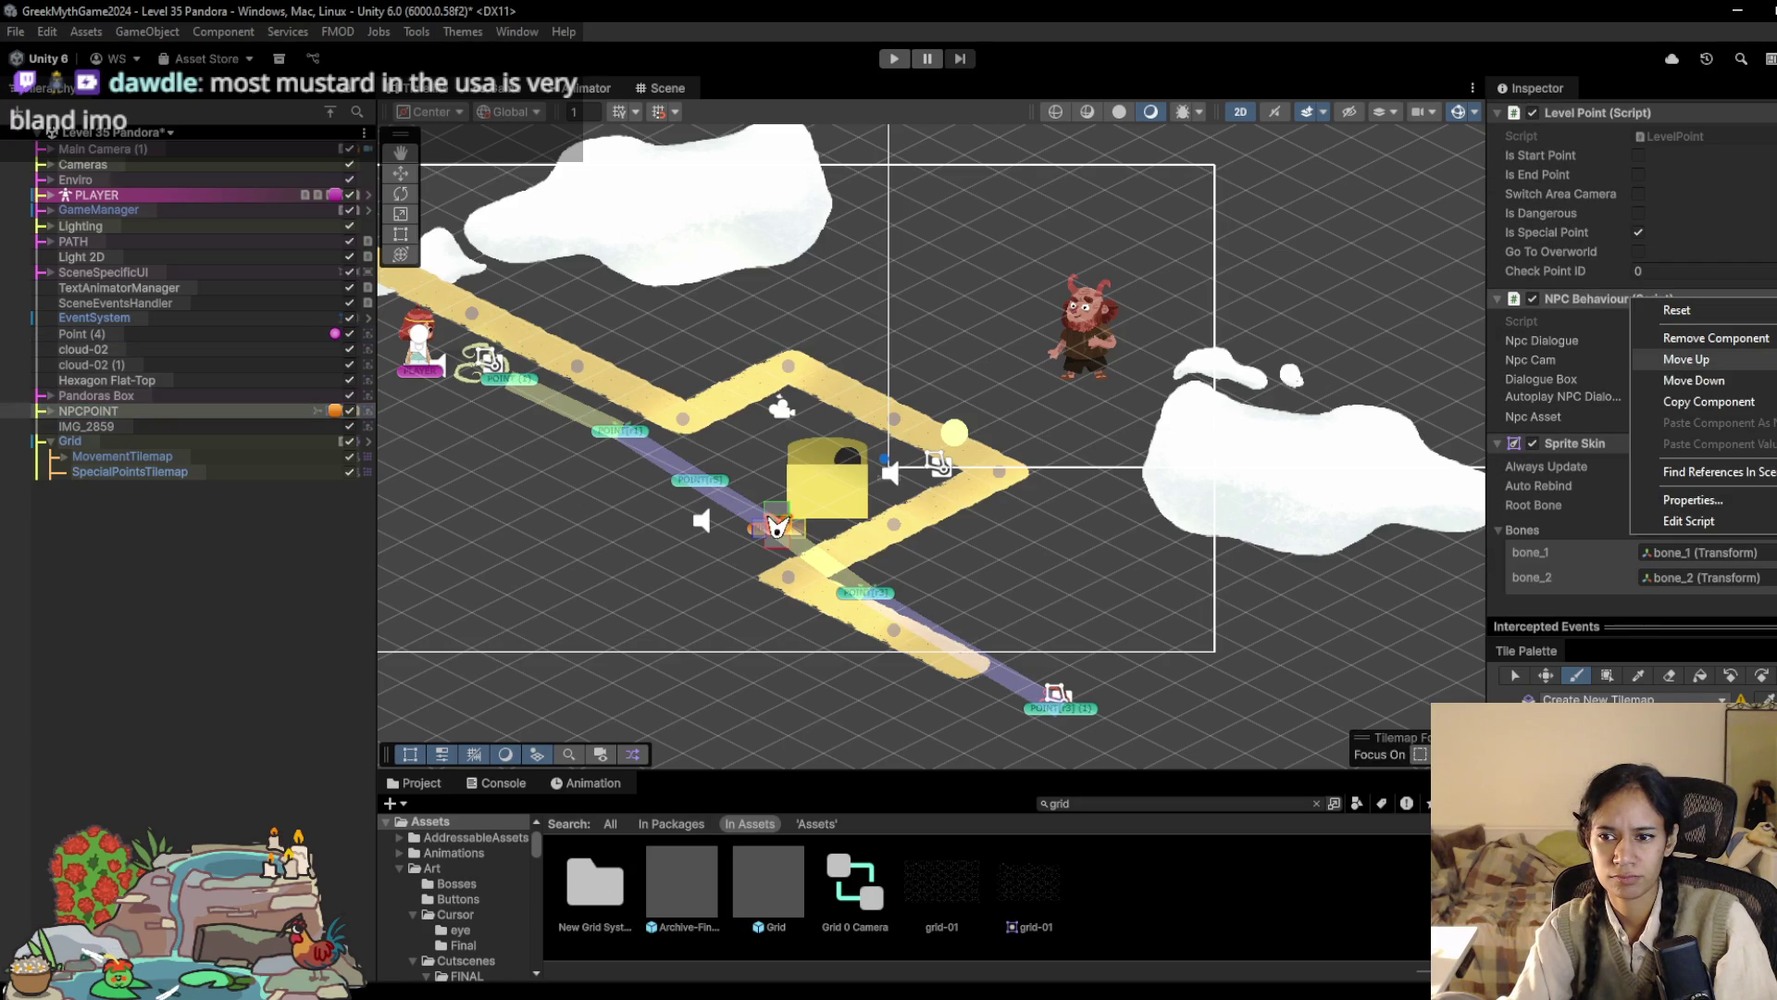
left_click(1708, 401)
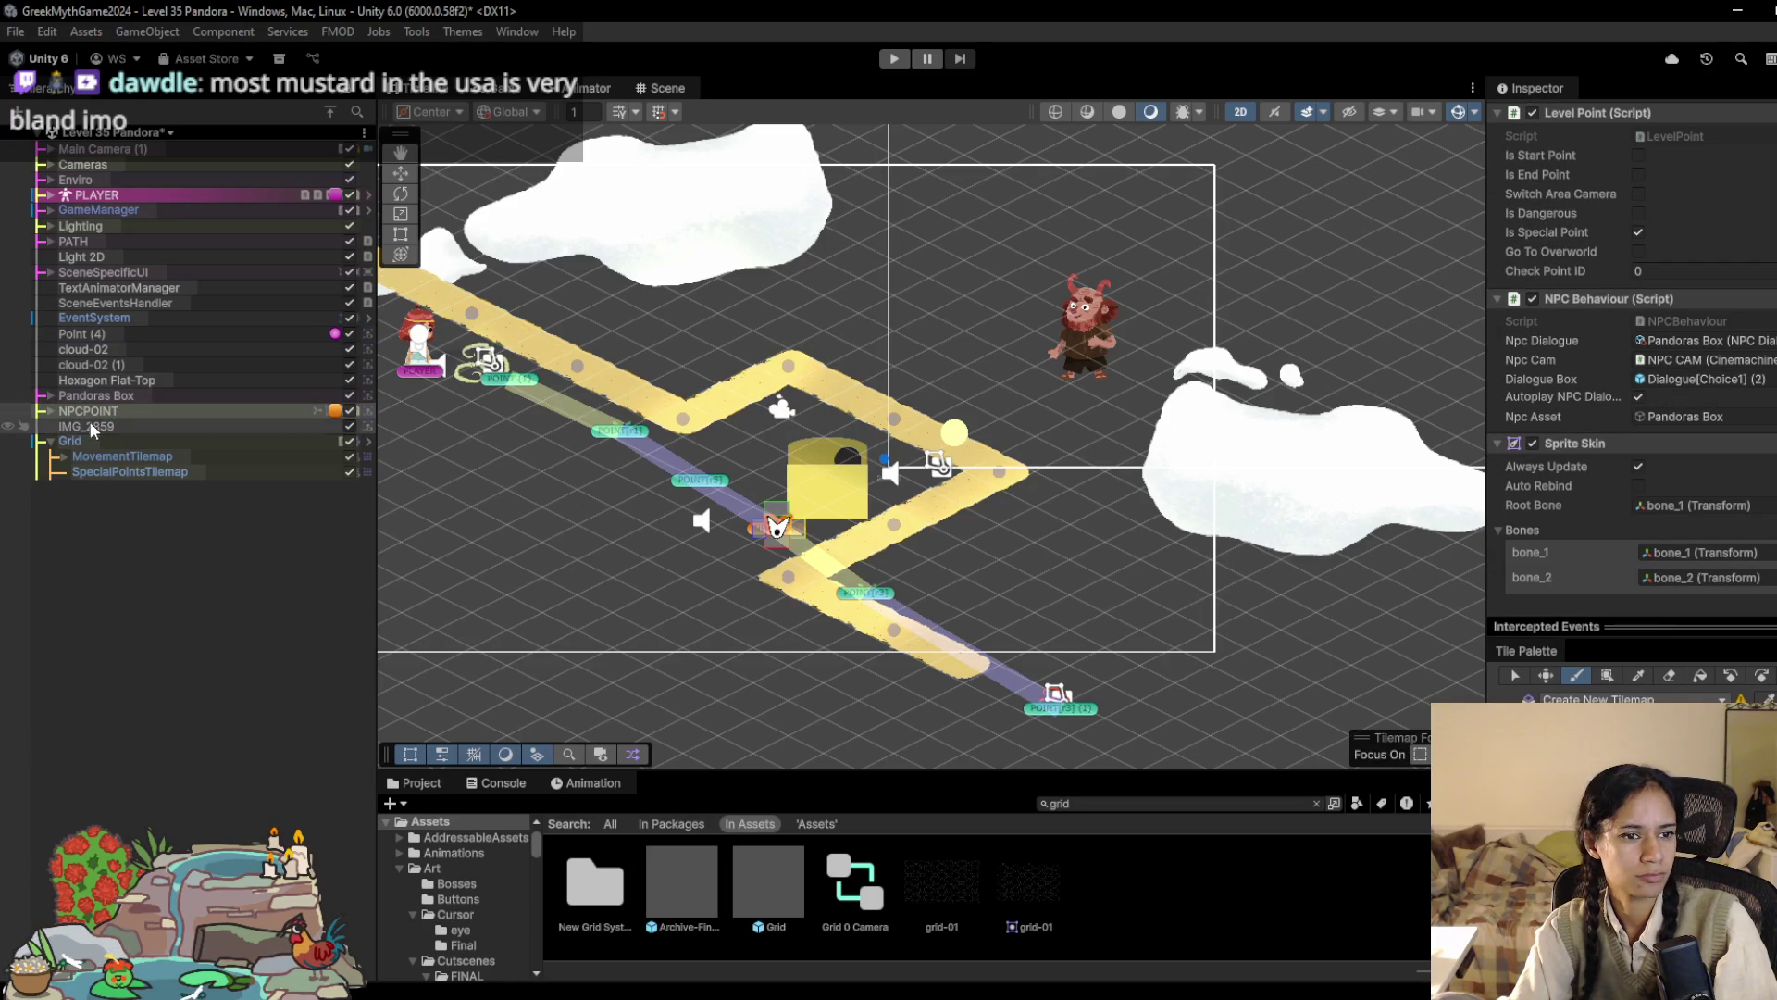
left_click(349, 411)
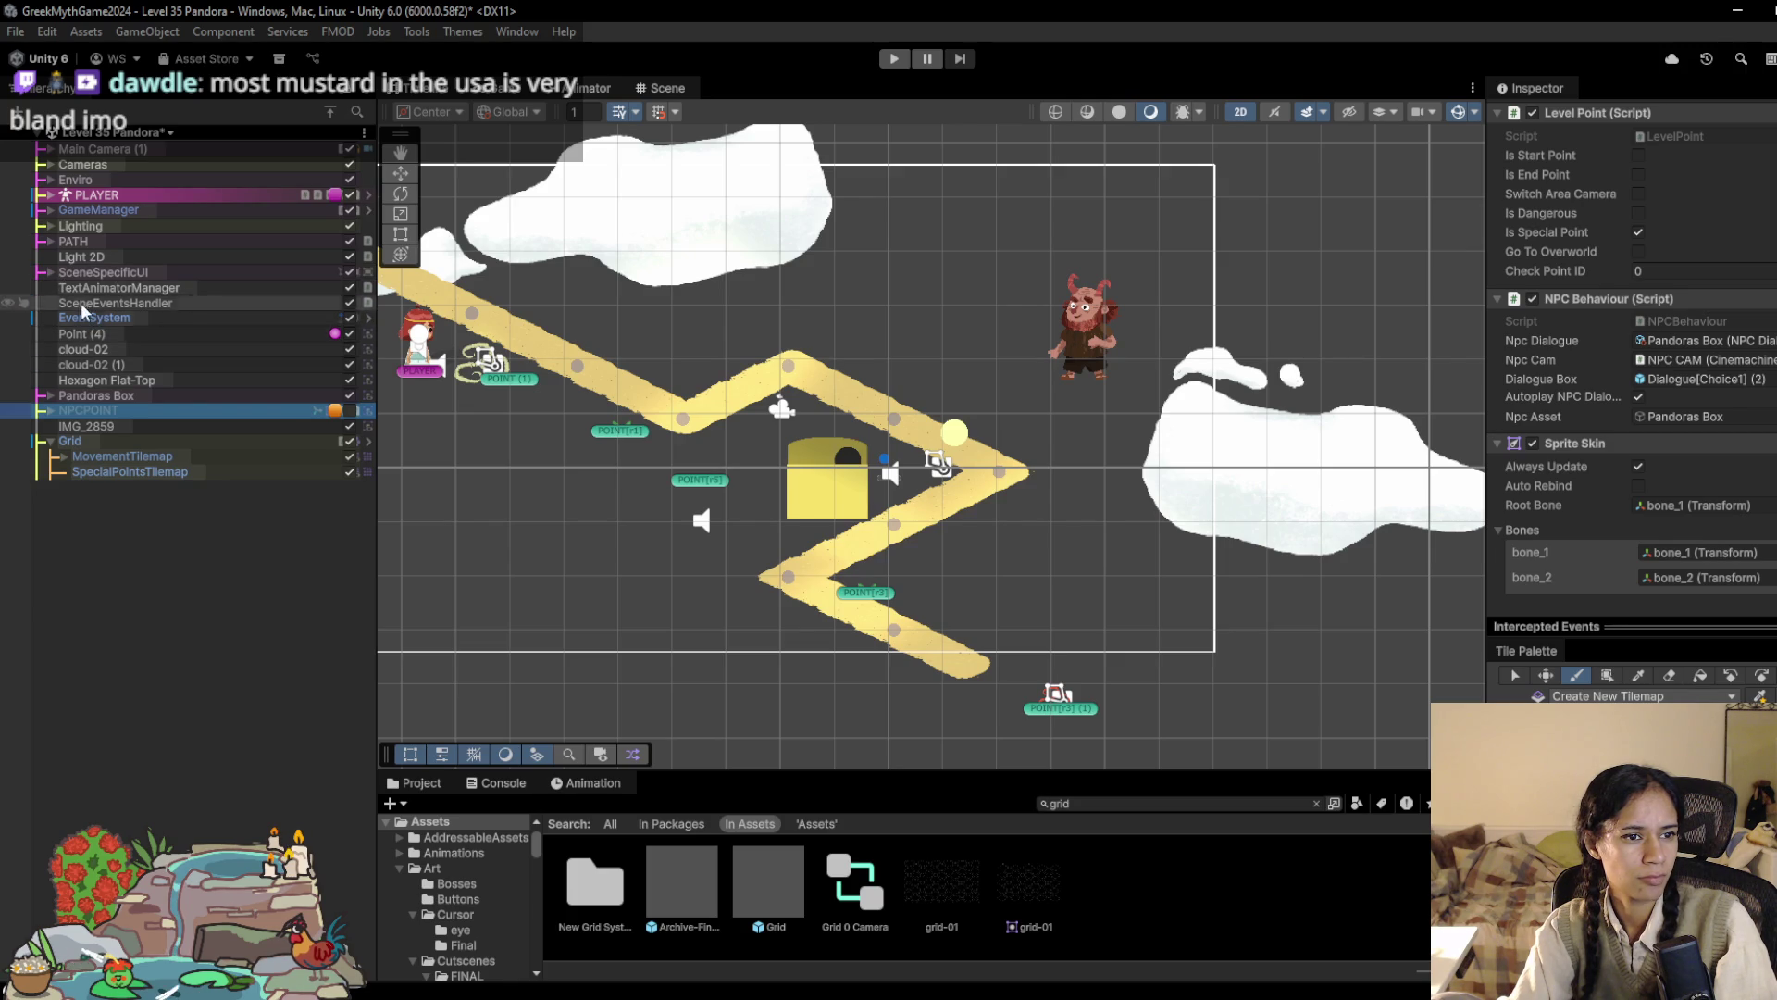
Step: Hide the six old PATH child points from the scene
left_click(50, 241)
left_click(124, 257)
left_click(119, 332, "shift")
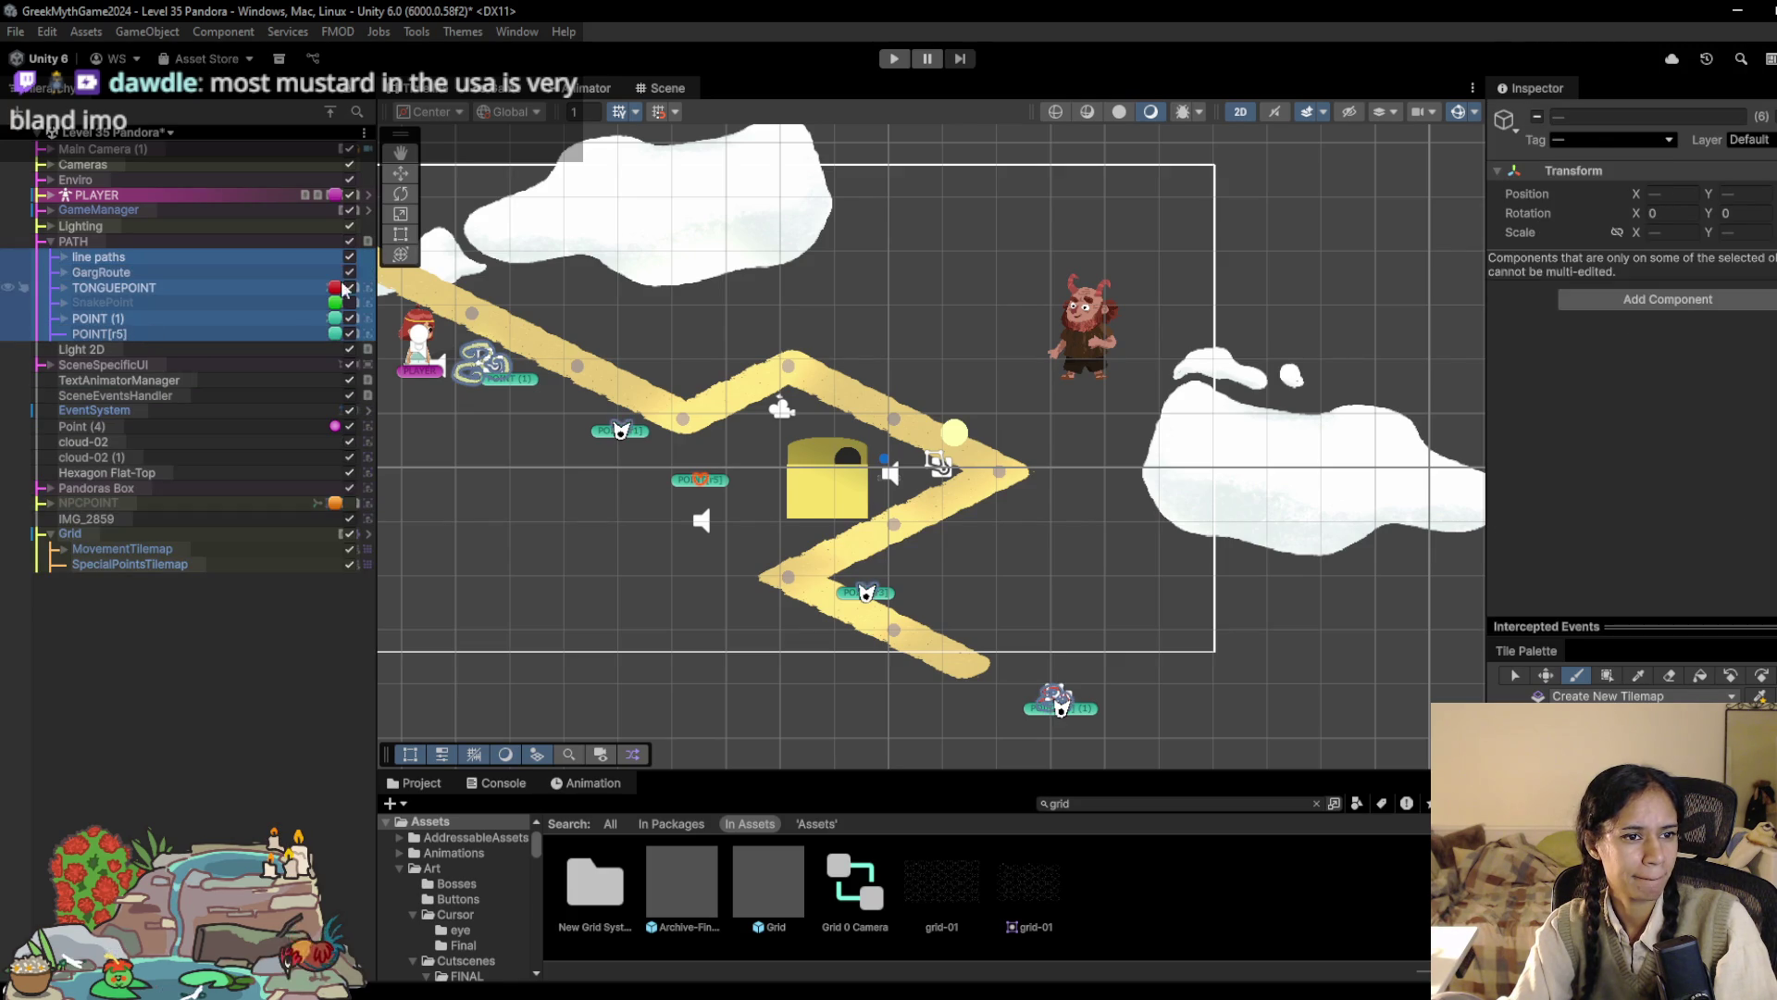
key("h")
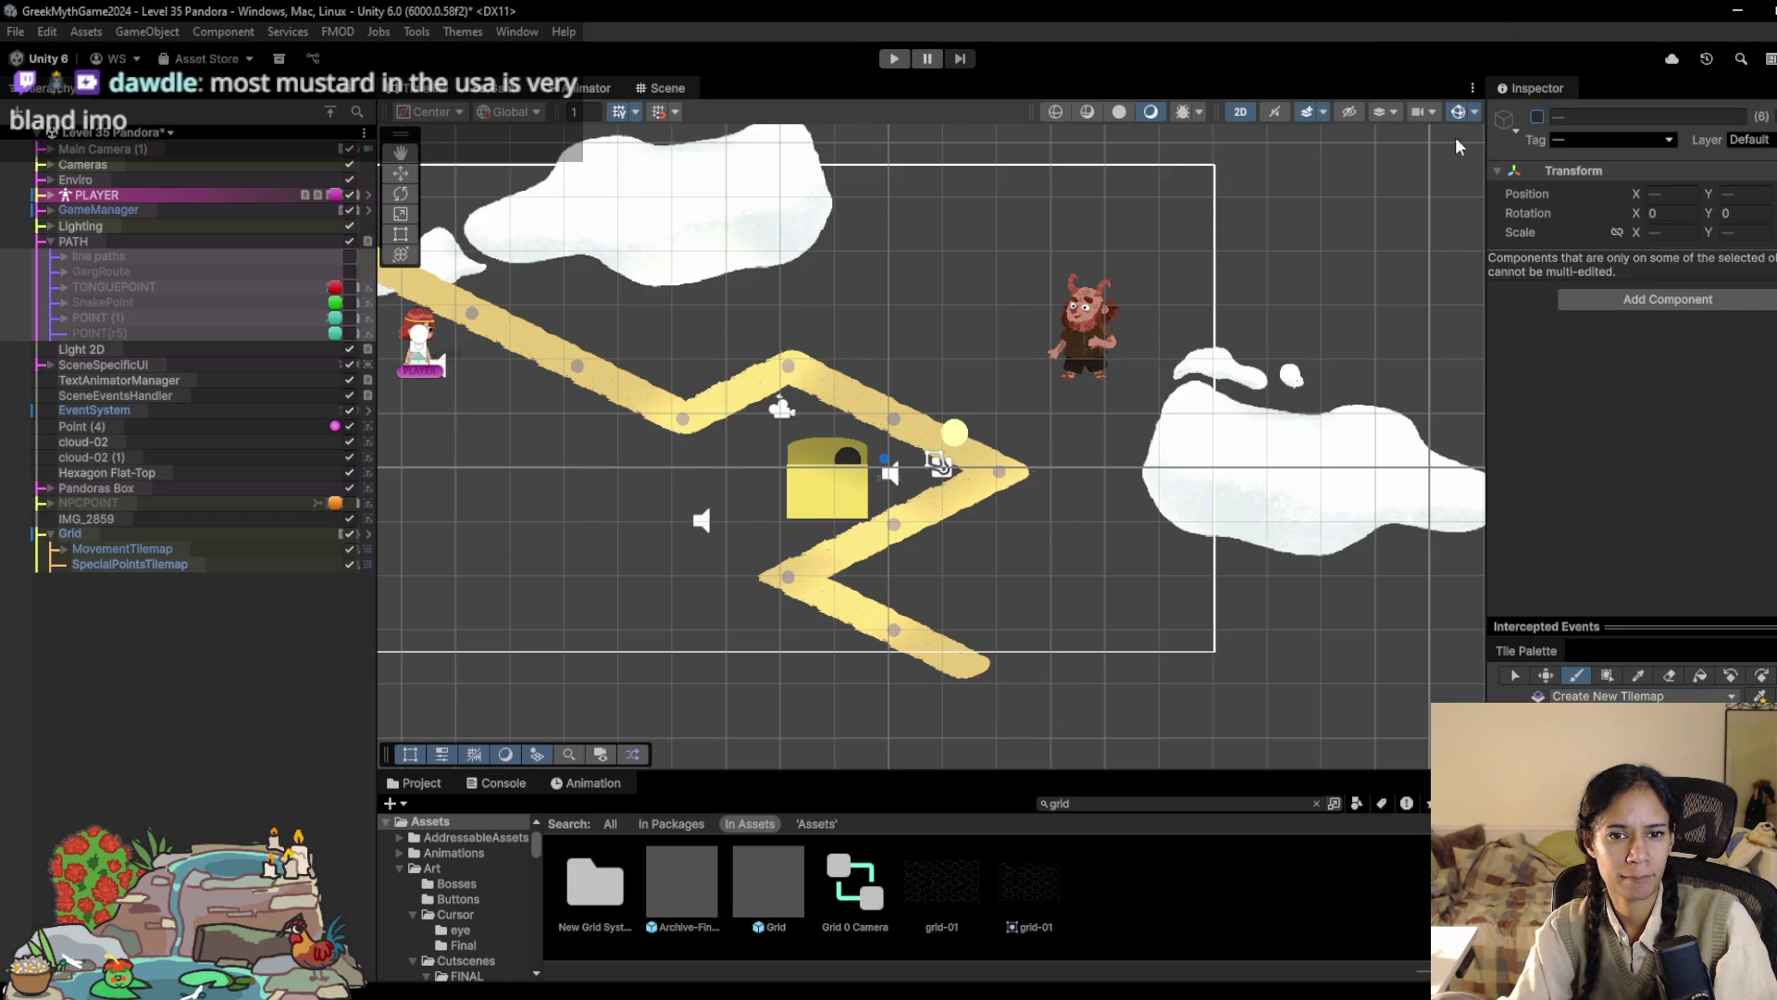
Step: Move Pandoras Box up beside the NPC and save the Level 35 Pandora scene
left_click(155, 273)
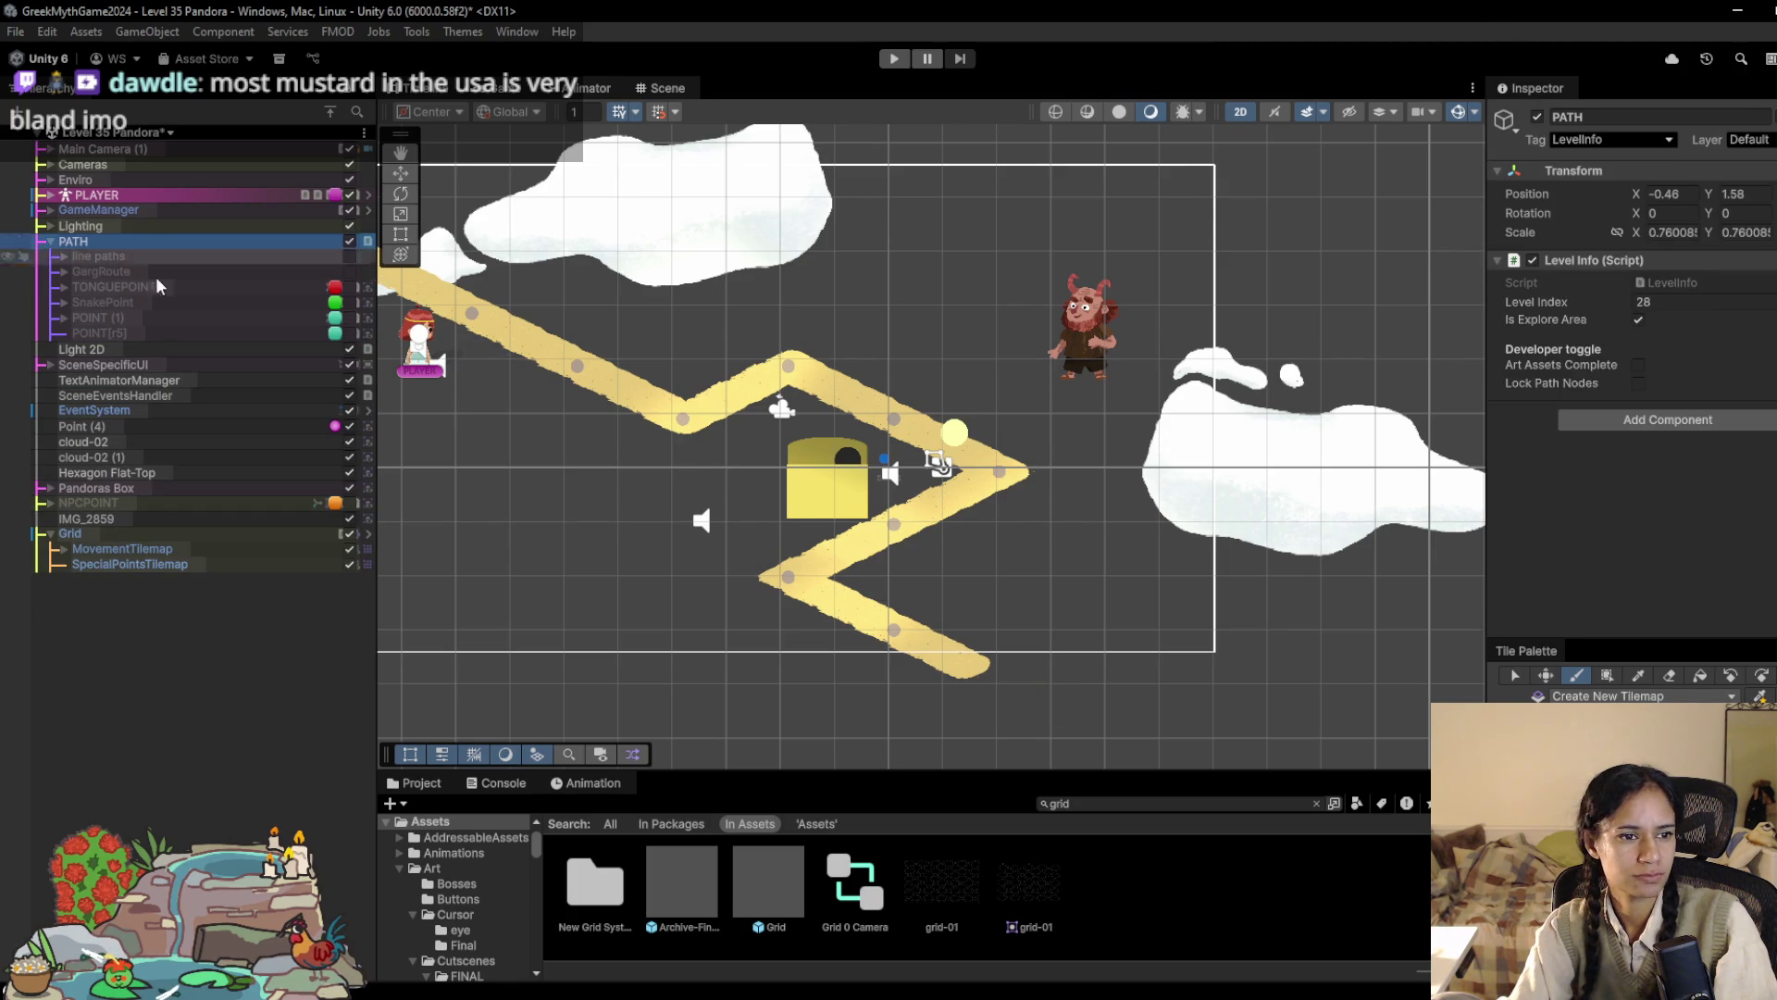
left_click(138, 492)
left_click_drag(892, 466, 1009, 333)
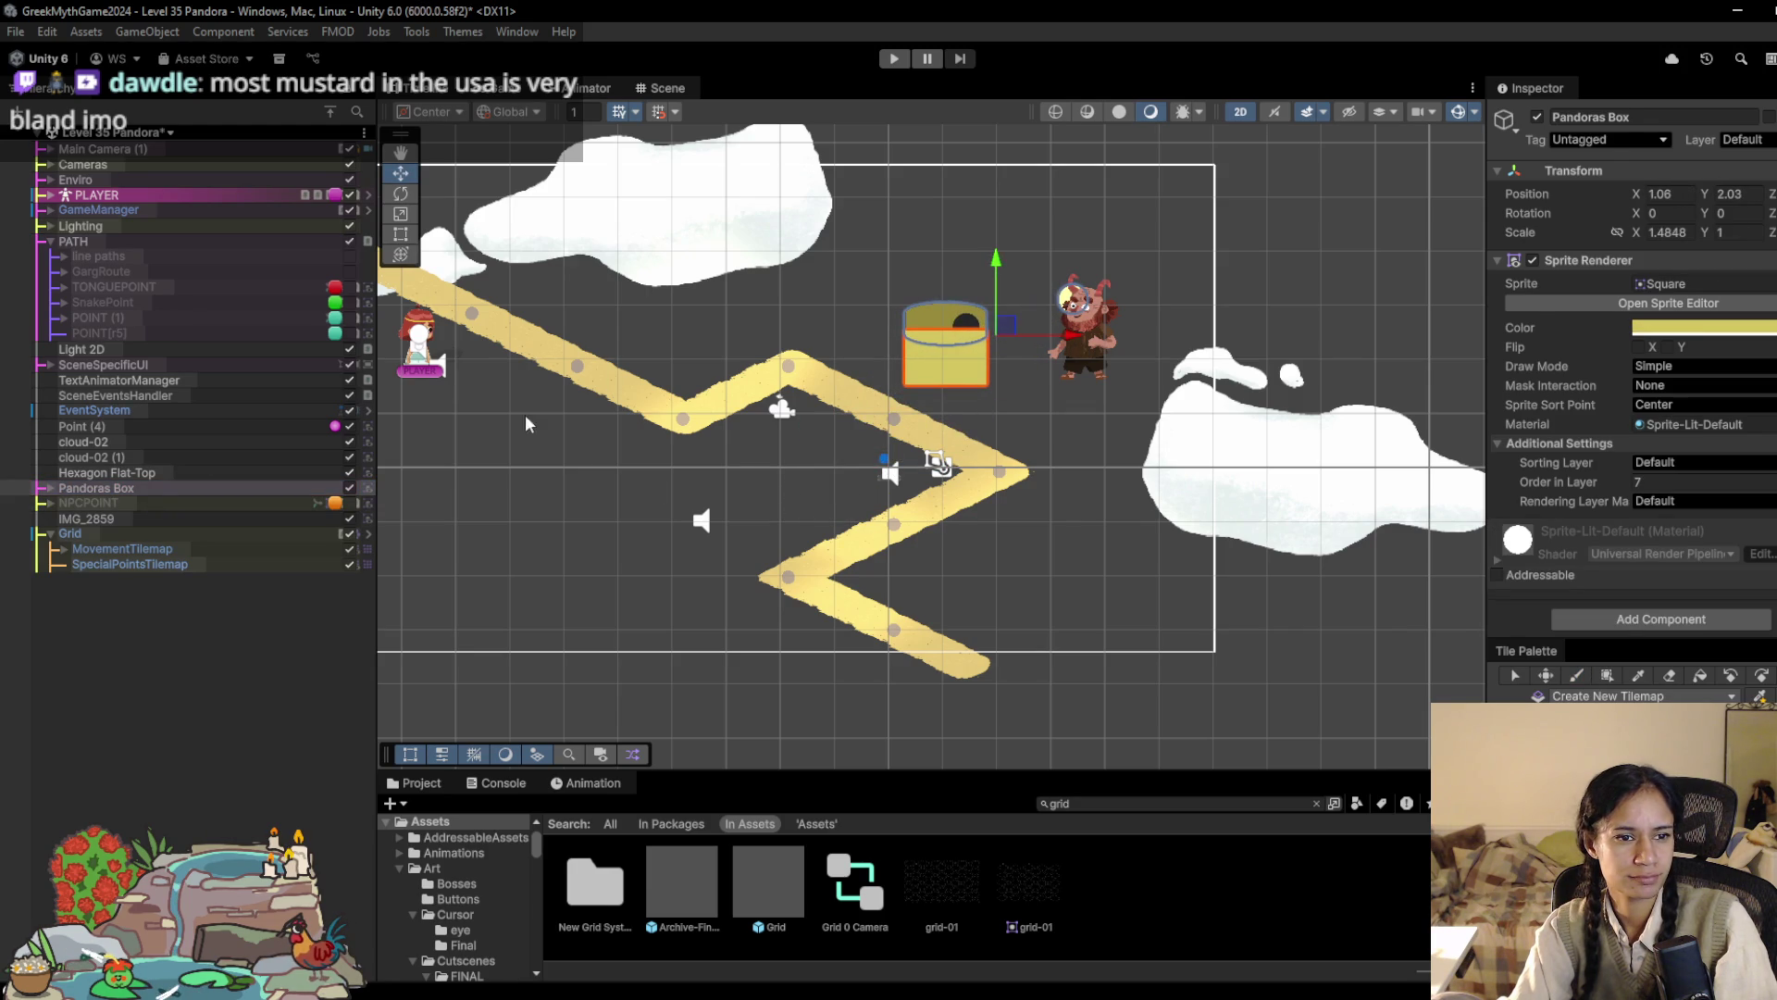
key("ctrl+s")
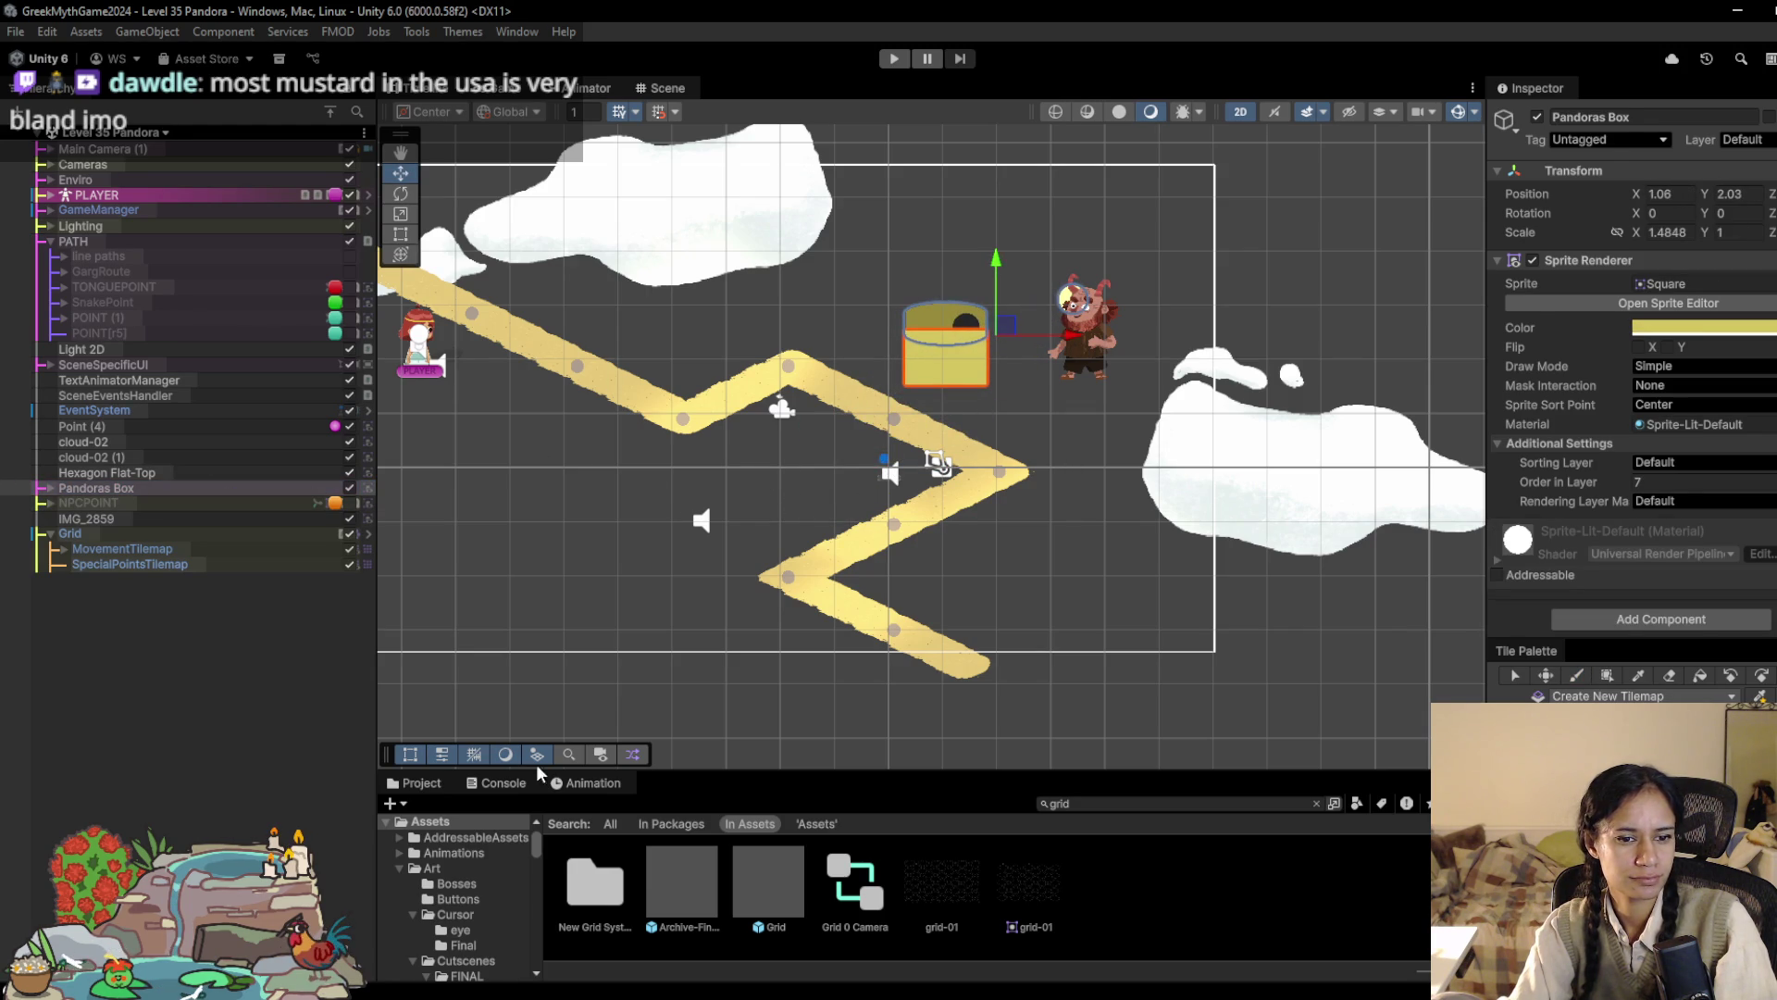
left_click(129, 563)
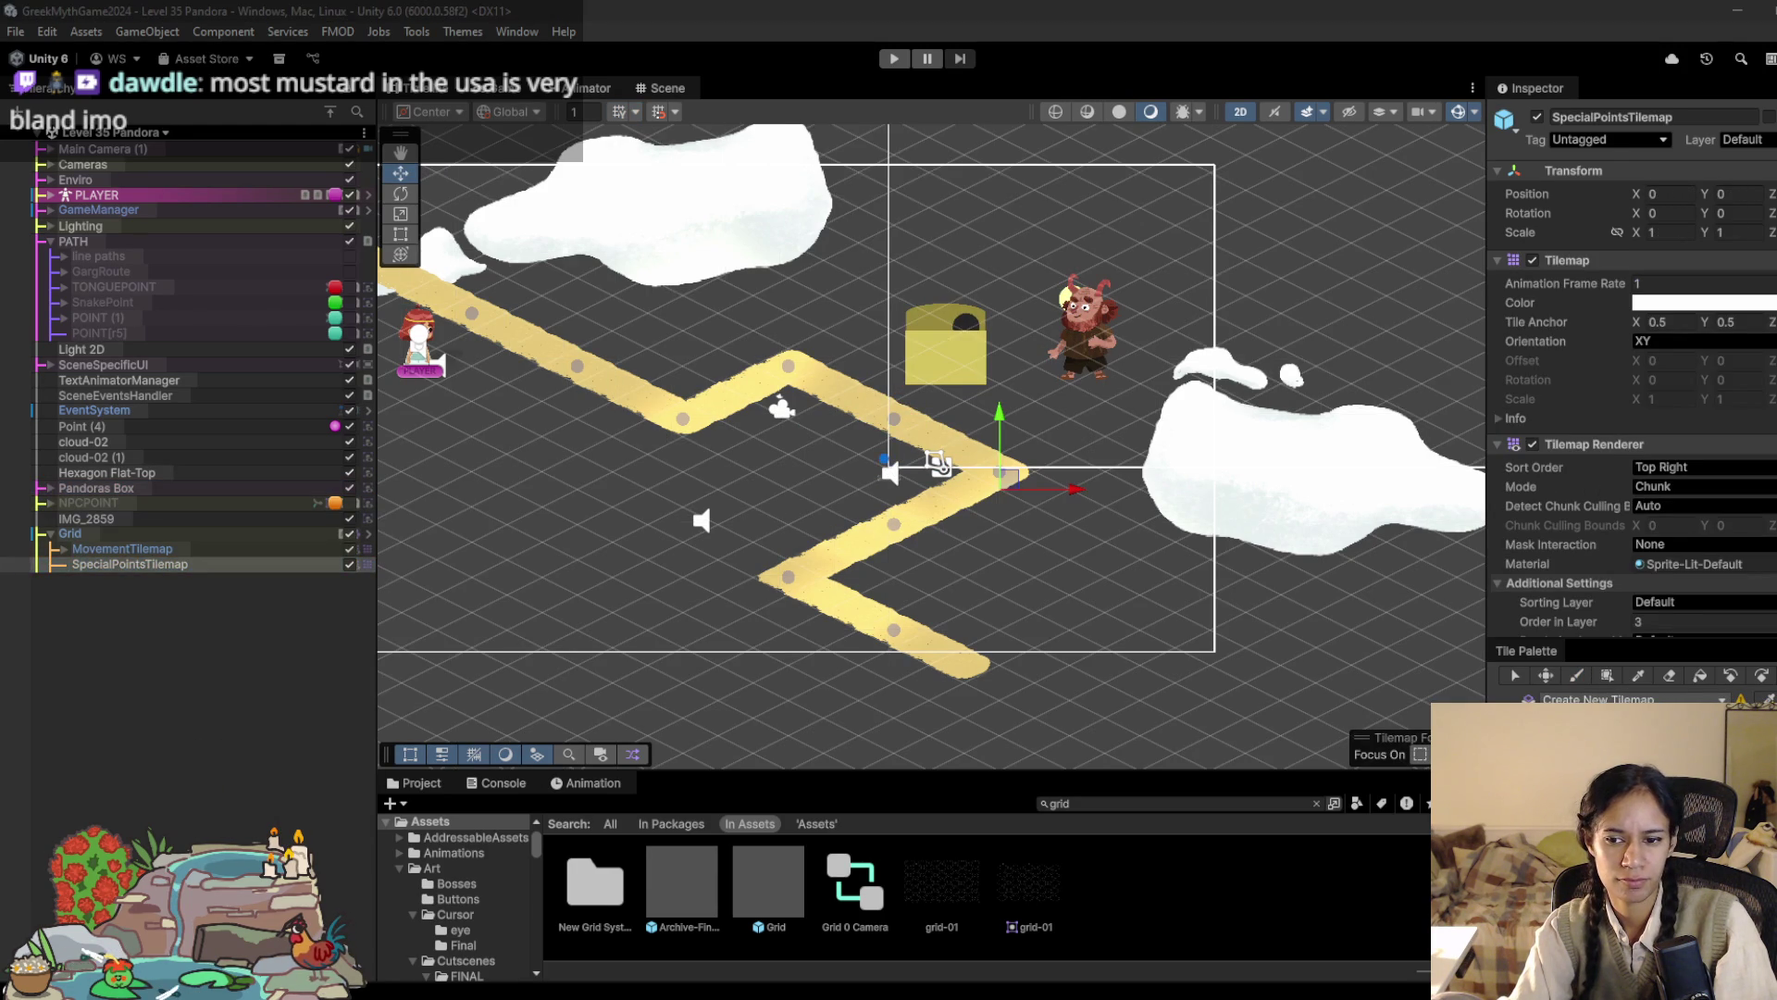
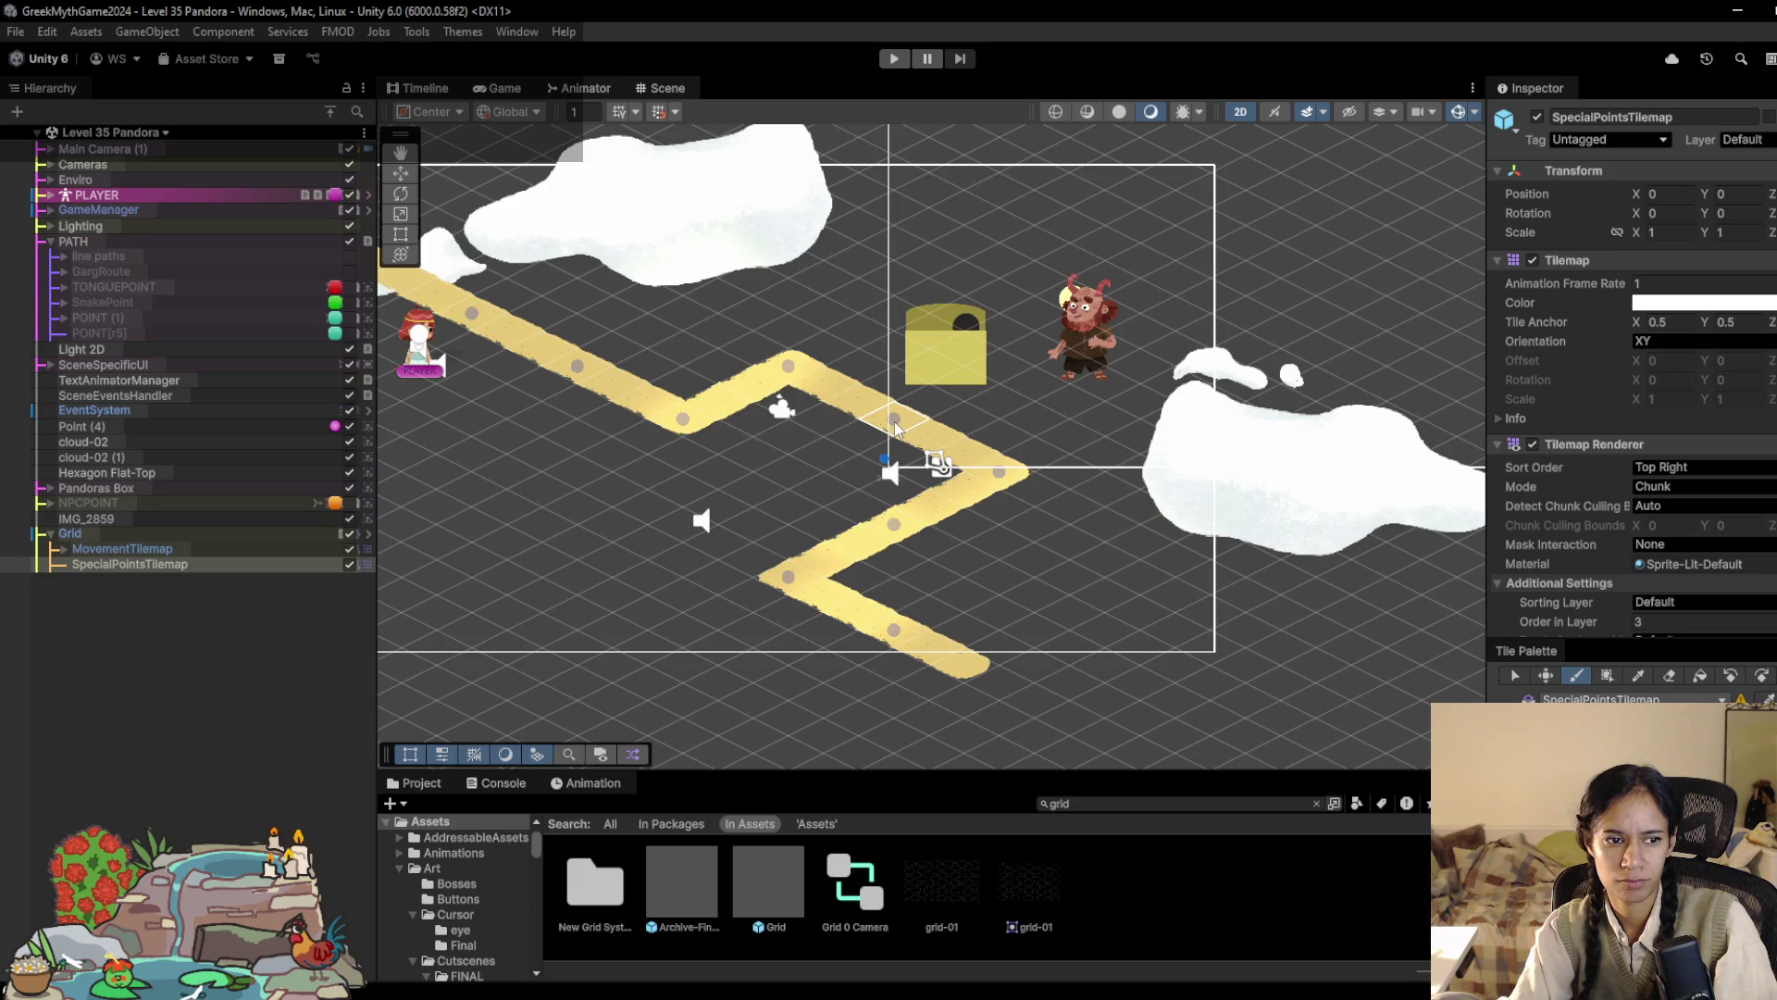
Step: Paste the copied NPC Behaviour values (Pandoras Box dialogue, NPC CAM) onto NPCNode and save the scene
scroll(896, 426, "up", 3)
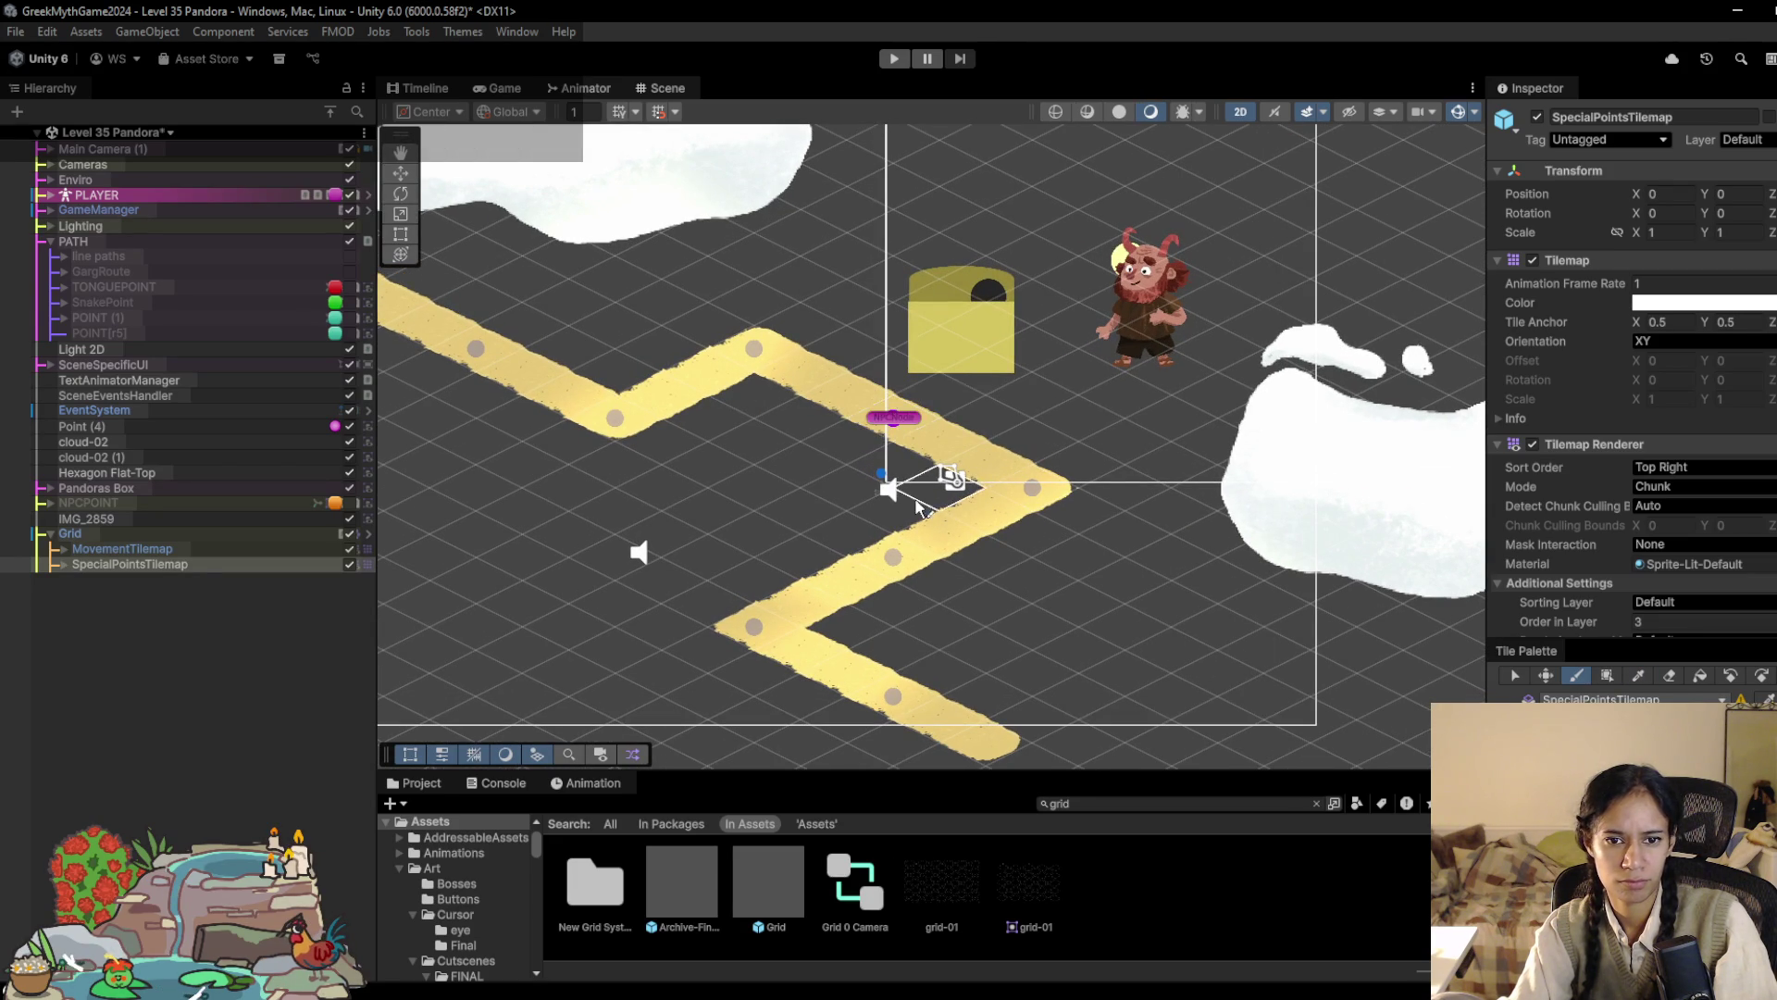
left_click(63, 563)
left_click(135, 581)
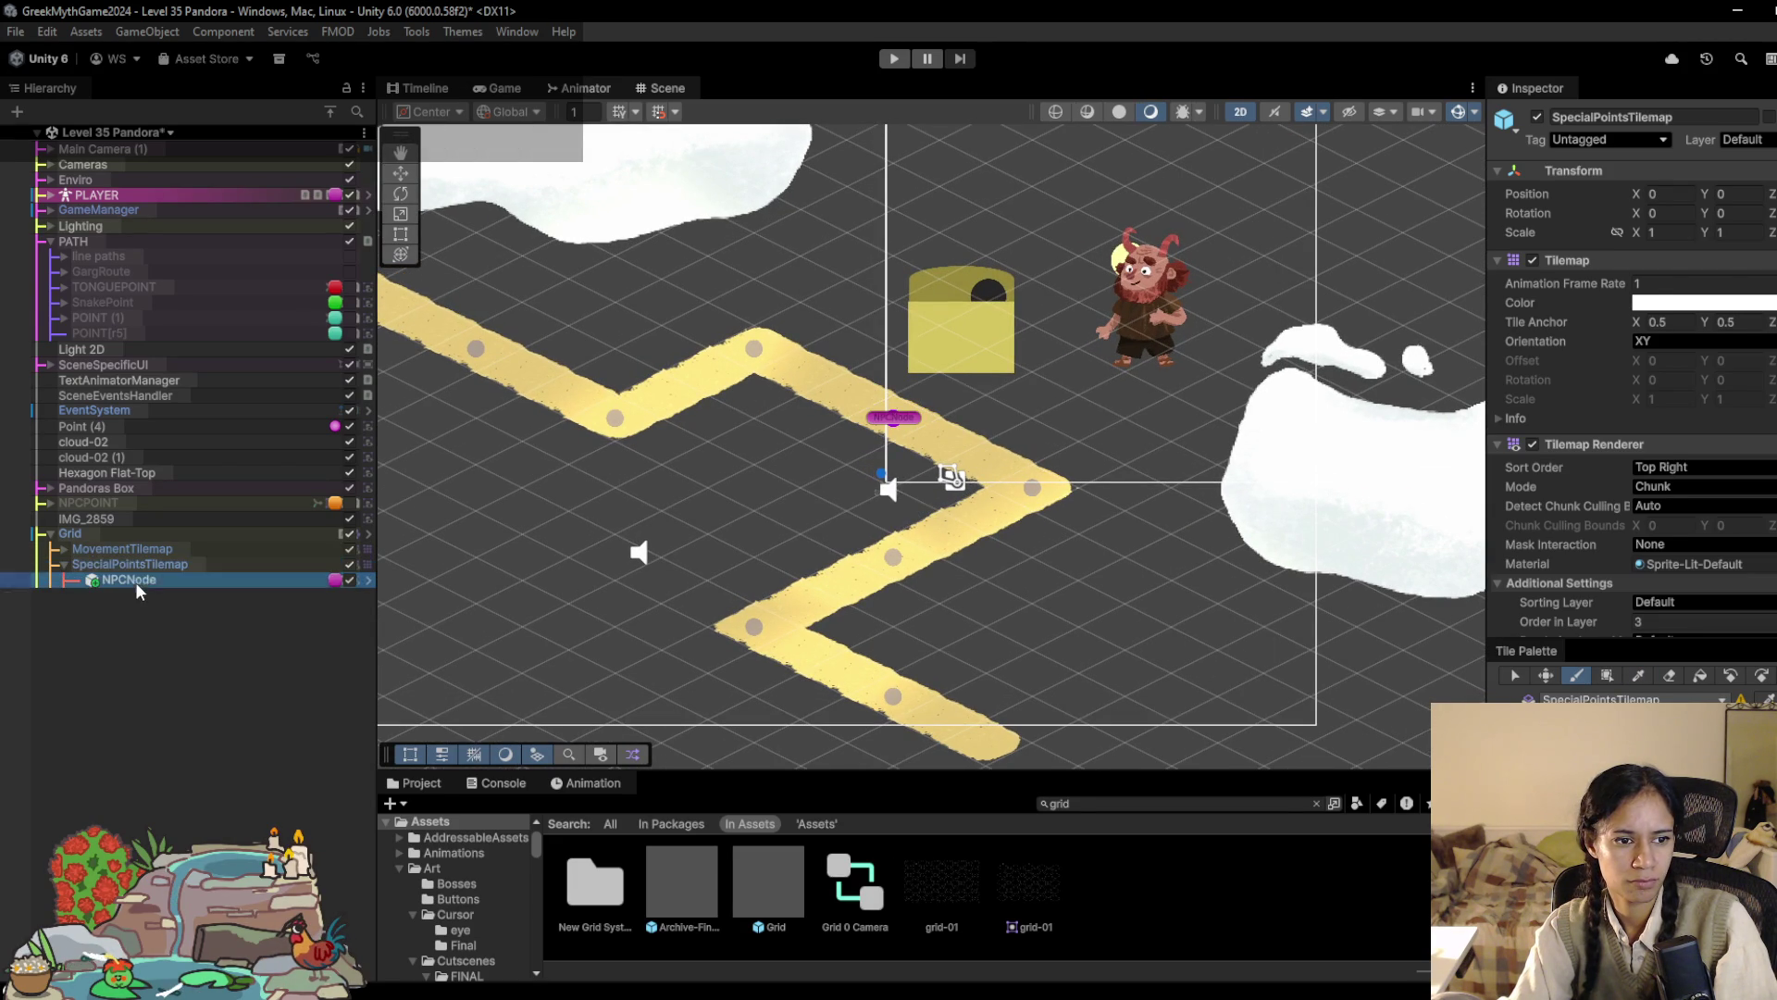
scroll(1629, 416, "down", 5)
right_click(1631, 380)
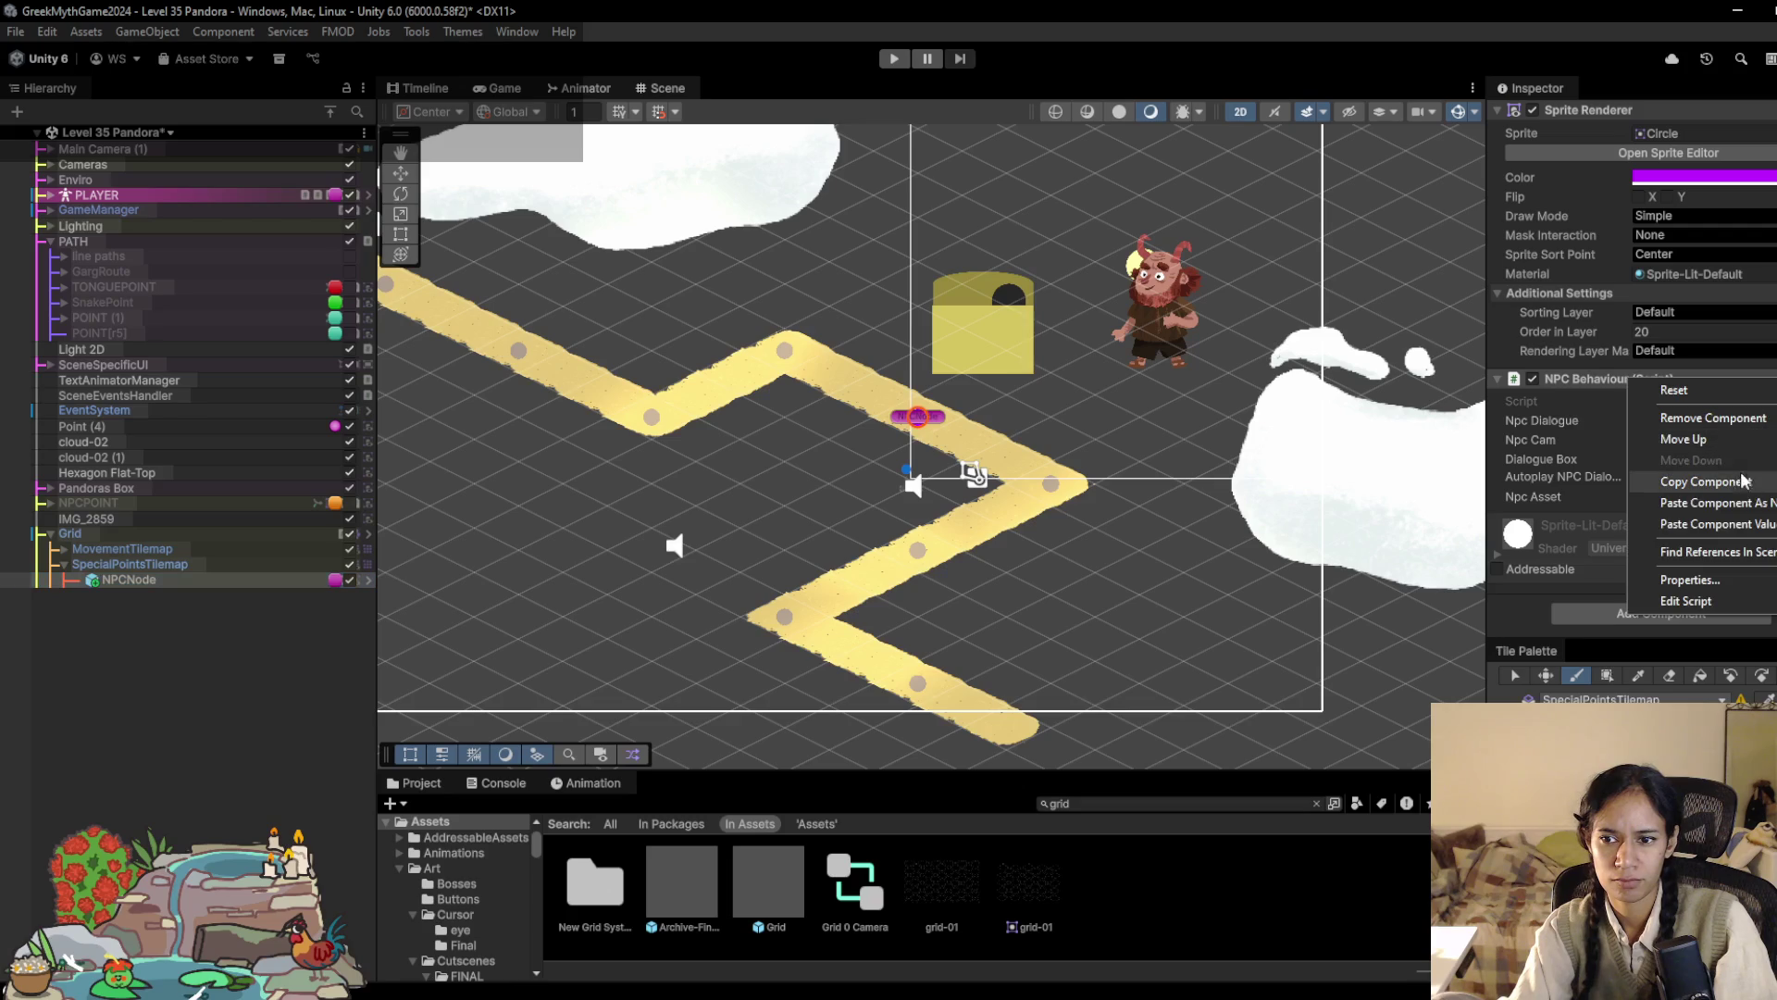
left_click(1712, 524)
key("ctrl+s")
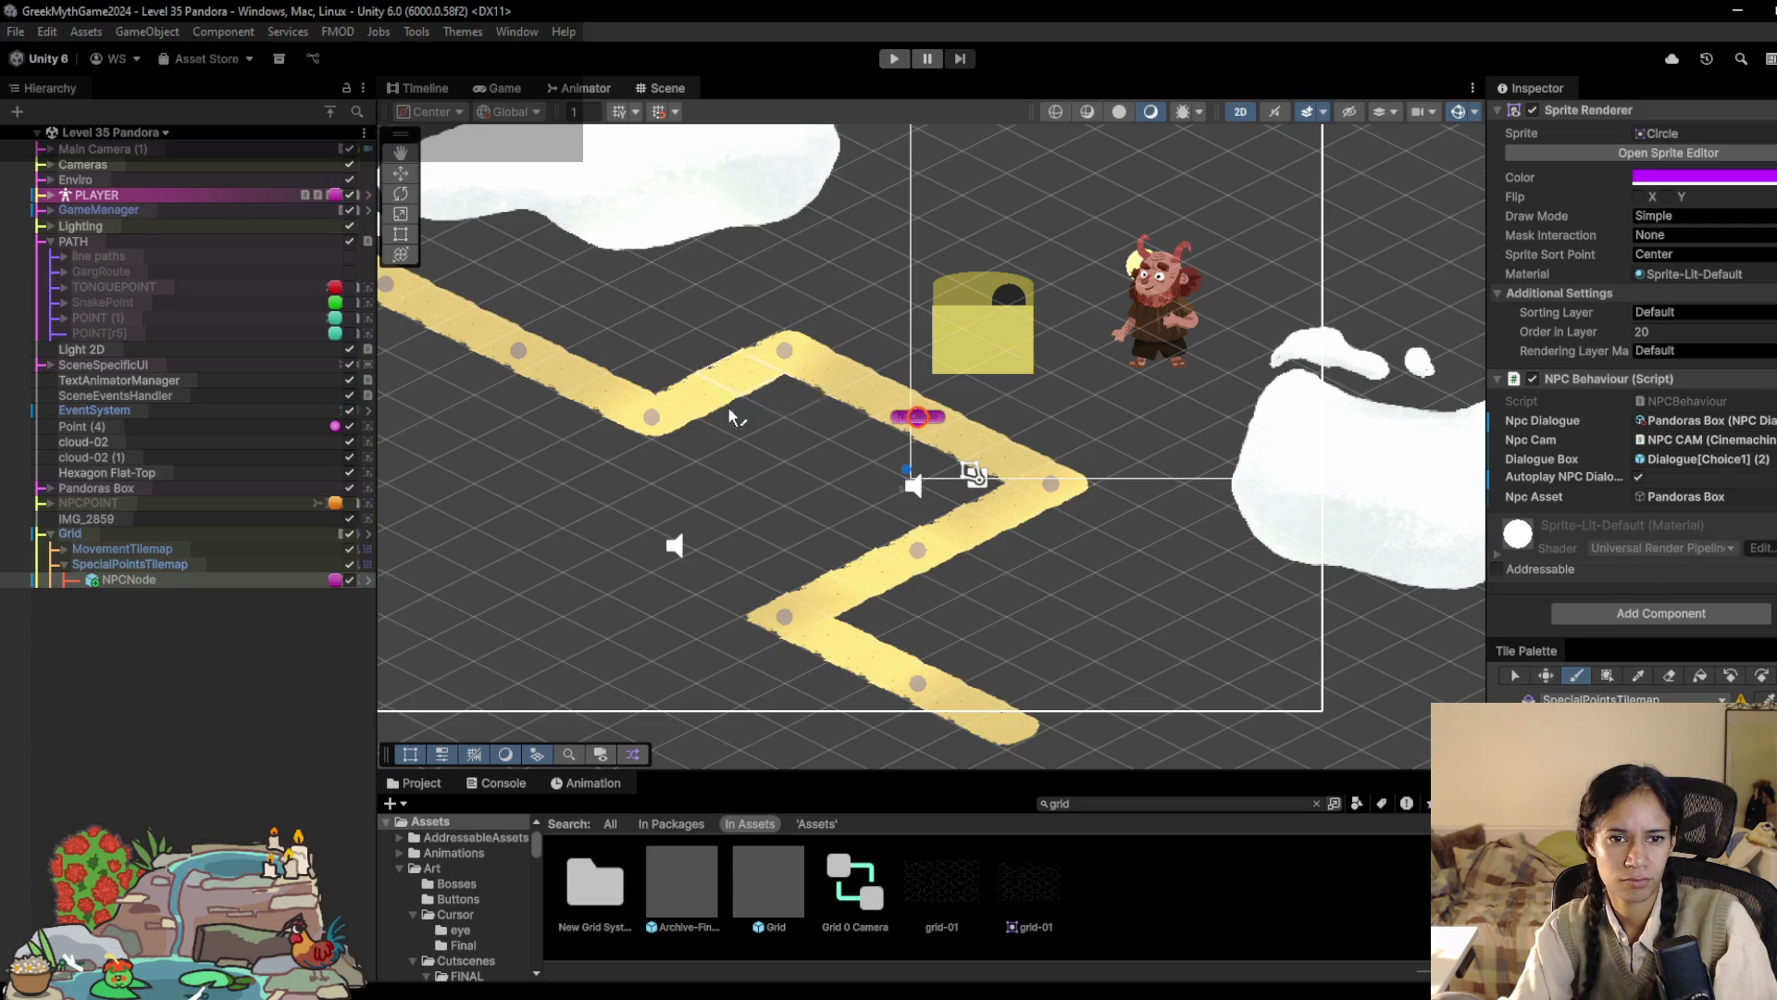
Step: Select the MovementTilemap in the Hierarchy
scroll(725, 389, "down", 2)
scroll(786, 361, "up", 2)
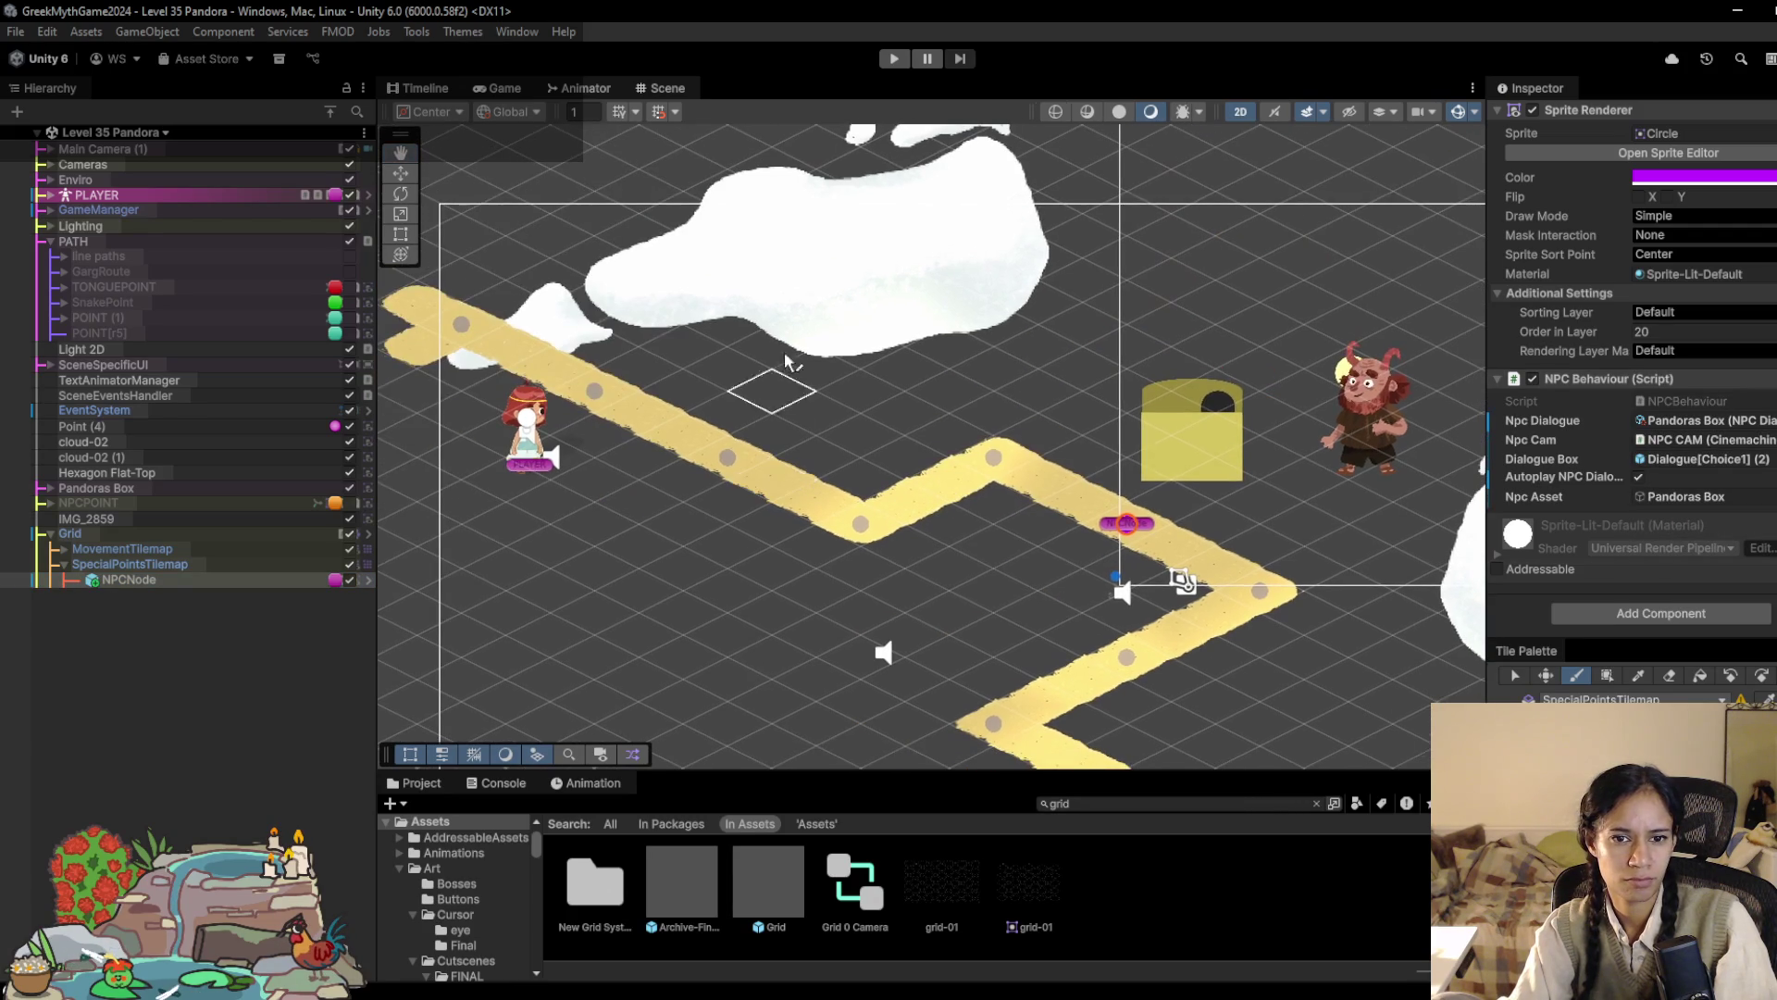
left_click(189, 550)
Step: Tint the MovementTilemap path a muted purple and preview it briefly in Play mode
left_click(1722, 164)
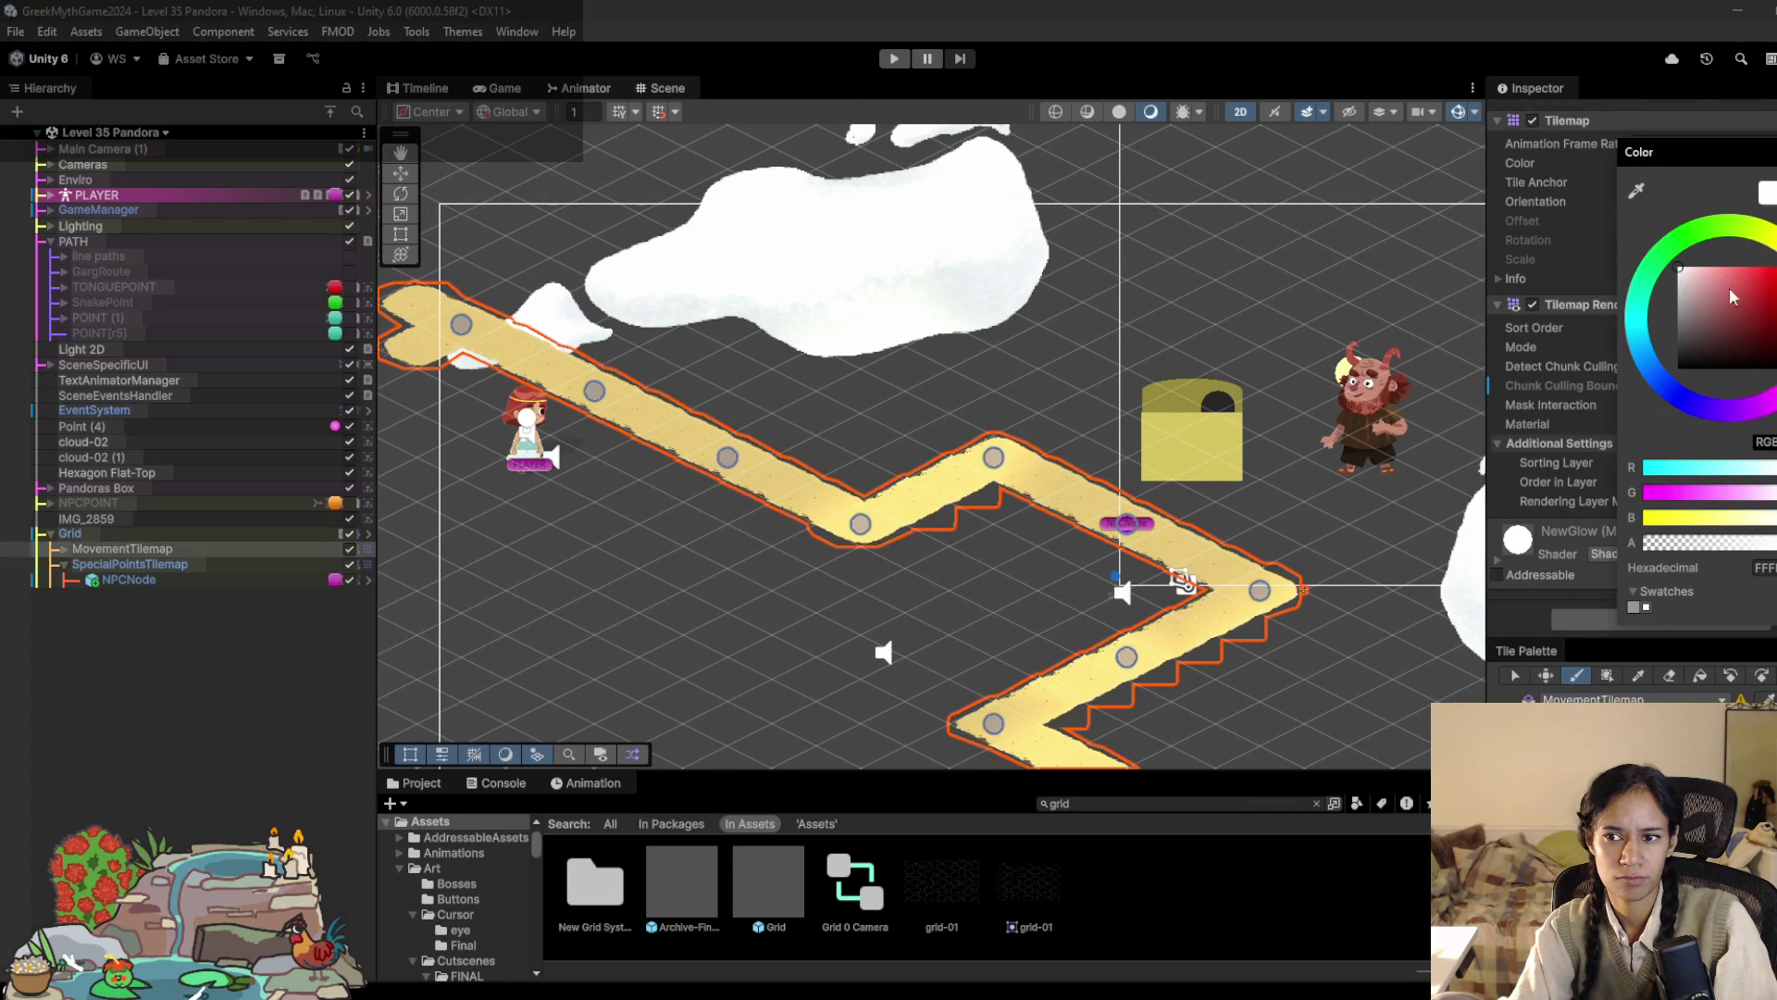
left_click(1637, 323)
mouse_move(1681, 307)
left_mouse_down()
mouse_move(1717, 270)
mouse_move(1709, 308)
mouse_move(1752, 298)
mouse_move(1715, 286)
mouse_move(1659, 404)
left_mouse_up()
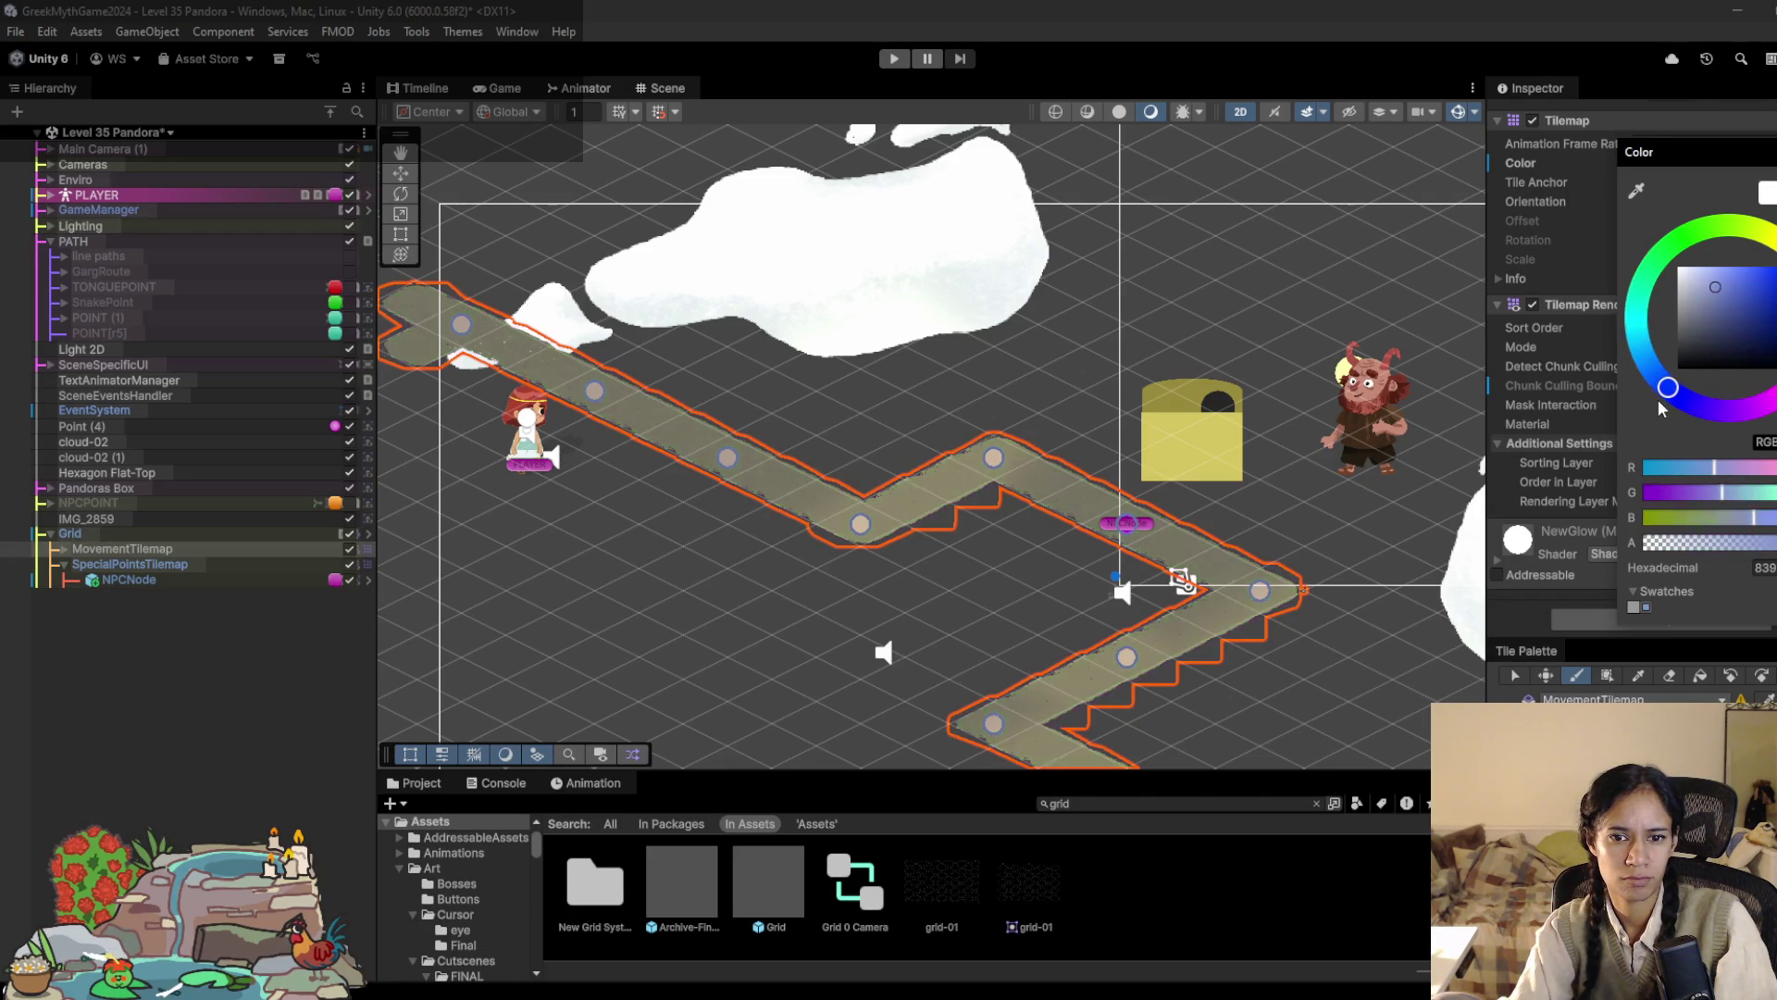
left_click_drag(1718, 311, 1742, 279)
left_click(877, 62)
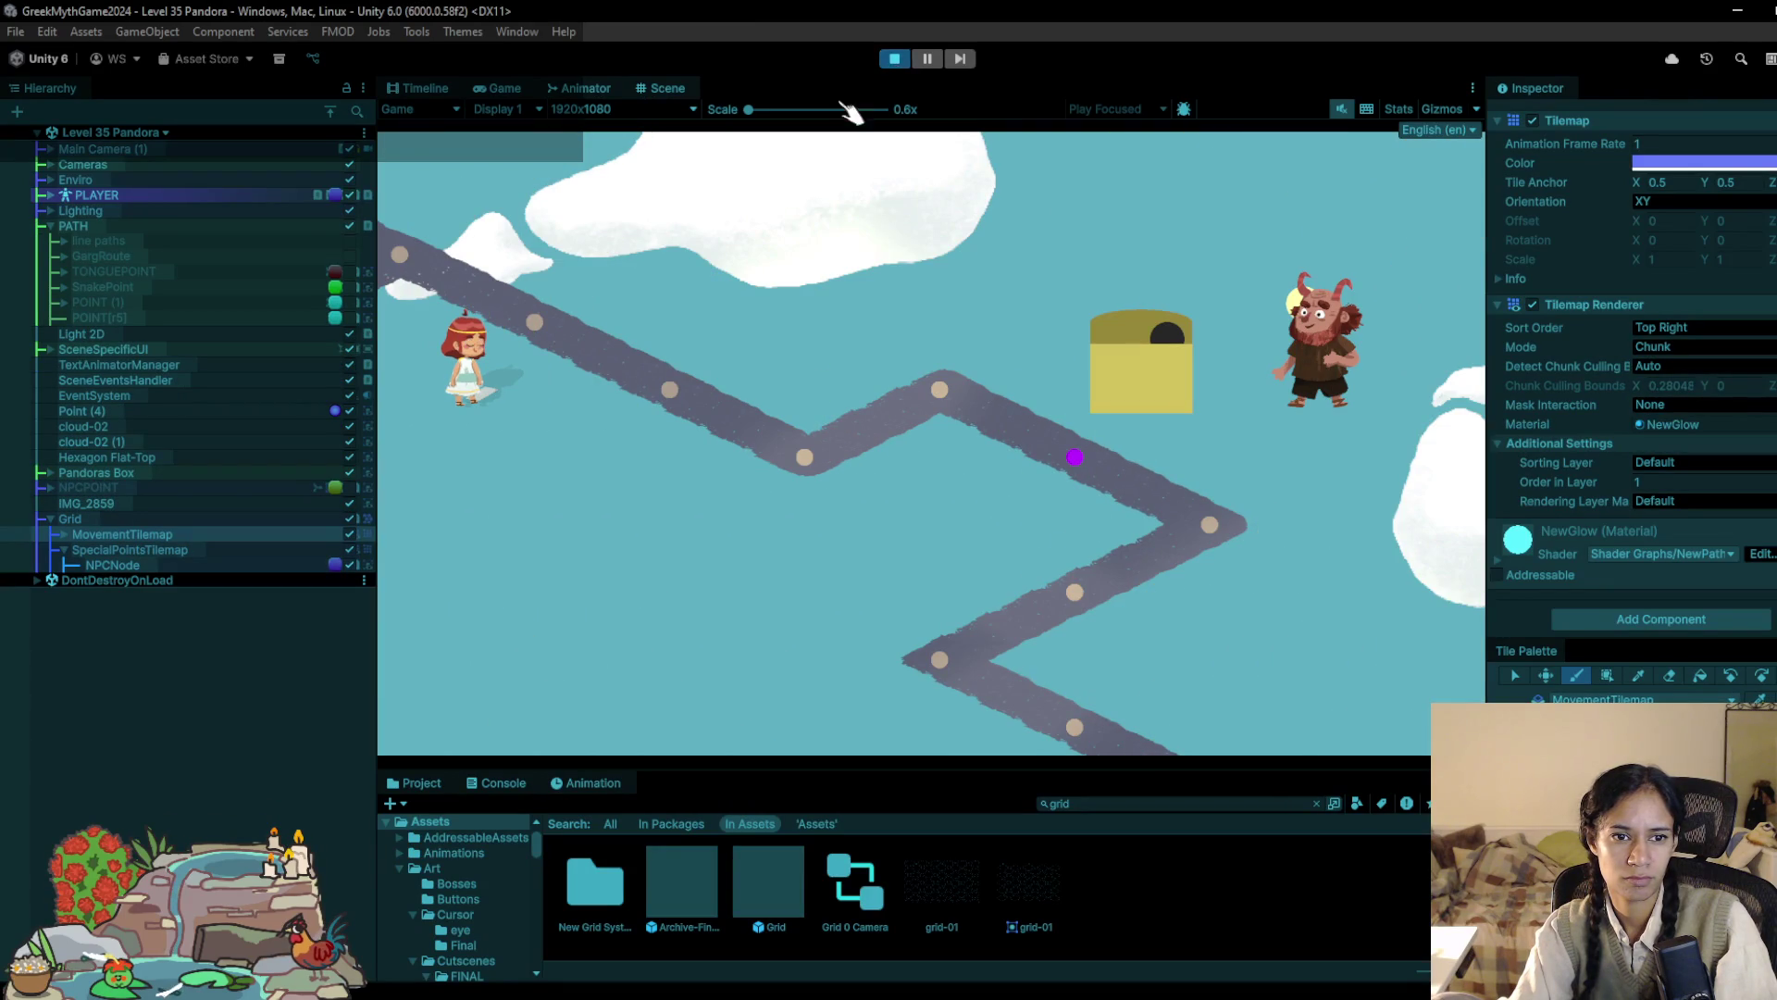
left_click(888, 63)
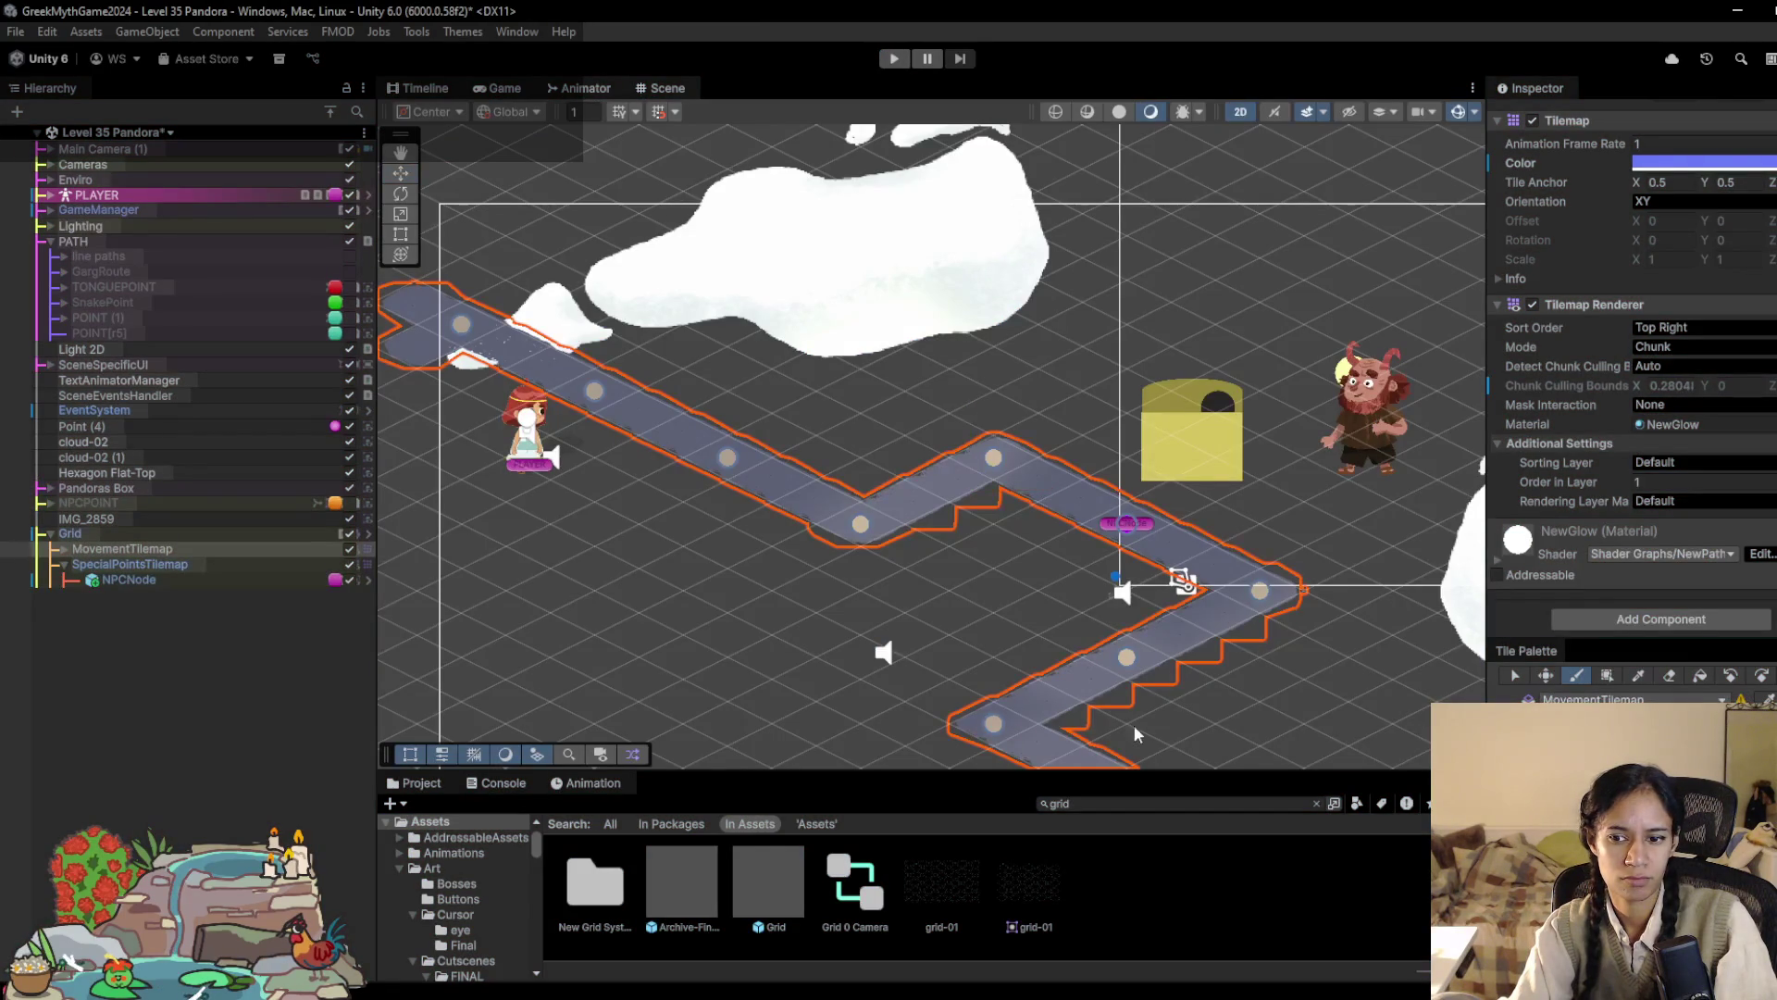
Step: Paint a green start node beside the player on SpecialPointsTilemap and start playing
left_click(130, 564)
left_click(594, 391)
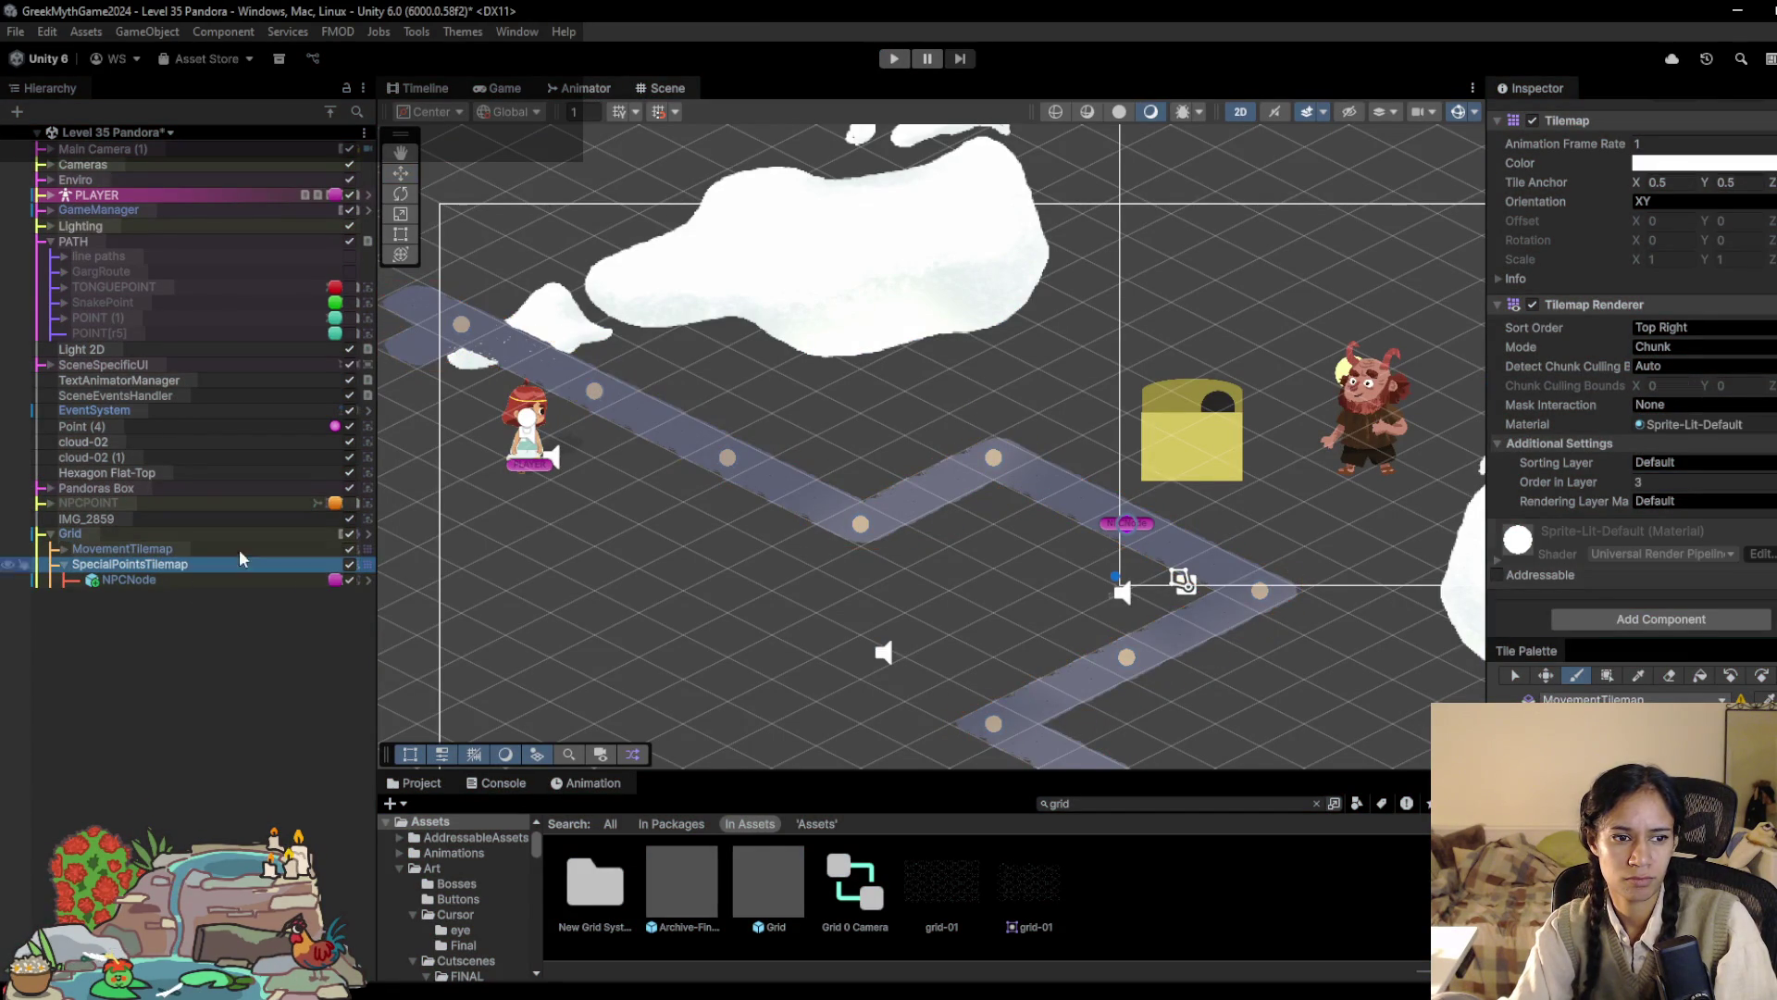
left_click(896, 59)
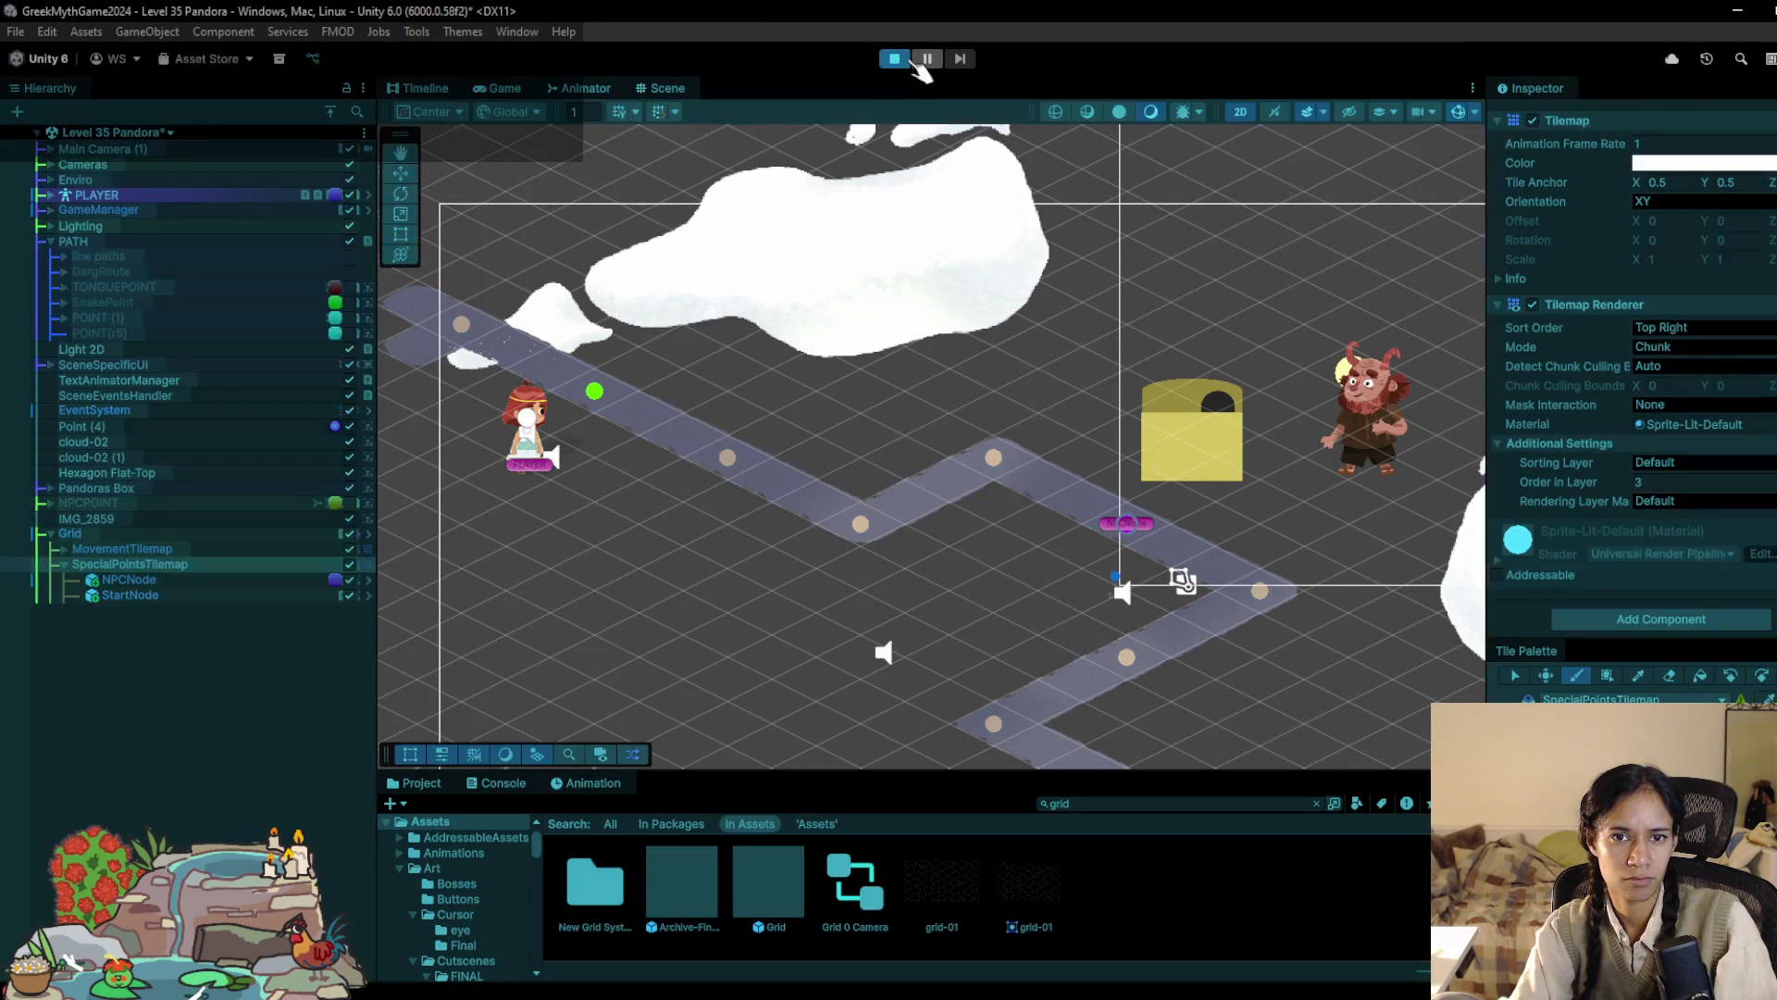
Step: Walk the character along the path to the box, reach the Open/Ignore choices, then stop playing
left_click(671, 389)
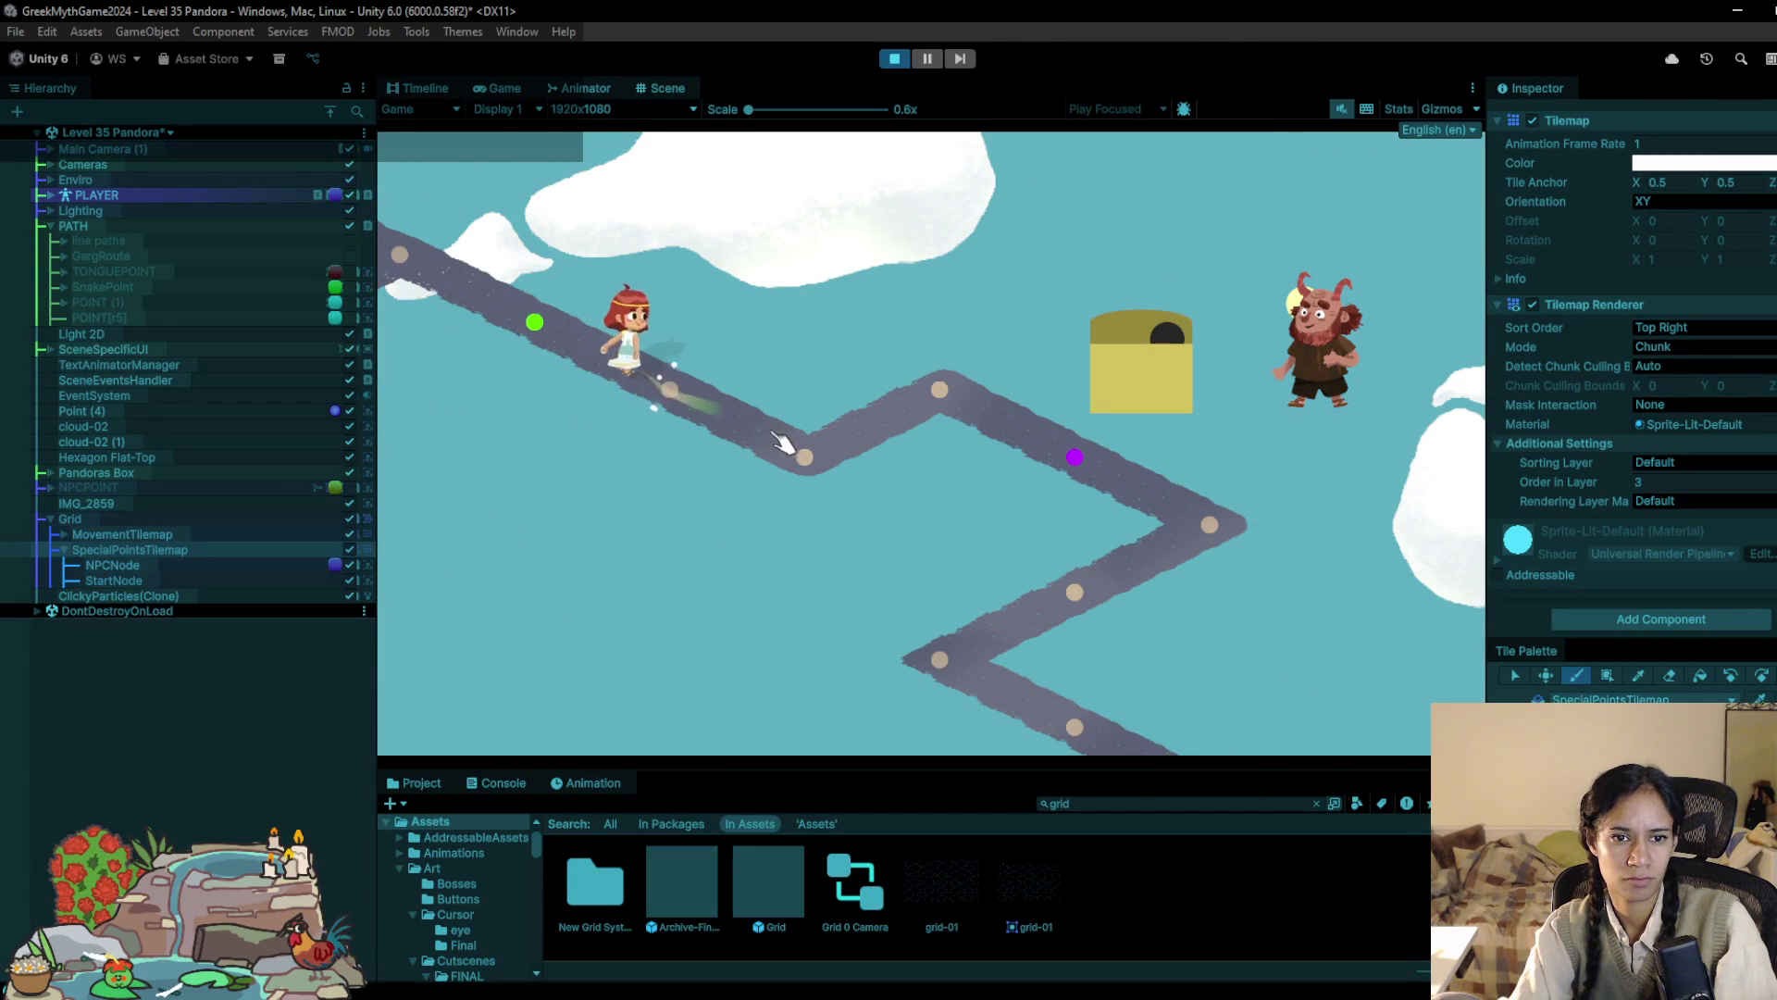
left_click(807, 461)
left_click(905, 403)
left_click(1074, 456)
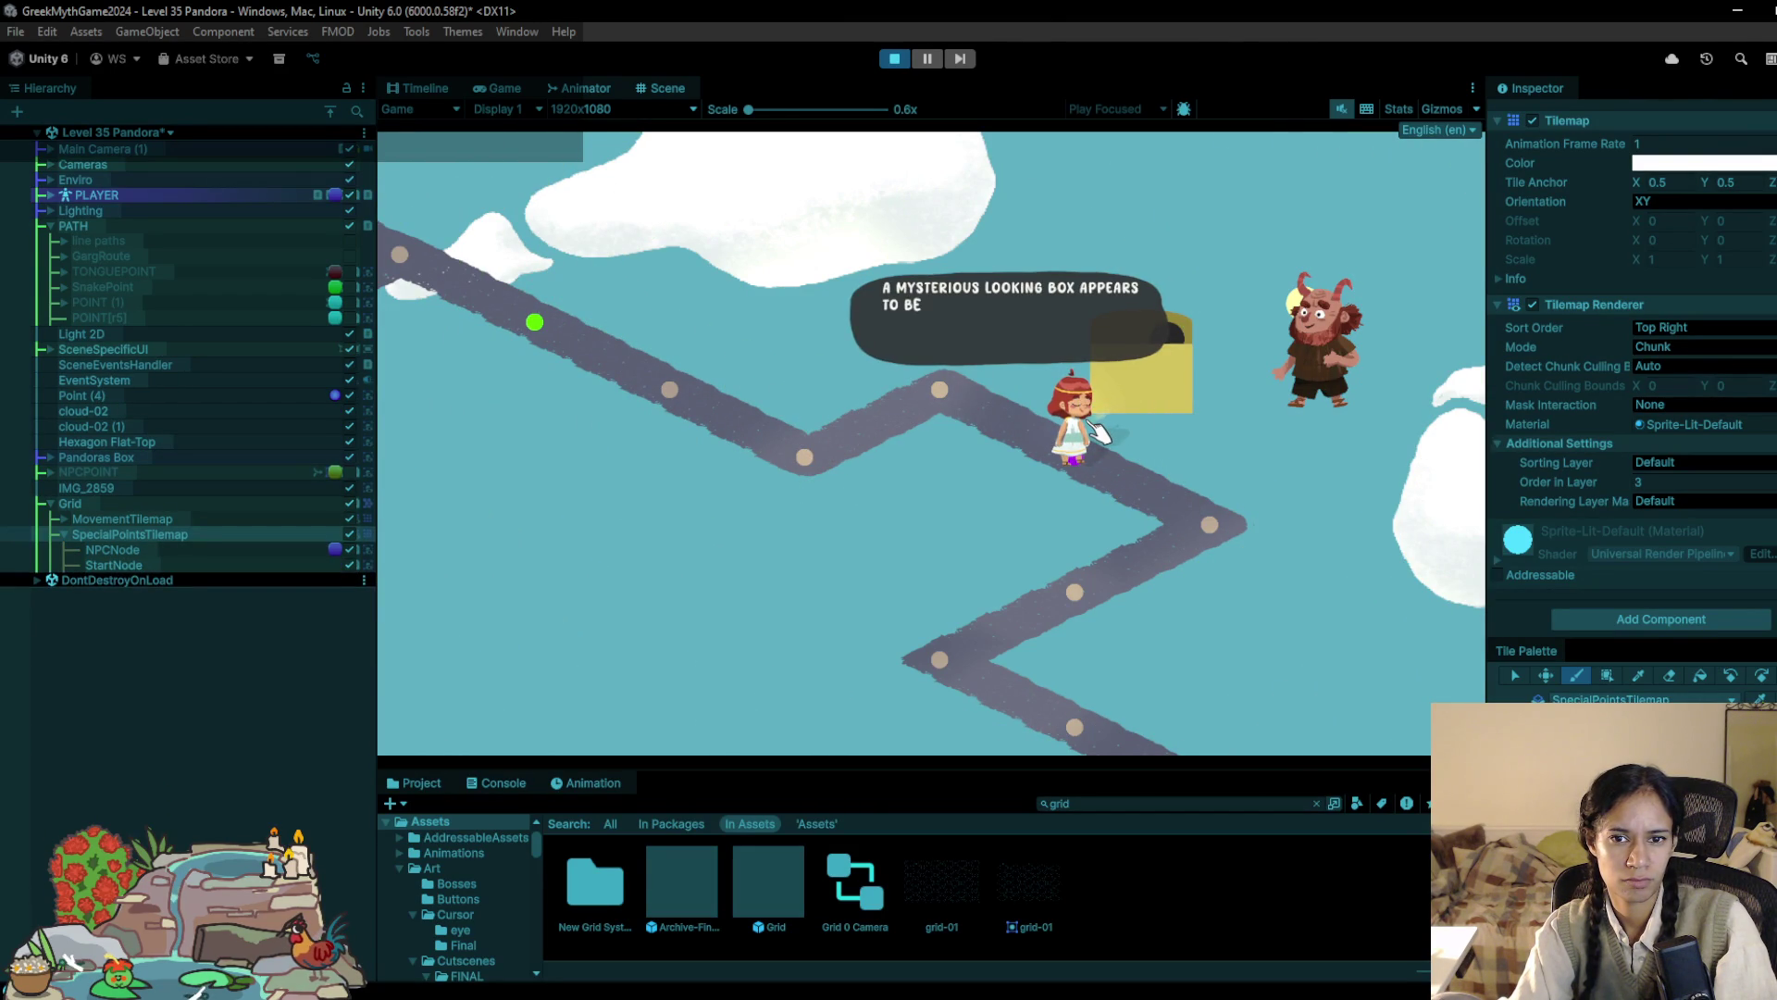
left_click(1083, 424)
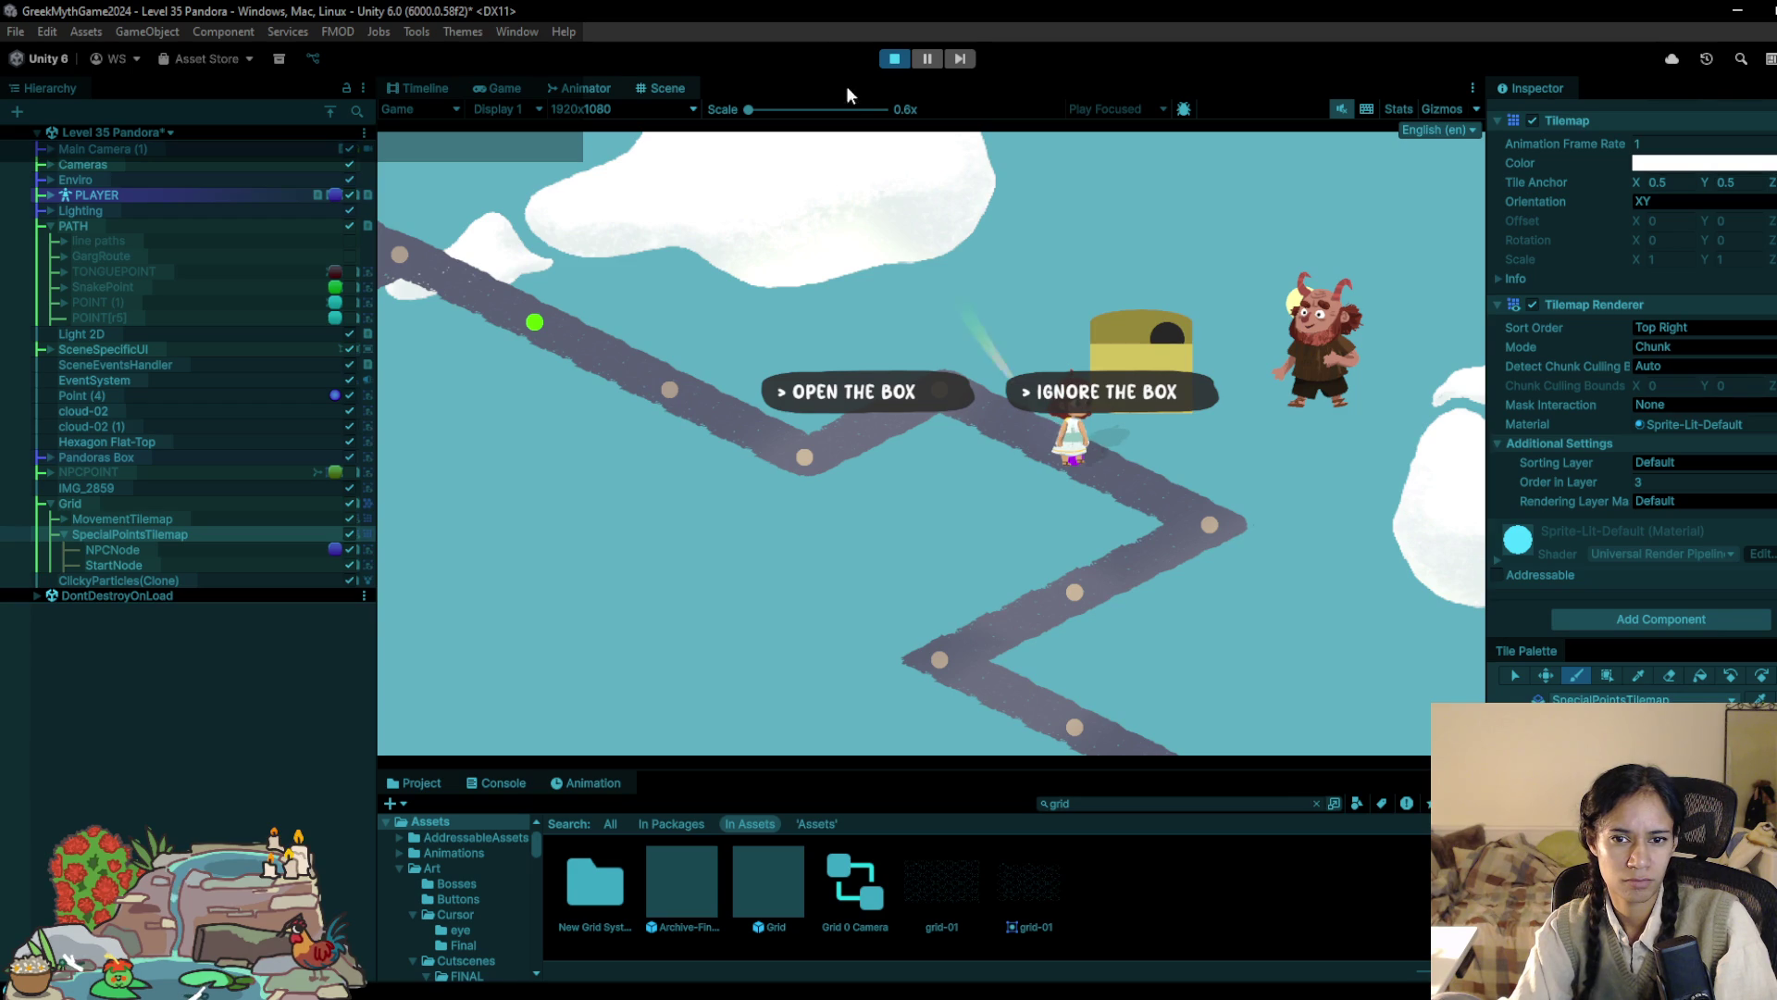
left_click(898, 58)
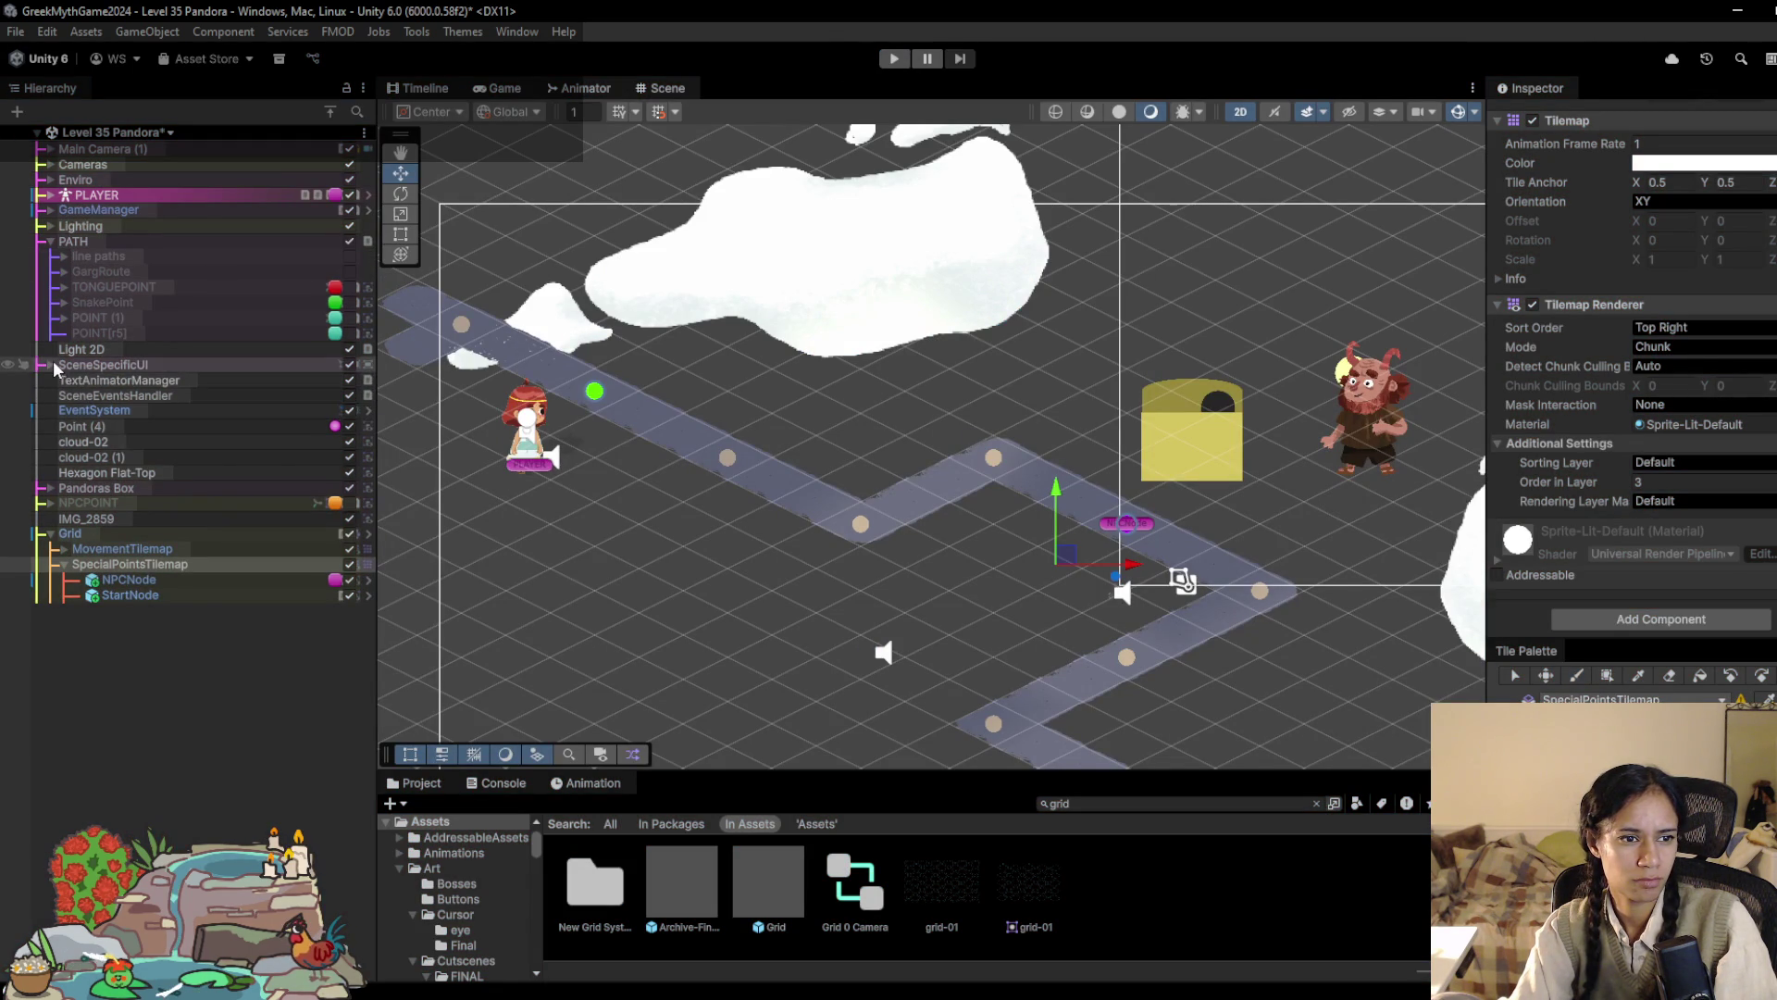
Step: Enable the Choices object under SceneSpecificUI and drag it higher in the scene
left_click(52, 363)
left_click(139, 407)
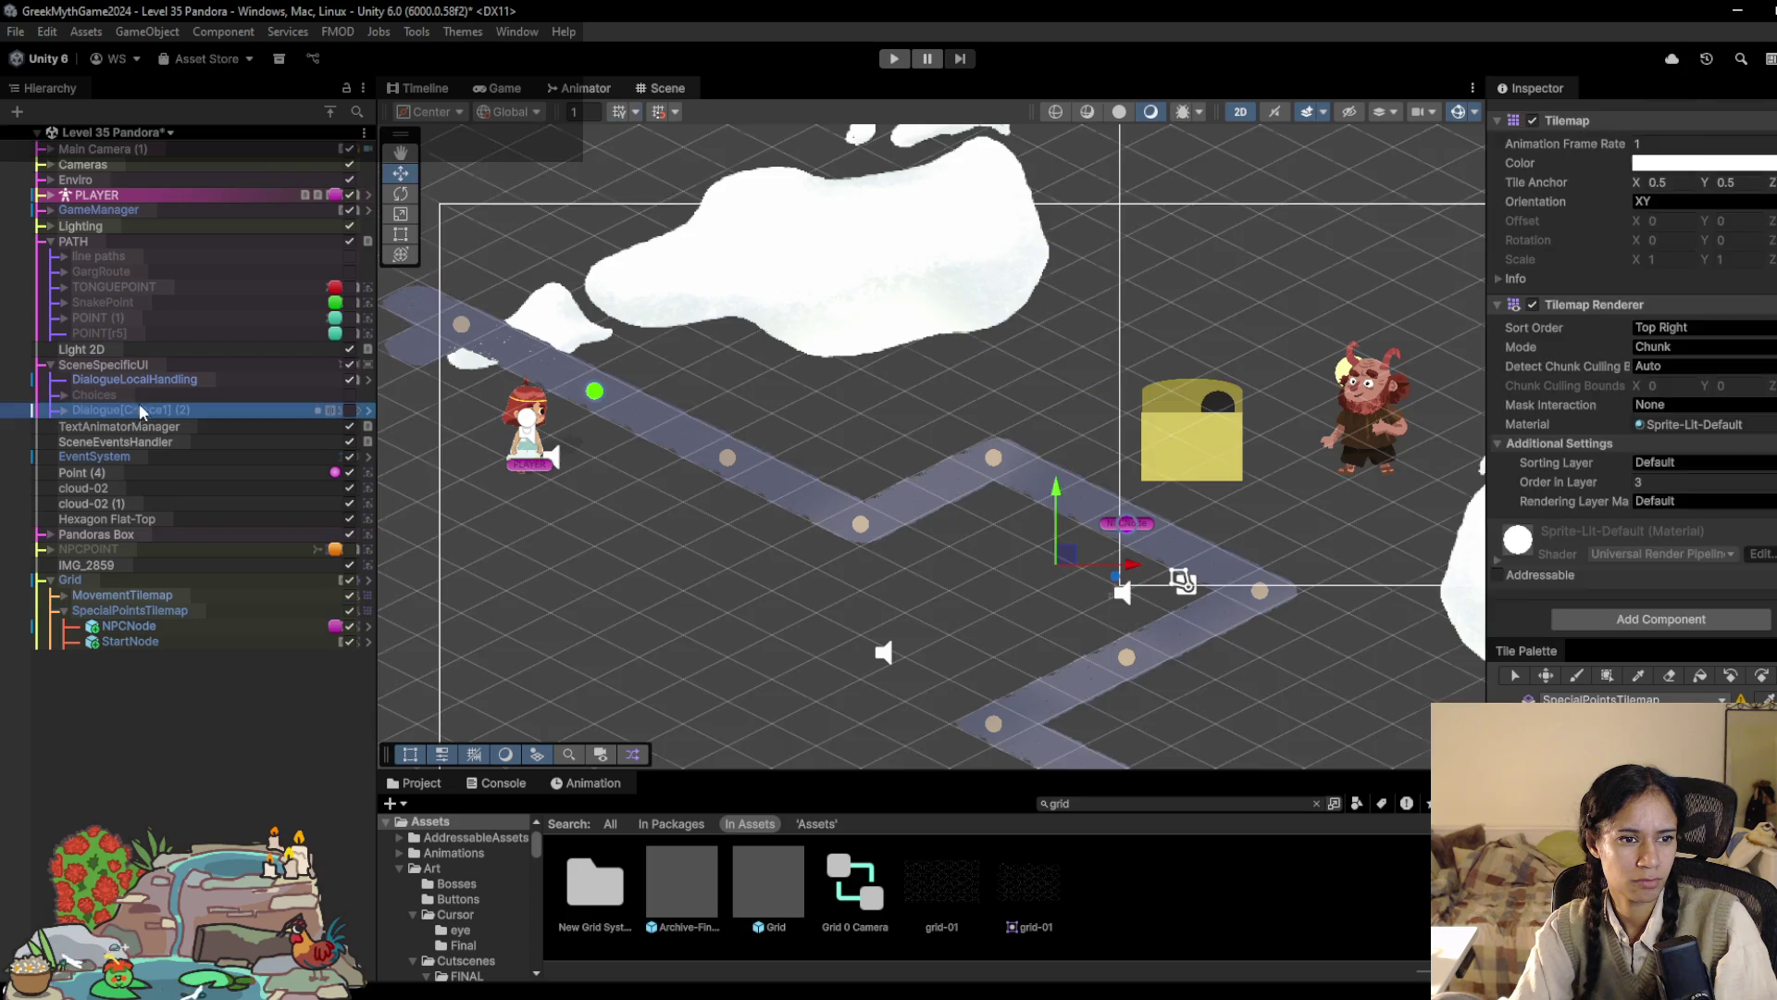
left_click(325, 396)
left_click(350, 394)
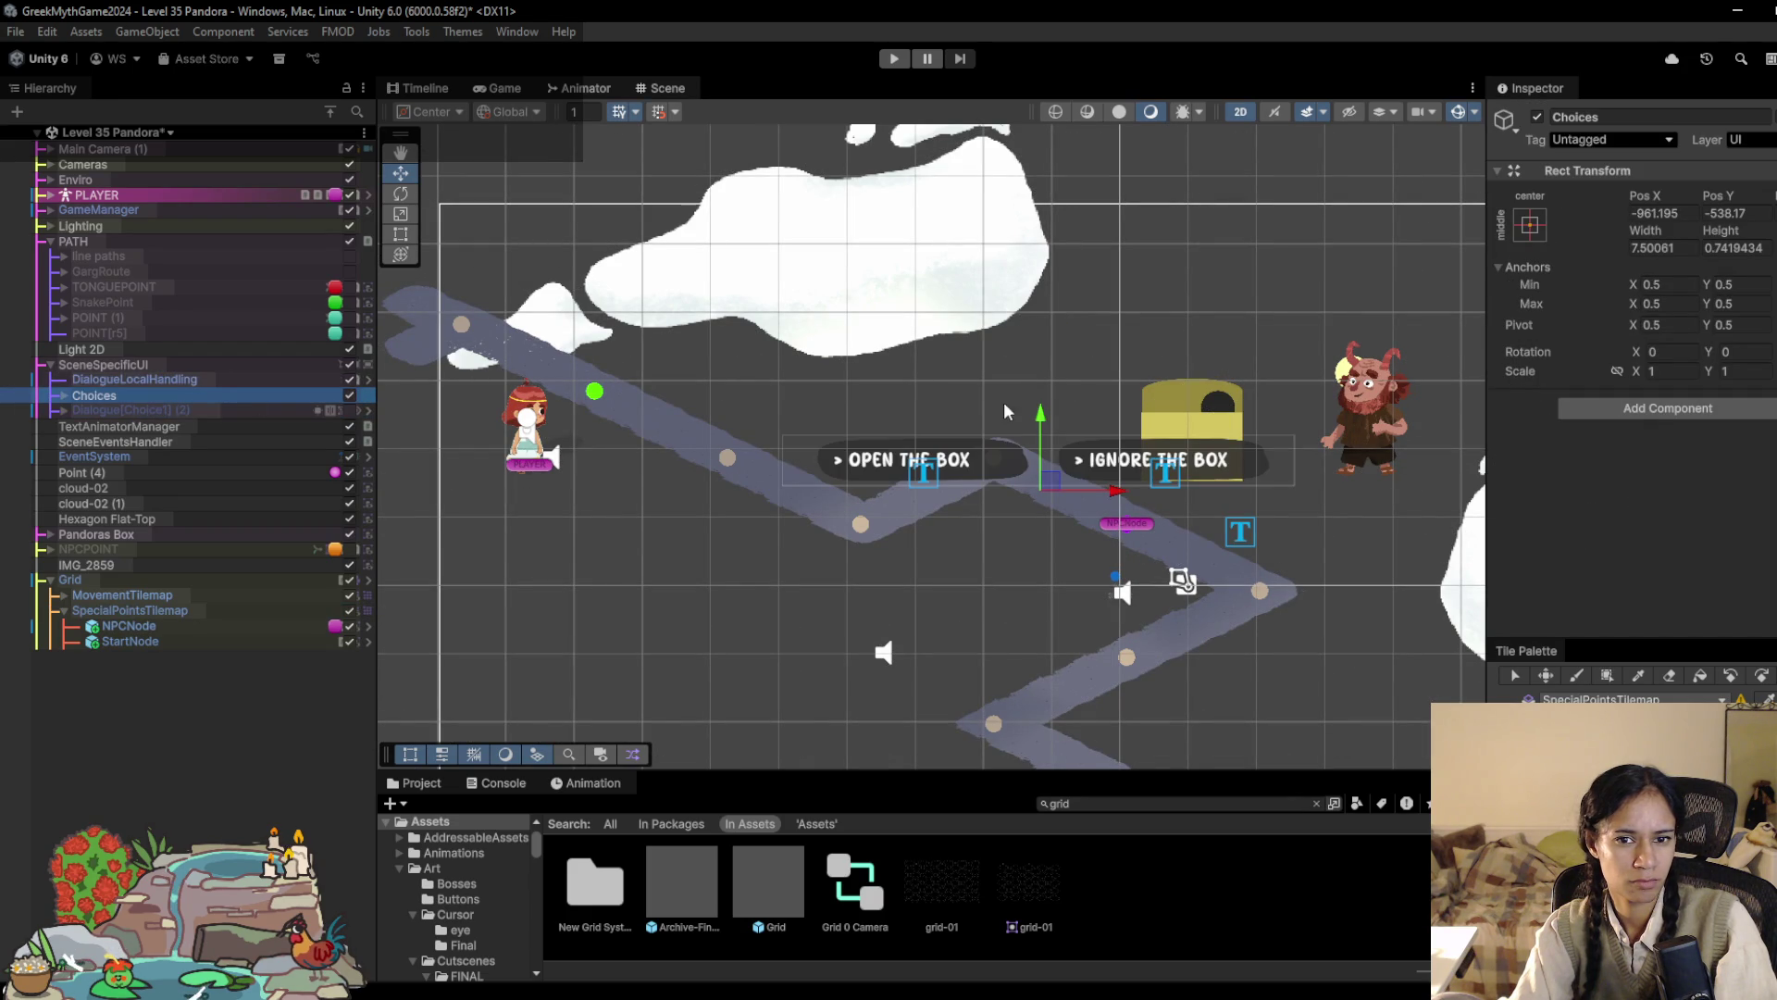
mouse_move(1050, 480)
left_mouse_down()
mouse_move(1061, 405)
mouse_move(1129, 347)
mouse_move(1099, 324)
left_mouse_up()
Step: Check the placement in Play, then hide Choices, enable DialogueLocalHandling and play again
left_click(894, 59)
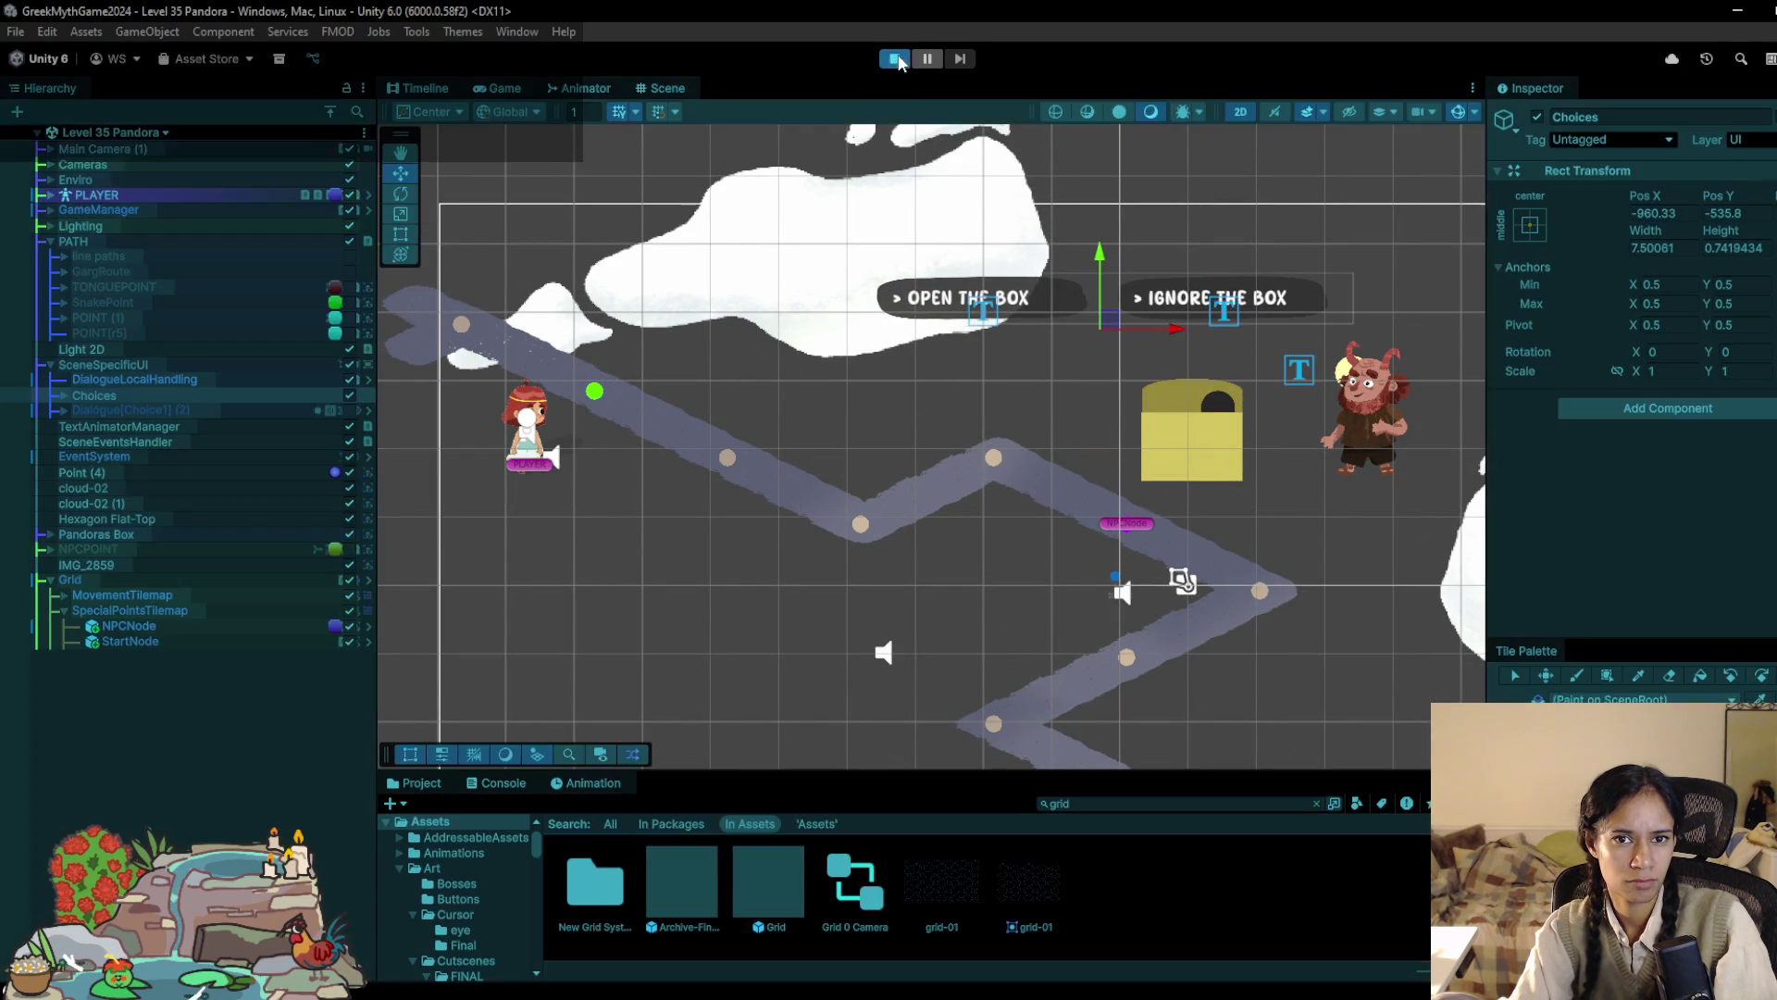
left_click(888, 61)
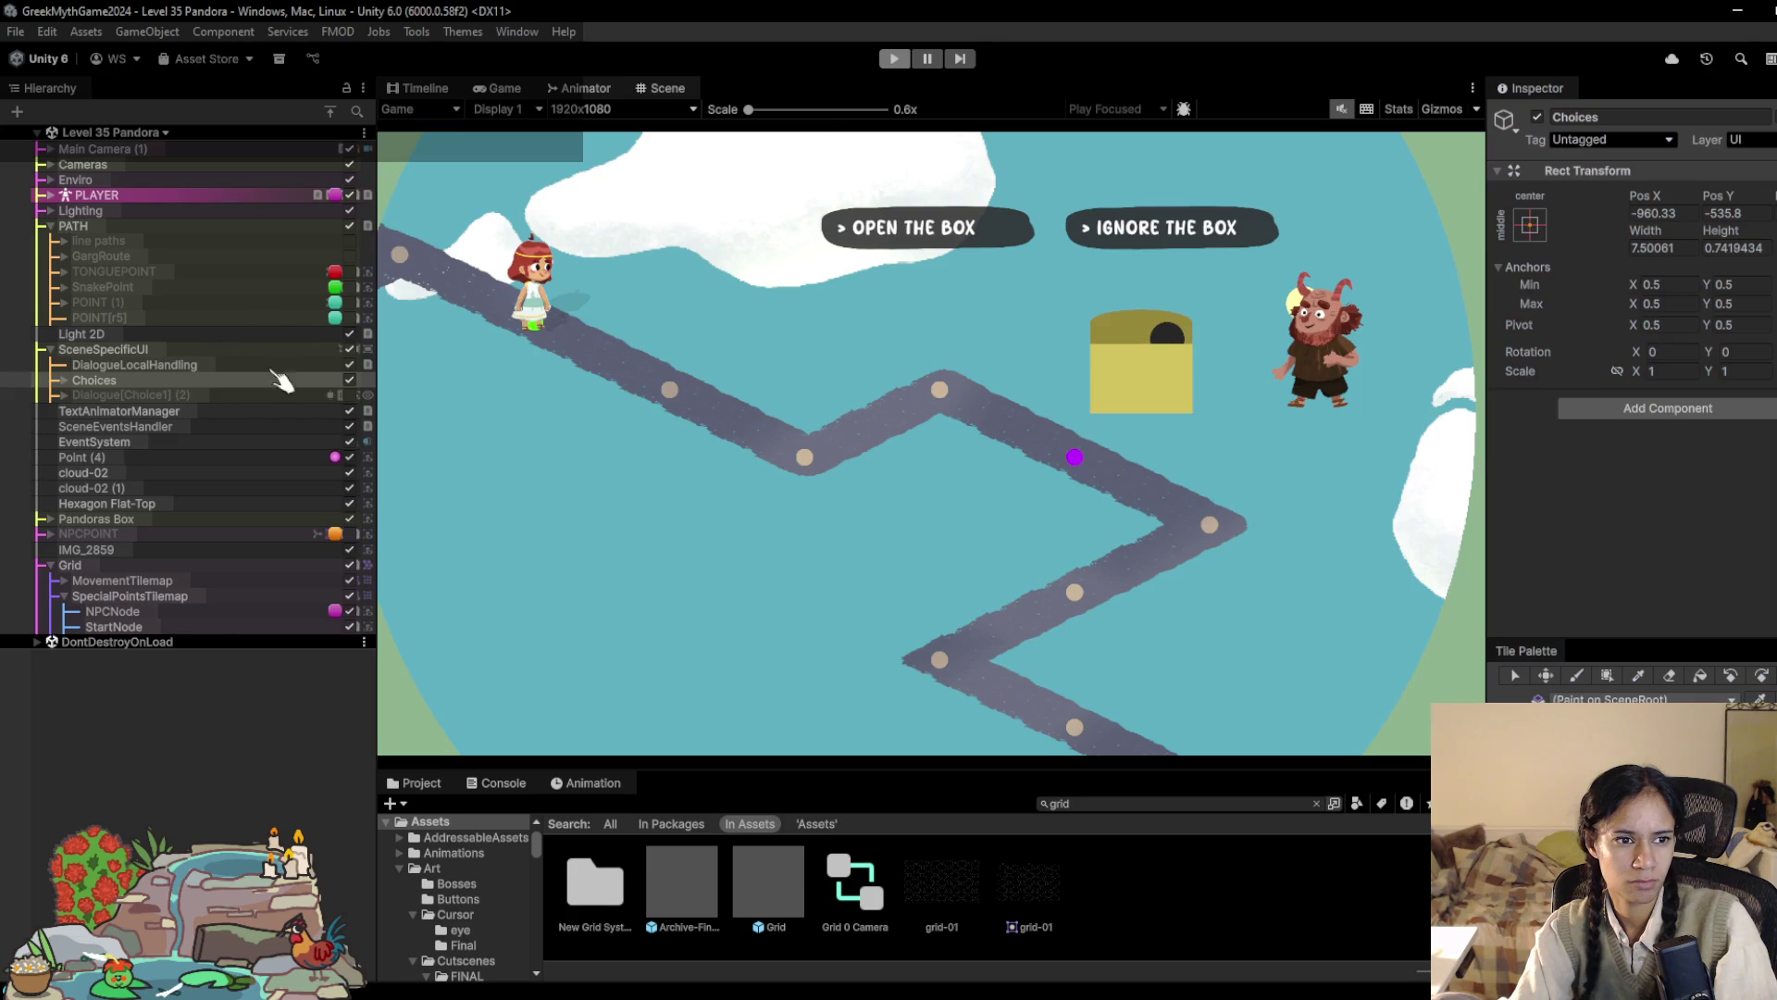
left_click(350, 380)
left_click(350, 395)
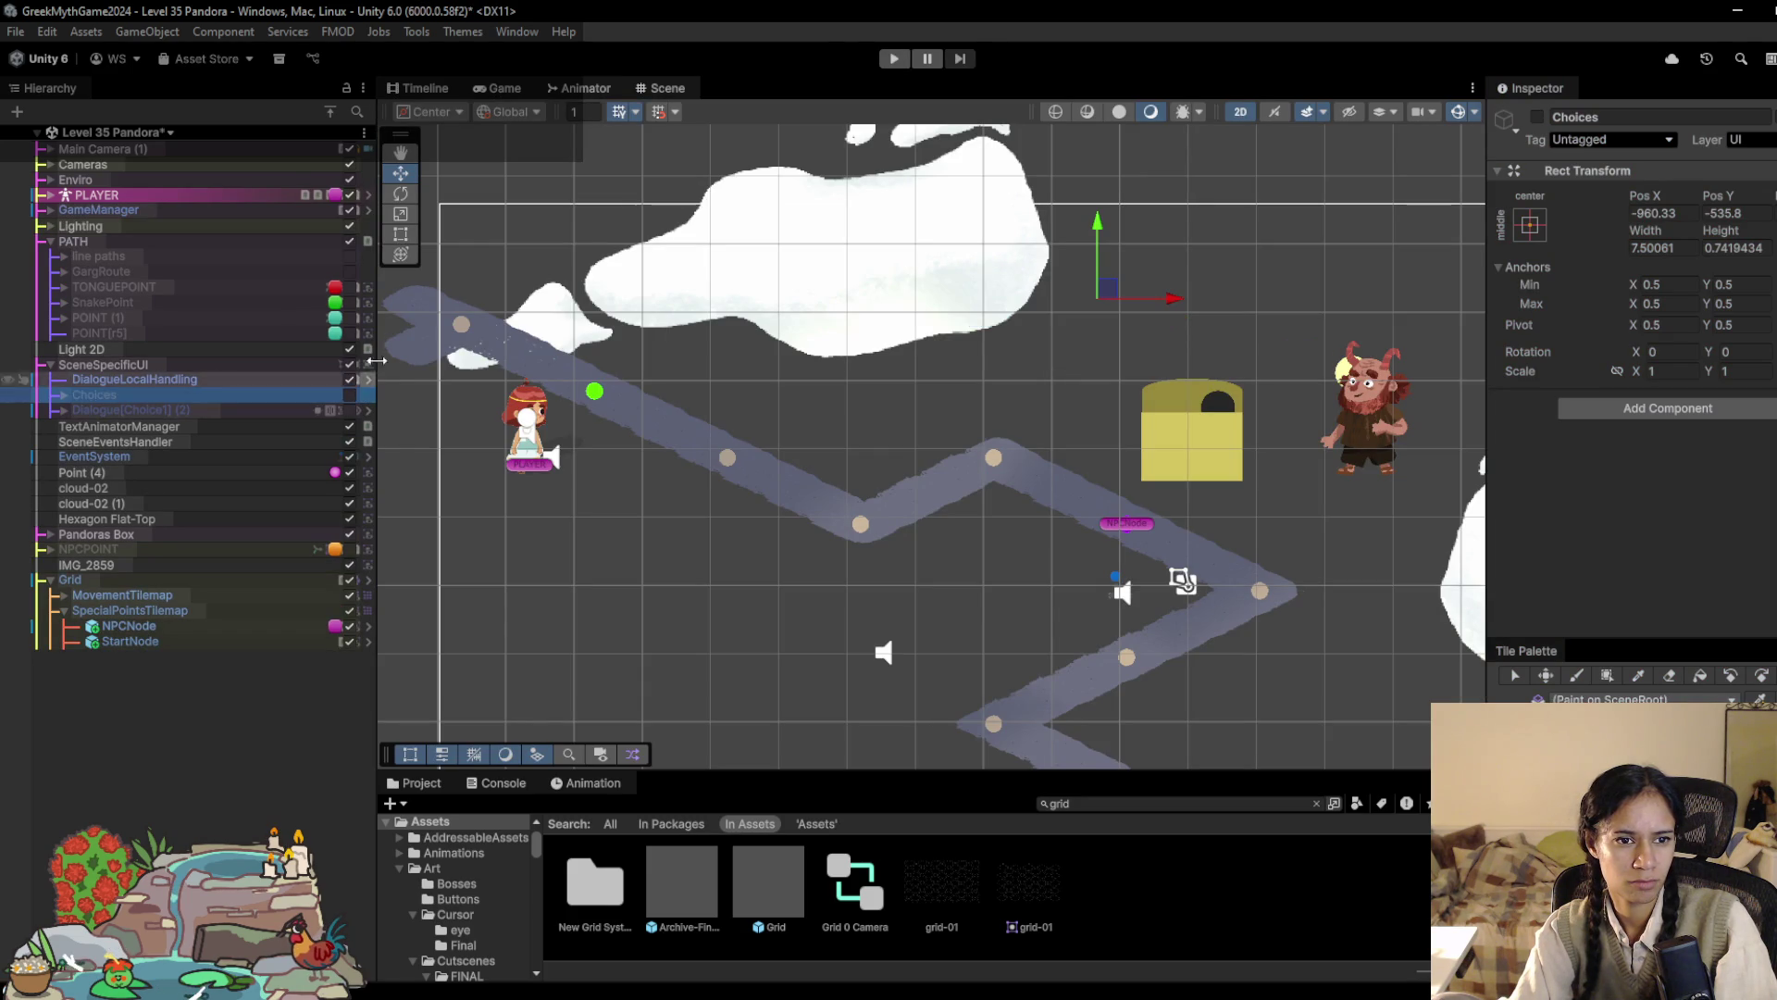
left_click(891, 61)
left_click(274, 365)
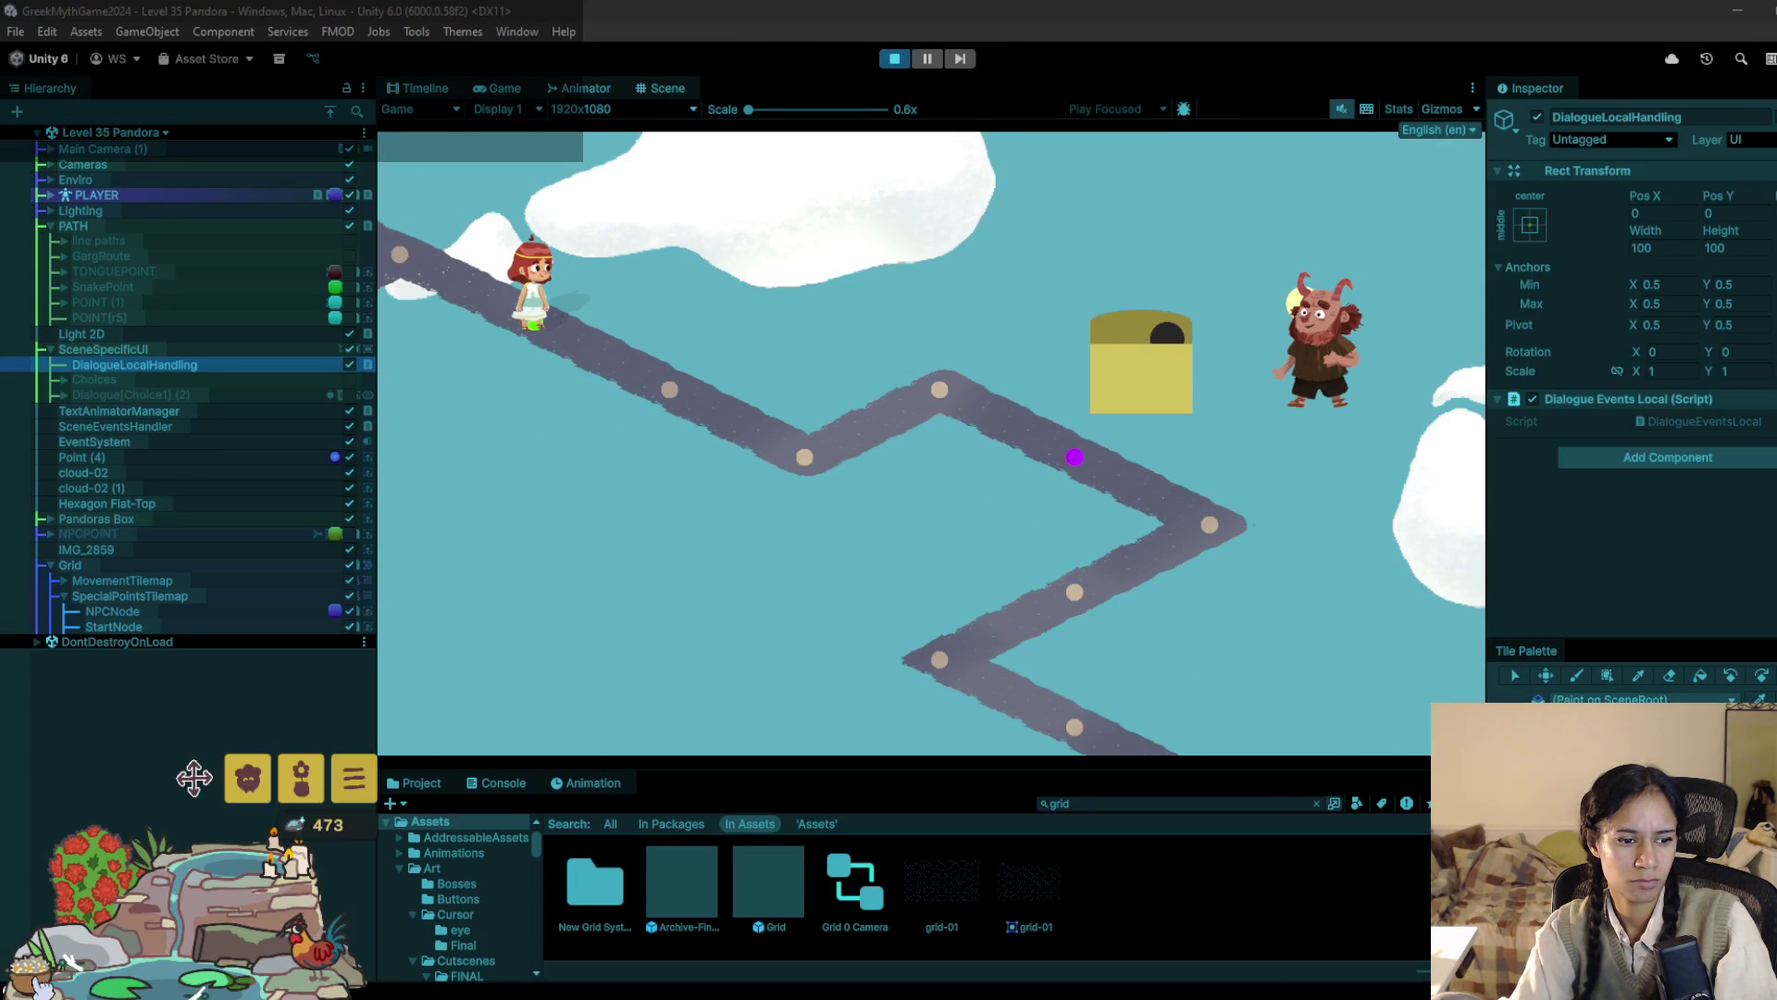
Step: Walk the character to the box and advance its dialogue through the Open/Ignore choices
left_click(680, 375)
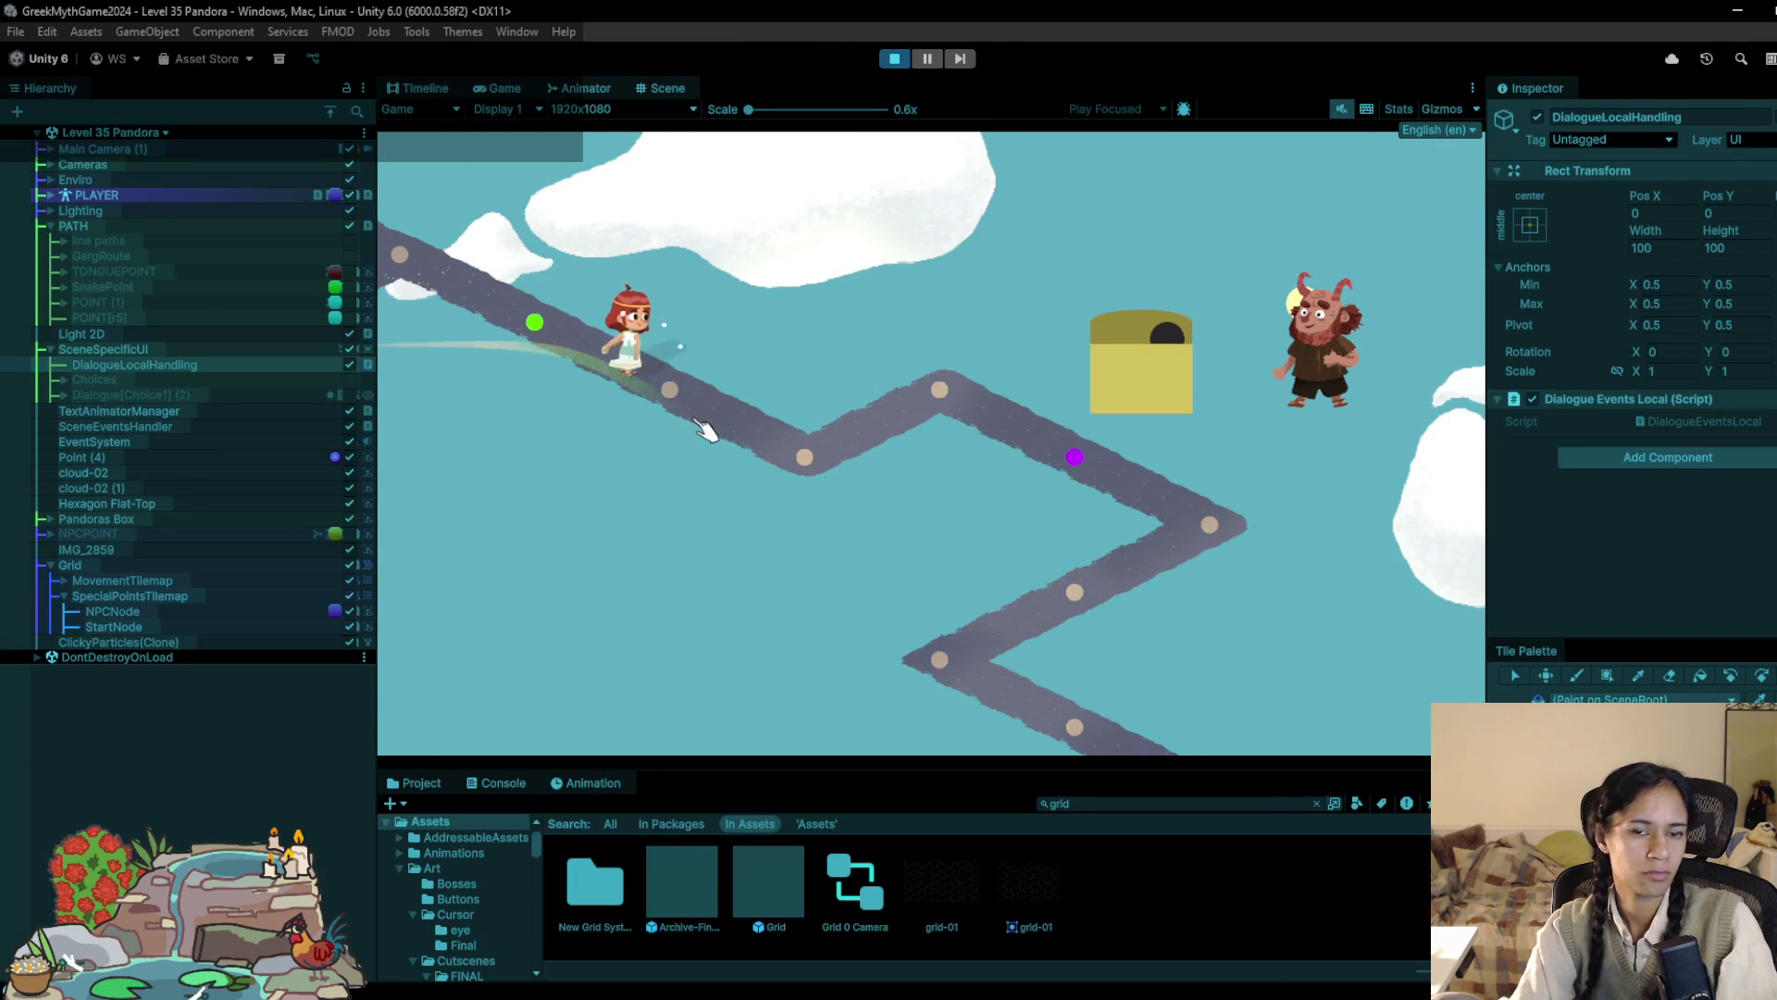
left_click(731, 425)
left_click(797, 463)
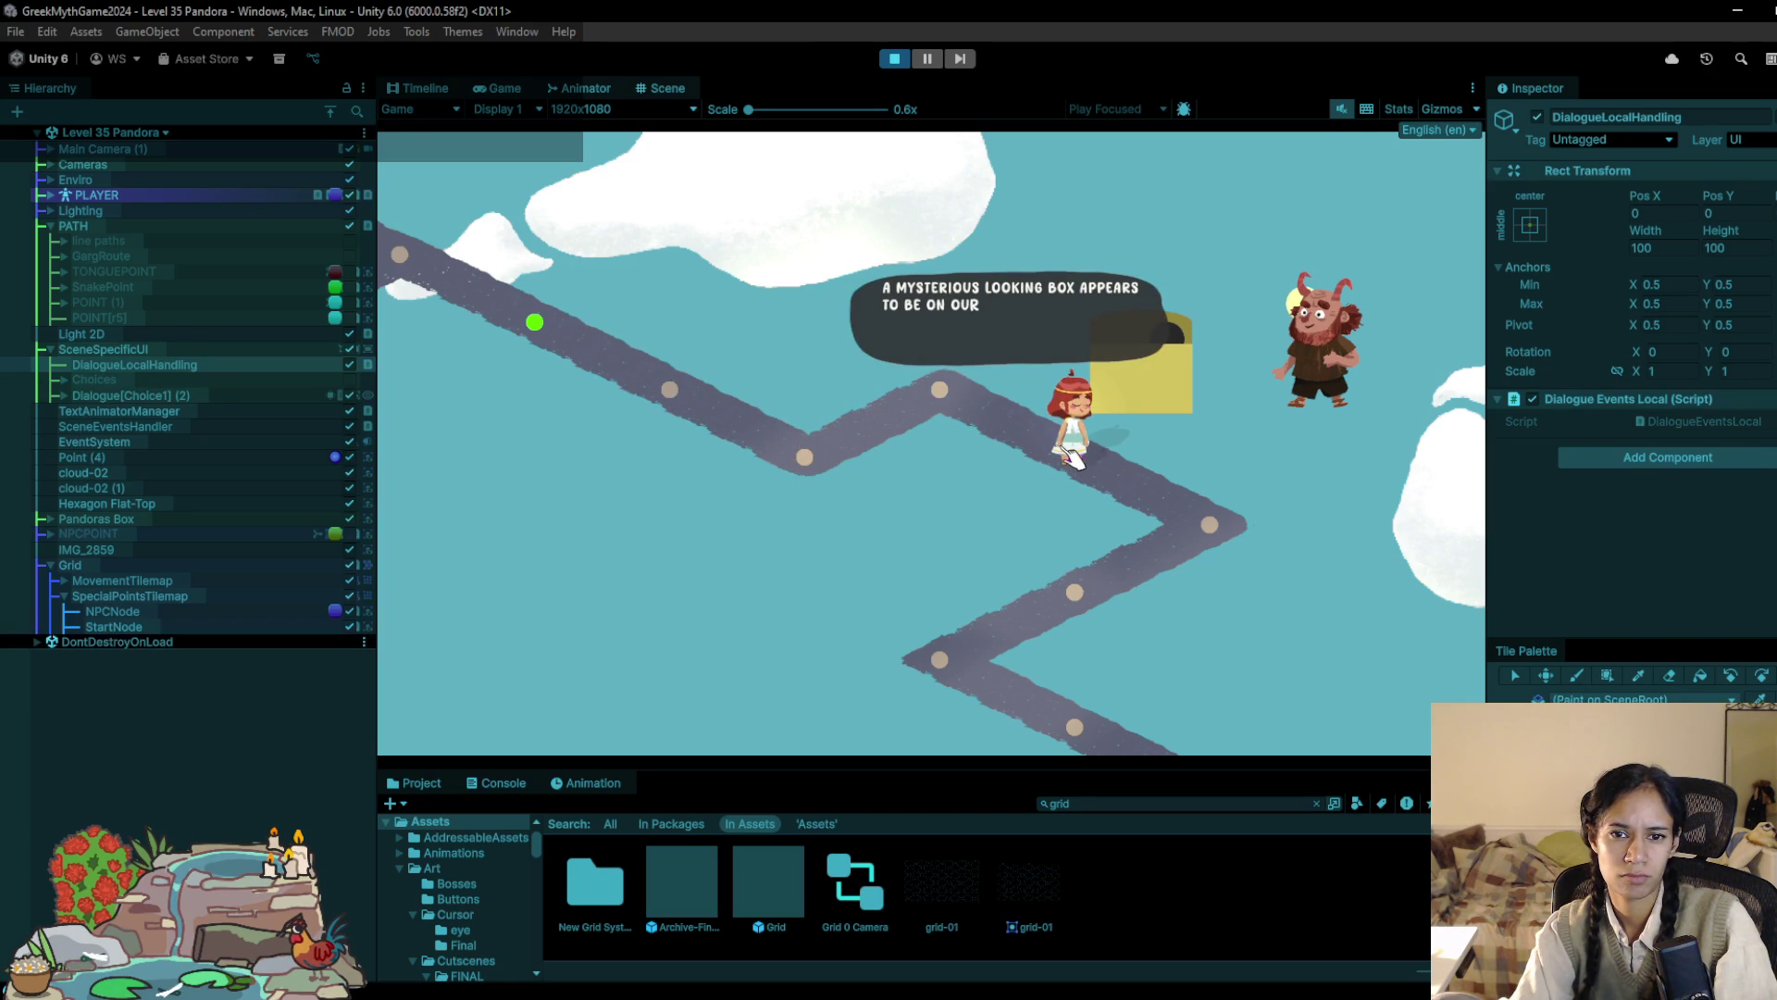
left_click(1072, 458)
left_click(1053, 340)
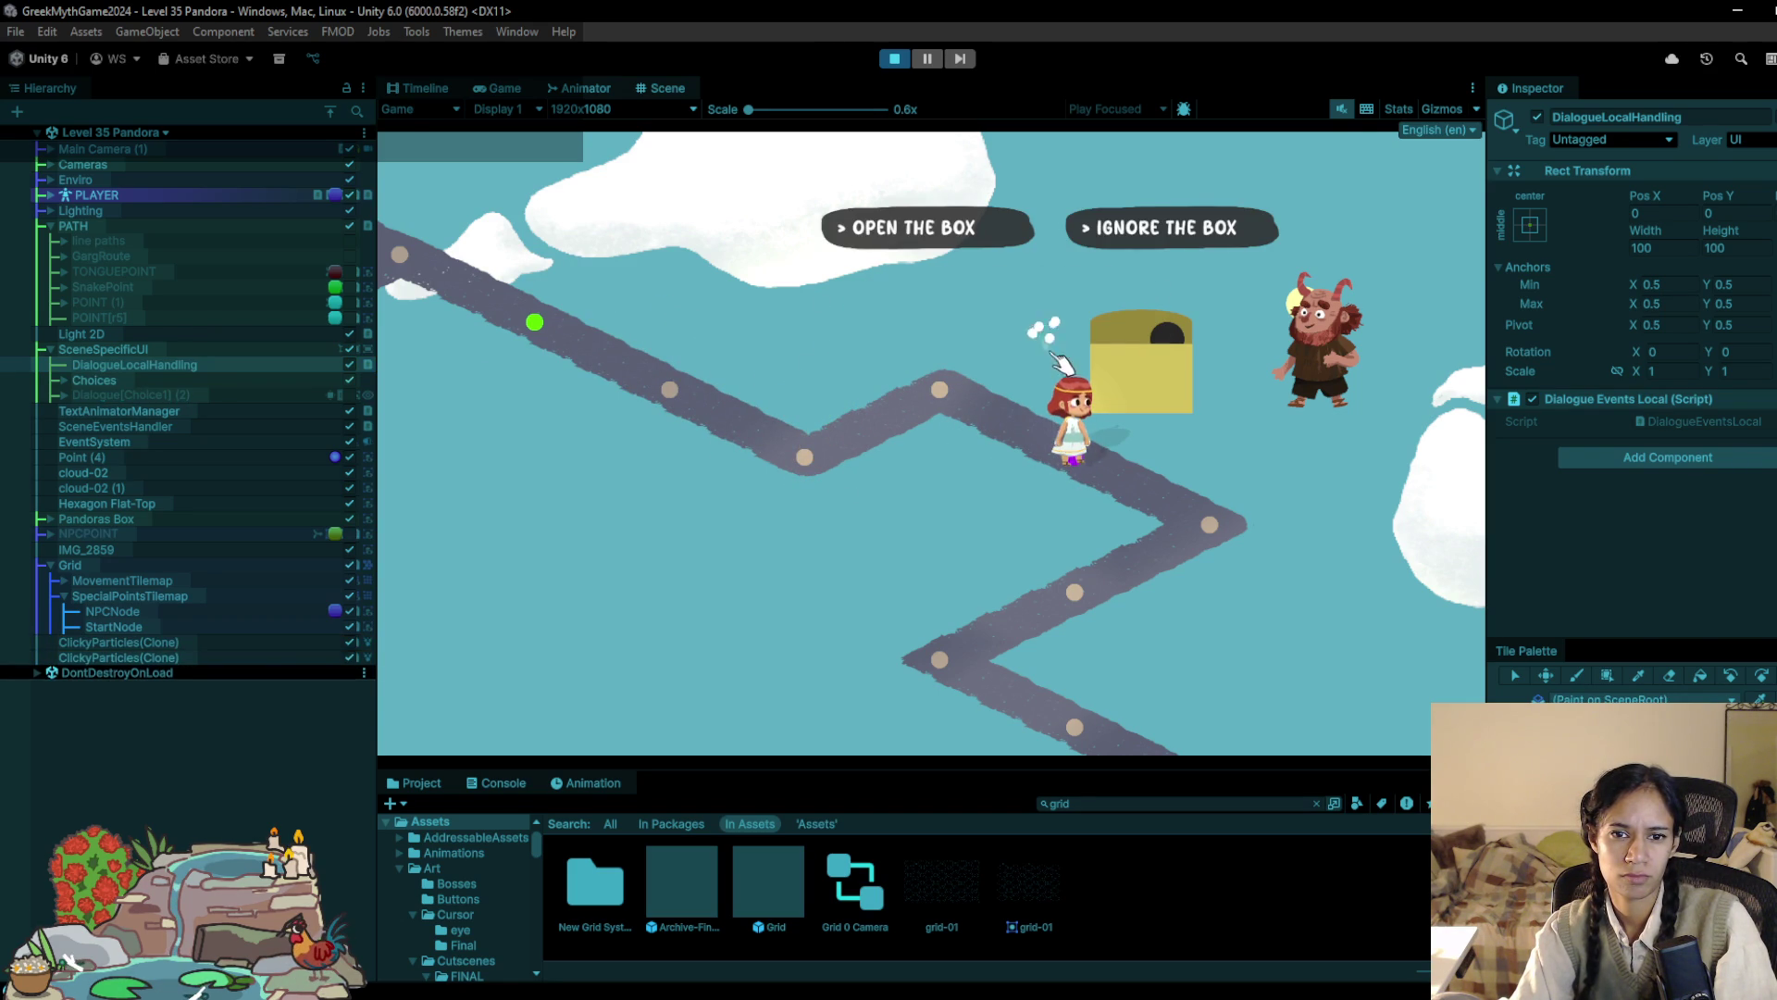
left_click(1181, 228)
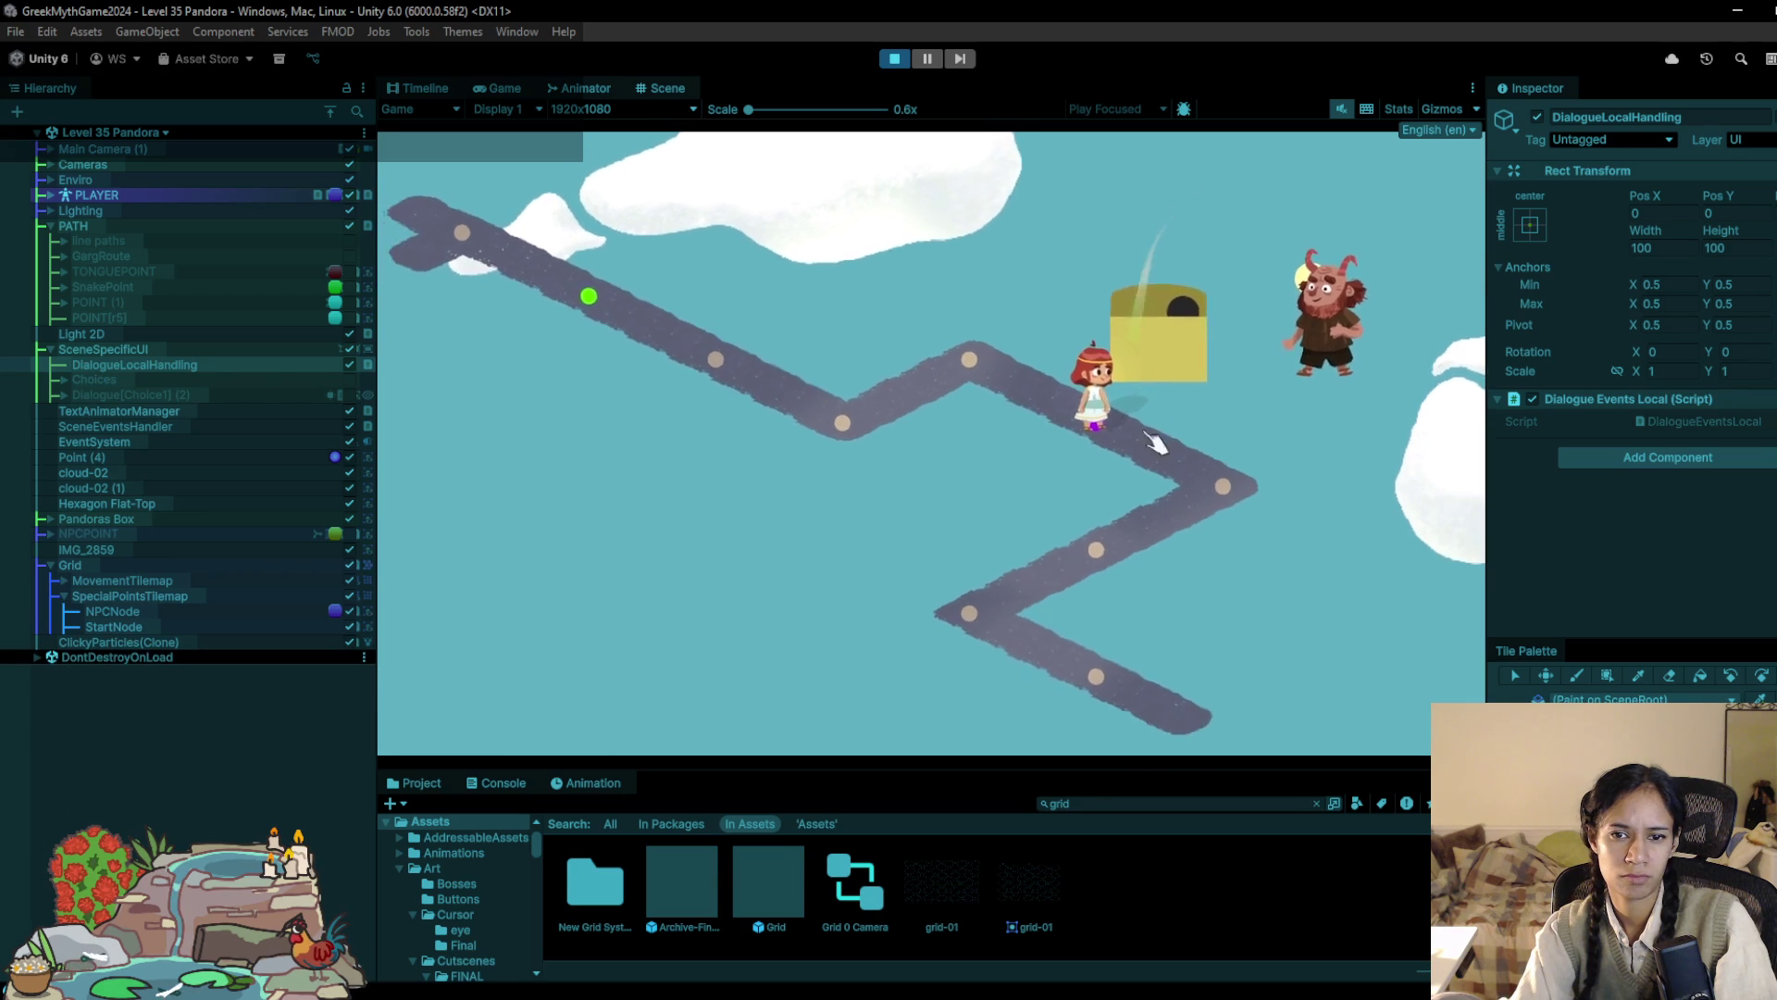
Step: Walk further down the path, then pause and exit Play mode
left_click(1124, 483)
left_click(1014, 552)
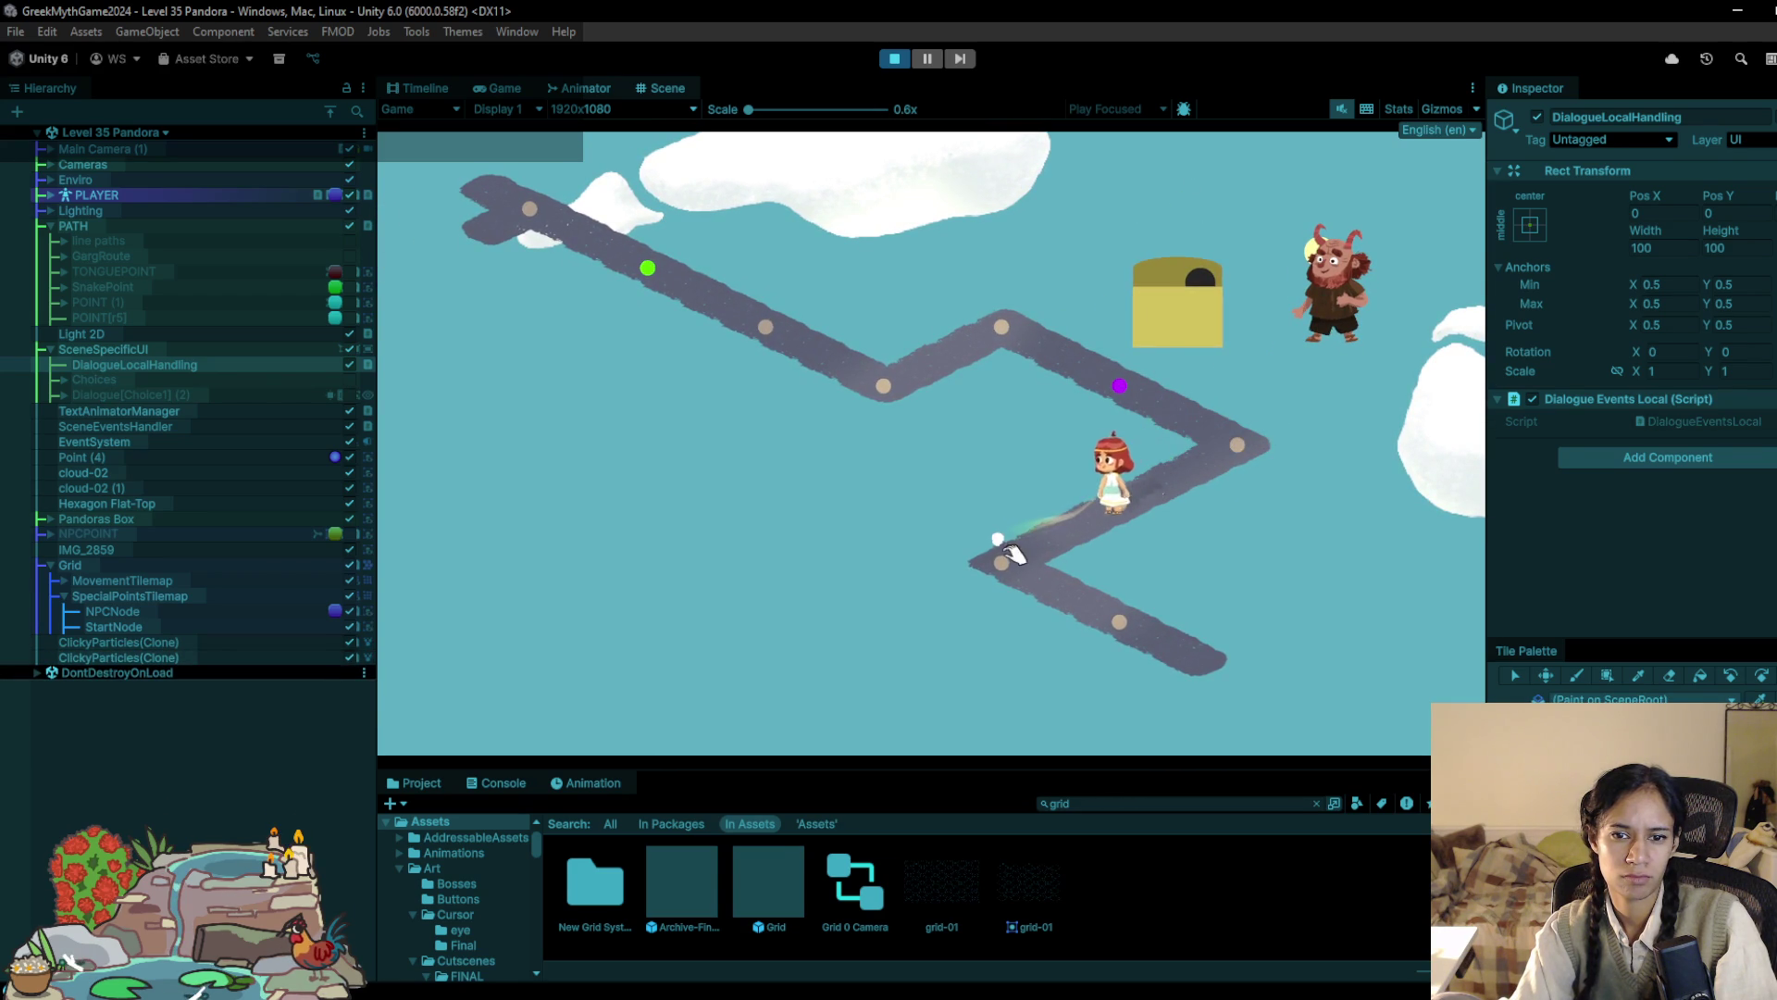
left_click(922, 62)
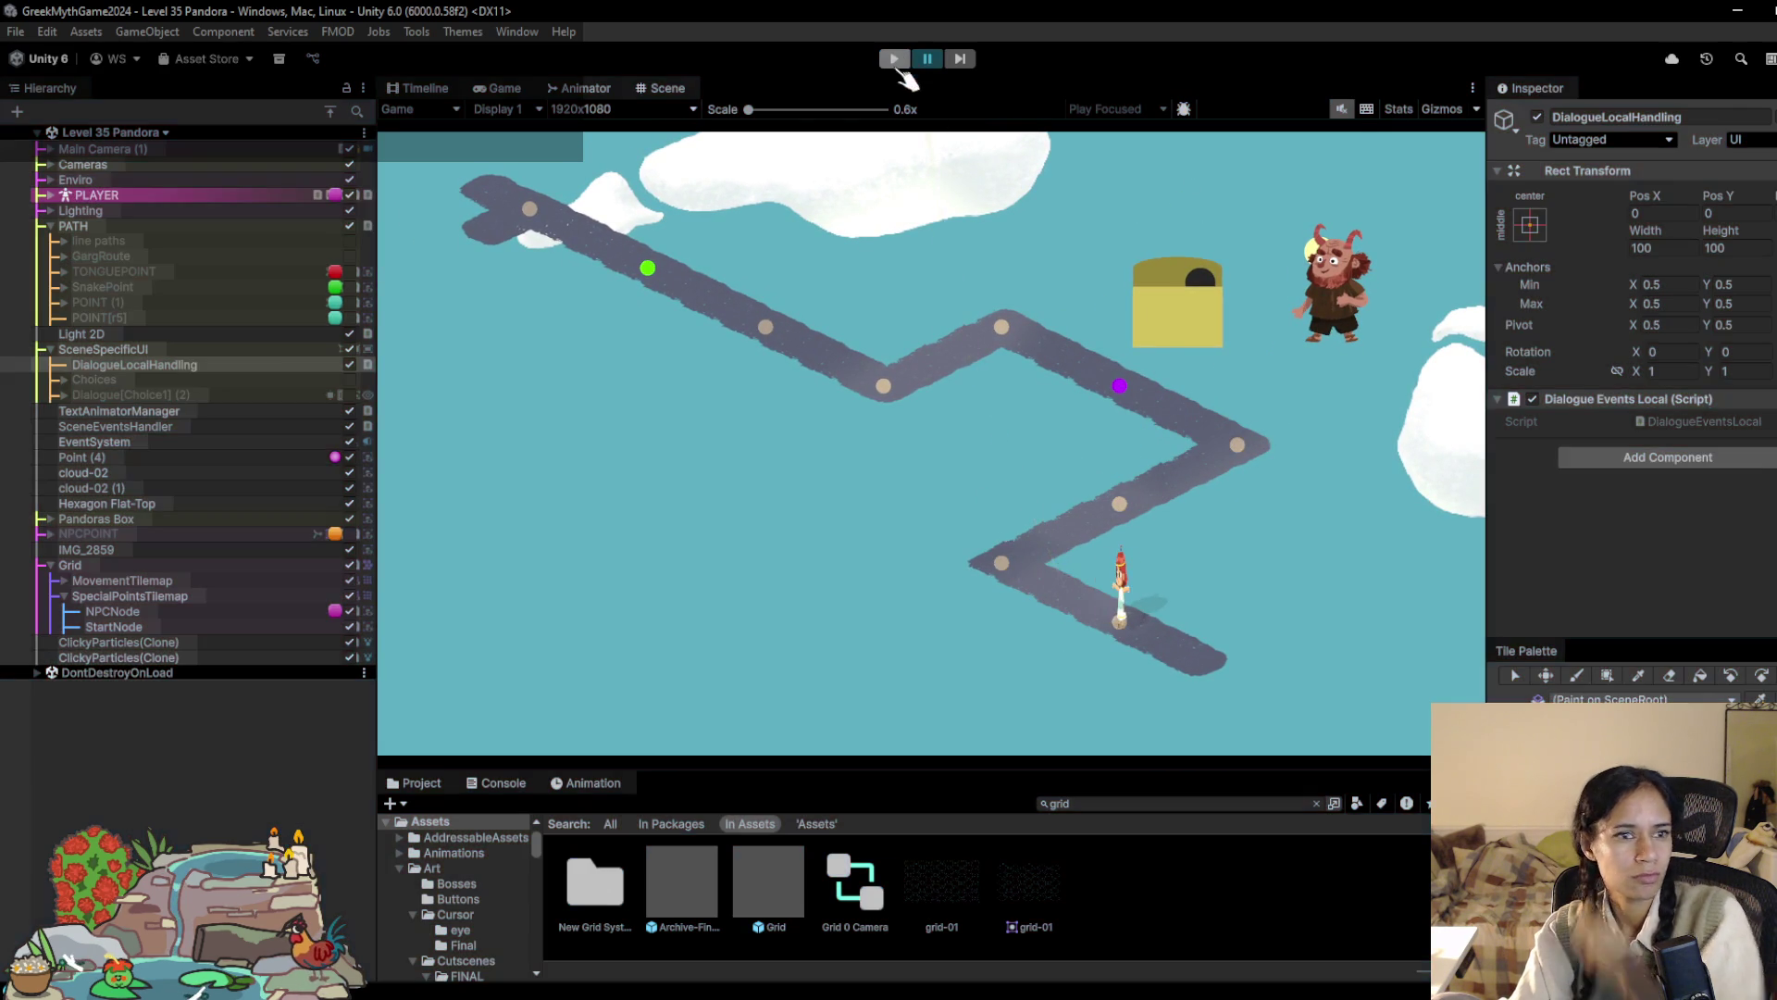
key("ctrl+p")
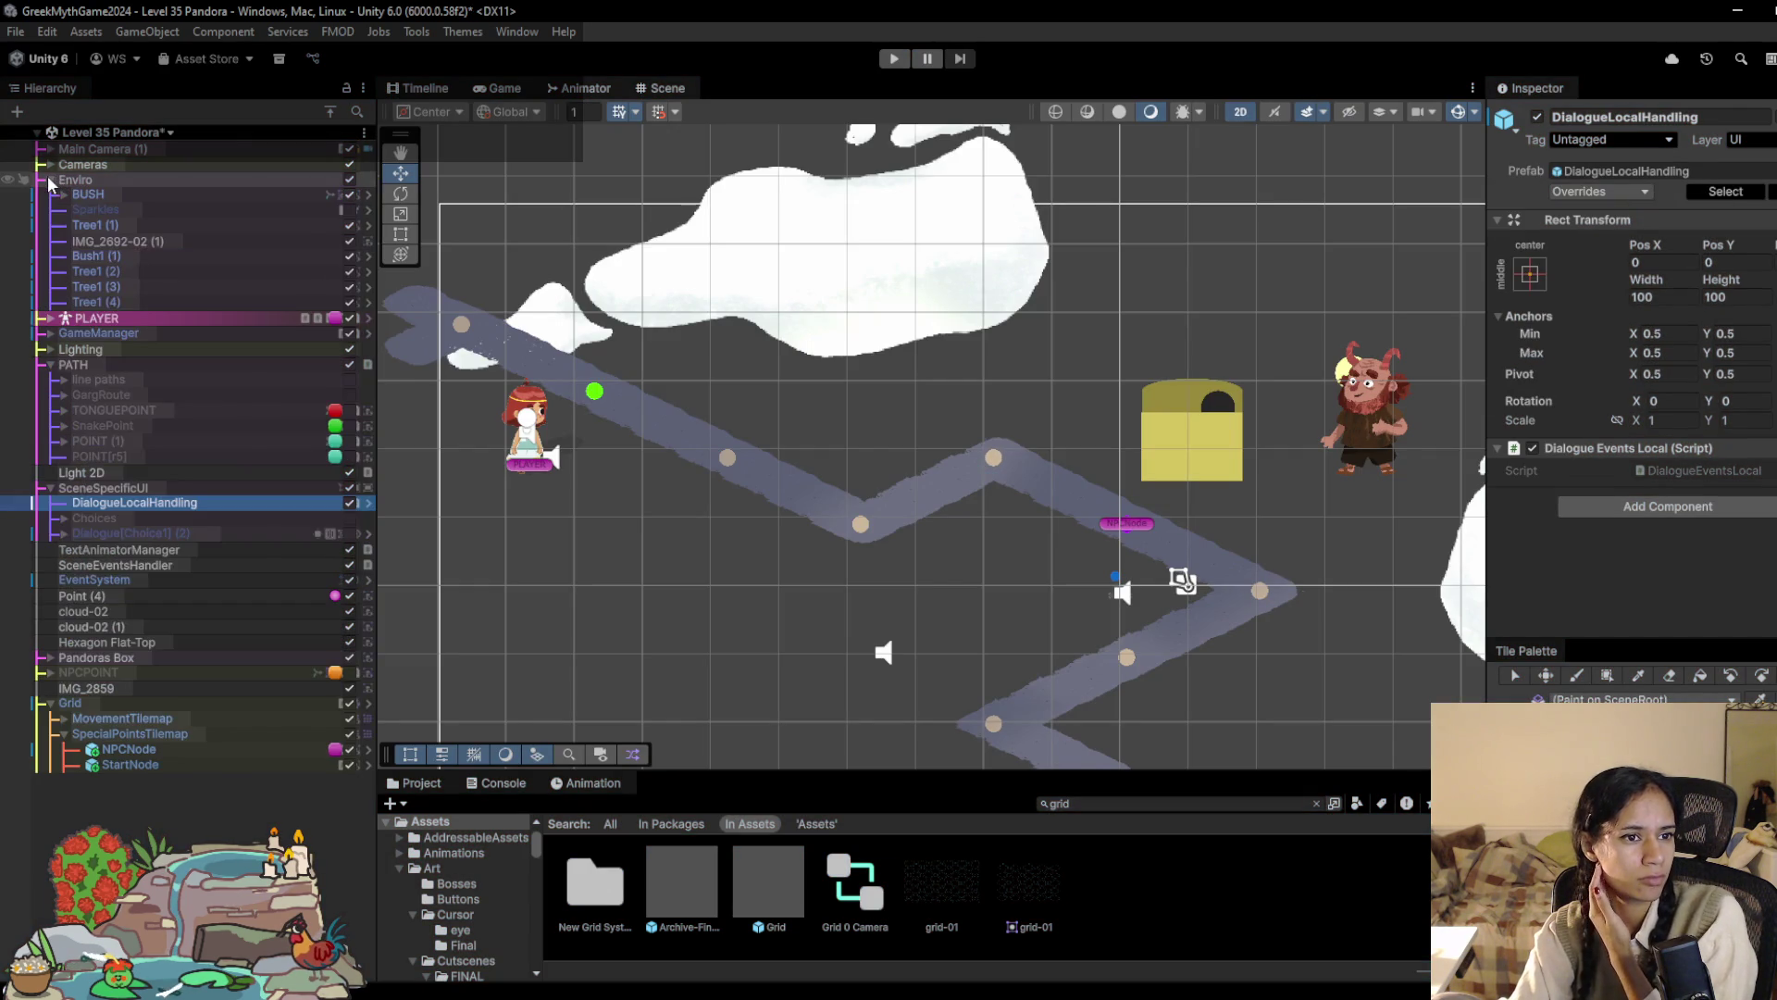
Step: Select Grid 0 Camera under Cameras, run a quick playtest, and frame it in the Scene view
left_click(51, 165)
left_click(111, 180)
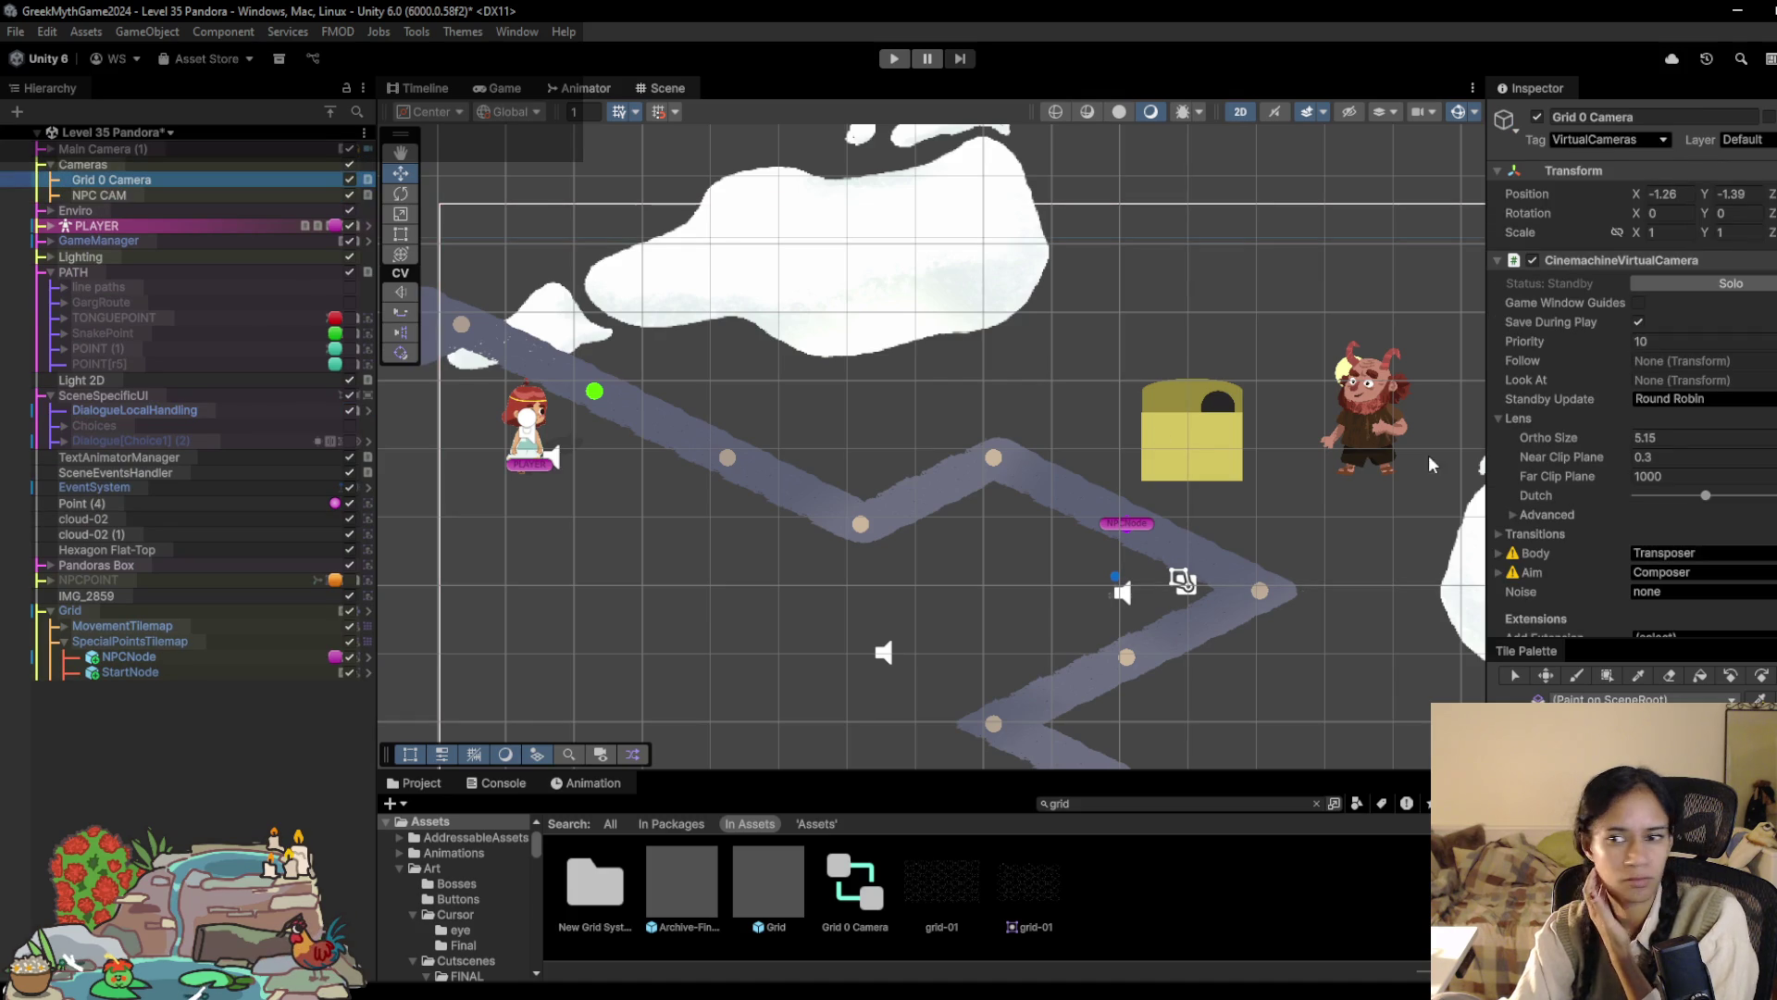
left_click(893, 58)
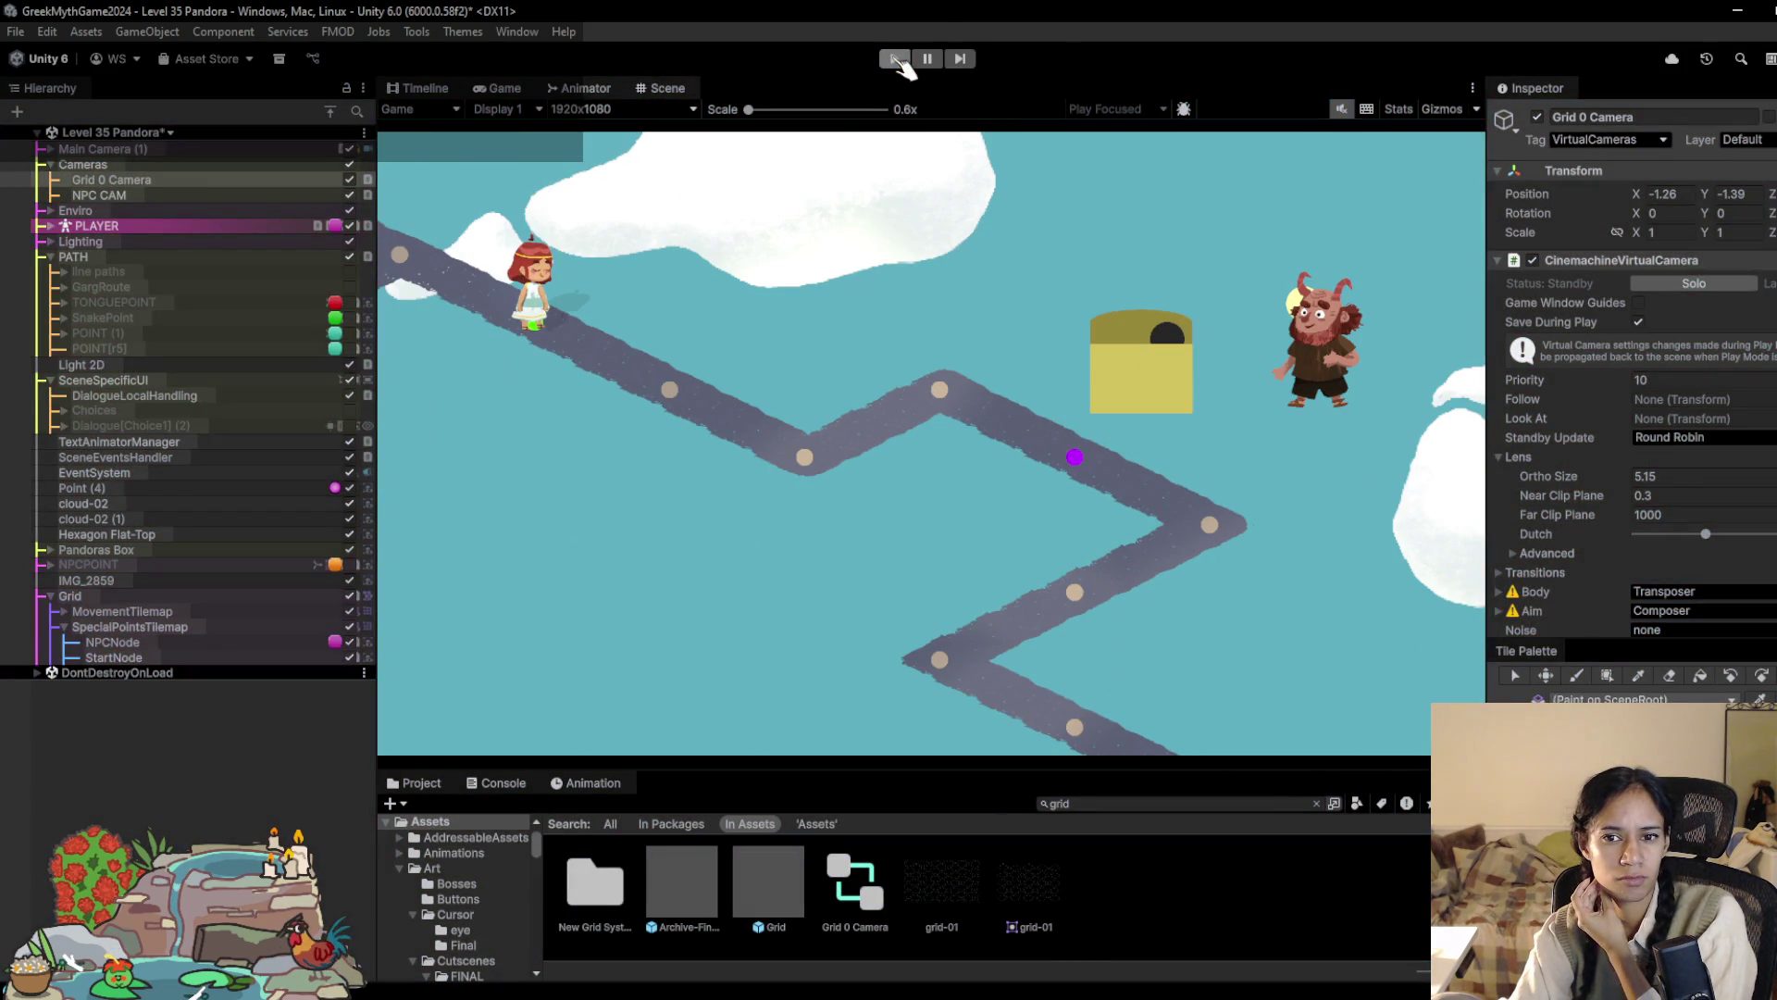
left_click(895, 59)
left_click(324, 180)
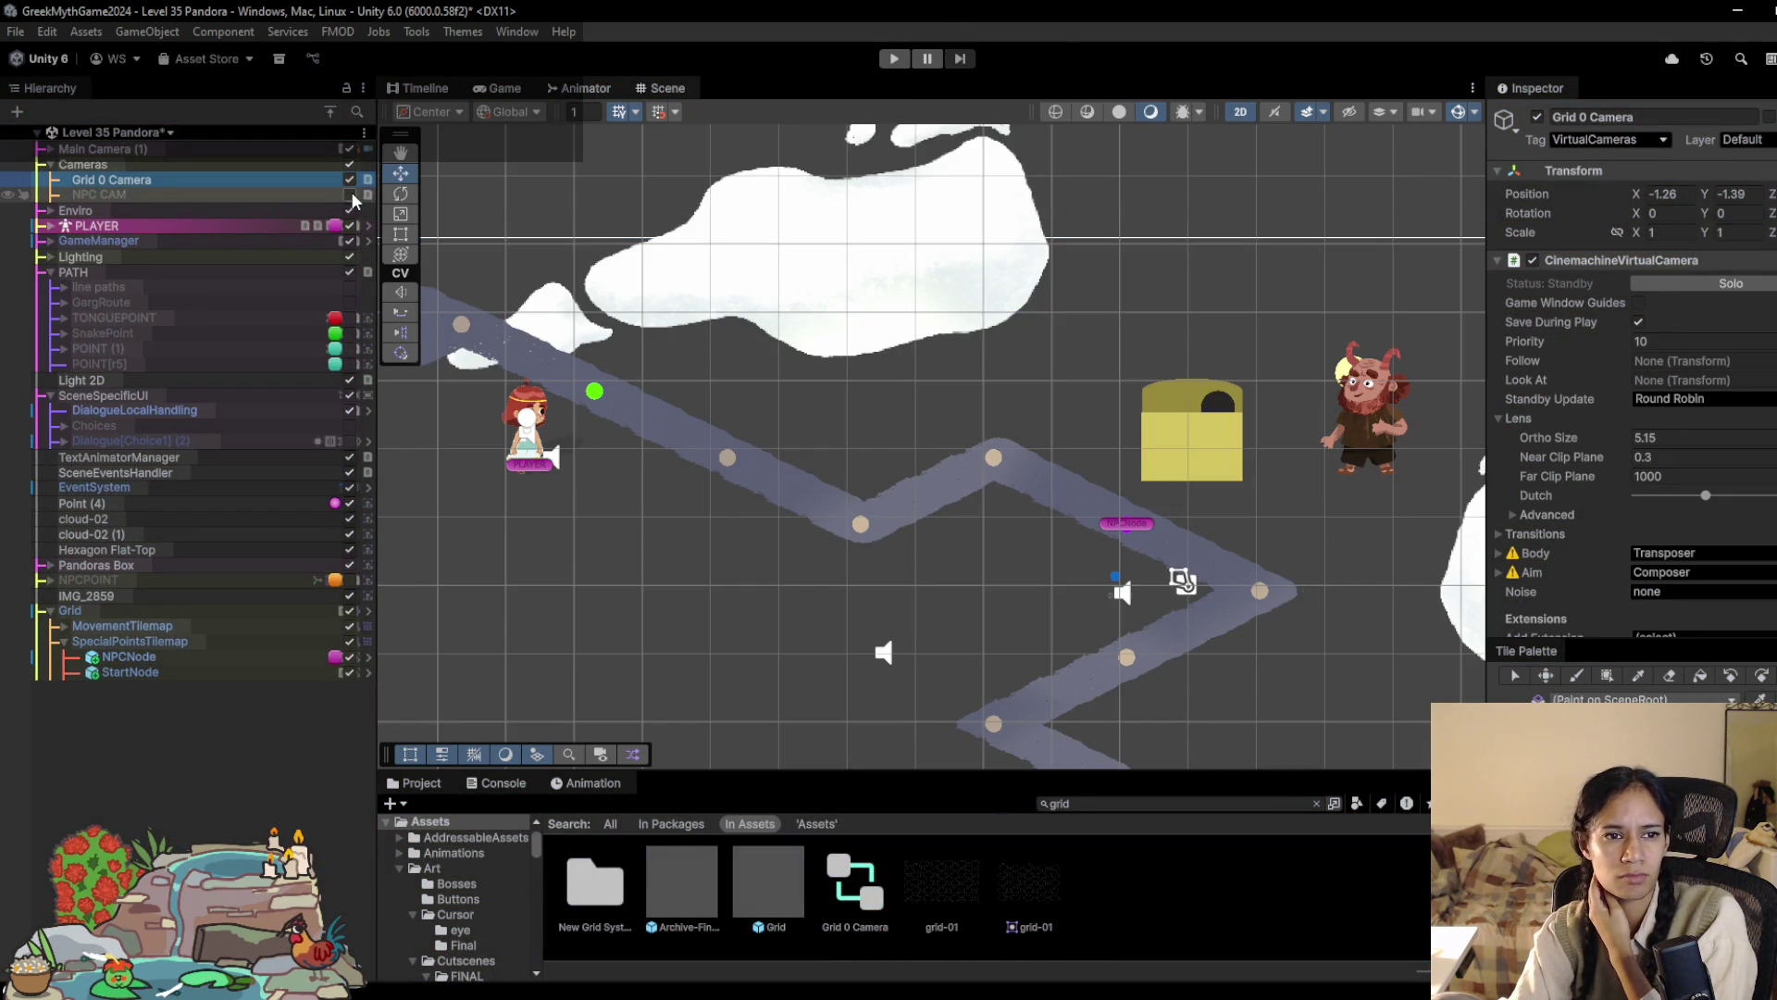
key("f")
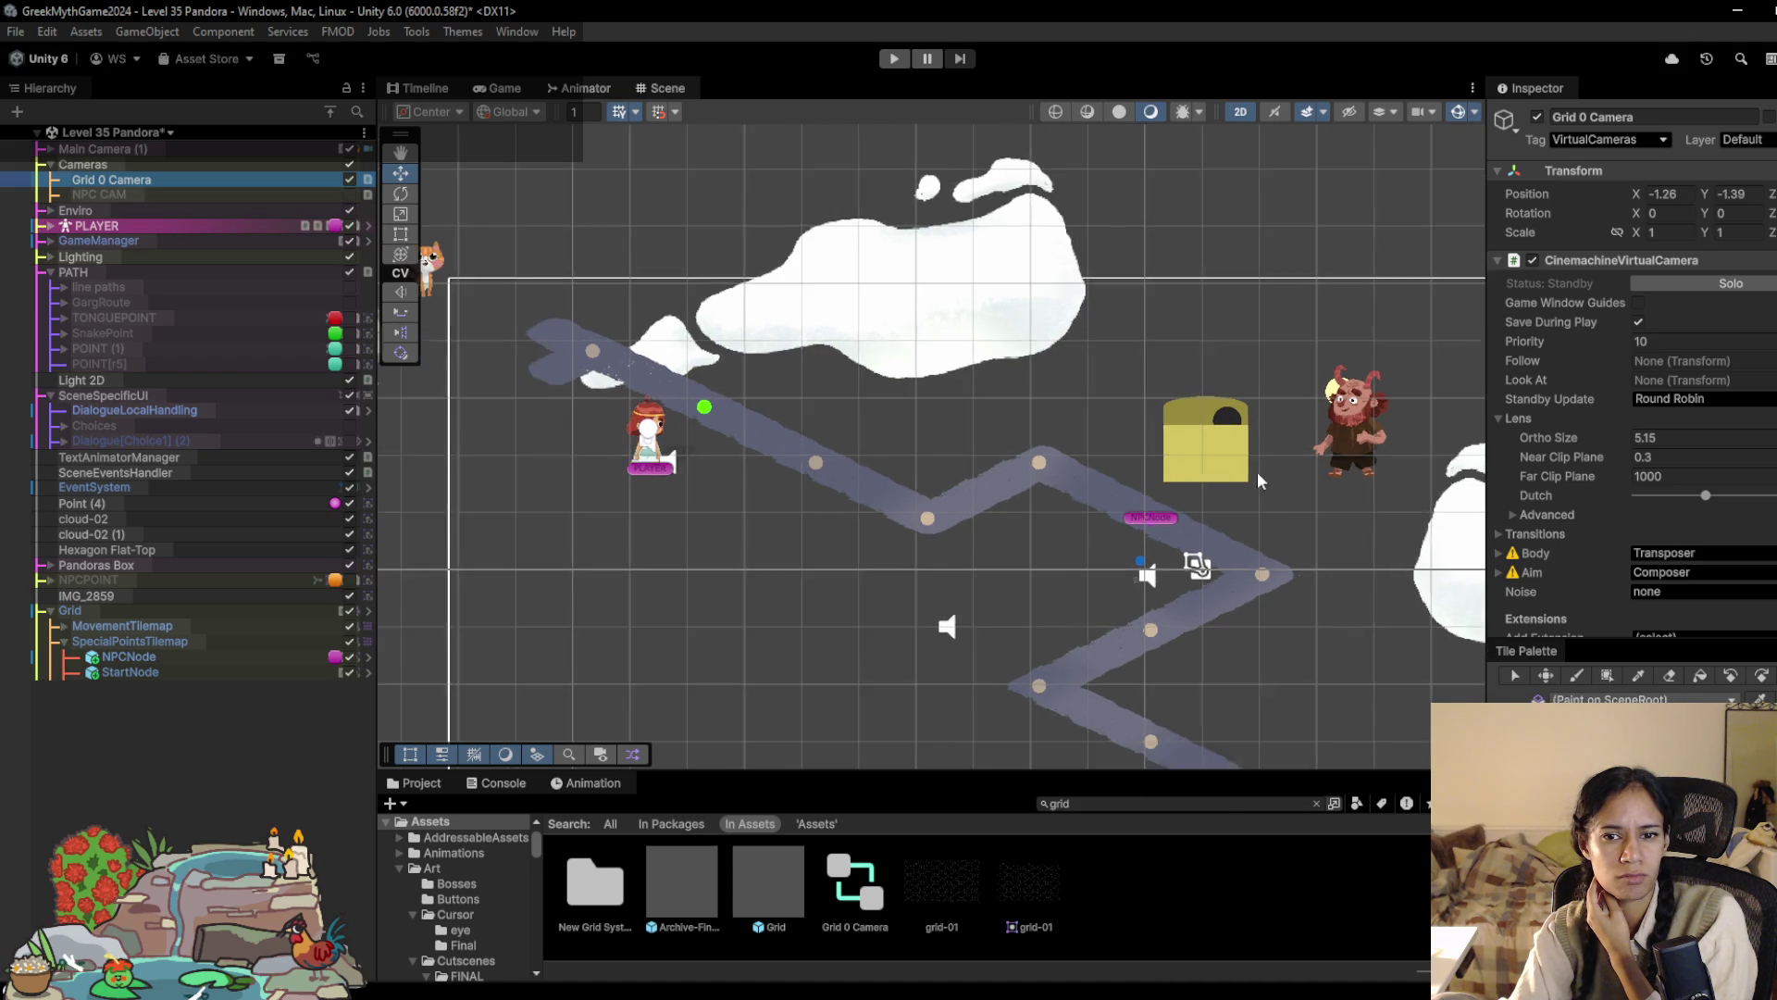
left_click(337, 196)
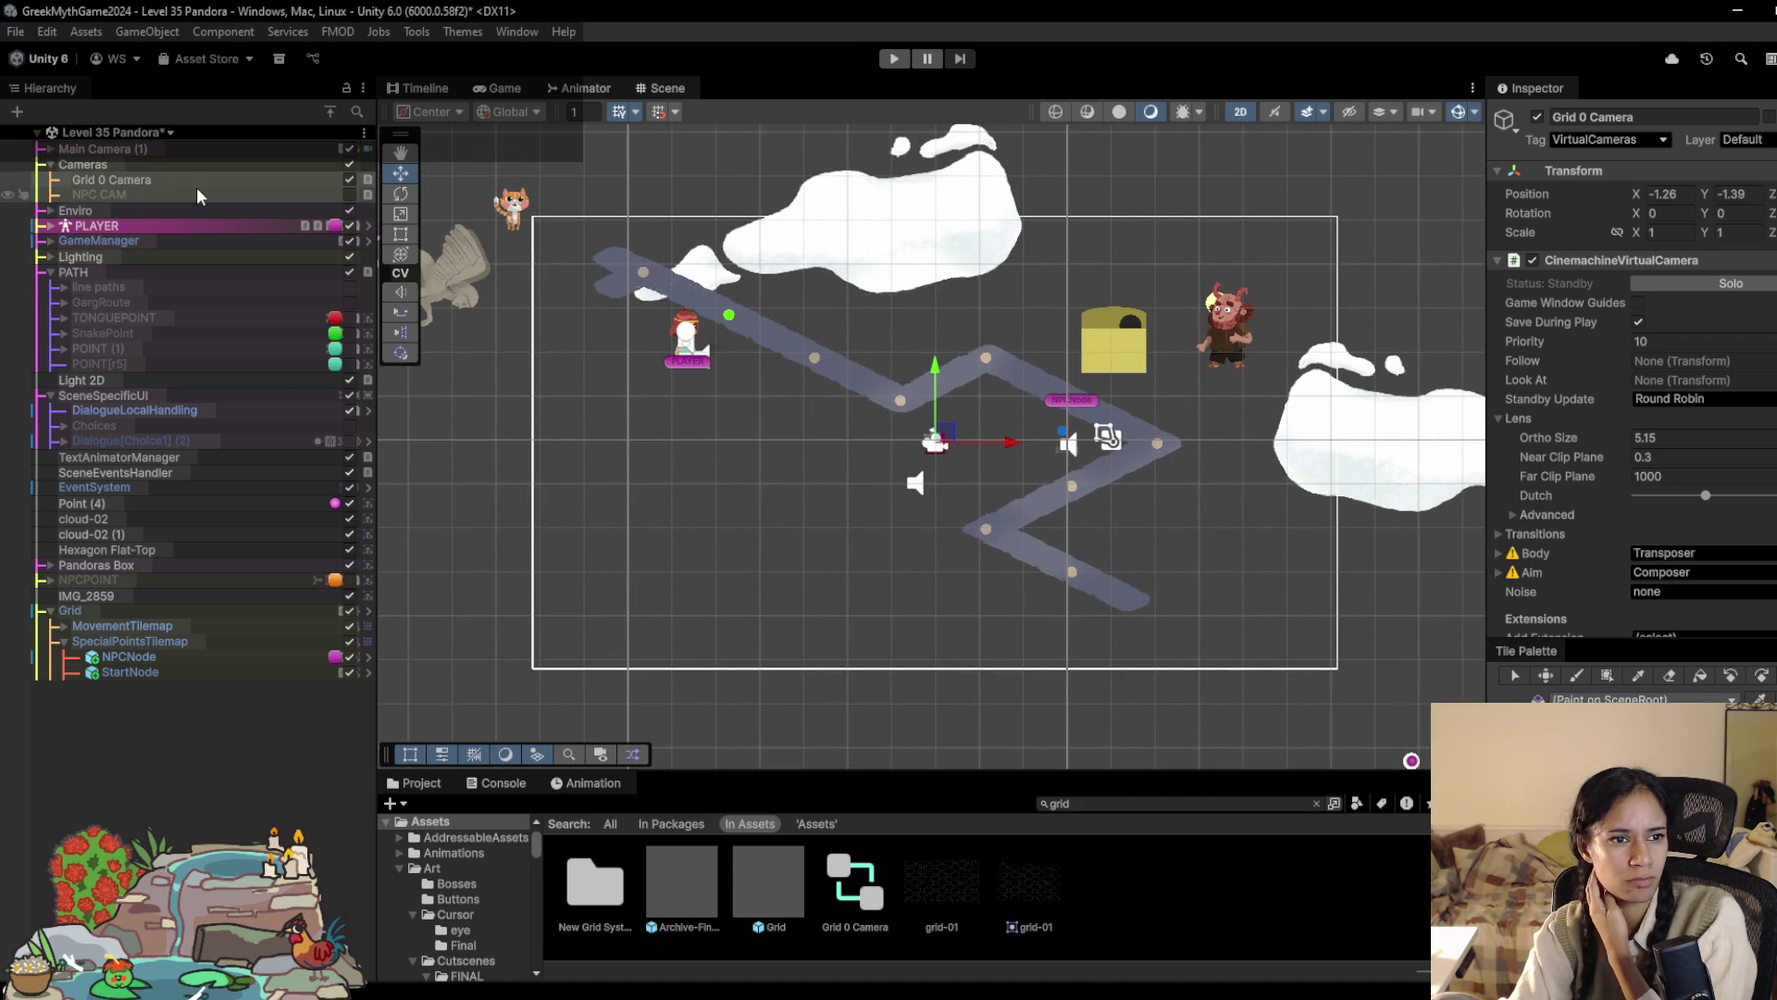
left_click(298, 182)
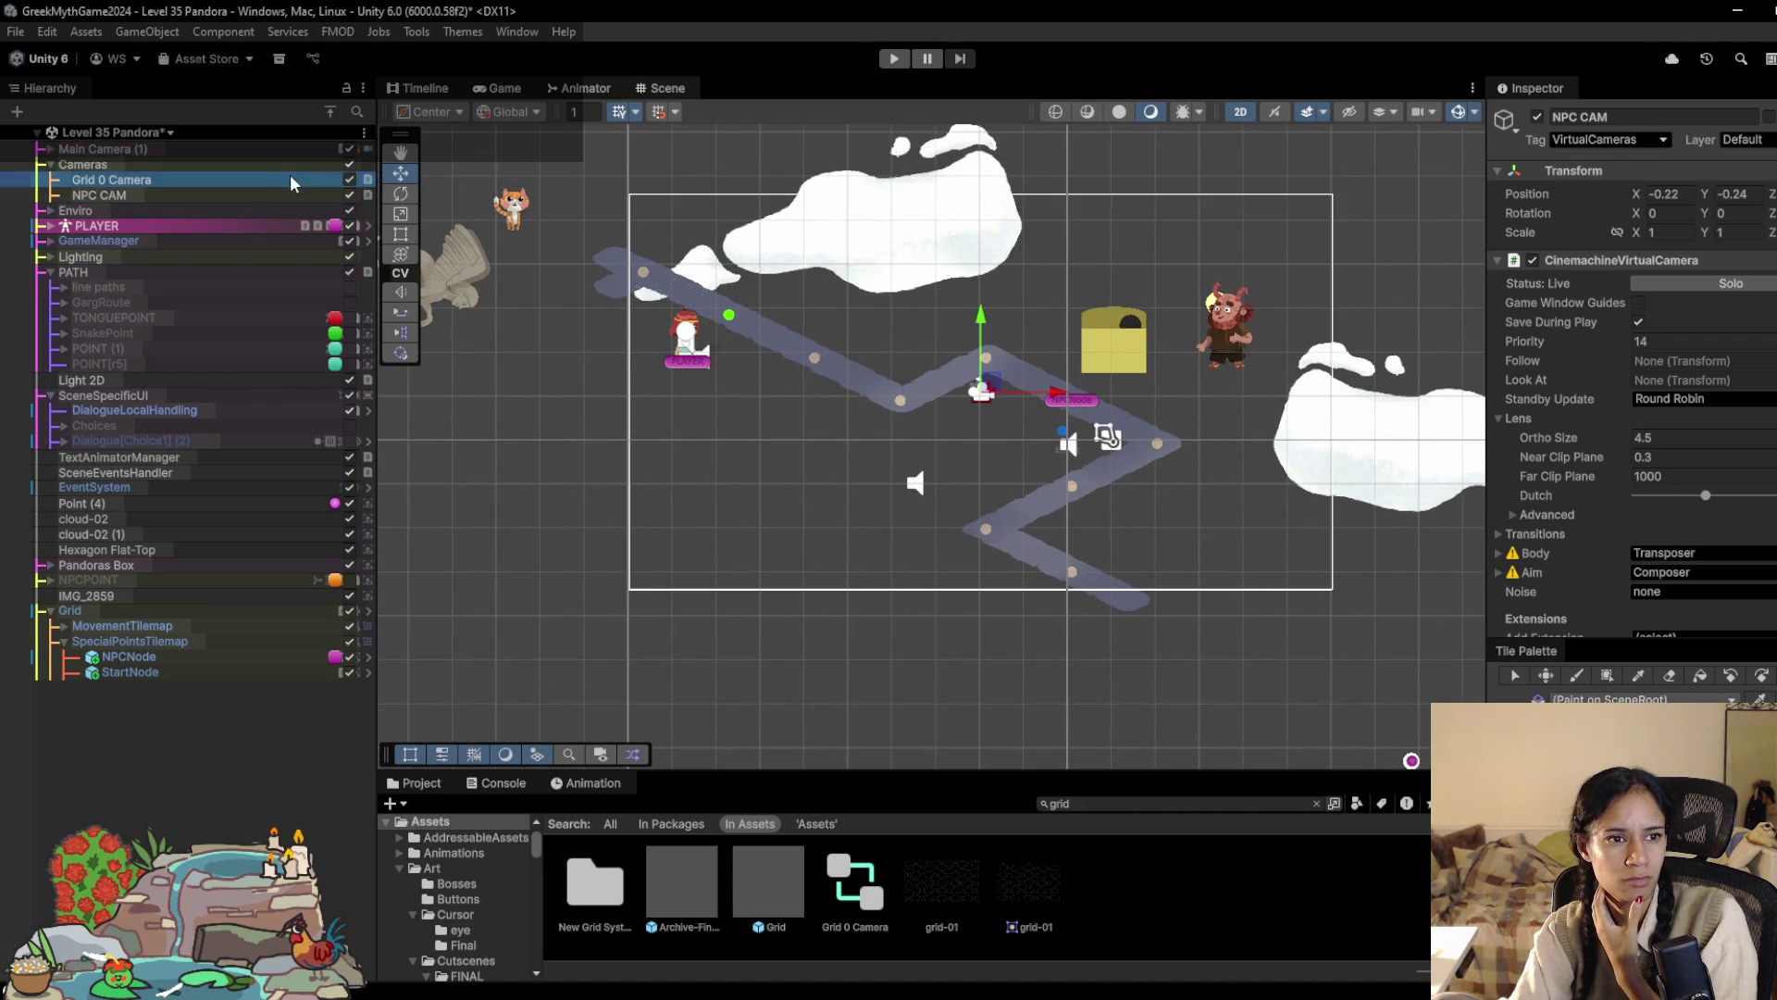
Step: Reposition Grid 0 Camera over the path and shrink its ortho size to 4.07
mouse_move(942, 436)
left_mouse_down()
mouse_move(920, 422)
mouse_move(987, 350)
mouse_move(973, 413)
left_mouse_up()
left_click(1580, 432)
left_click_drag(1580, 432, 1564, 431)
left_click_drag(972, 392, 943, 371)
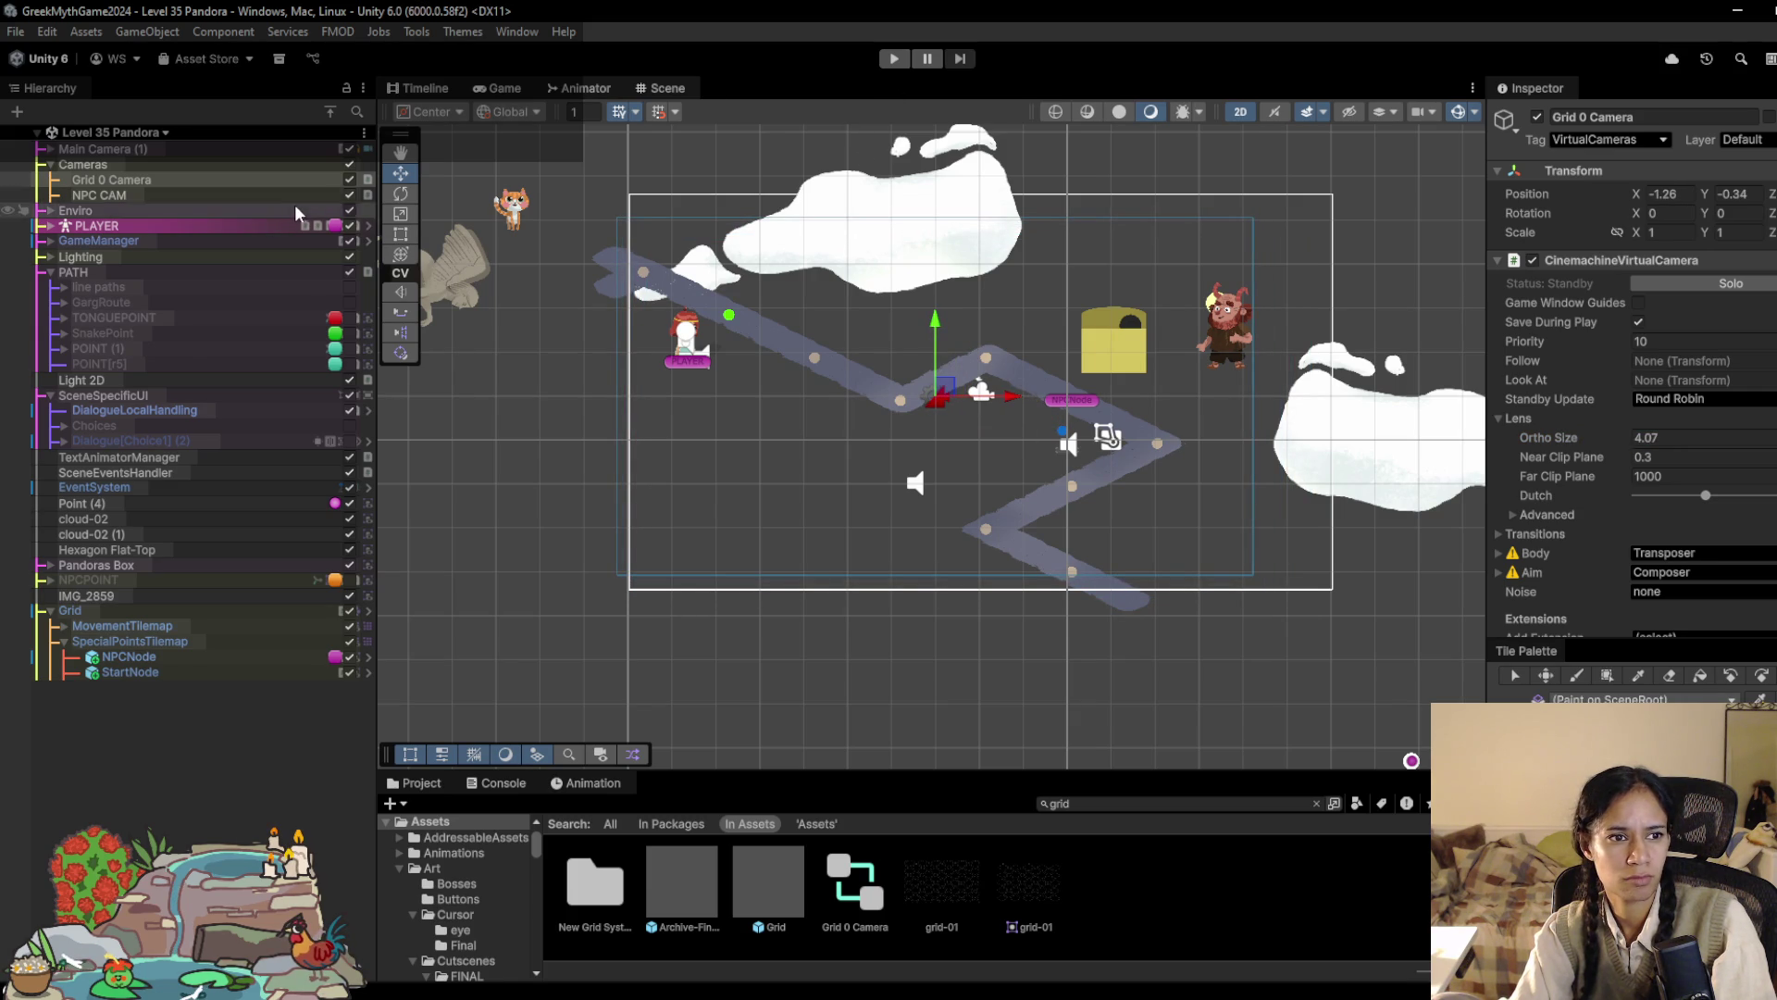
Step: Zoom NPC CAM in to ortho size 2.95, re-enable it, and move it toward the box and demon
left_click(349, 194)
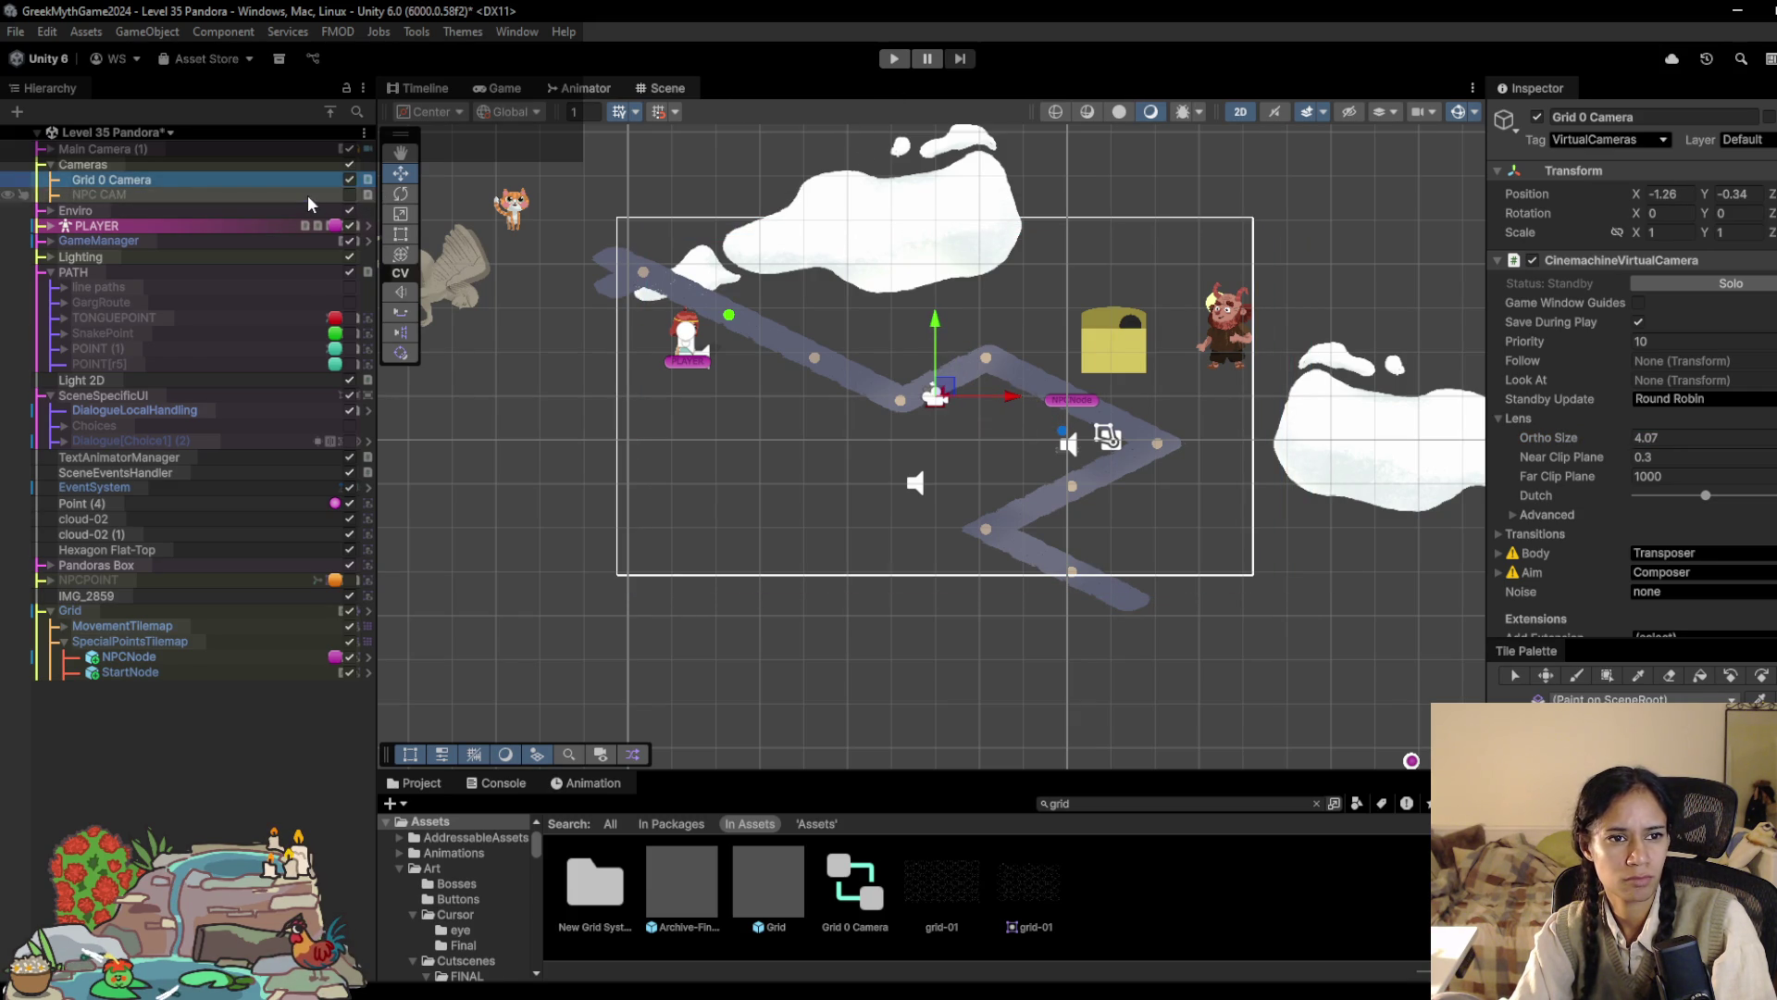
left_click(310, 197)
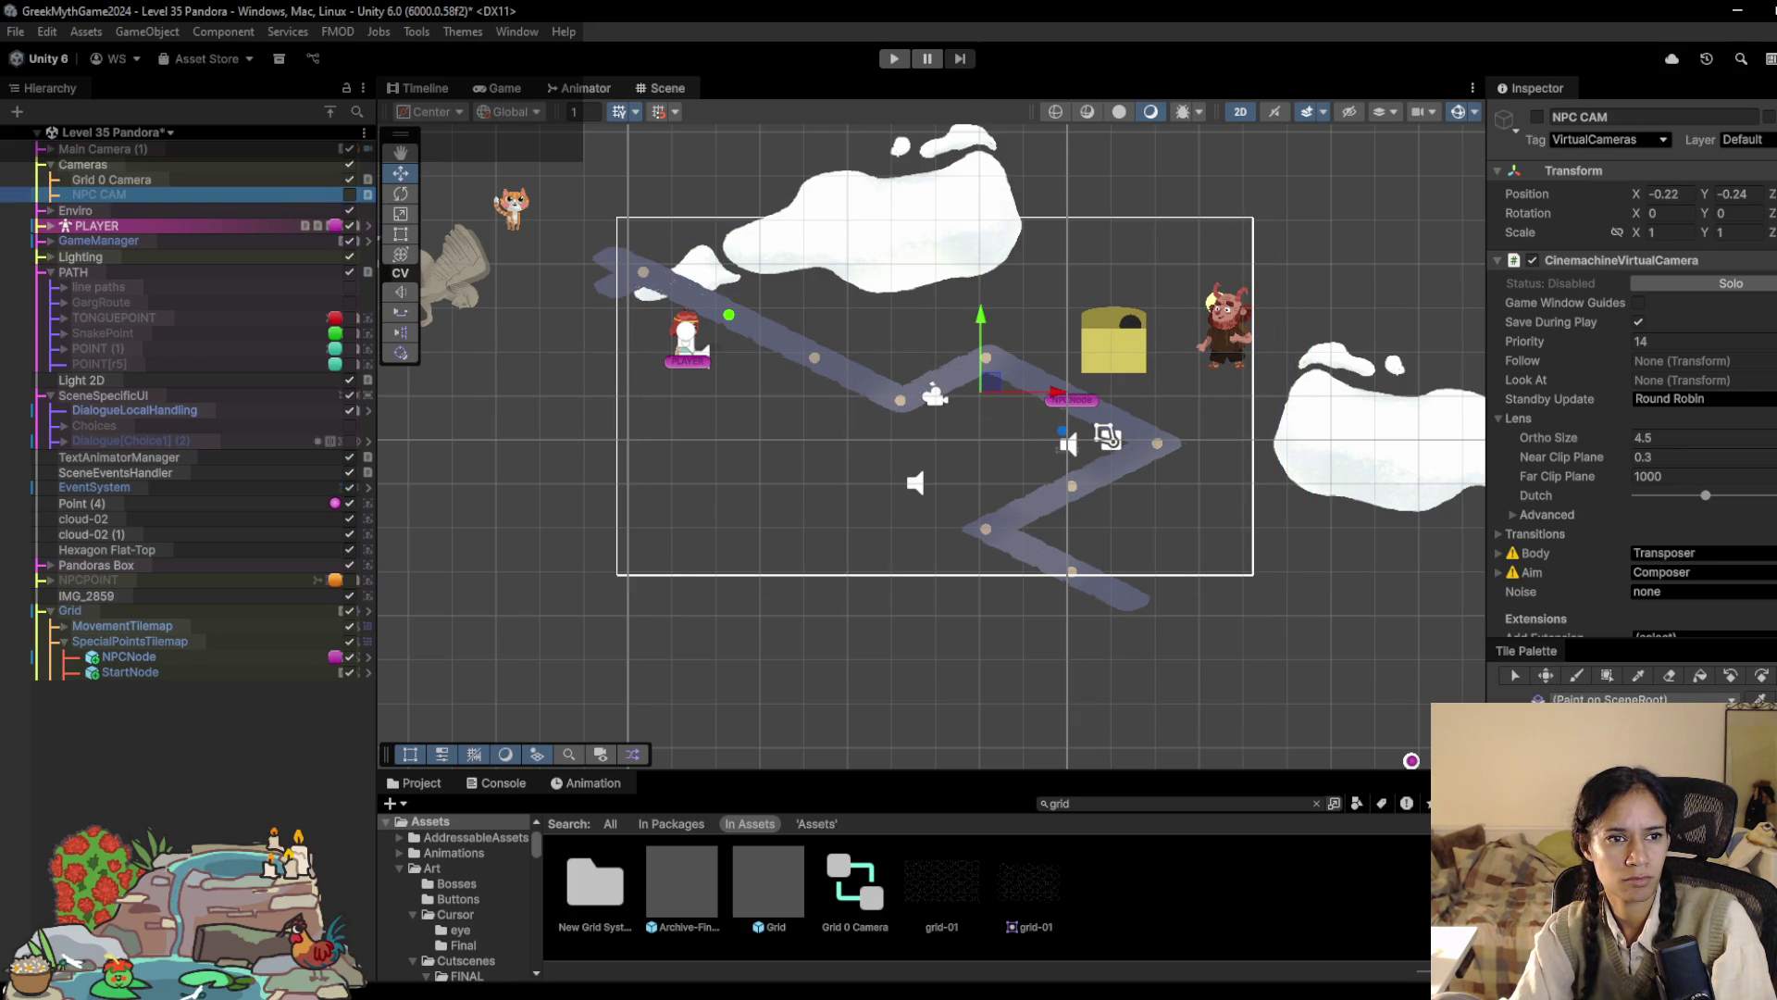
left_click_drag(1597, 439, 1581, 437)
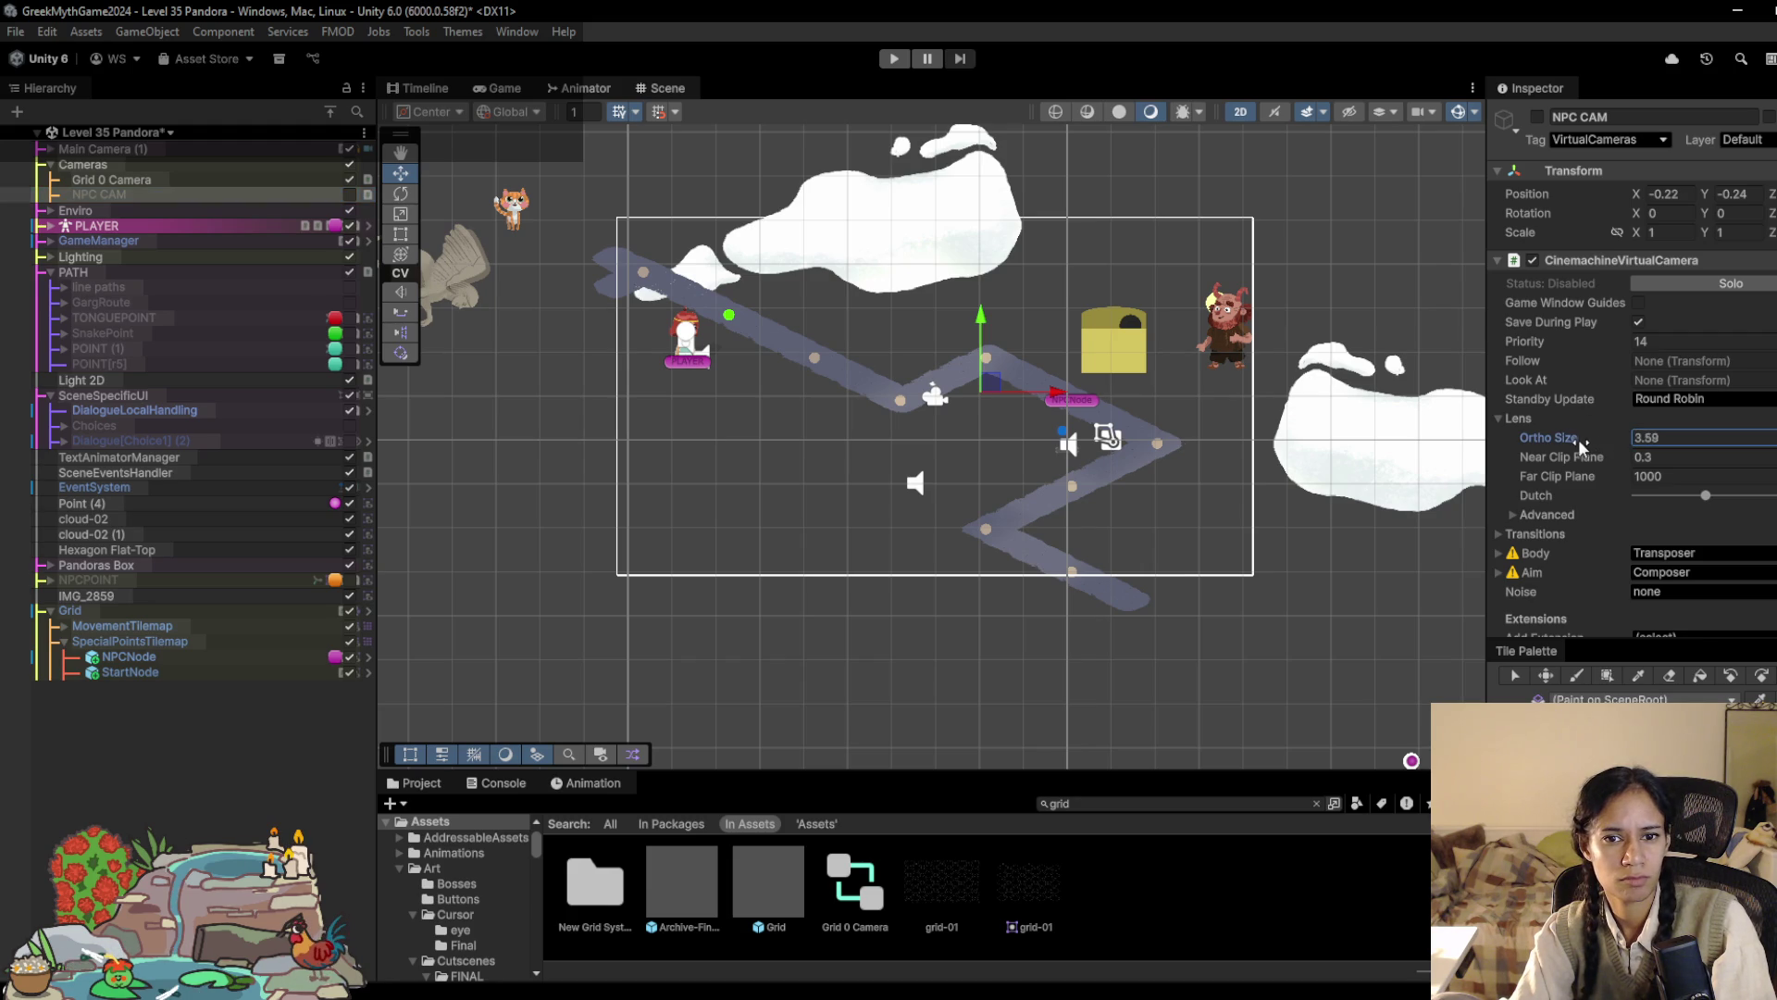
left_click(349, 194)
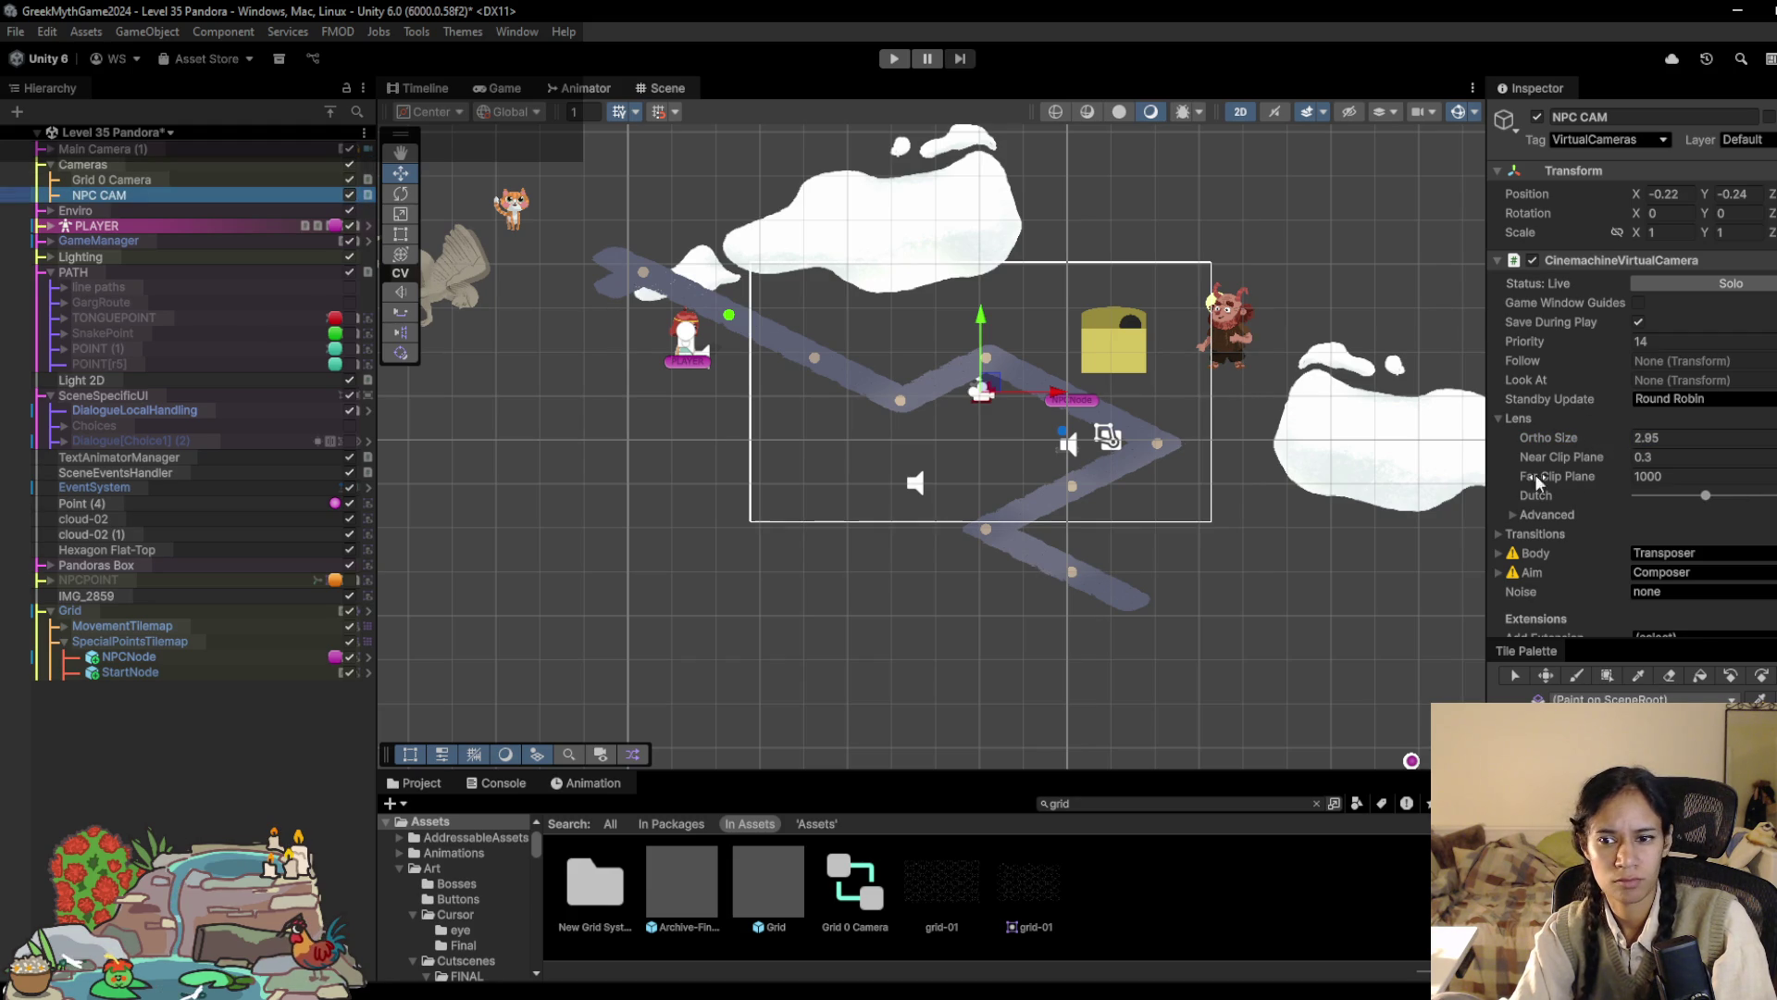
left_click_drag(972, 393, 1033, 374)
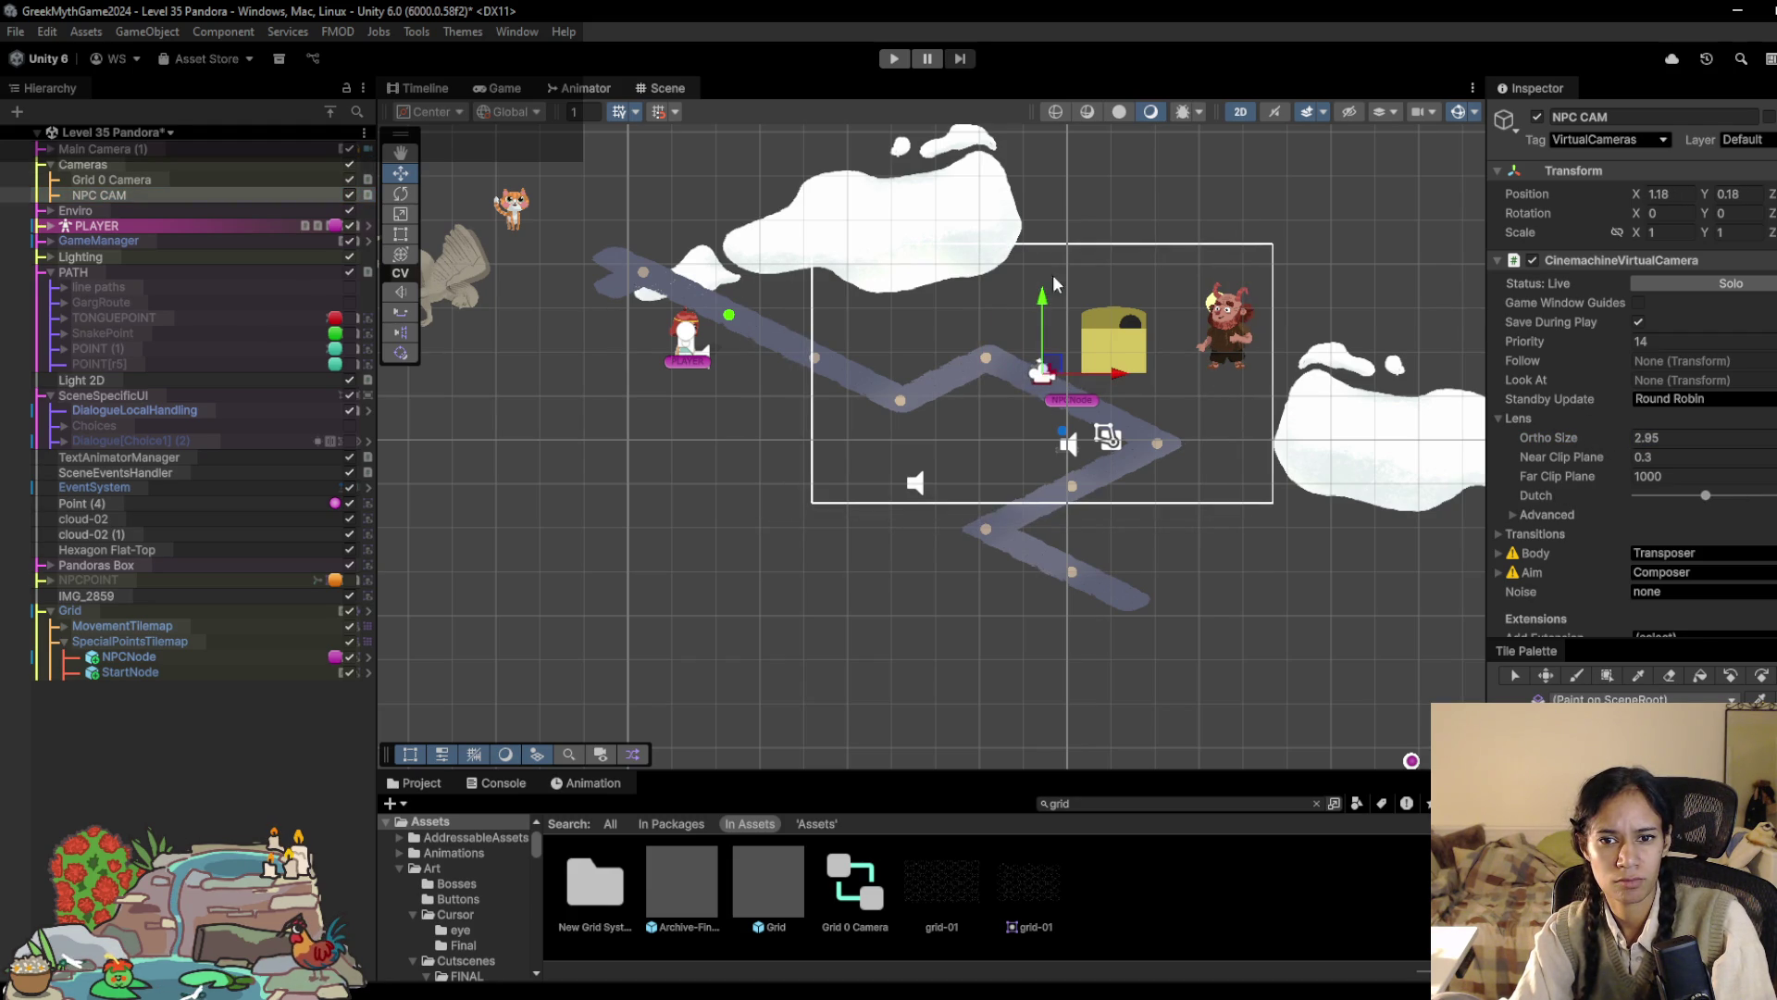
Step: Disable NPC CAM's virtual camera and playtest walking the heroine to the box's choices
left_click(1532, 260)
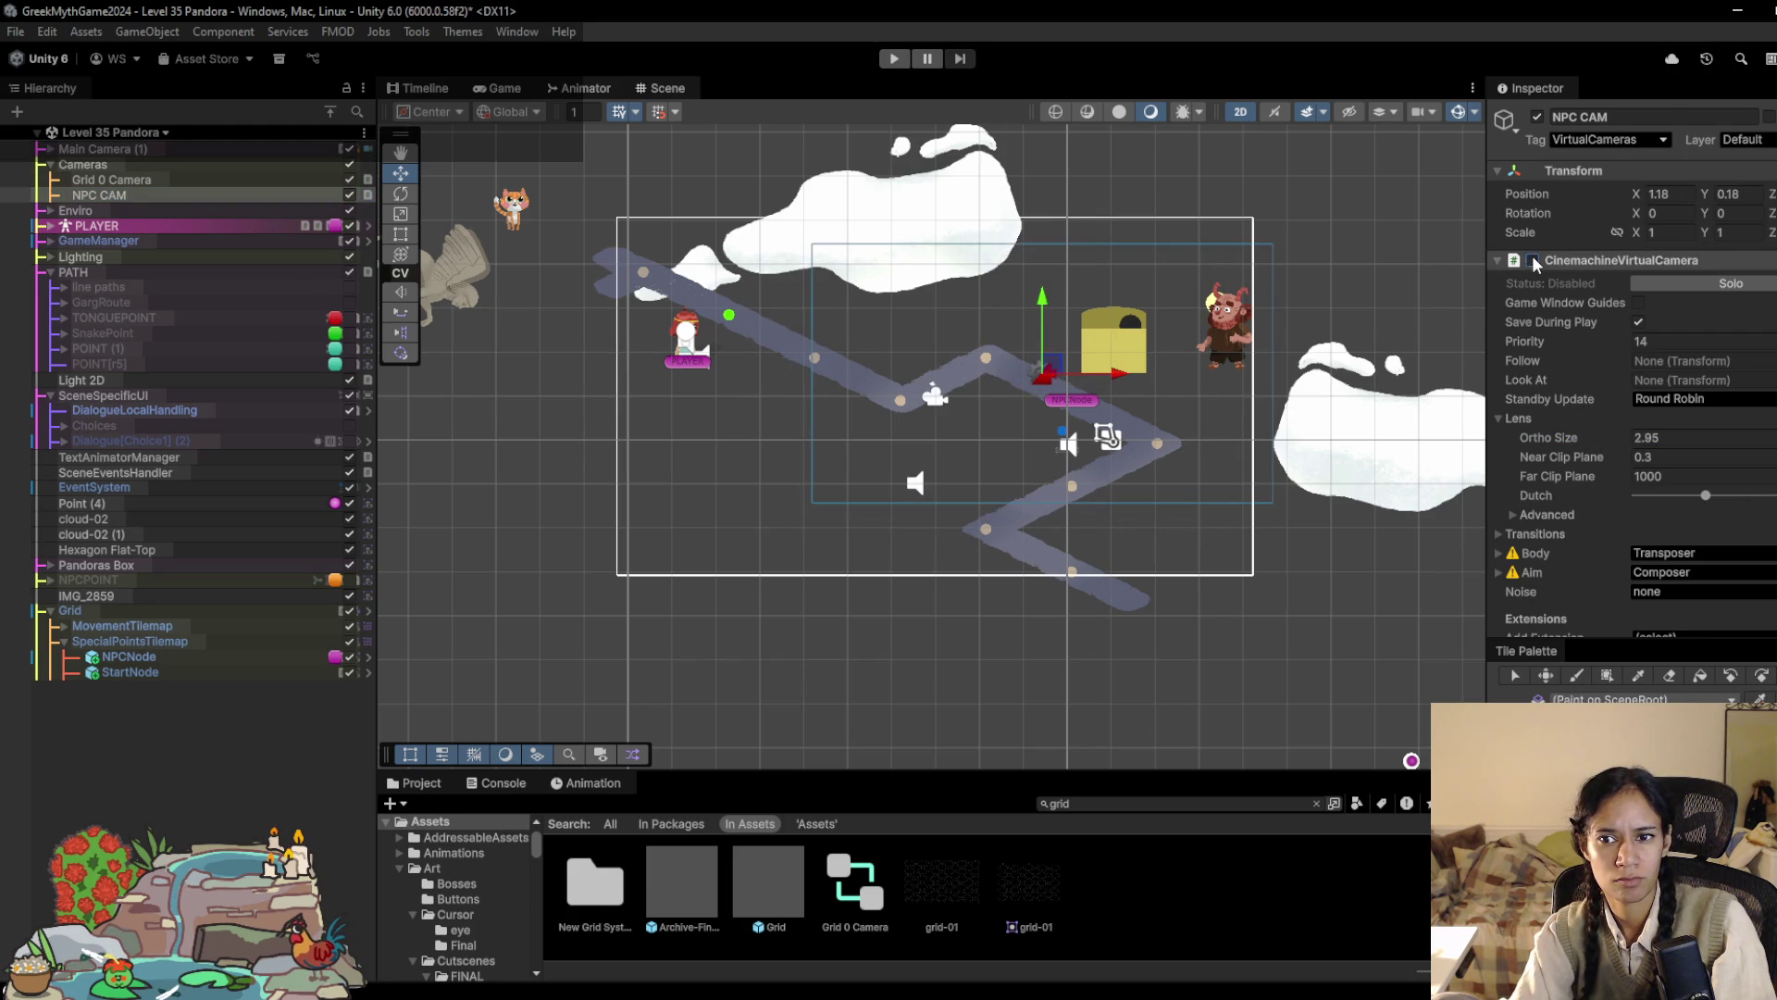
left_click(886, 60)
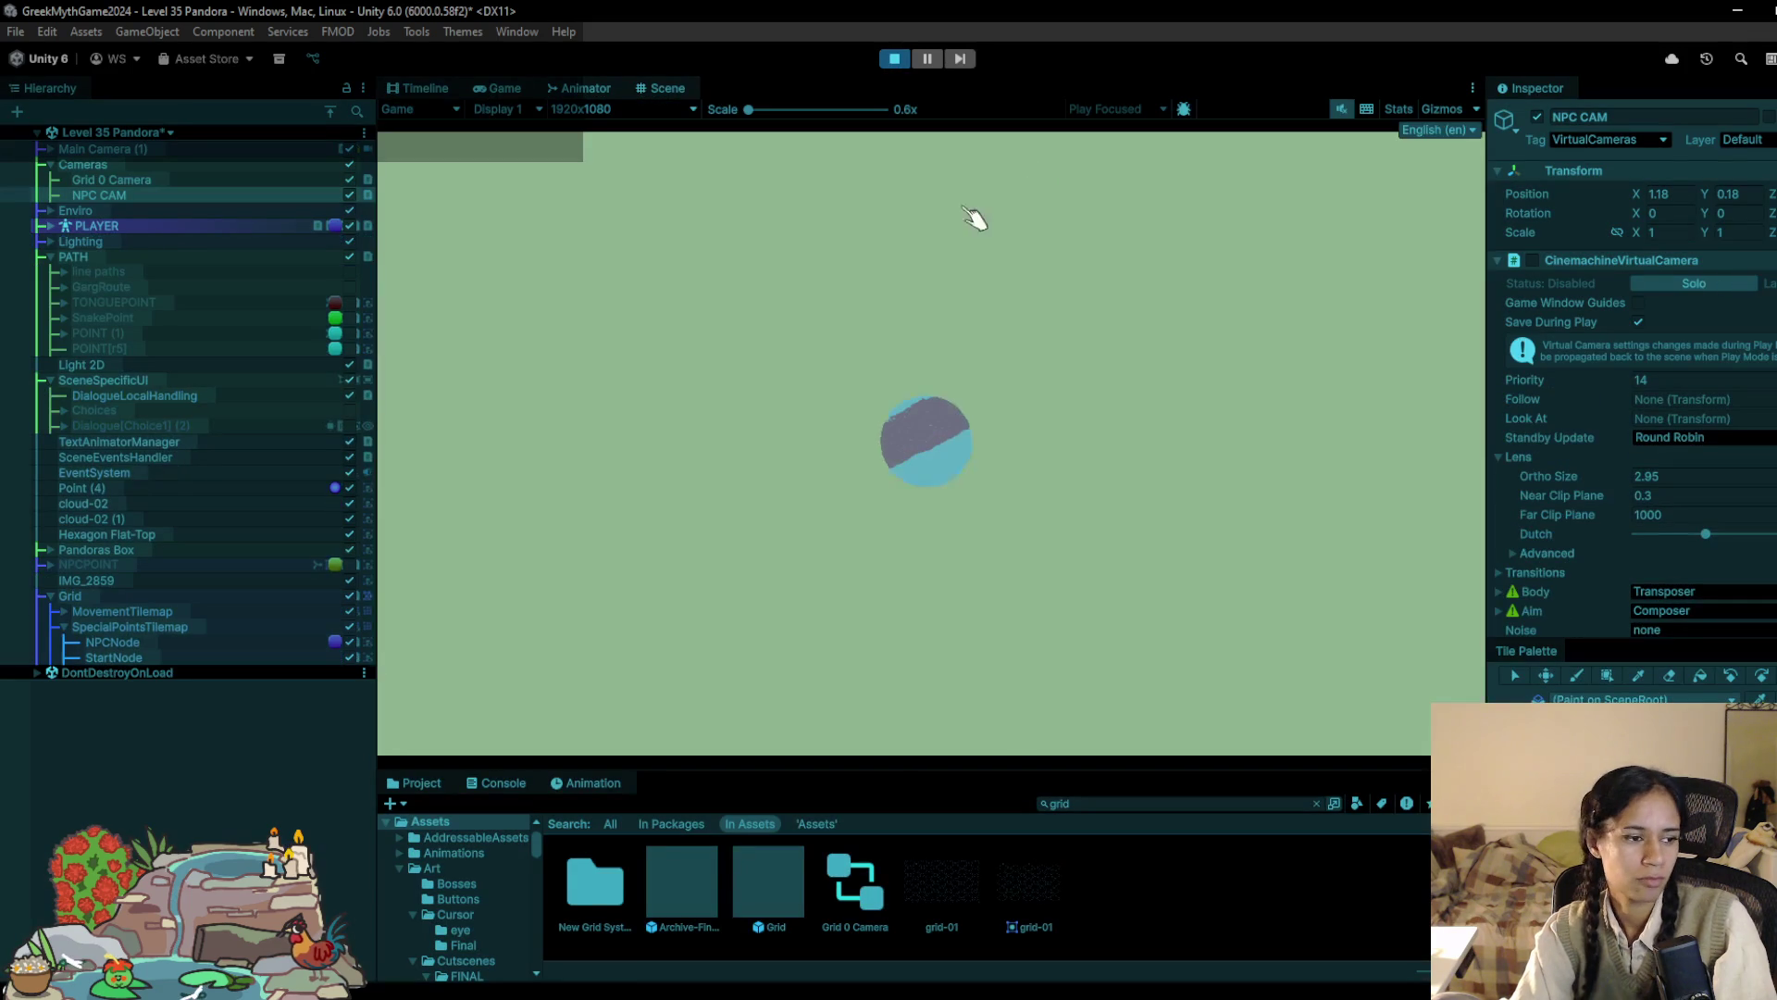
left_click(725, 282)
left_click(787, 389)
left_click(846, 449)
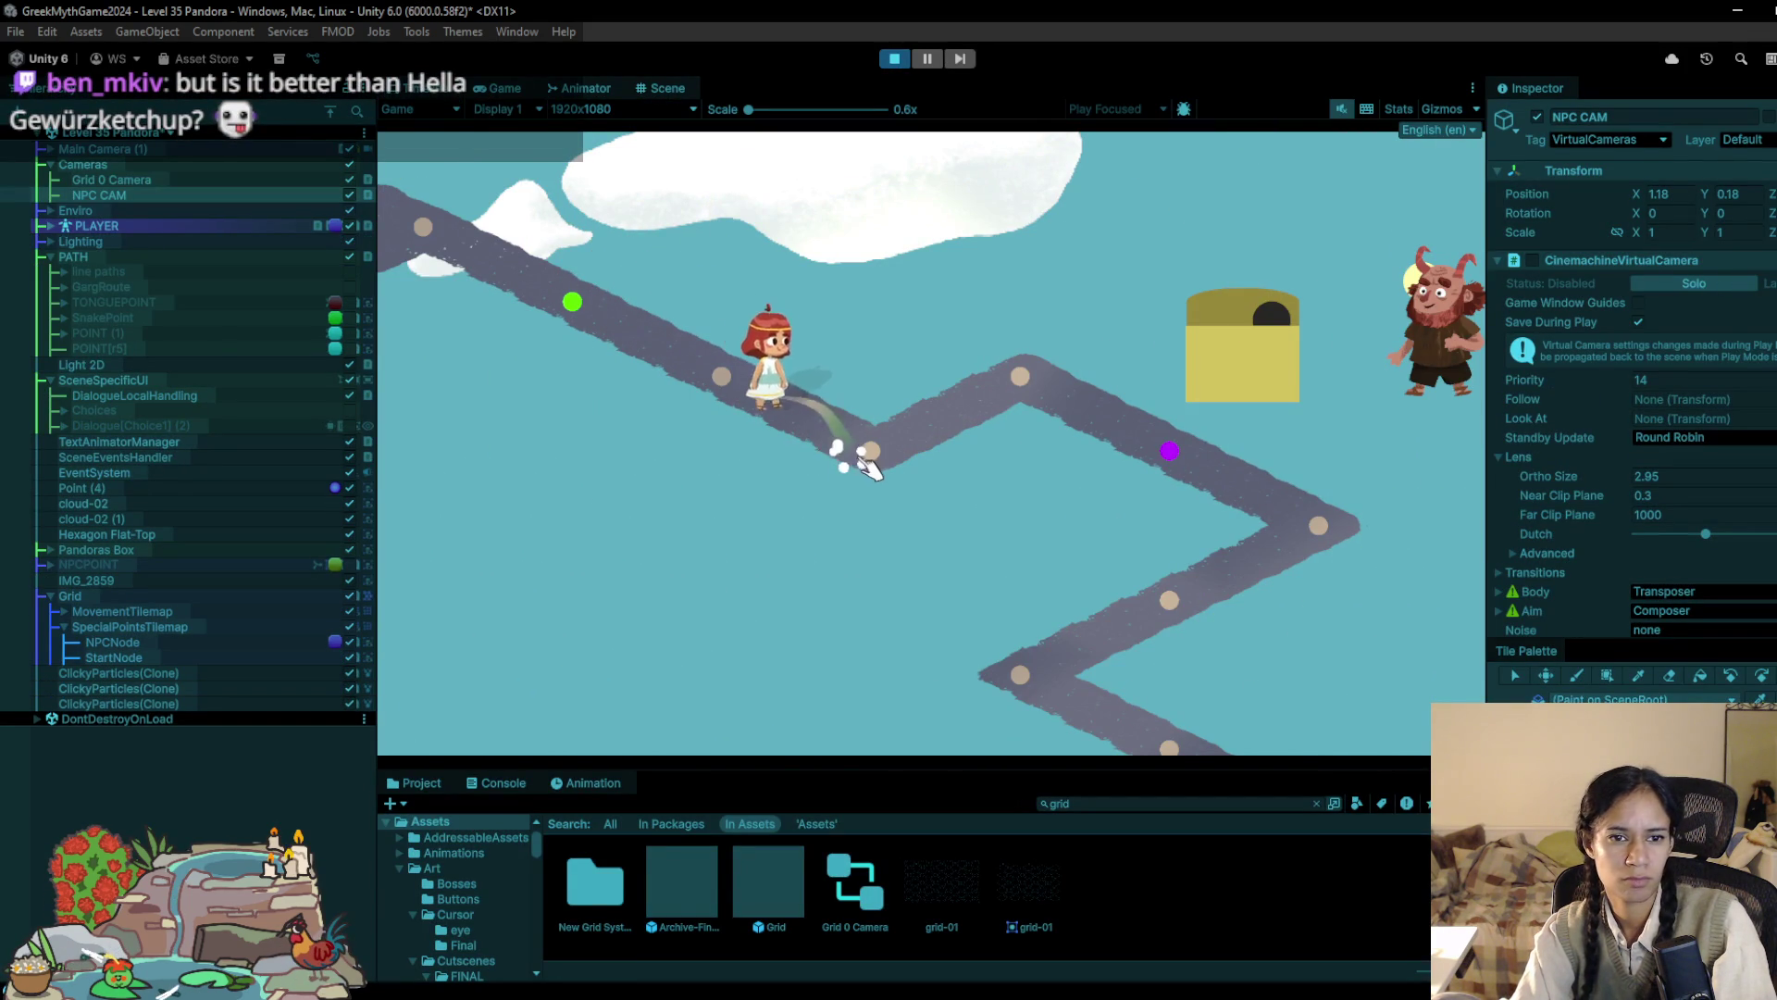
left_click(1074, 375)
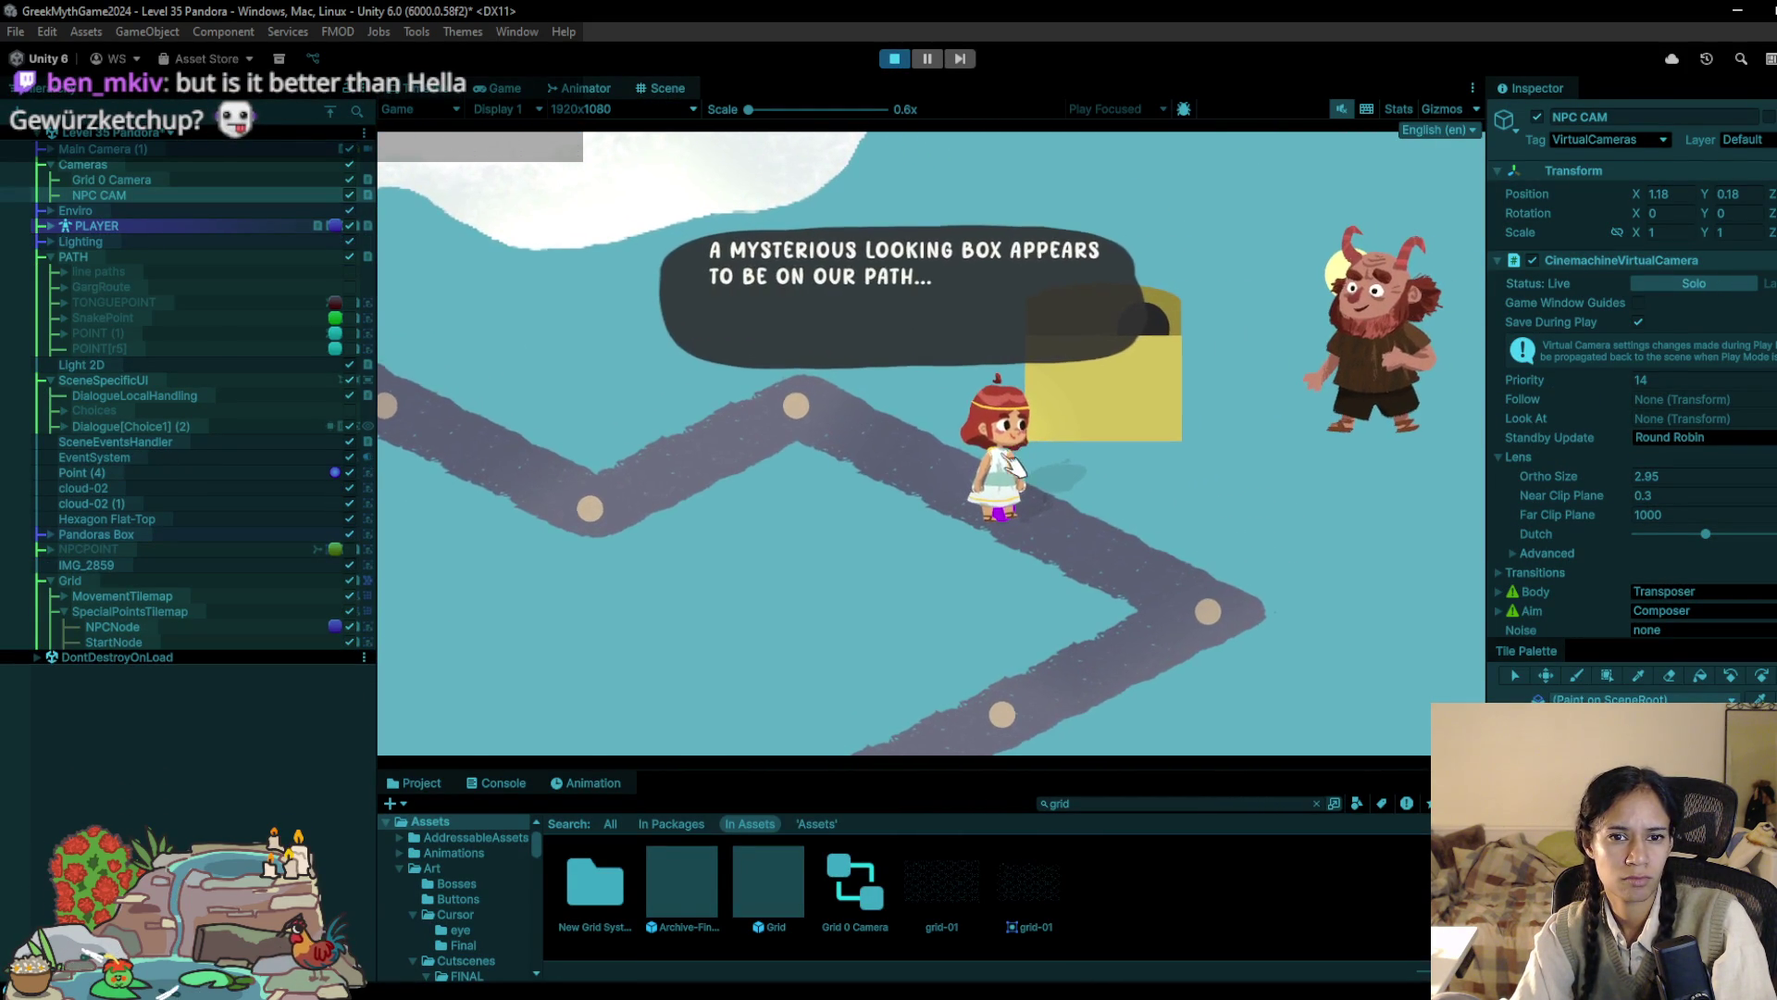
left_click(1007, 481)
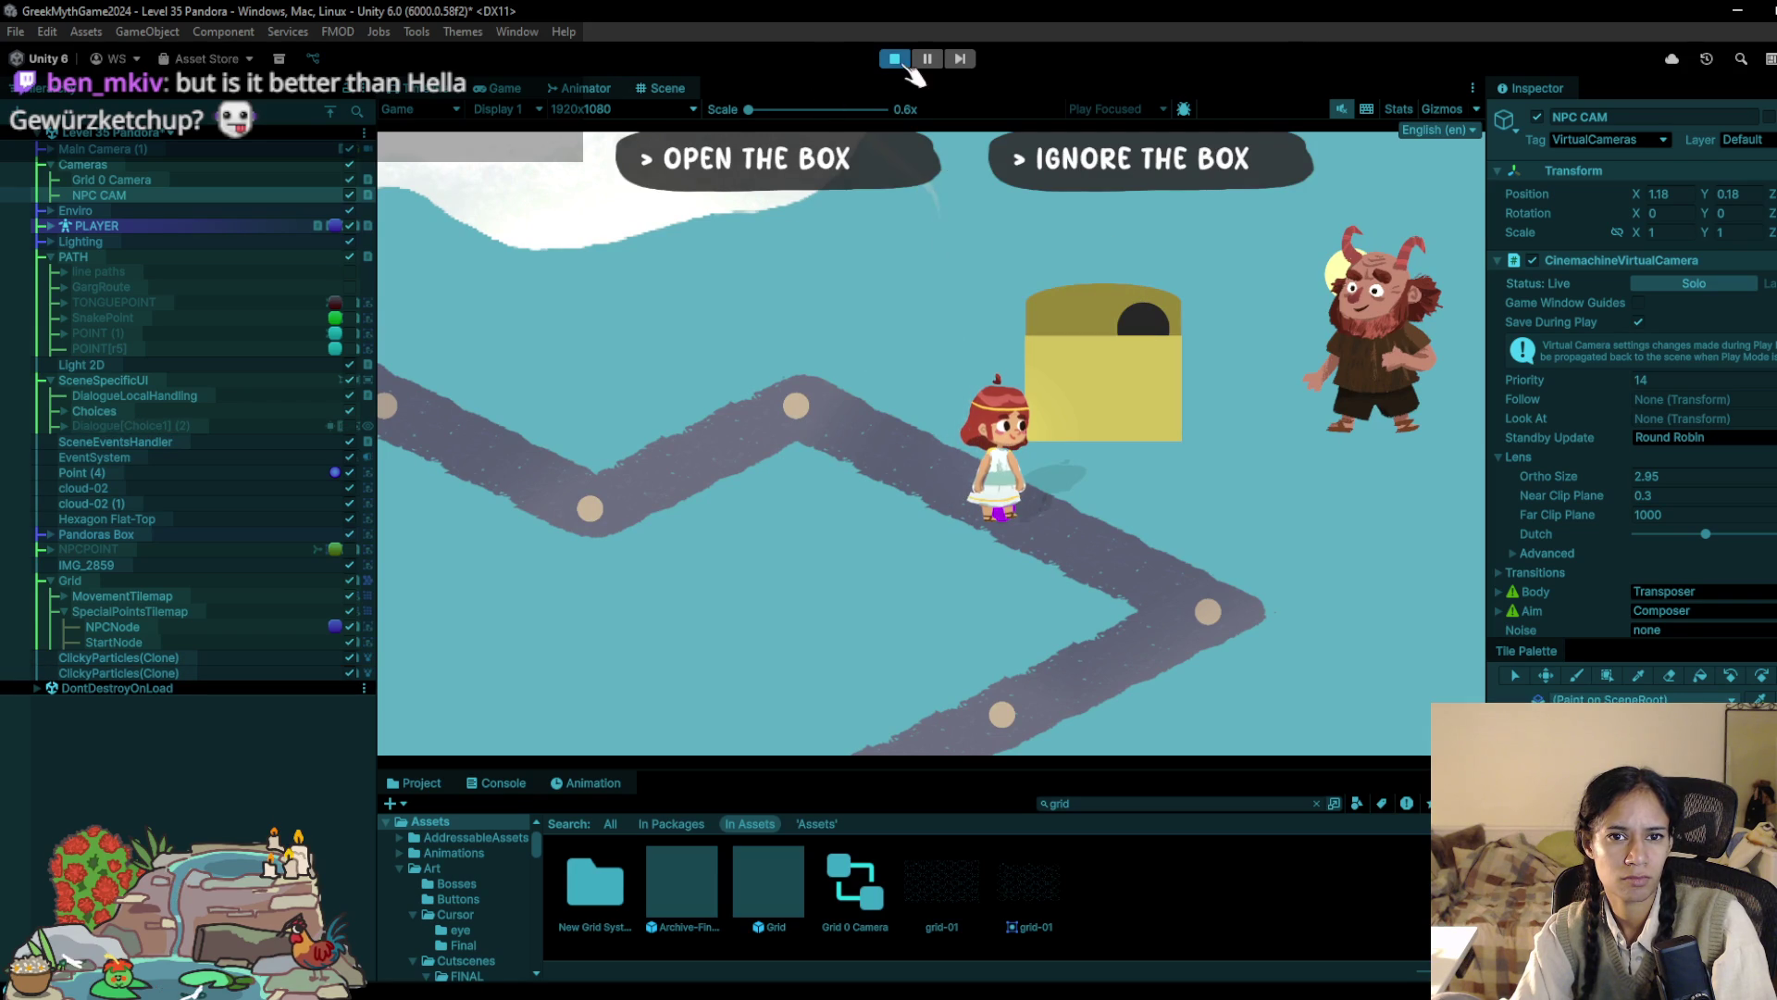
Step: Set NPC CAM's ortho size to 4 and stop playing
left_click_drag(1559, 474, 1612, 471)
type("4")
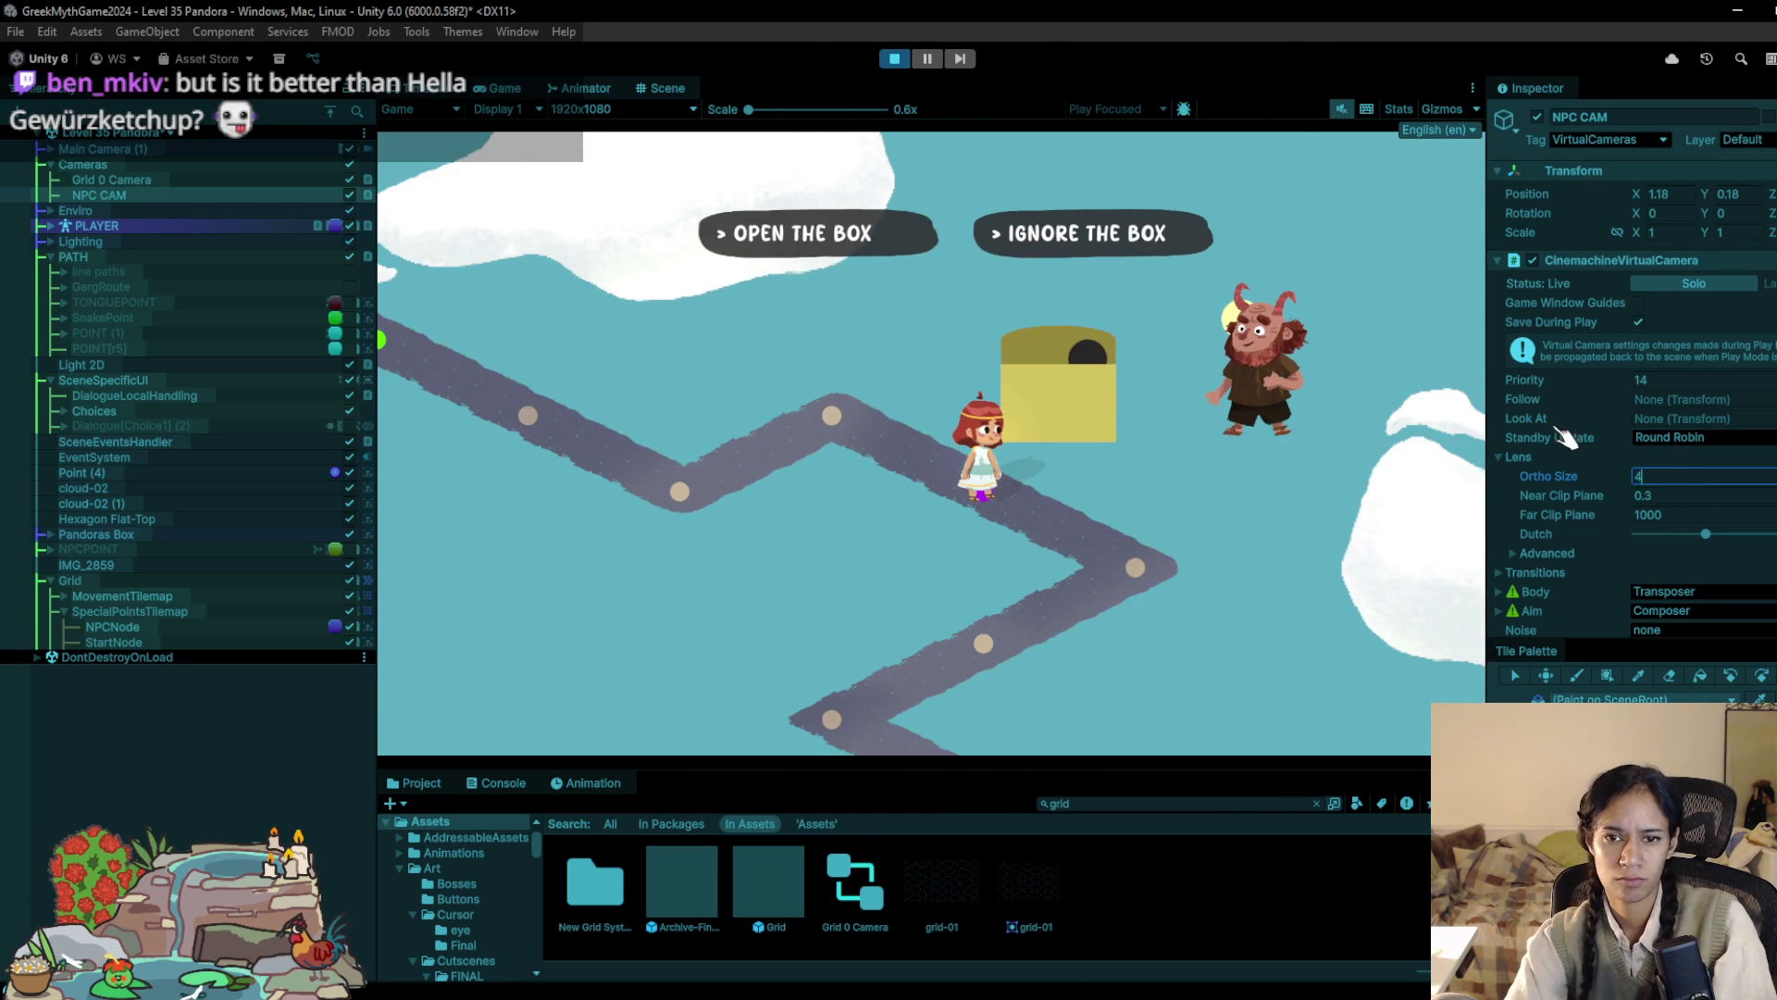
left_click(894, 59)
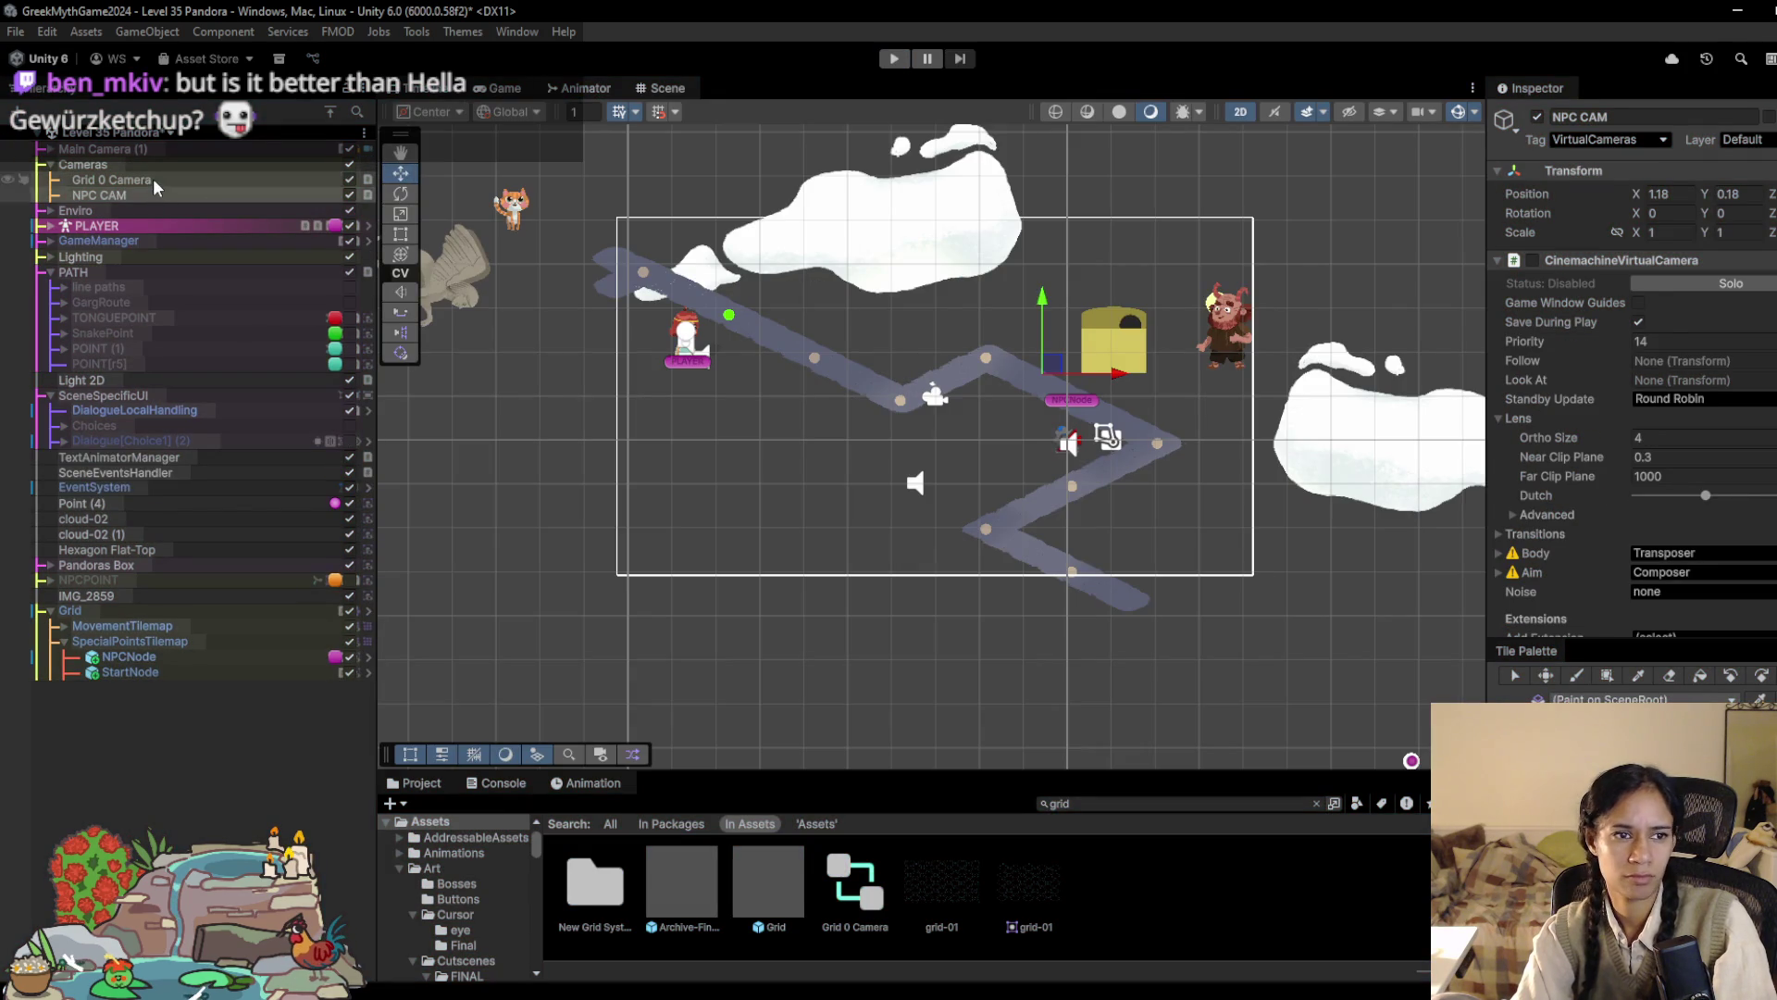
Step: Set Grid 0 Camera's ortho size to 5 and save the scene
left_click(152, 181)
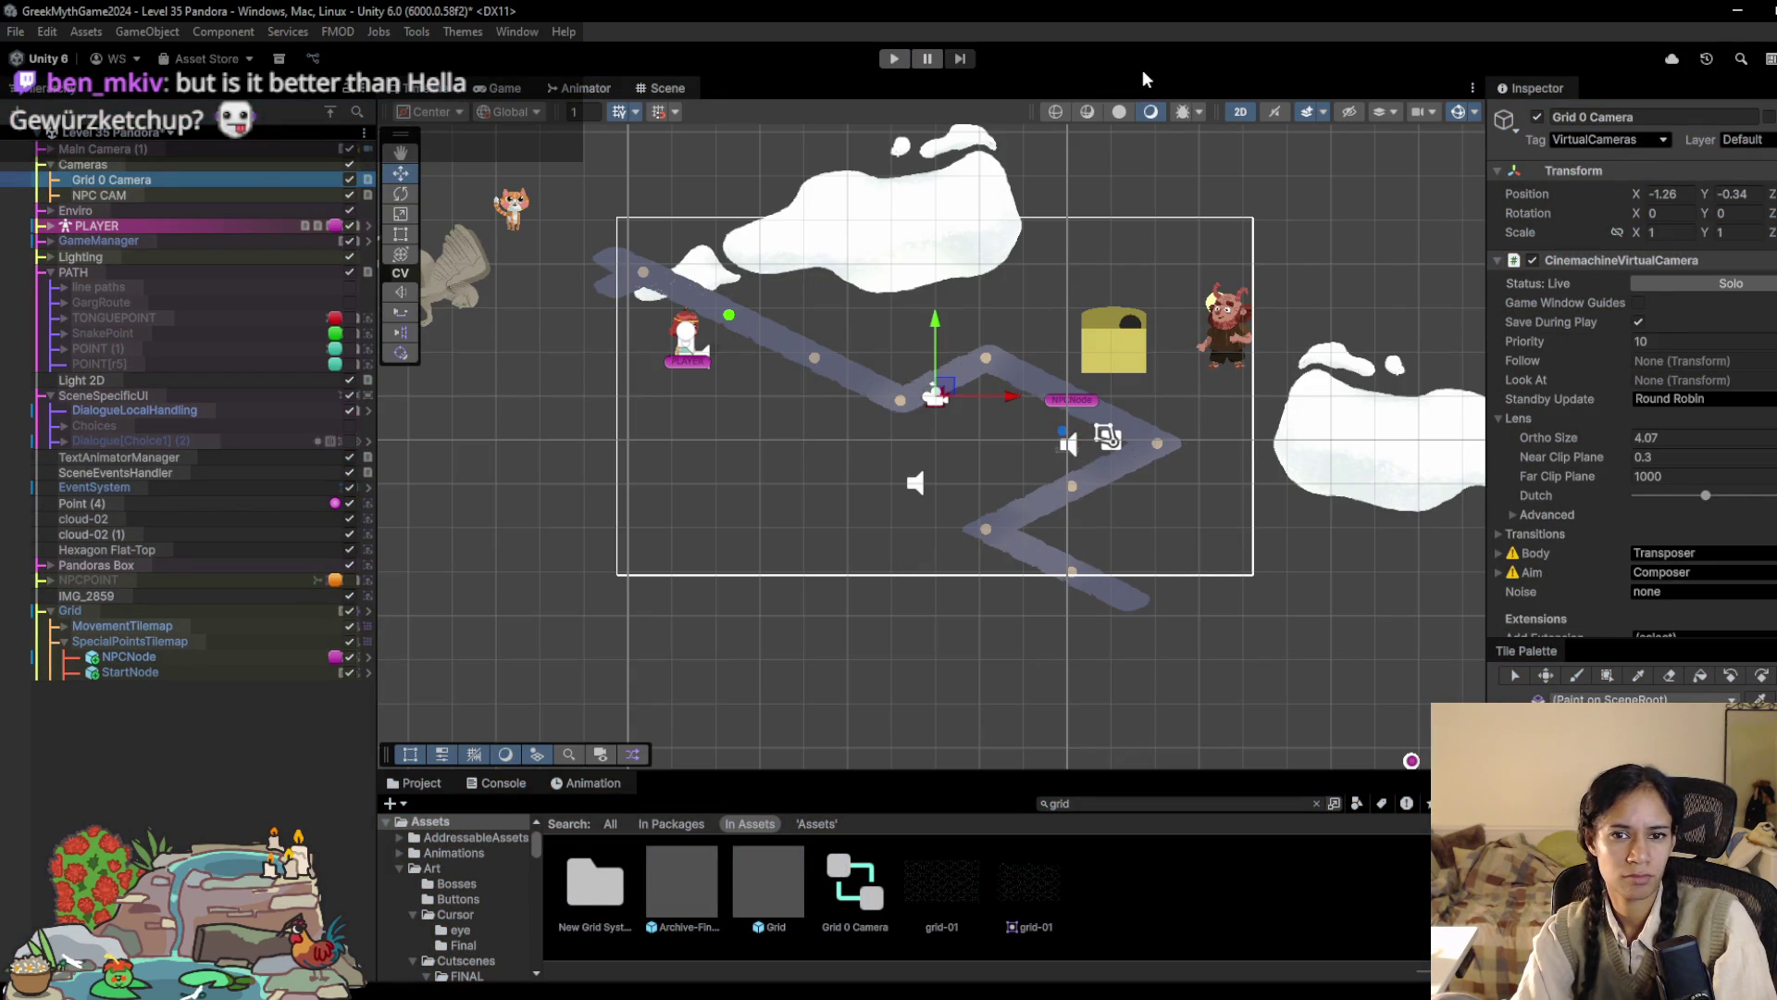
left_click(1666, 436)
type("5")
key("ctrl+s")
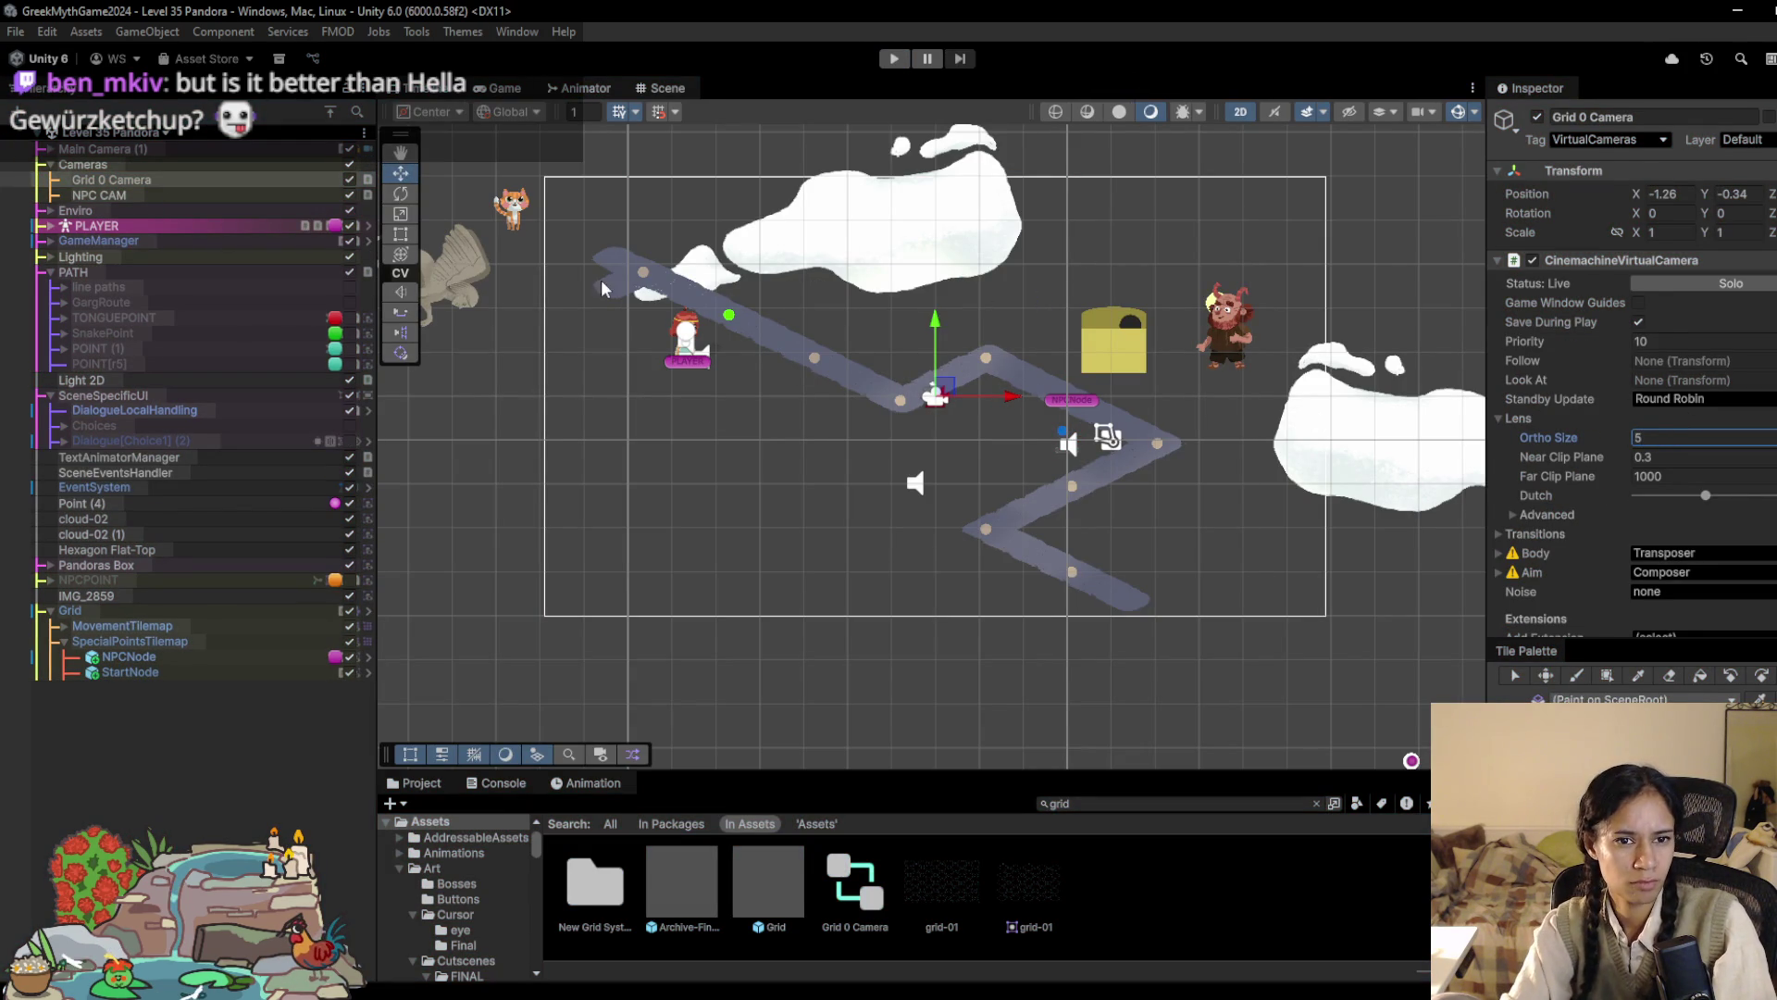
Step: Switch to the paint brush and select the SpecialPointsTilemap layer
key("alt+Tab")
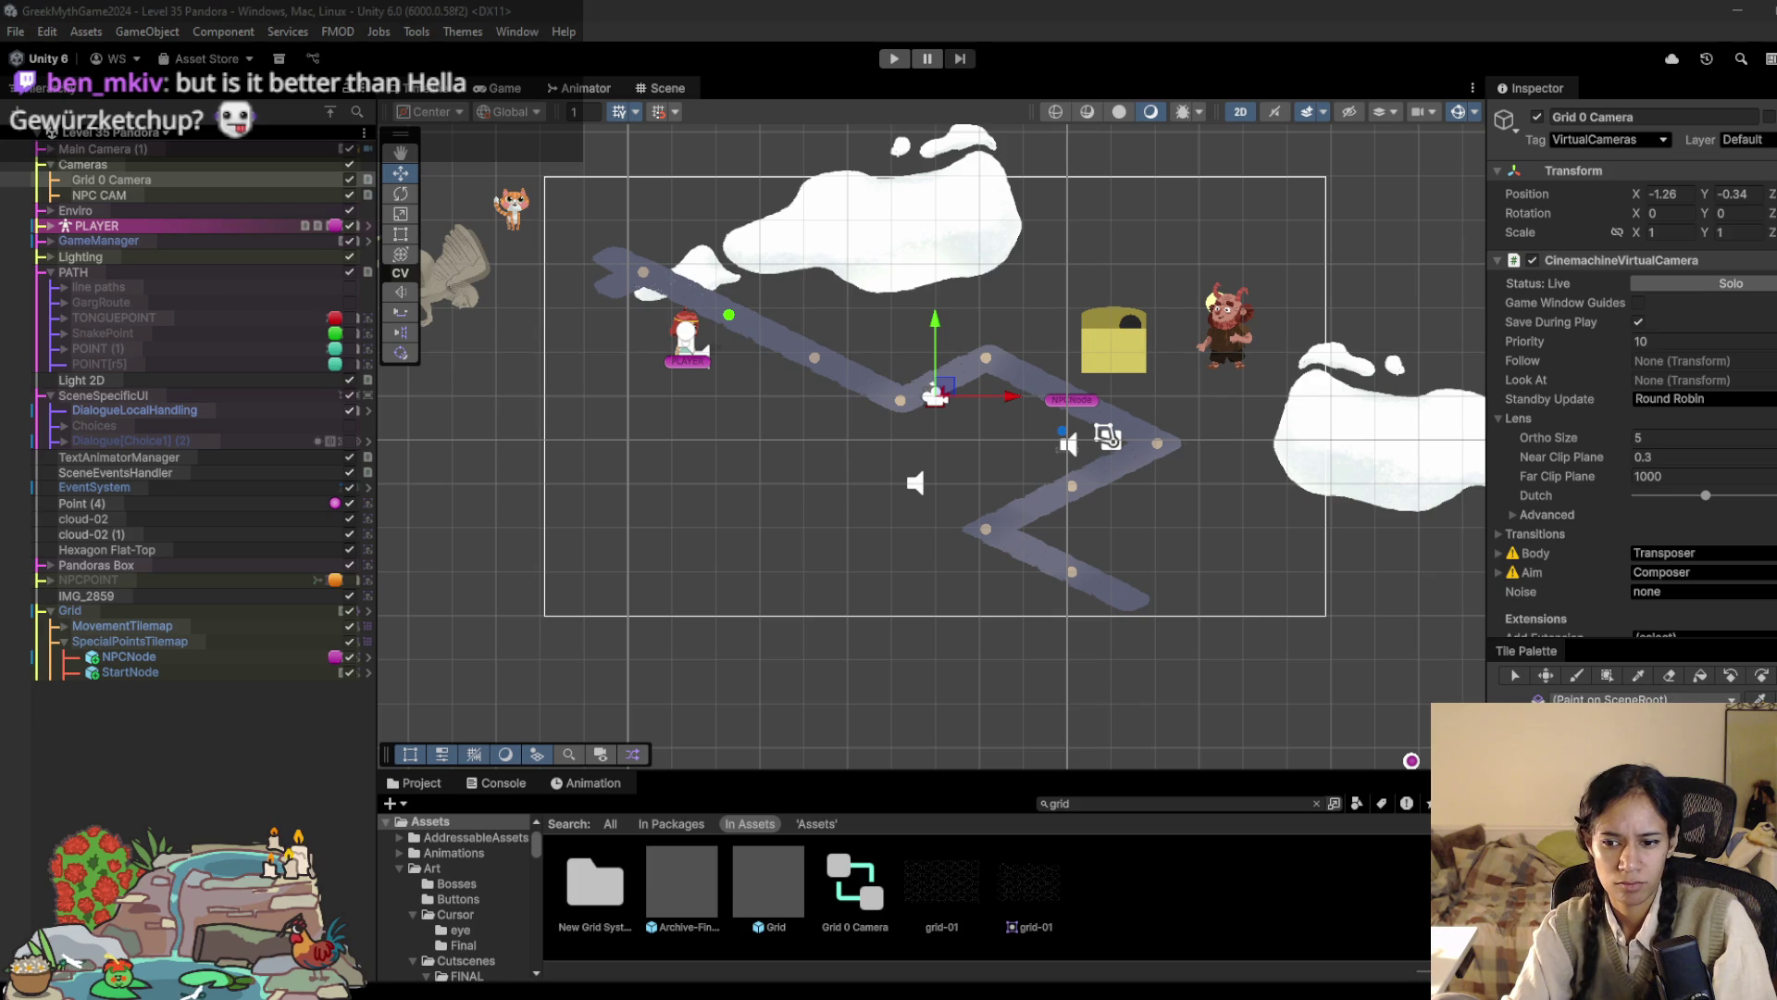
key("b")
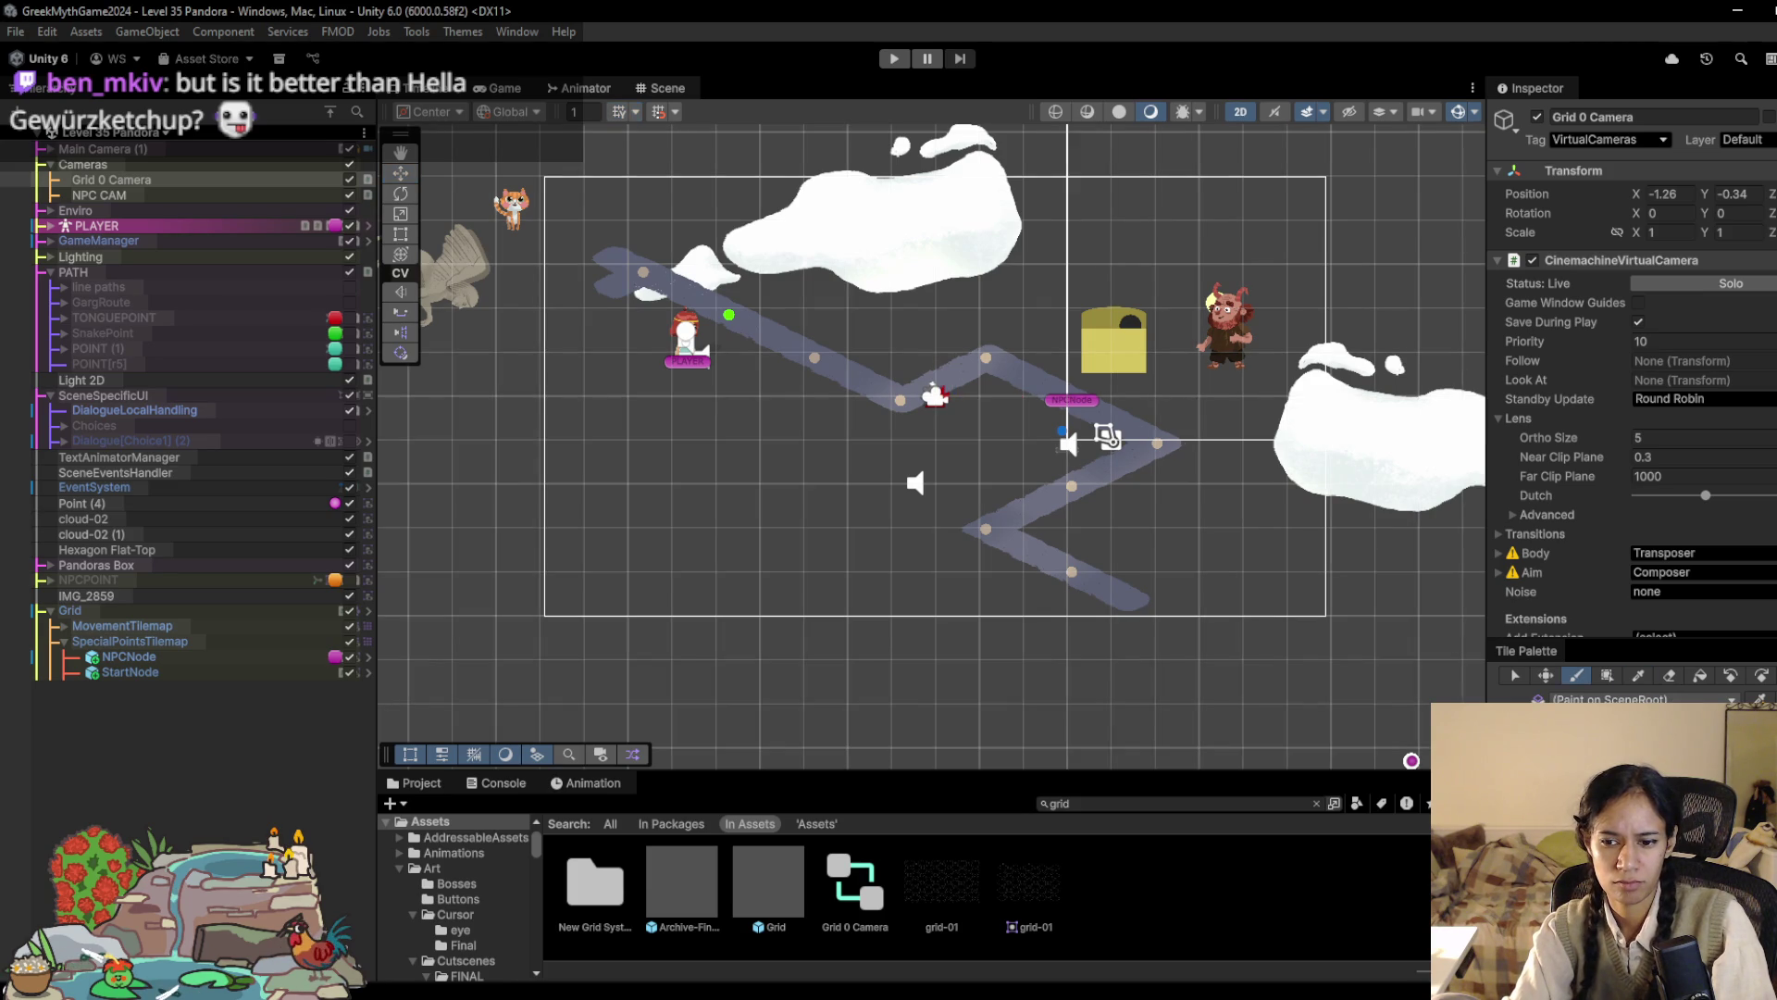
left_click(170, 642)
Step: On MovementTilemap, erase a leftover tile and extend the path left and toward the cat
left_click(167, 632)
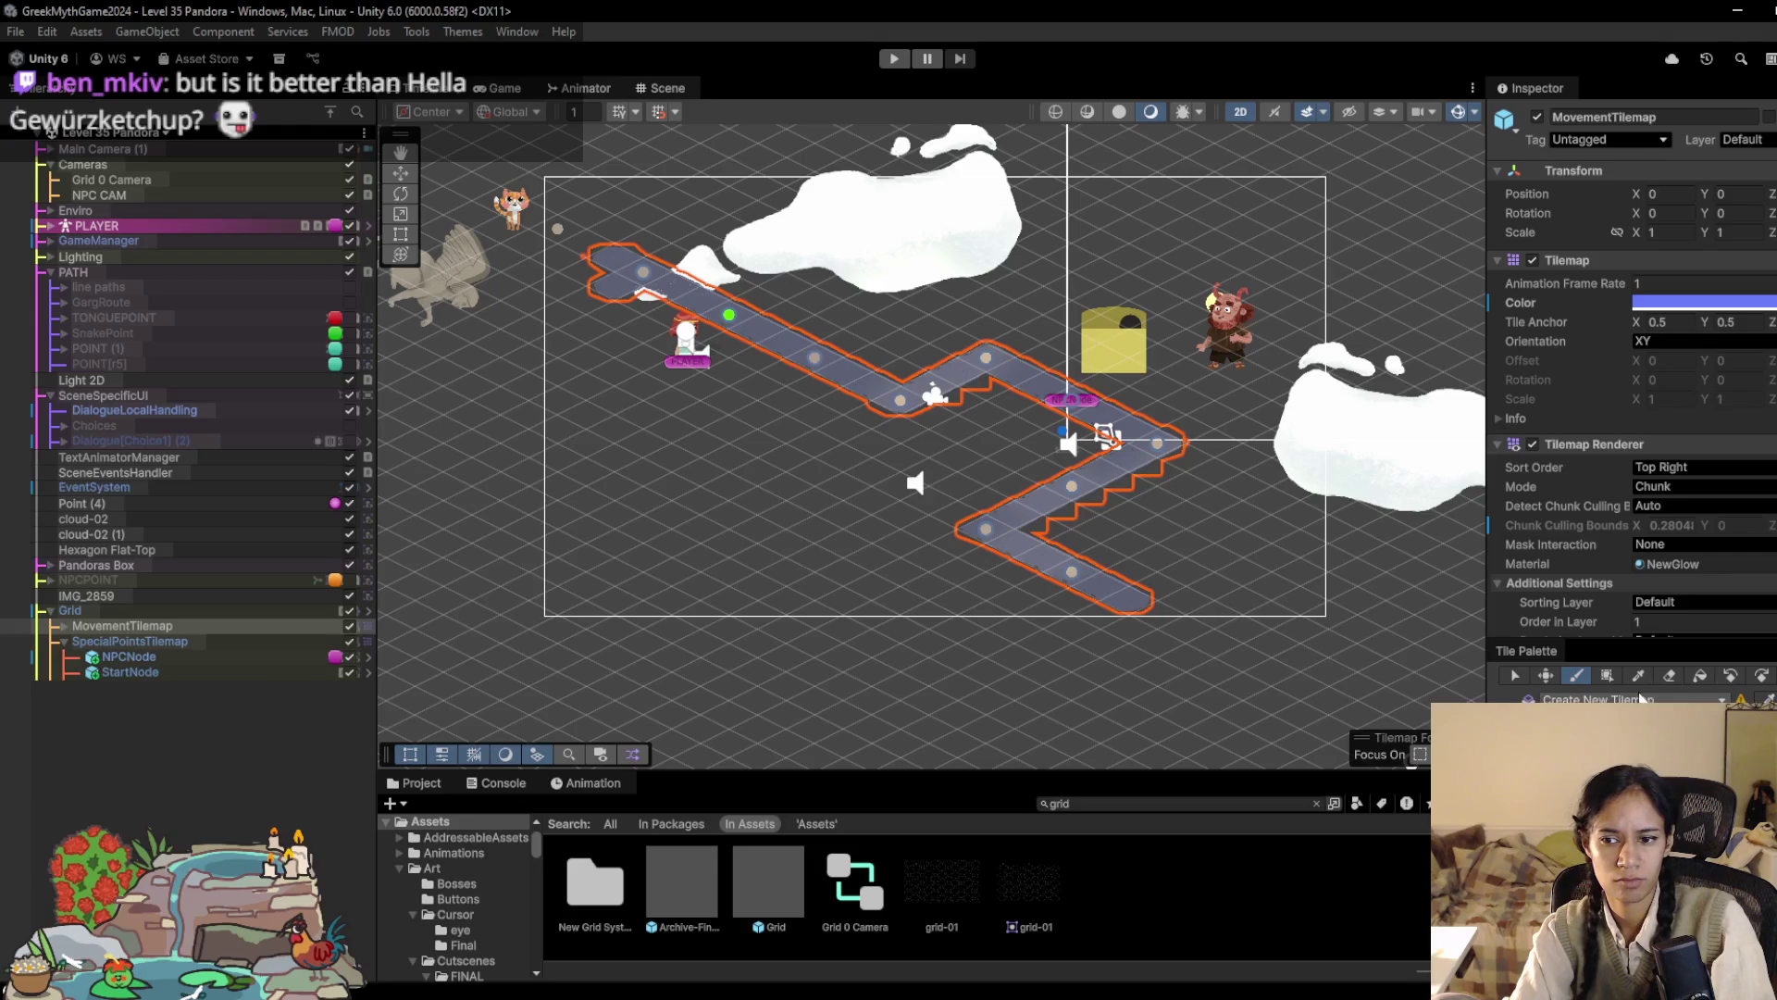
left_click(1668, 676)
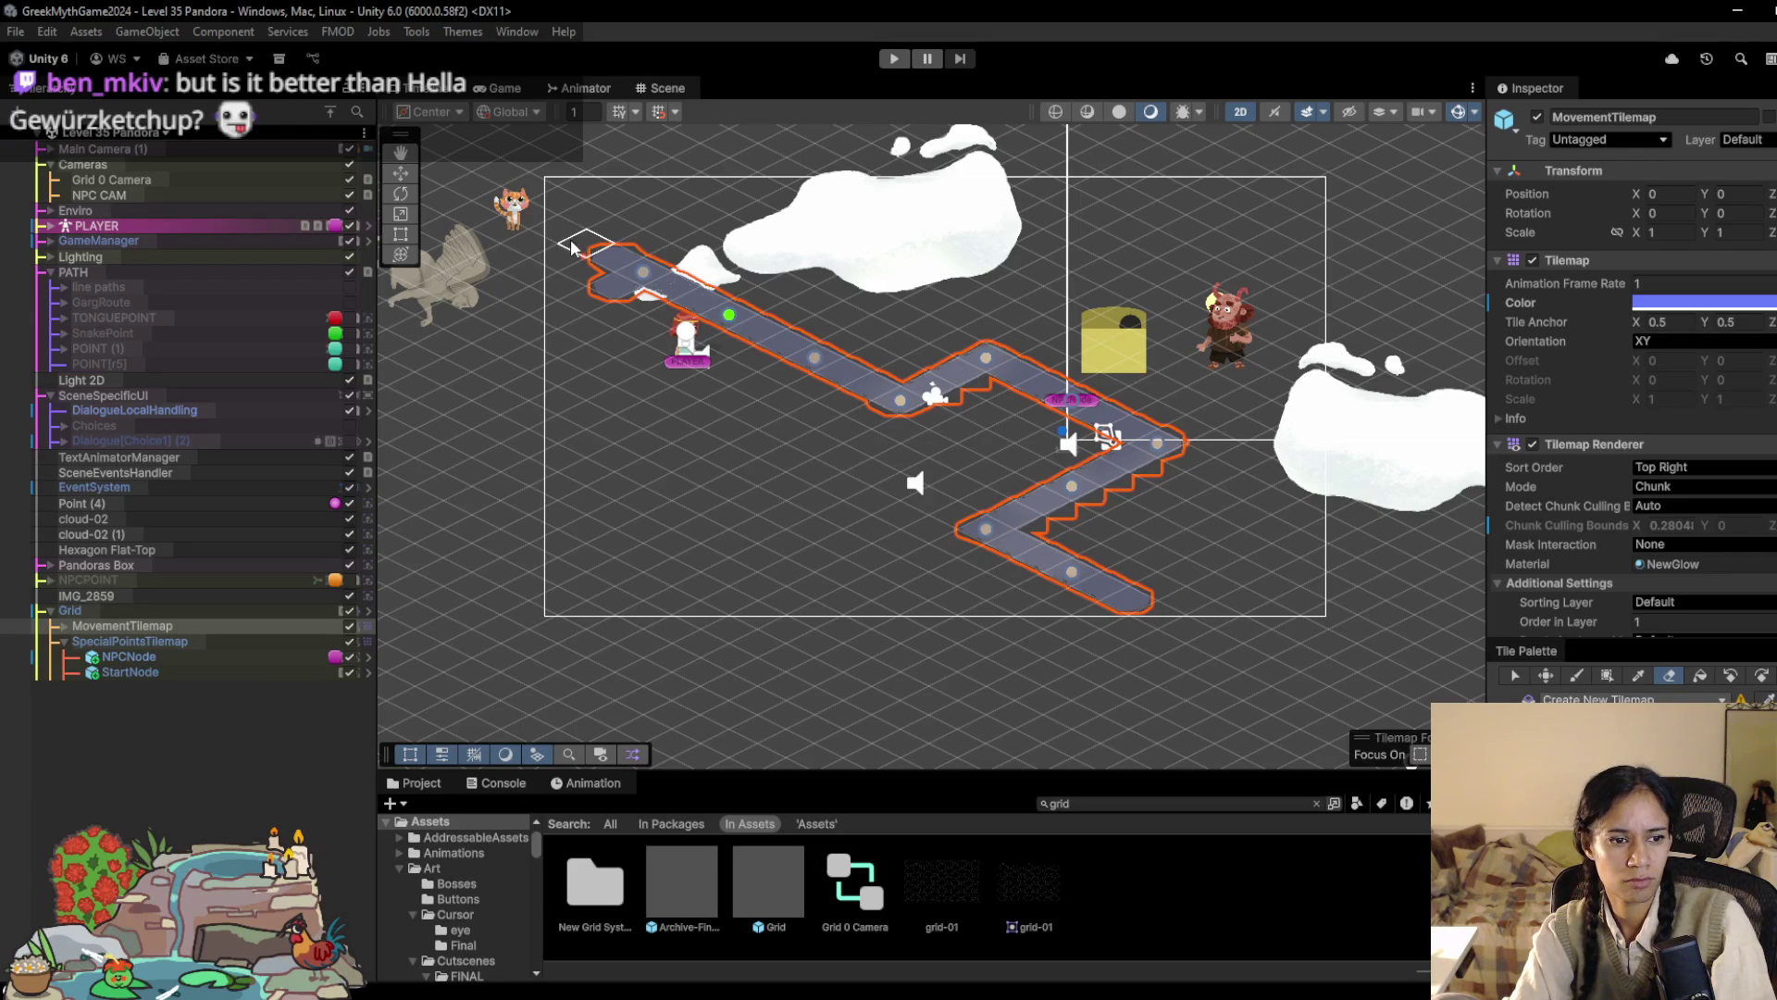
key("b")
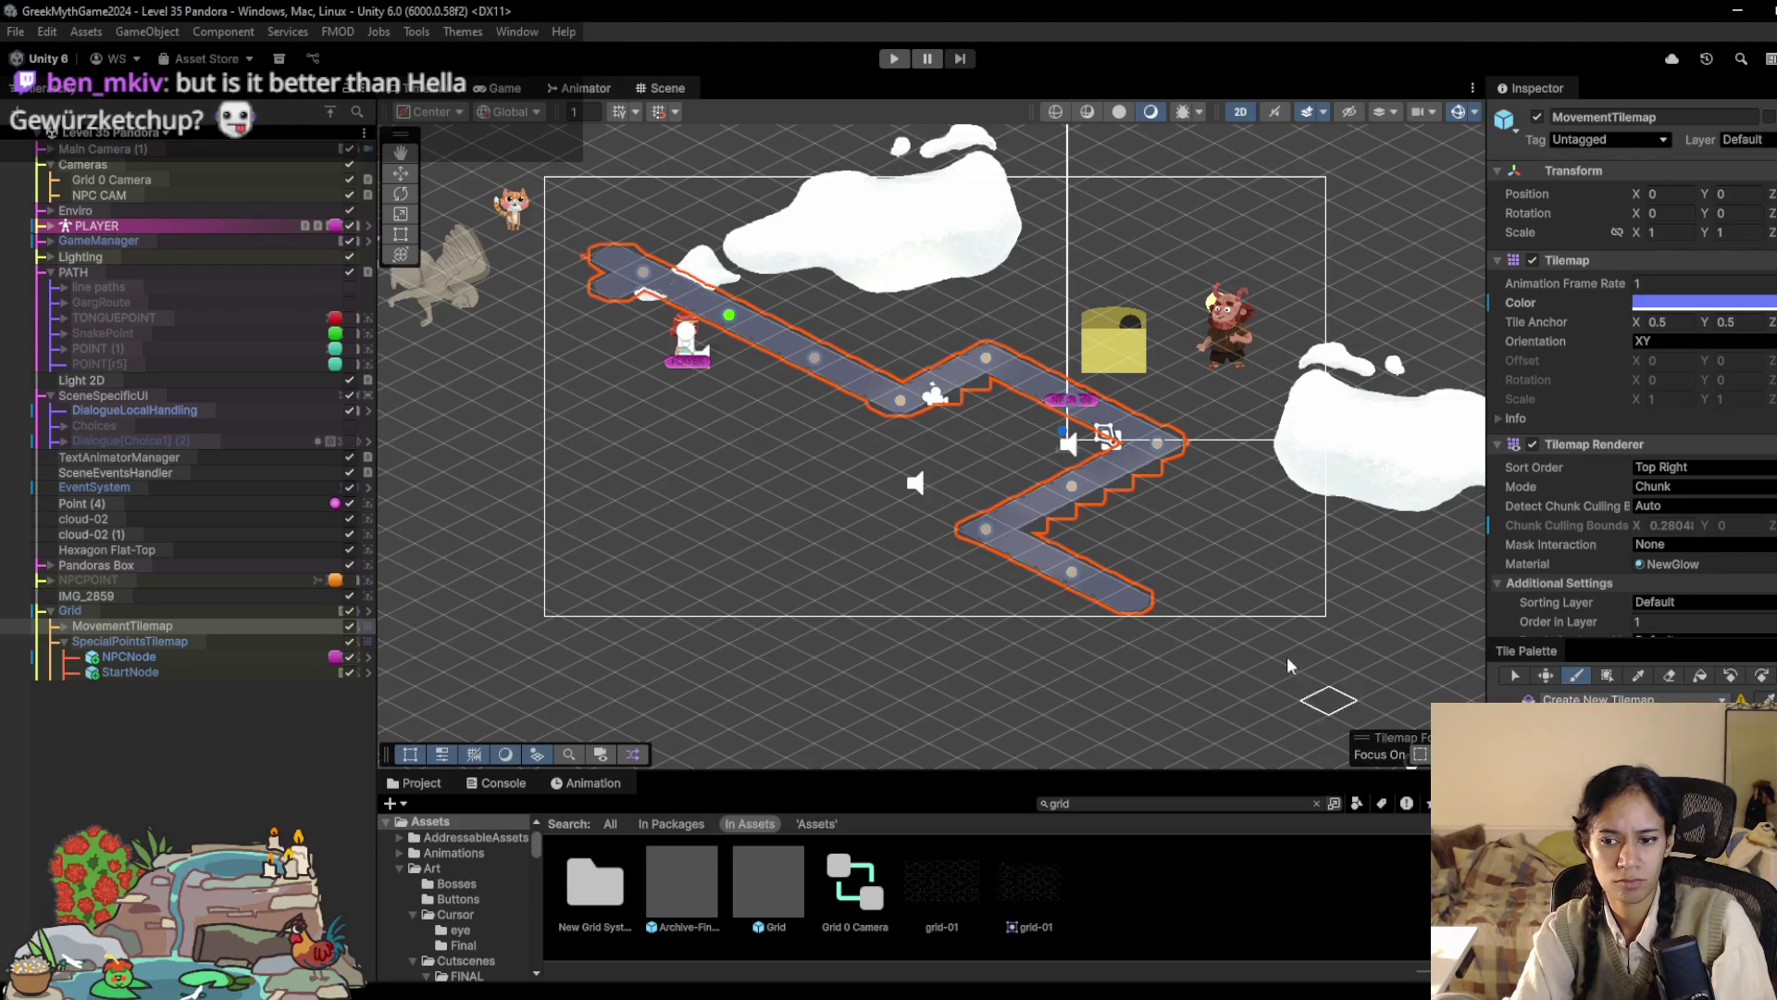
left_click(1671, 677)
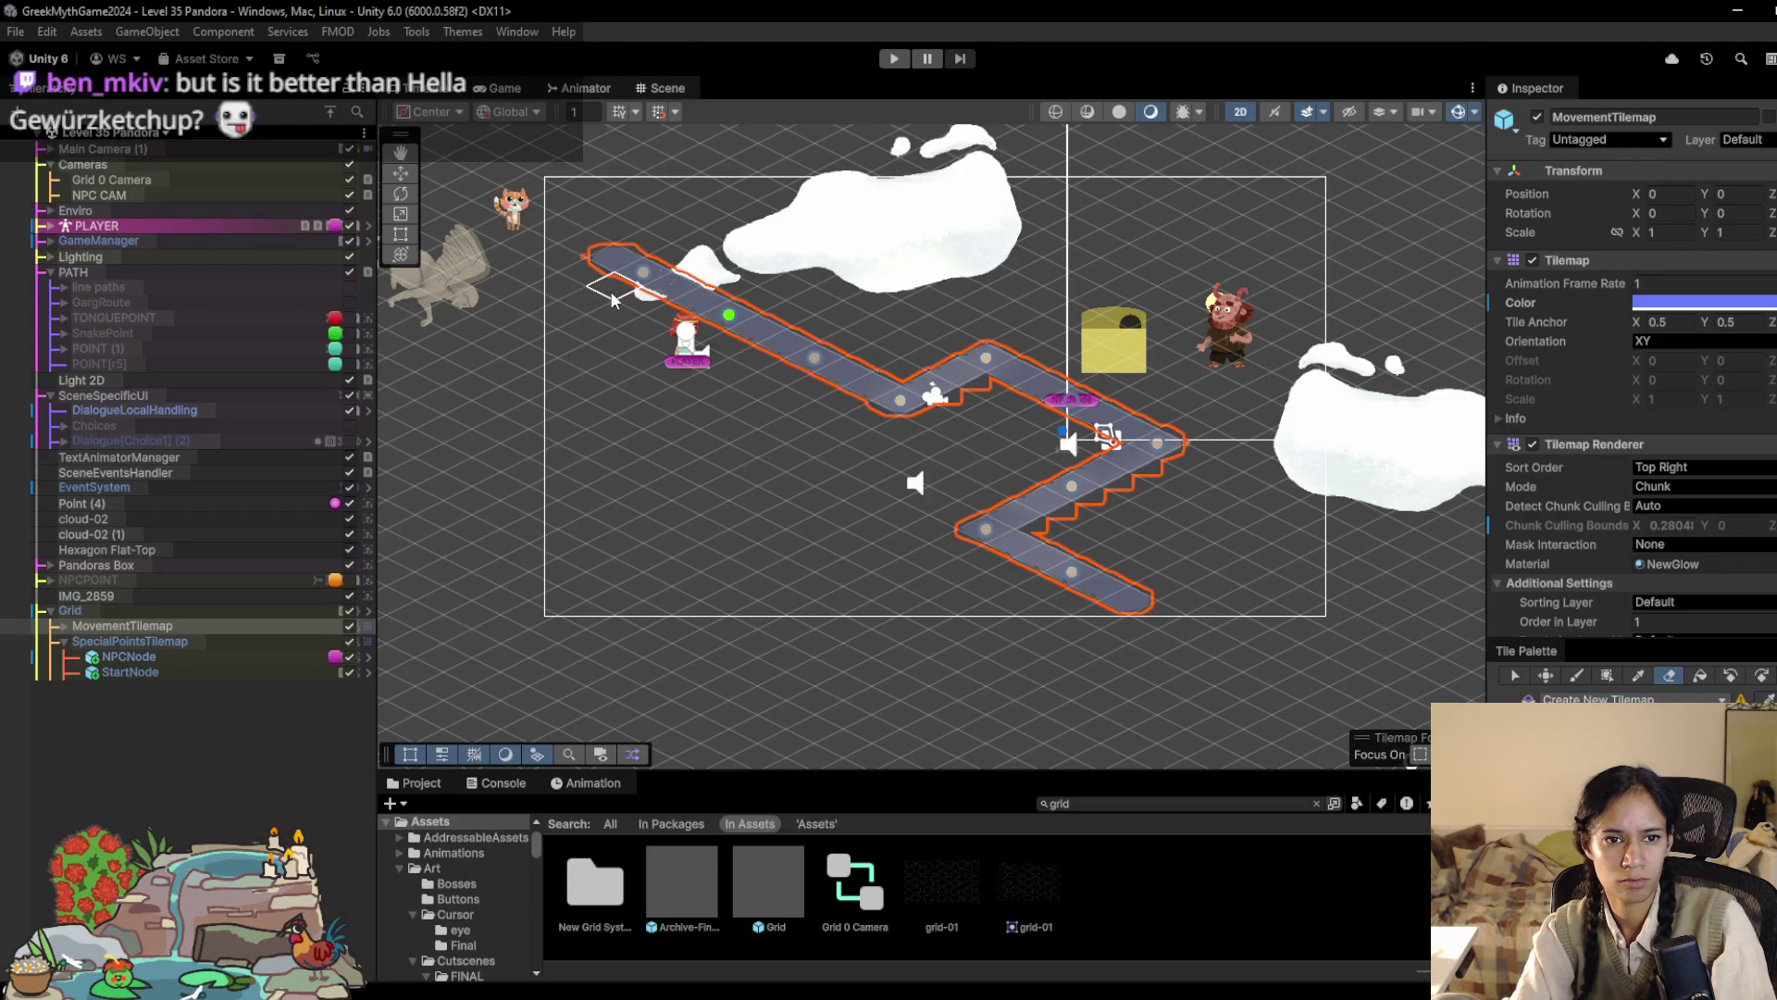
left_click(618, 259)
key("b")
left_click_drag(619, 260, 496, 199)
left_click(1157, 615)
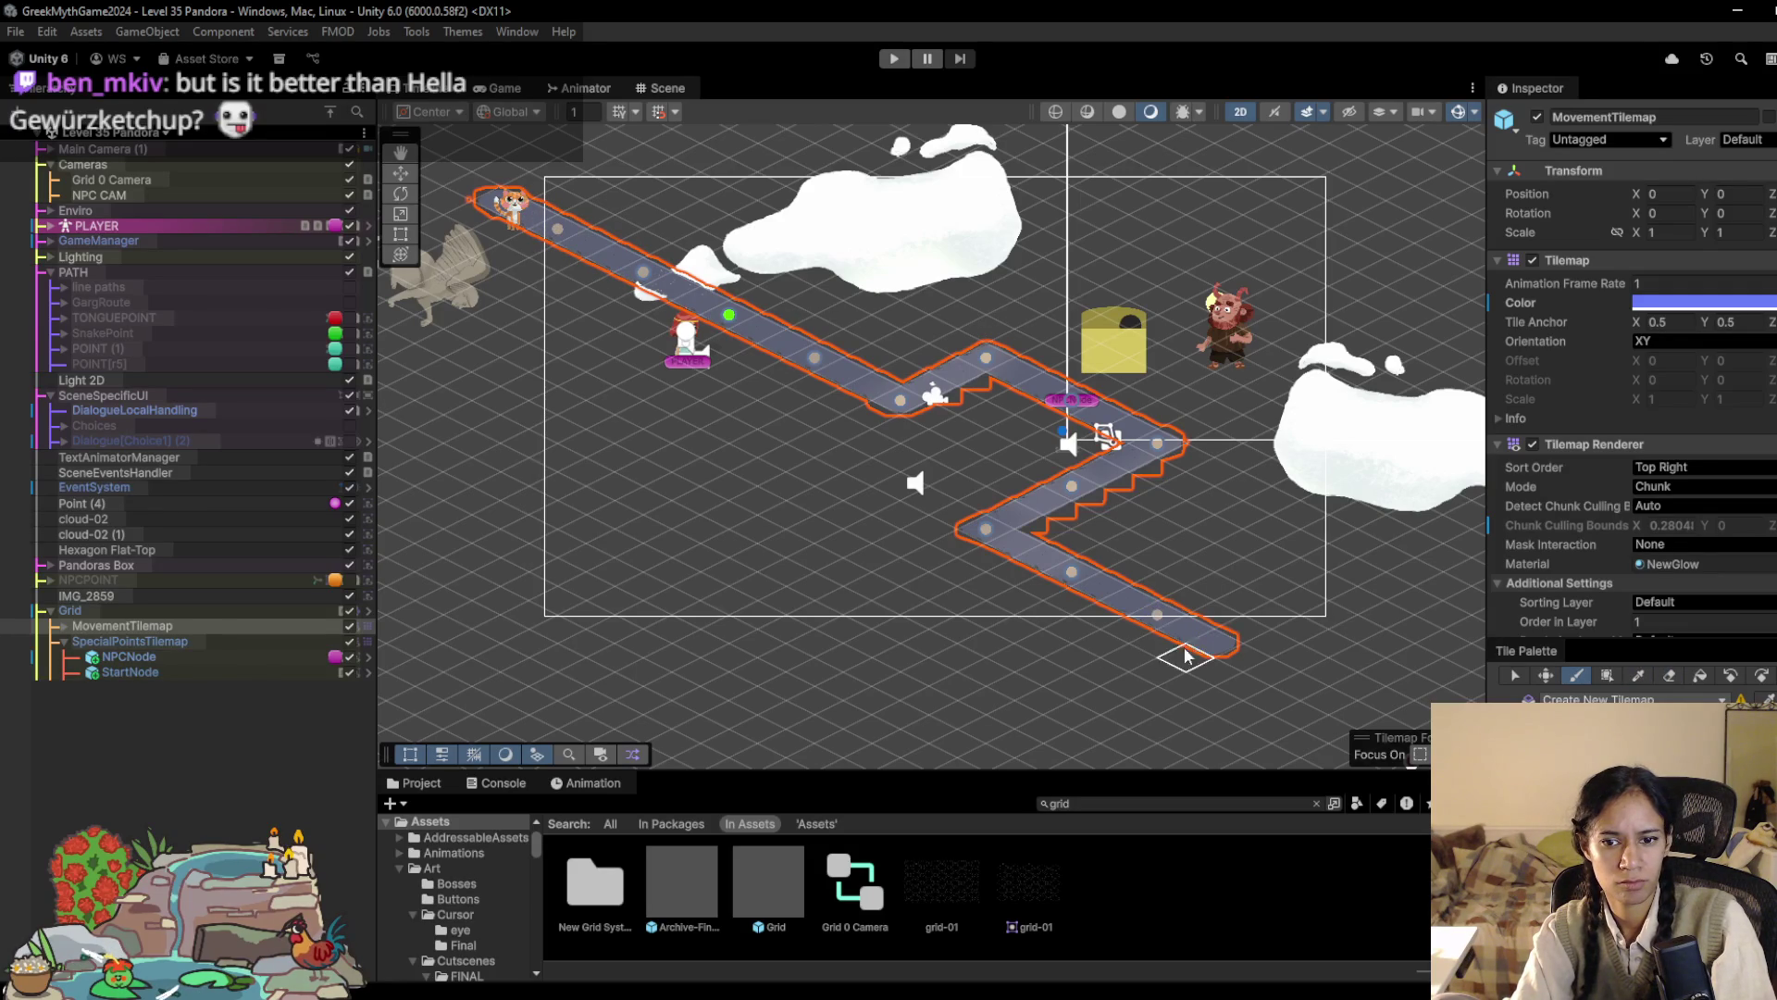
Step: Paint a down-left branch, erase the stub beside the player, and shift the Grid to X -0.76, Y 0.19
mouse_move(782, 379)
left_mouse_down()
mouse_move(689, 406)
mouse_move(659, 387)
mouse_move(650, 451)
left_mouse_up()
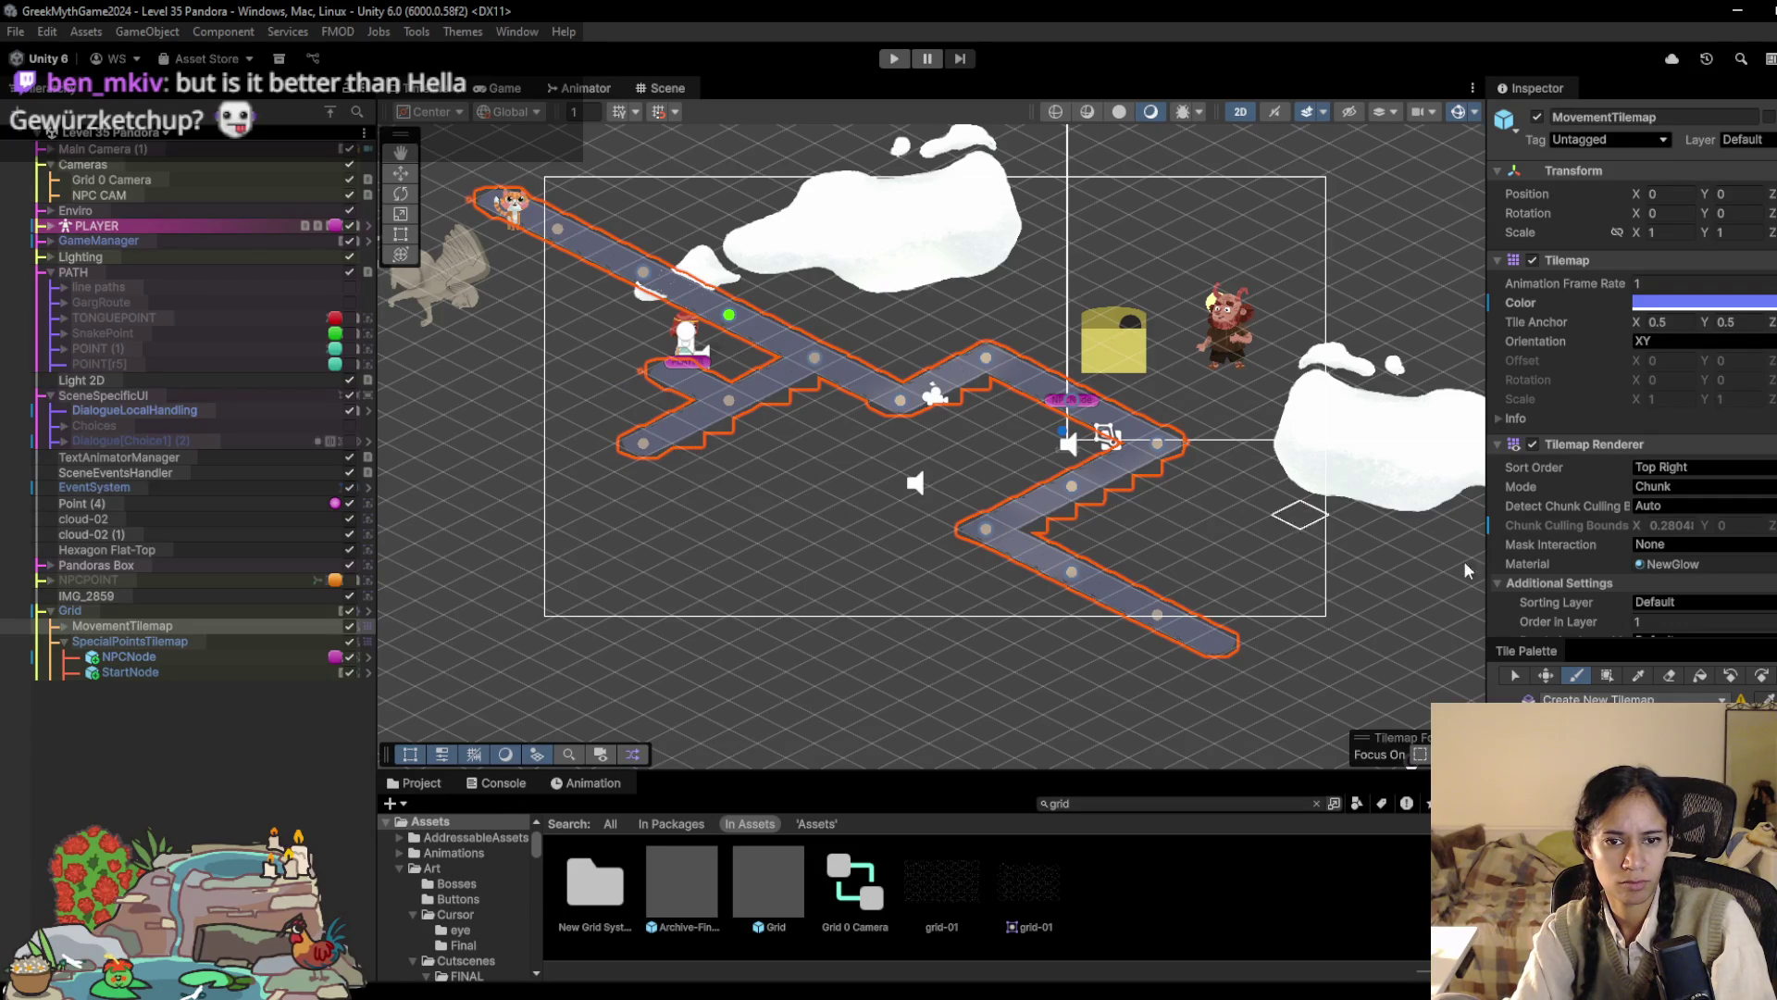
left_click(1669, 675)
left_click(706, 388)
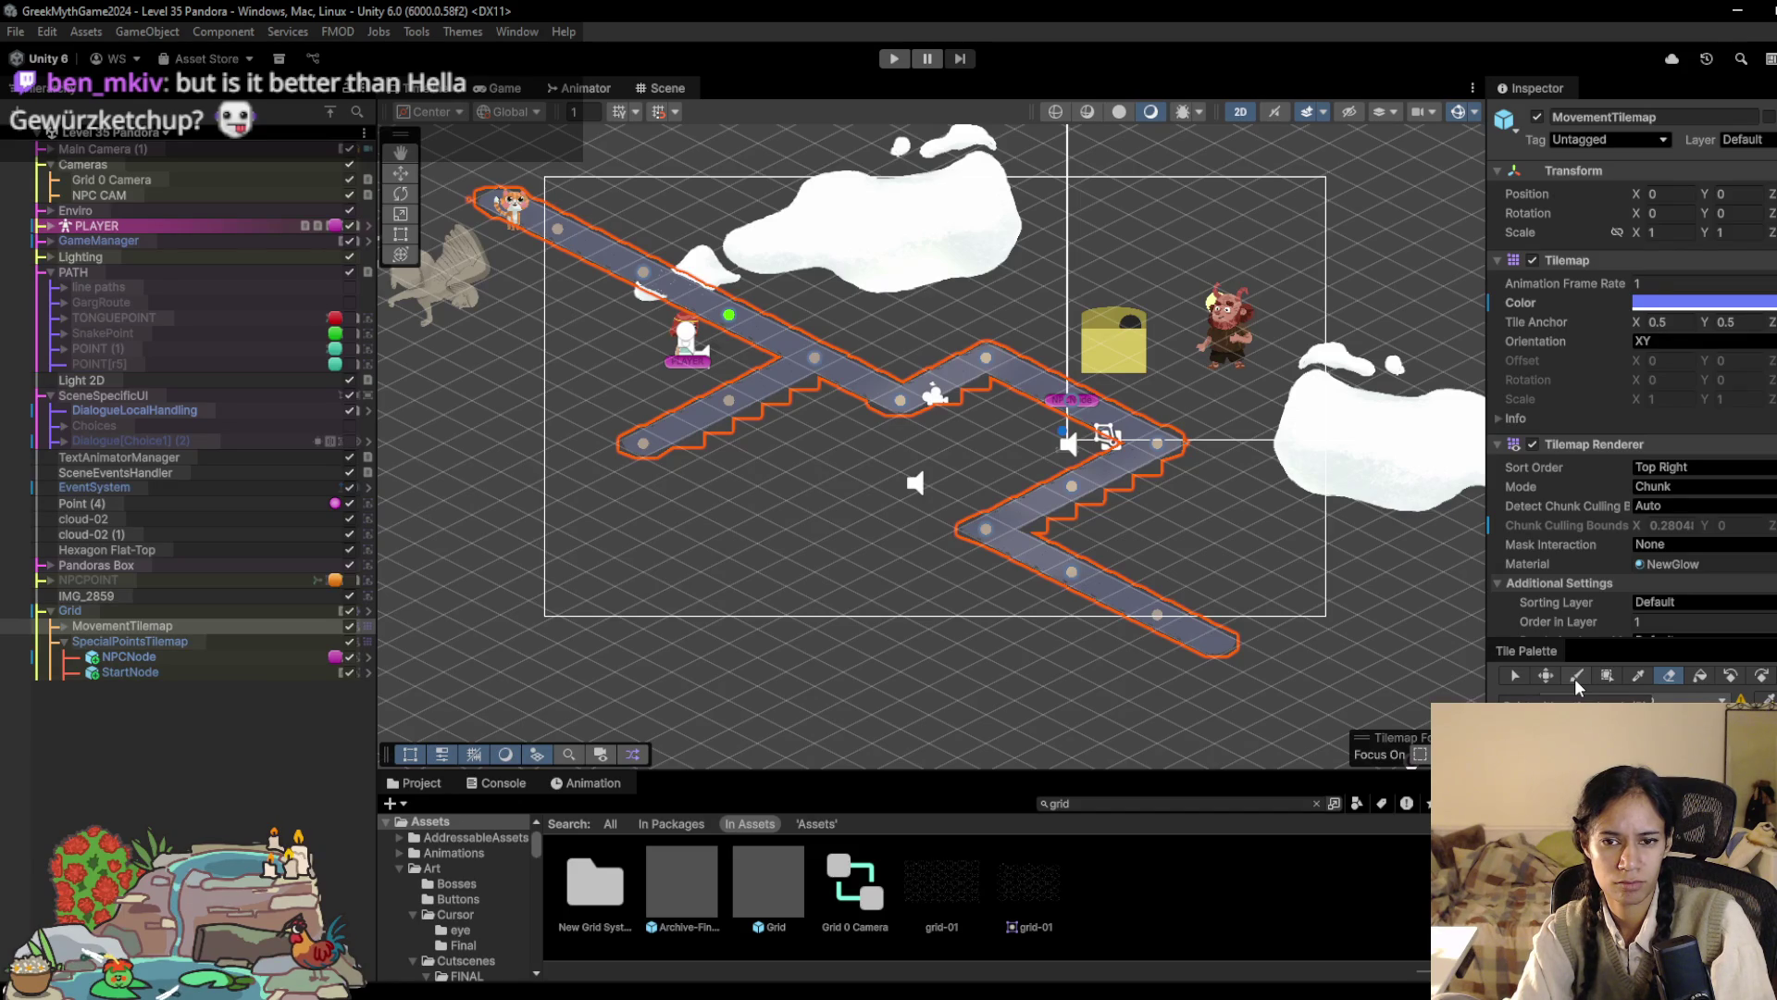
left_click(1574, 679)
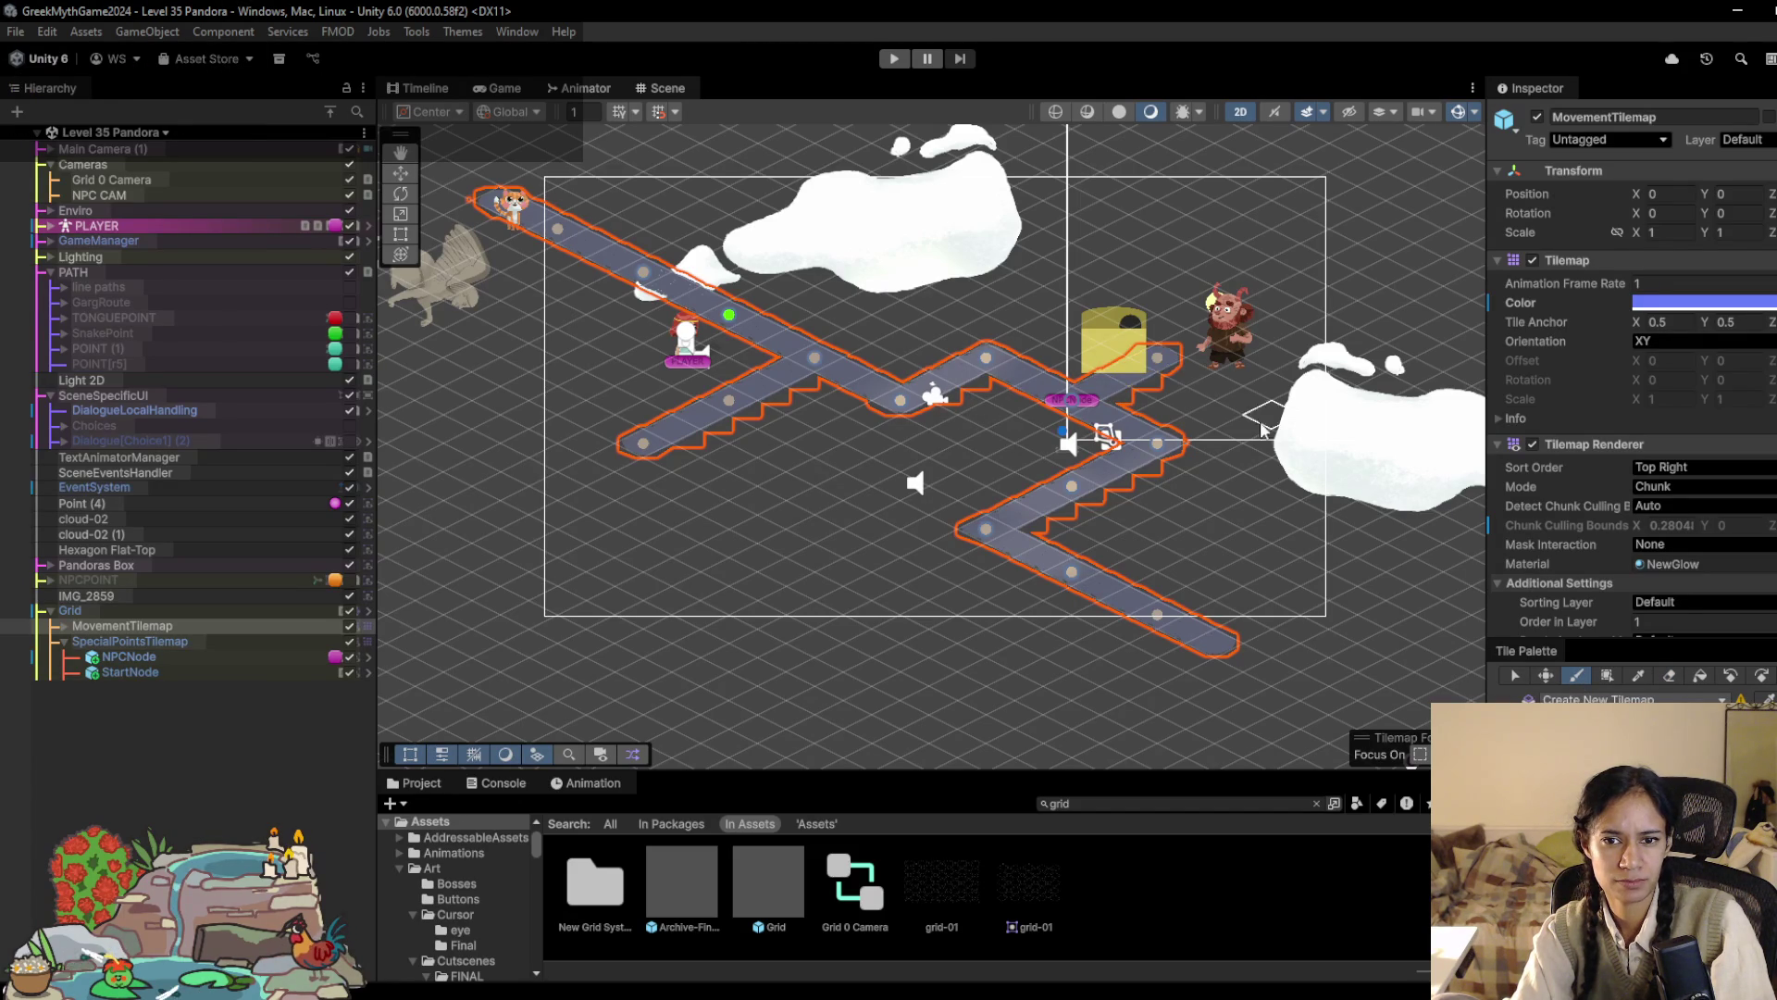
scroll(1018, 458, "down", 3)
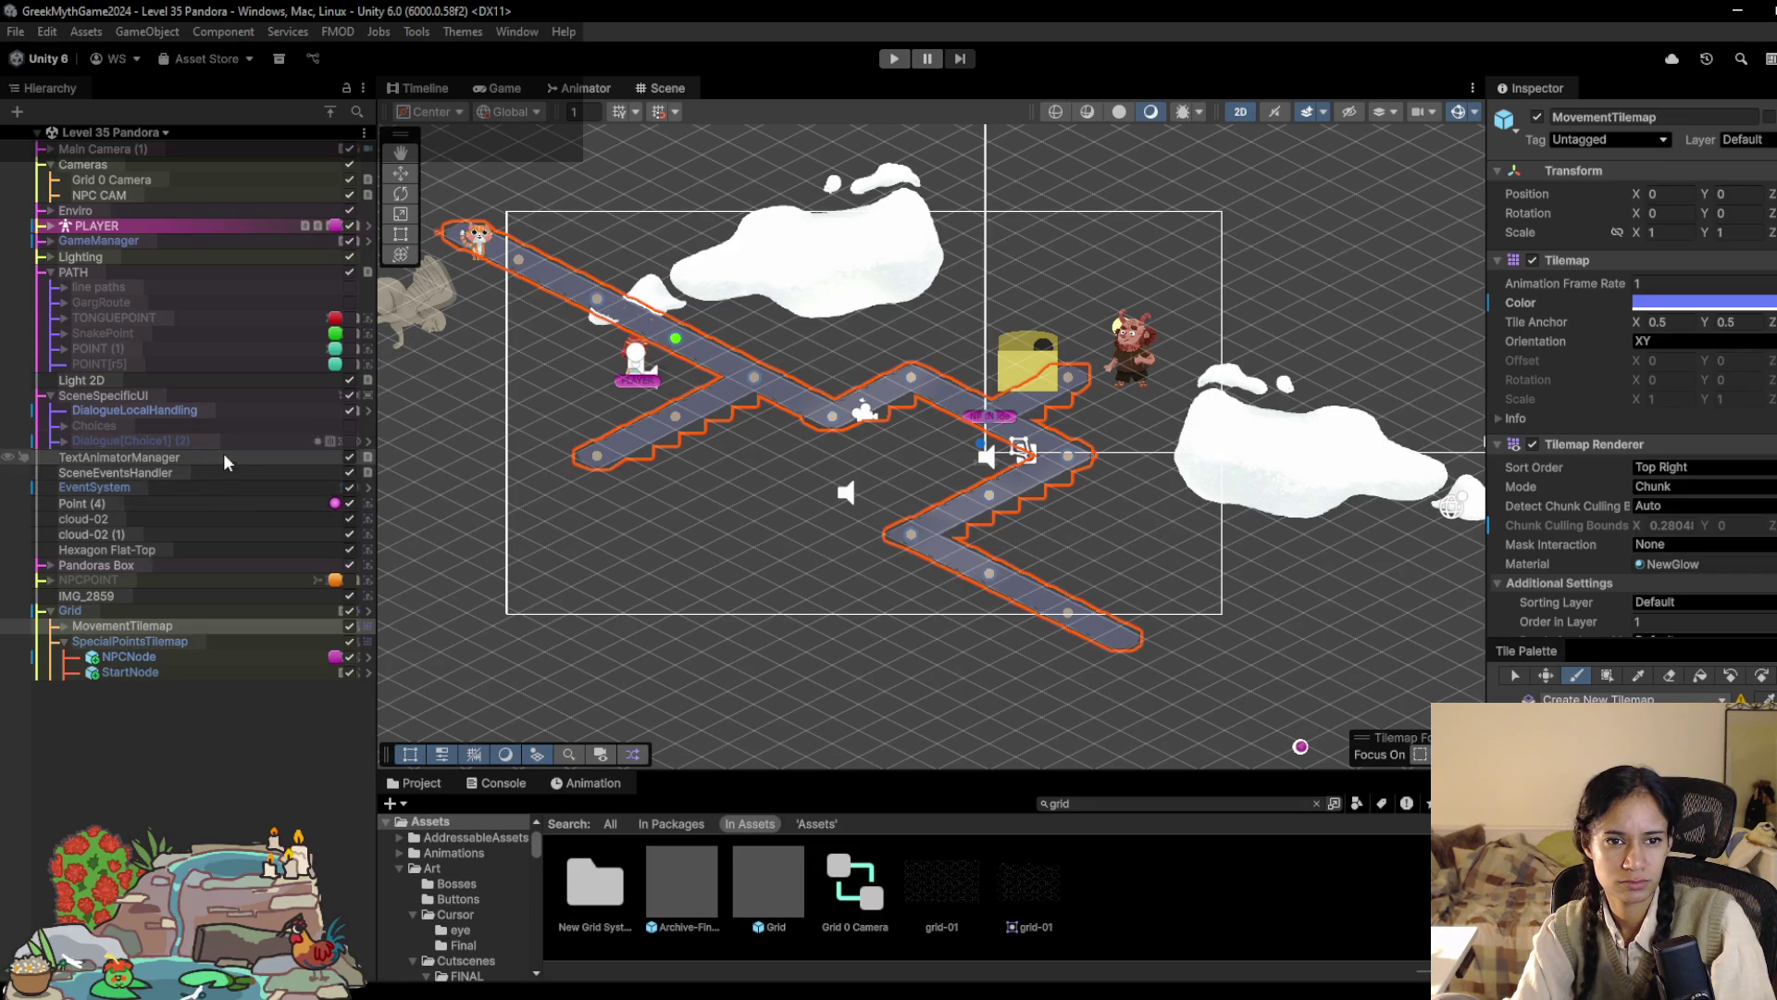
left_click(122, 614)
mouse_move(851, 413)
left_mouse_down()
mouse_move(807, 417)
mouse_move(830, 416)
mouse_move(807, 399)
mouse_move(820, 392)
left_mouse_up()
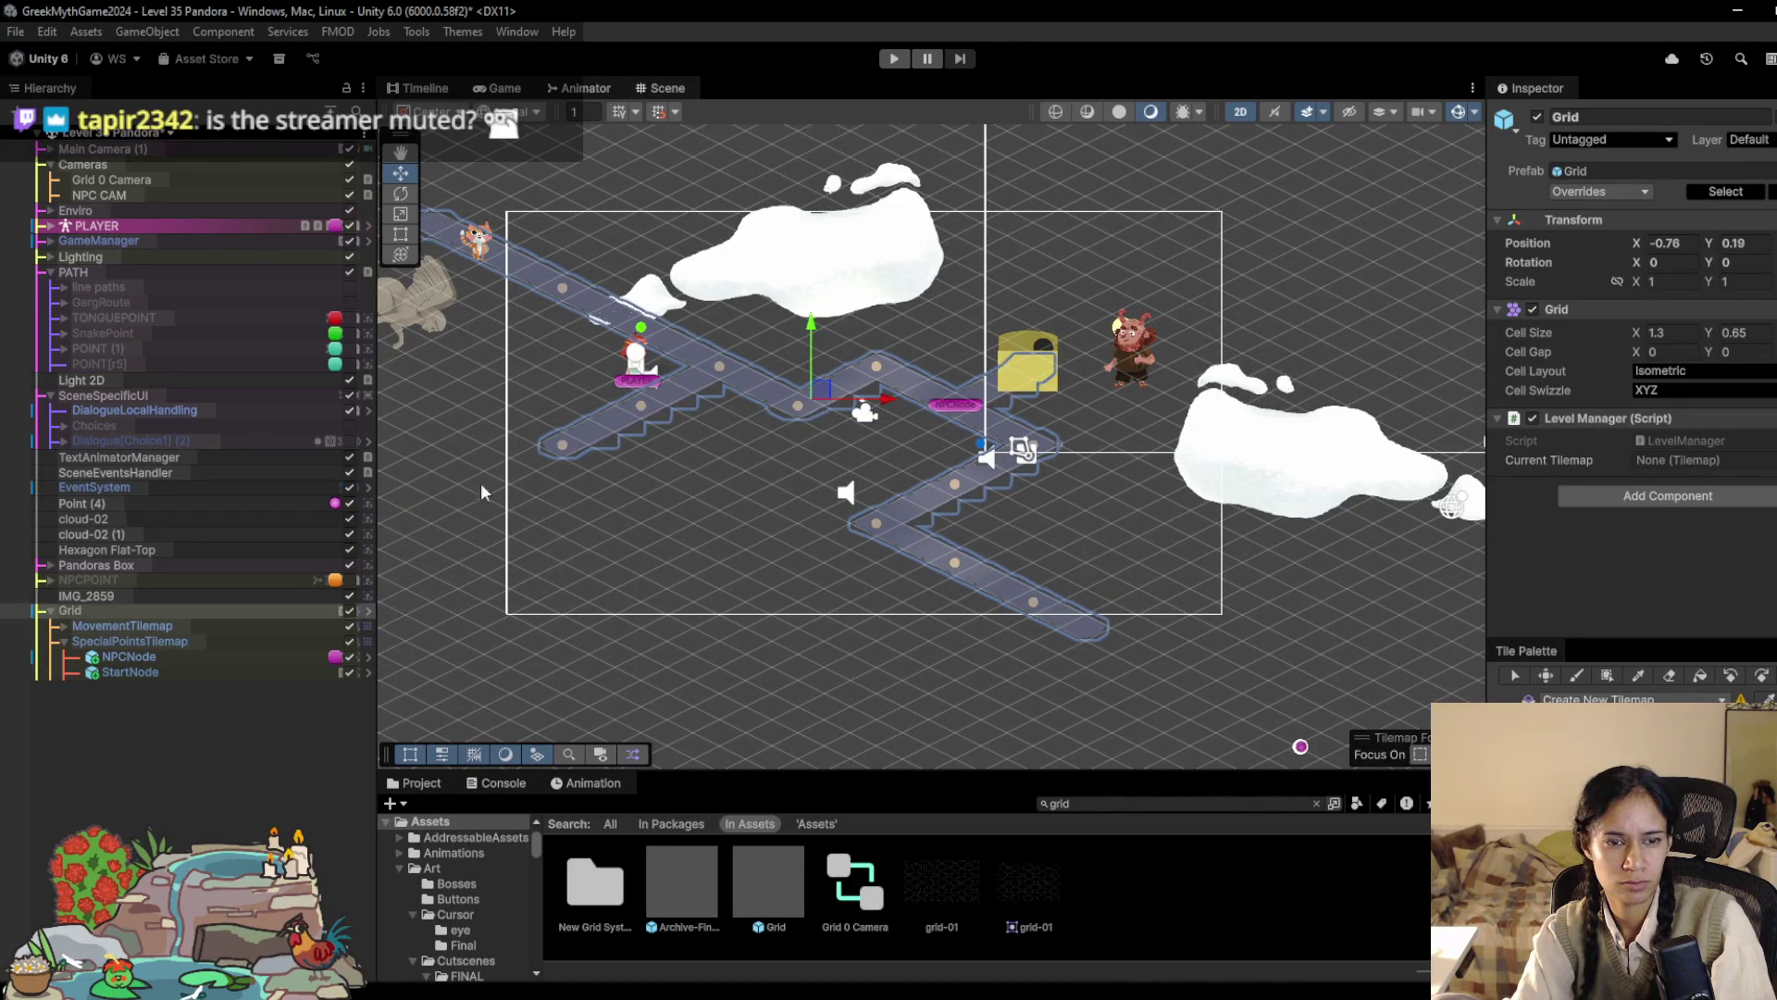
Step: Delete the old StartNode object from SpecialPointsTilemap
left_click(186, 638)
scroll(568, 246, "up", 2)
scroll(601, 329, "up", 1)
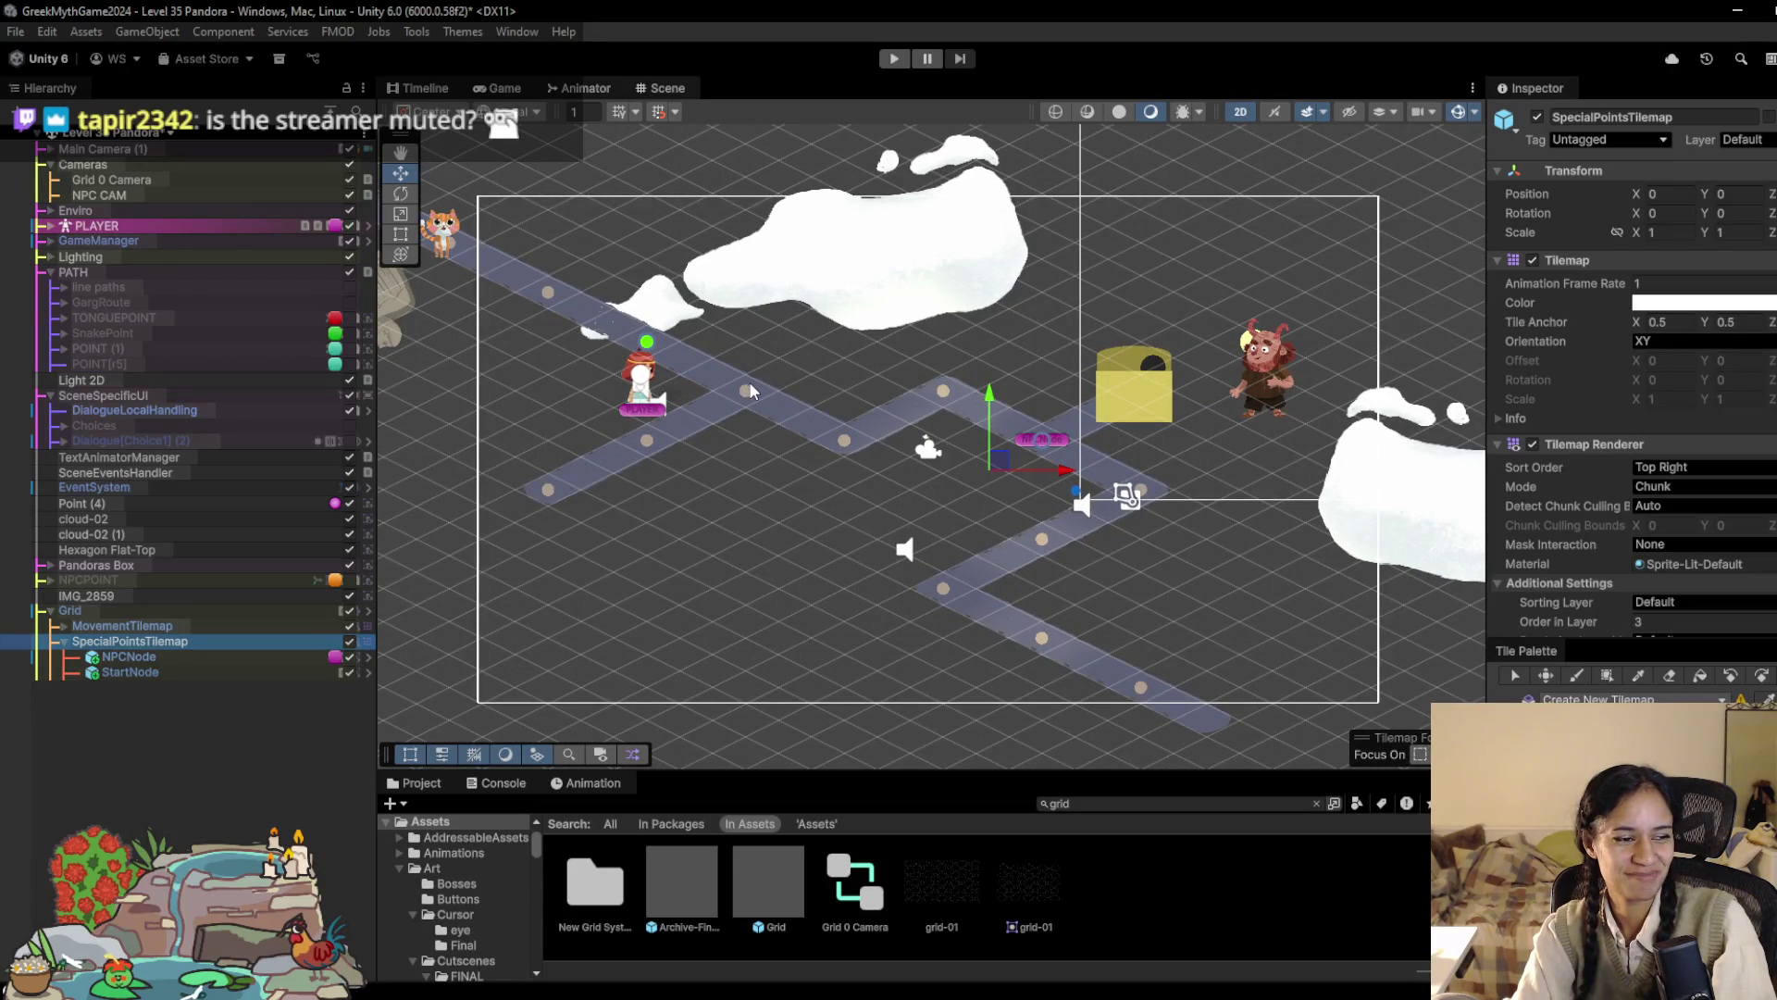
left_click(1669, 675)
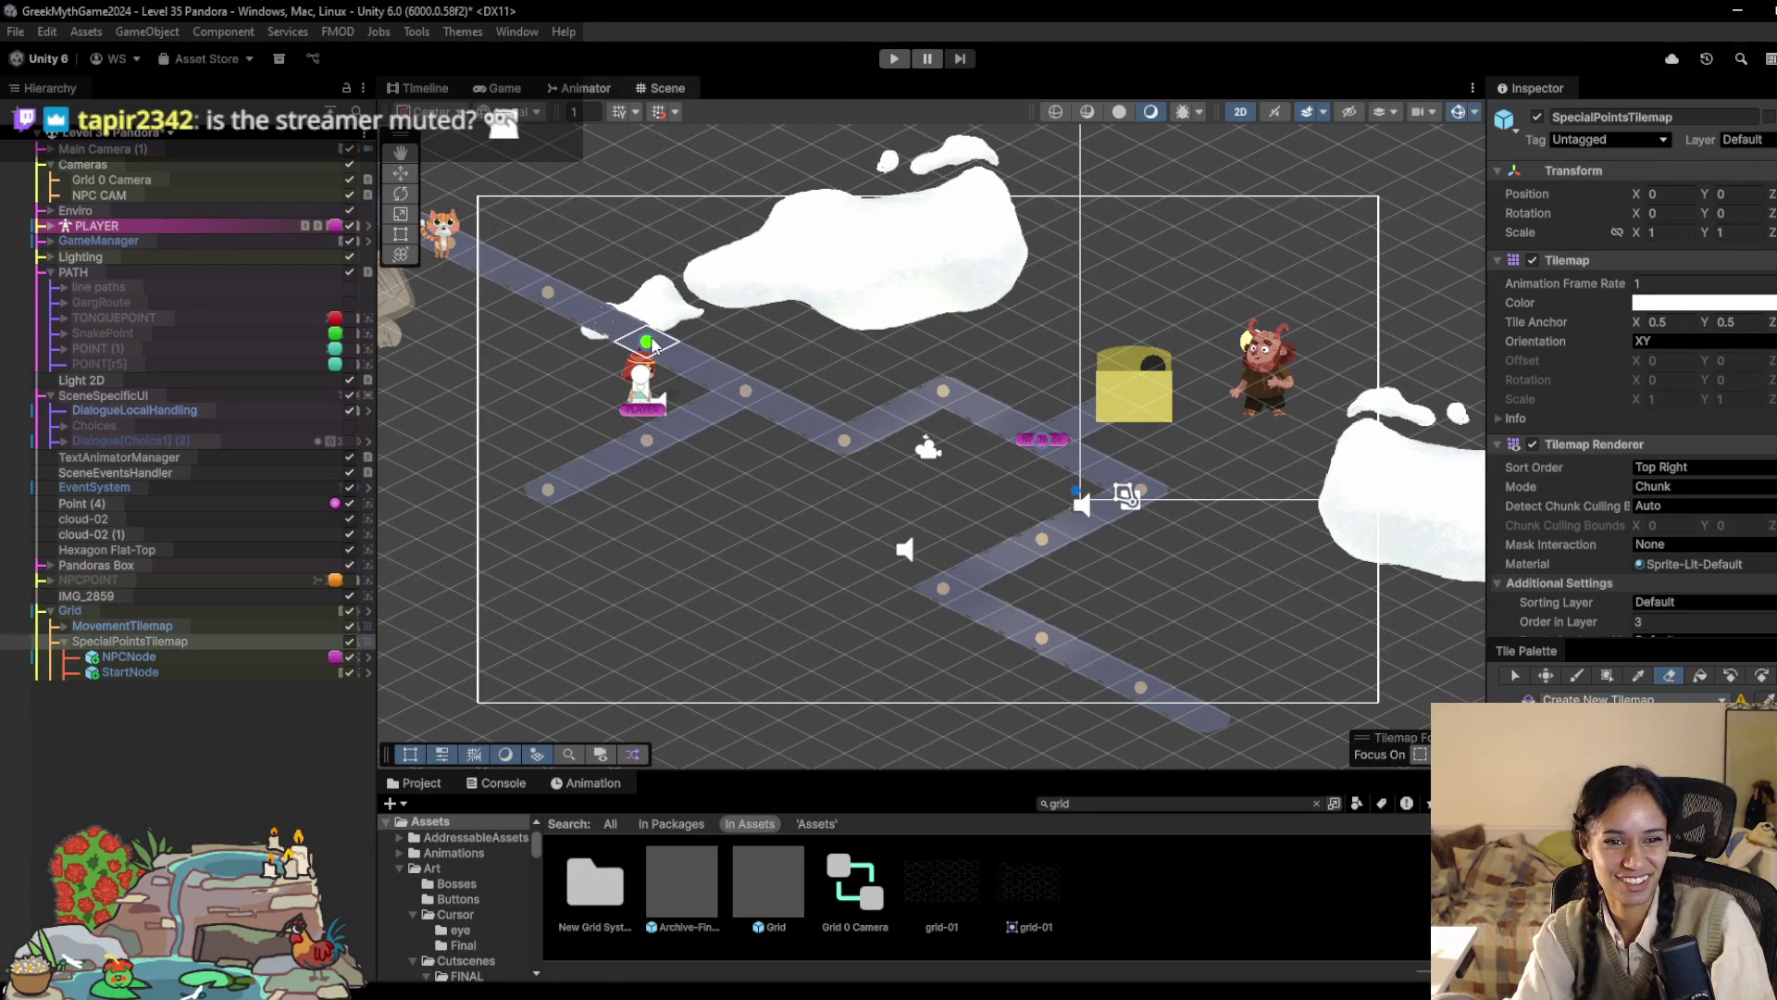
left_click(236, 657)
left_click(240, 668)
left_click(237, 656)
left_click(222, 672)
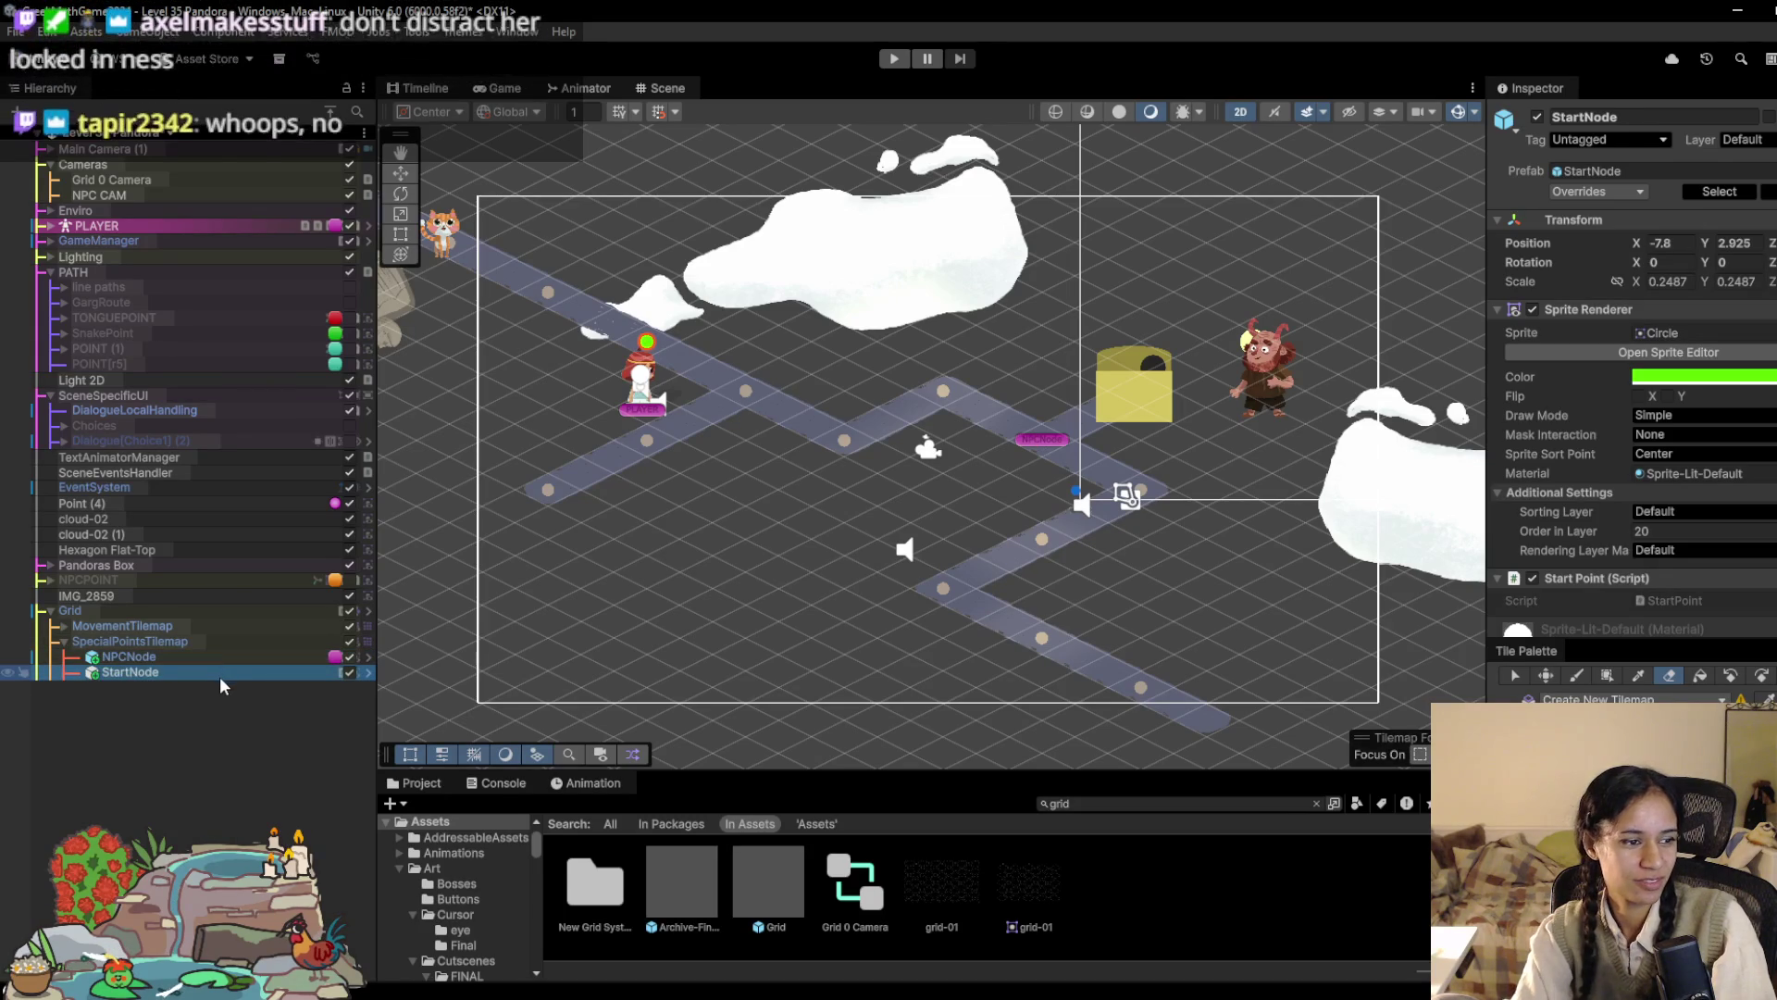
key("Delete")
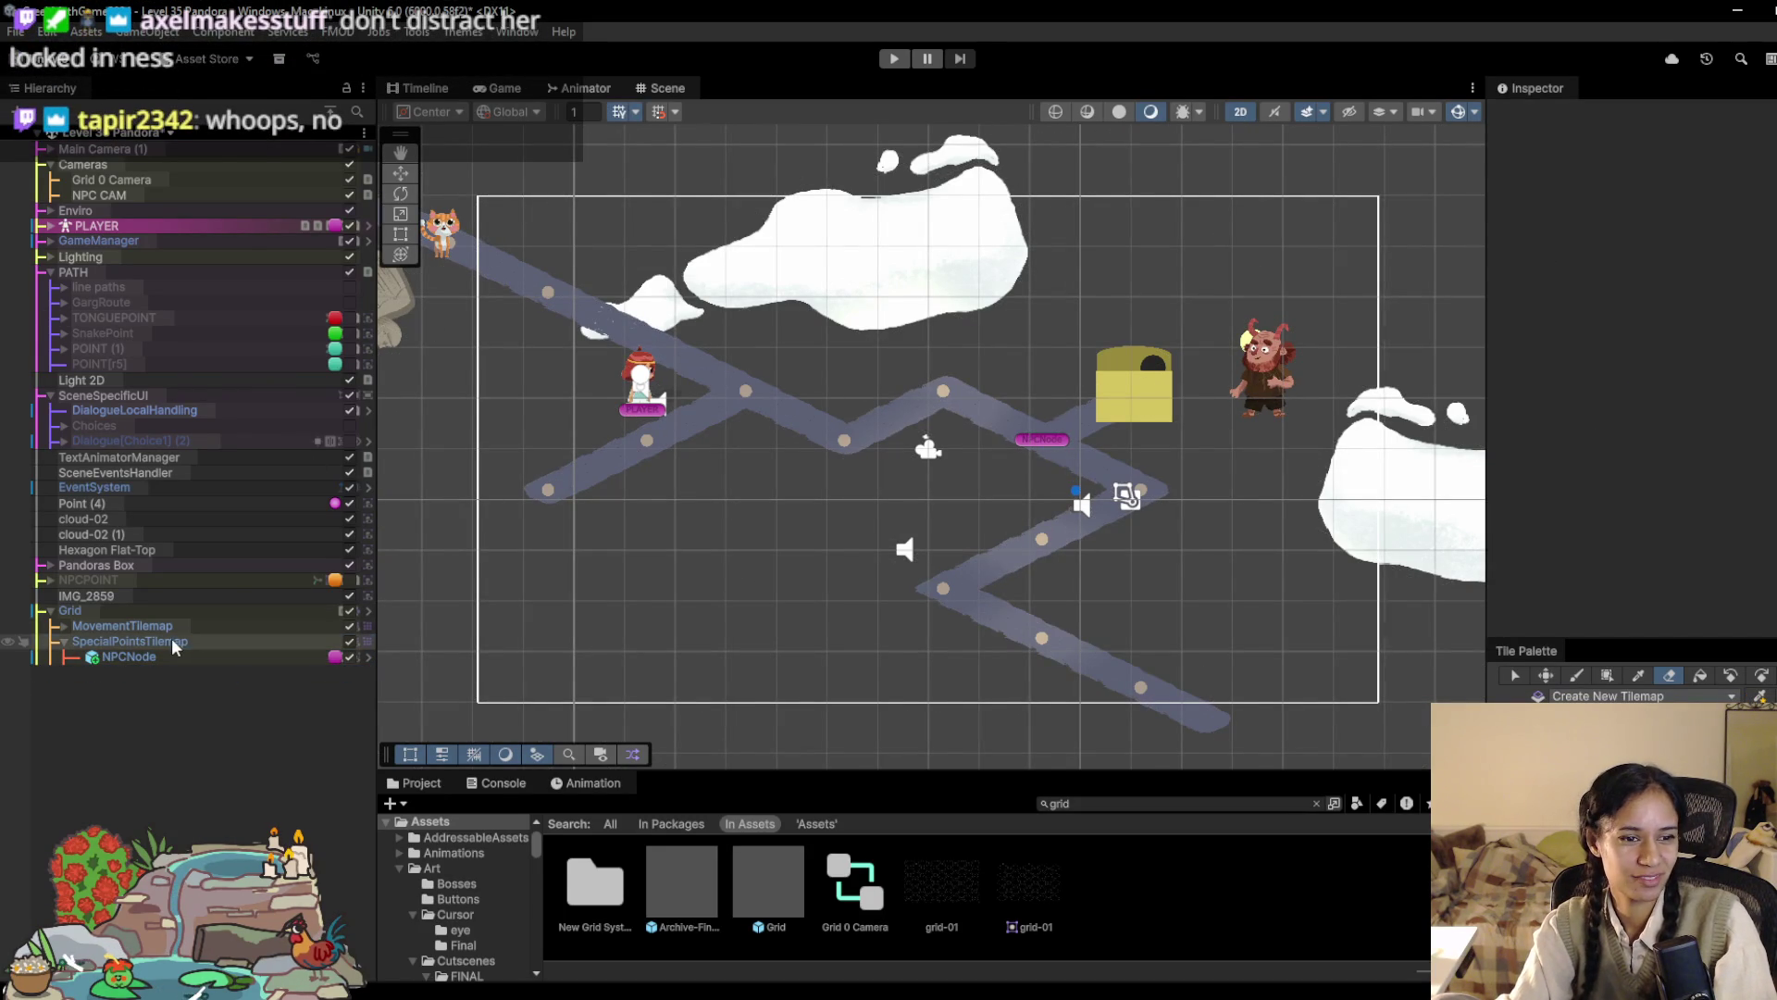
Step: Paint a start node on the upper-left path and an EndNode at the lower right
left_click(174, 643)
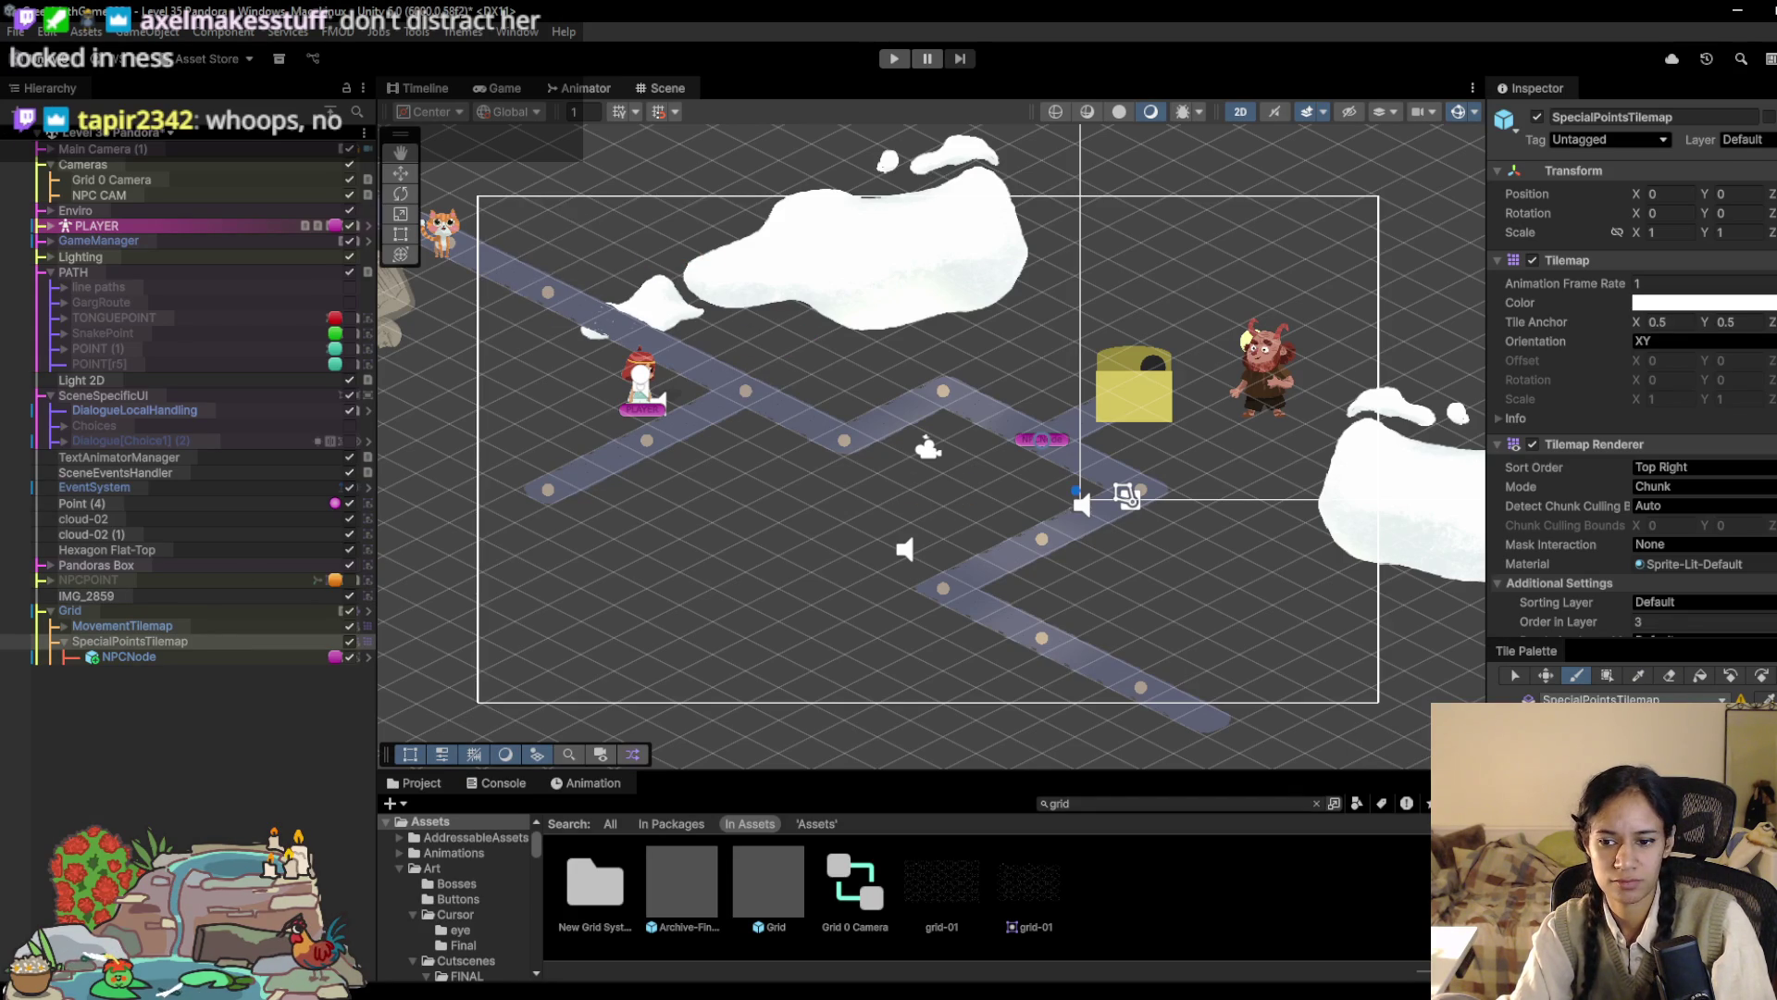
left_click(550, 294)
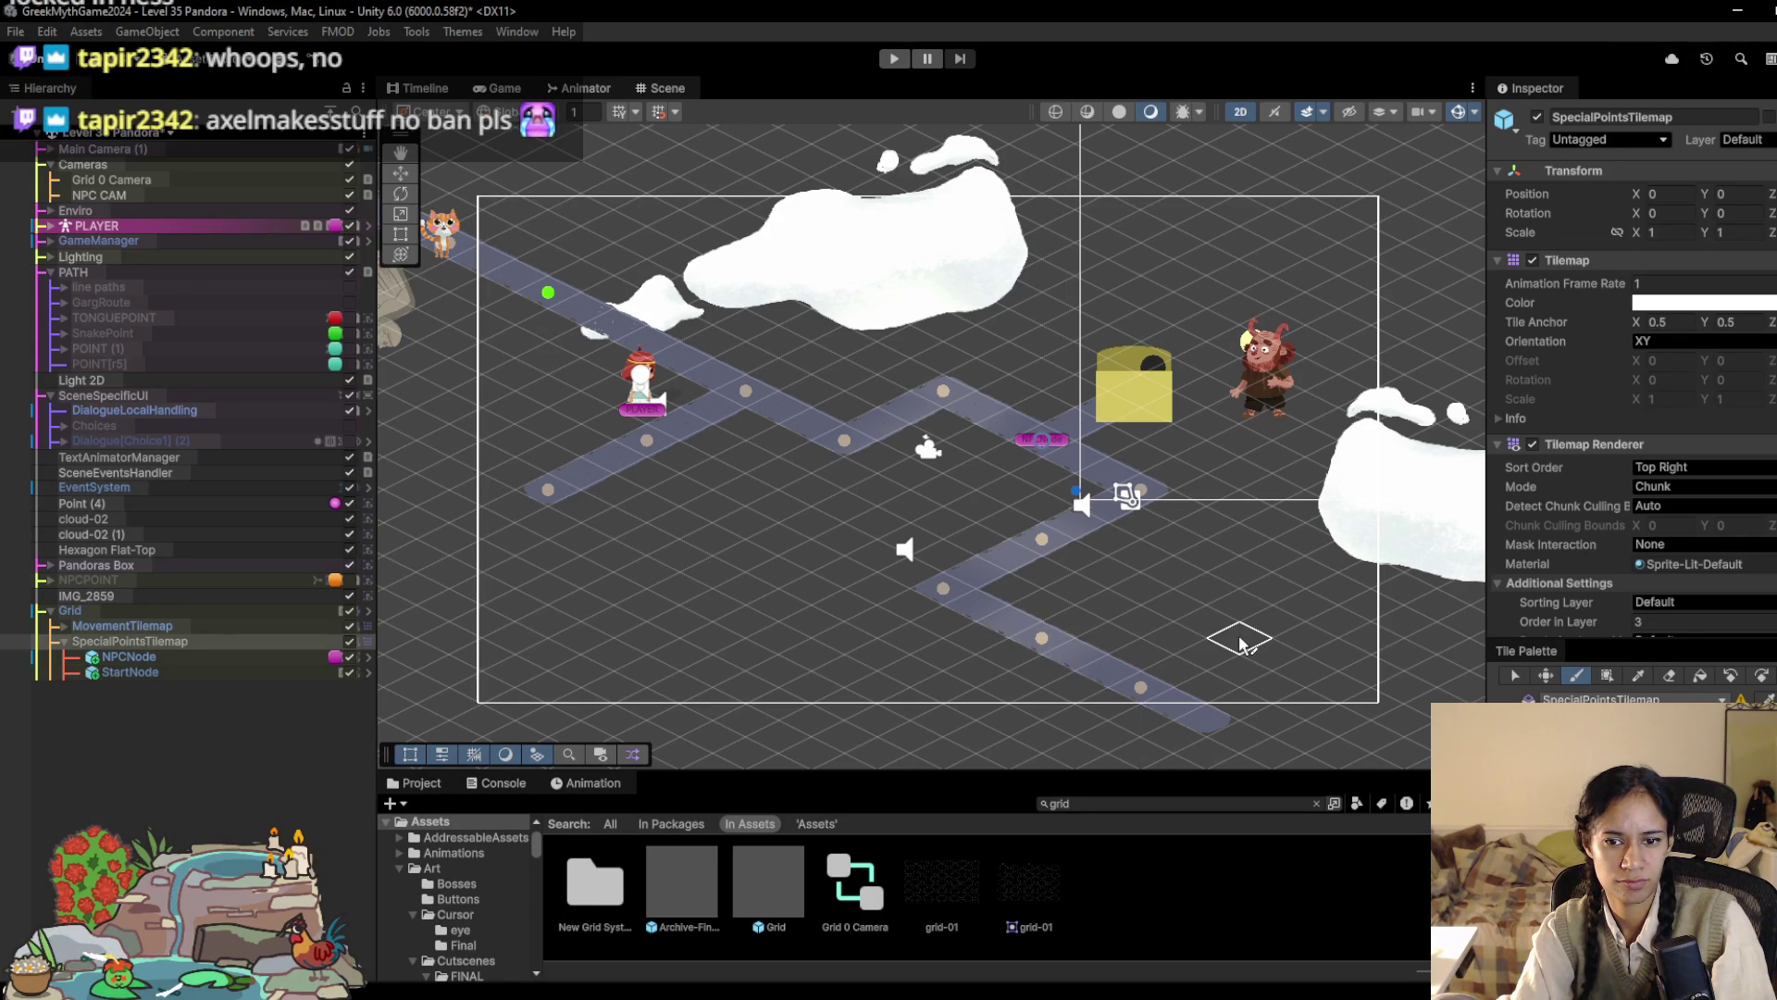
left_click(1241, 641)
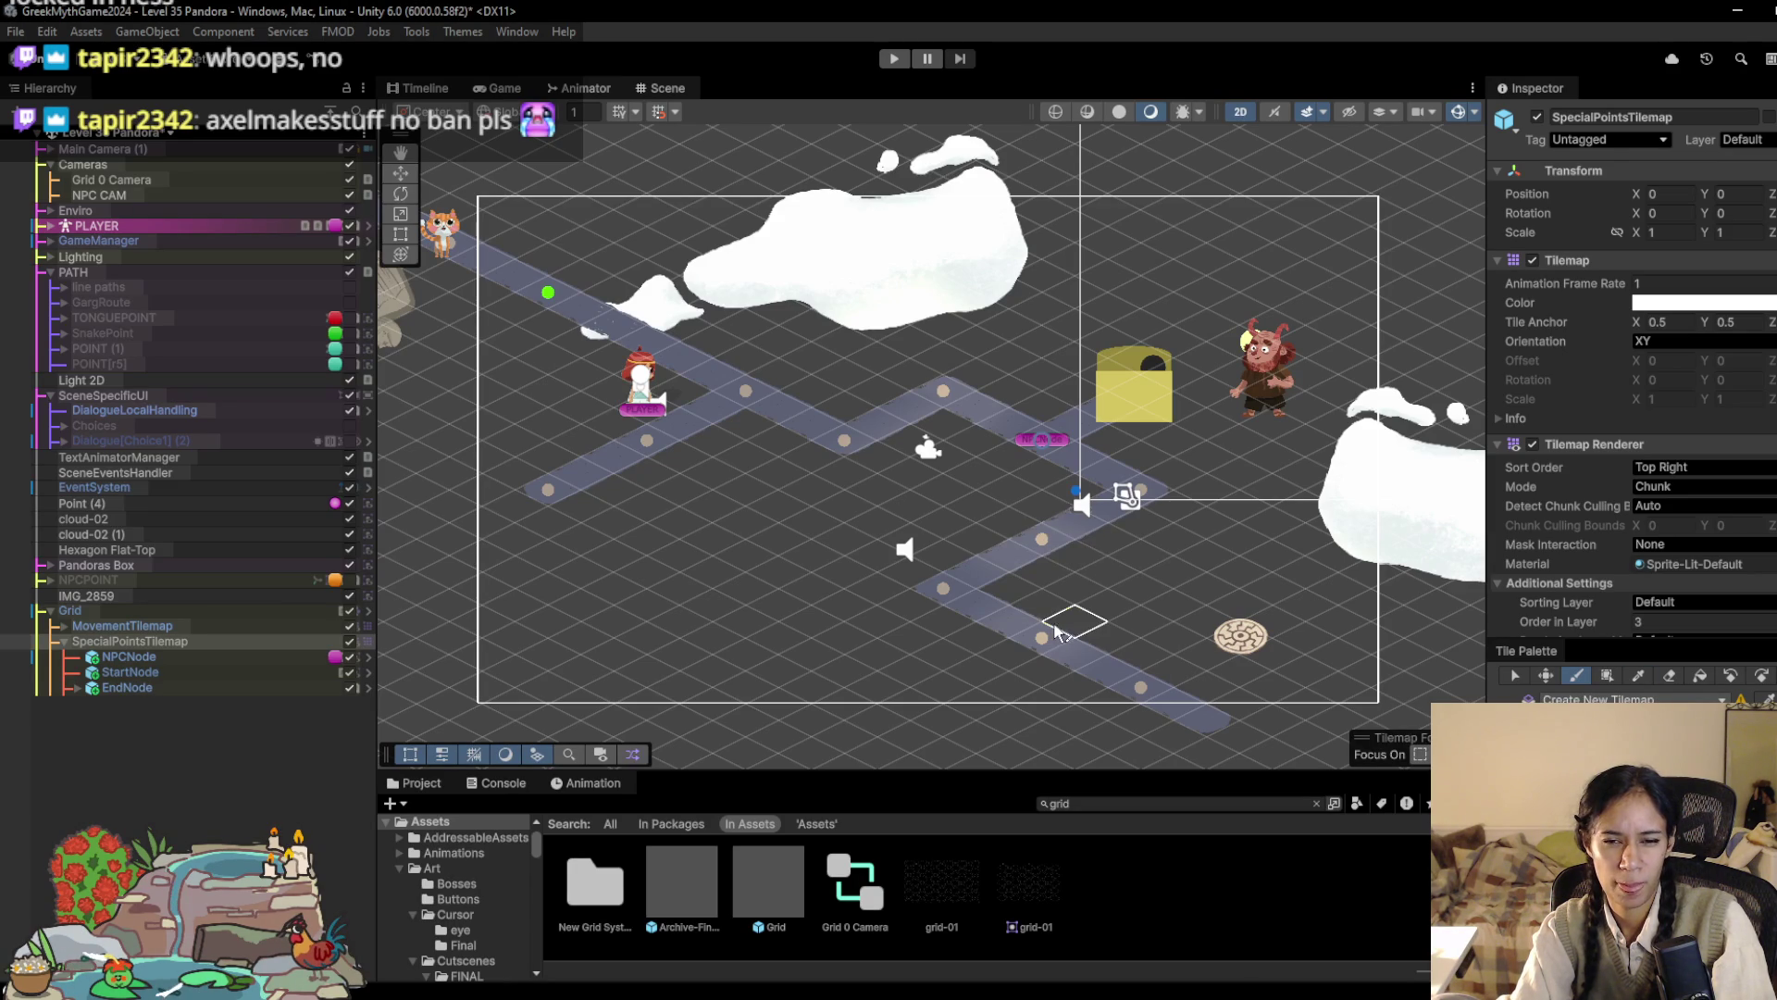
left_click(1138, 593)
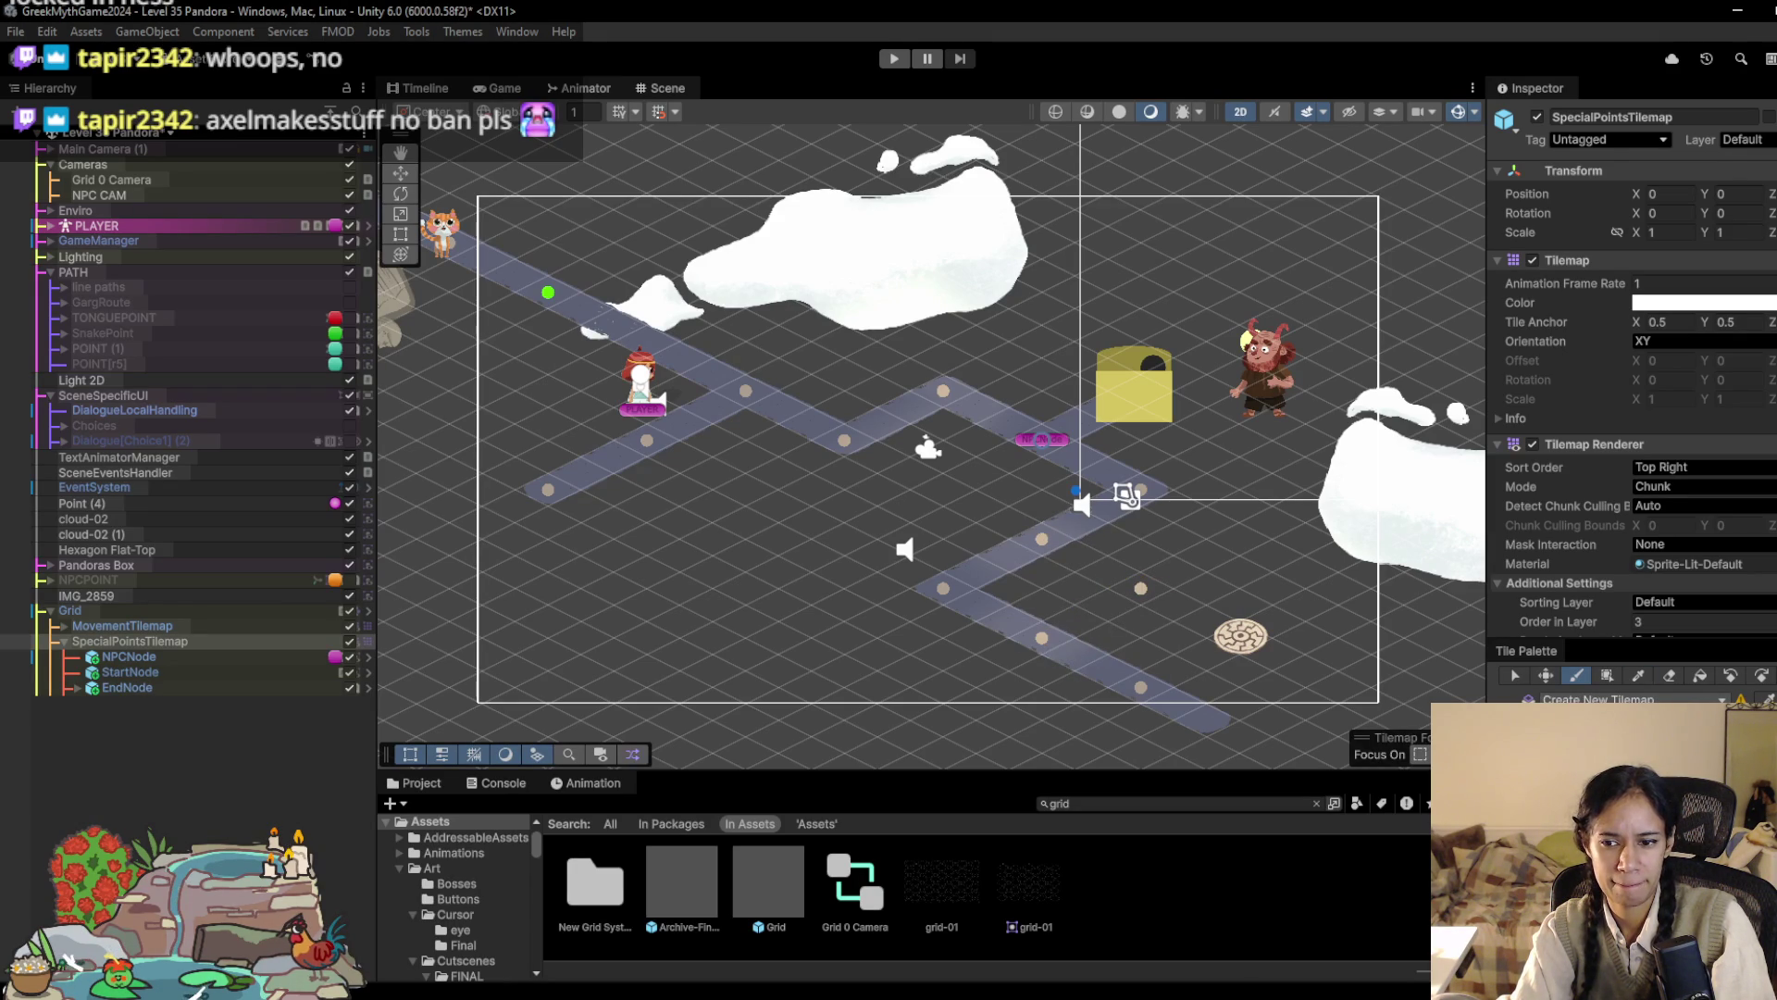
Step: Erase the stray point tile beside the end node, then select the MovementTilemap
left_click(1579, 676)
left_click(1575, 681)
left_click(1637, 676)
left_click(1667, 677)
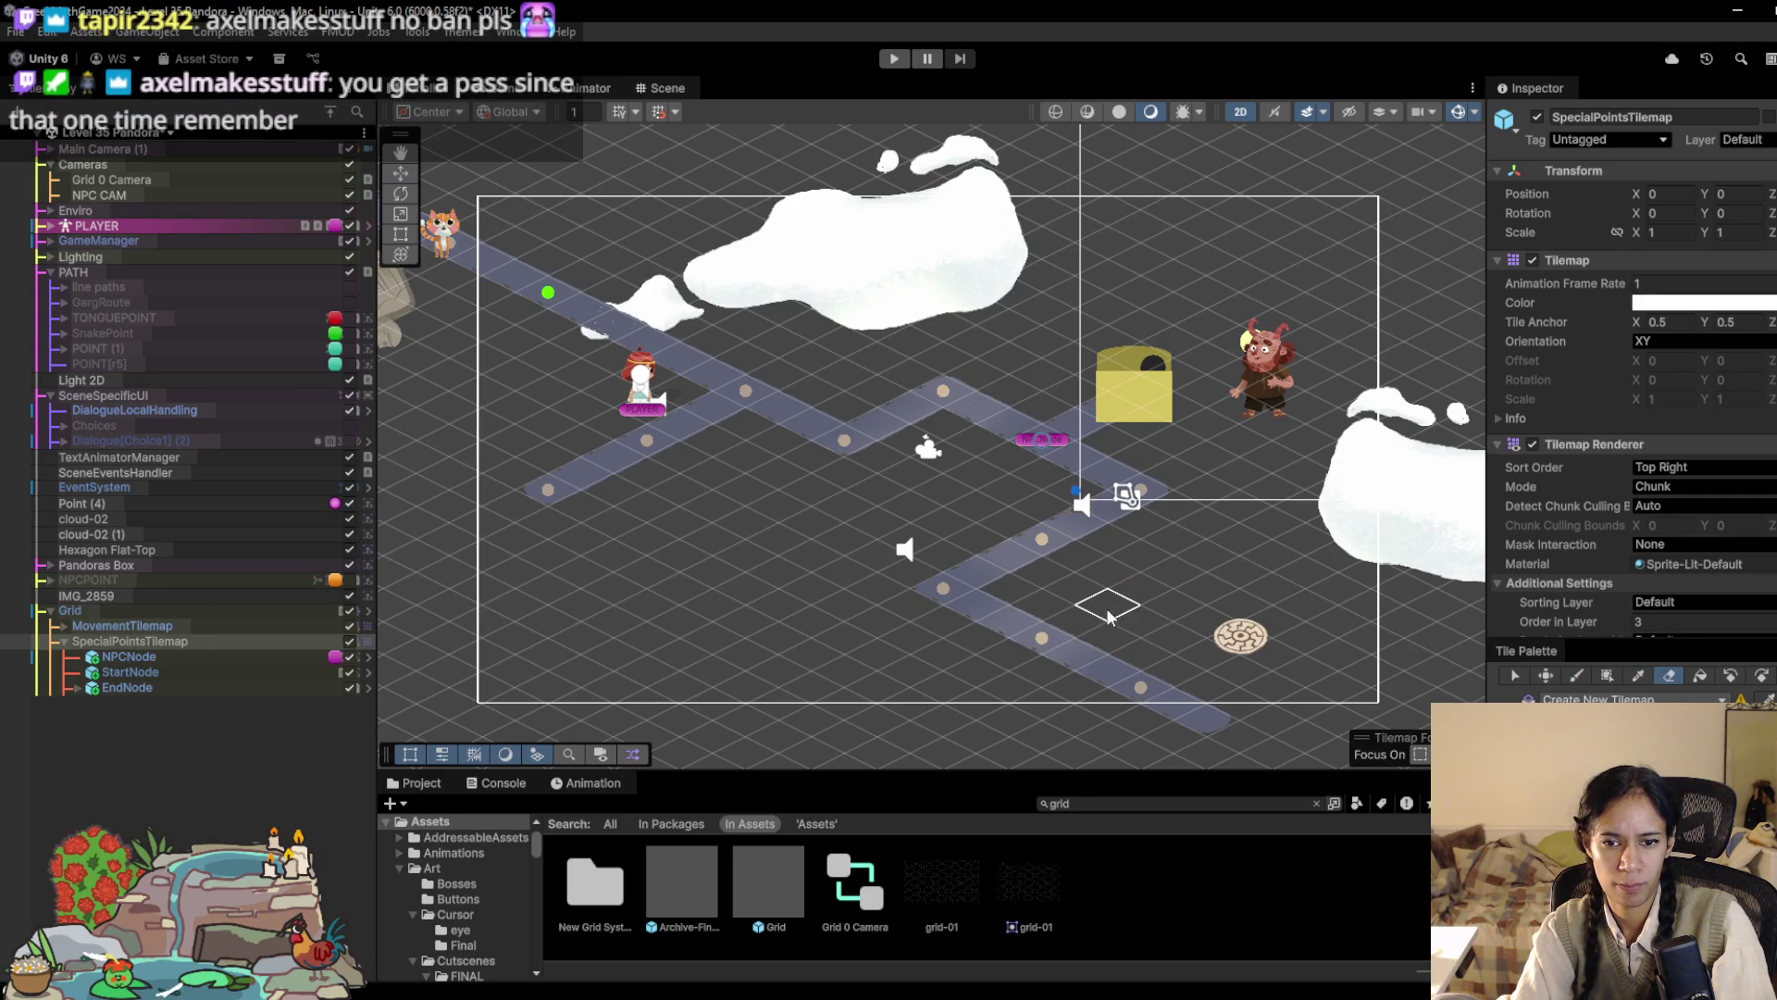
left_click(1576, 676)
left_click(1136, 593)
left_click(1669, 675)
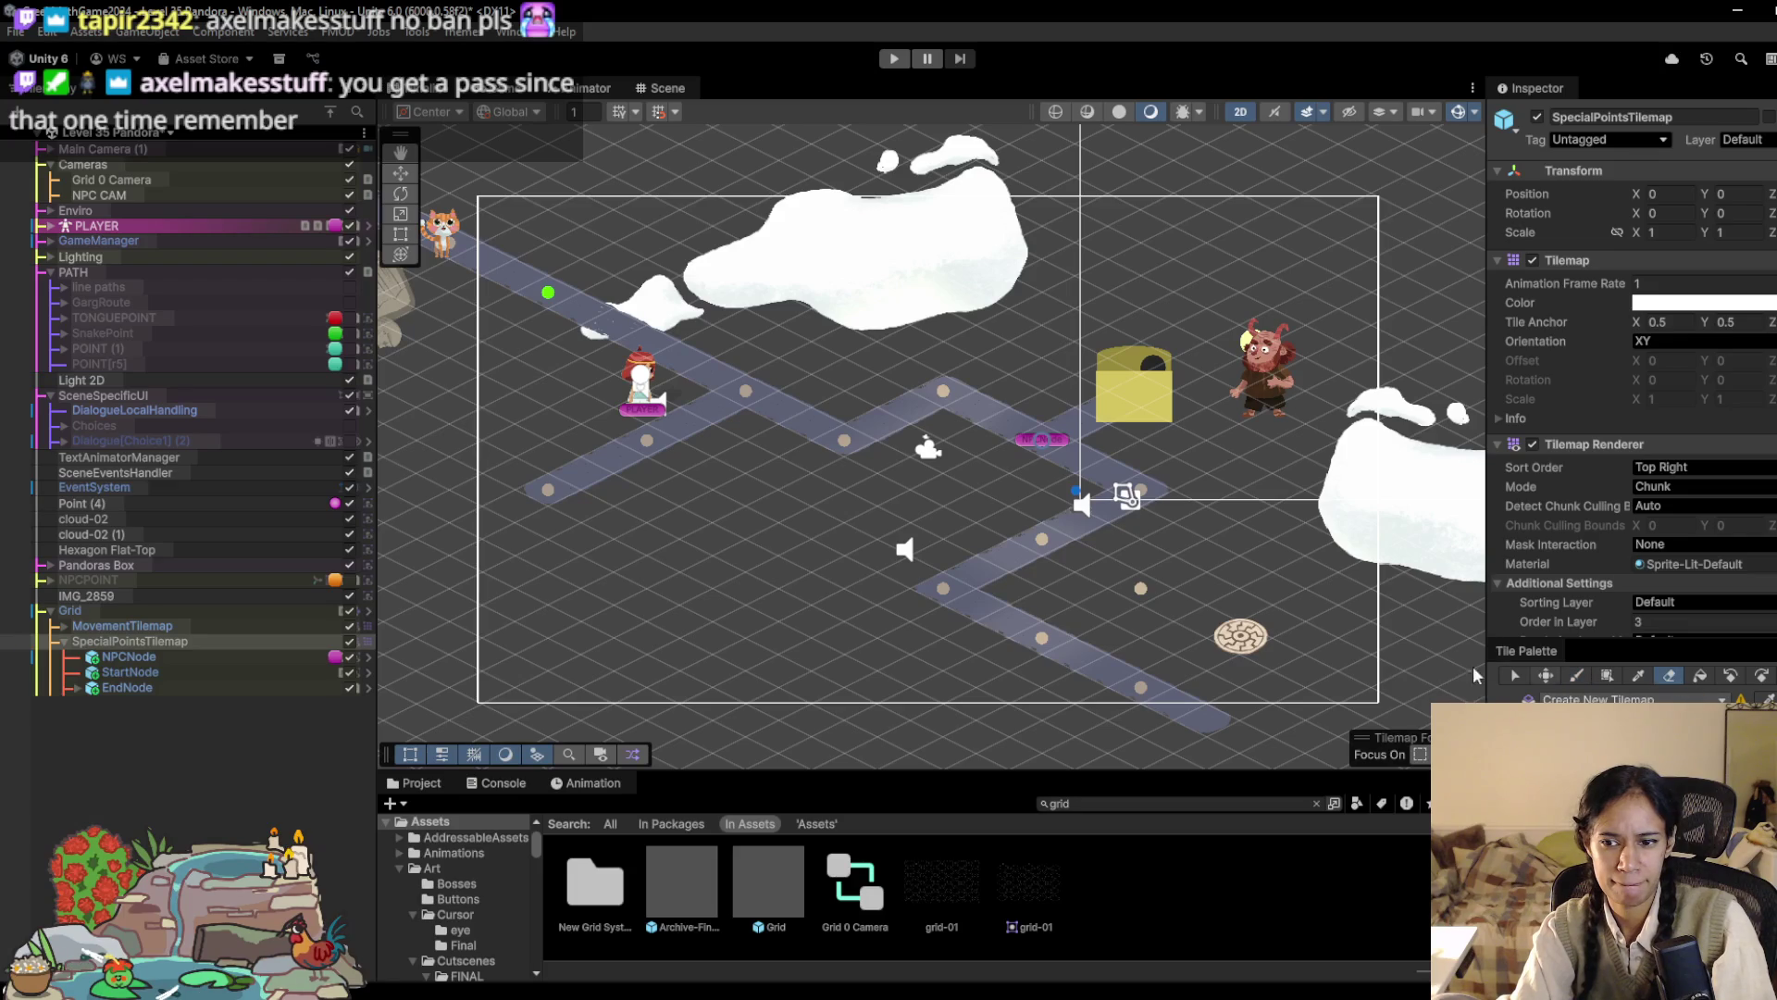
left_click(192, 628)
Step: Paint a path branch down to the end node and erase the surplus lower branch
key("b")
mouse_move(1141, 589)
left_mouse_down()
mouse_move(1046, 636)
mouse_move(1141, 607)
mouse_move(1401, 731)
left_mouse_up()
left_click(1671, 676)
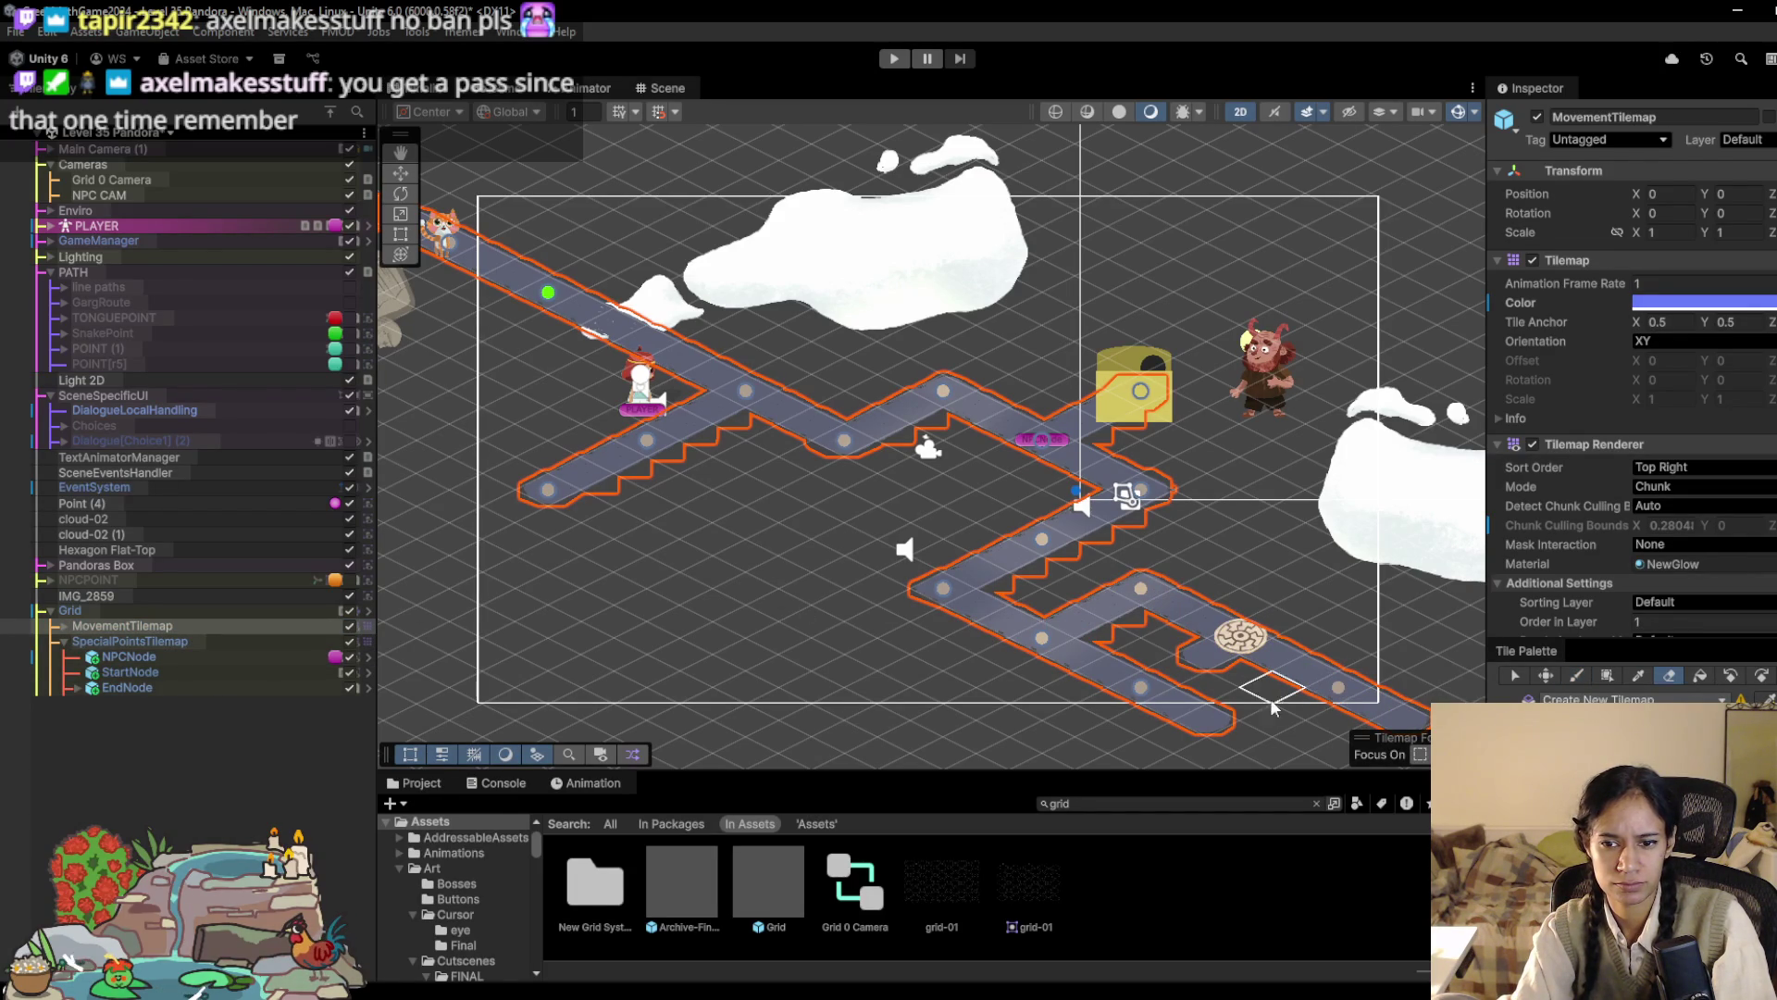
left_click_drag(1078, 658, 1212, 736)
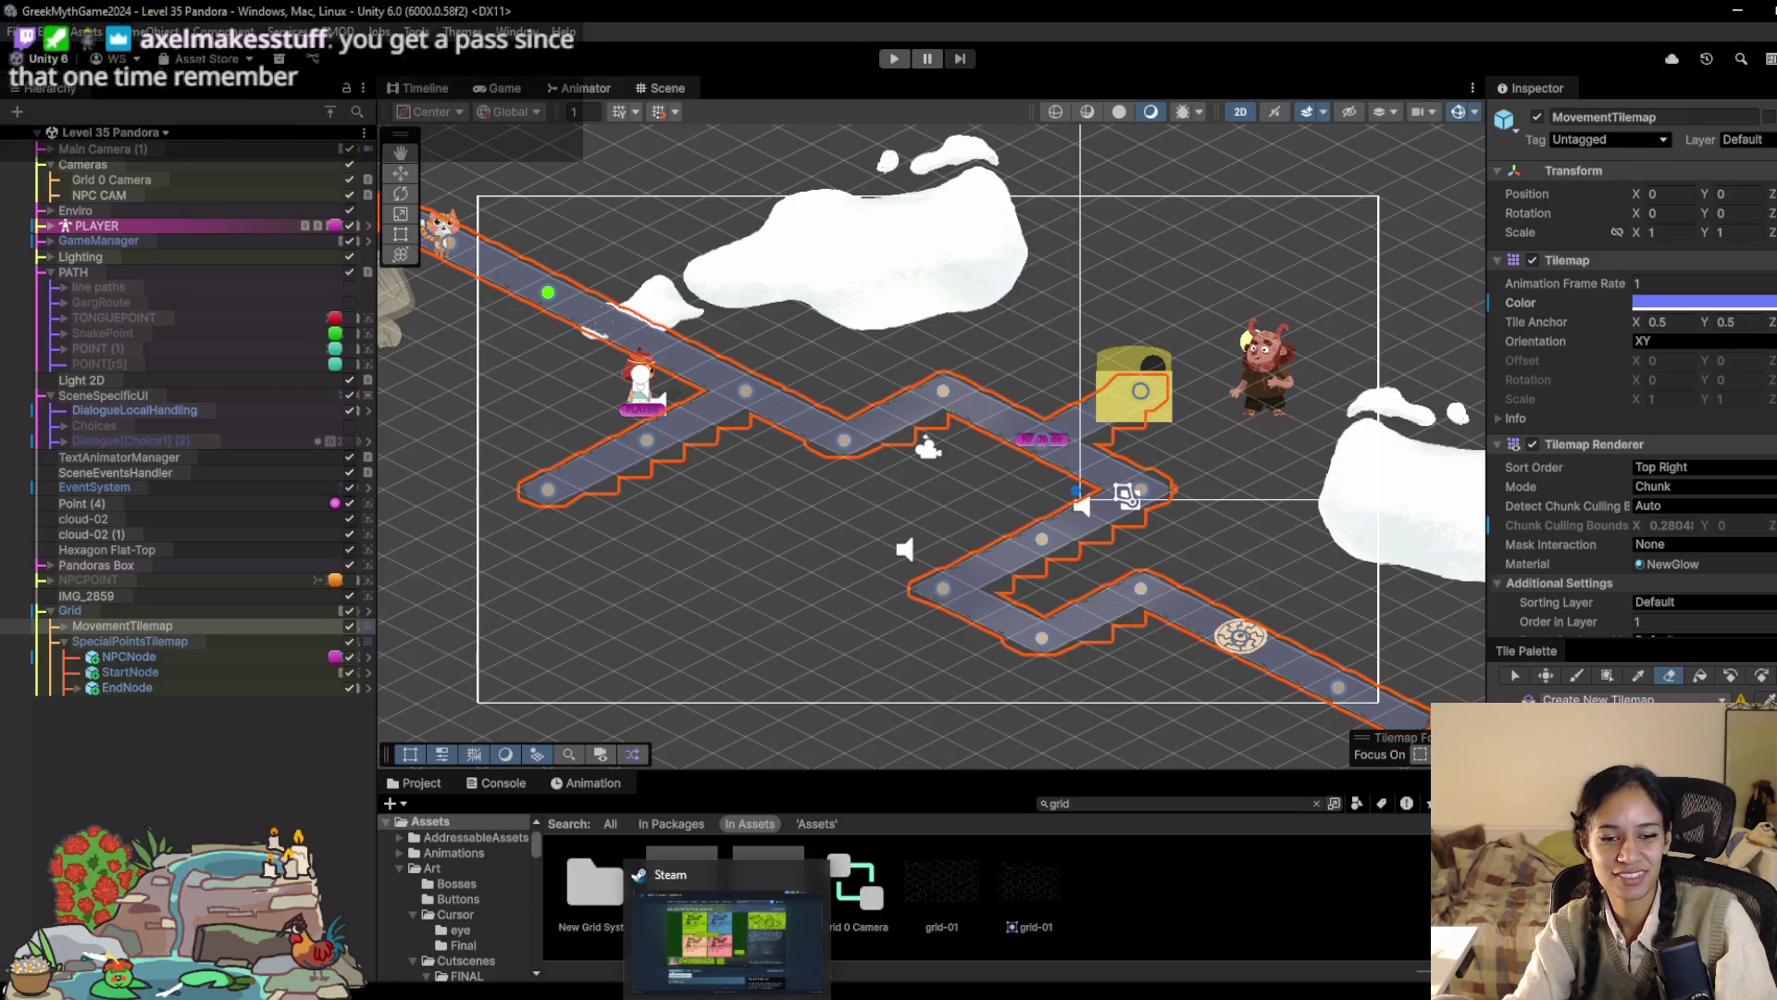
Step: Start Play mode to test the extended path
key("alt+Tab")
key("Escape")
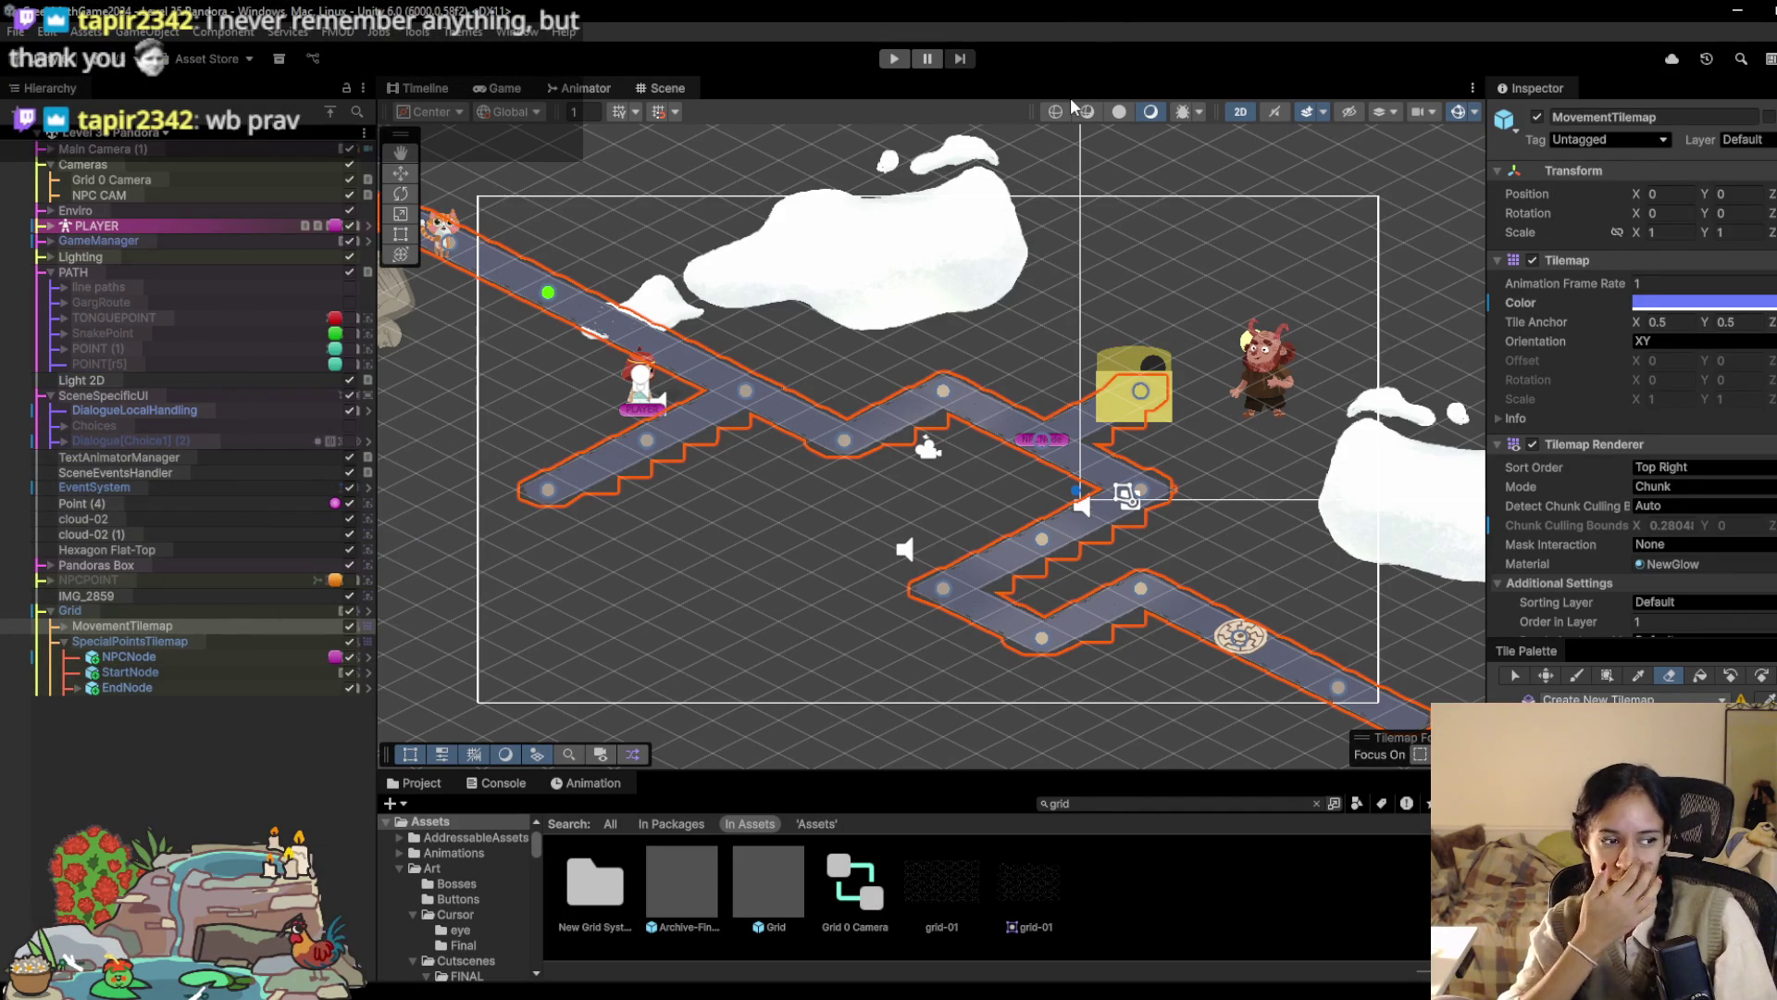
left_click(894, 59)
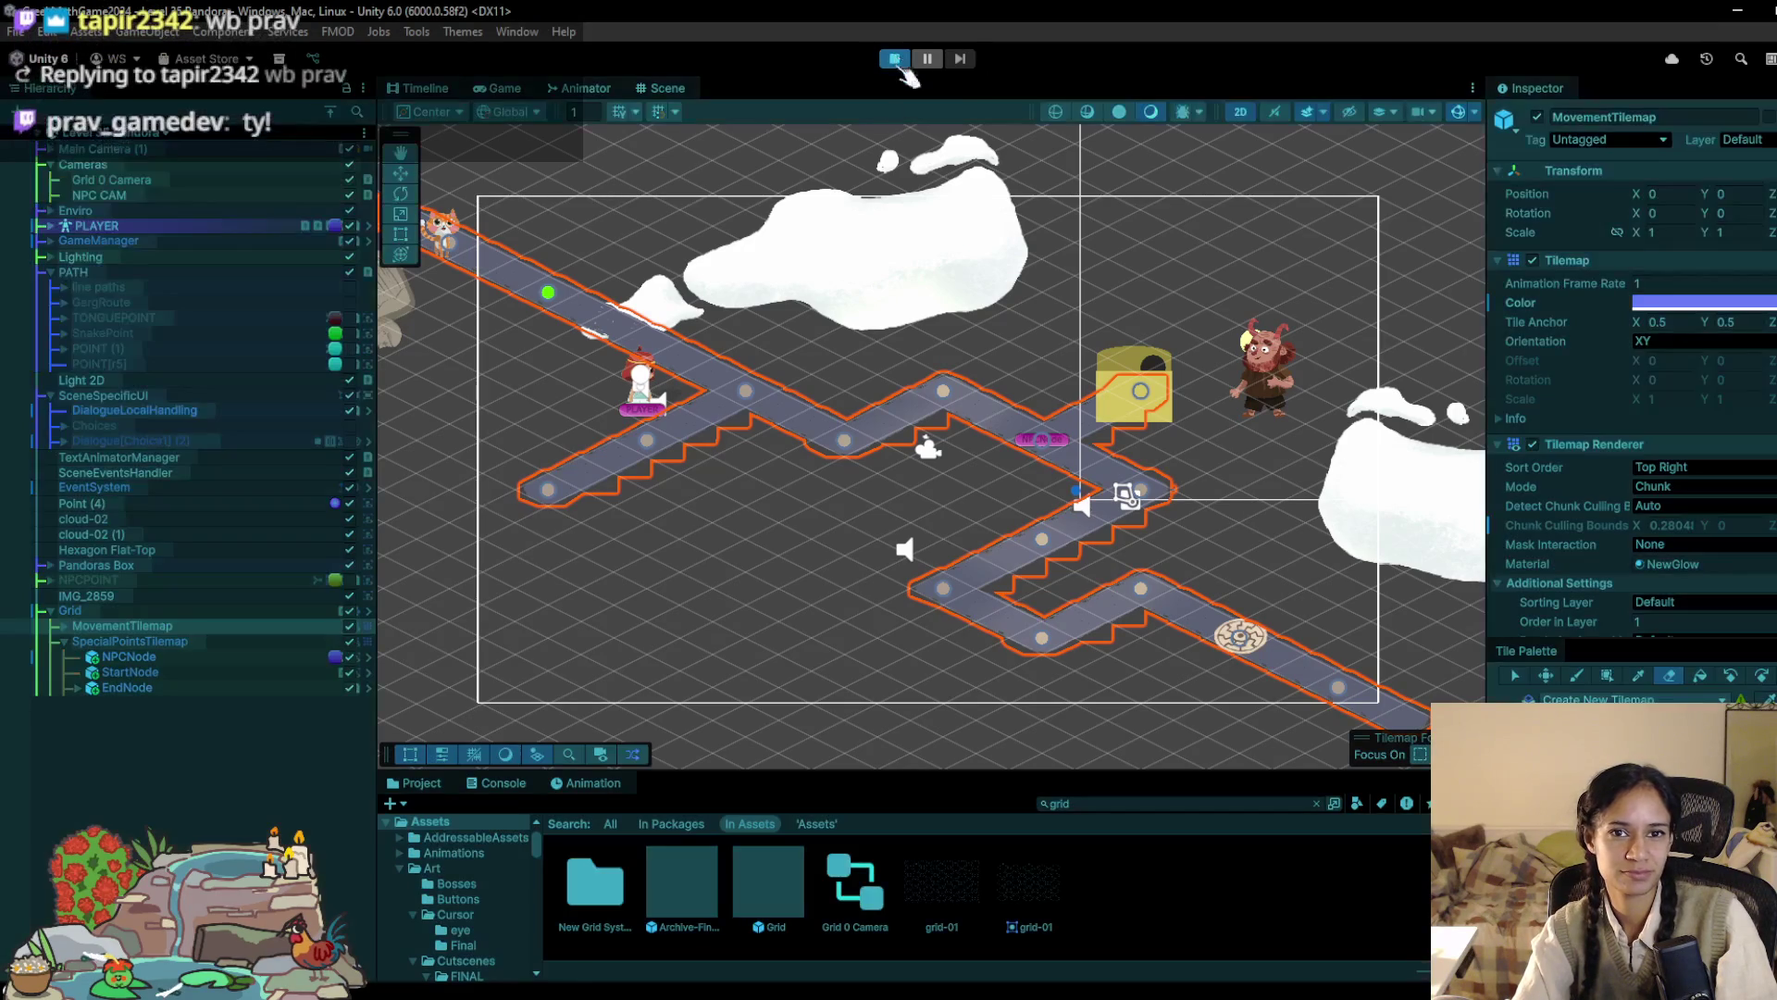
Step: Playtest twice, walking the heroine across several path nodes, then pause and exit Play mode
left_click(692, 367)
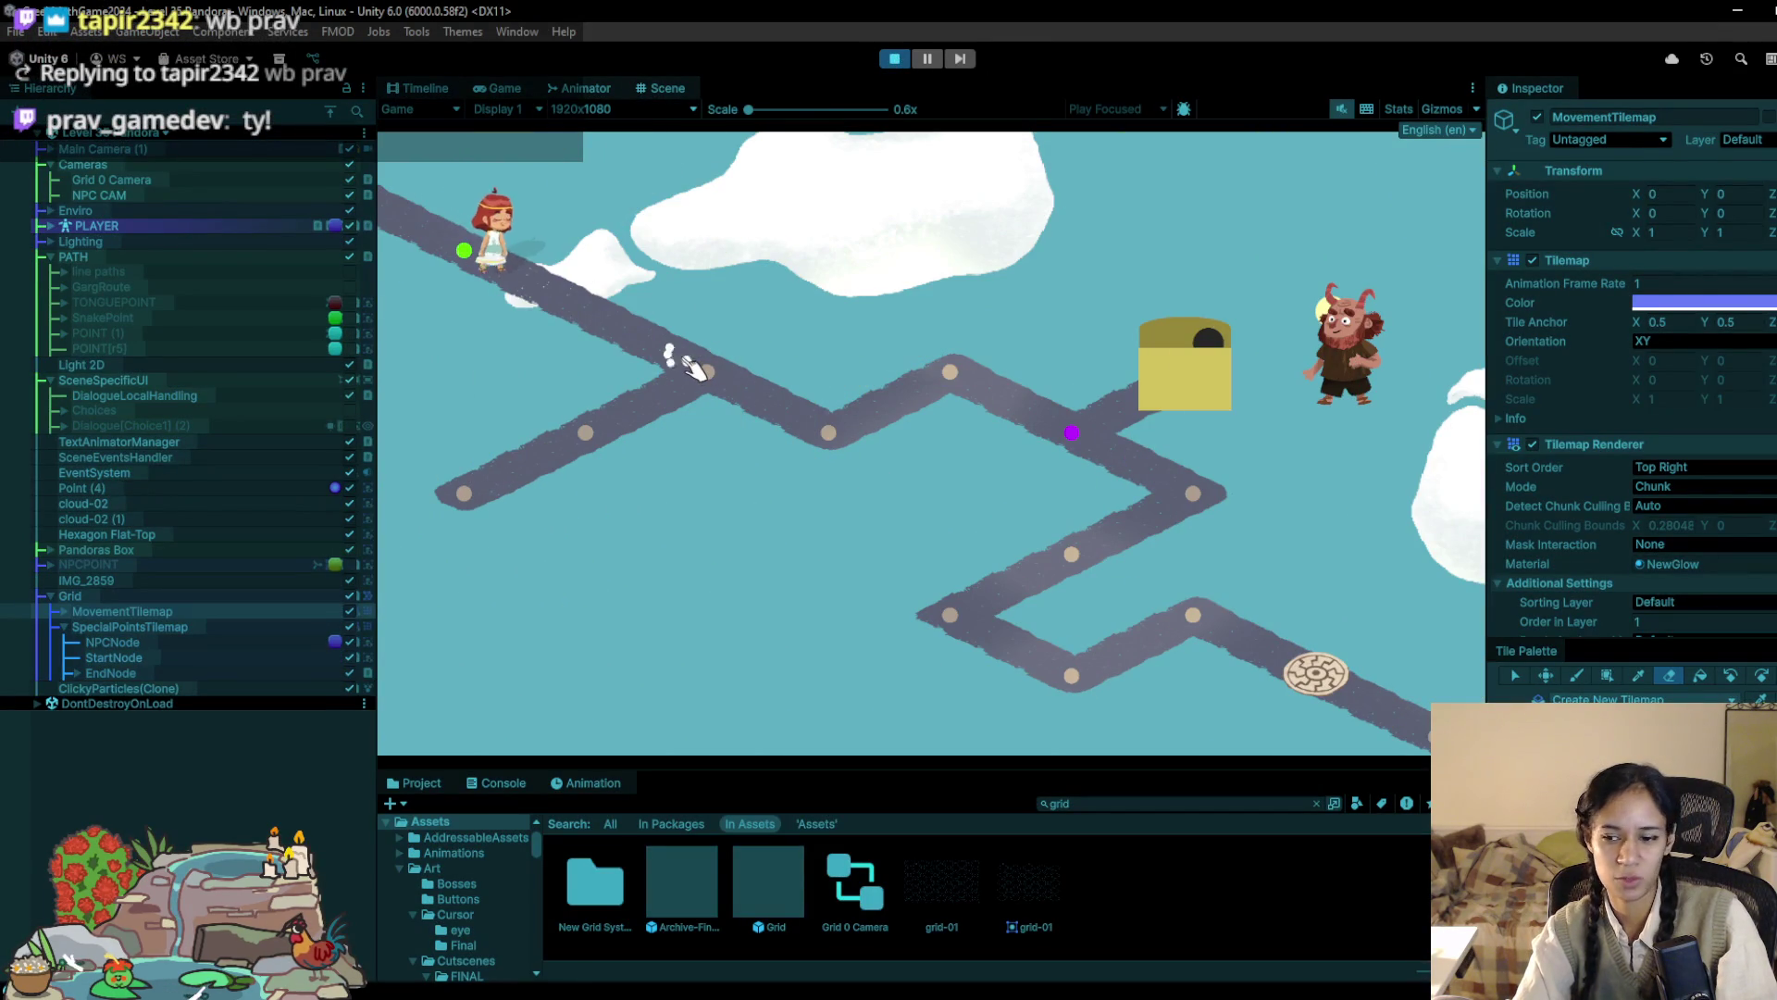
left_click(894, 59)
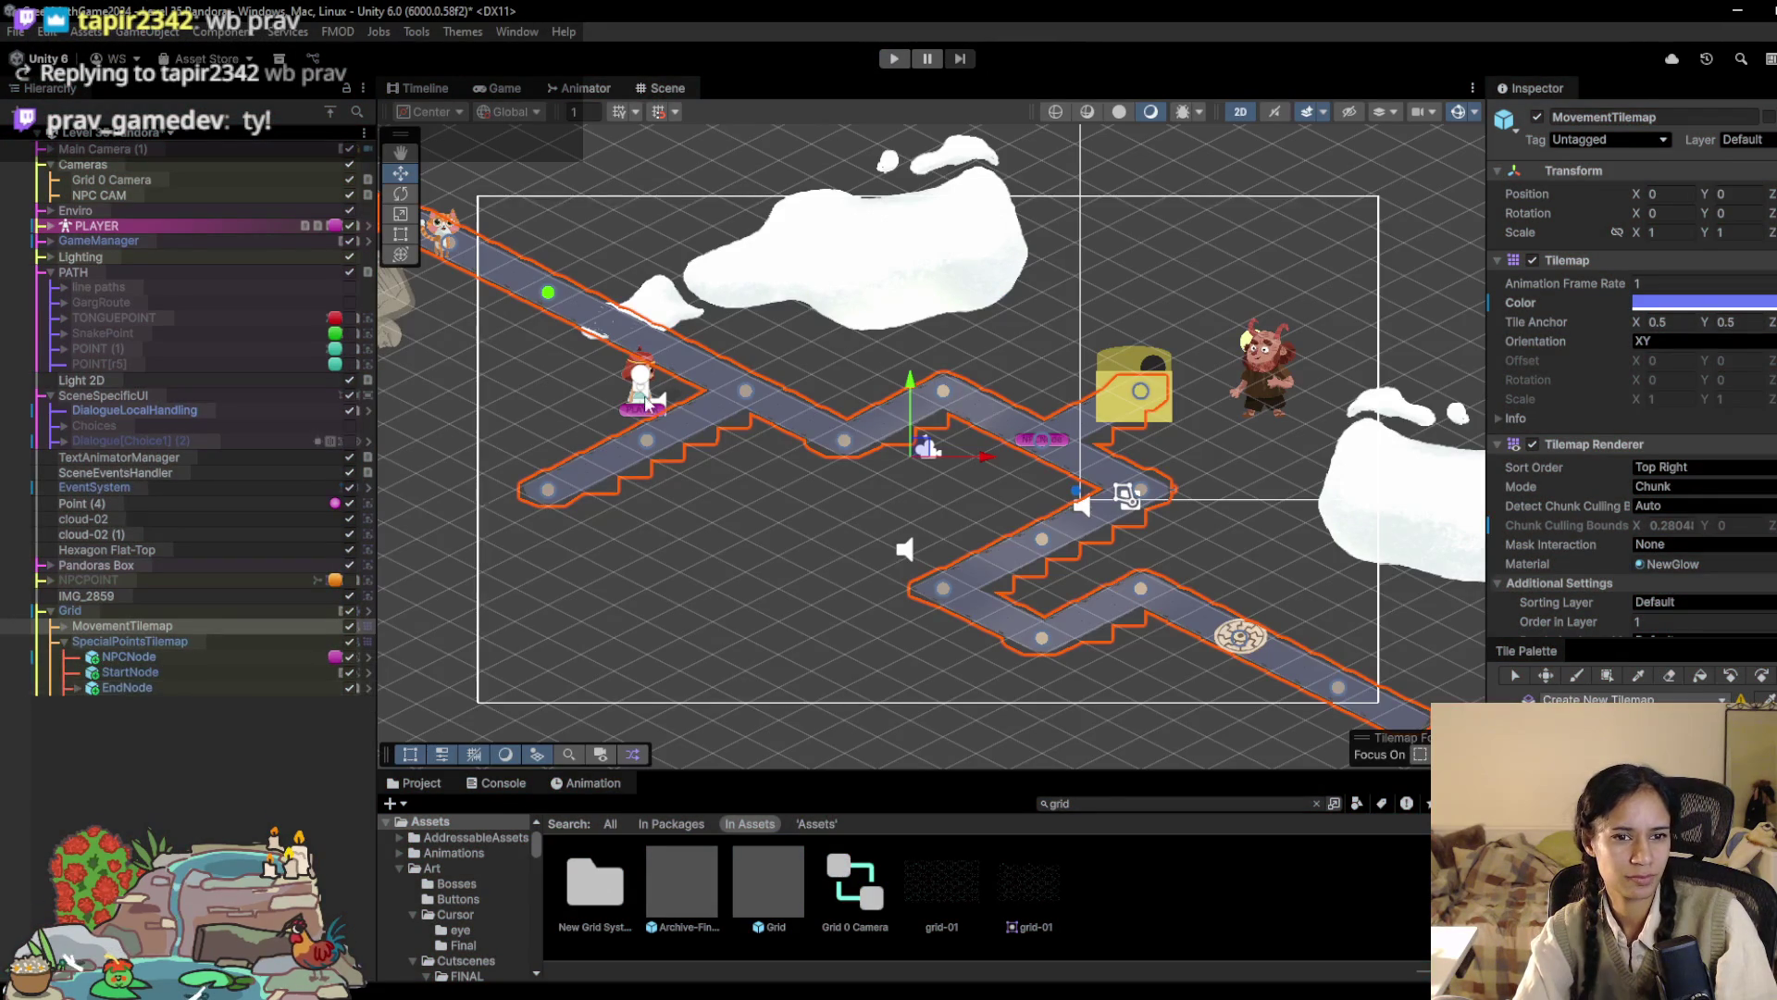
scroll(681, 377, "up", 3)
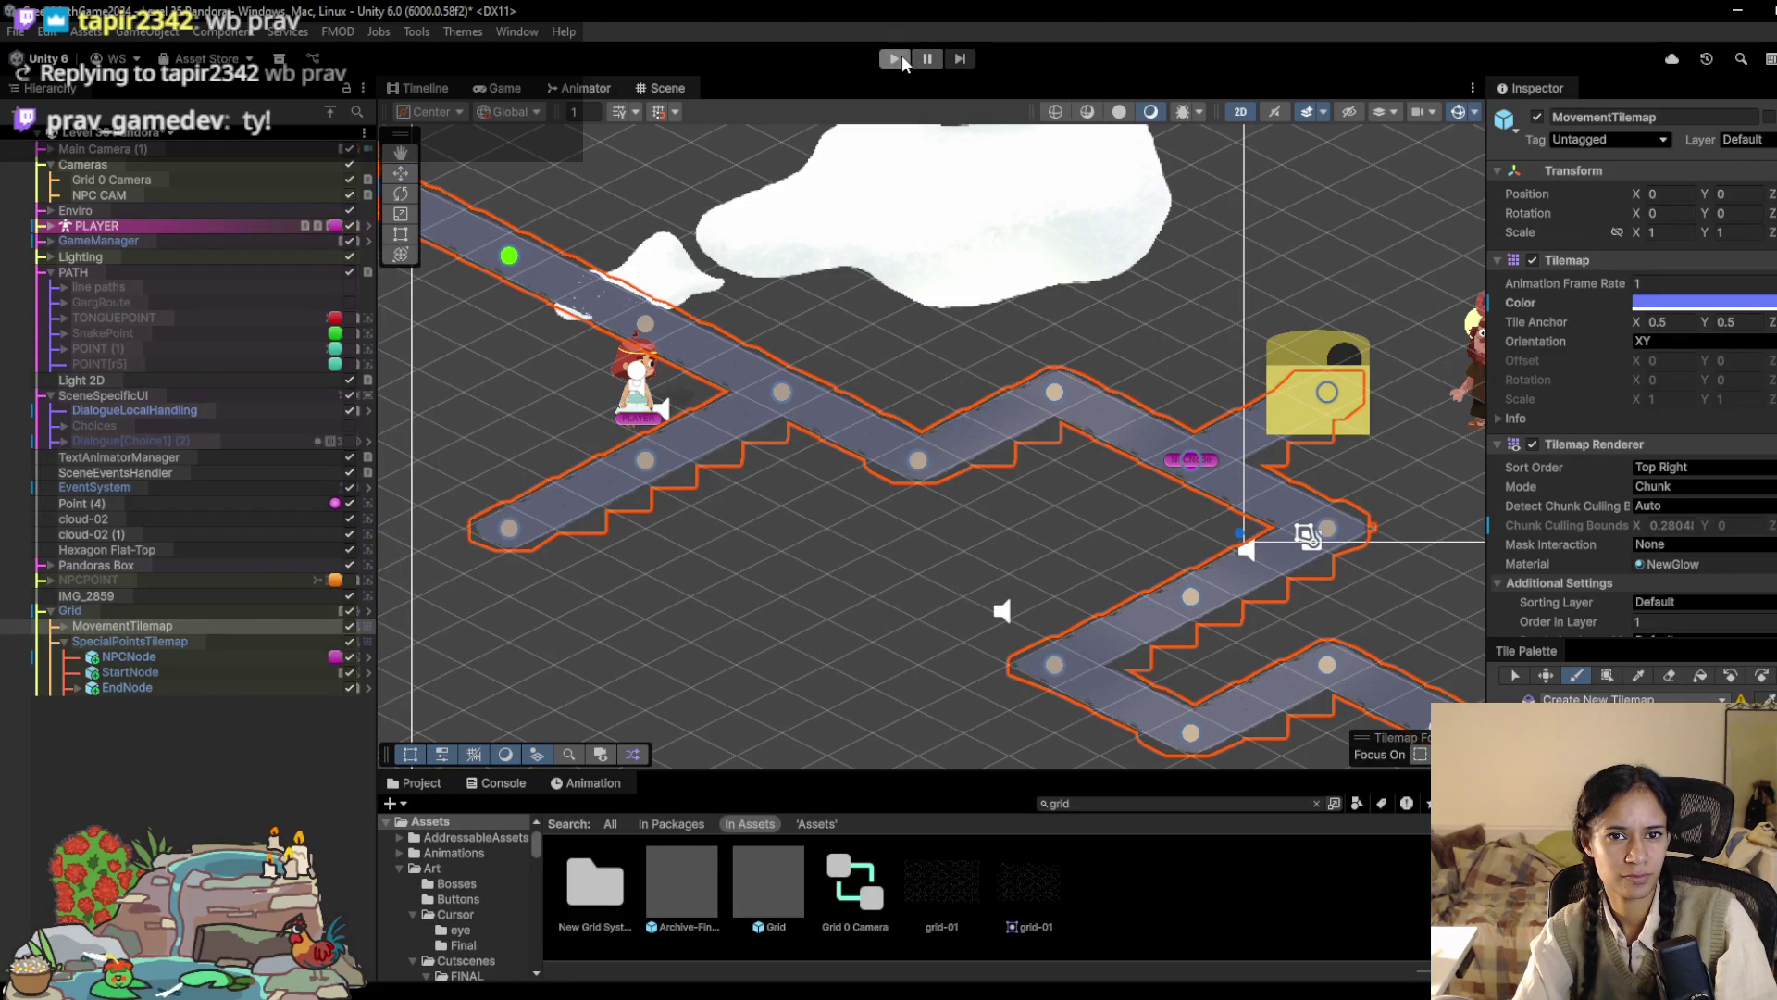
left_click(903, 59)
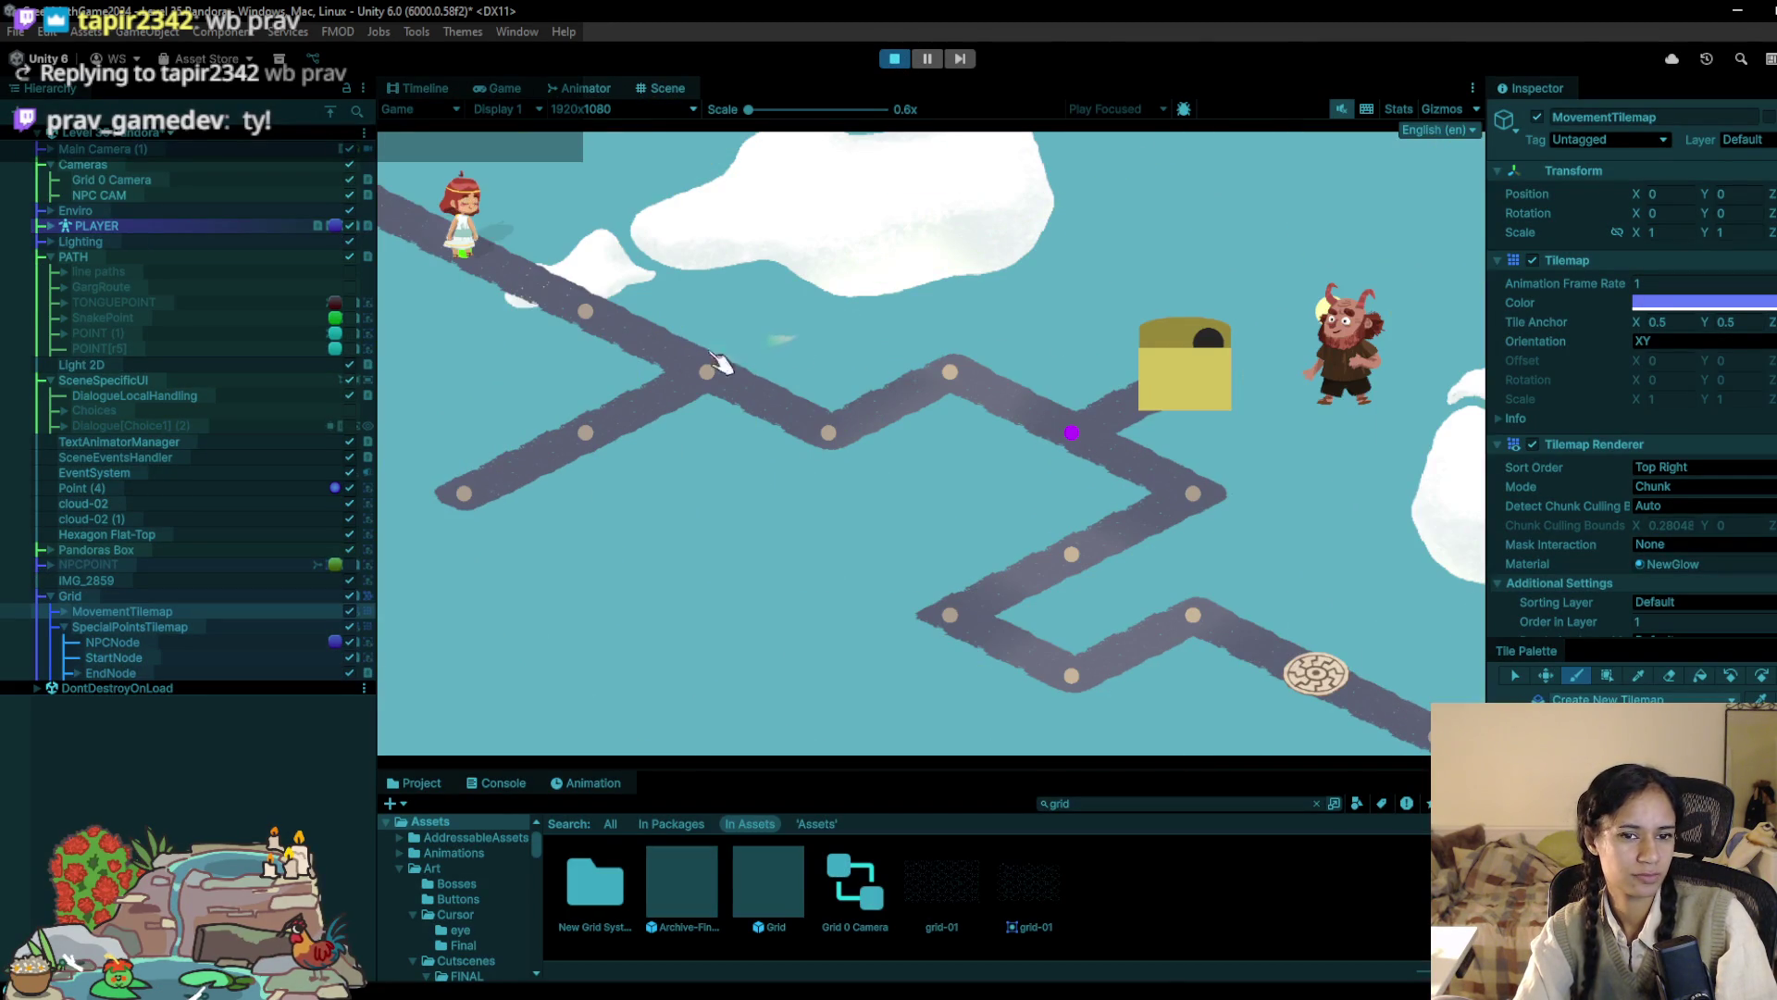
left_click(755, 363)
left_click(879, 447)
left_click(883, 440)
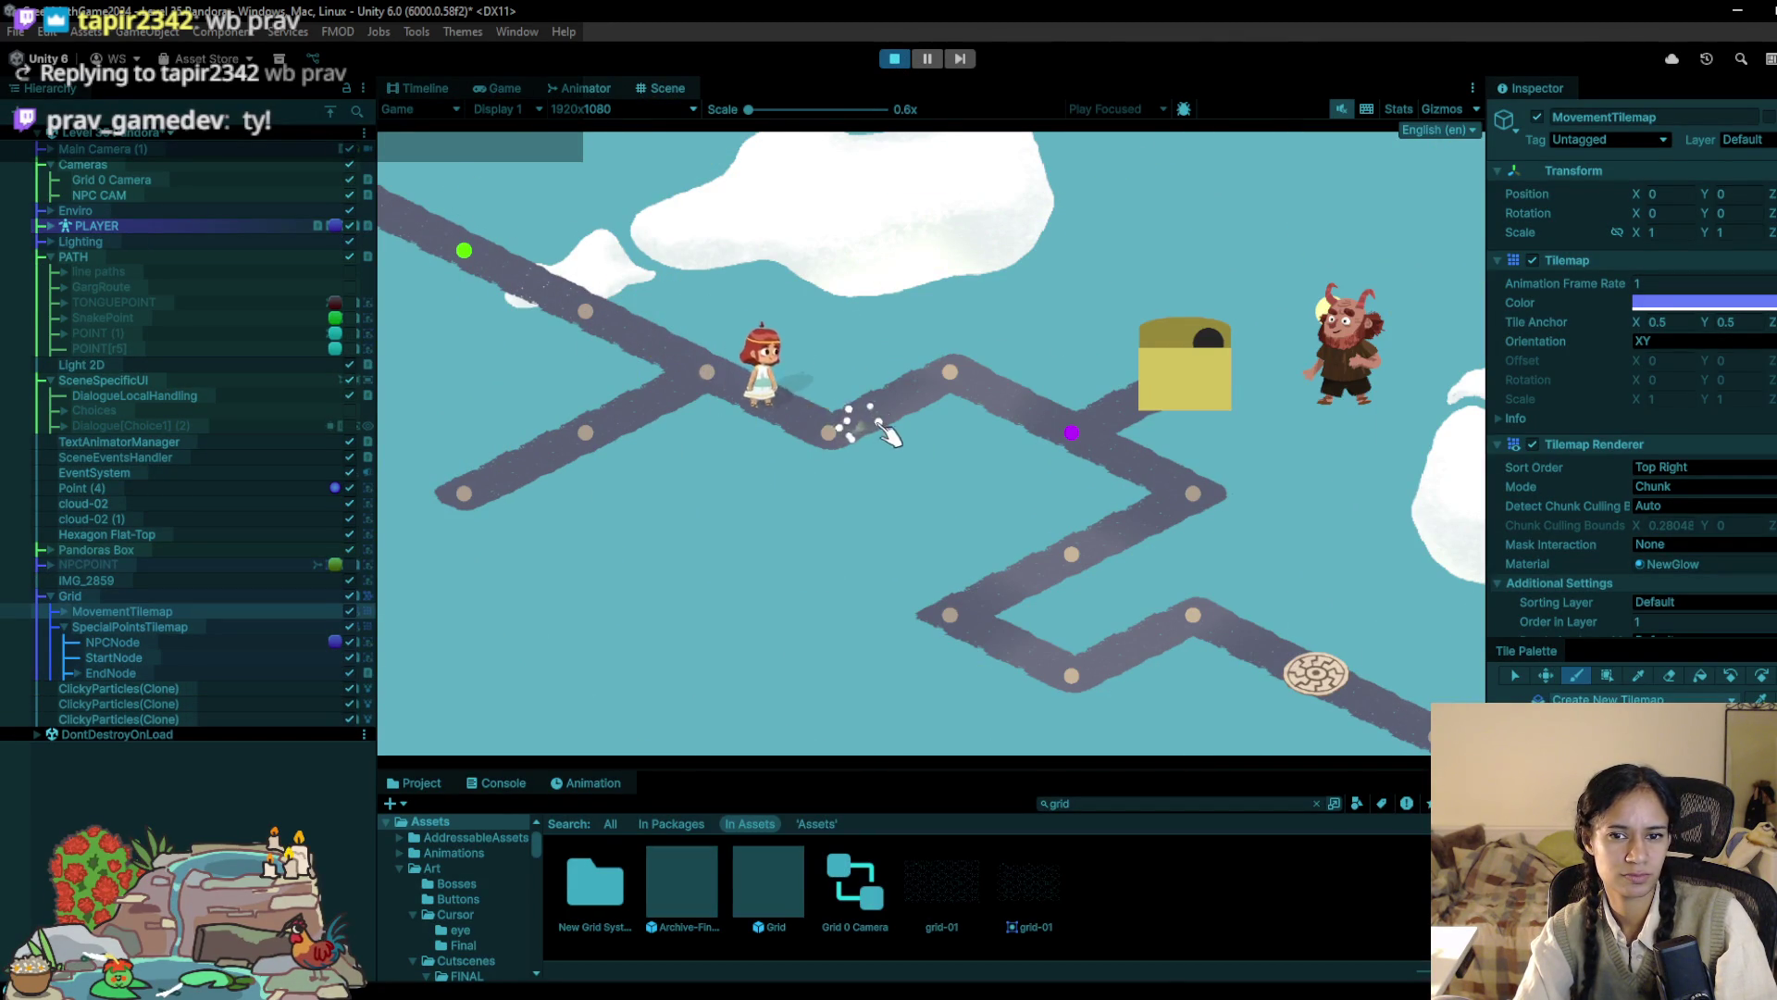
left_click(926, 58)
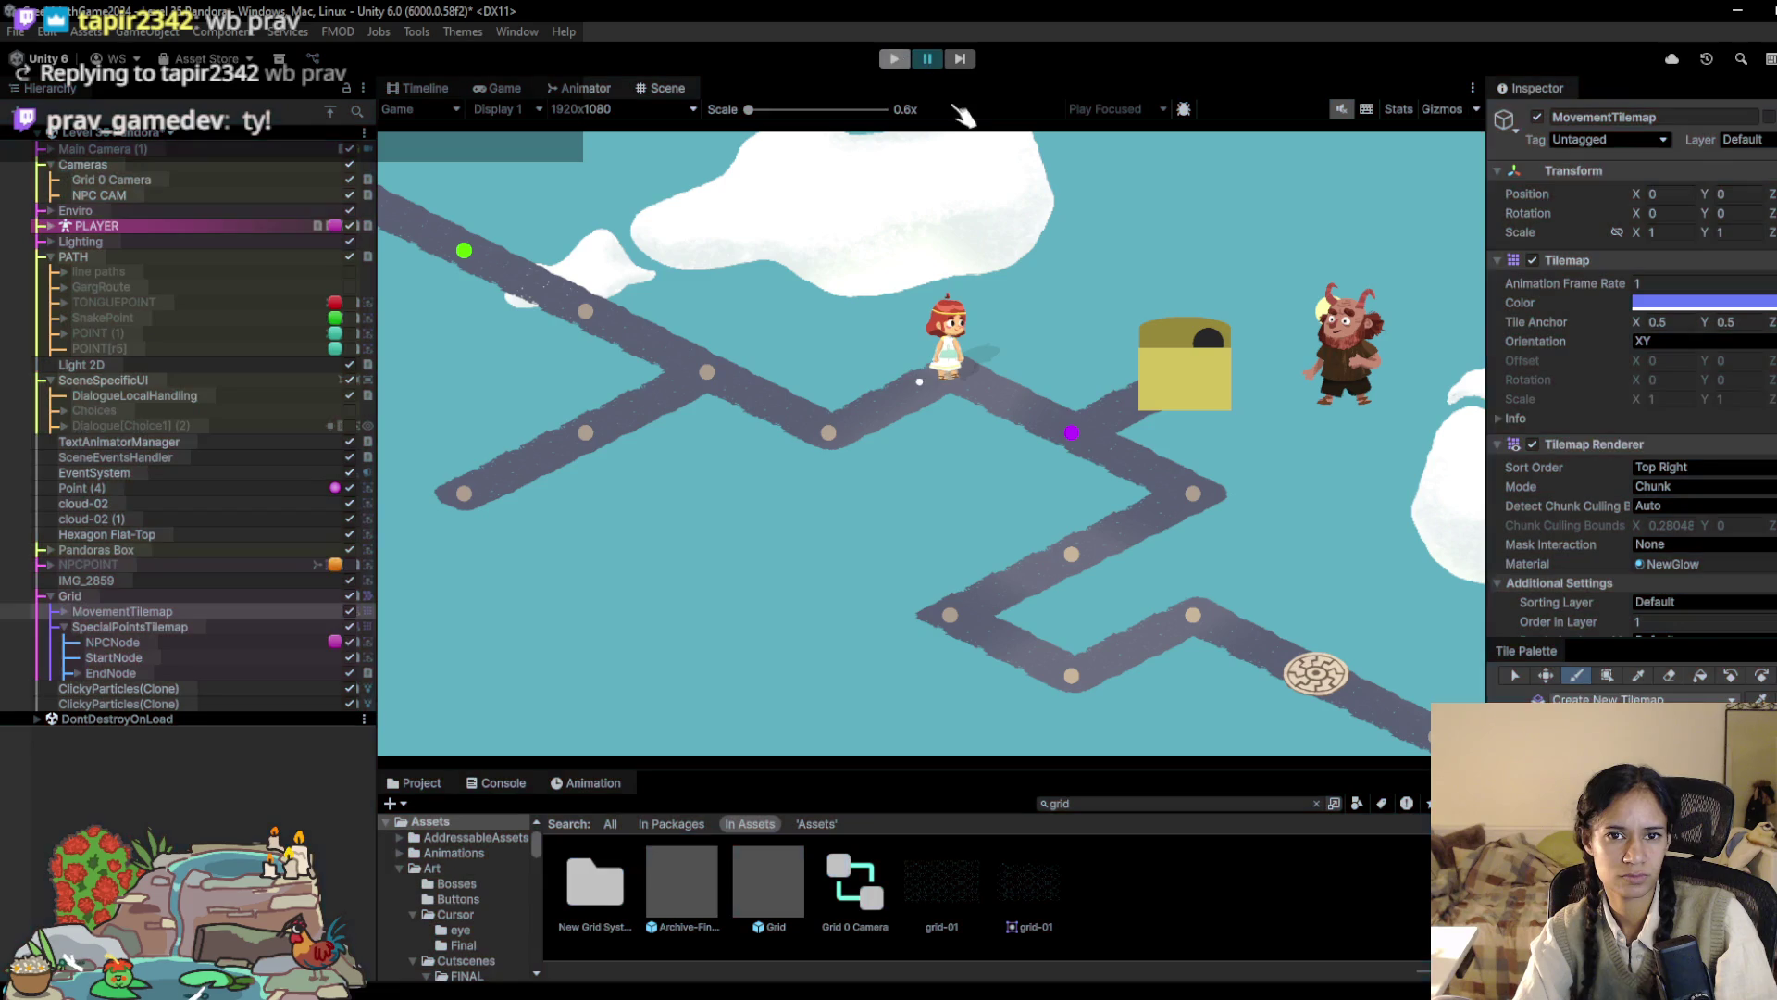
key("ctrl+p")
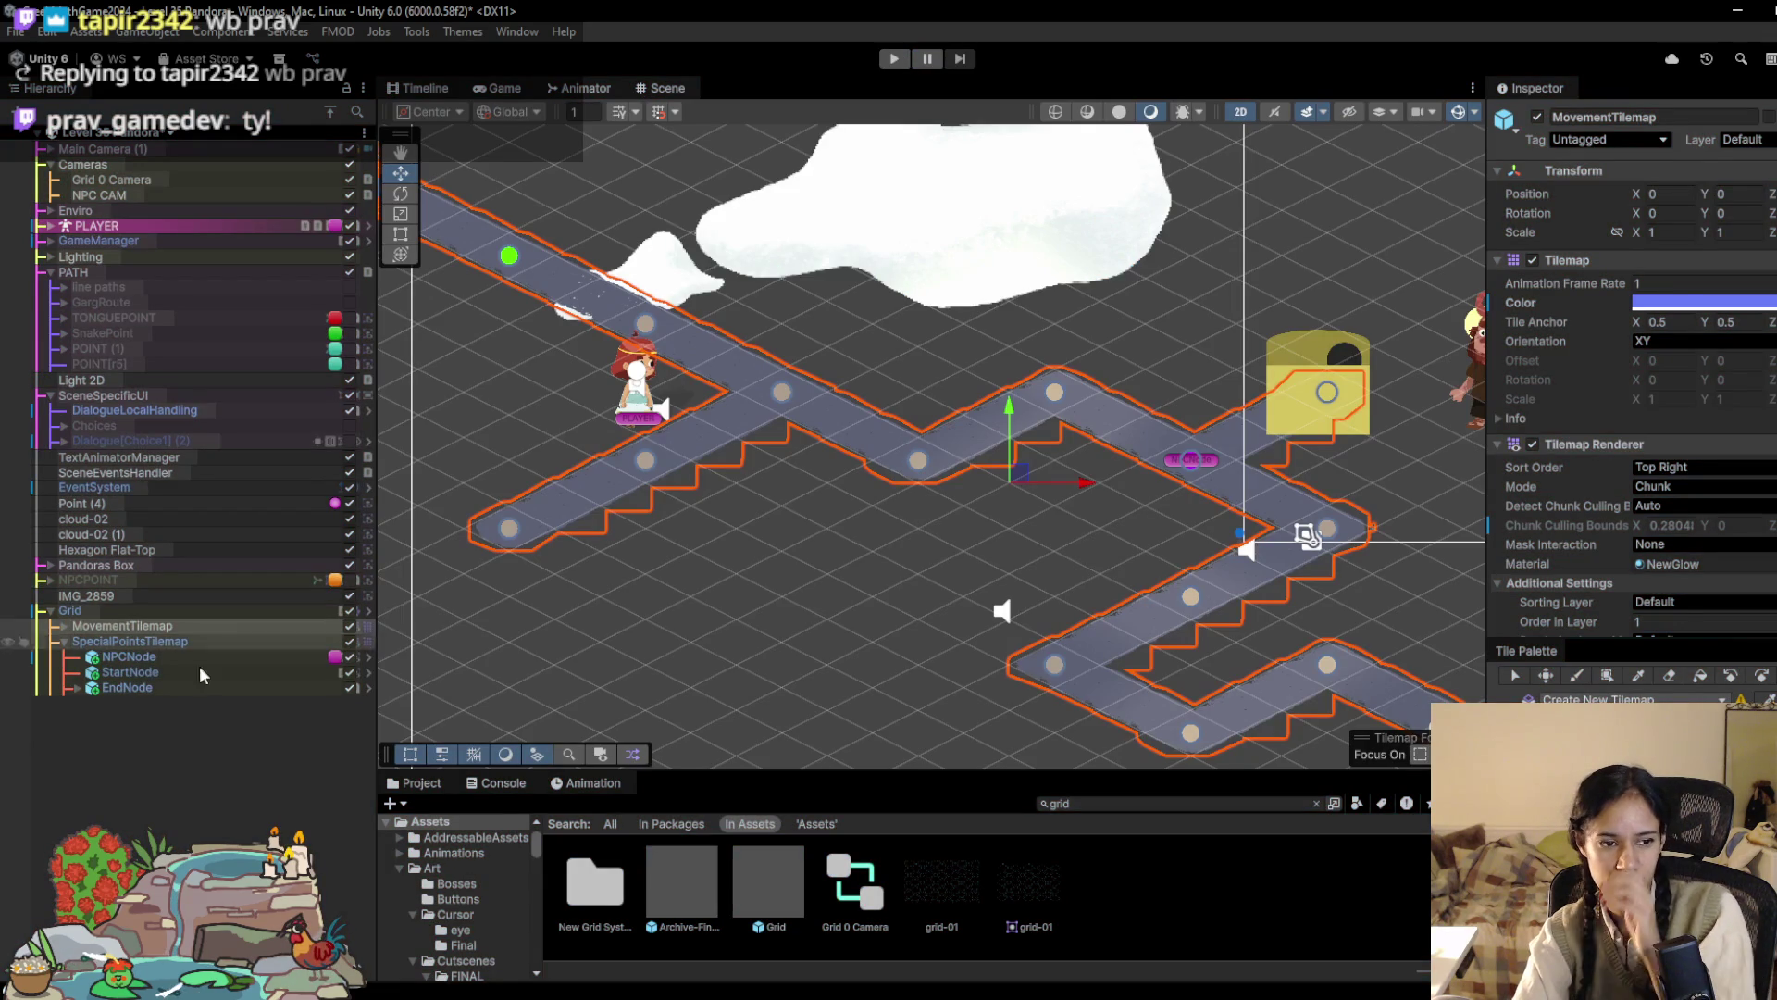
Step: Copy the NPCNode's NPC Behaviour component settings, then delete the NPCNode object
left_click(192, 658)
scroll(1616, 564, "down", 5)
right_click(1636, 381)
left_click(180, 675)
key("Delete")
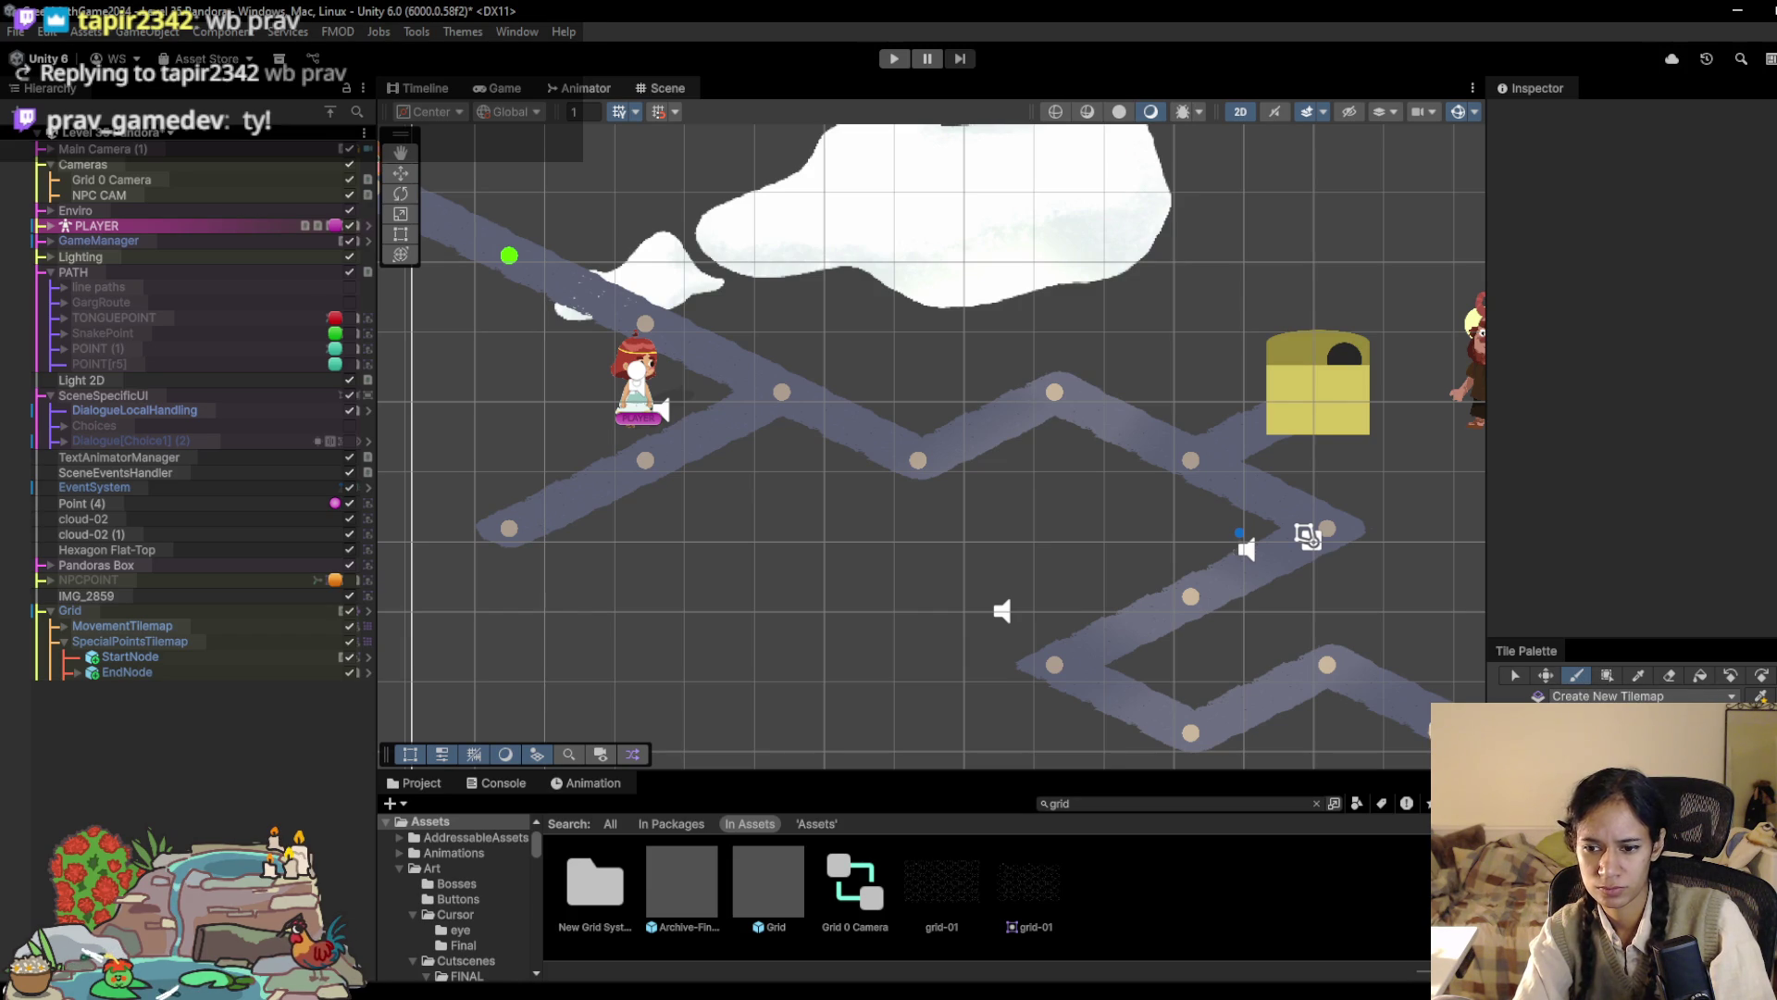
Step: Select SpecialPointsTilemap, then MovementTilemap, and bring Pandora's Box area into view
left_click(269, 642)
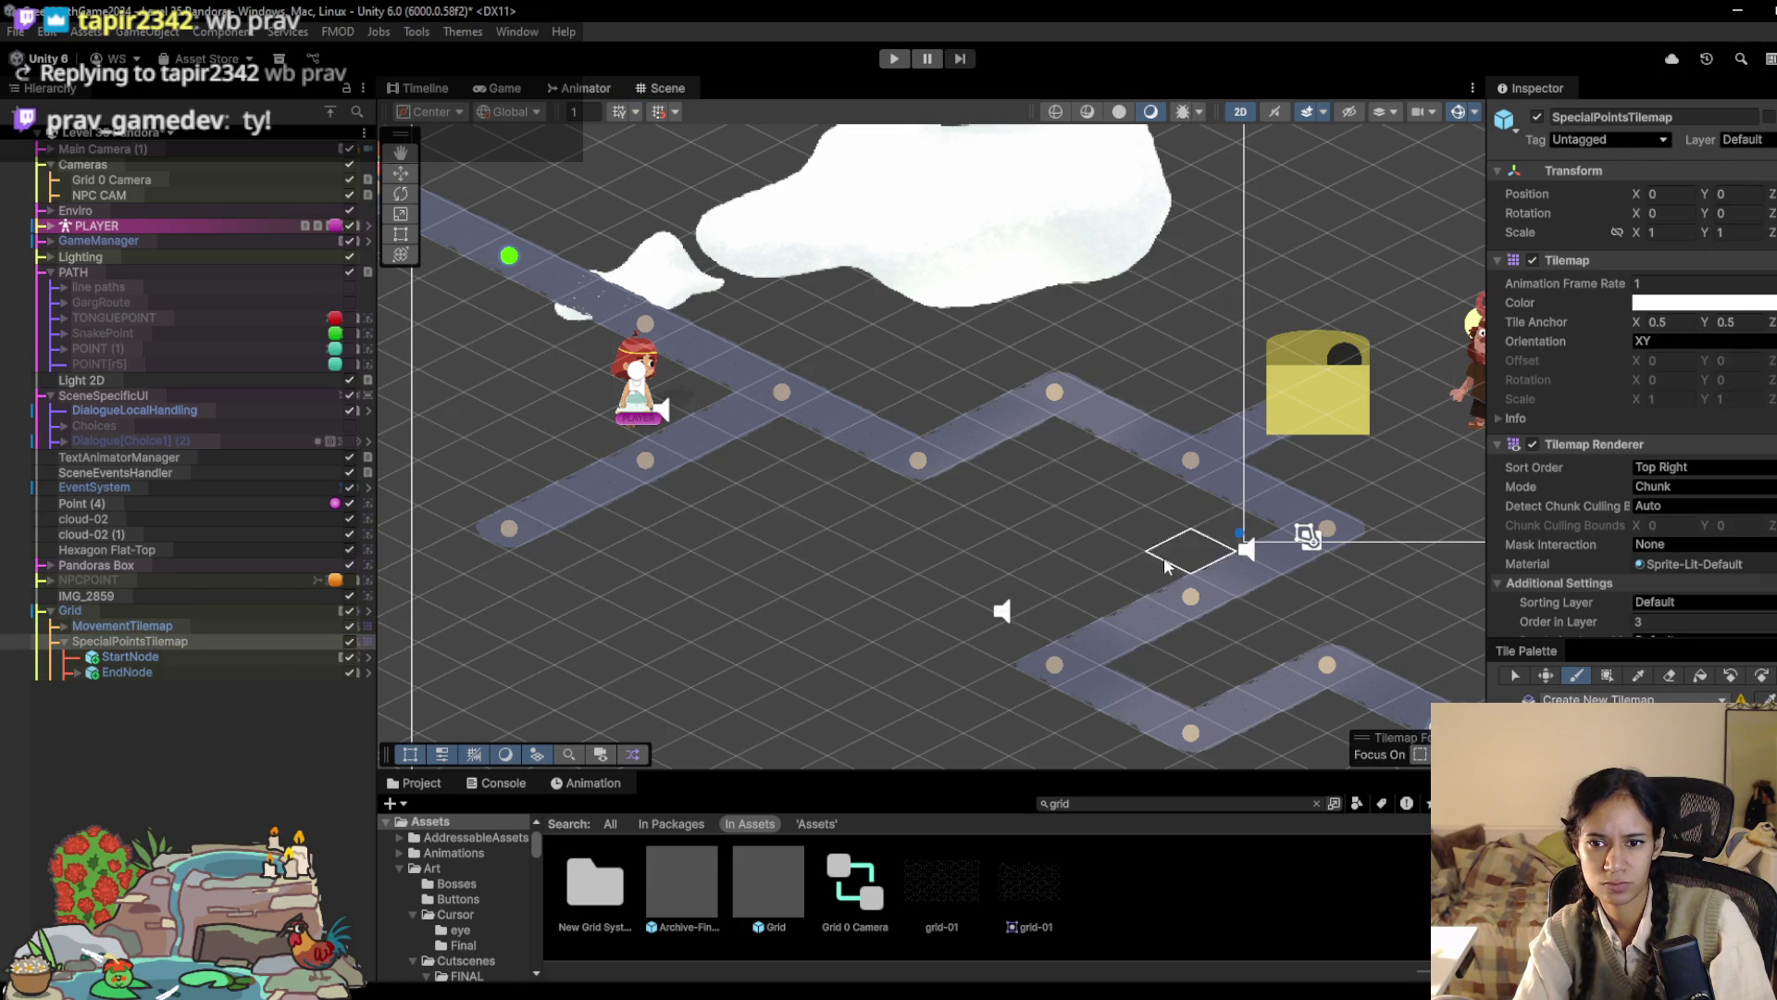
left_click_drag(1347, 490, 1277, 508)
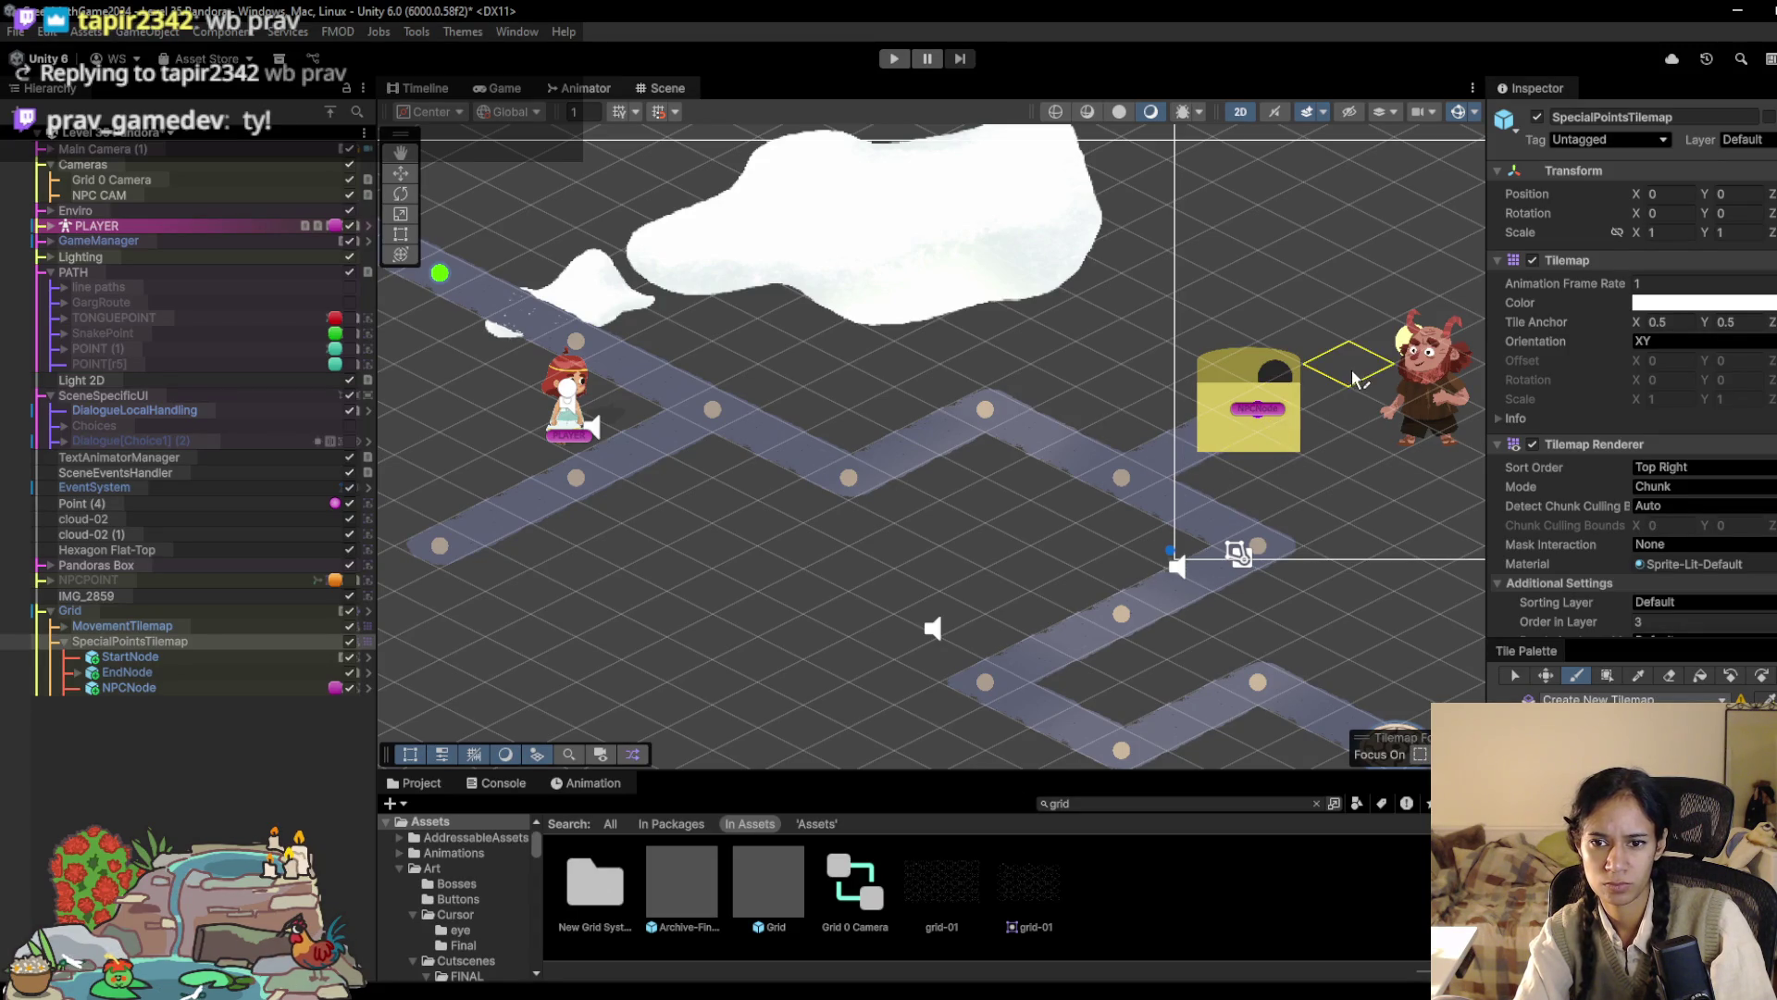
left_click(120, 625)
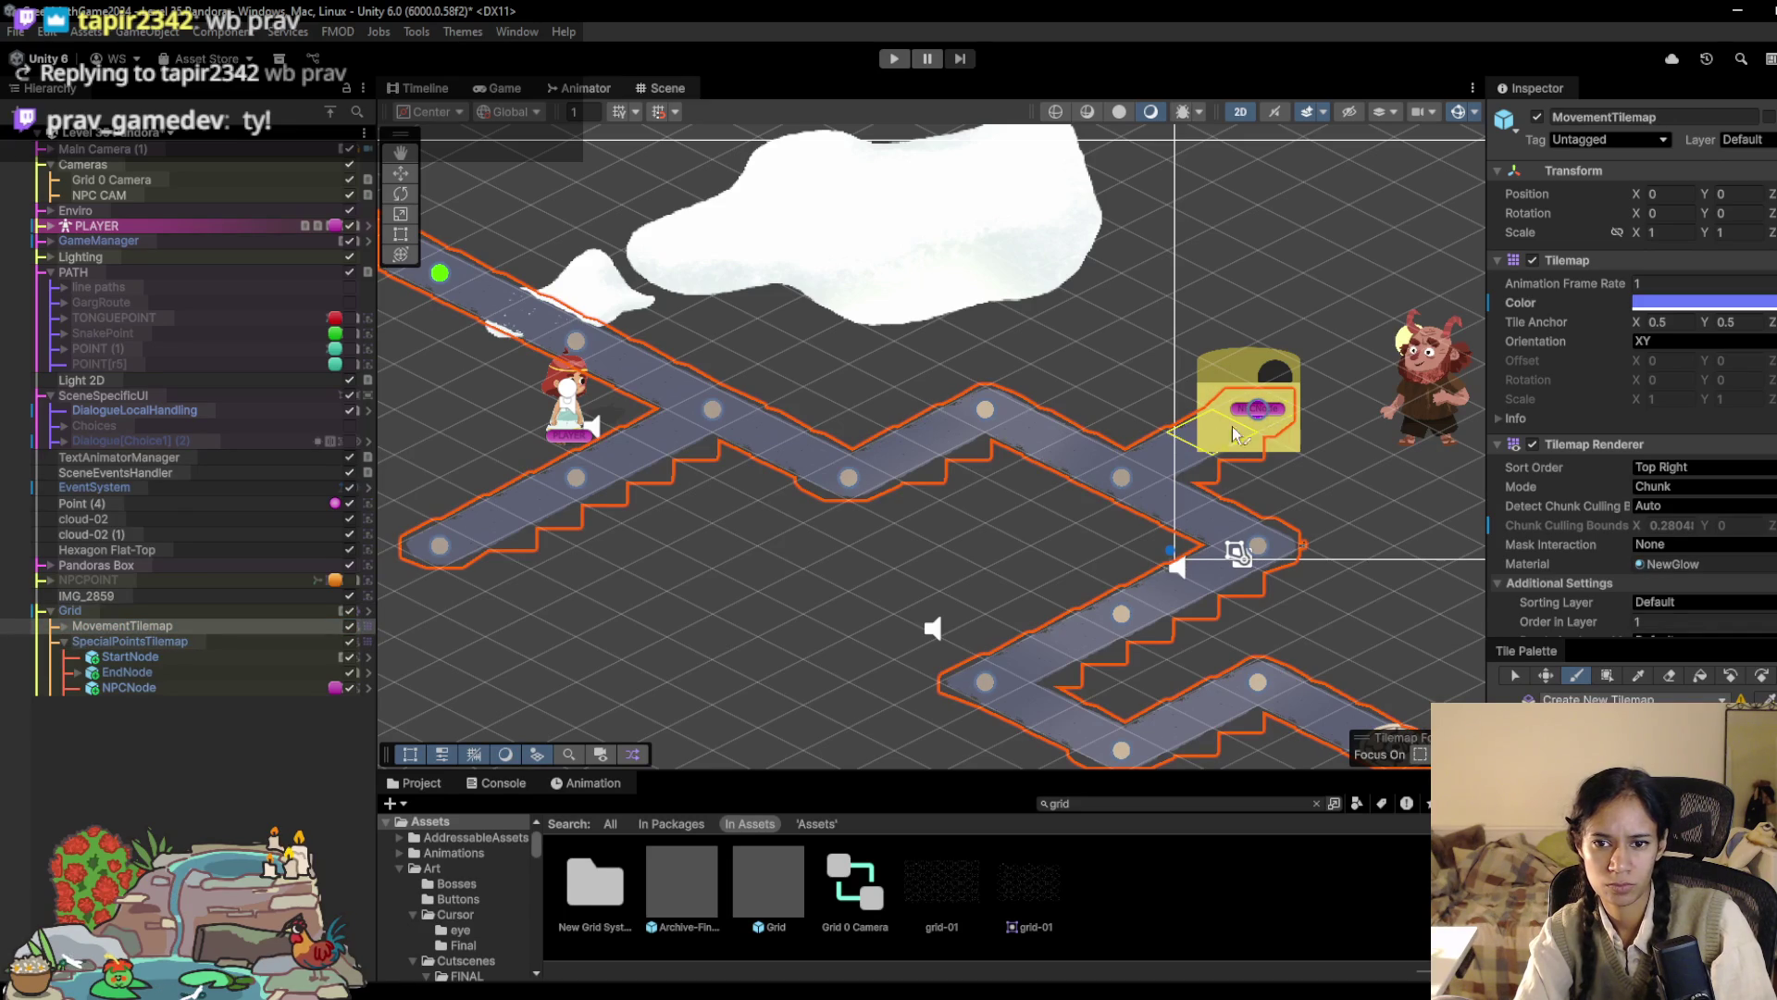
scroll(1322, 375, "up", 2)
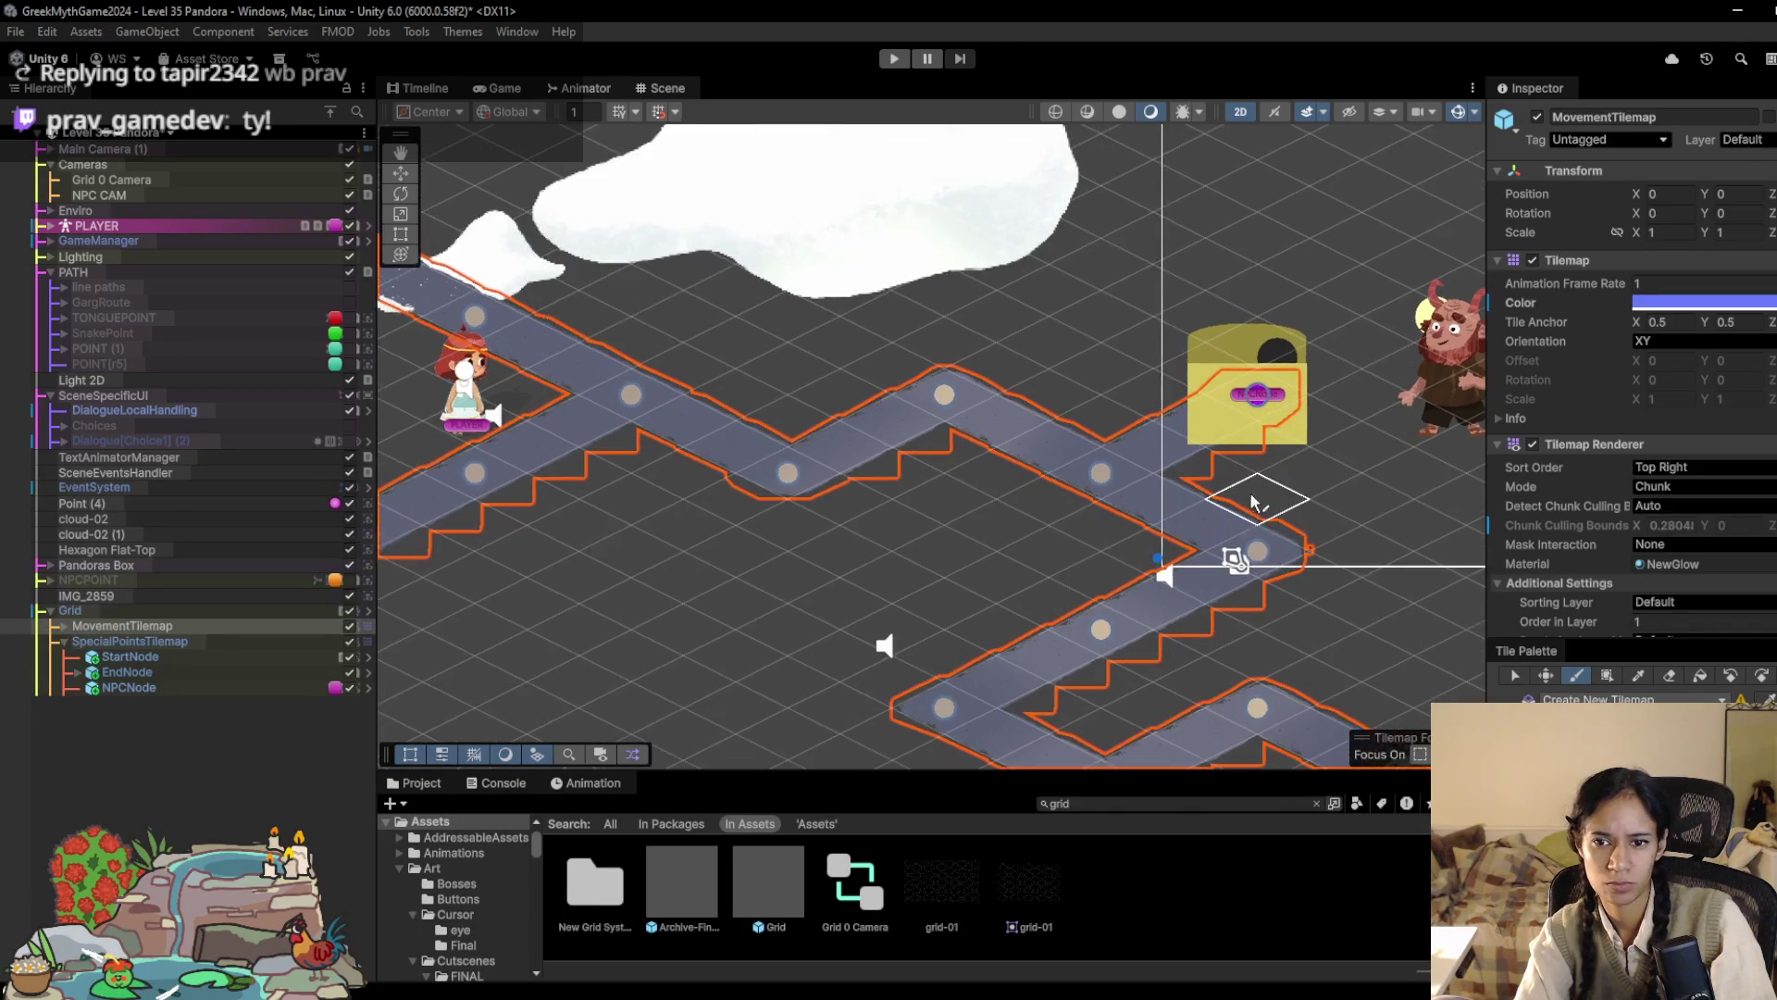
left_click_drag(1322, 375, 880, 374)
scroll(912, 463, "up", 1)
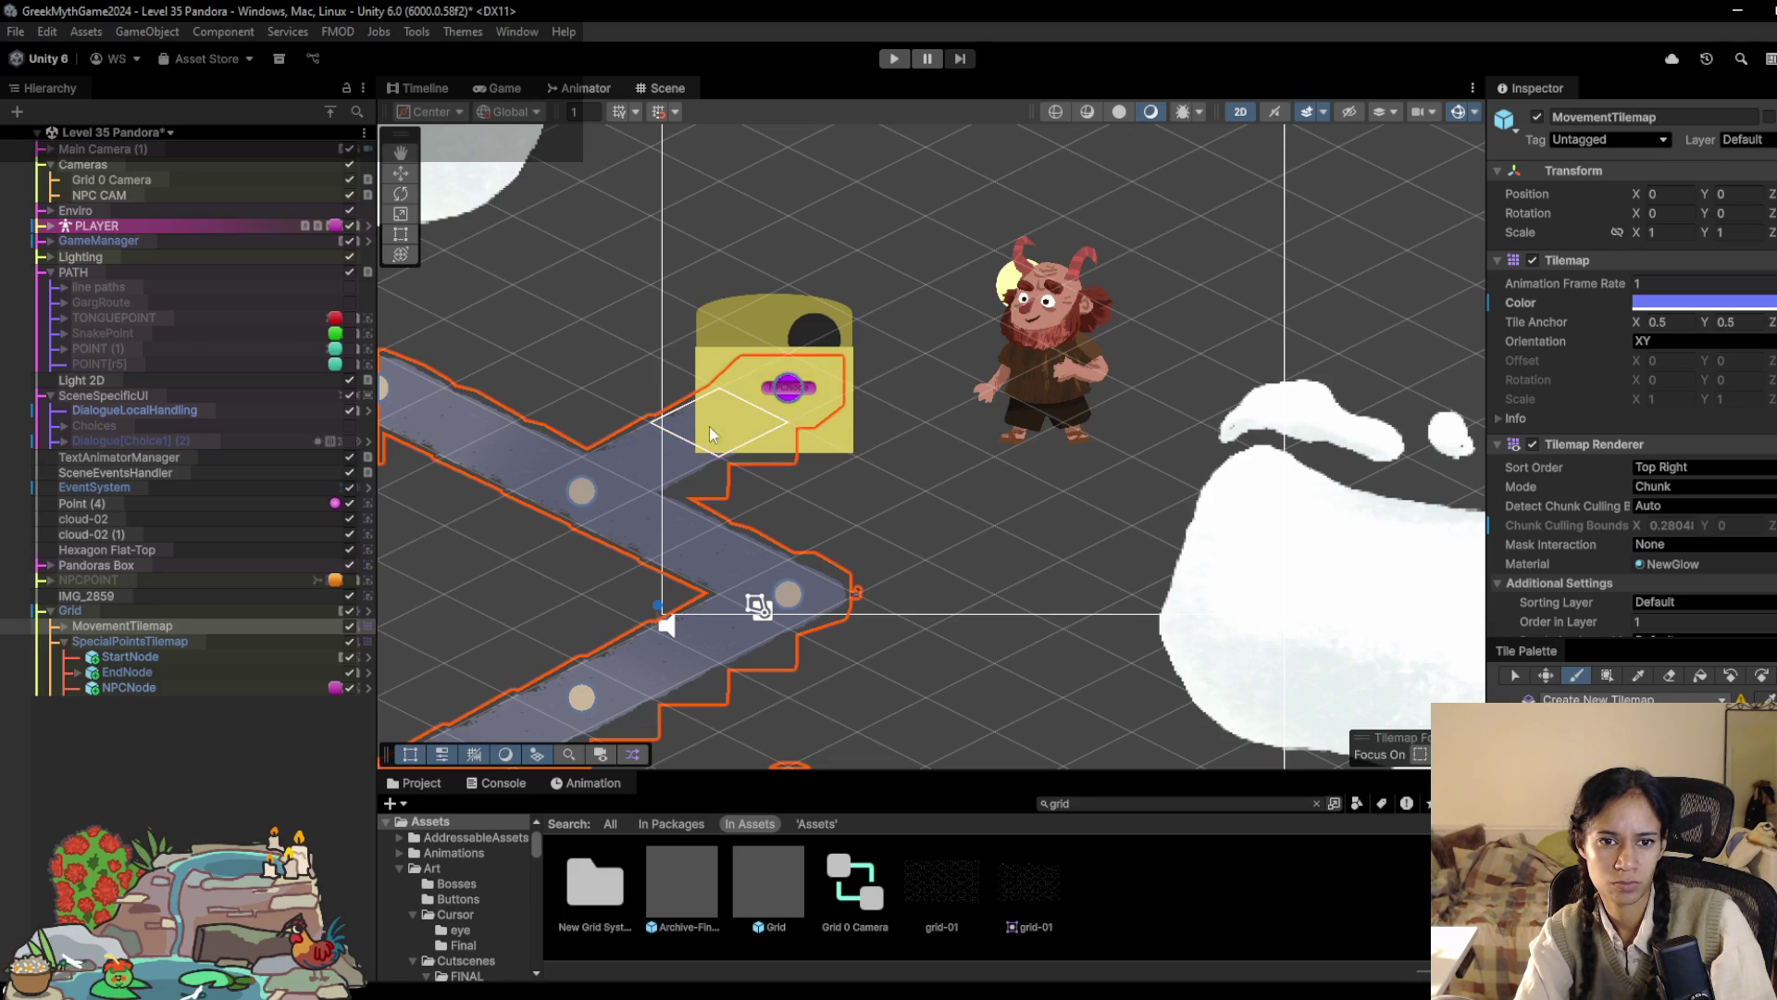
Step: Move Pandoras Box up-right, nudge Circle (7) slightly right and down, and start Play mode
left_click(159, 562)
mouse_move(882, 348)
left_mouse_down()
mouse_move(948, 311)
mouse_move(991, 218)
mouse_move(999, 250)
left_mouse_up()
scroll(661, 357, "down", 1)
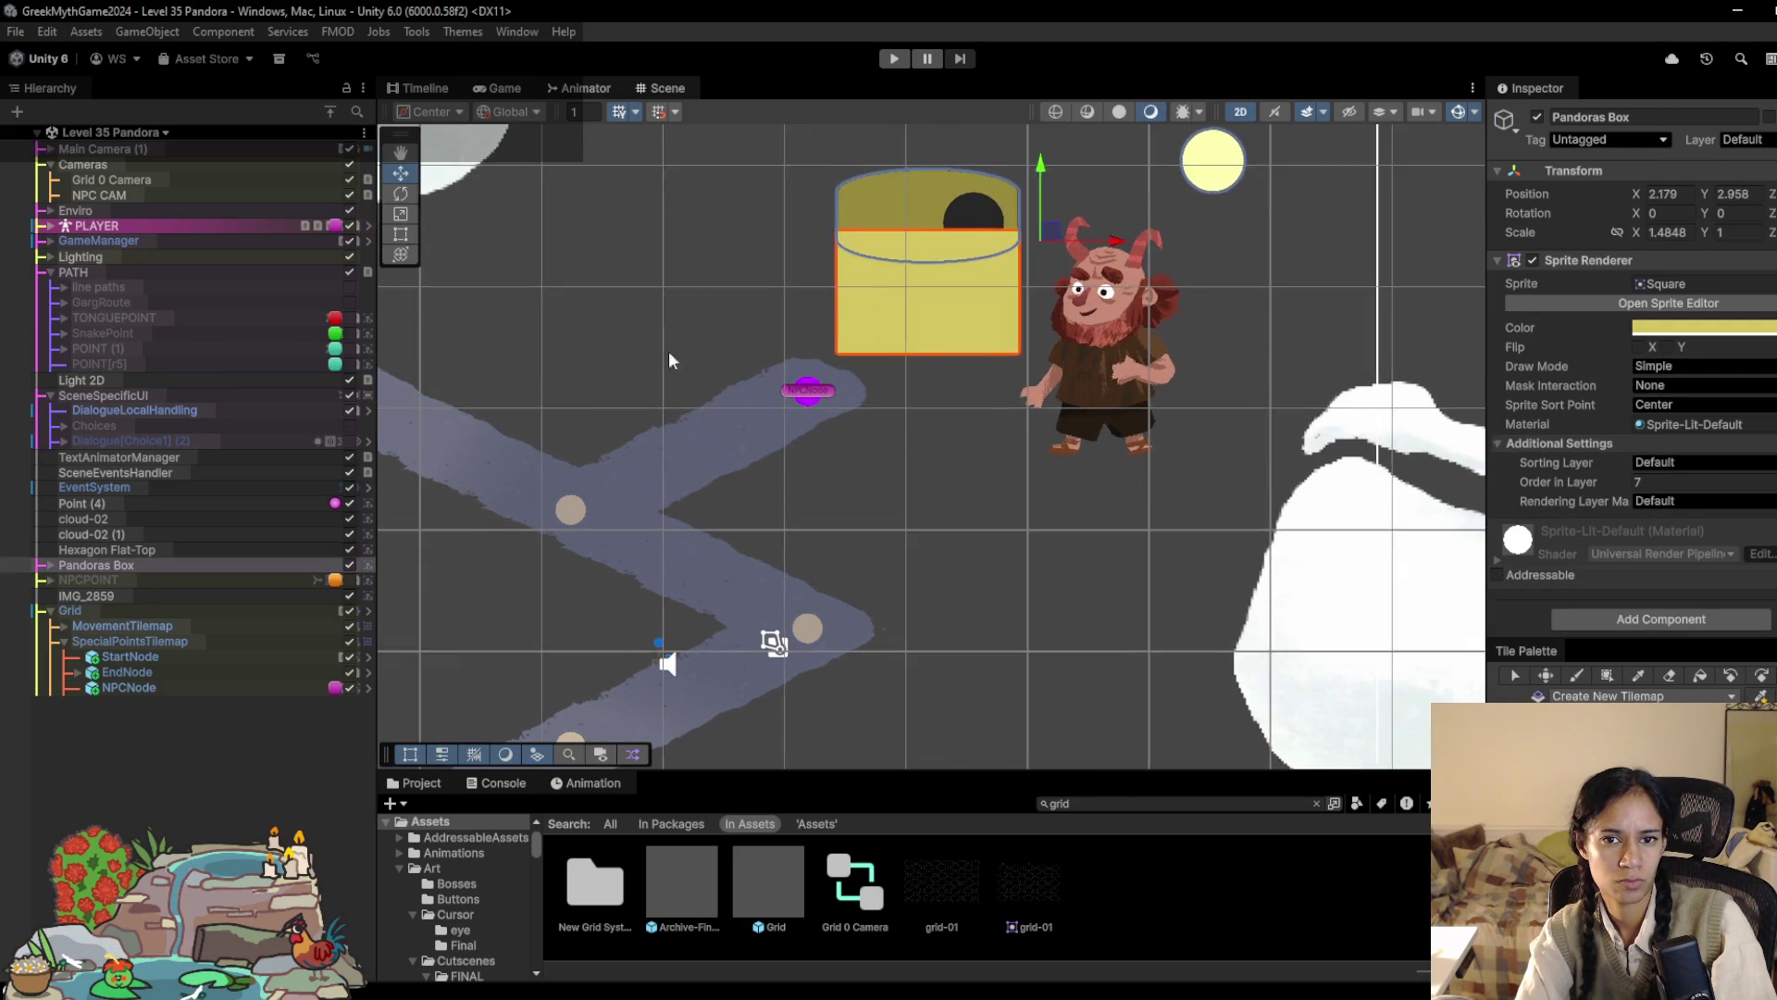
left_click(1122, 214)
left_click(1120, 212)
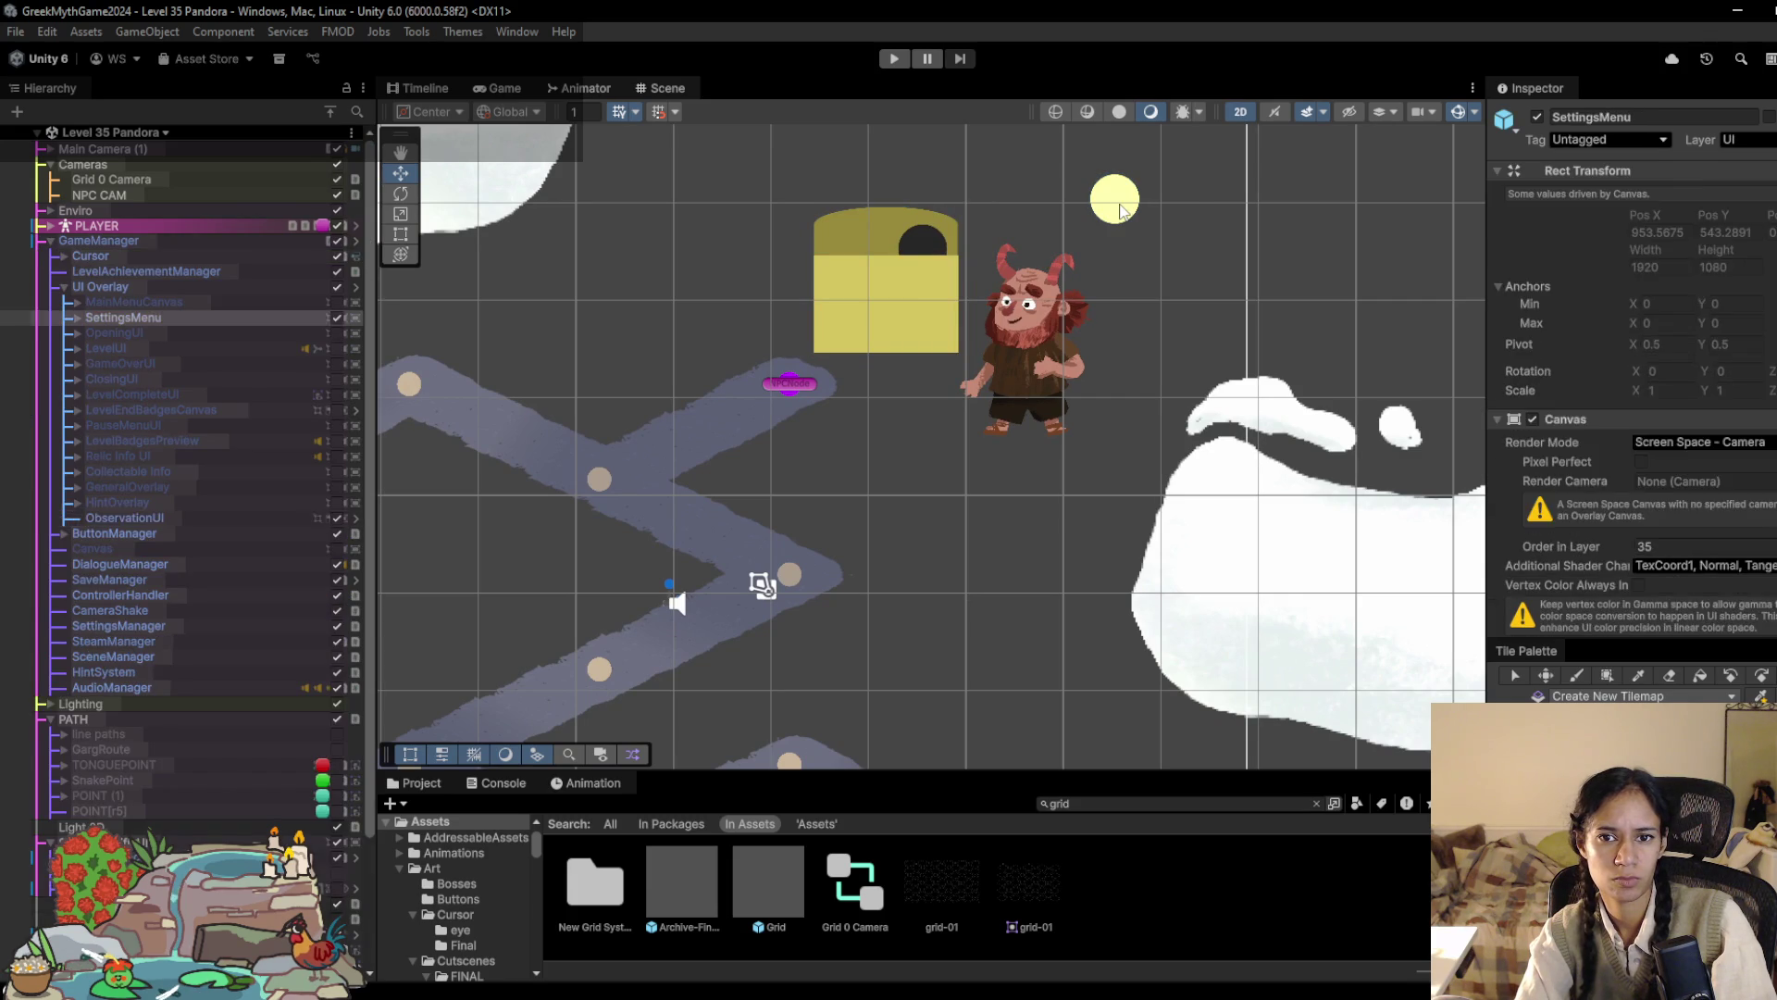
scroll(1108, 226, "down", 3)
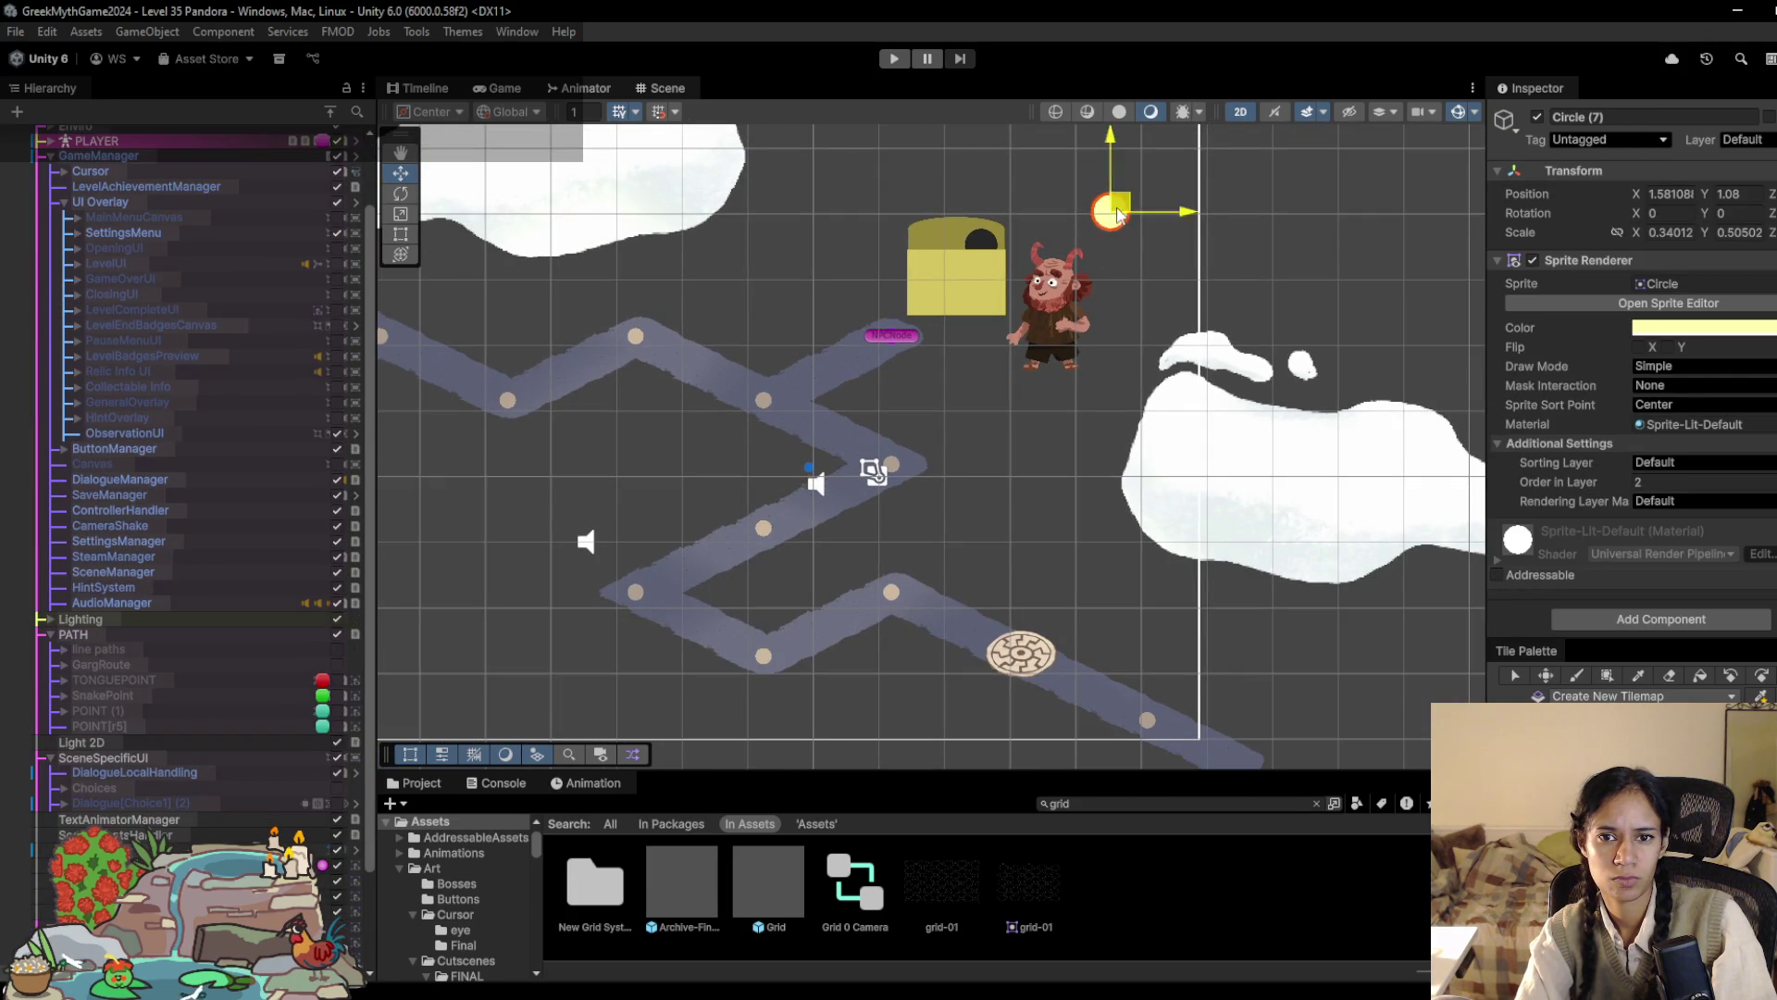
left_click_drag(940, 248, 944, 252)
left_click(894, 59)
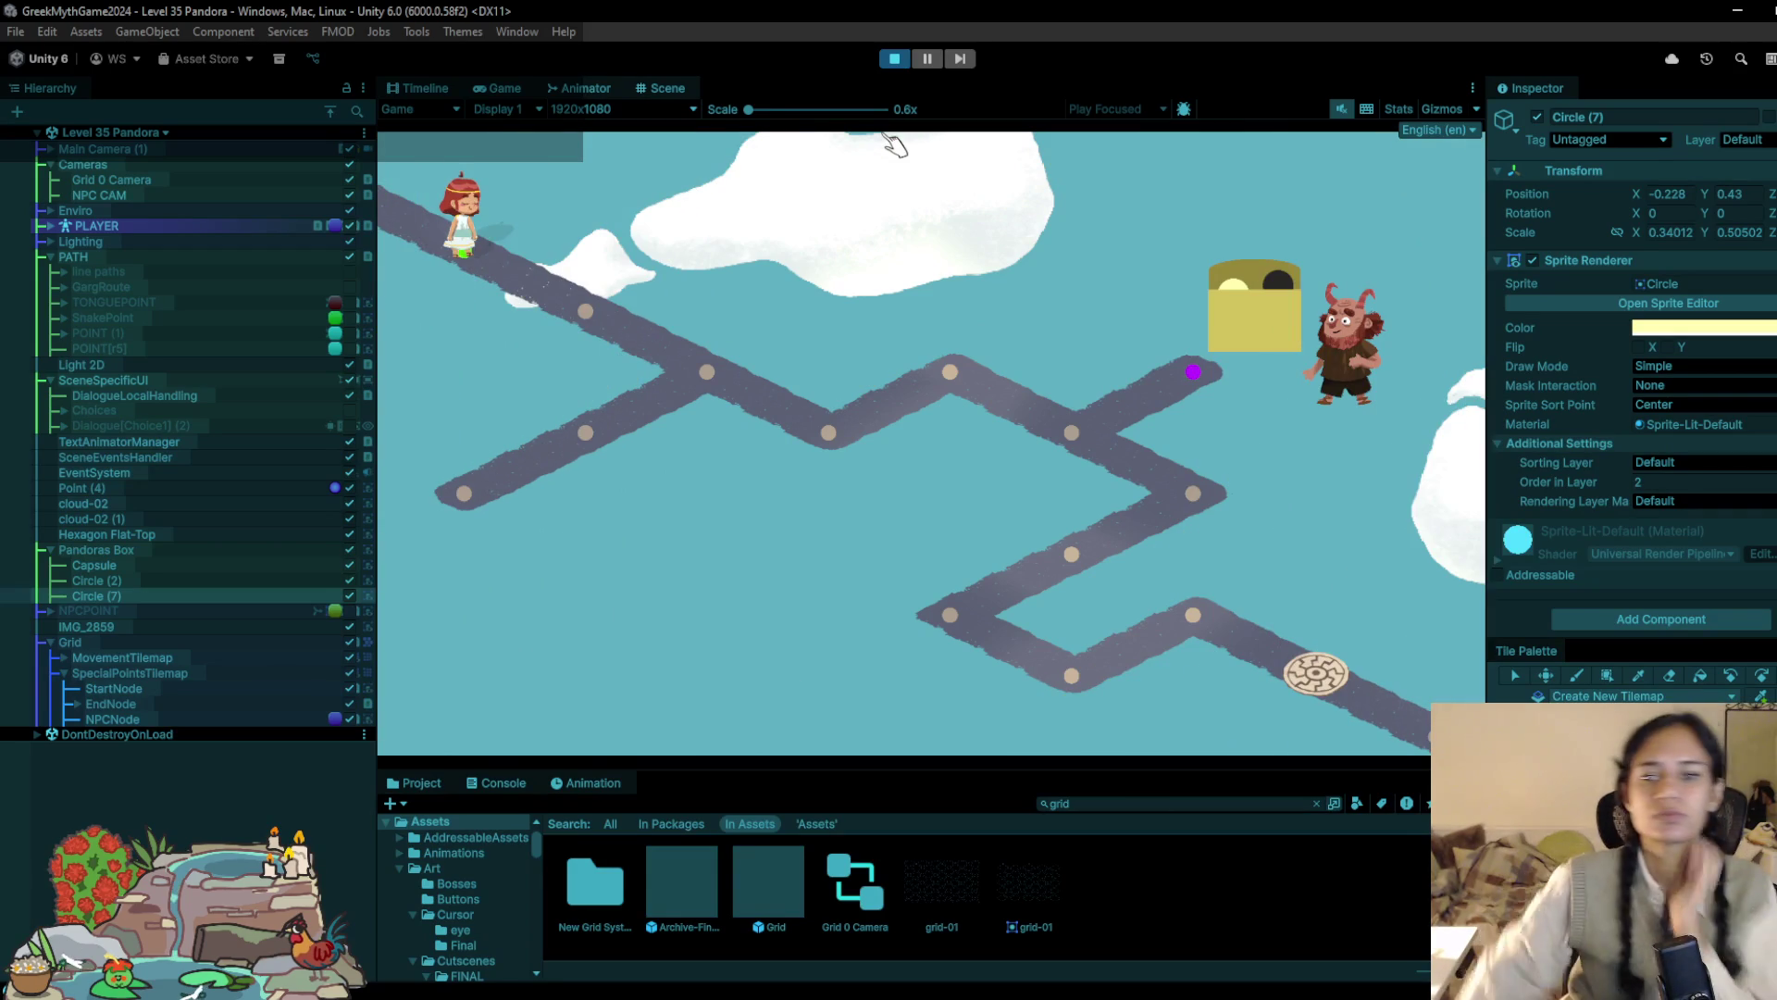
Step: Walk the character through six waypoints in the Game view, then stop the test run
left_click(586, 311)
left_click(707, 371)
left_click(1127, 367)
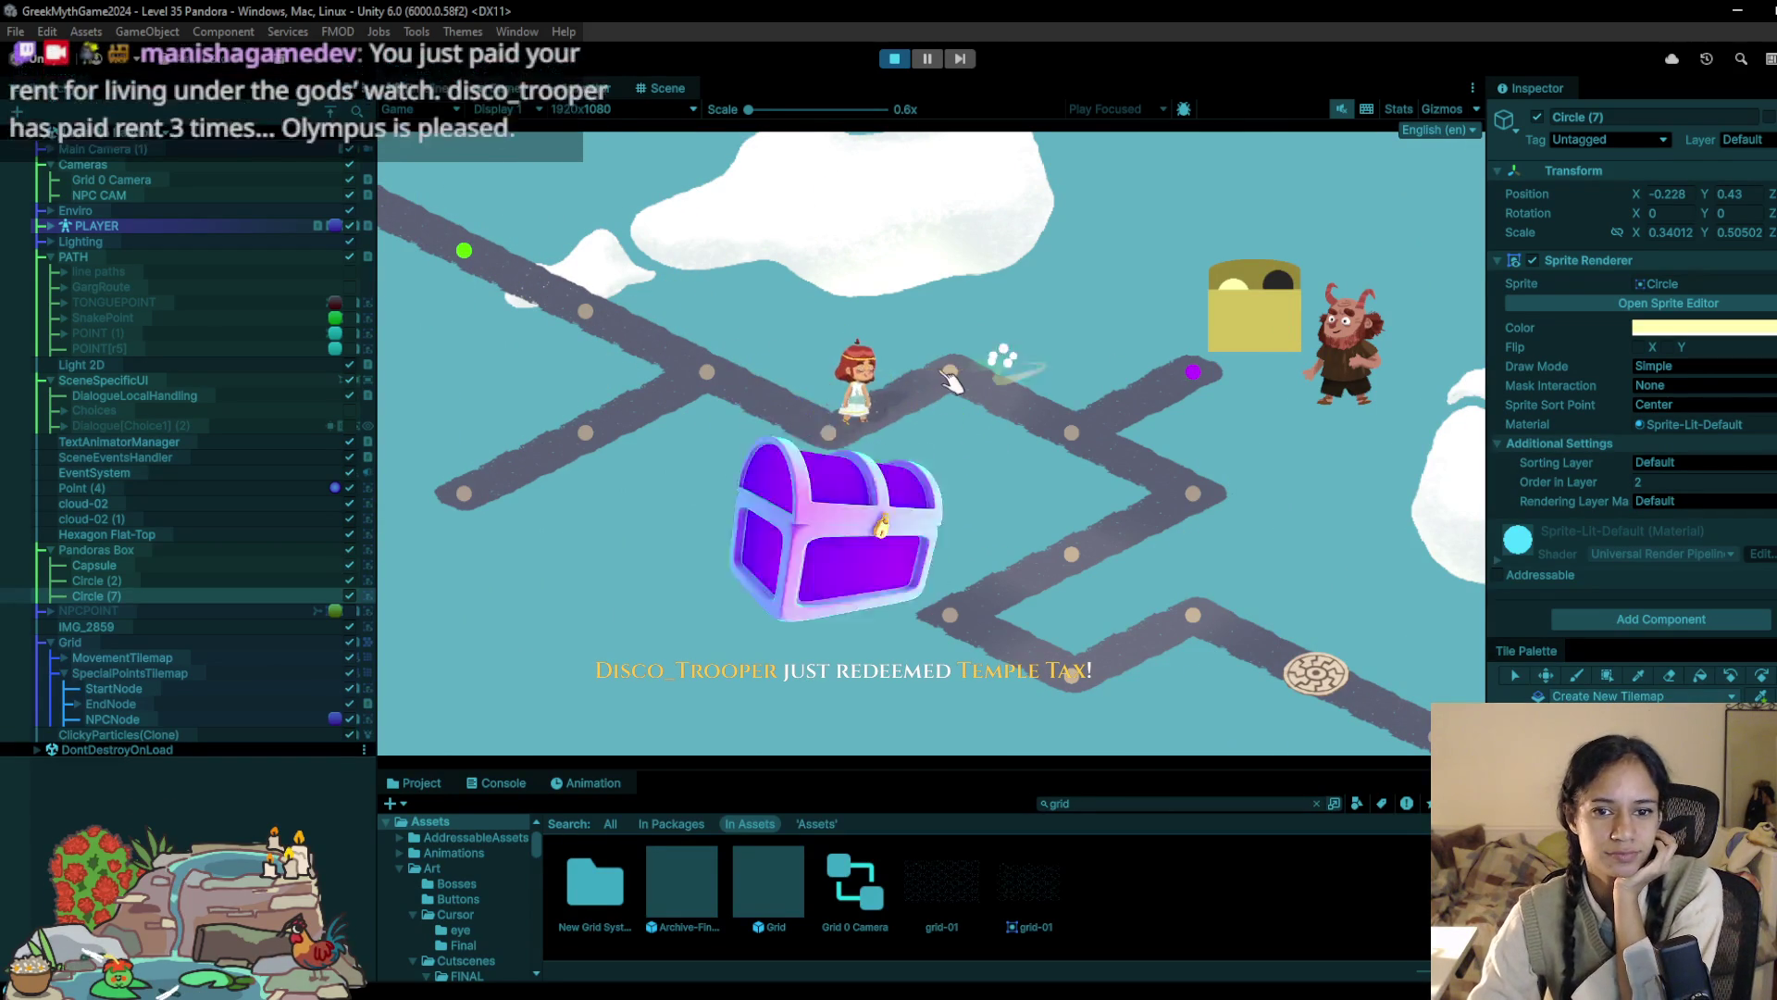
left_click(1158, 476)
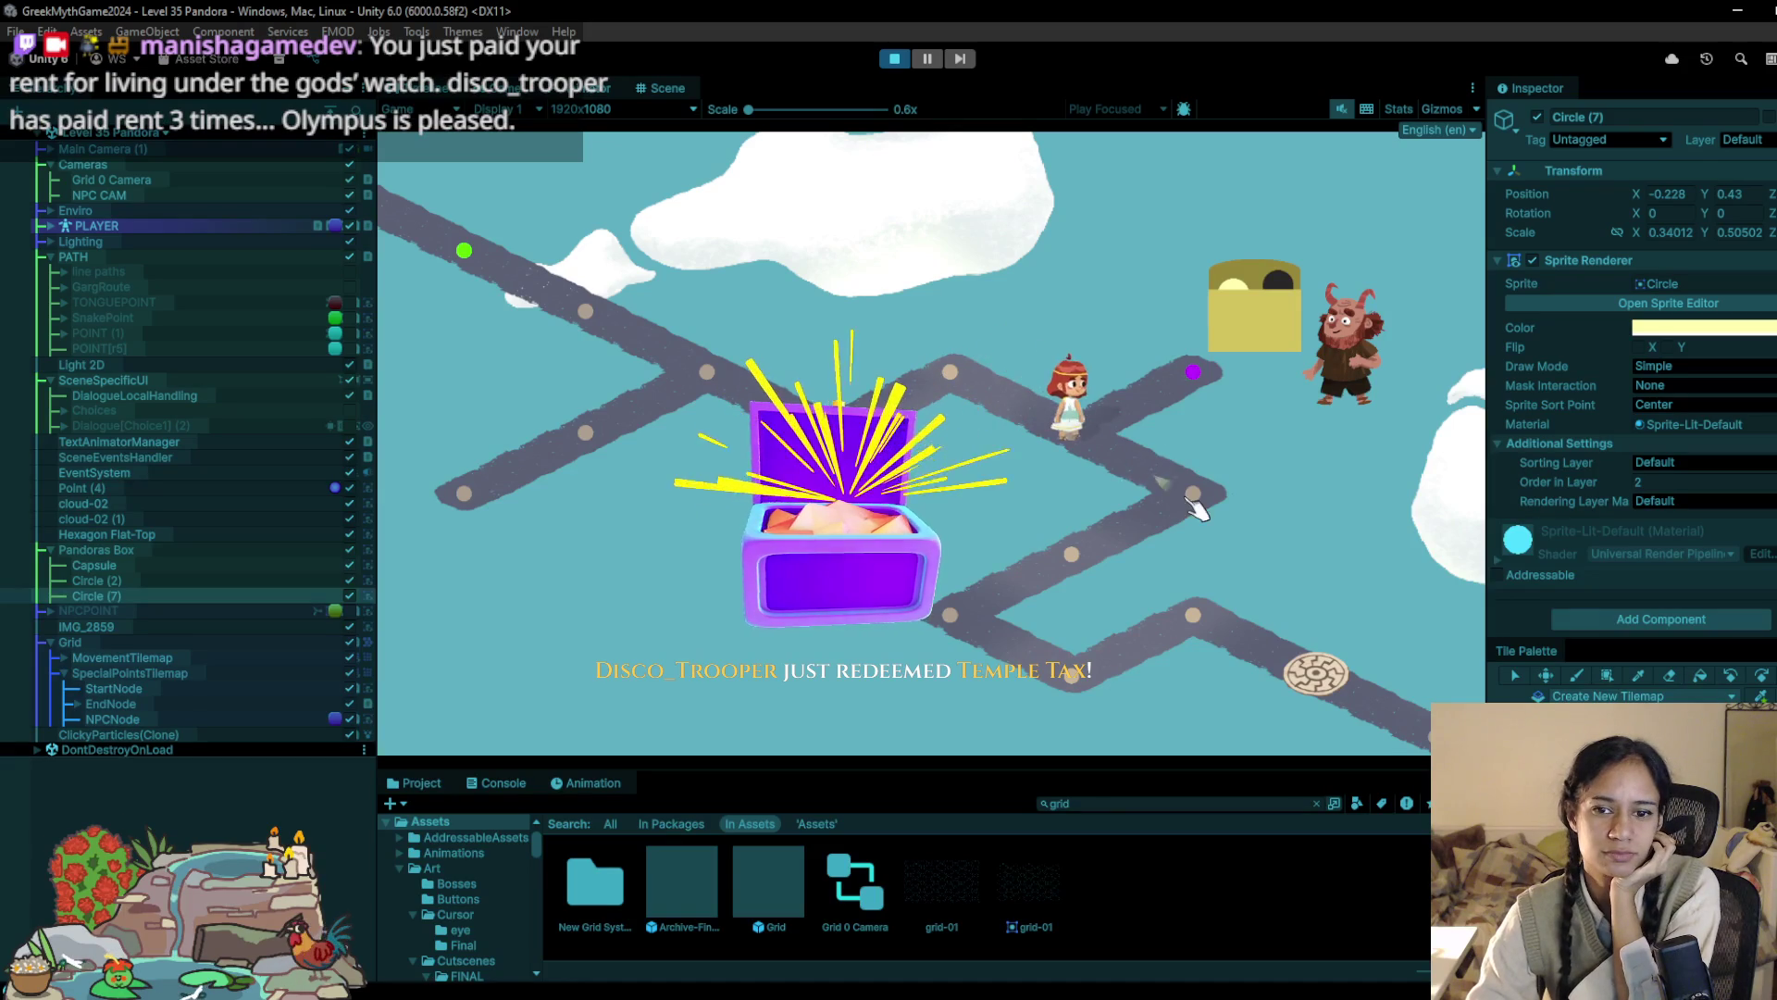
left_click(1056, 546)
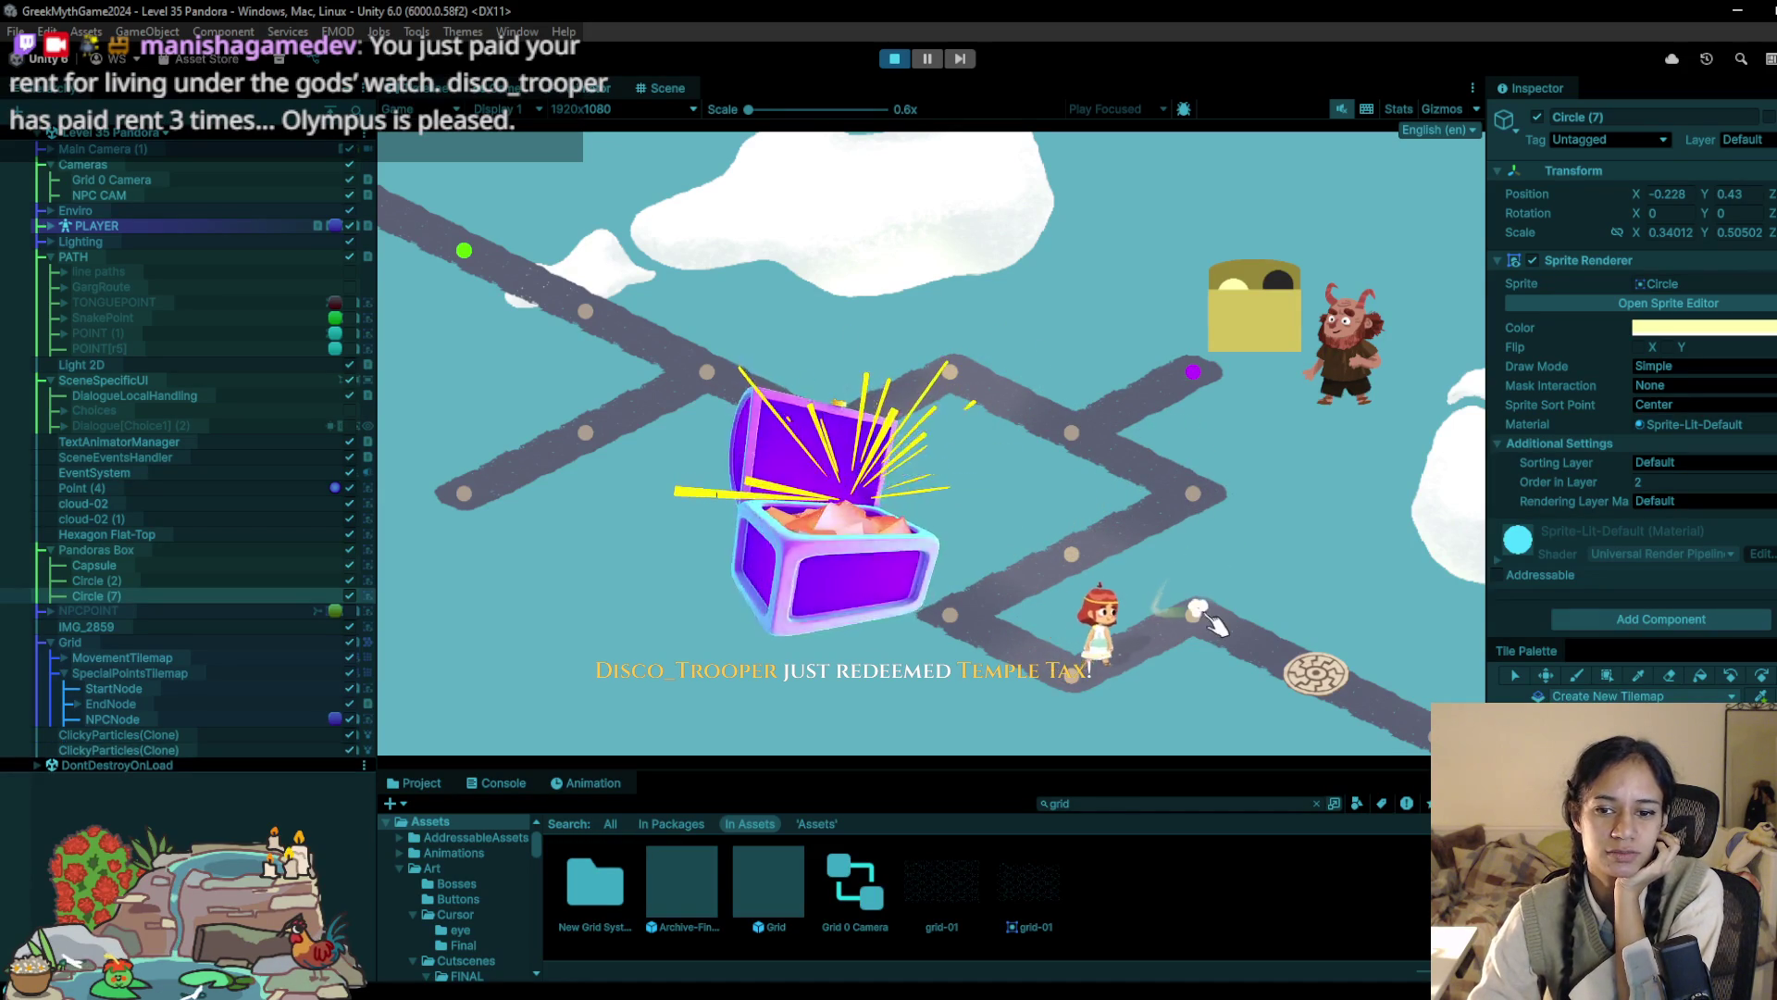
left_click(1082, 592)
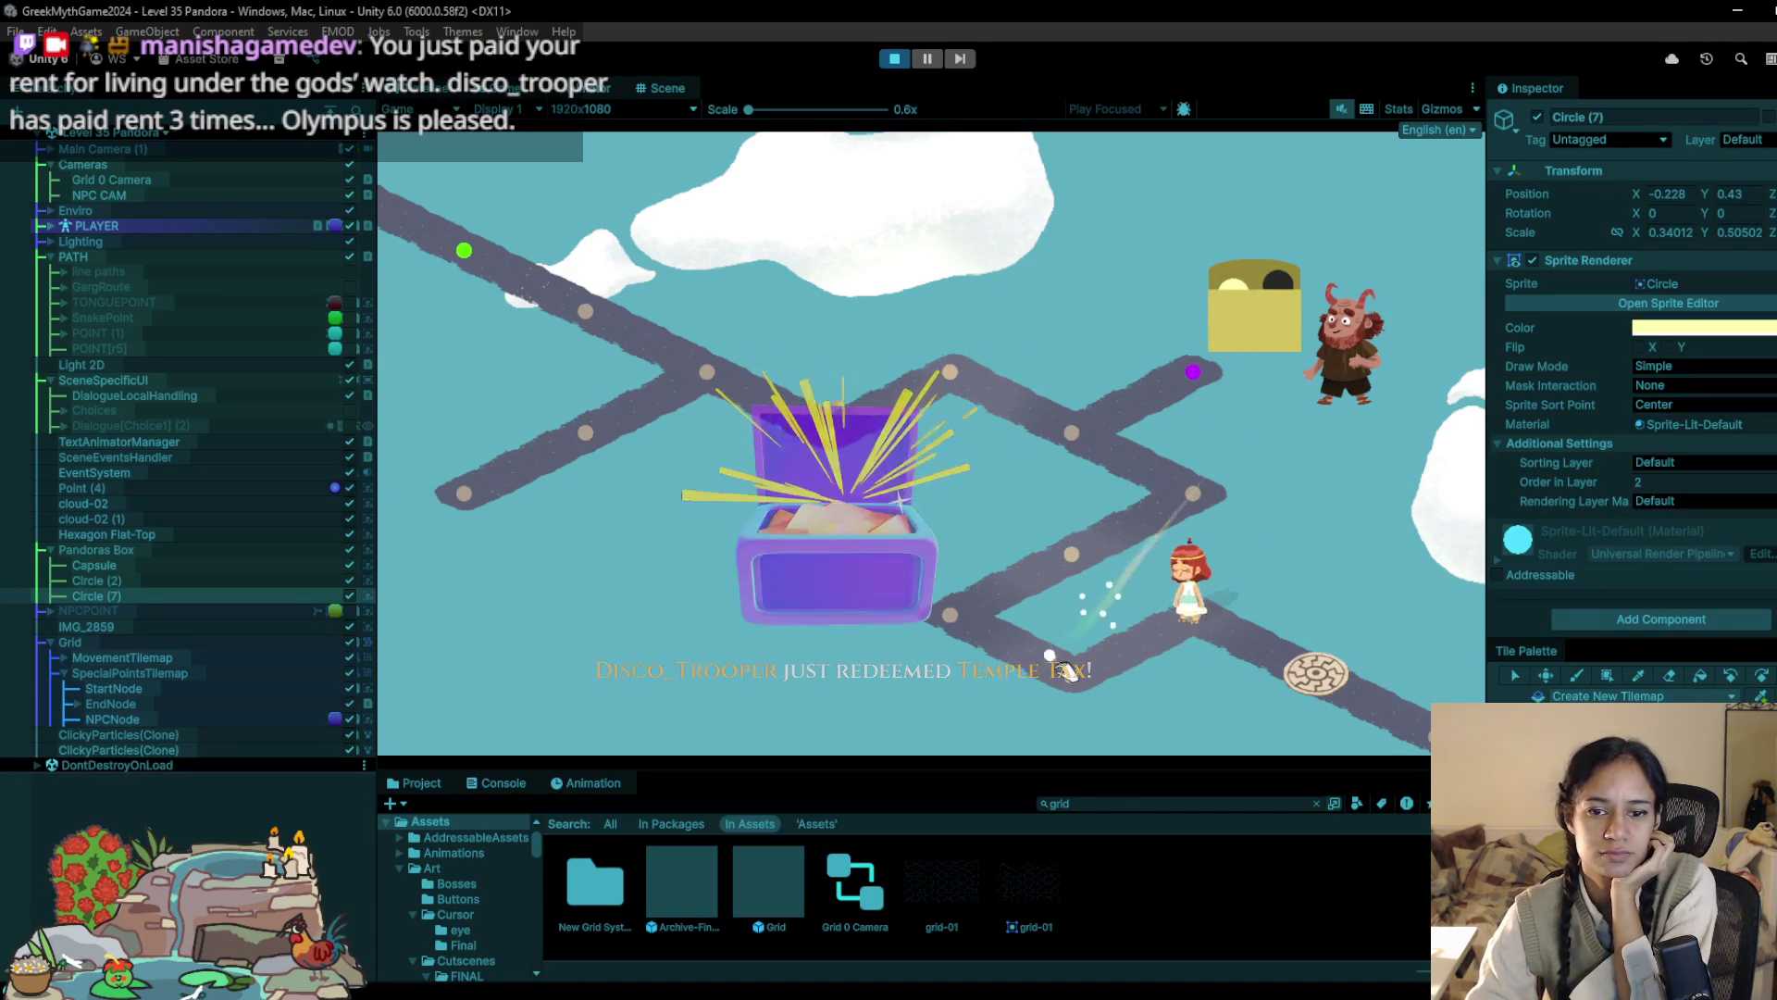
left_click(894, 58)
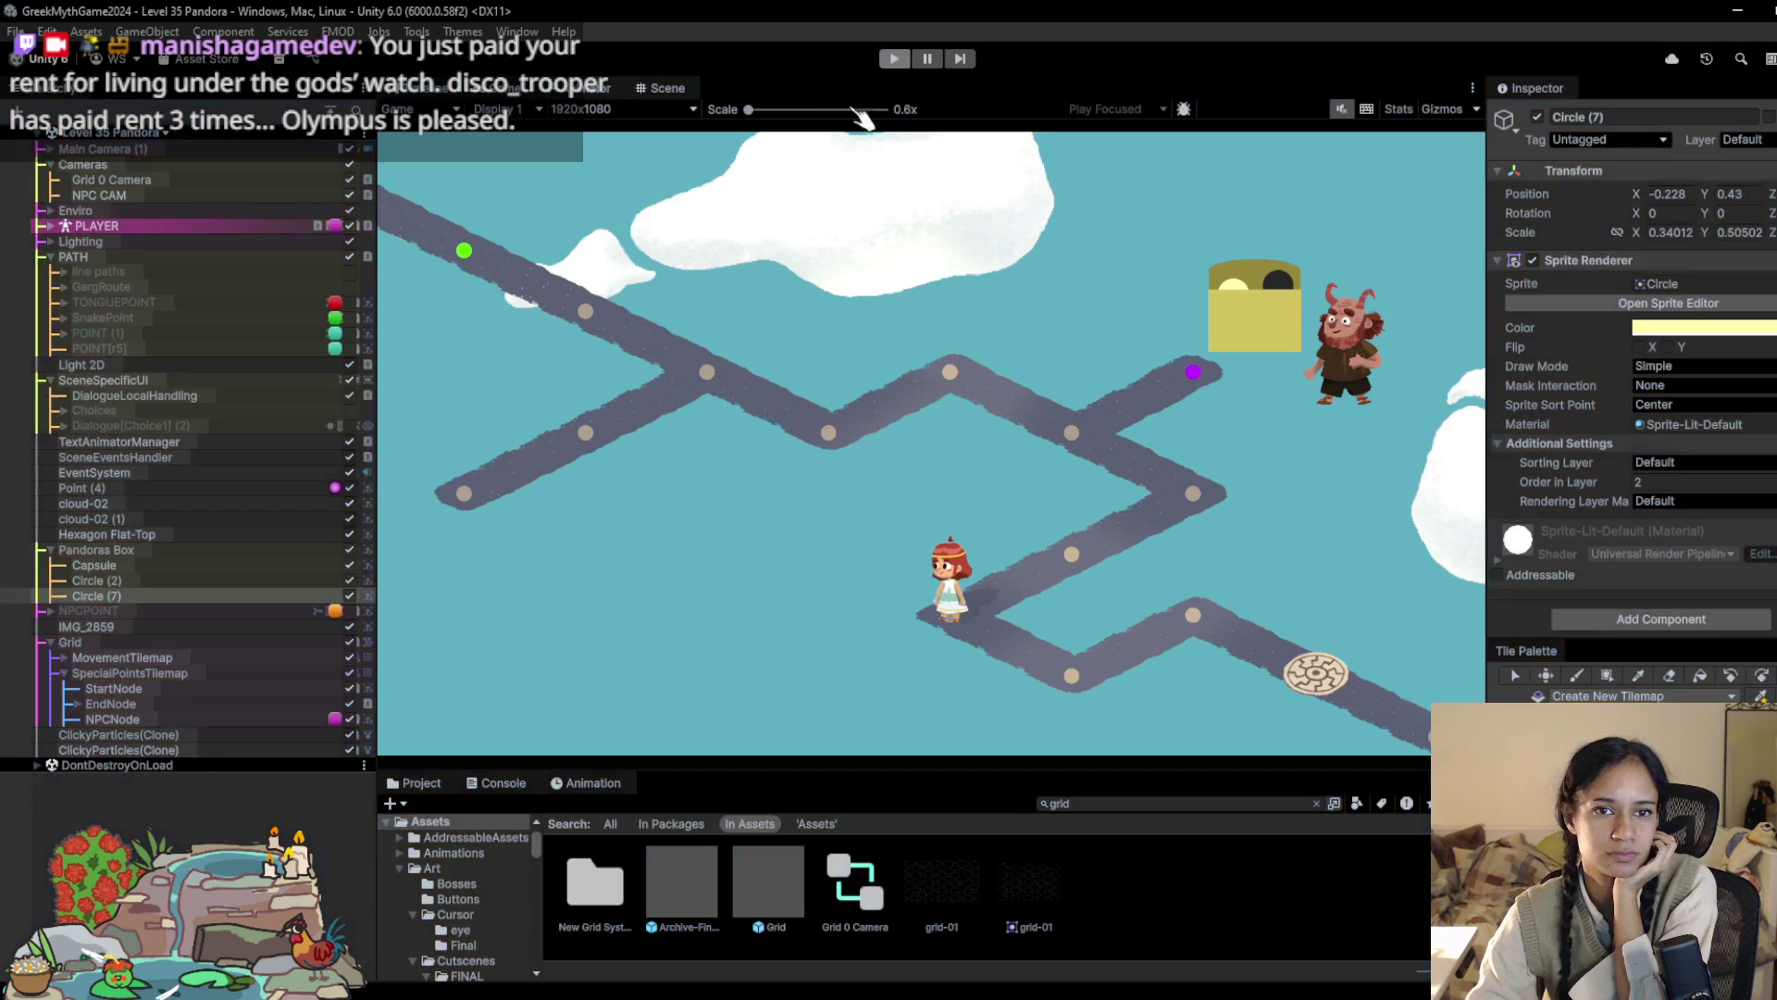
scroll(158, 803, "down", 4)
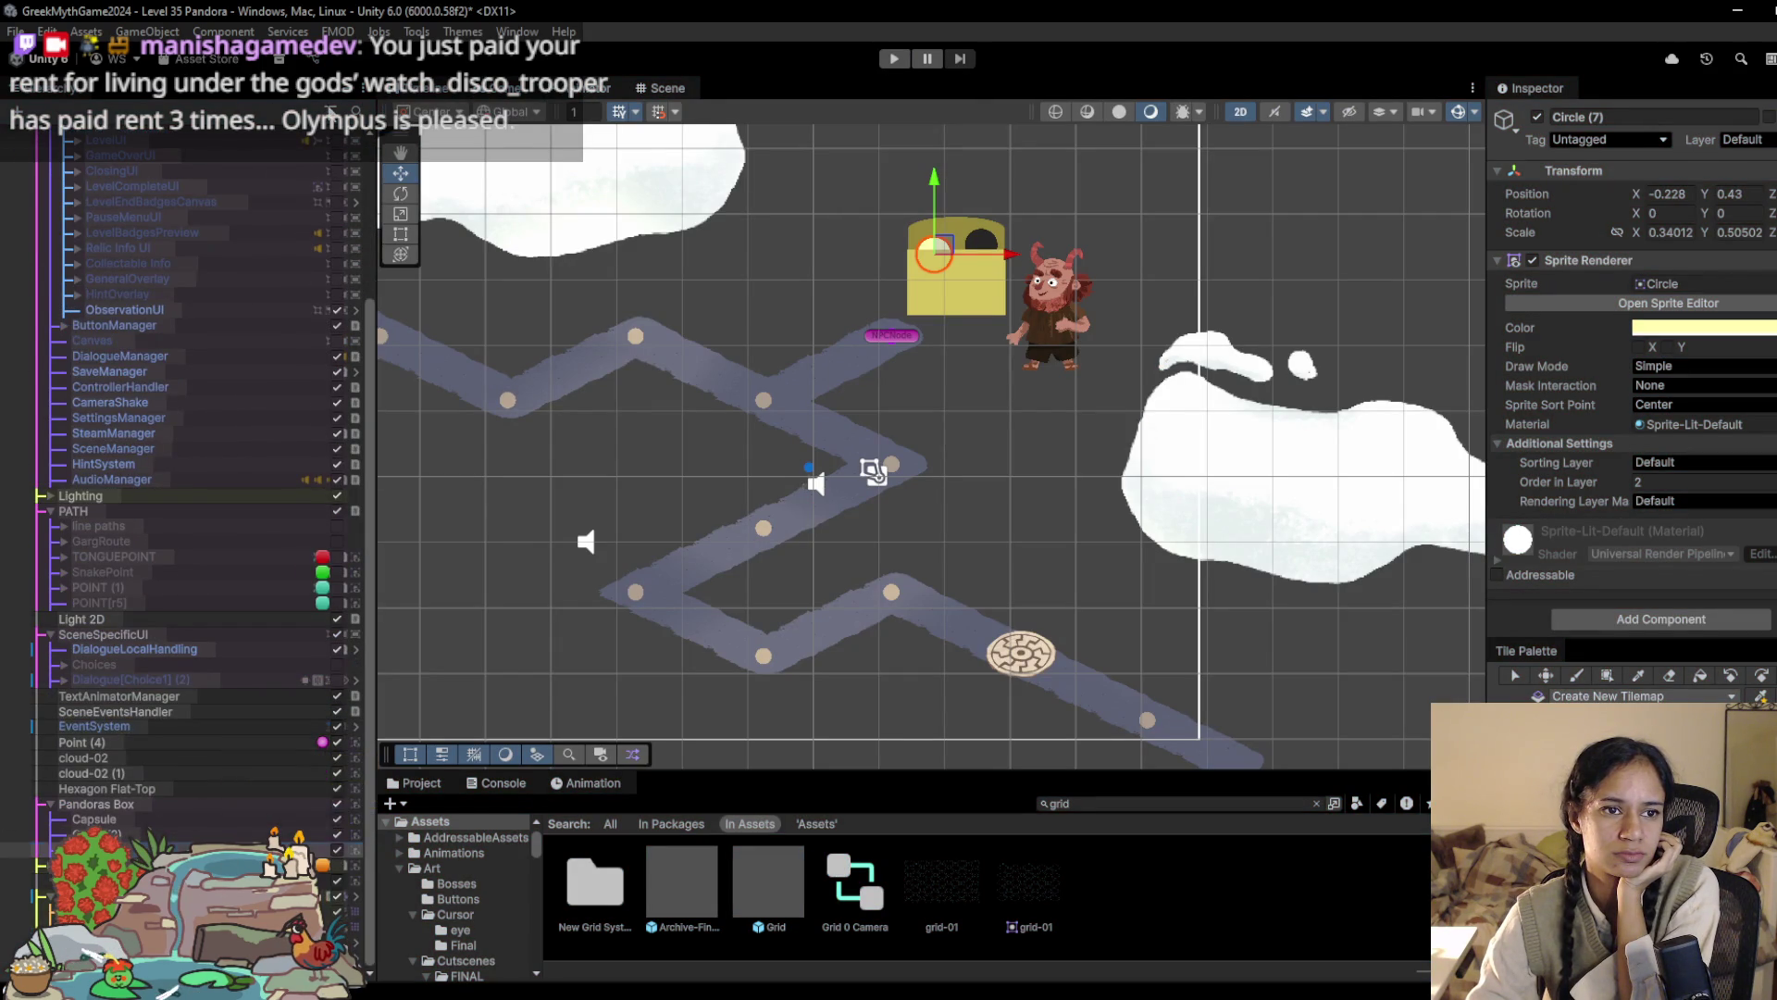
Step: Paste the copied NPC Behaviour values onto the NPCNode under Grid's SpecialPointsTilemap
left_click(93, 507, "alt")
left_click(49, 440)
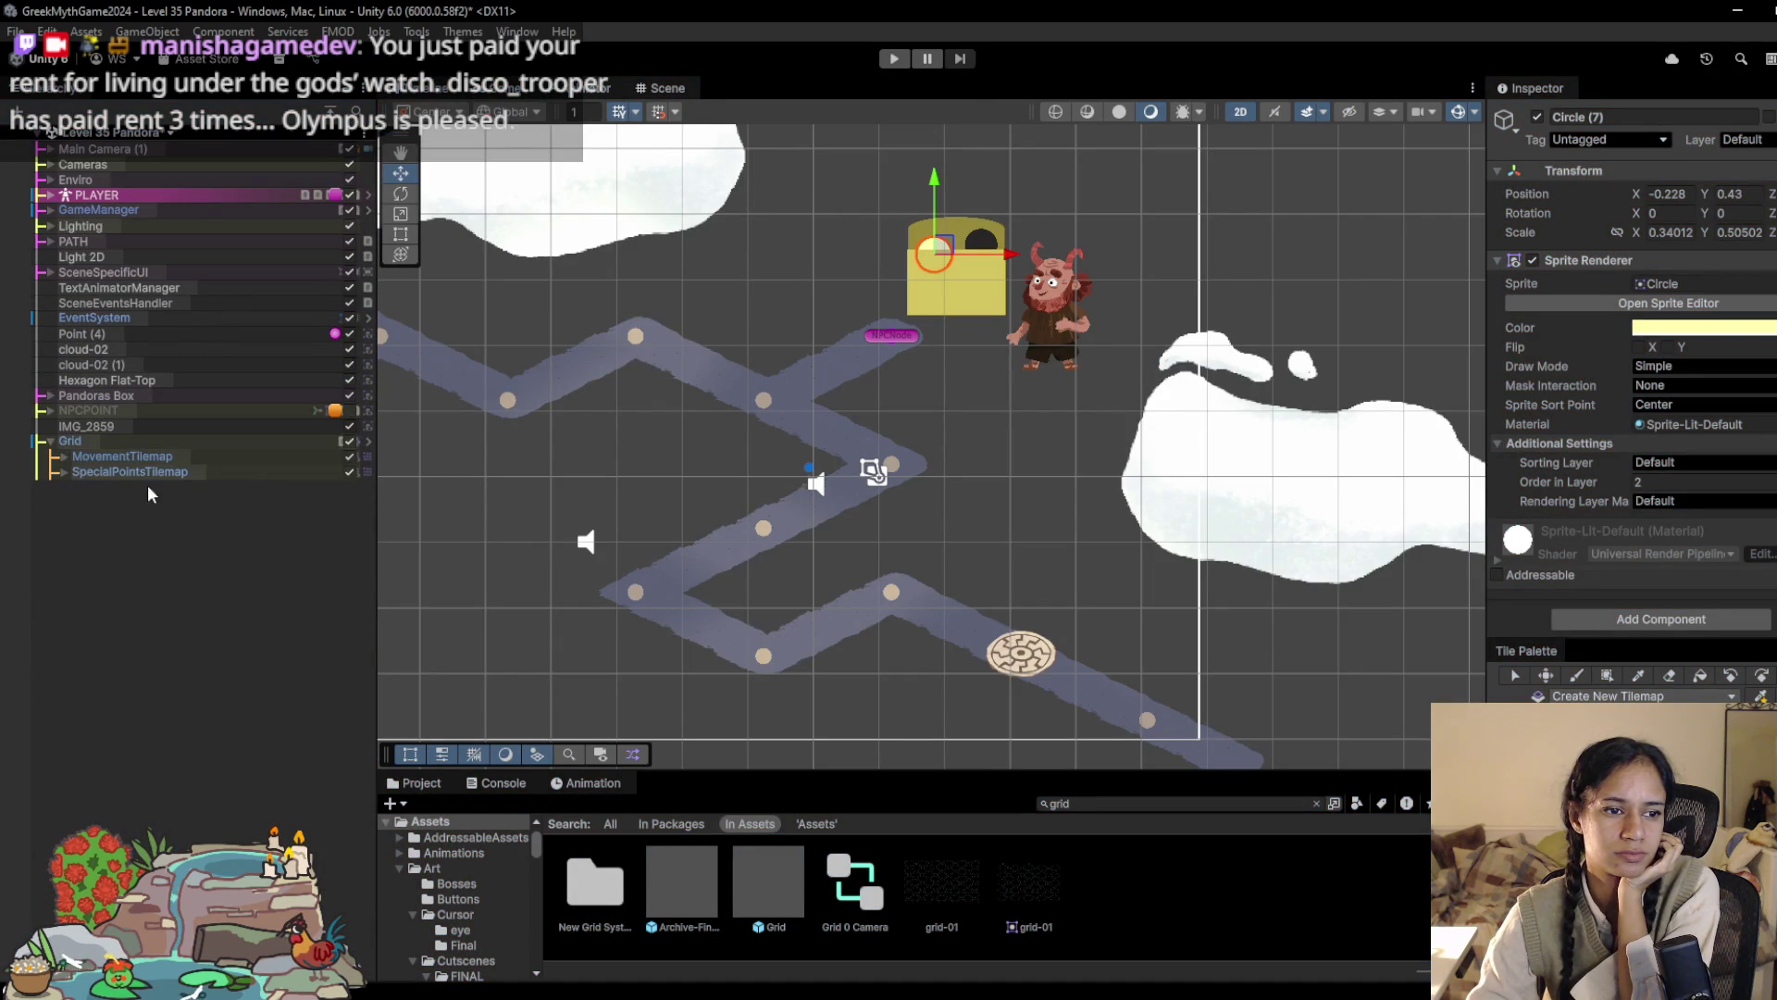
left_click(63, 471)
left_click(115, 517)
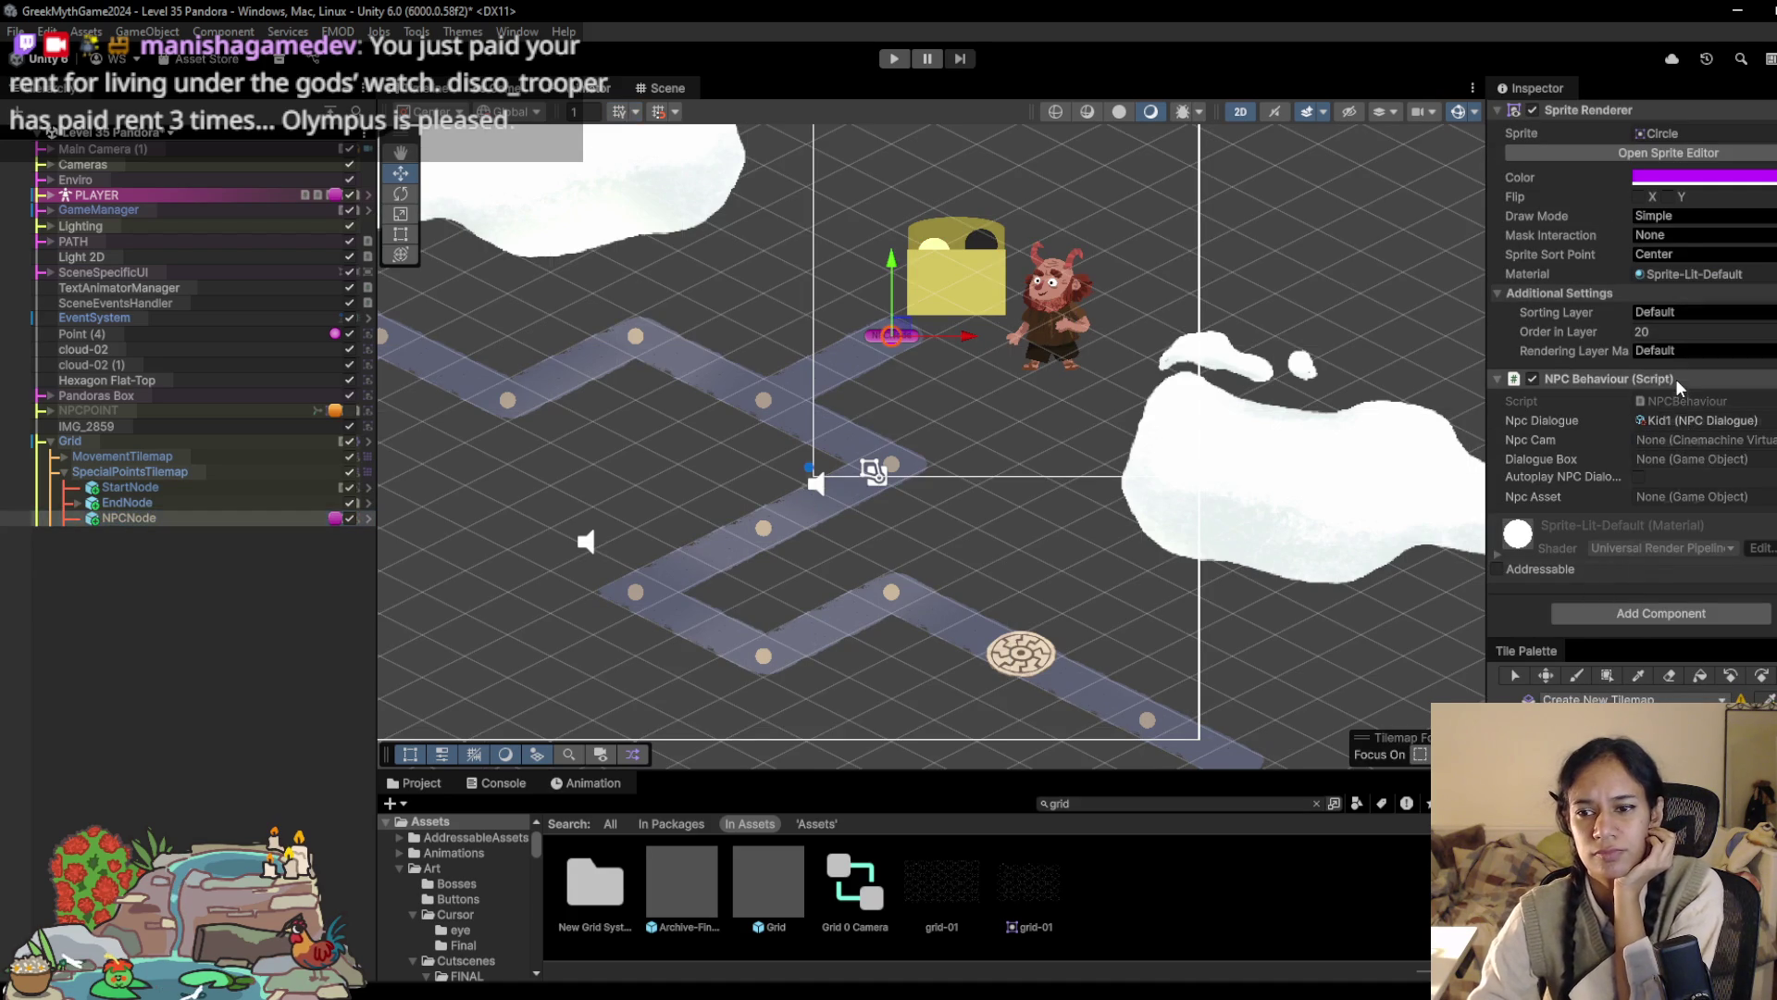
right_click(1713, 378)
left_click(1756, 526)
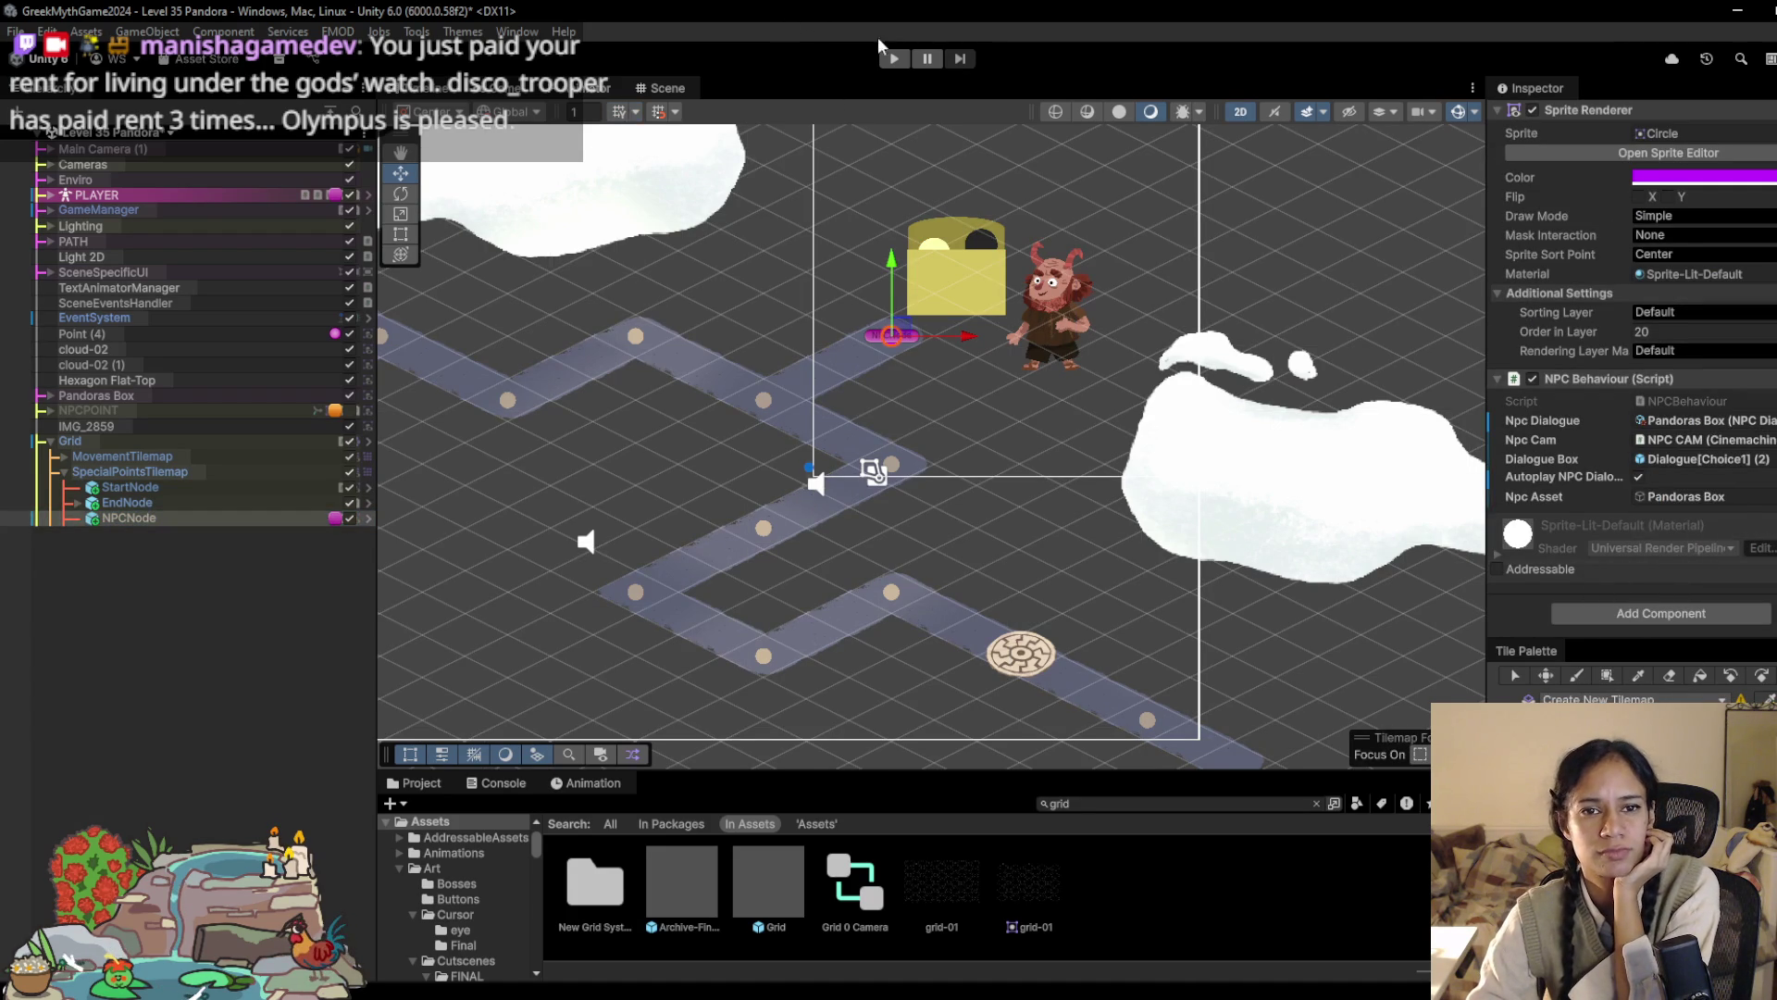
Step: Playtest by walking the character to the NPC node beside the box, then stop
left_click(894, 60)
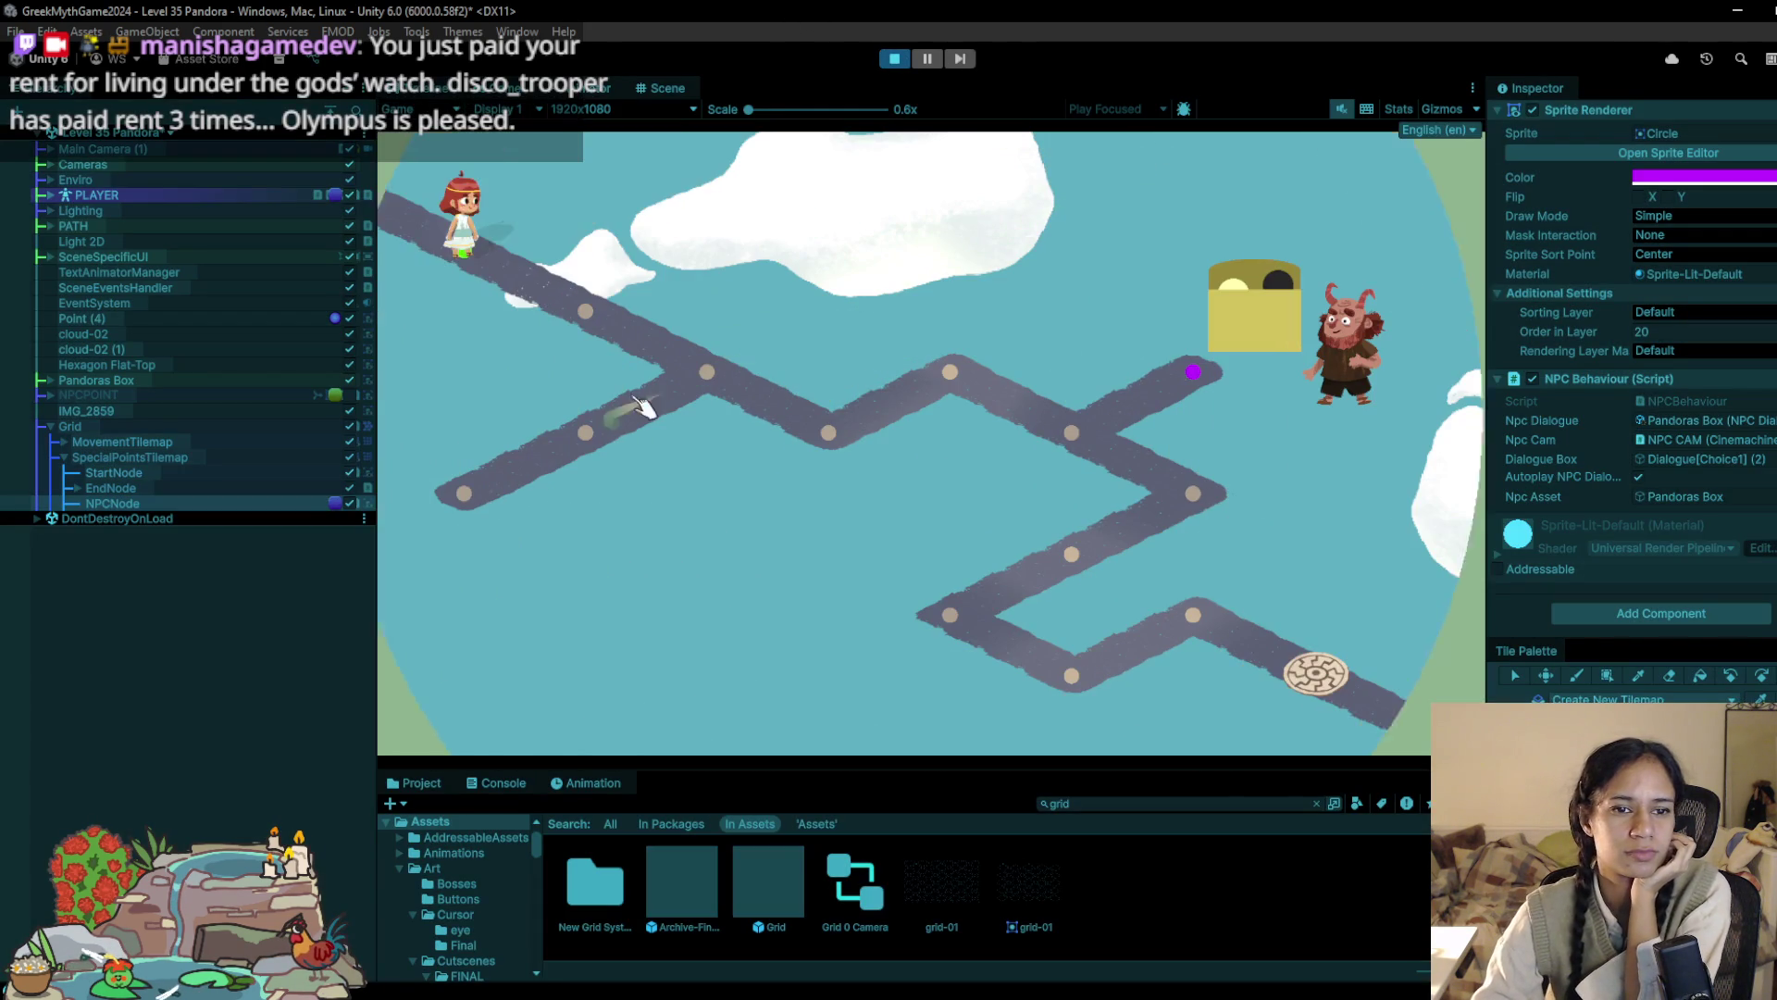
left_click(731, 399)
left_click(838, 440)
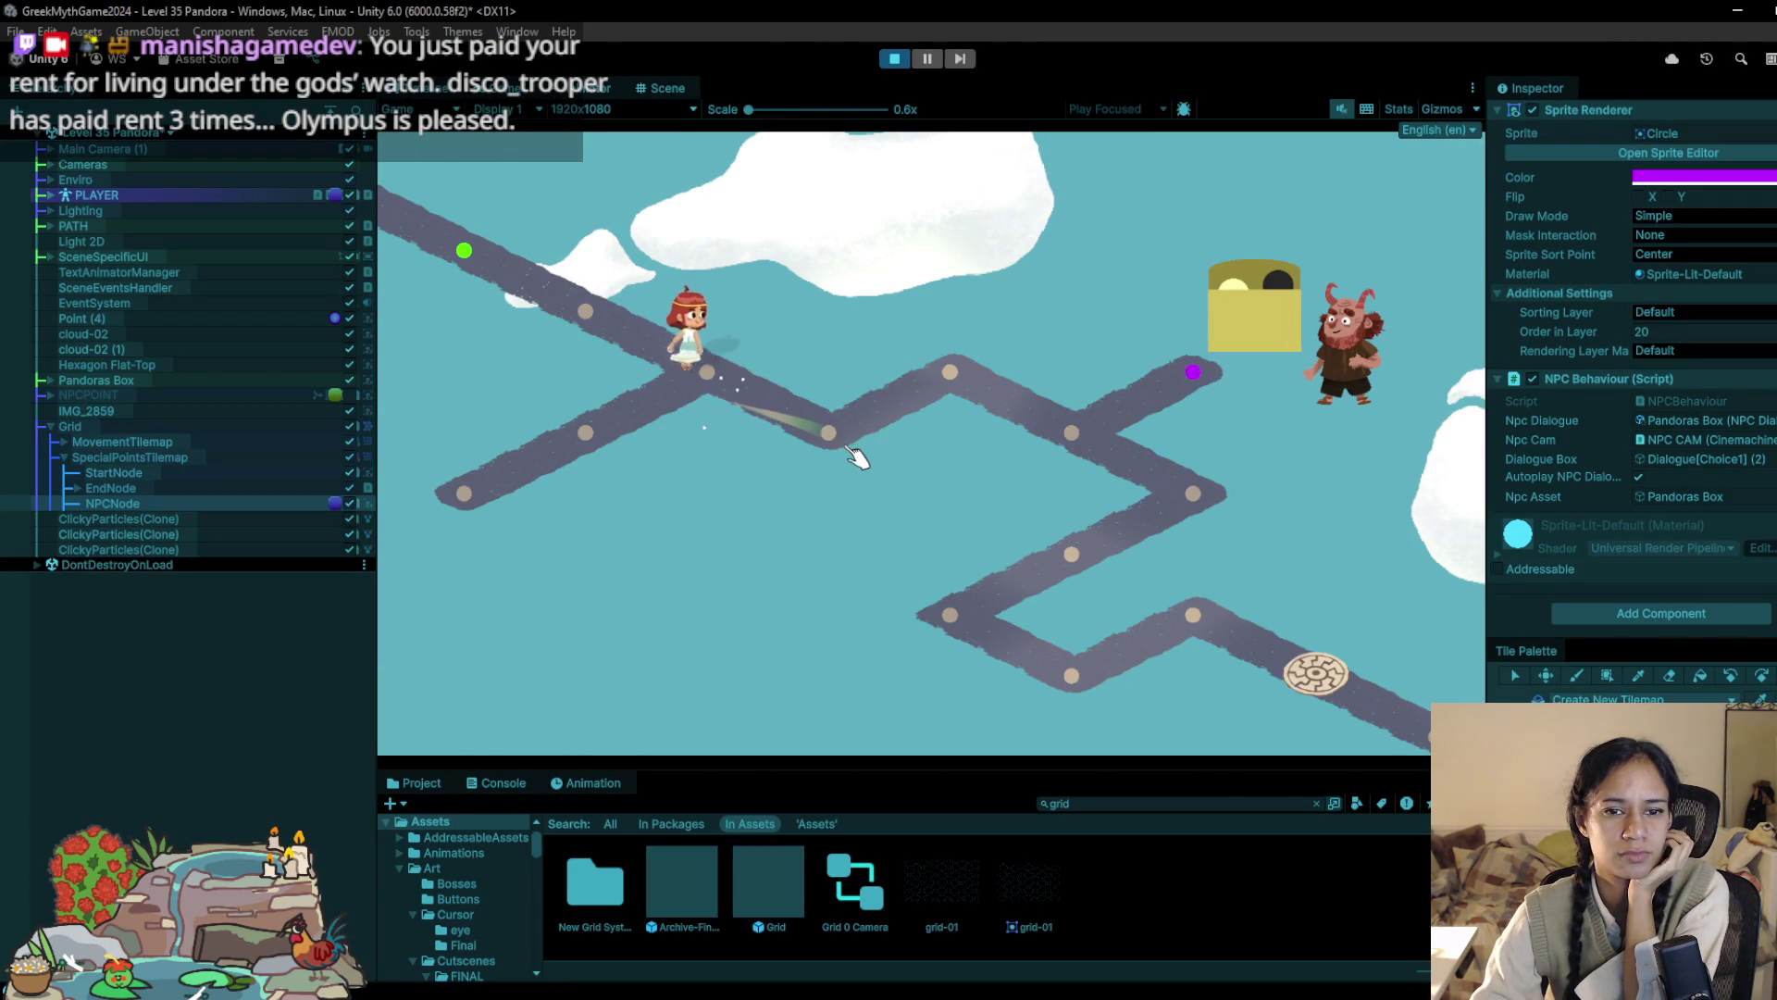
left_click(951, 375)
left_click(1053, 422)
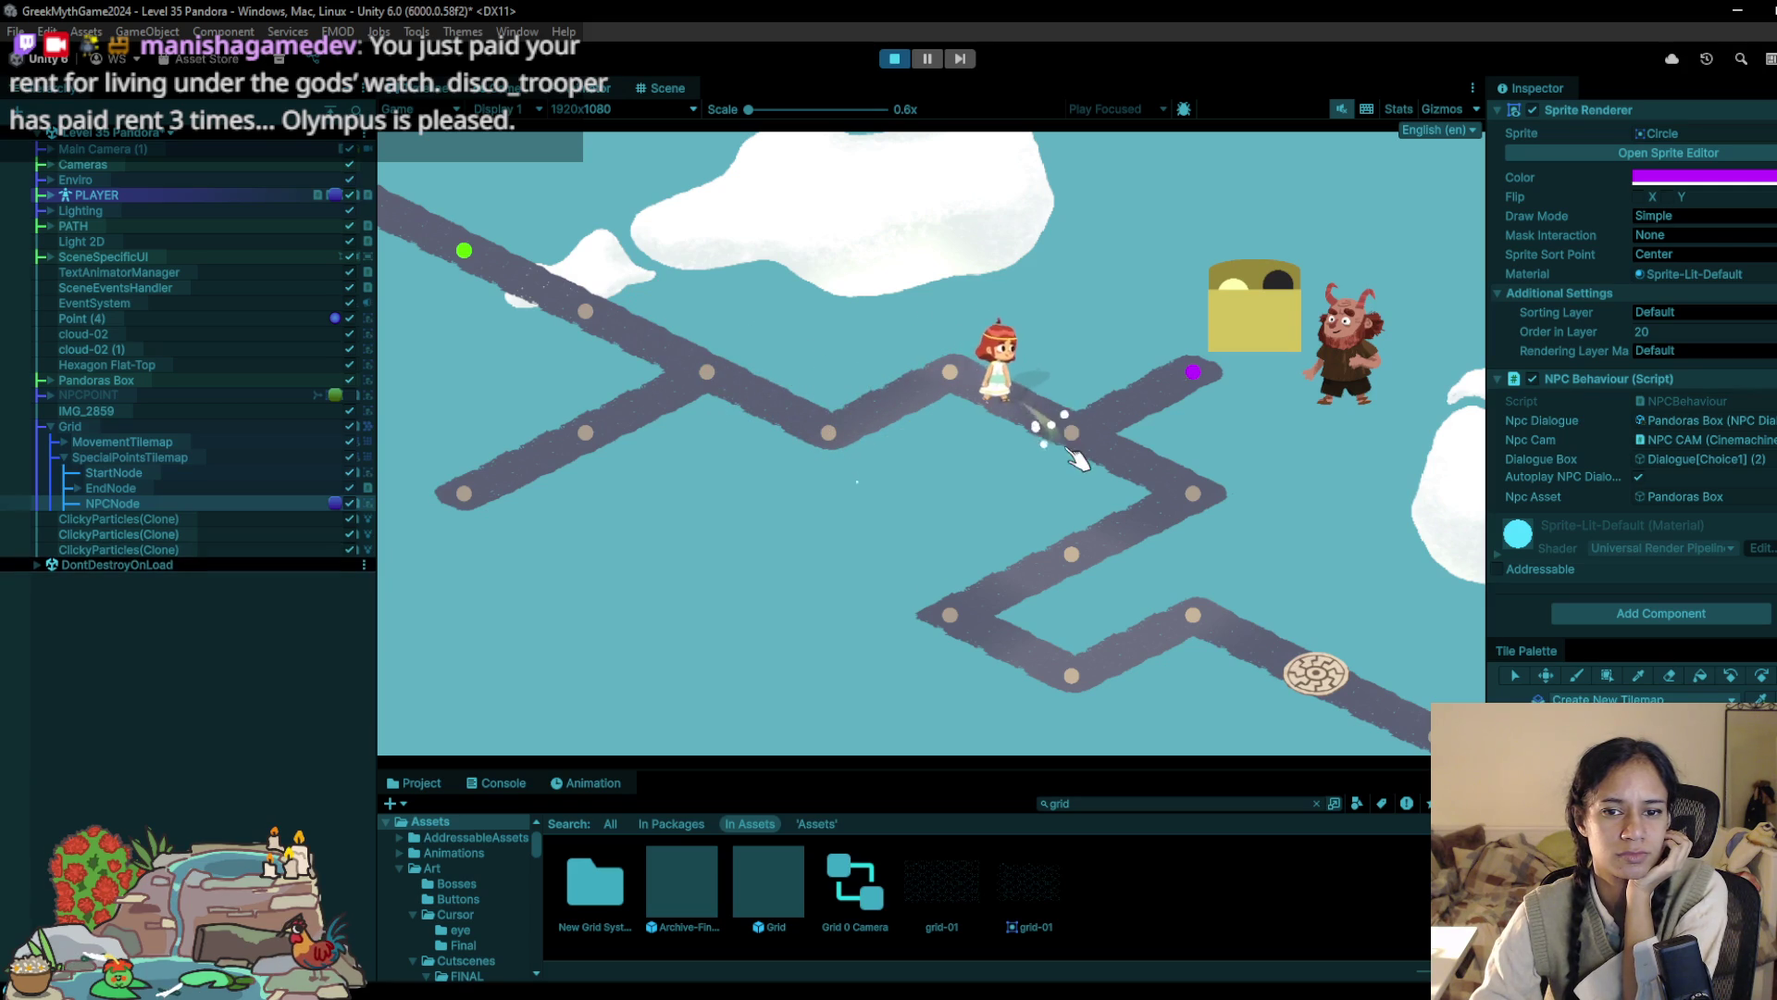
left_click(1193, 378)
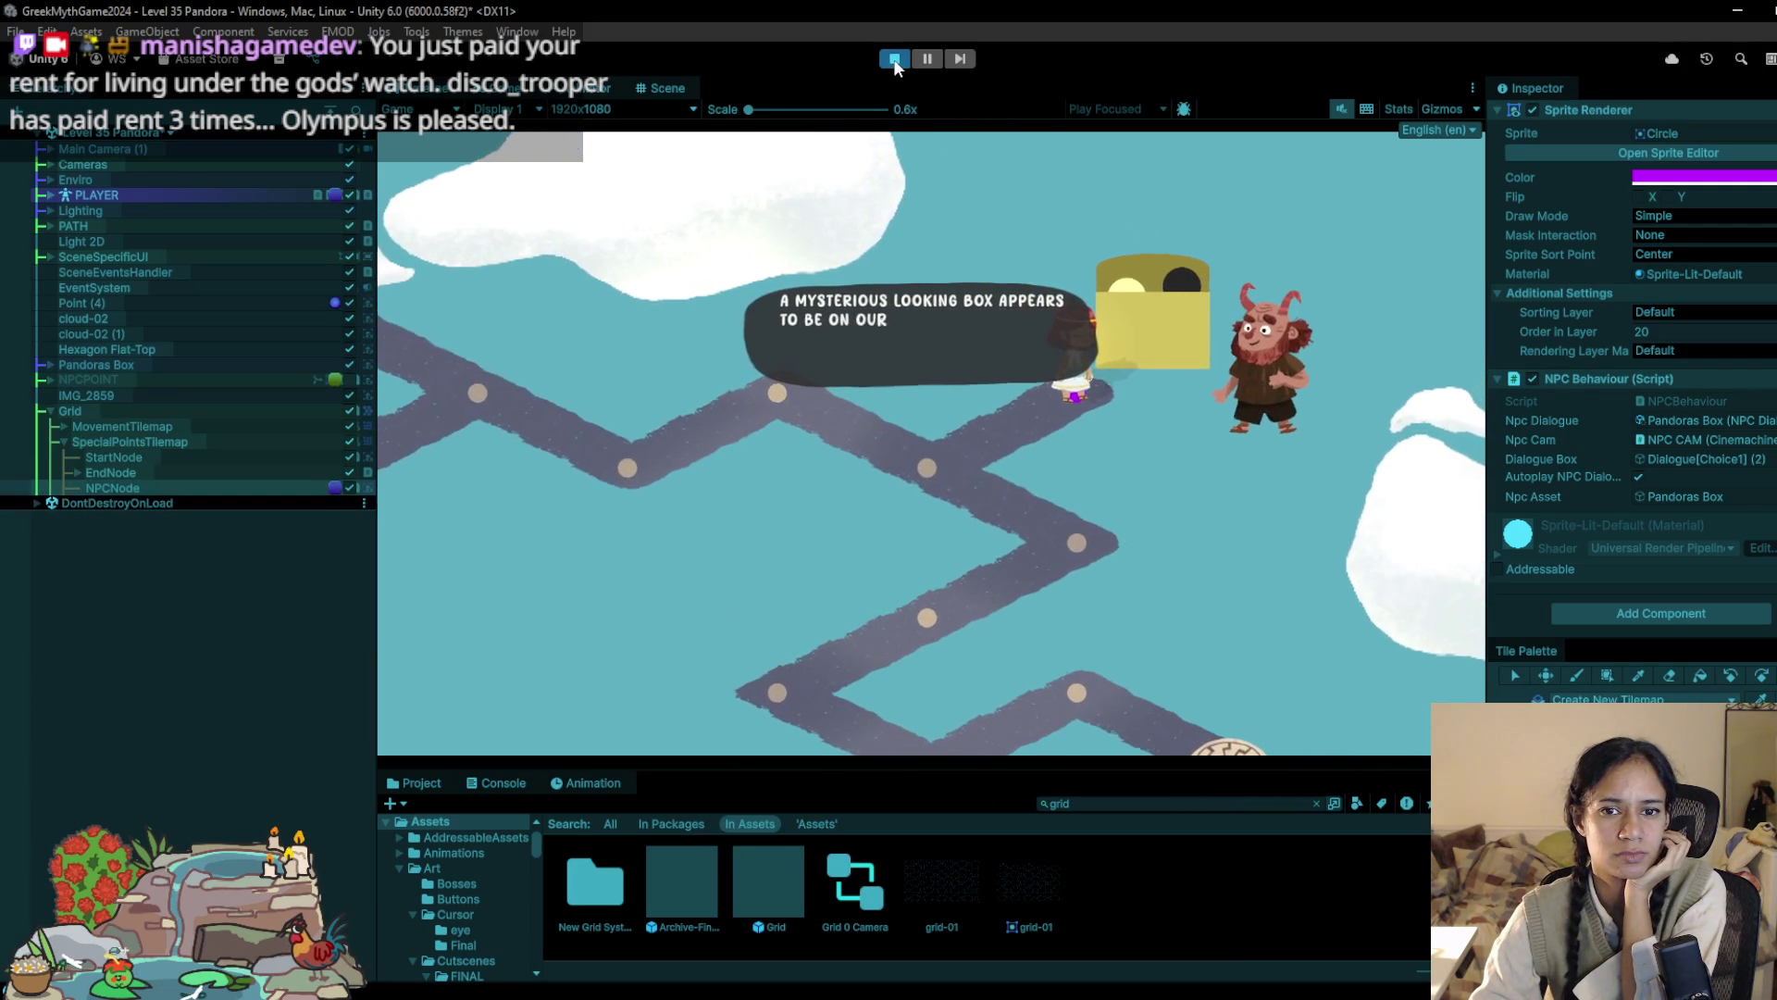
left_click(894, 59)
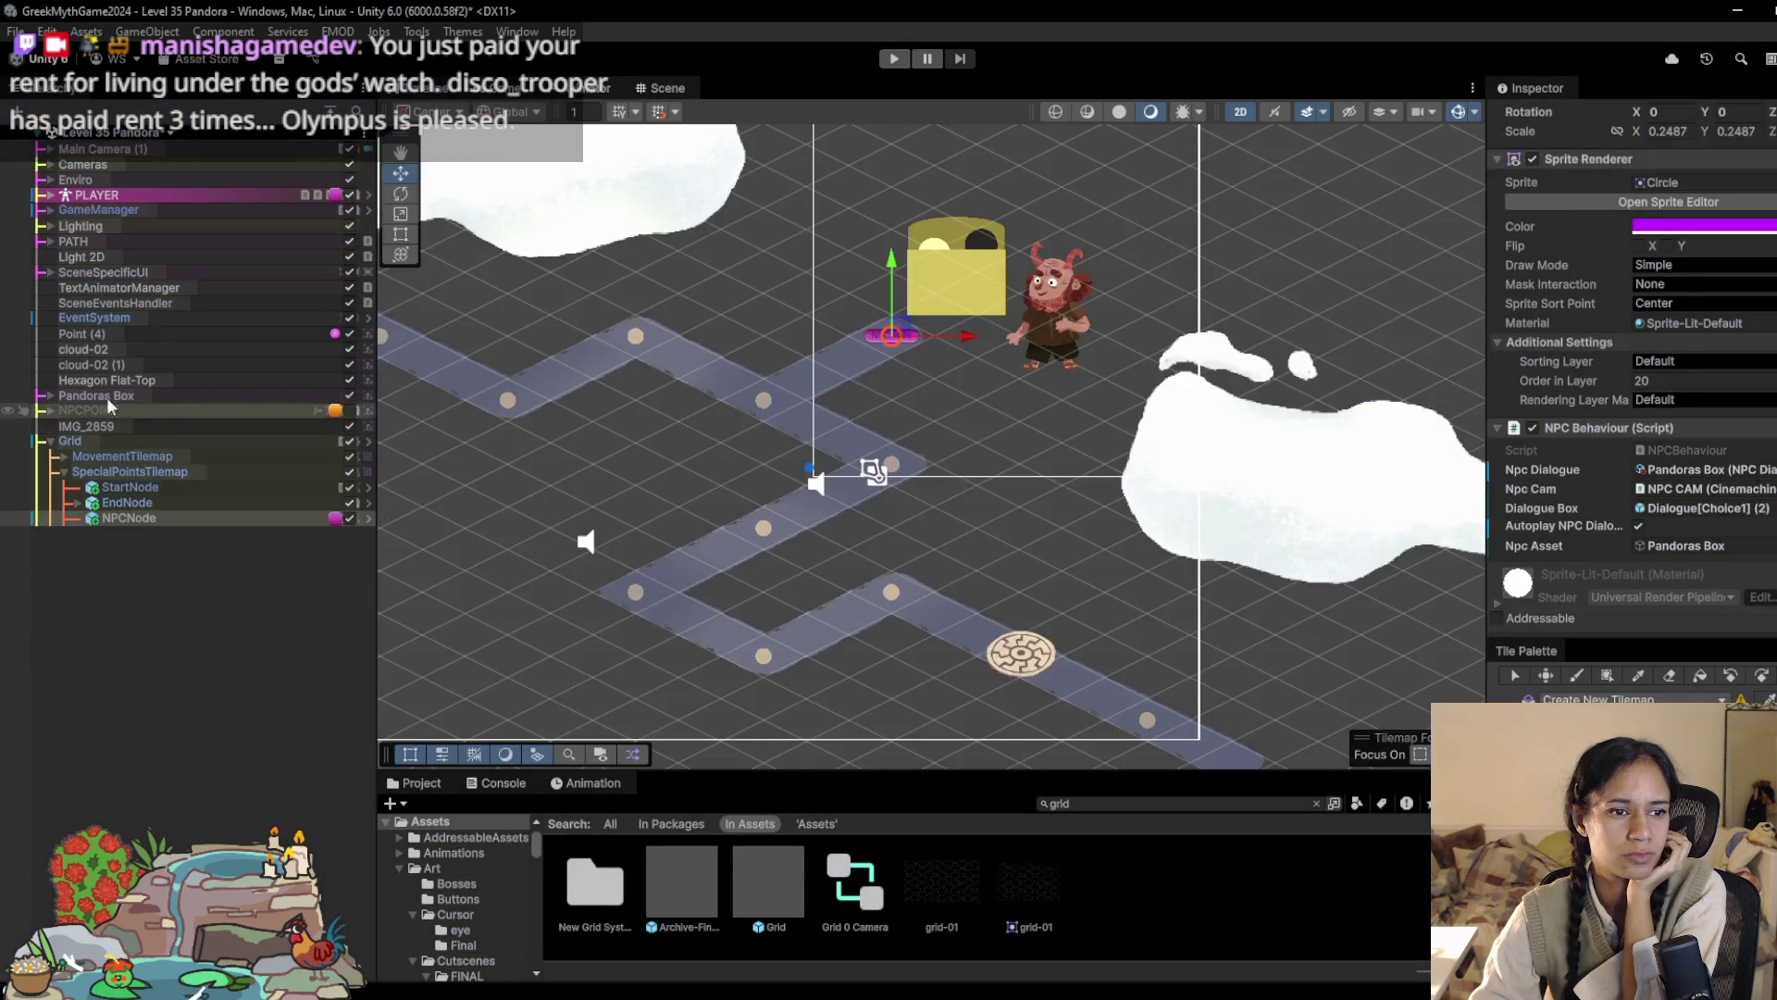
Step: Enable Dialogue[Choice1] (2) under SceneSpecificUI's Choices and drag it up and left
left_click(50, 272)
left_click(200, 304)
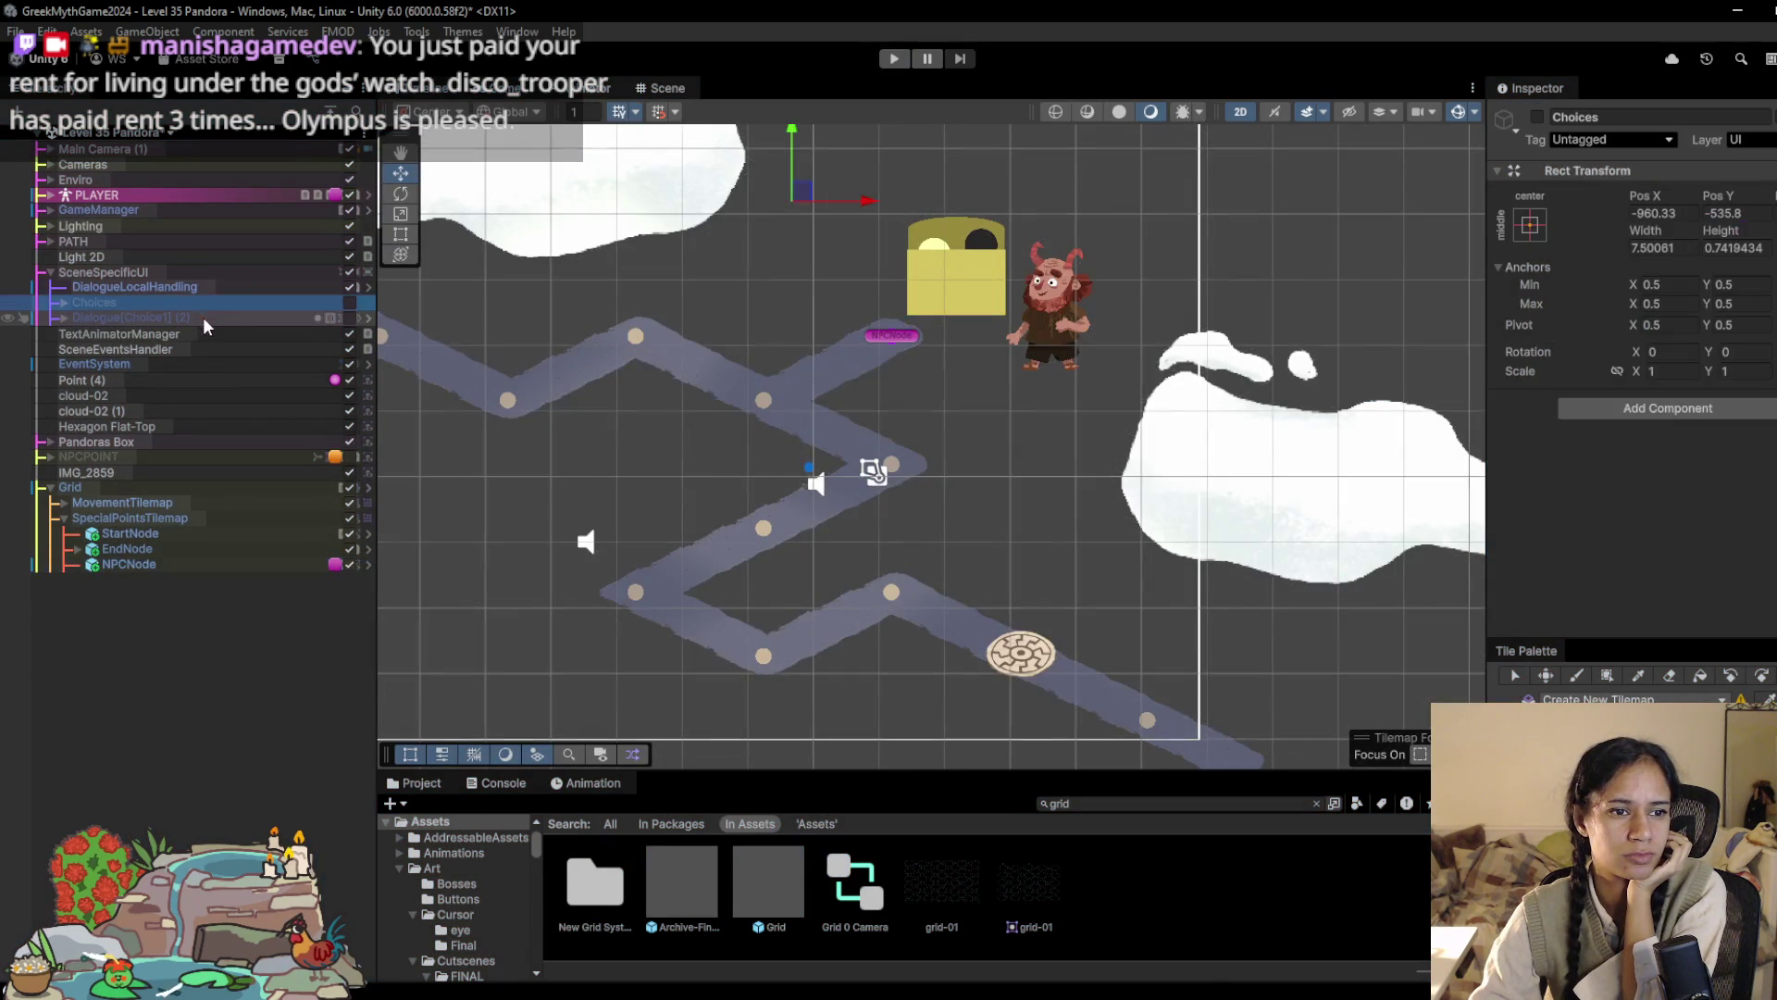
left_click(351, 318)
left_click_drag(802, 303, 863, 470)
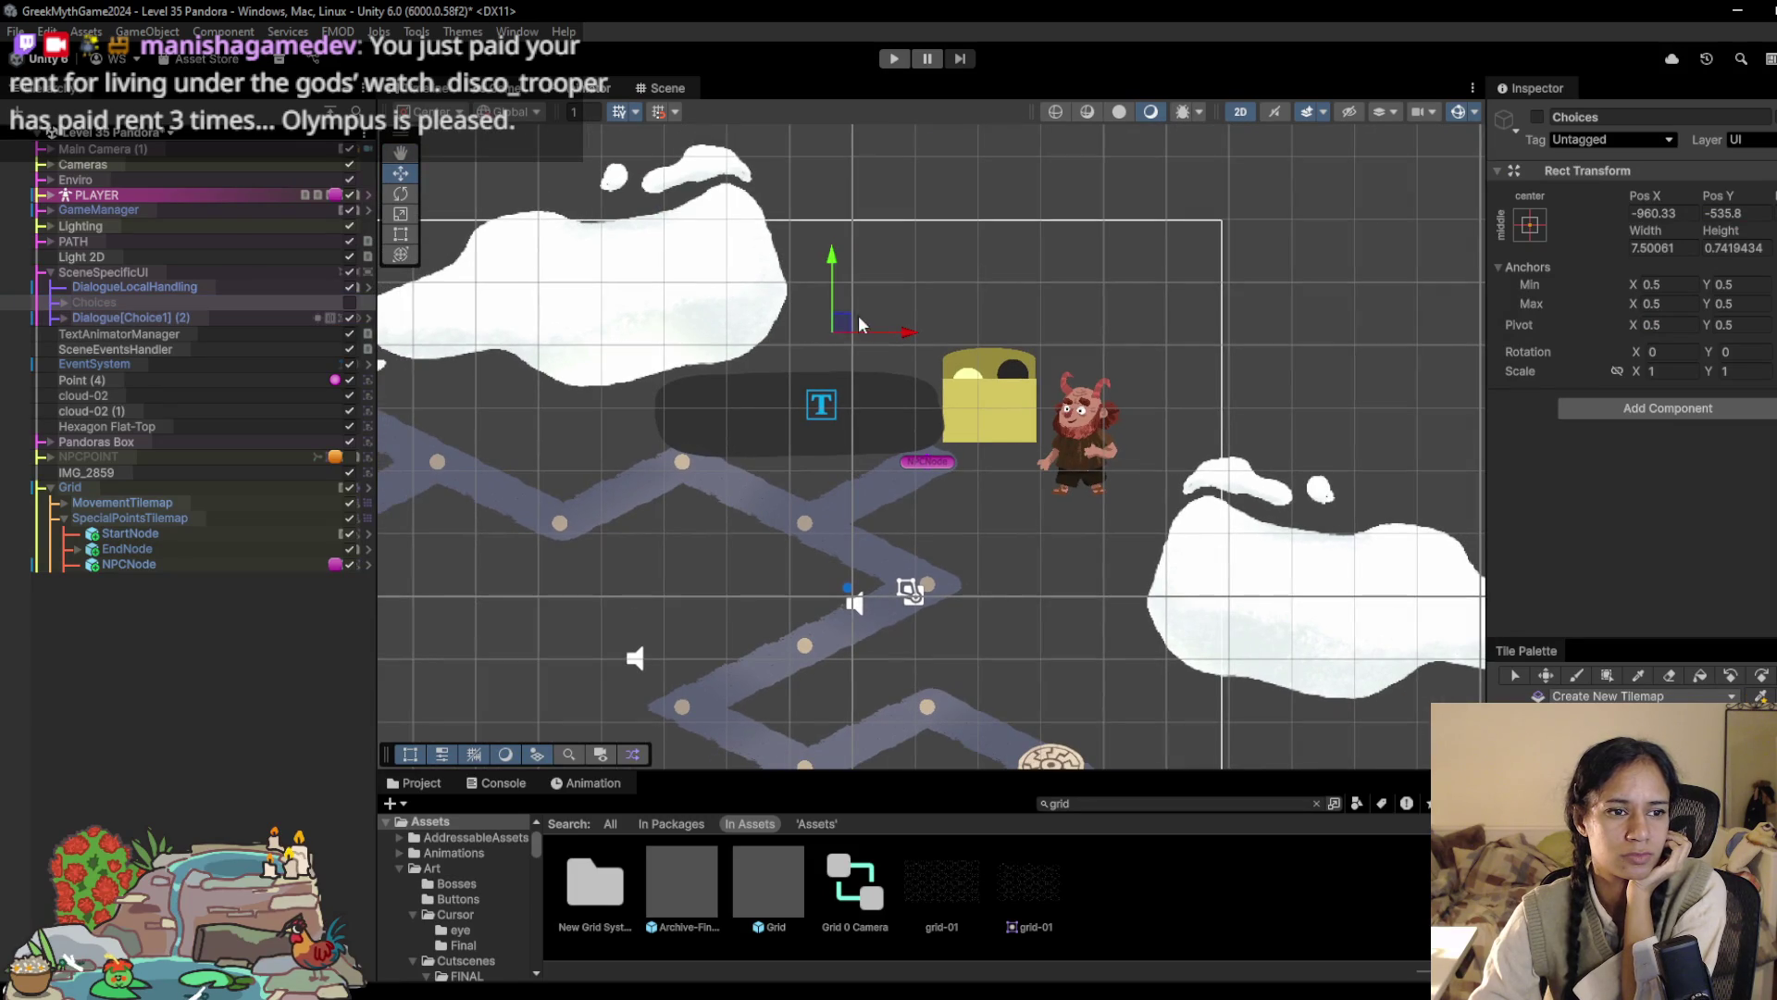
left_click(238, 319)
mouse_move(801, 414)
left_mouse_down()
mouse_move(778, 366)
mouse_move(721, 325)
mouse_move(727, 301)
mouse_move(1063, 289)
left_mouse_up()
Step: Select cloud-02 and shift it right to about X -4.26, Y 6.09
mouse_move(1087, 449)
left_mouse_down()
mouse_move(981, 412)
mouse_move(1044, 456)
left_mouse_up()
left_click(981, 411)
left_click(981, 412)
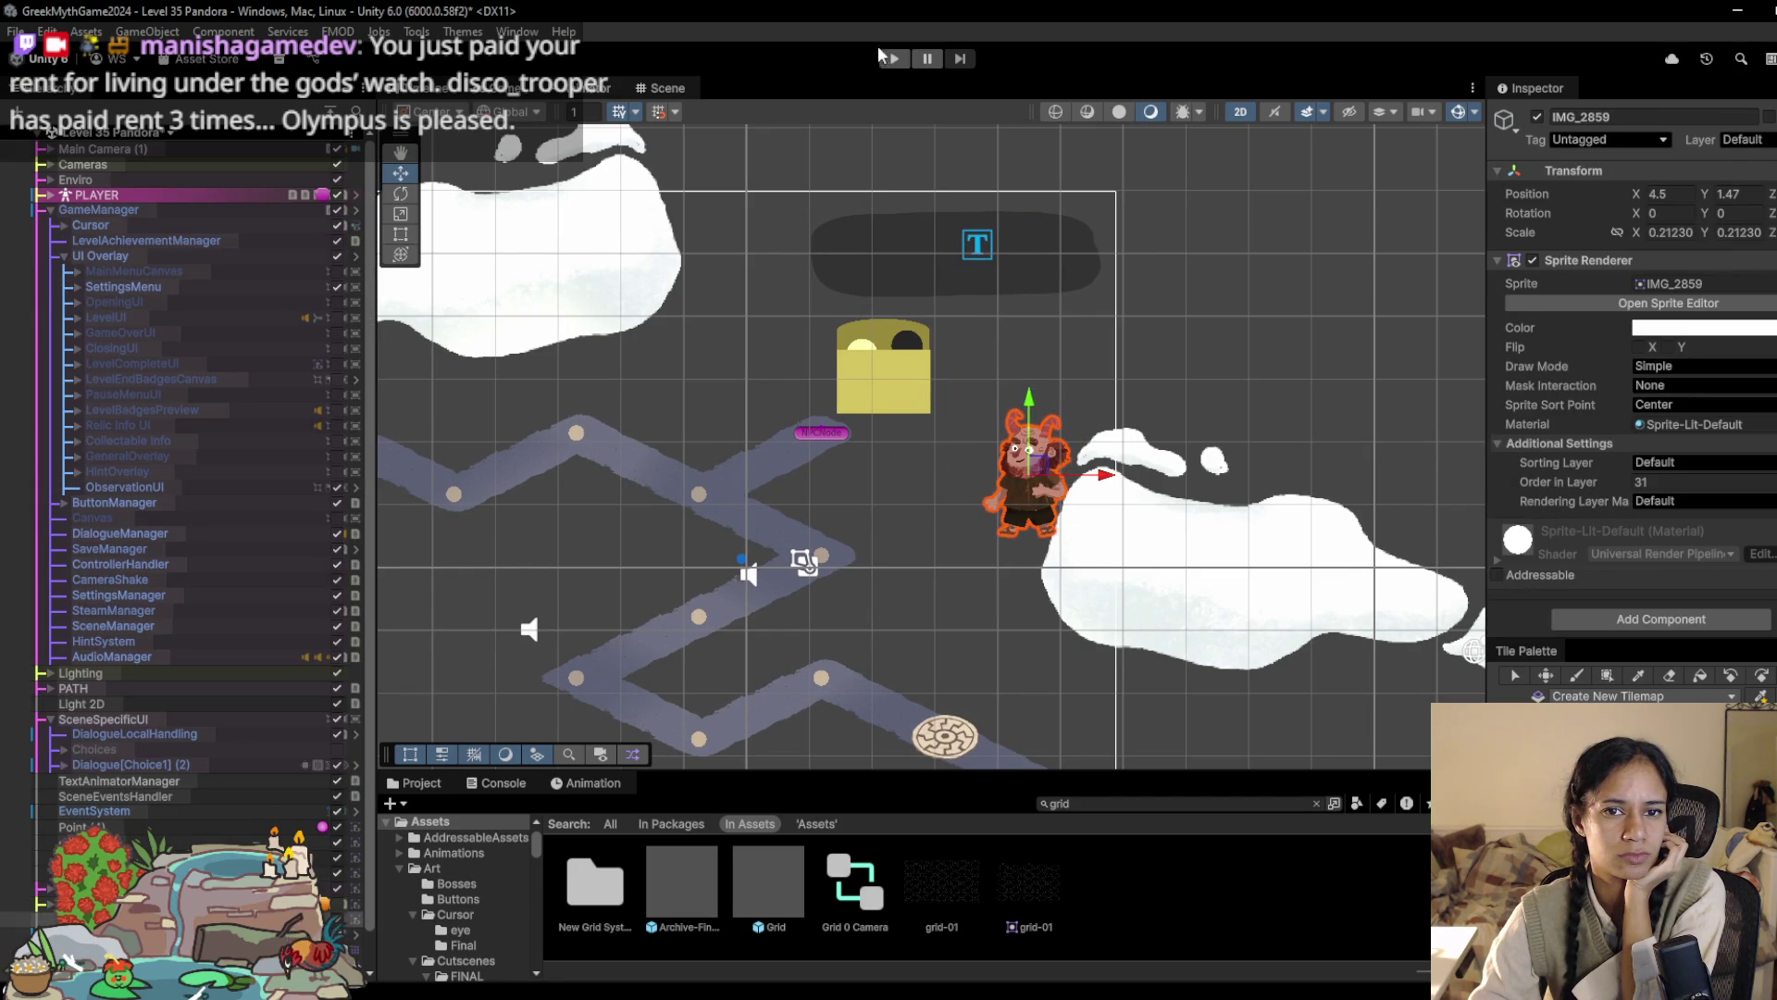
left_click_drag(840, 510, 1157, 532)
left_click(731, 213)
mouse_move(731, 213)
left_mouse_down()
mouse_move(798, 216)
mouse_move(815, 197)
left_mouse_up()
Step: Run the level briefly, stop it, and start it running again
left_click(894, 60)
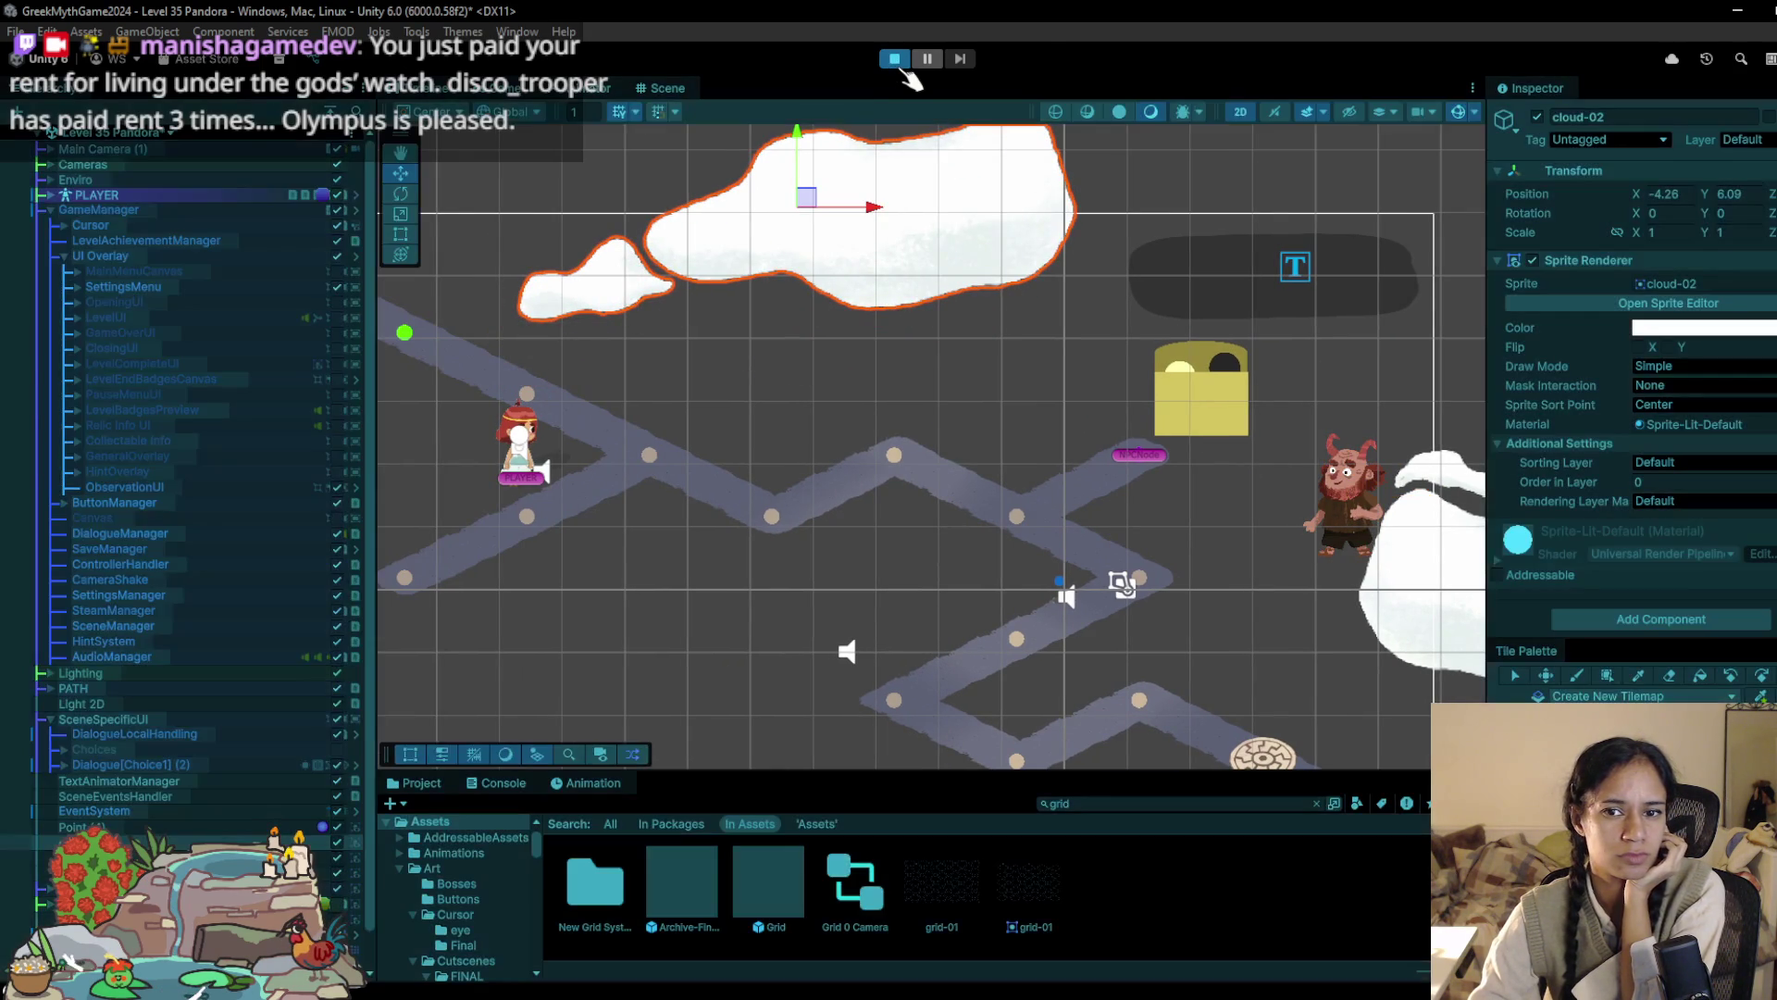
left_click(894, 58)
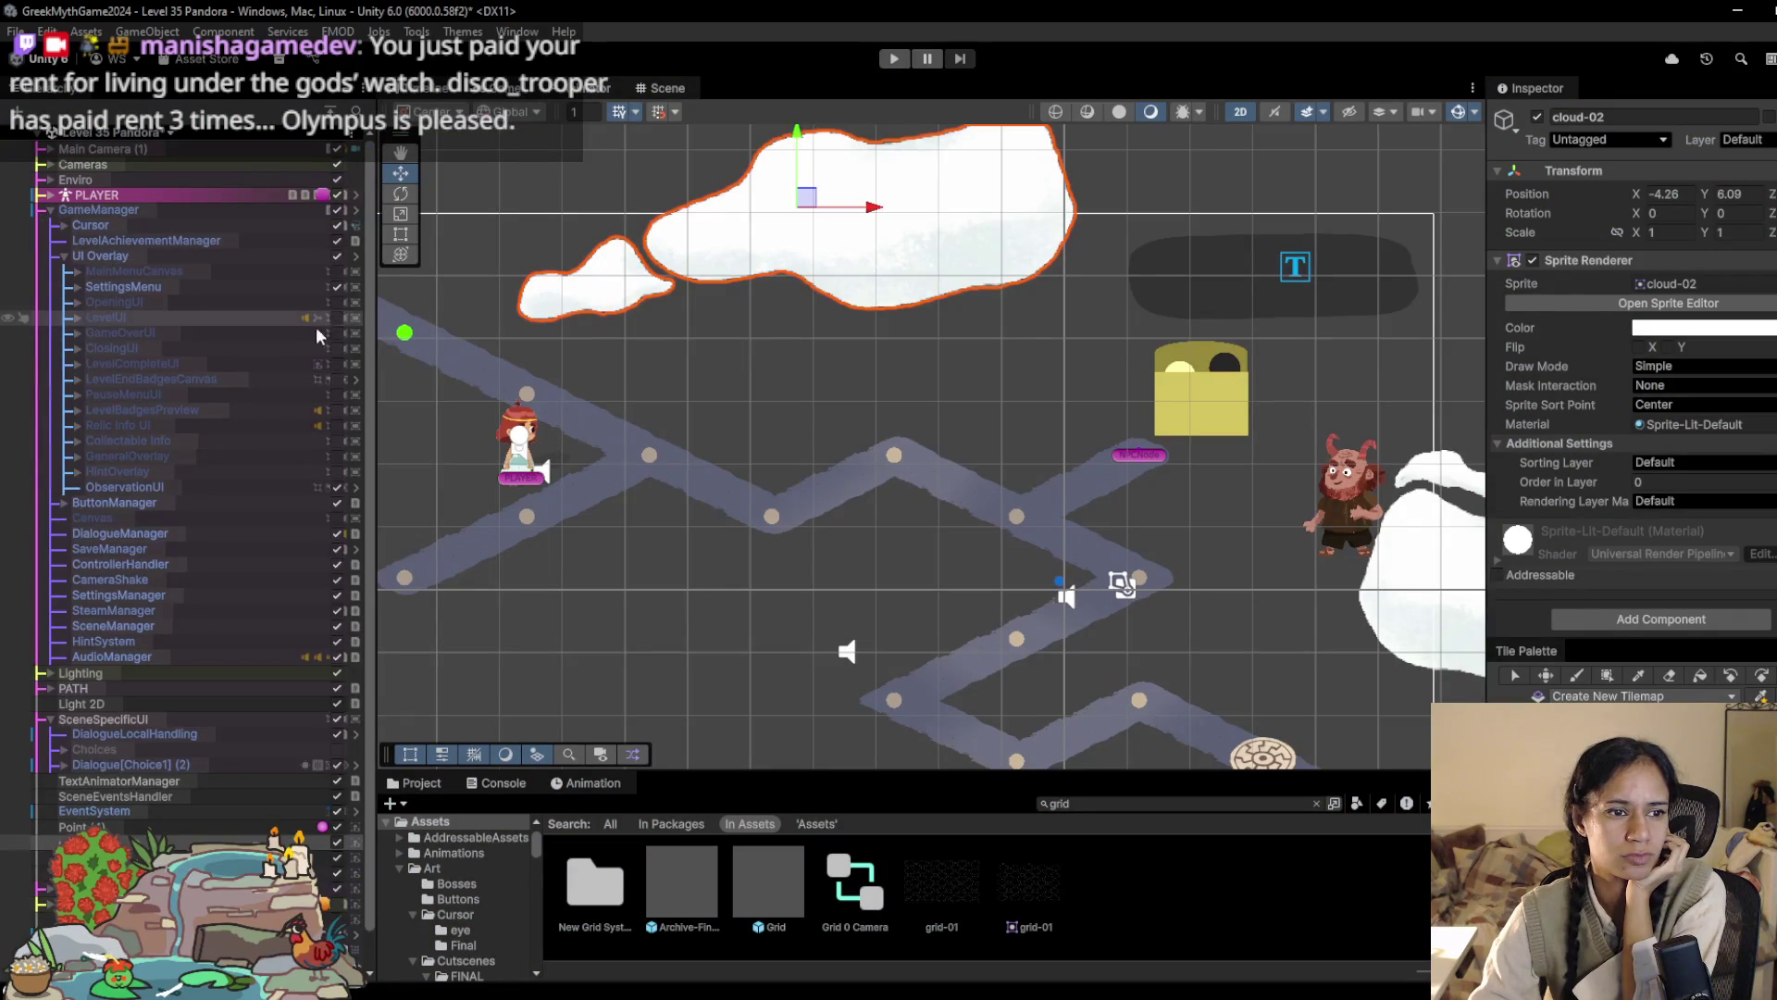
scroll(306, 629, "down", 1)
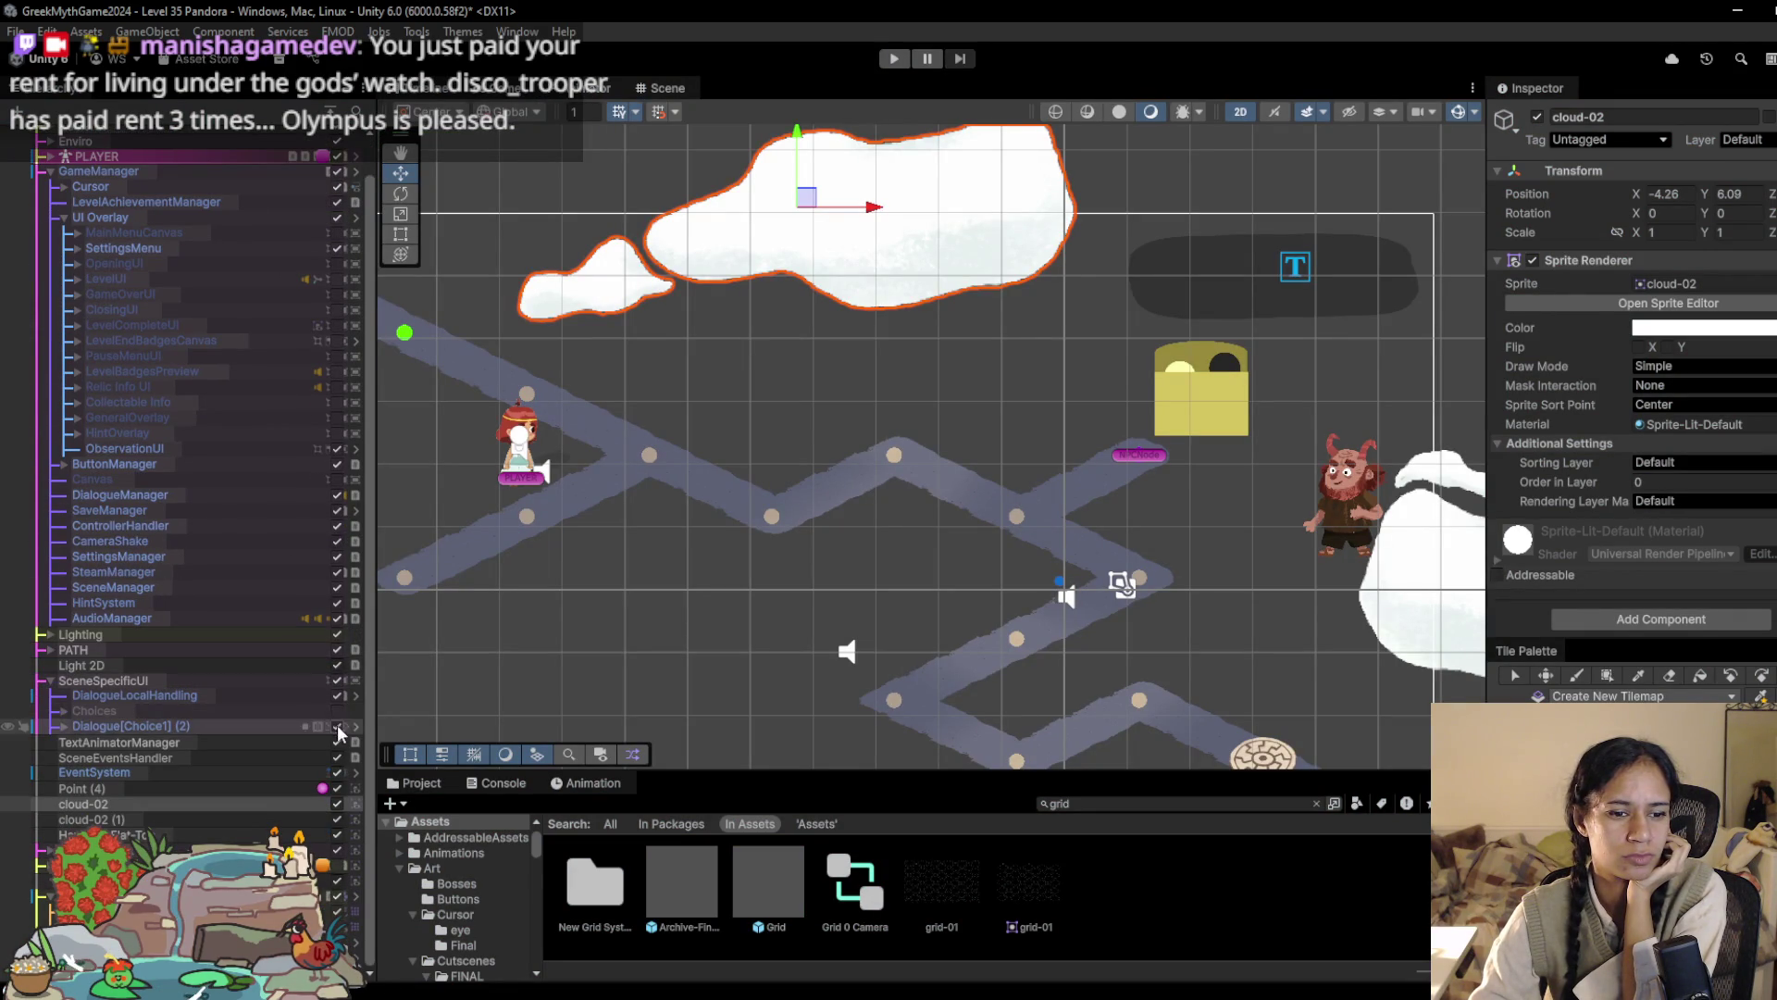
left_click(891, 59)
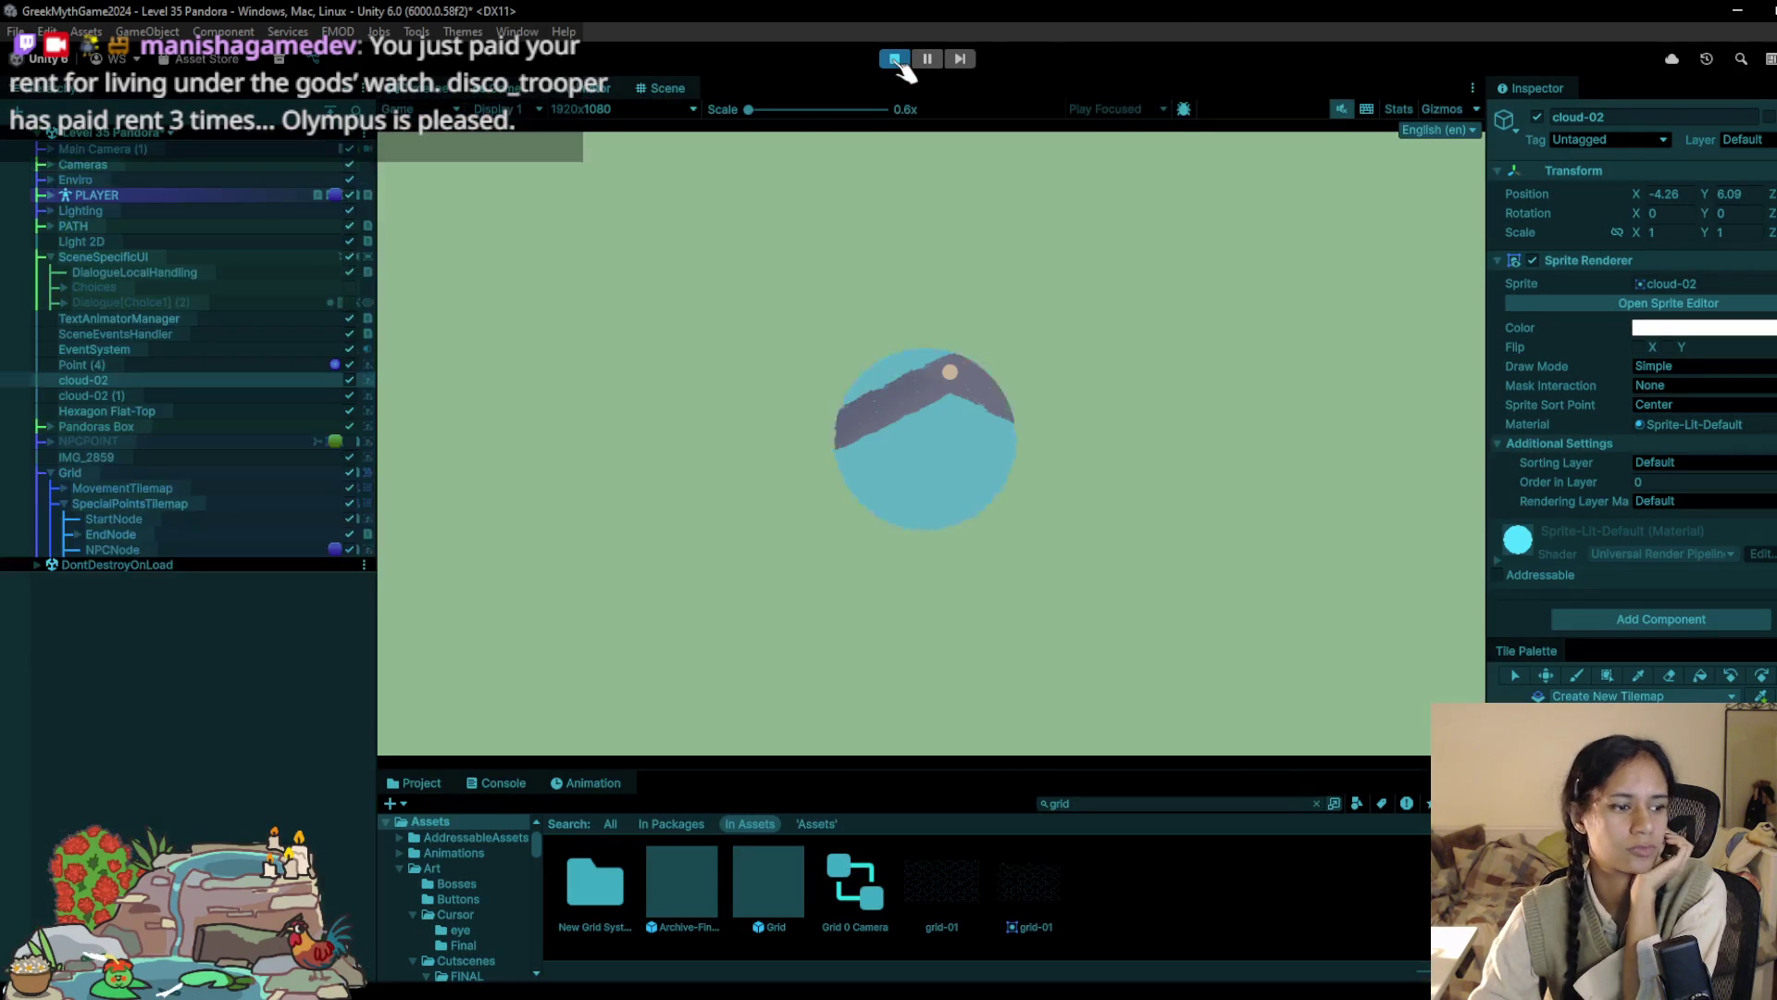
Step: Walk the player along six path nodes up to the mysterious box, then stop the run
left_click(583, 298)
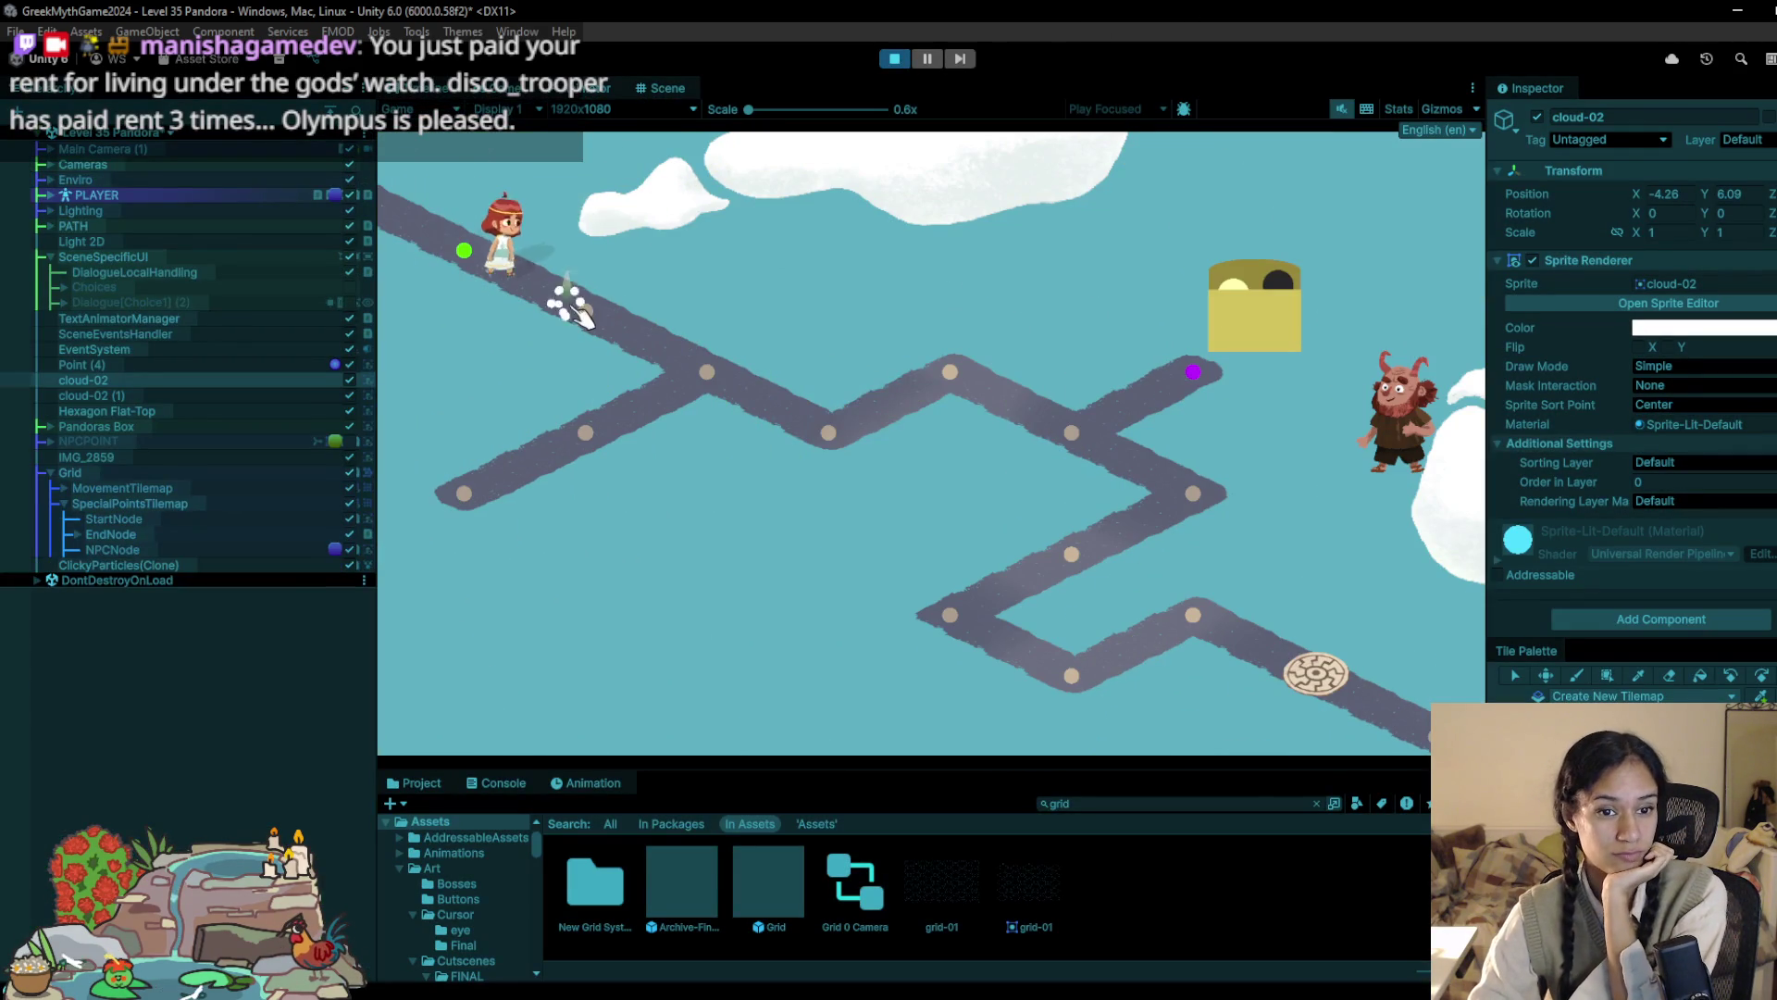
left_click(733, 389)
left_click(827, 432)
left_click(953, 372)
left_click(1069, 430)
left_click(1189, 370)
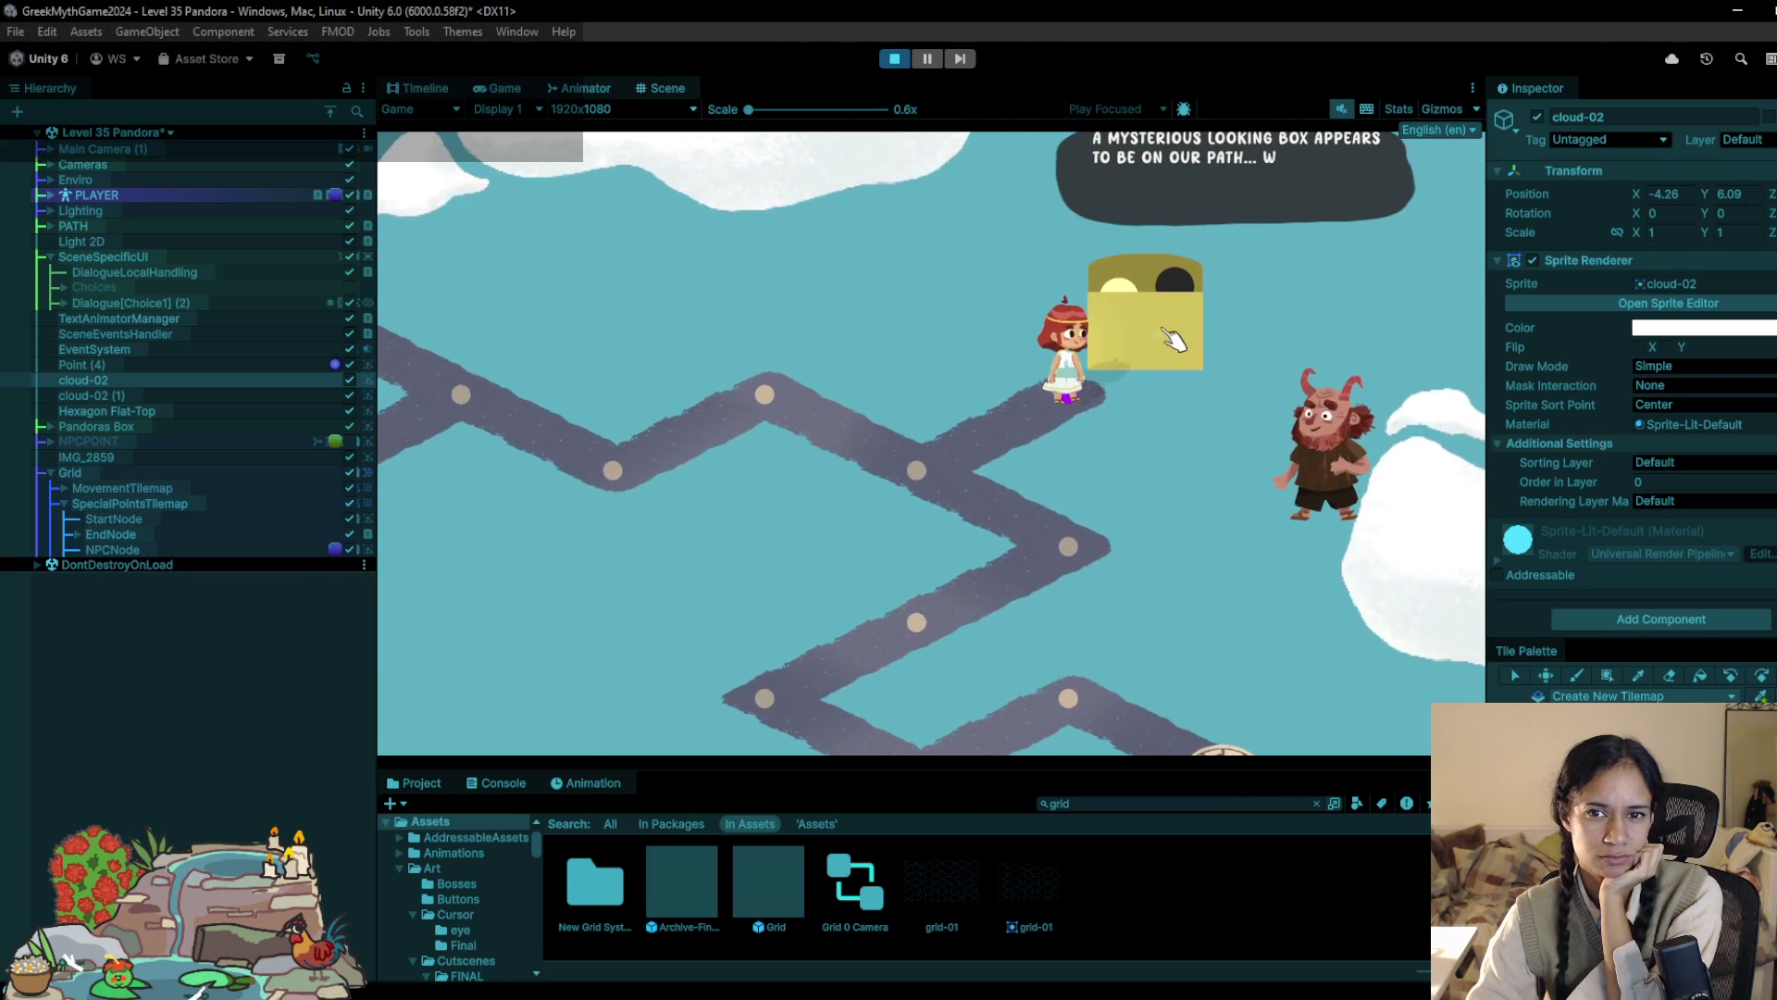
left_click(894, 58)
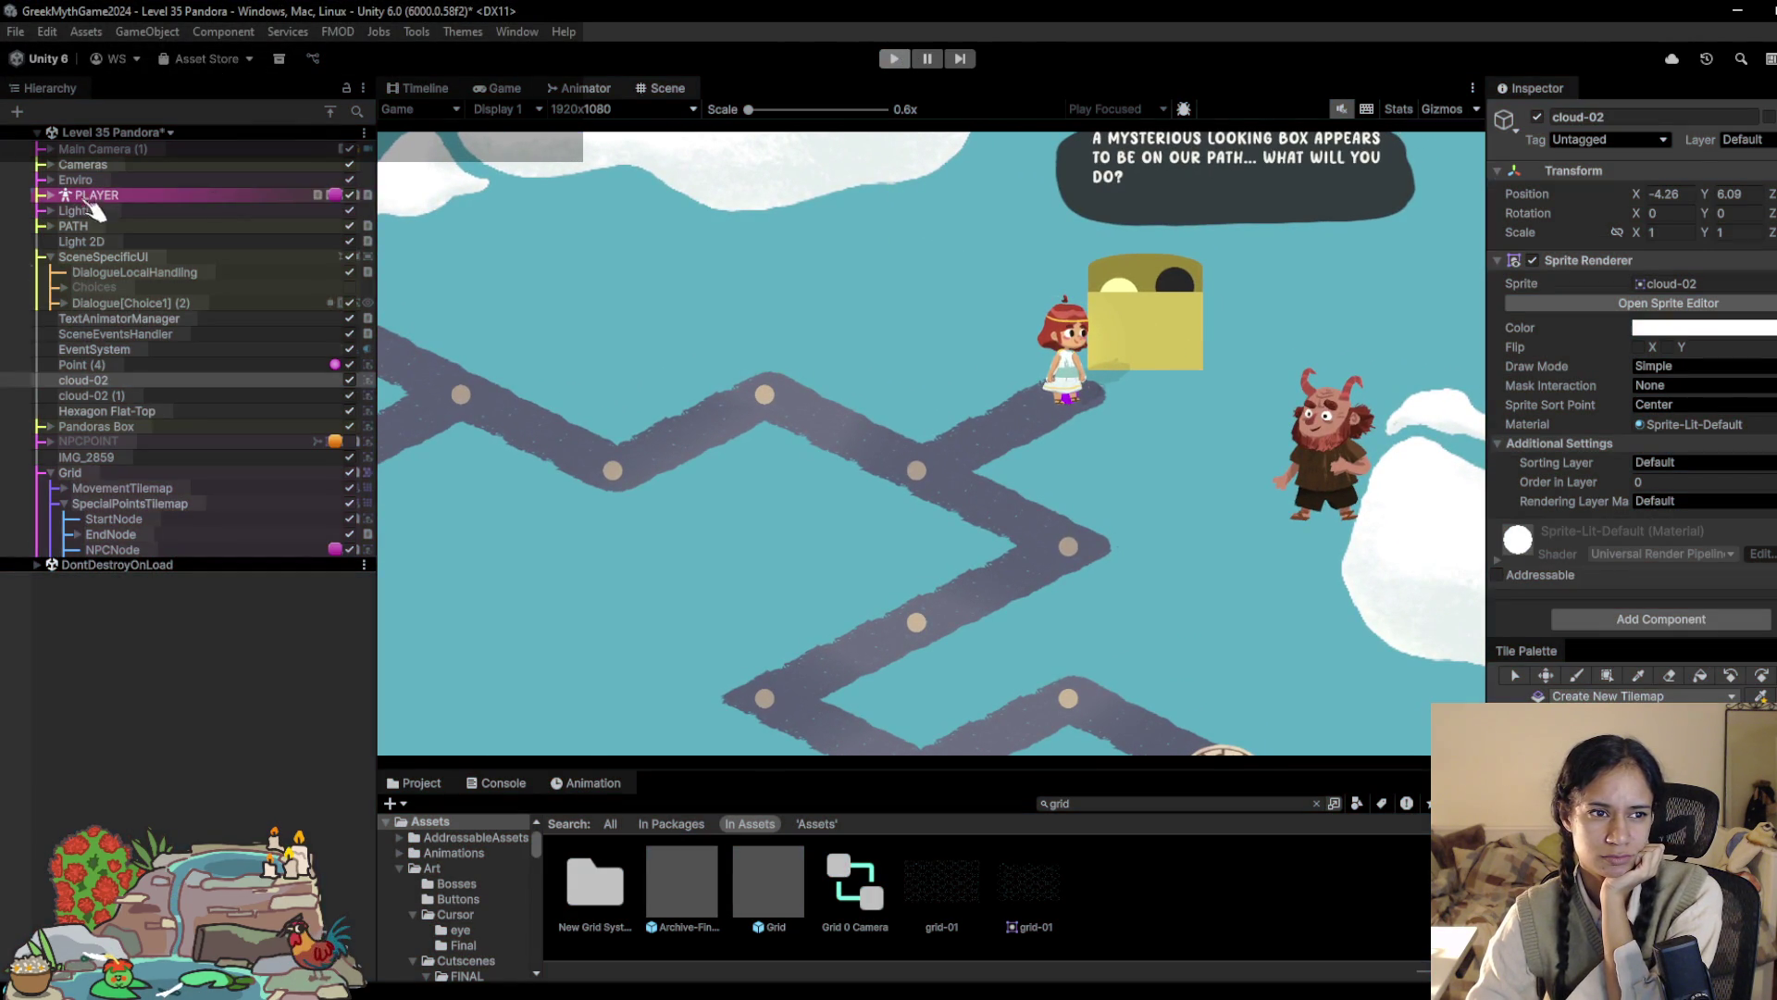
scroll(1117, 318, "down", 3)
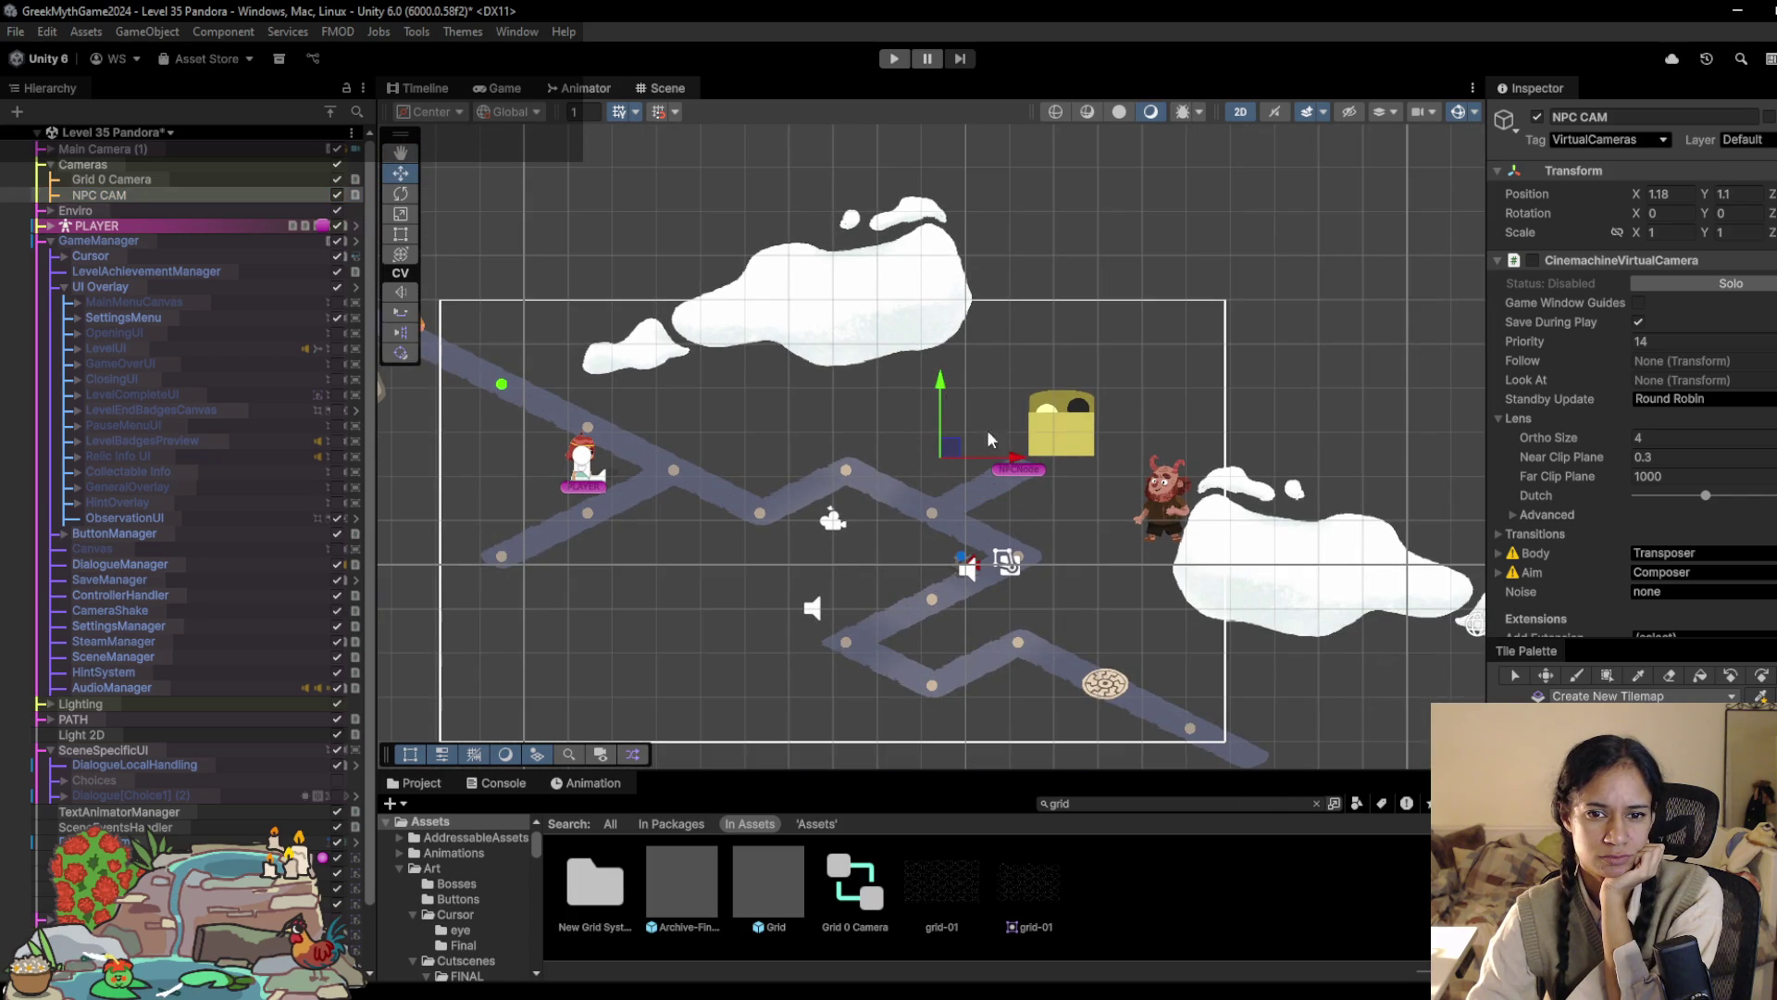
Step: Rerun, walk to the node beside the box, advance dialogue to the Open/Ignore choices, then stop
left_click(894, 58)
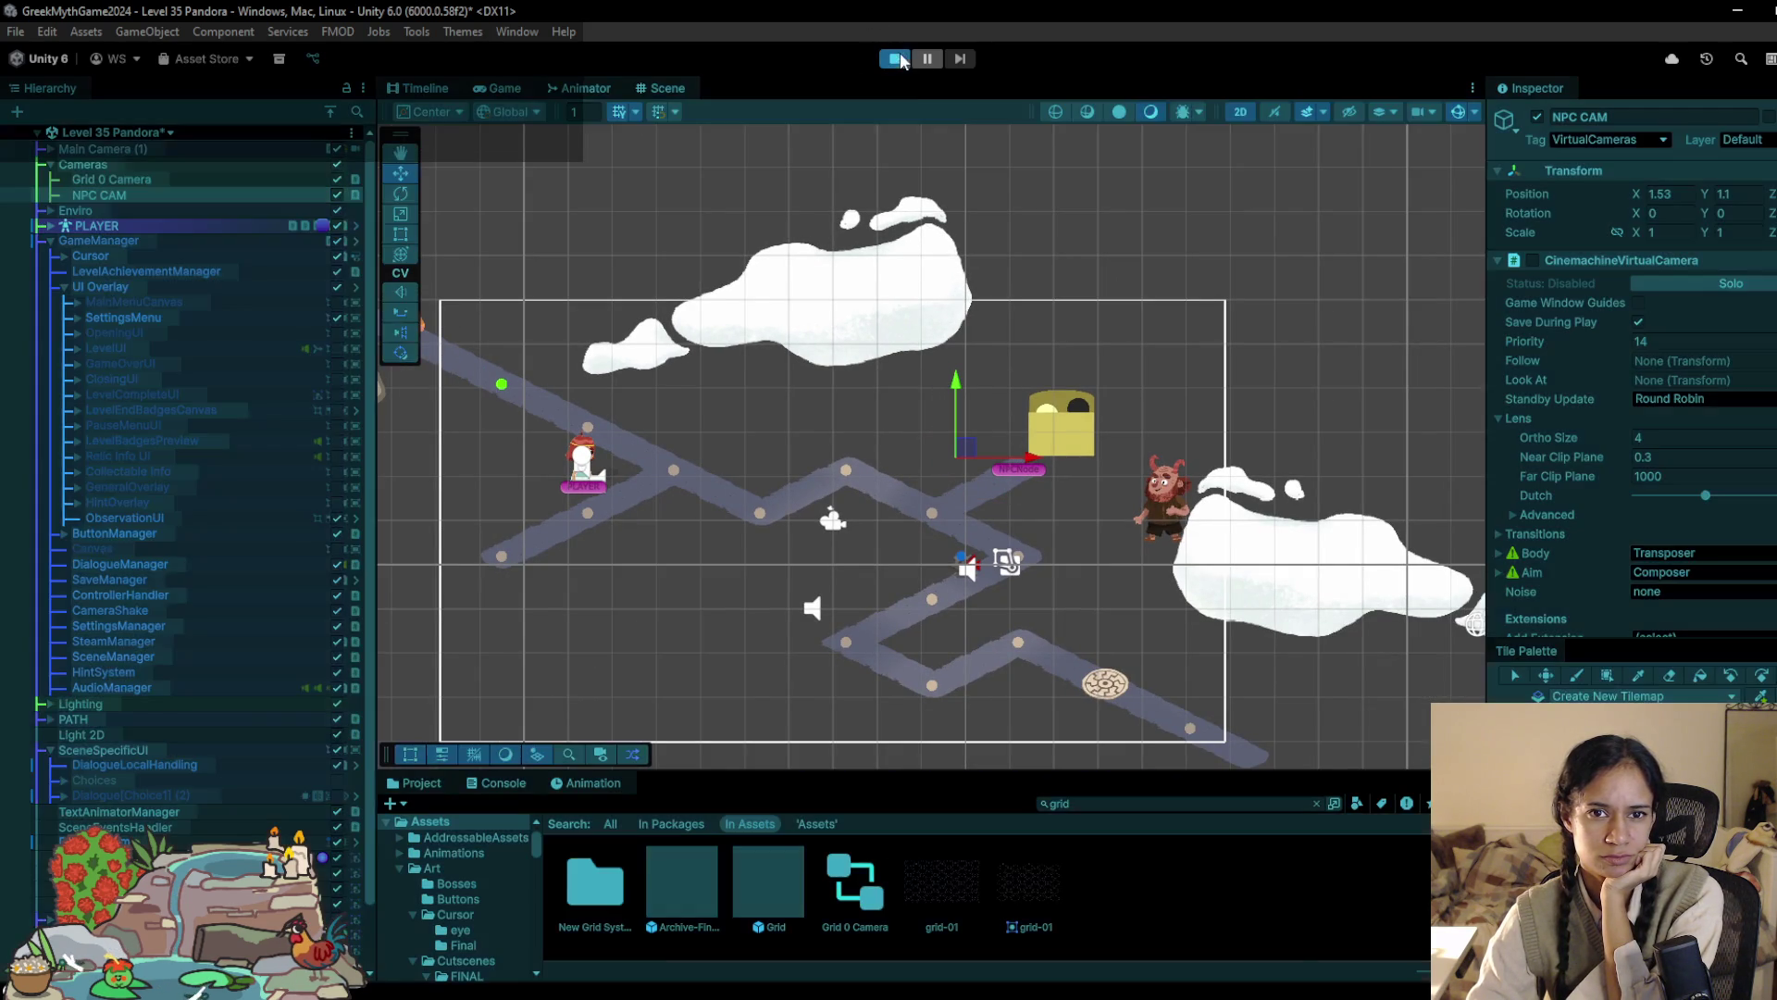
left_click(583, 314)
left_click(709, 370)
left_click(709, 370)
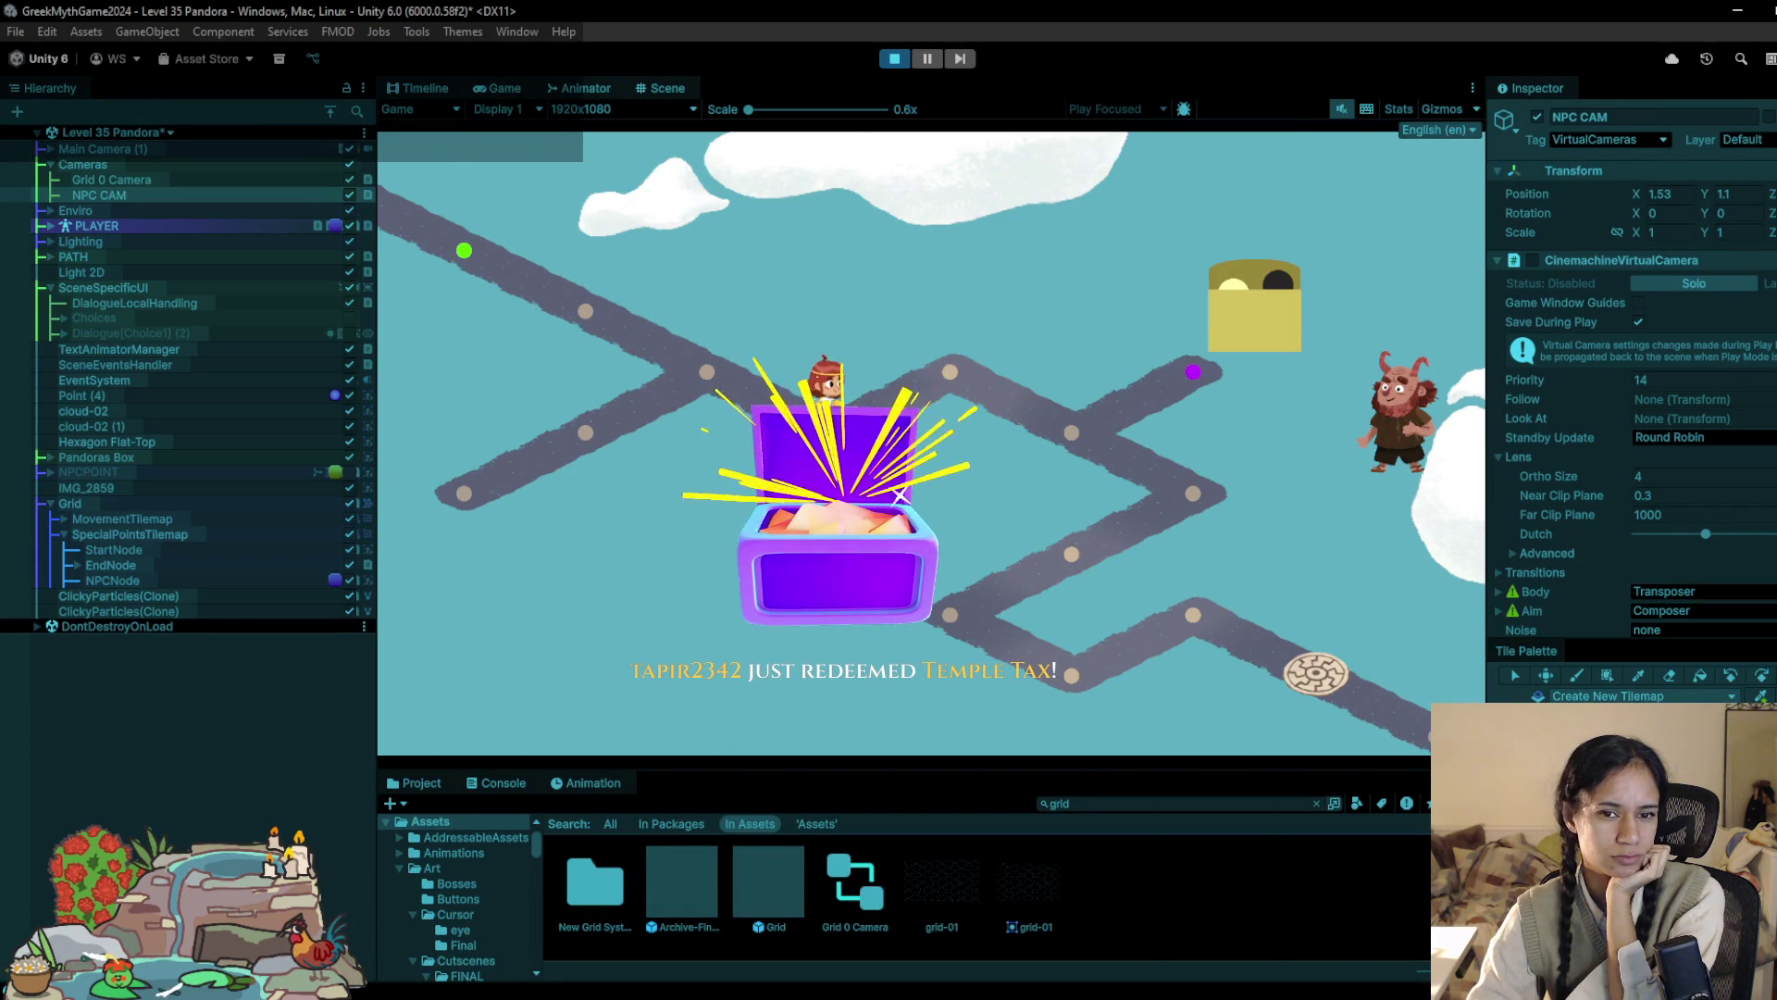
left_click(1064, 437)
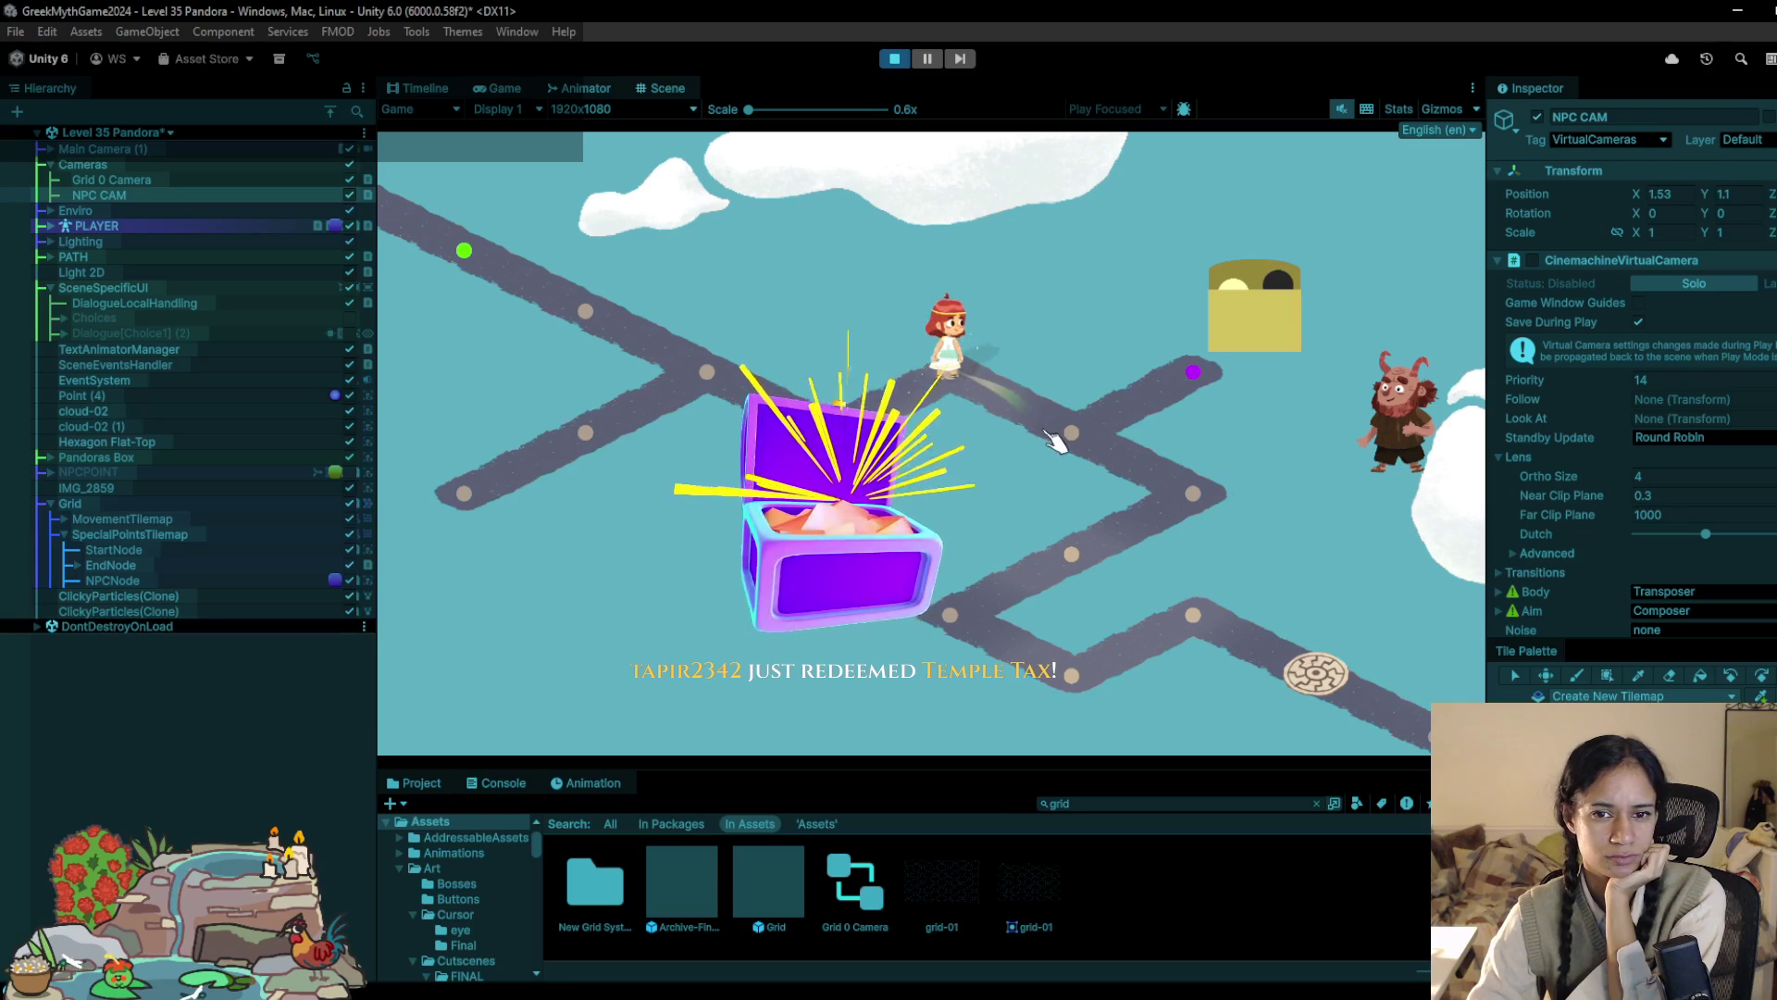
left_click(1193, 371)
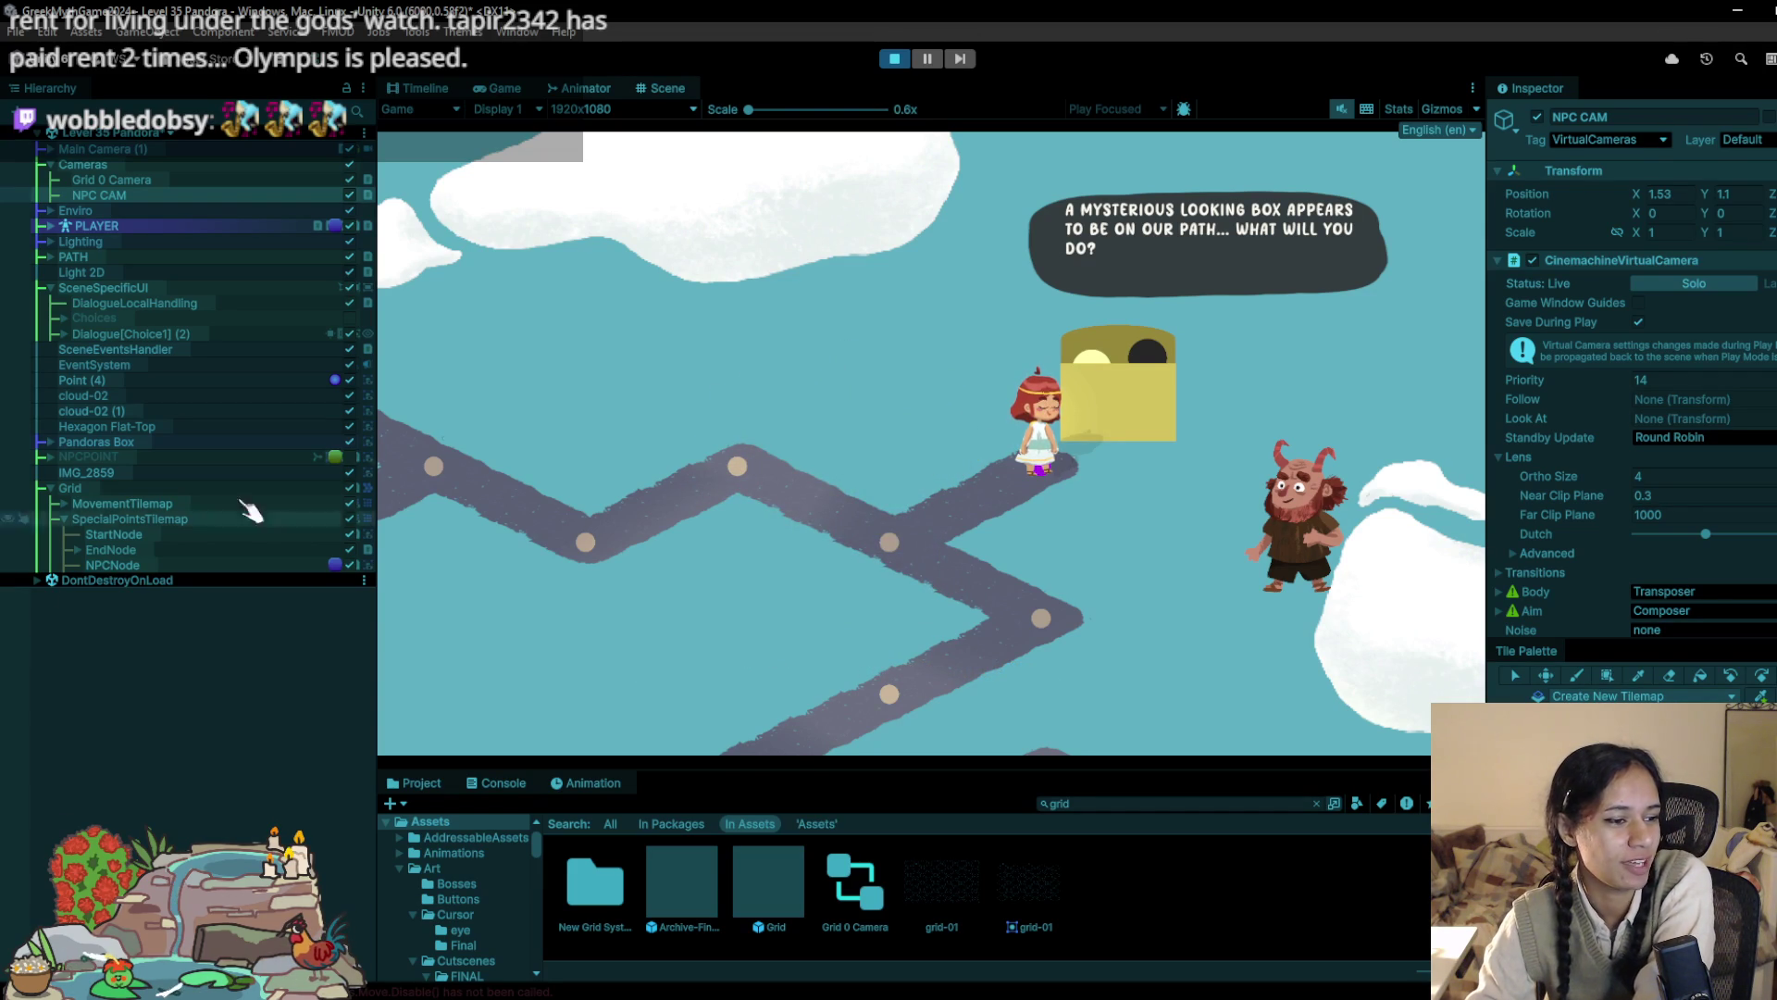
left_click(1181, 421)
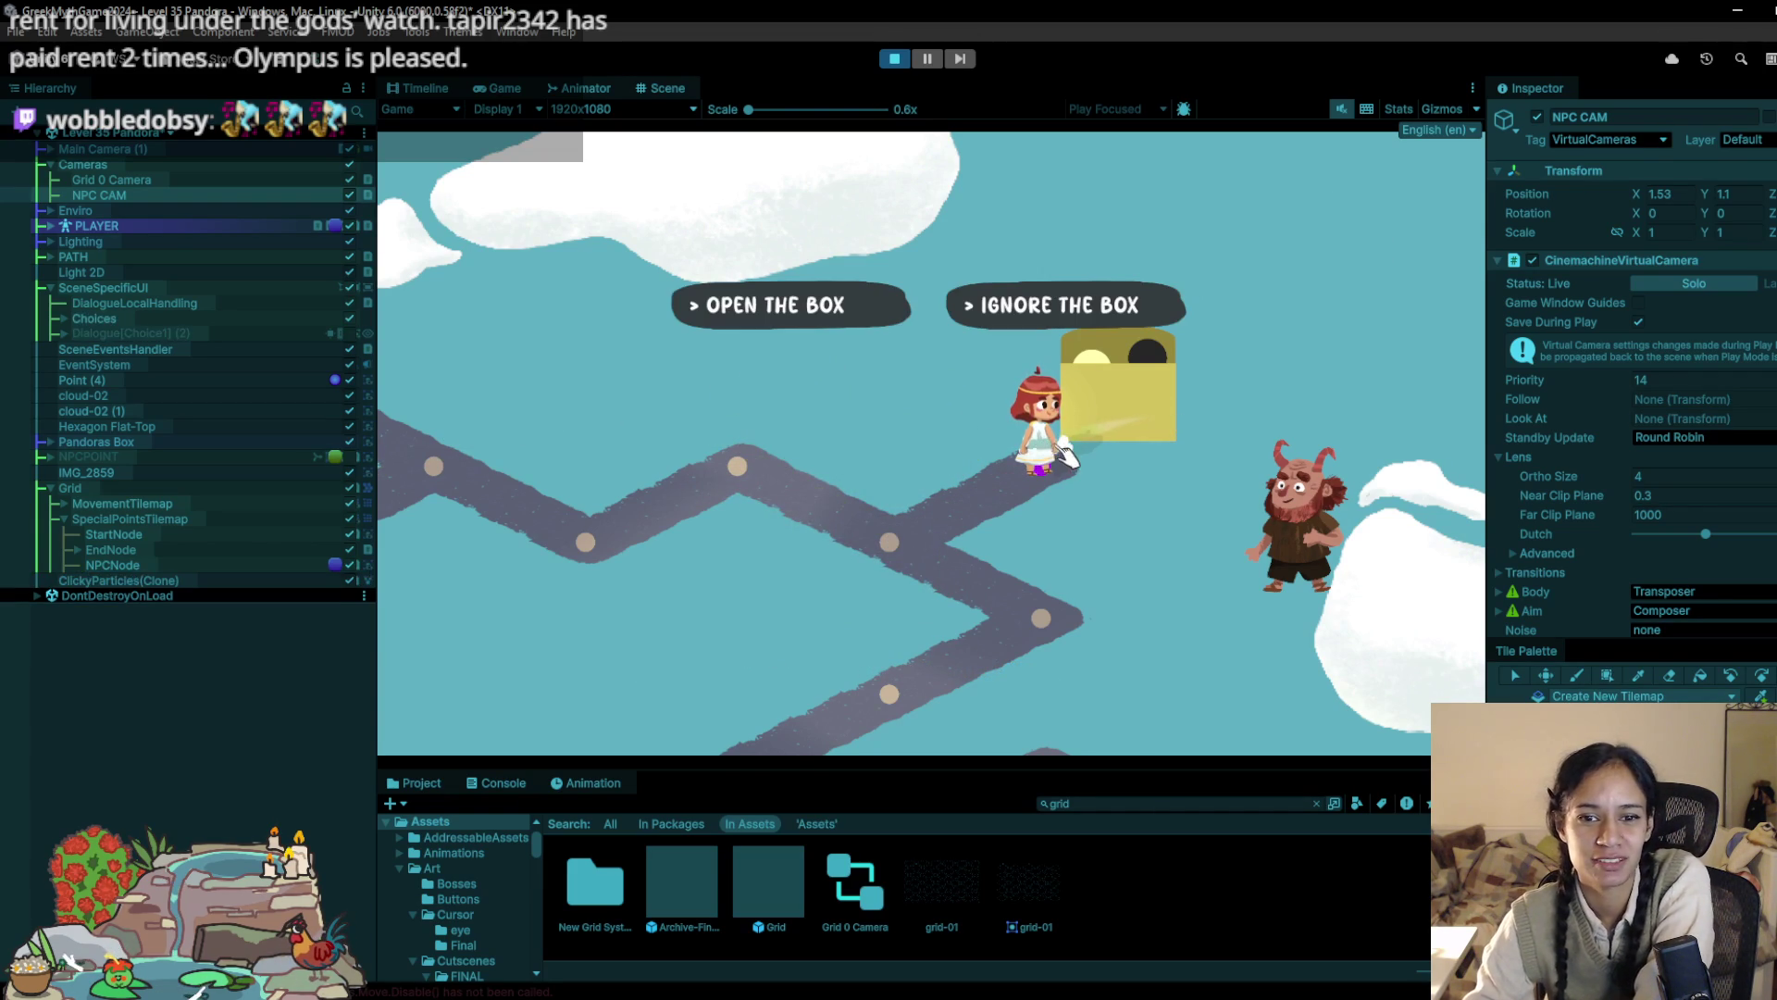
left_click(895, 59)
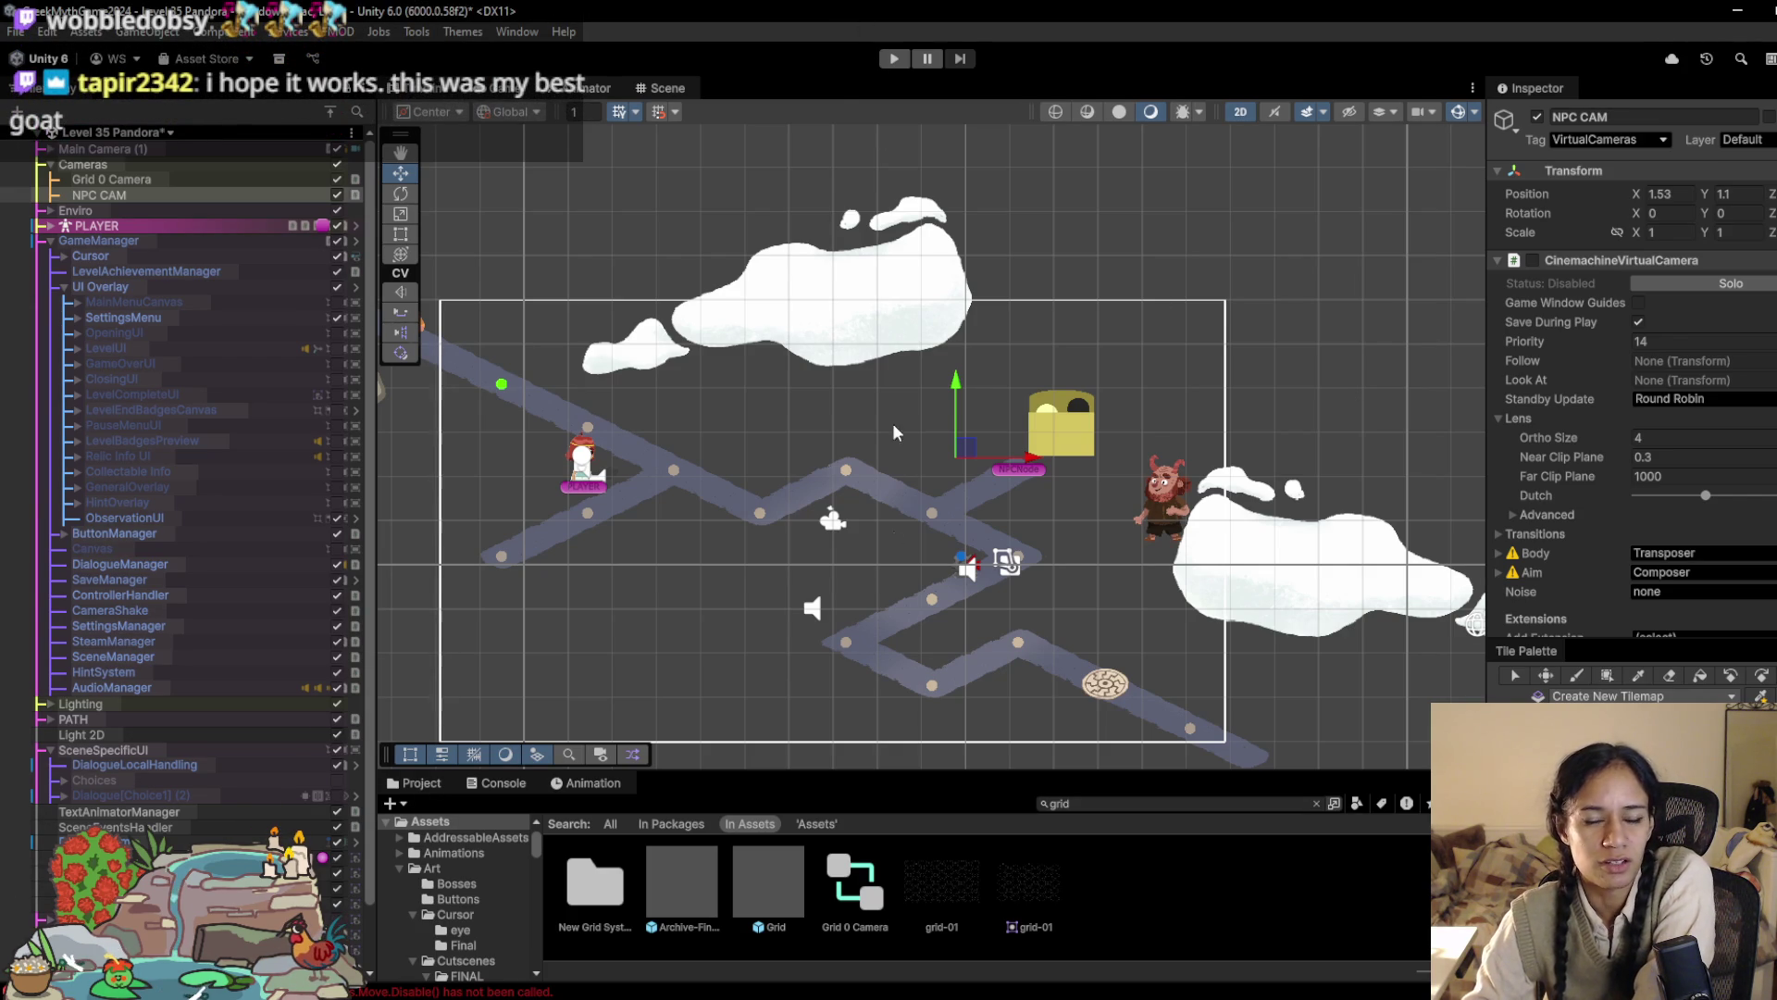
left_click(894, 61)
left_click(894, 58)
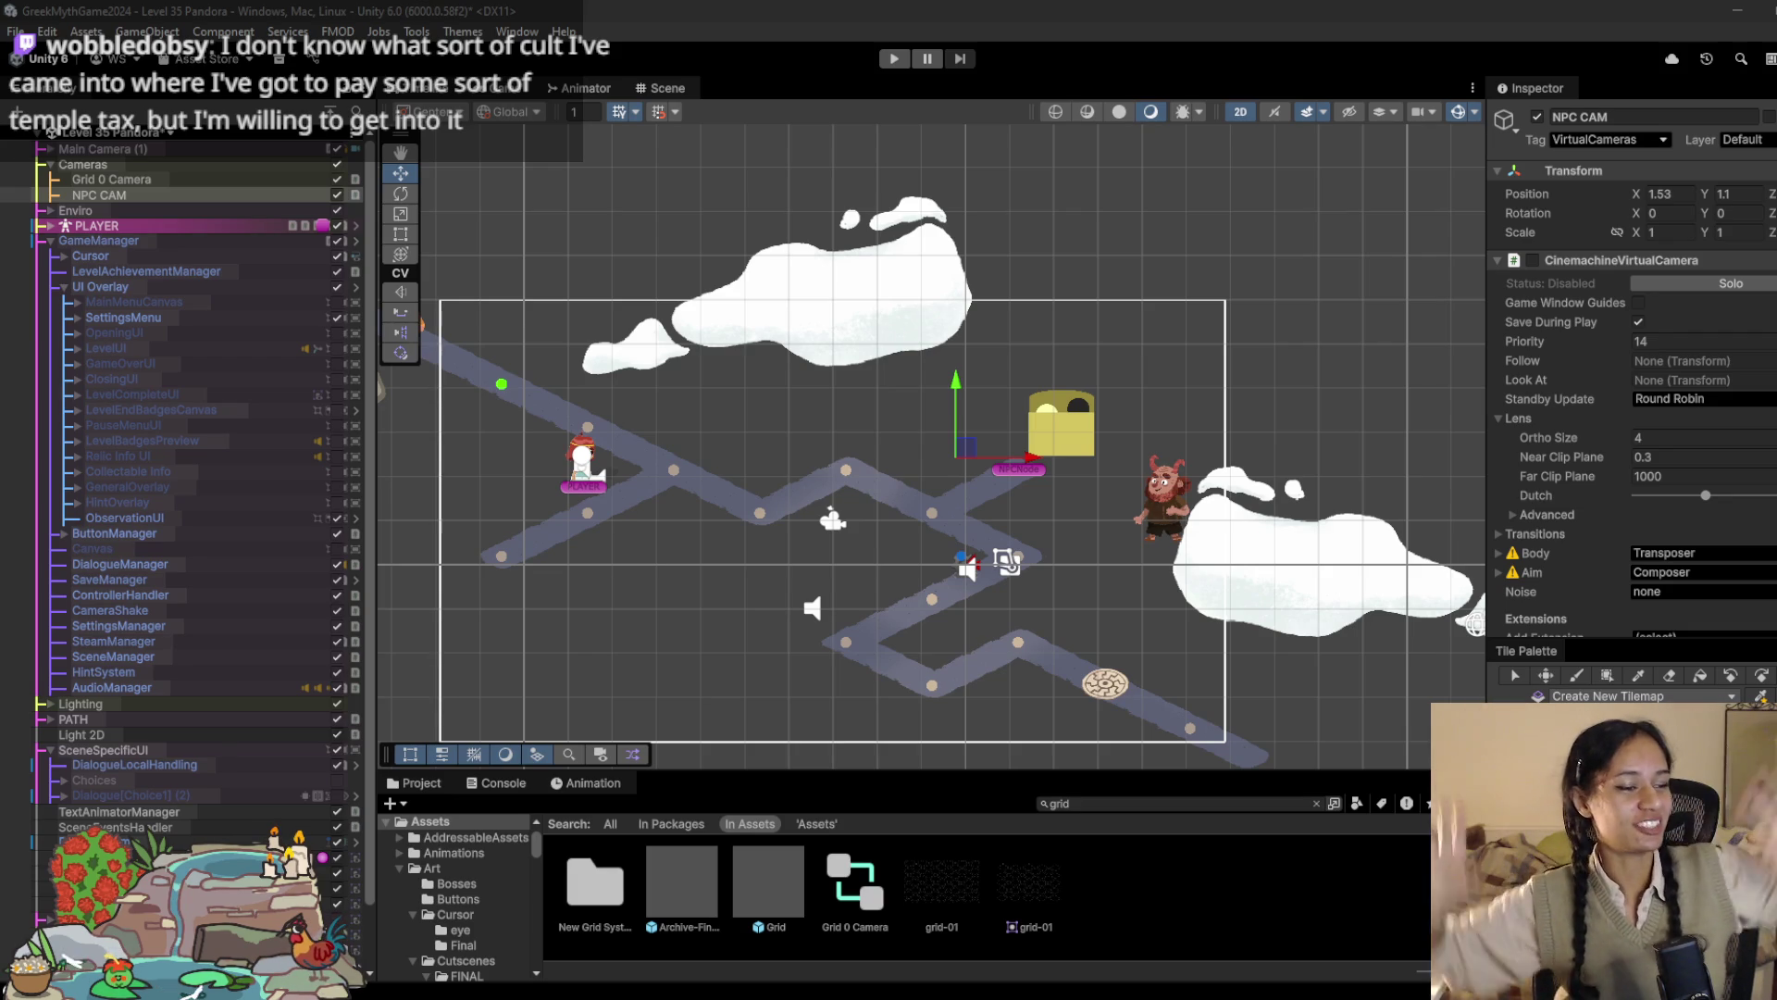
left_click(893, 59)
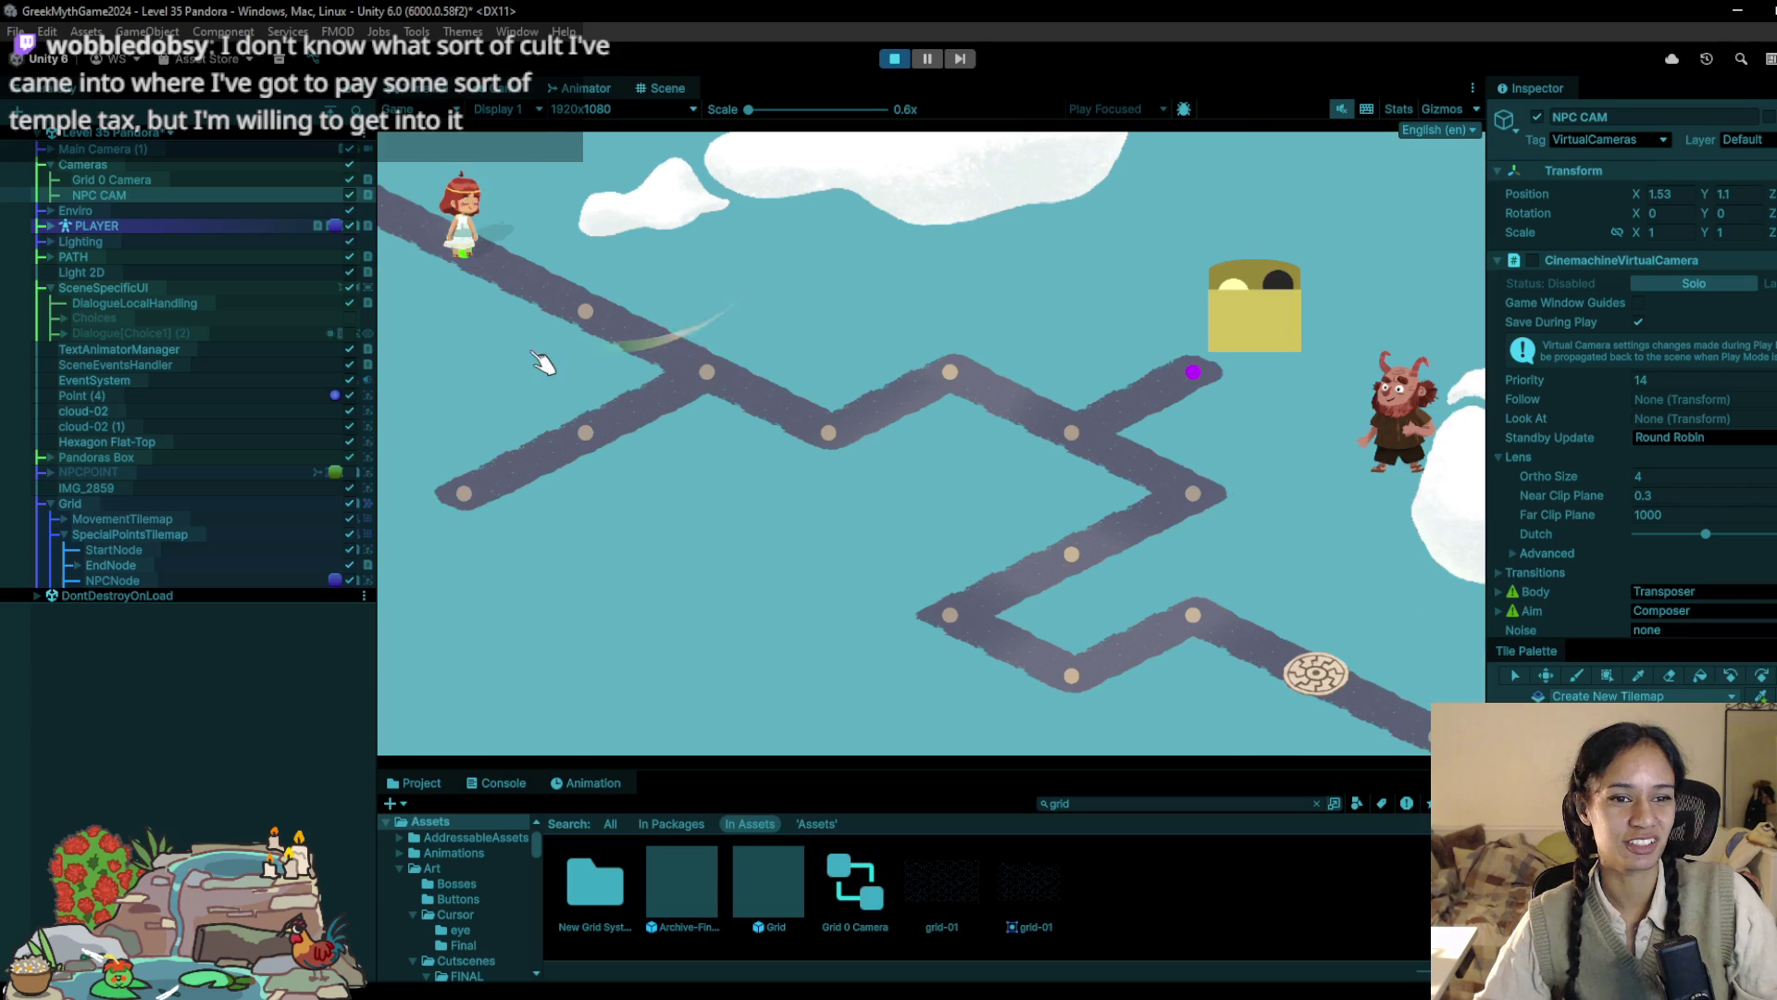
Step: Walk the player to the node by the box and choose to open it
left_click(518, 359)
left_click(709, 374)
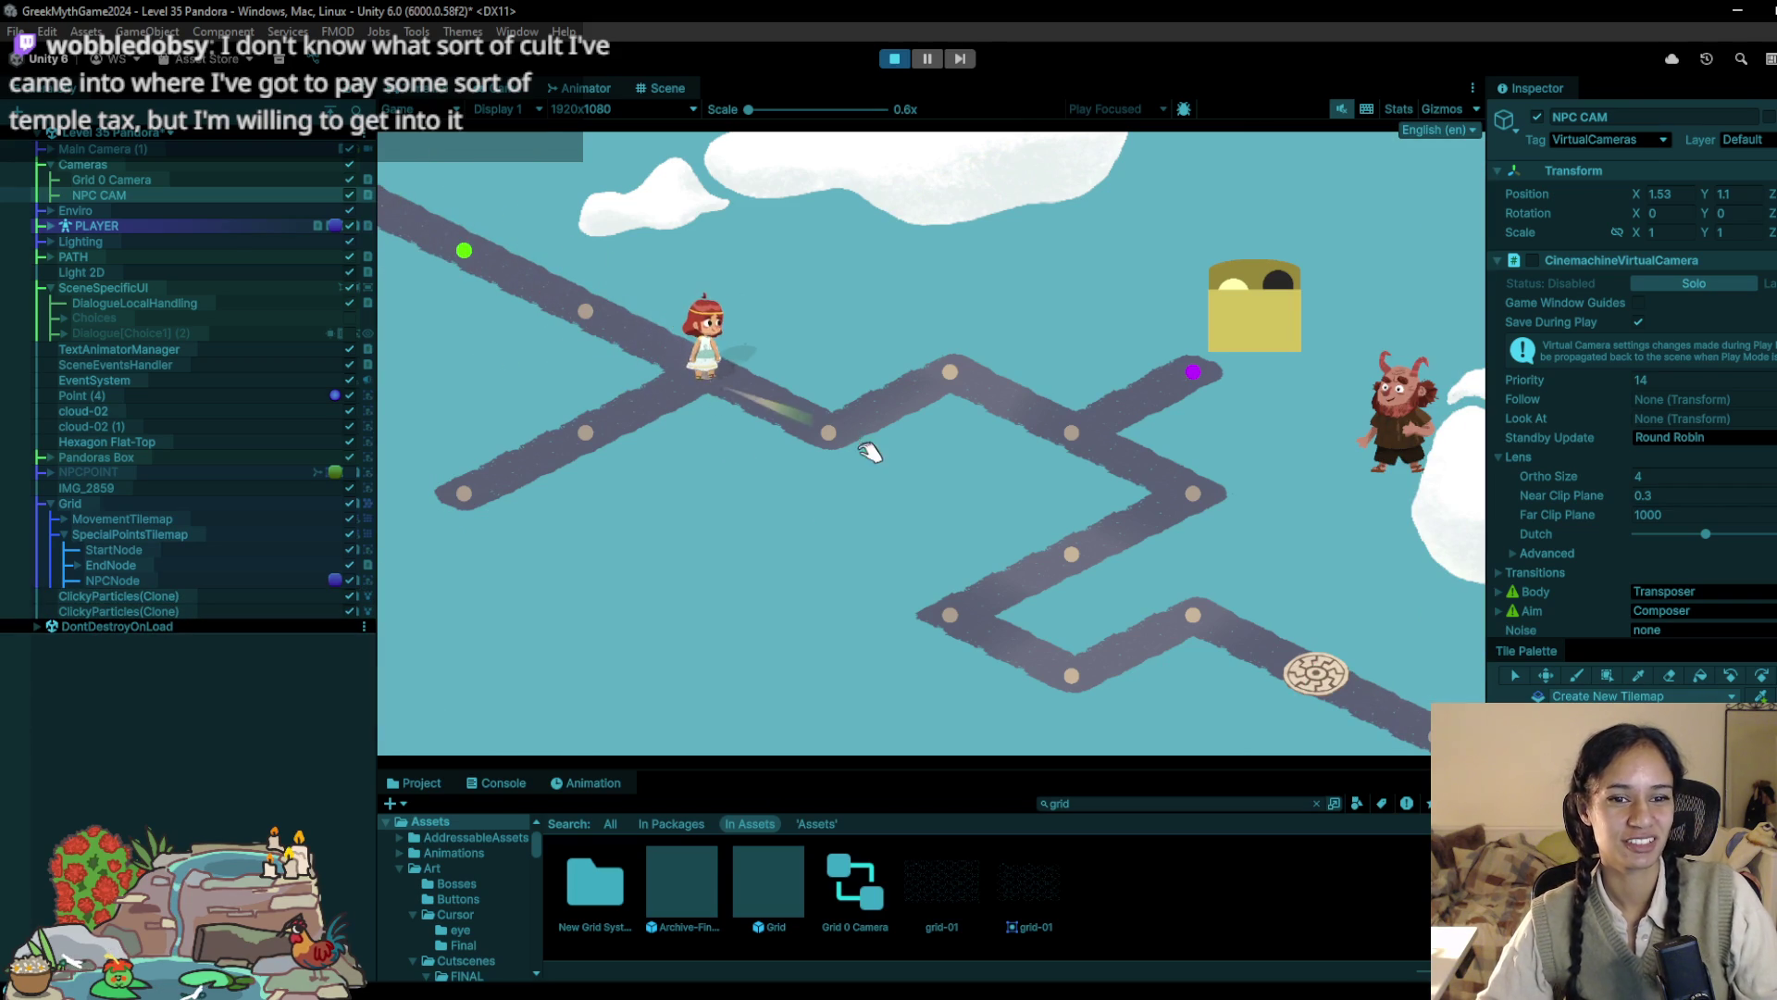
left_click(920, 377)
left_click(1078, 407)
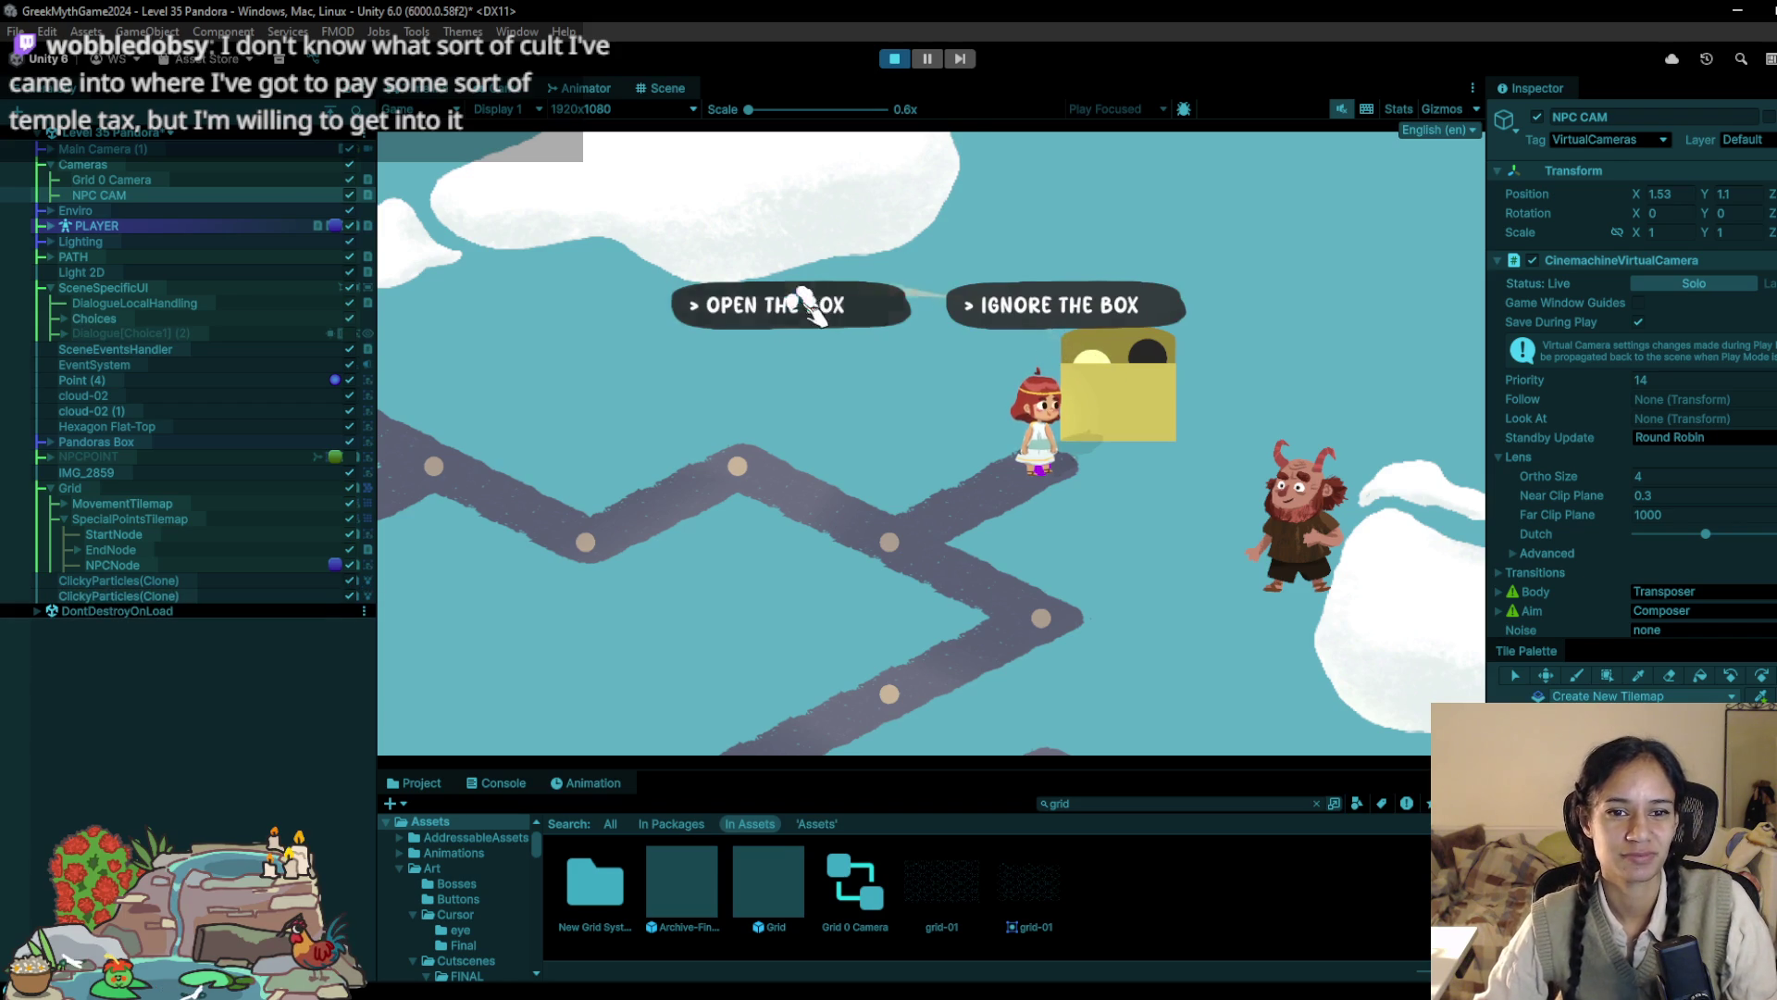
left_click(814, 307)
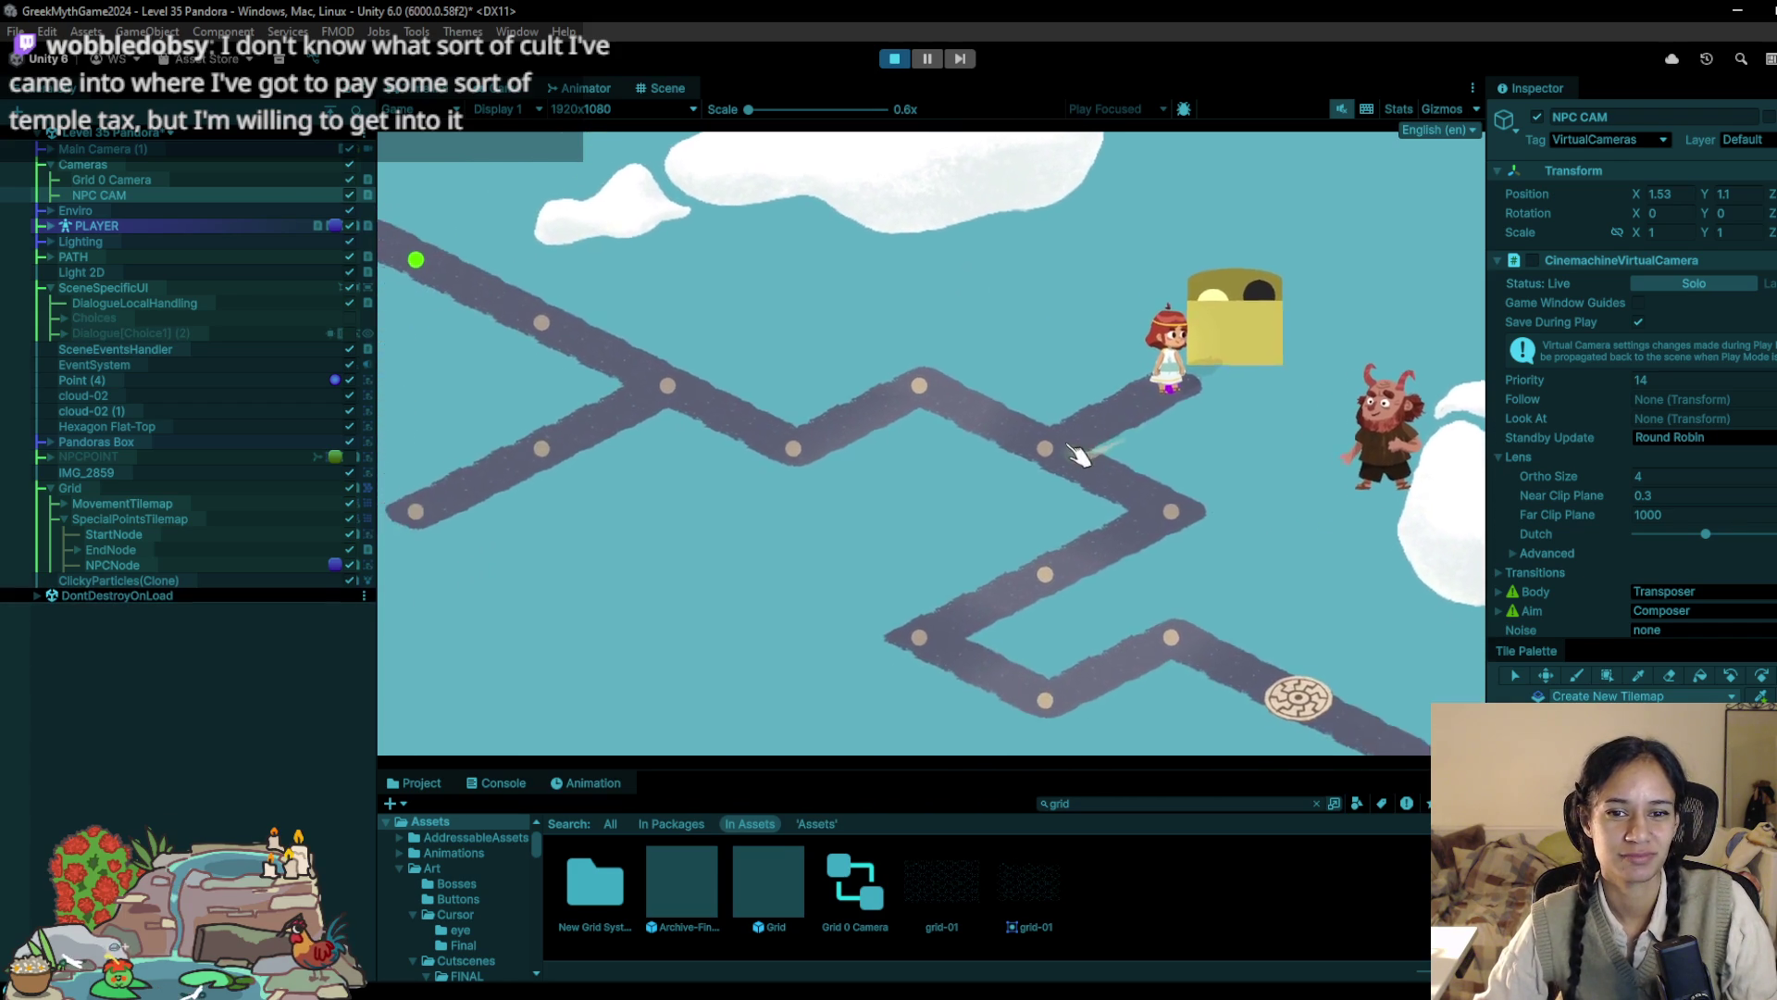
Step: Walk the player down the lower path and check the log of player positions
left_click(1078, 453)
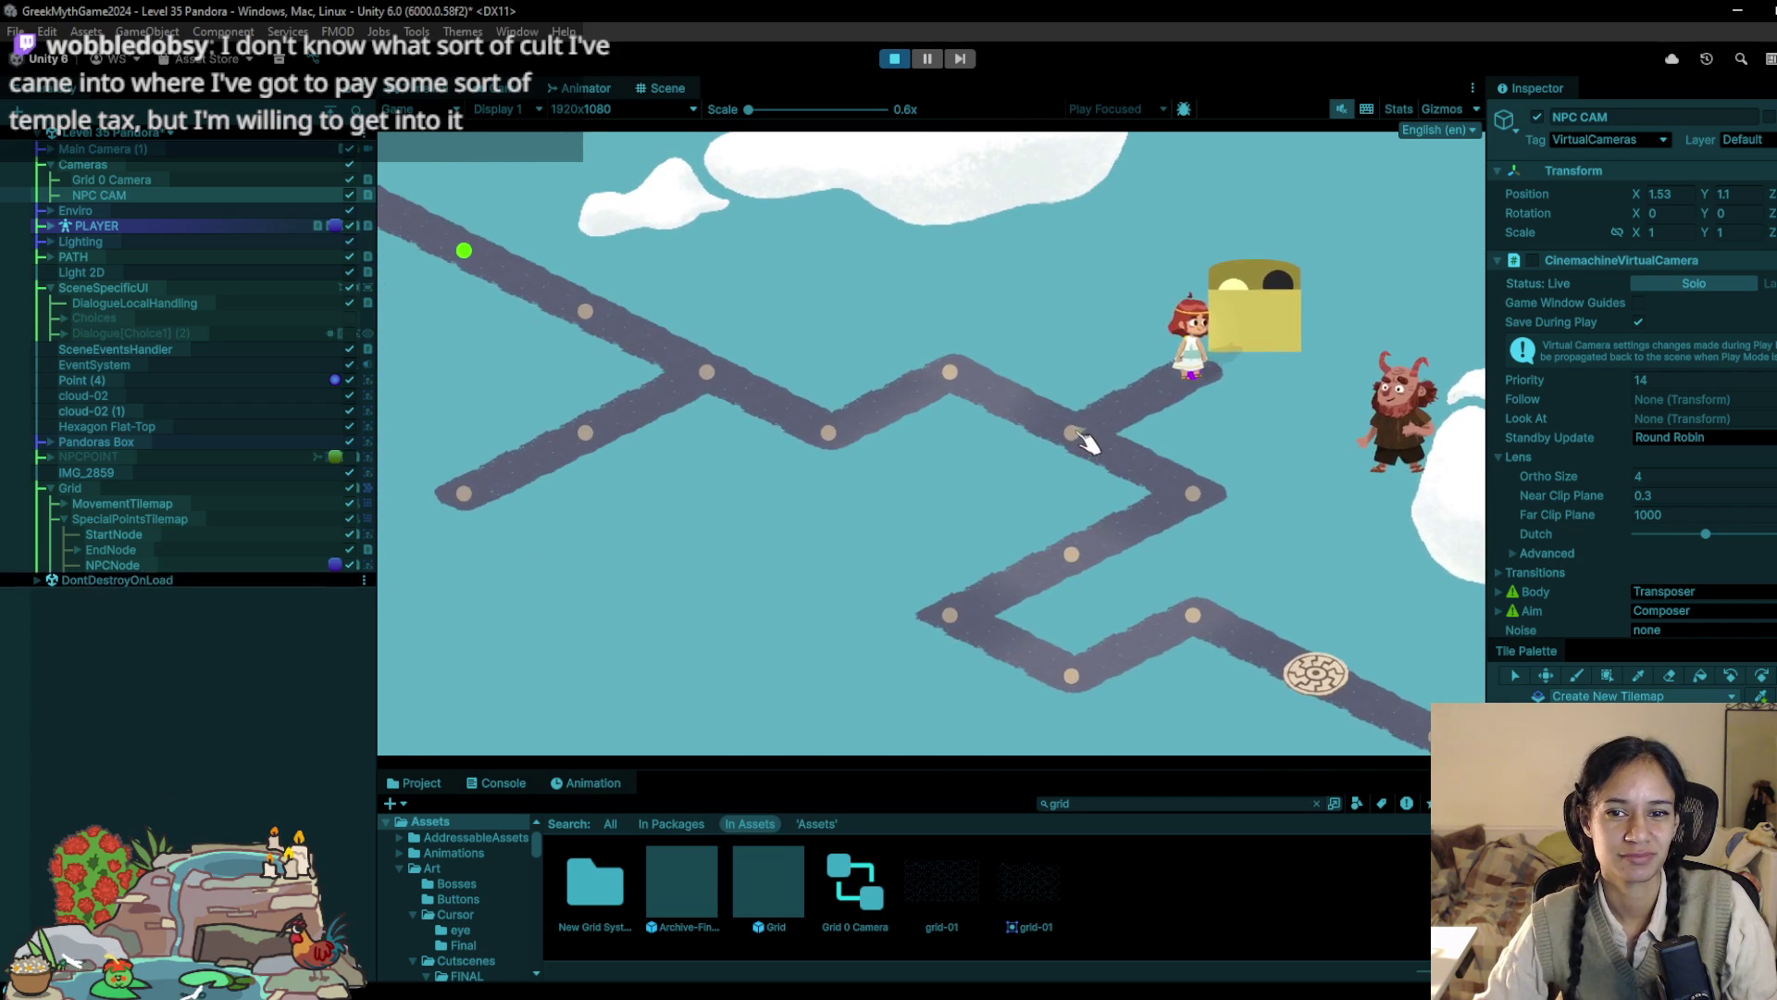
left_click(1184, 498)
left_click(1098, 553)
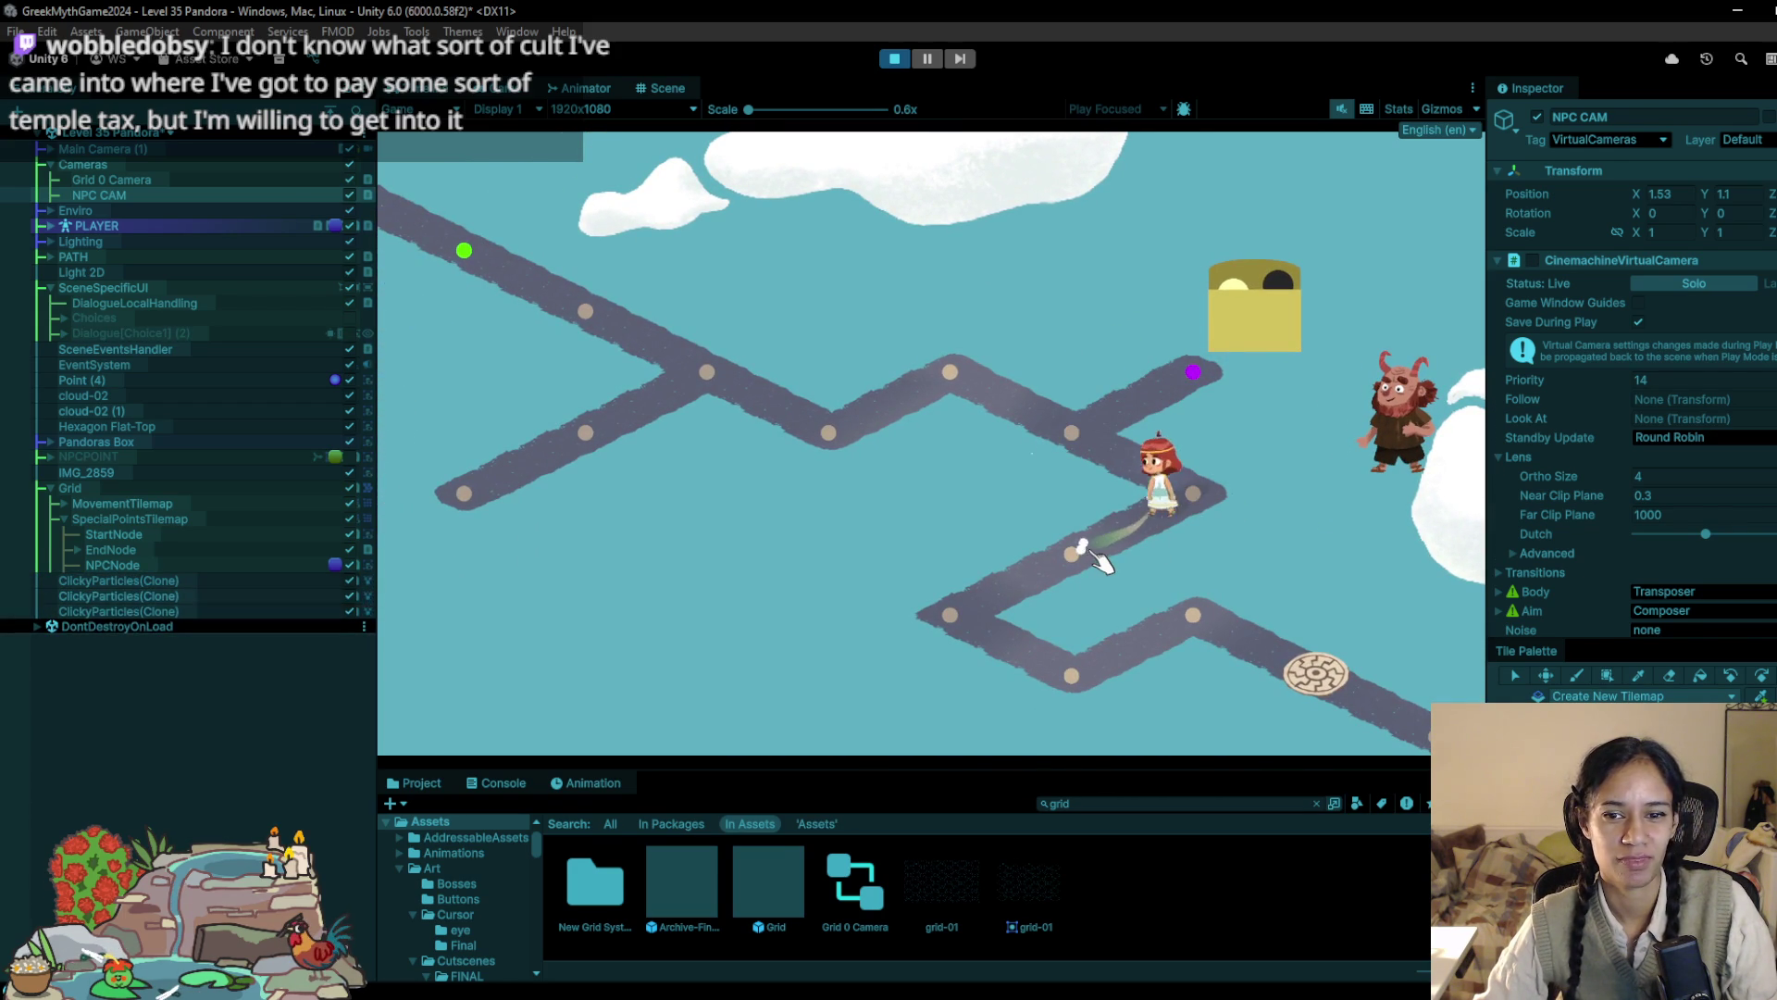
left_click(974, 581)
left_click(1020, 670)
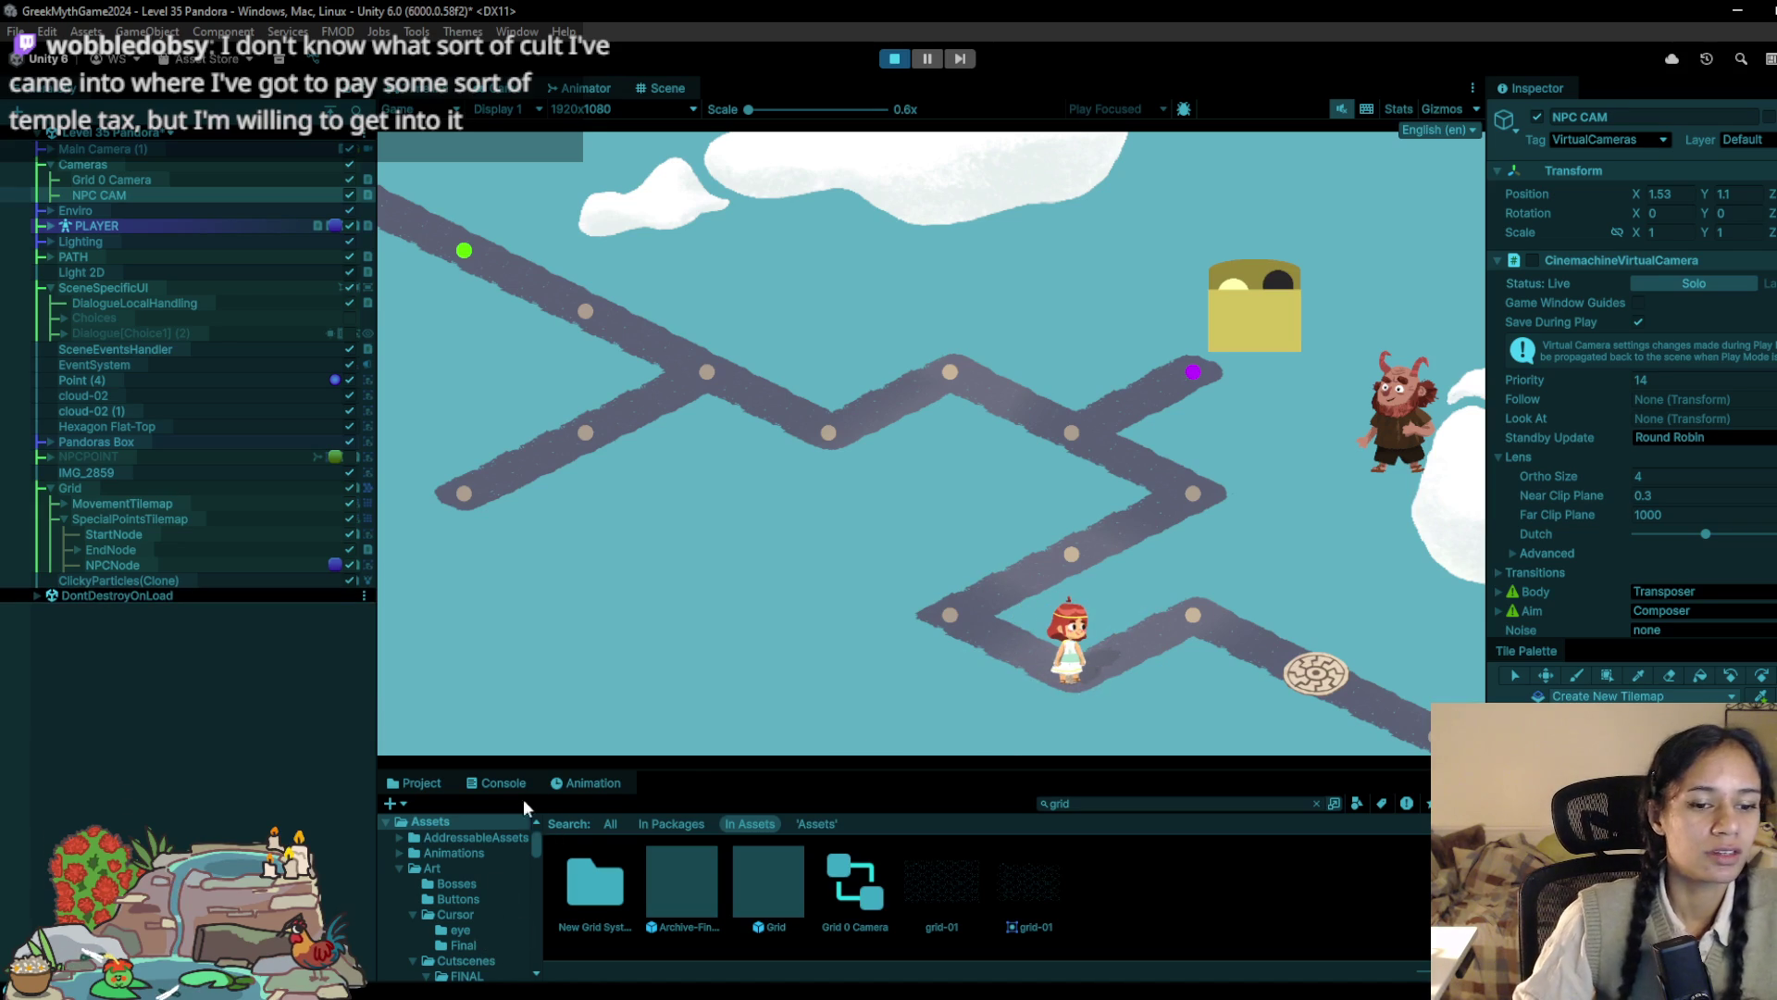
left_click(500, 783)
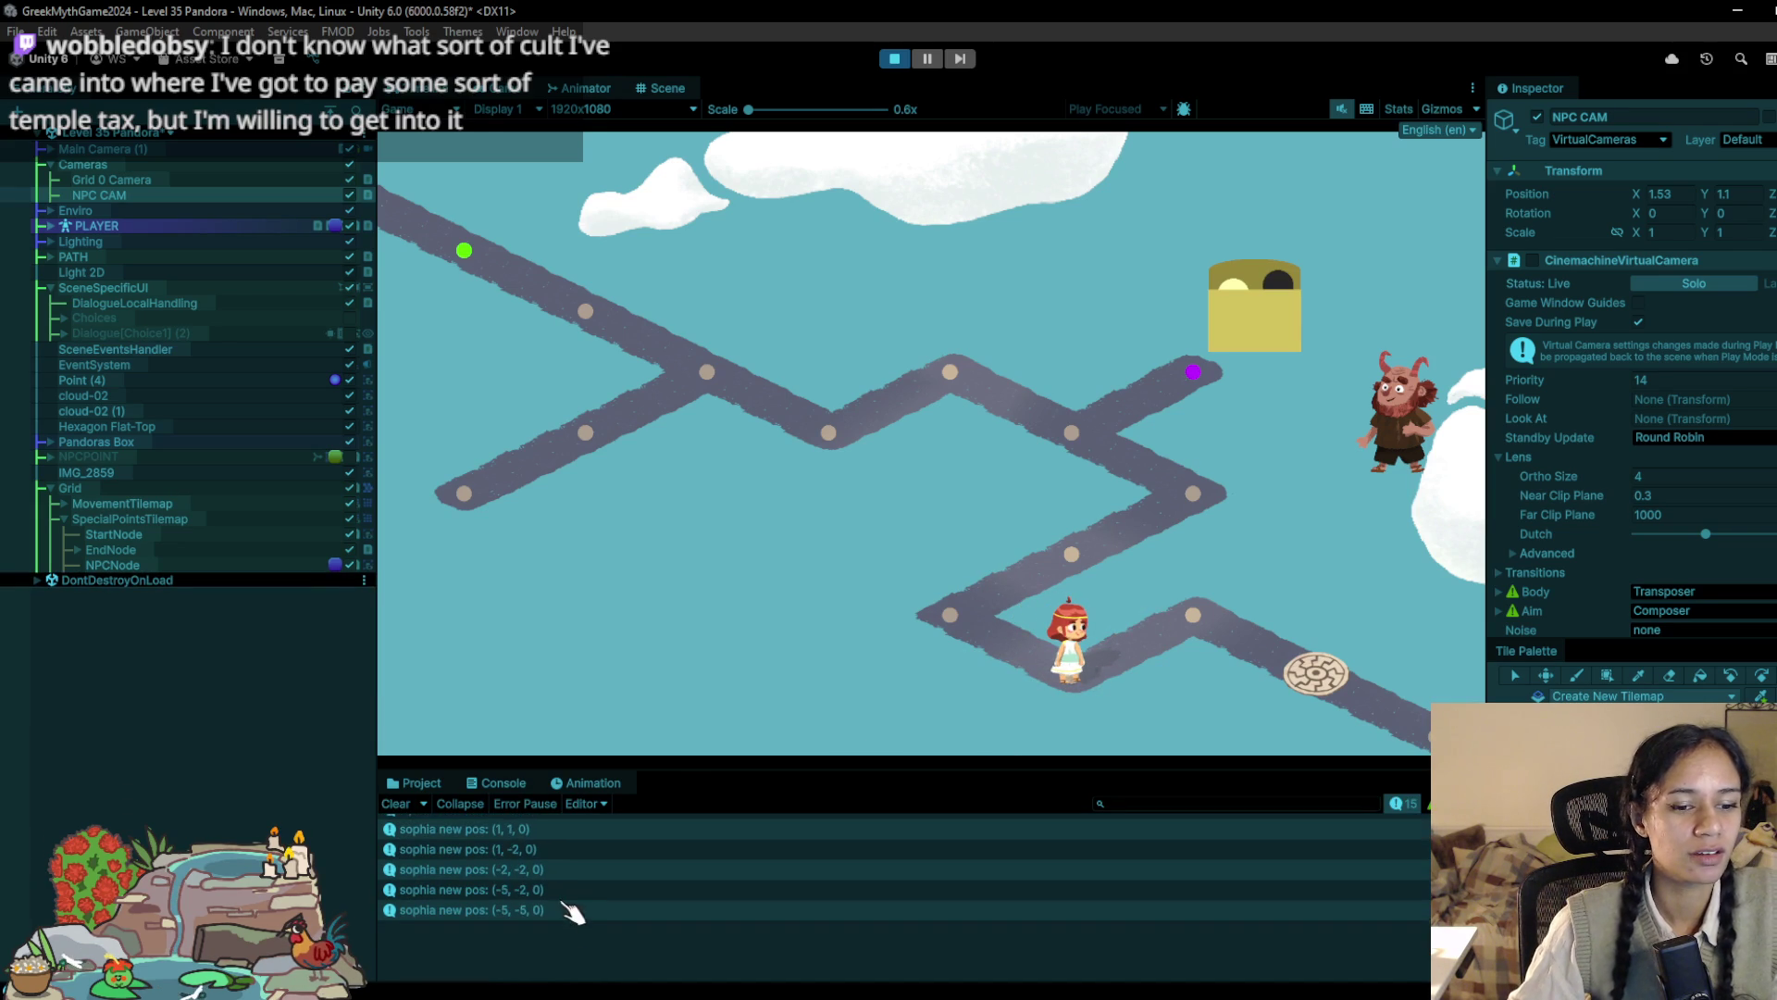
scroll(486, 884, "up", 1)
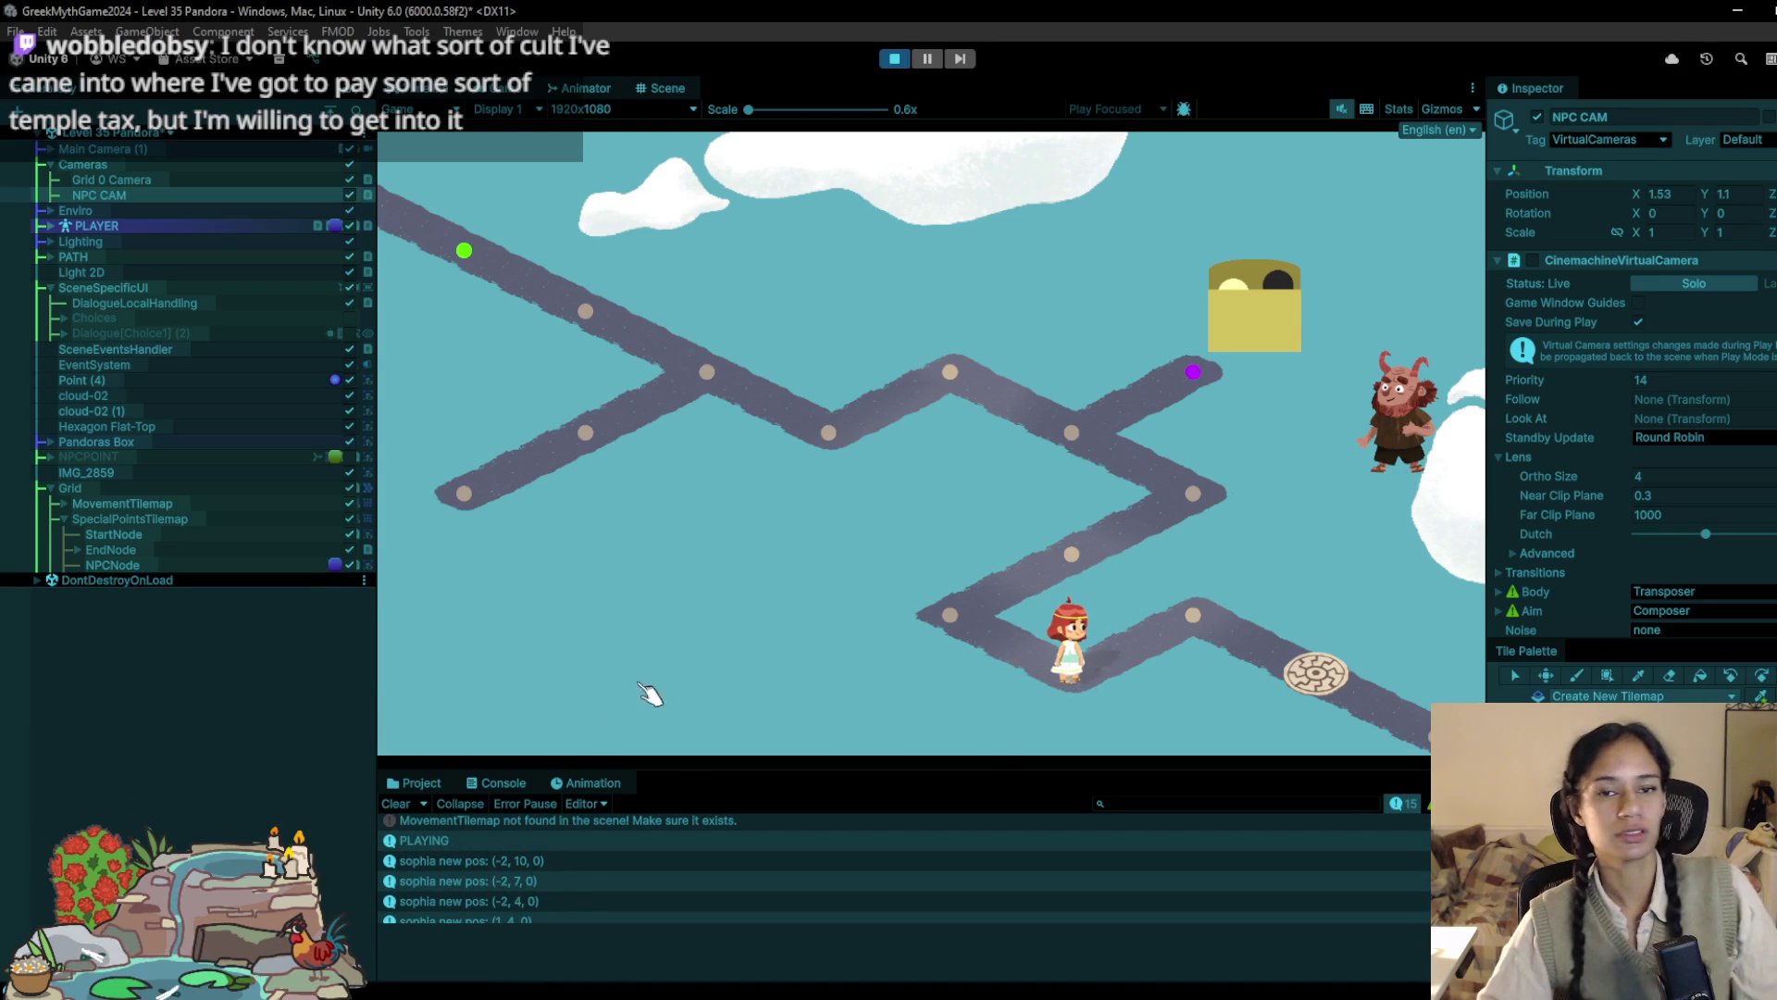
Step: Walk the player past the wheel tile, then stop the playtest
left_click(1203, 602)
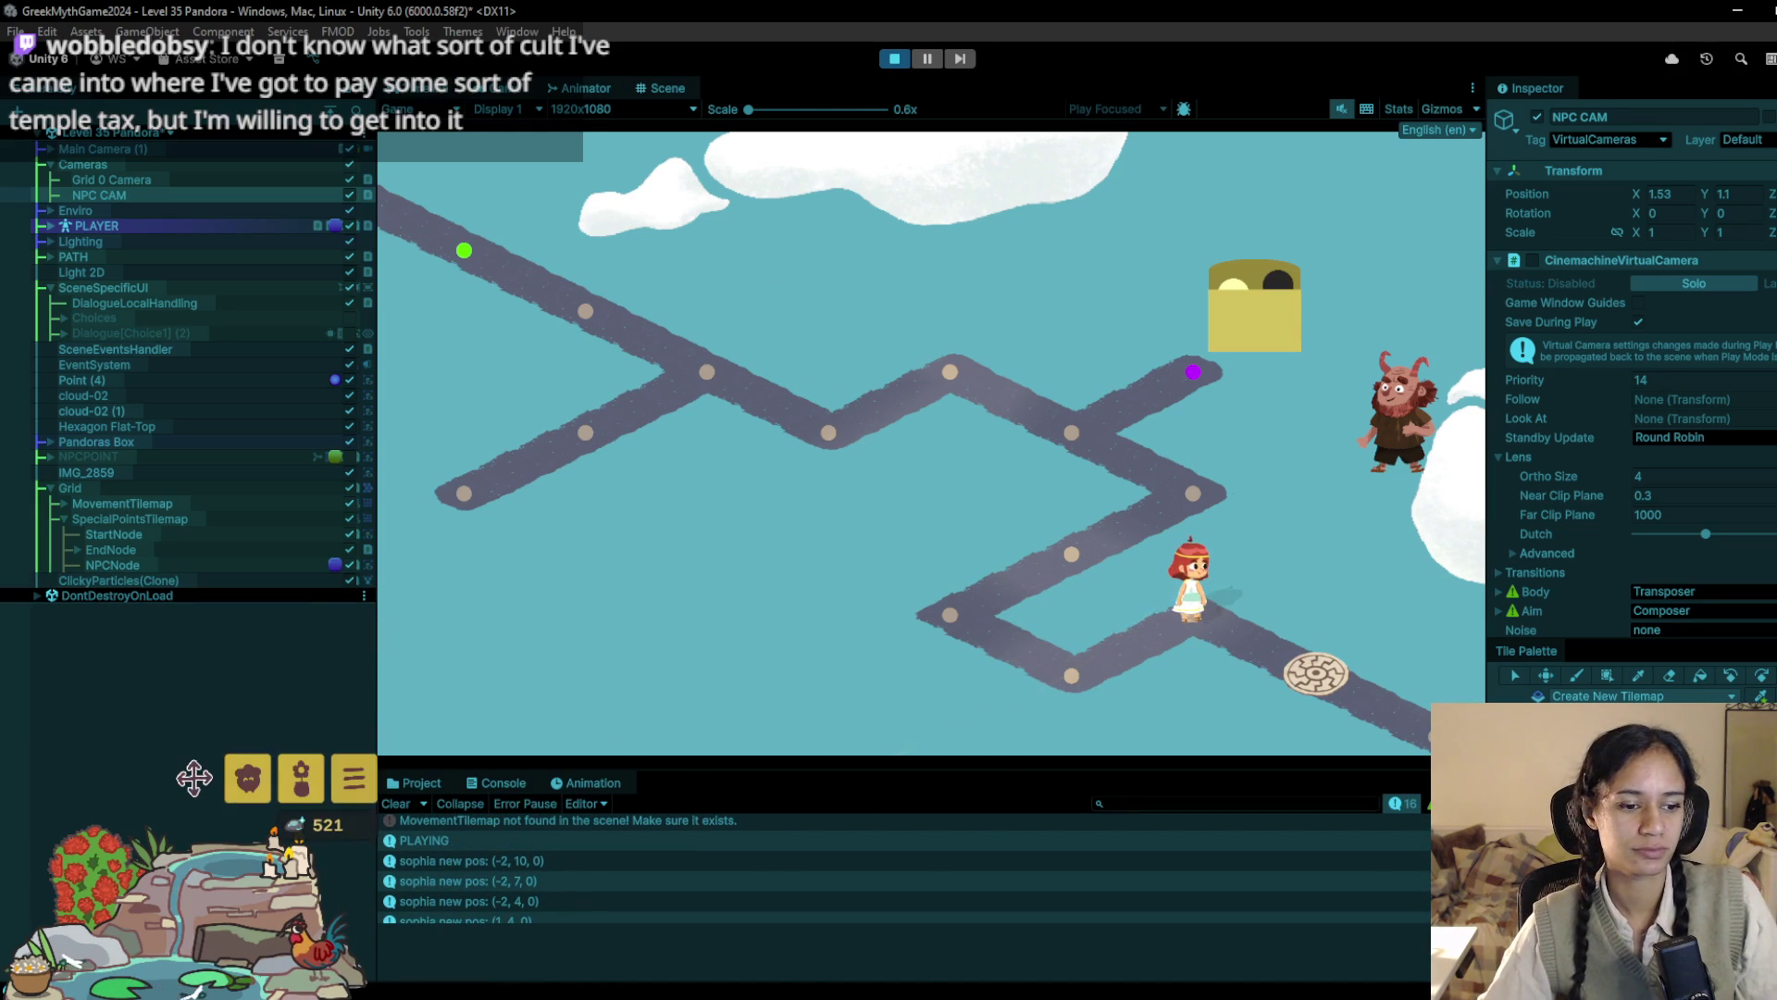
left_click(195, 778)
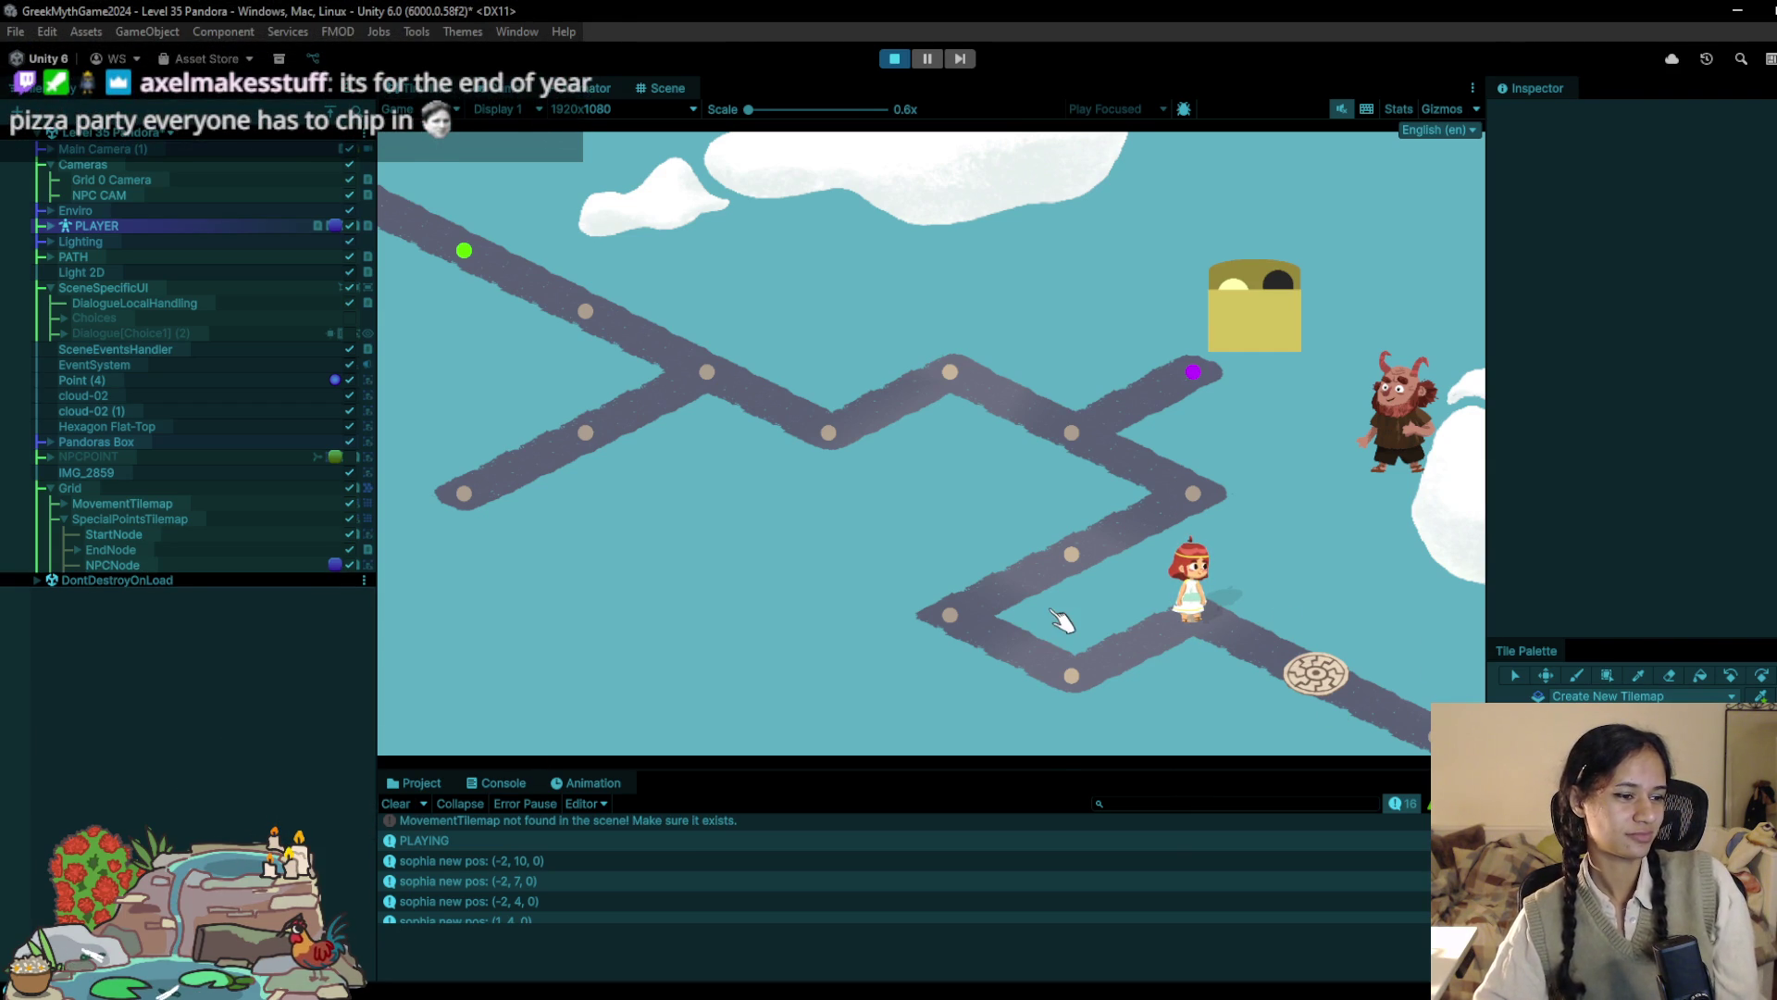
left_click(1300, 674)
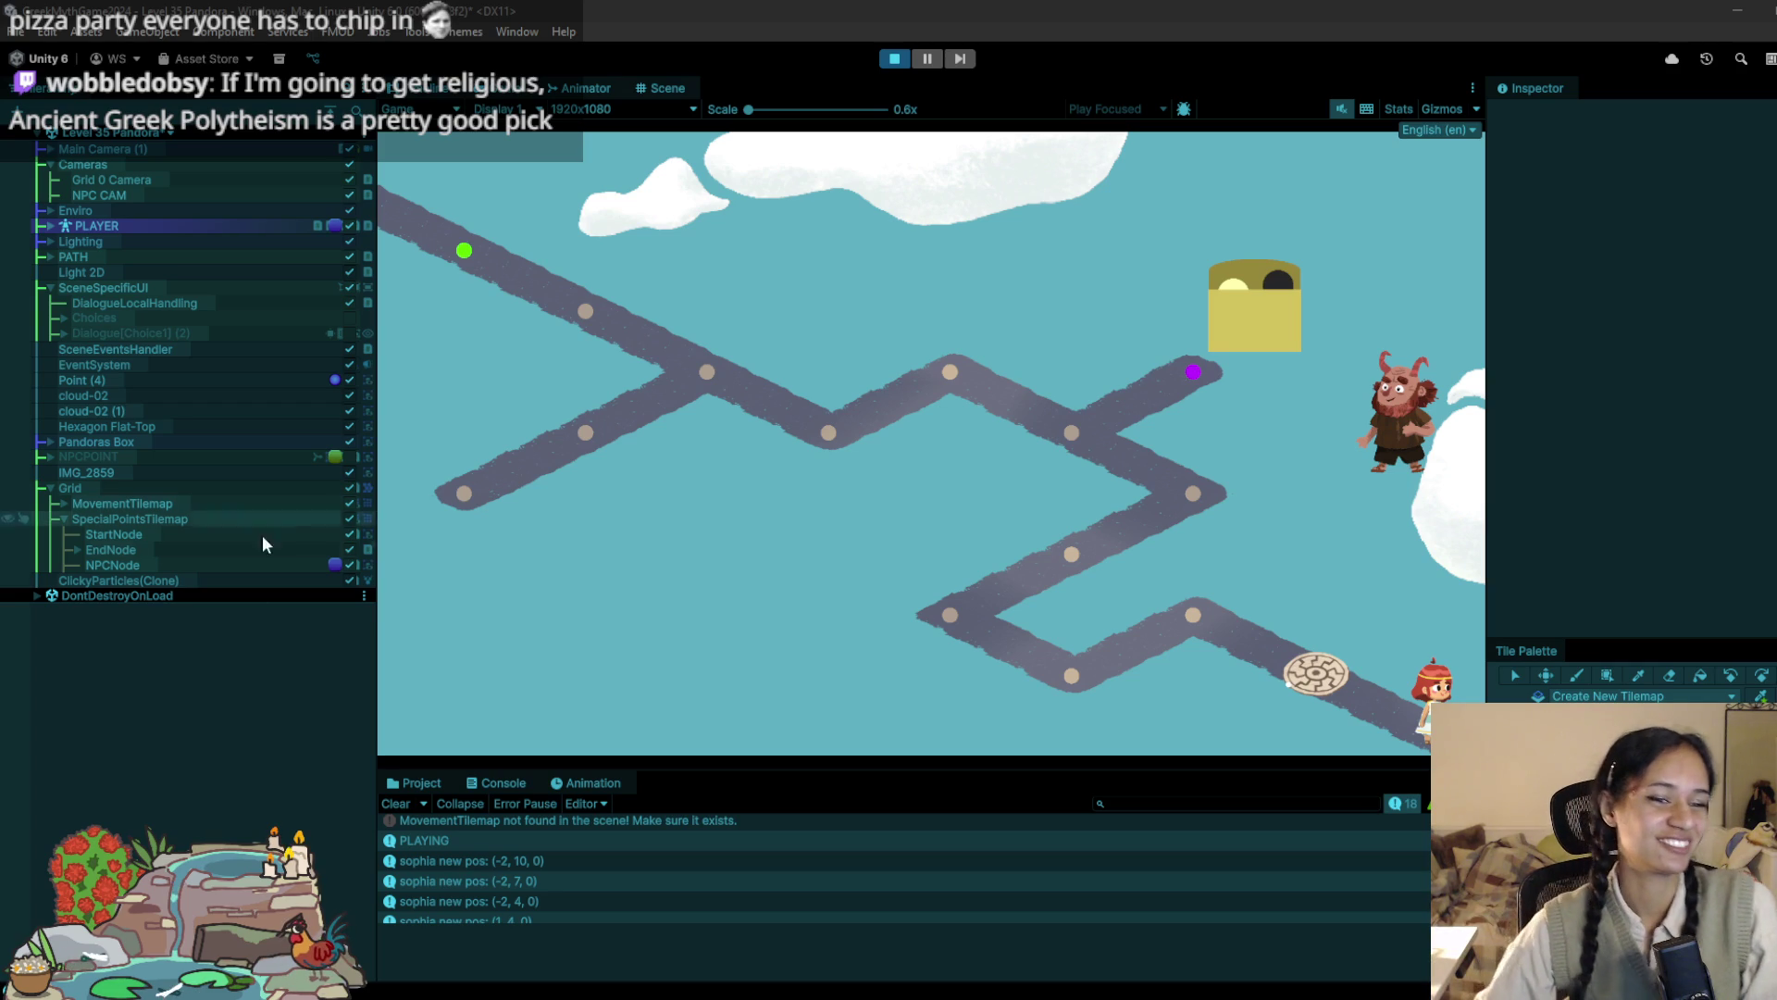
left_click(385, 685)
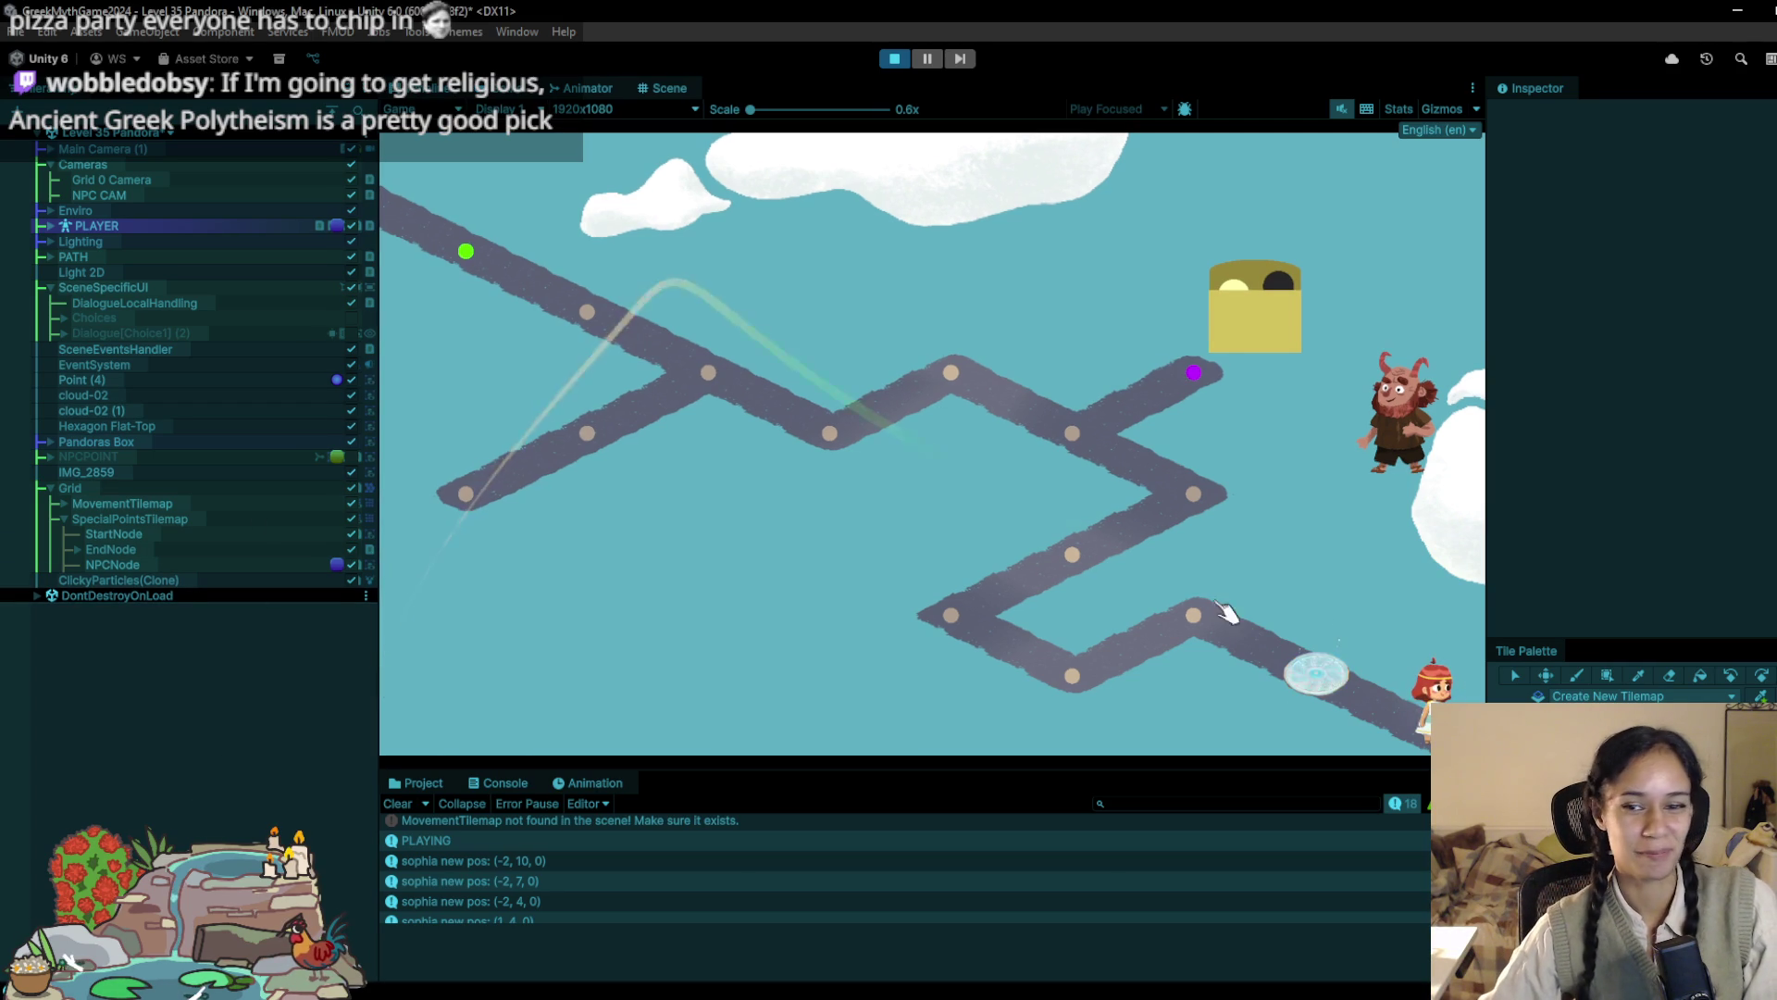
left_click(894, 59)
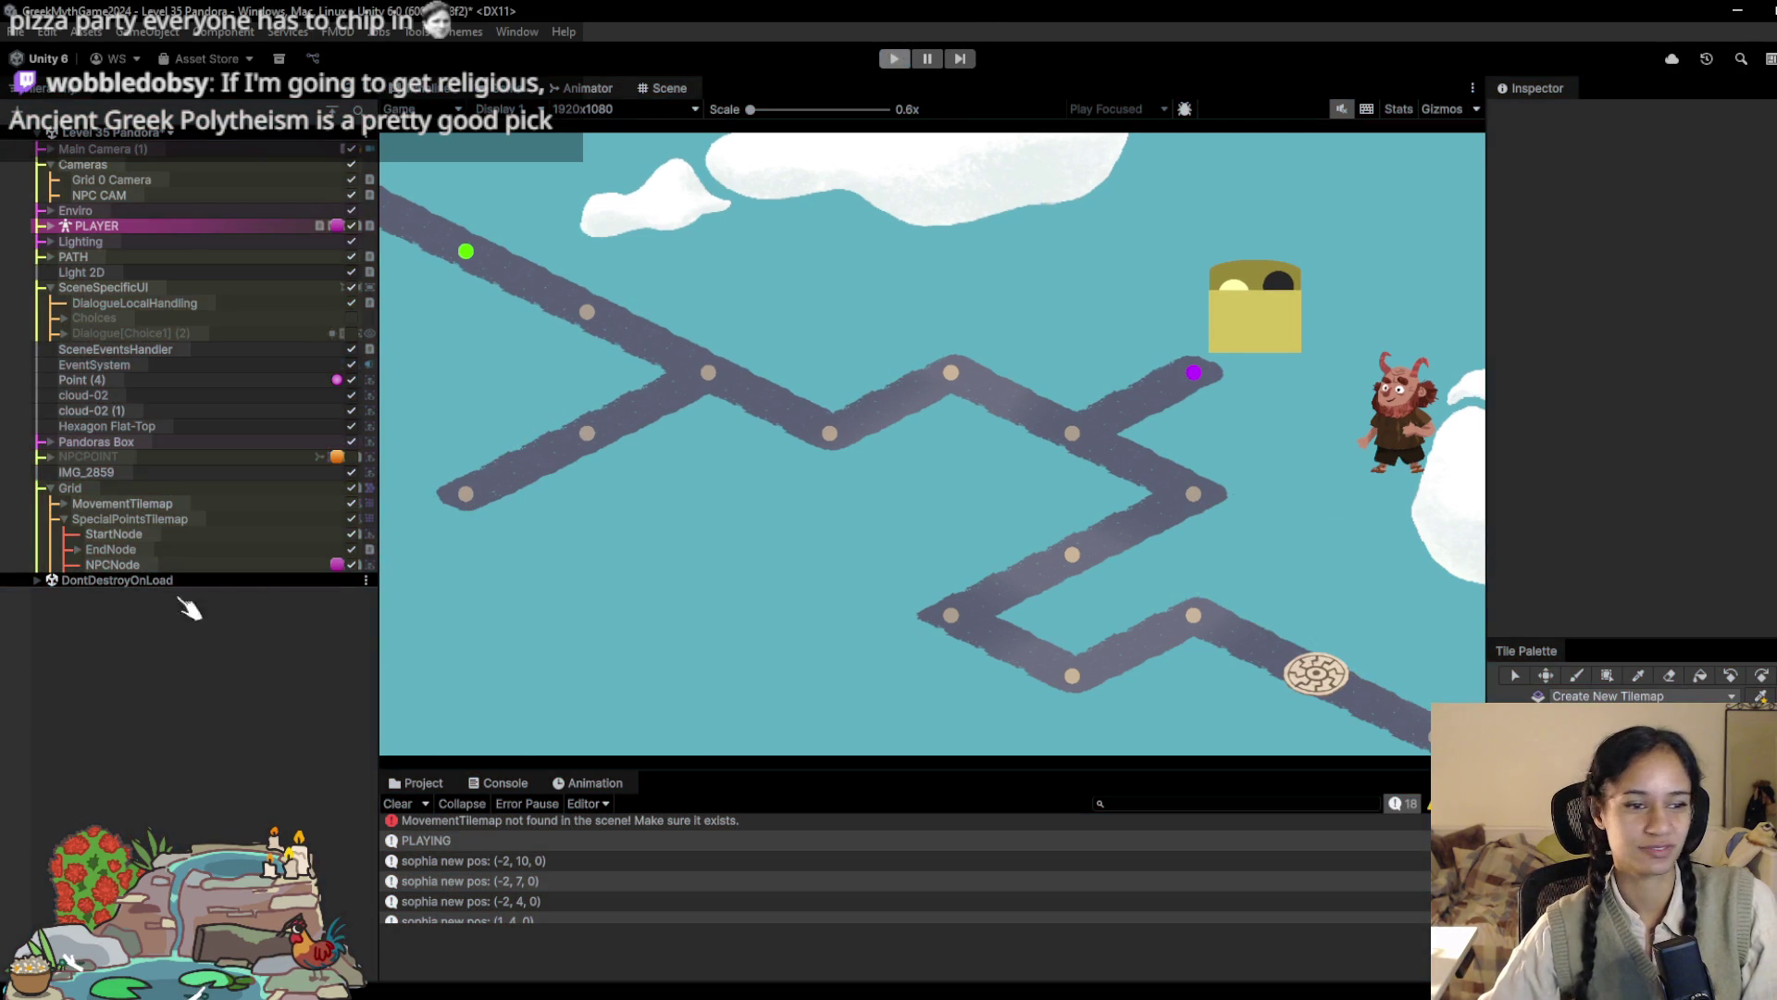
Step: Select SpecialPointsTilemap under Grid and switch to the Tile Palette paint brush
scroll(165, 537, "down", 2)
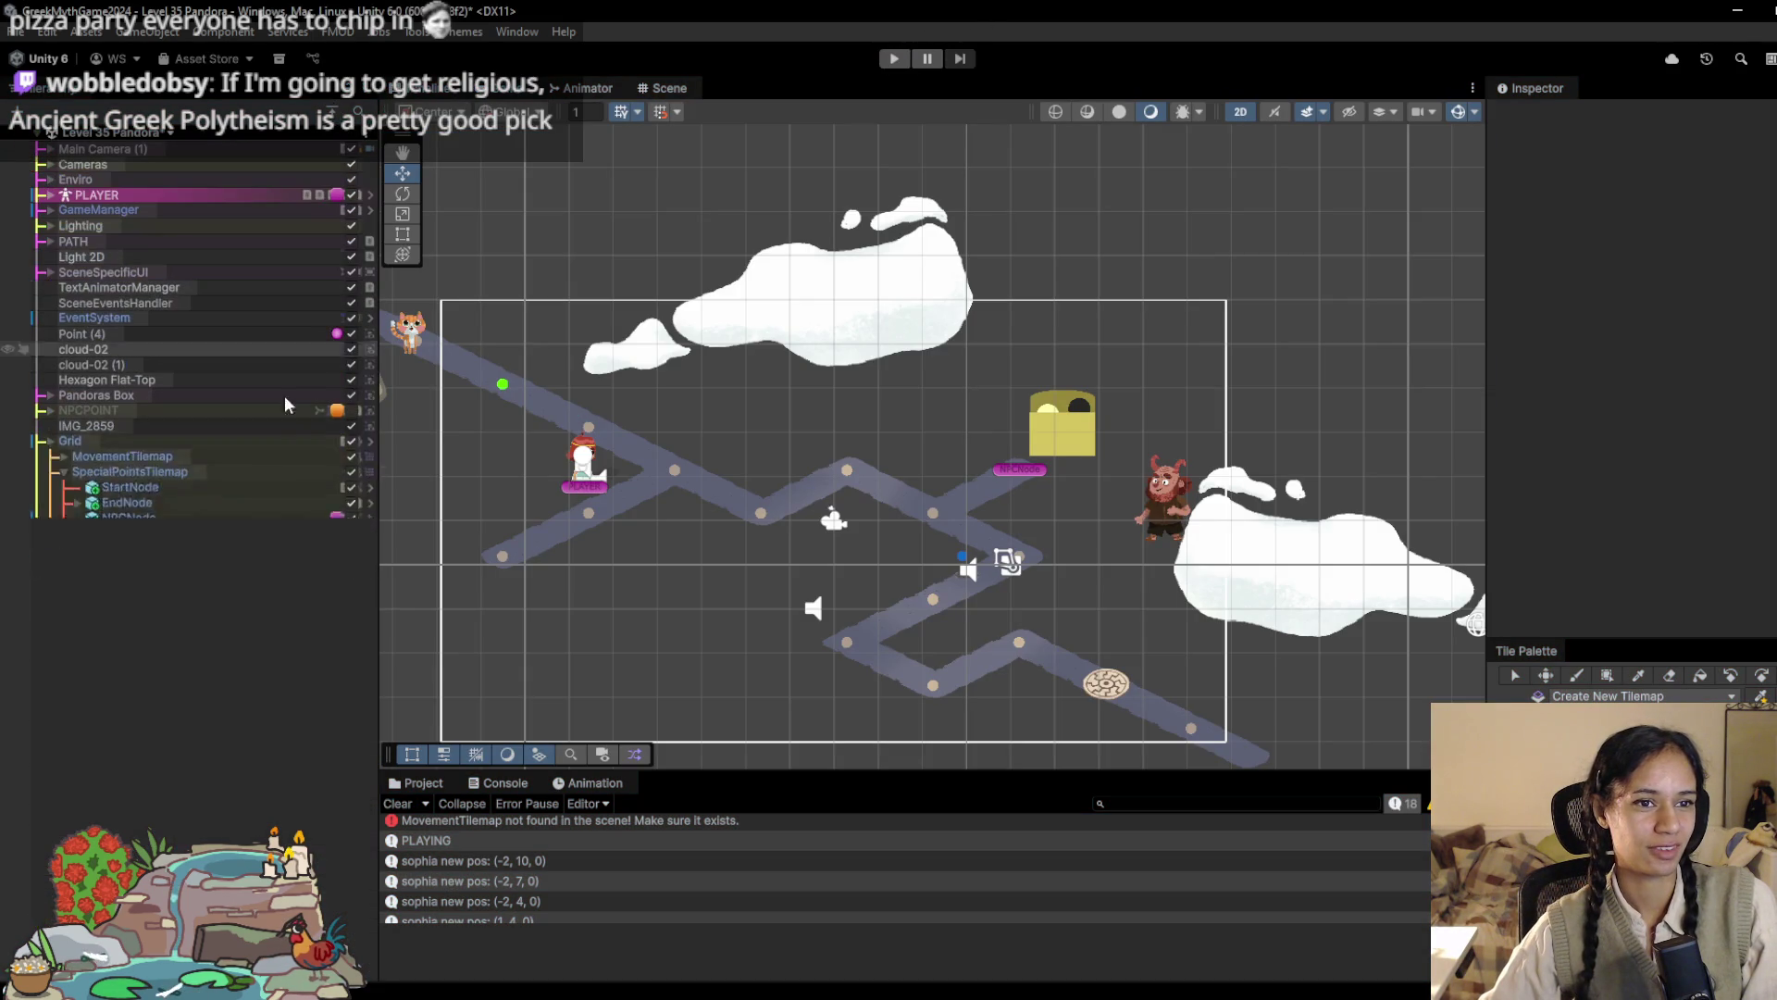
left_click(50, 439)
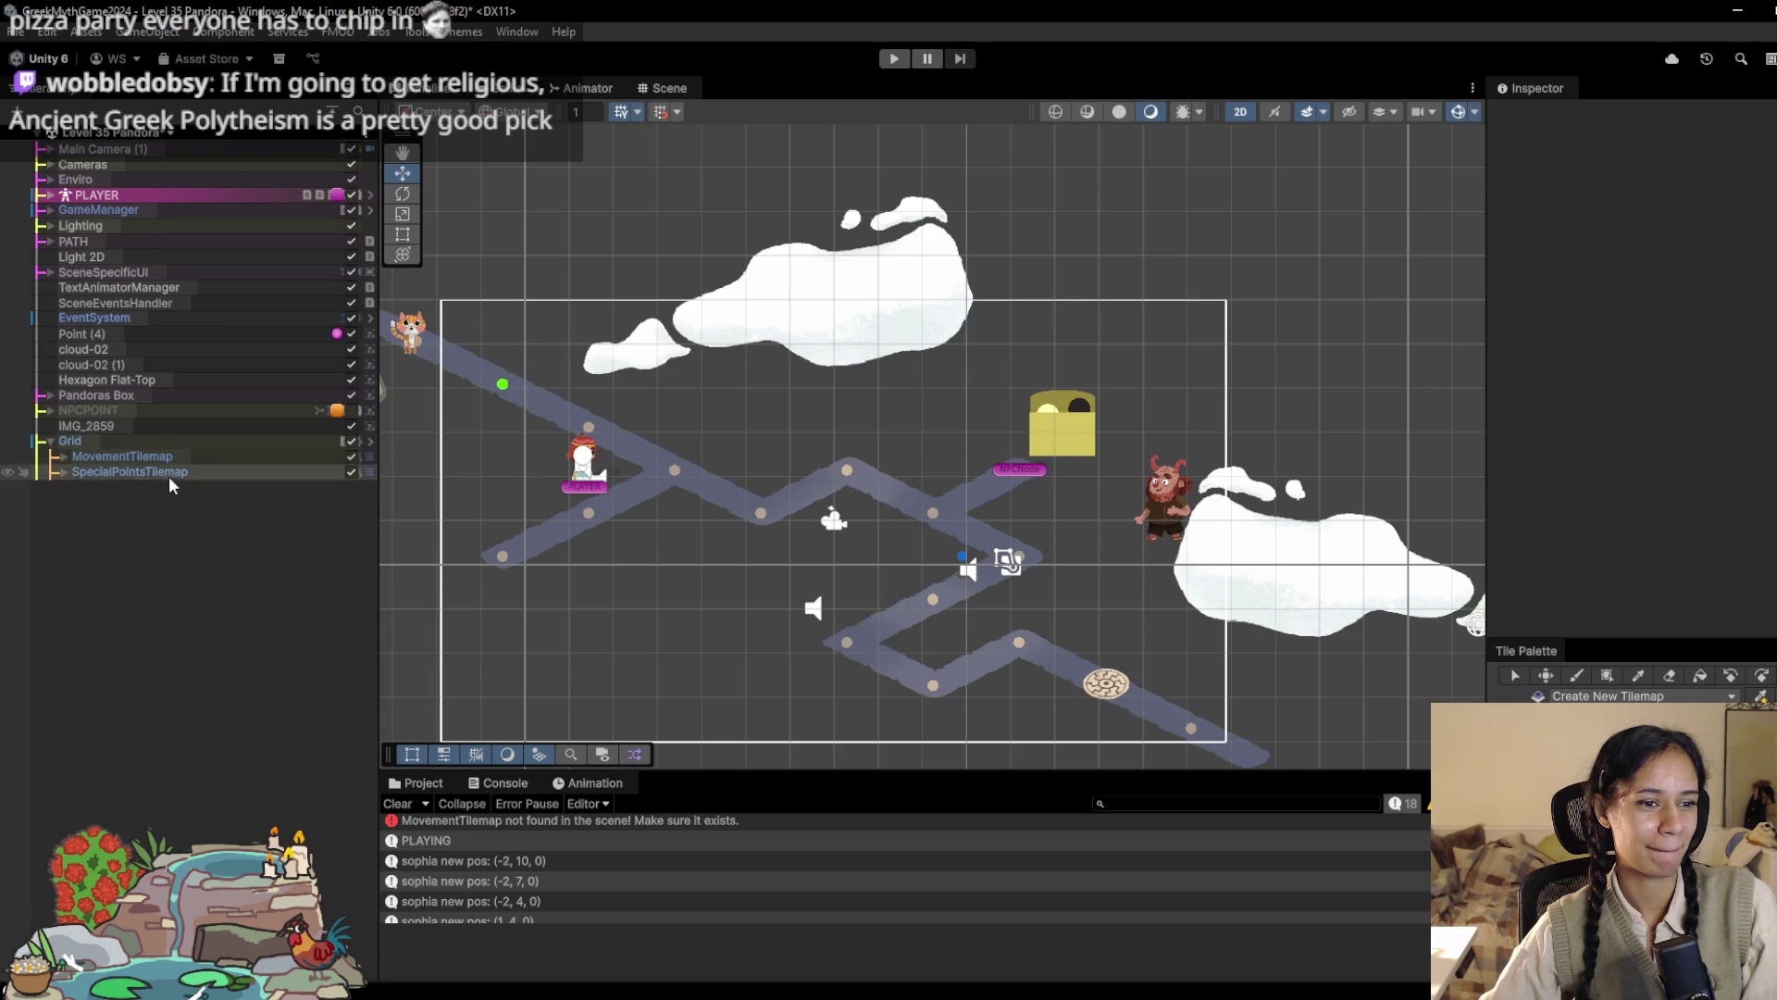
left_click(168, 472)
left_click(63, 471)
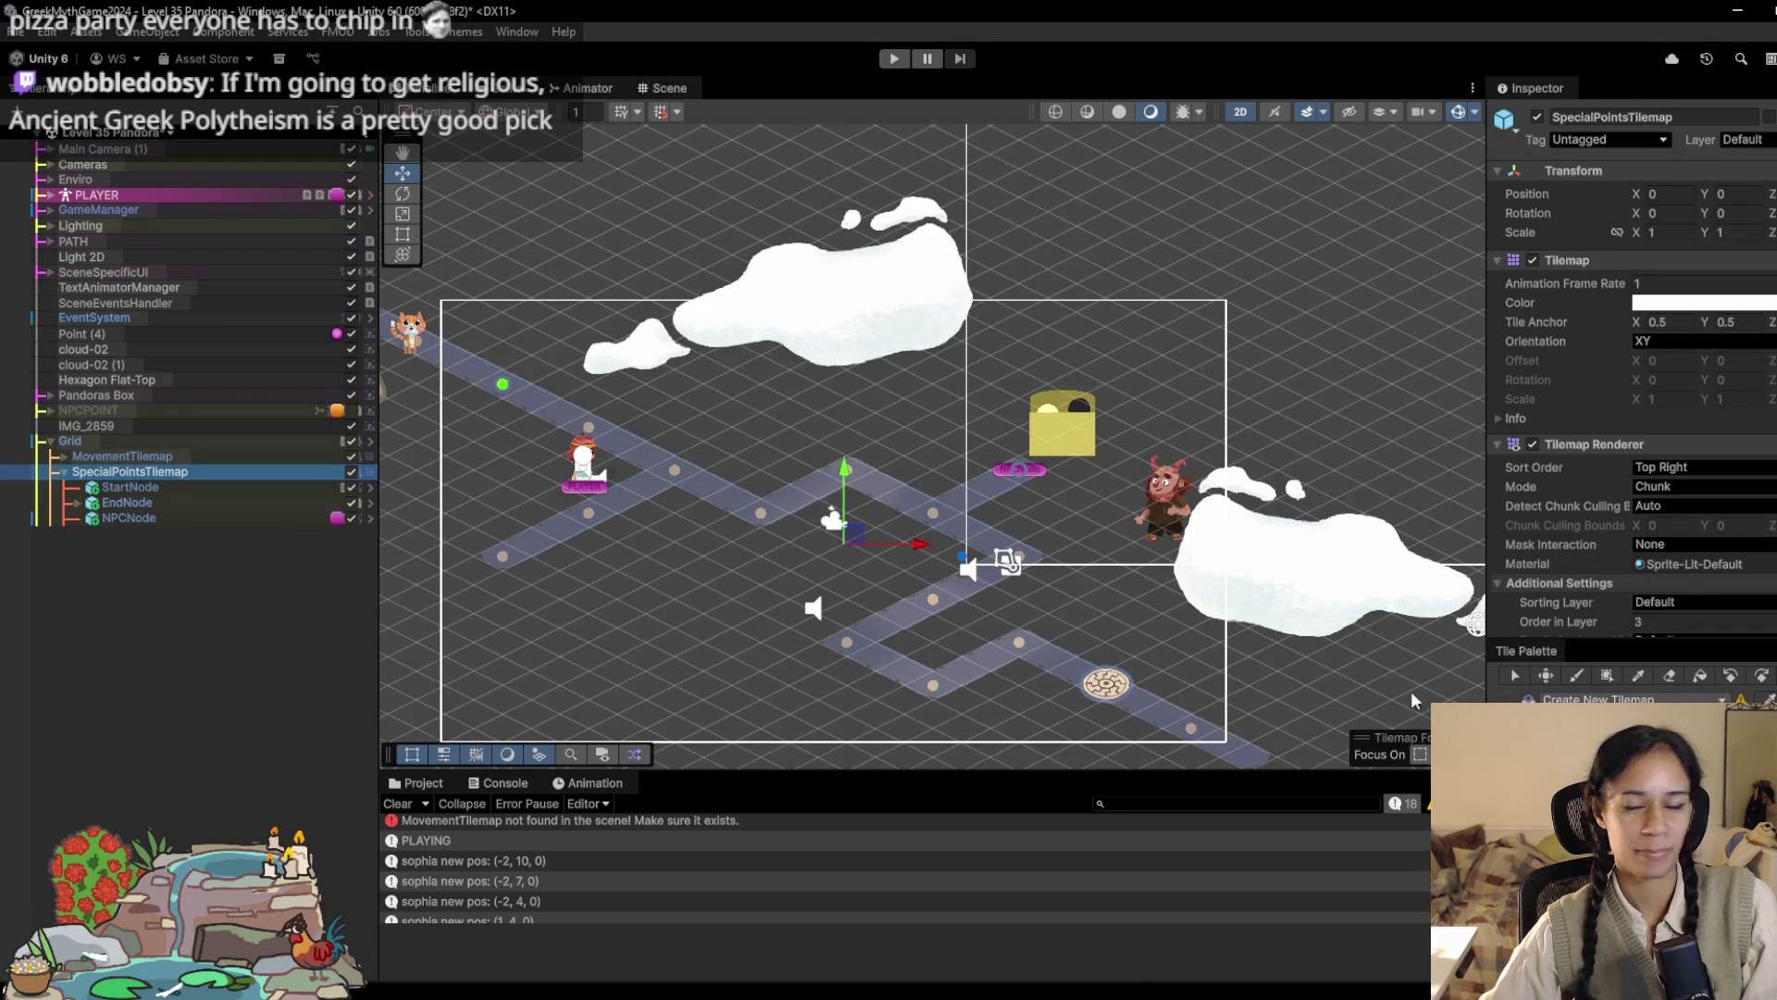
key("alt+Tab")
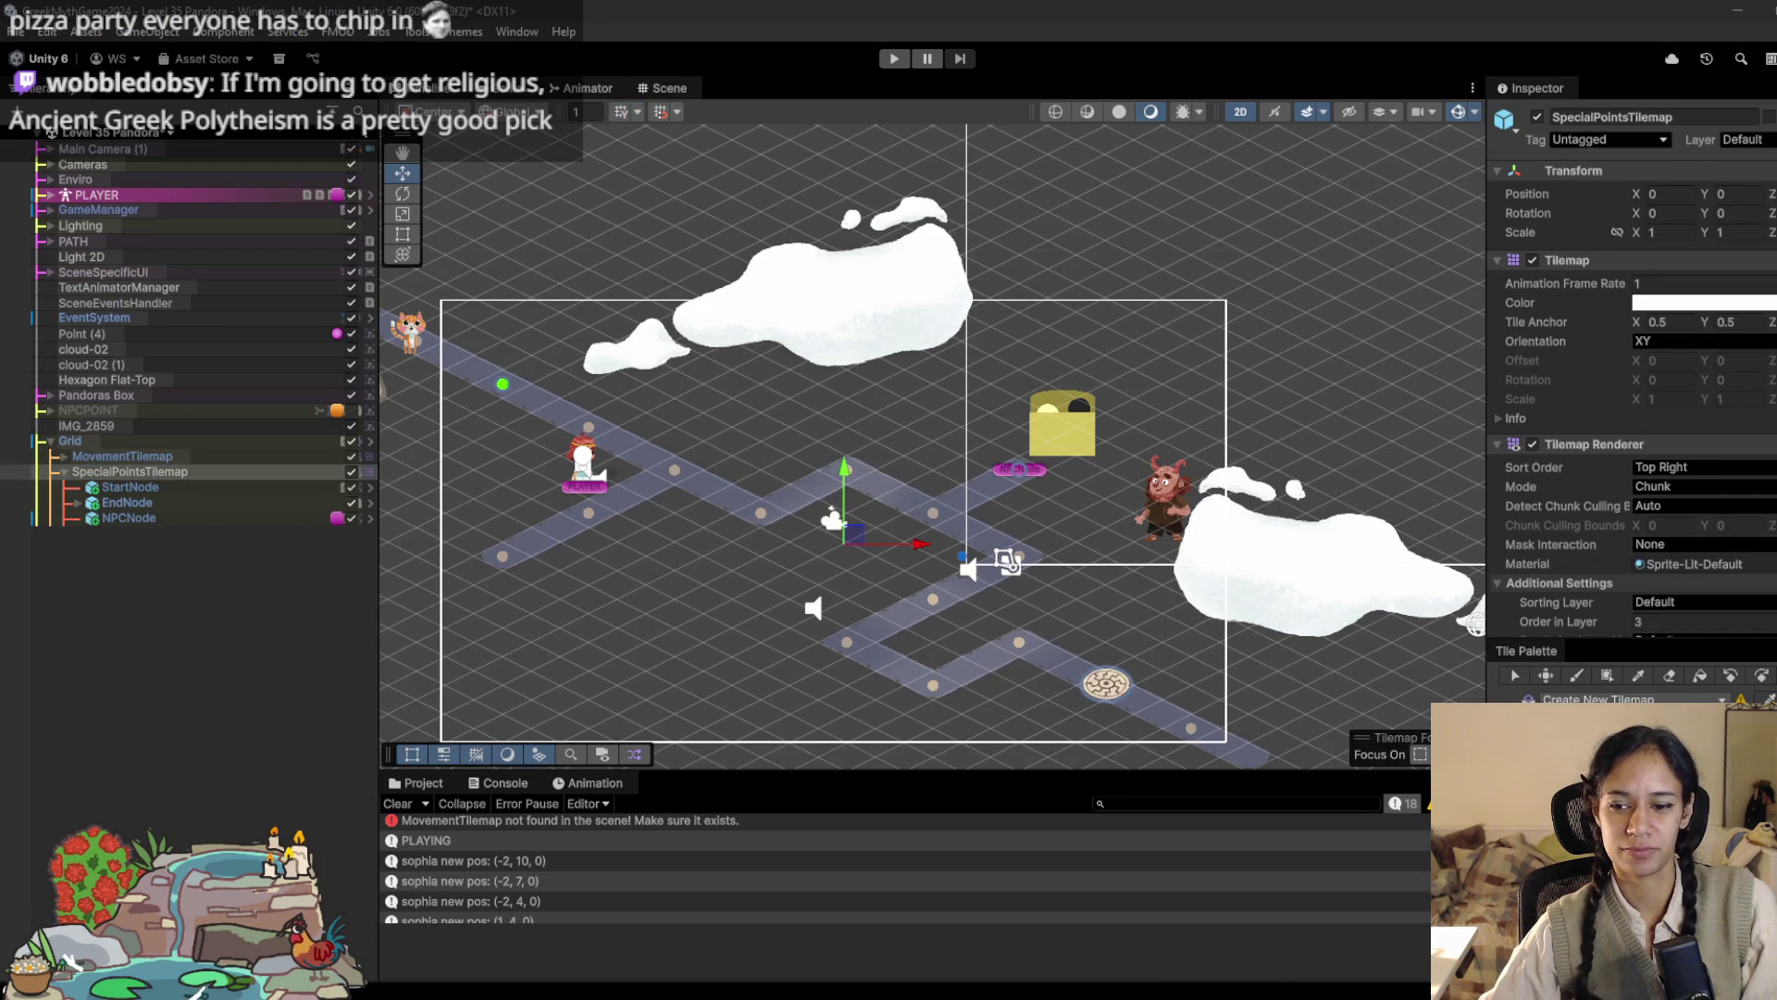
key("b")
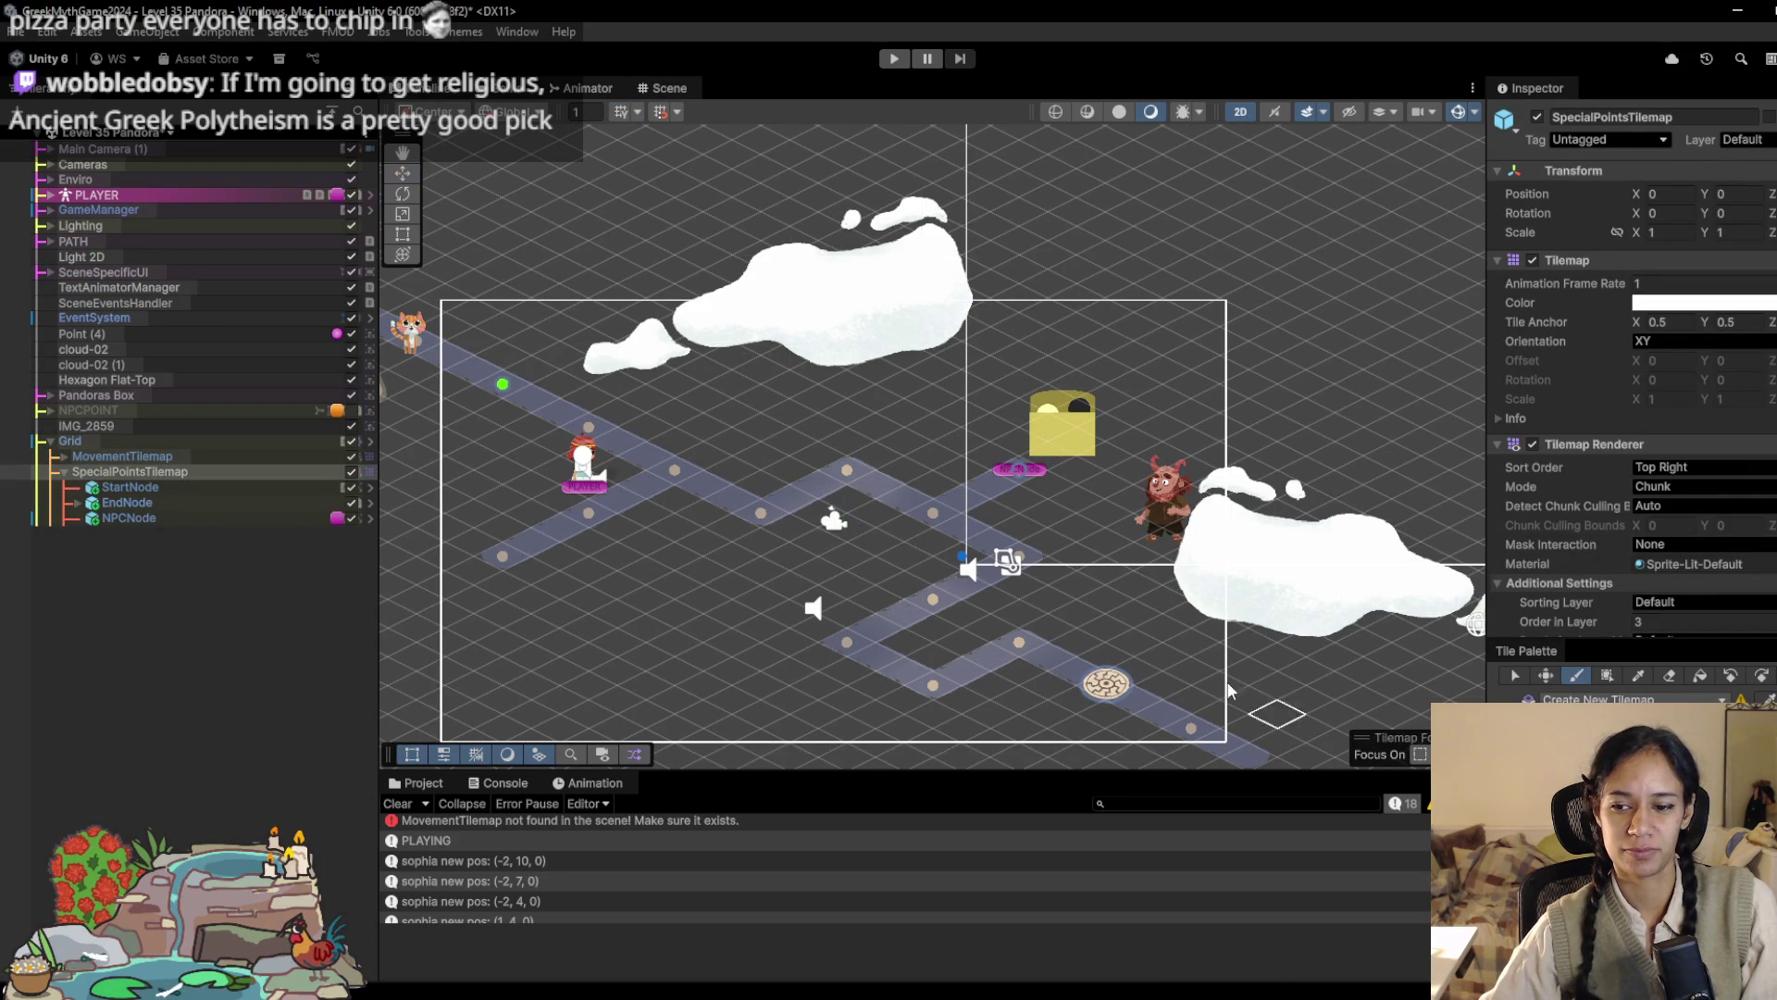
key("Down")
key("Right")
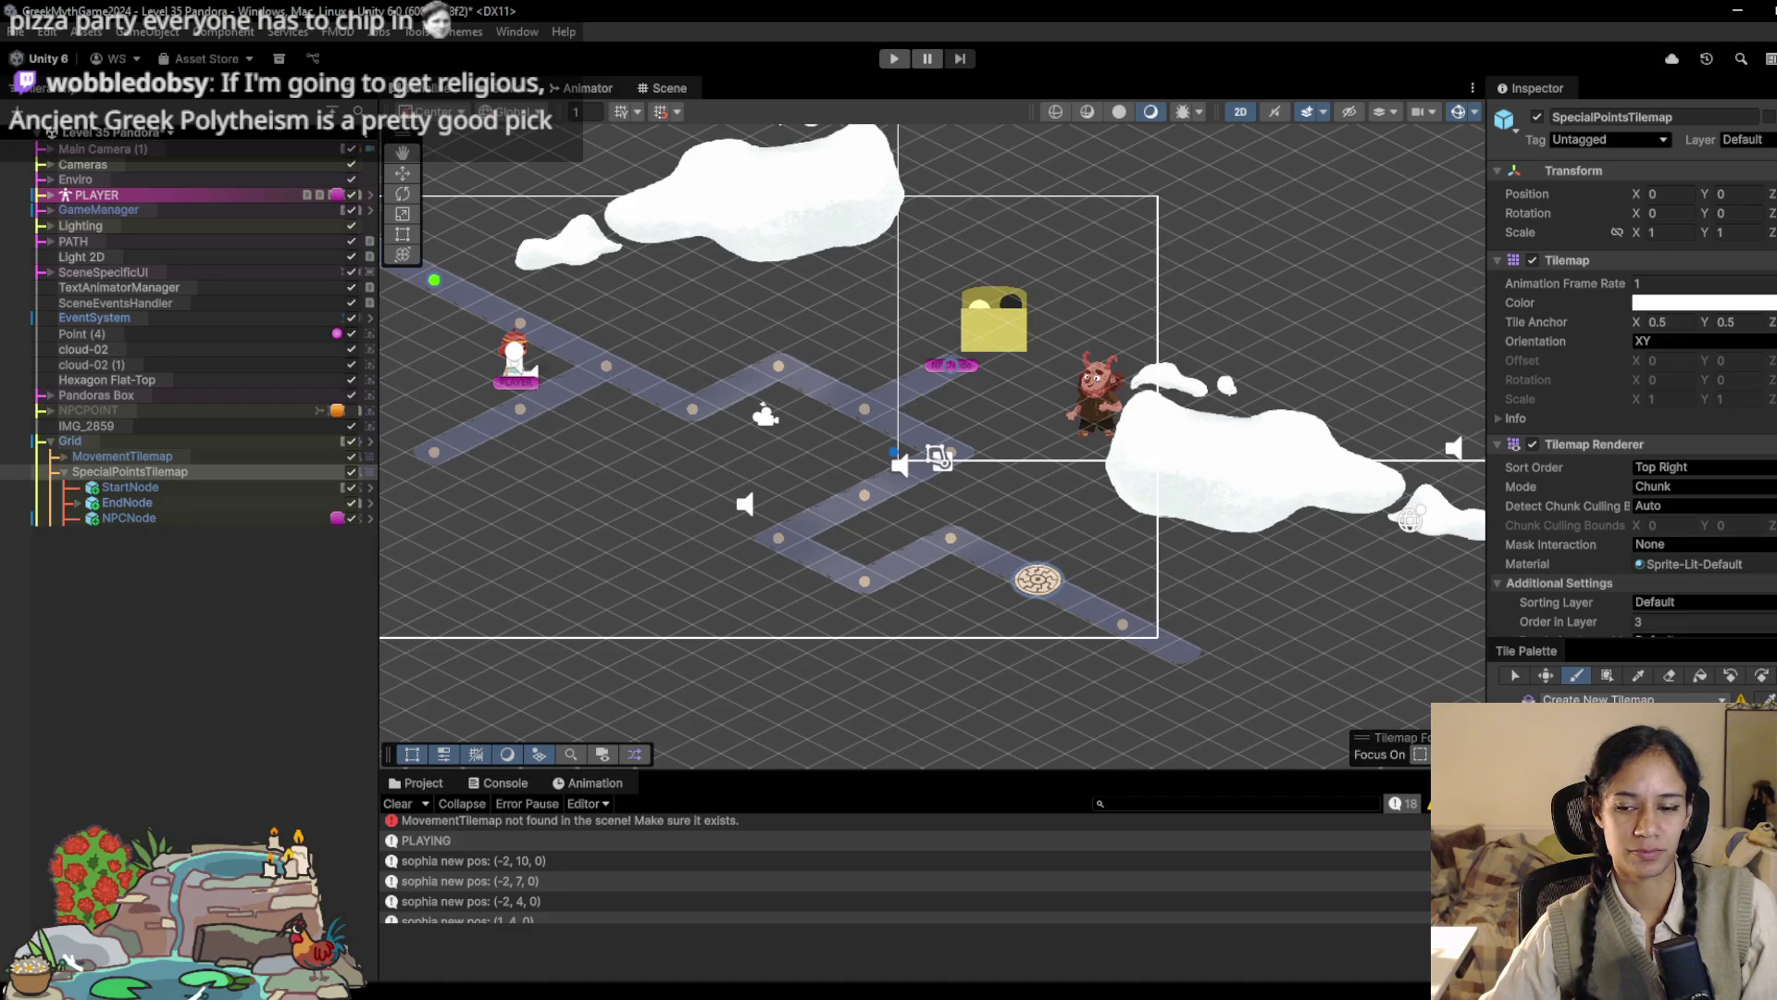
key("alt+Tab")
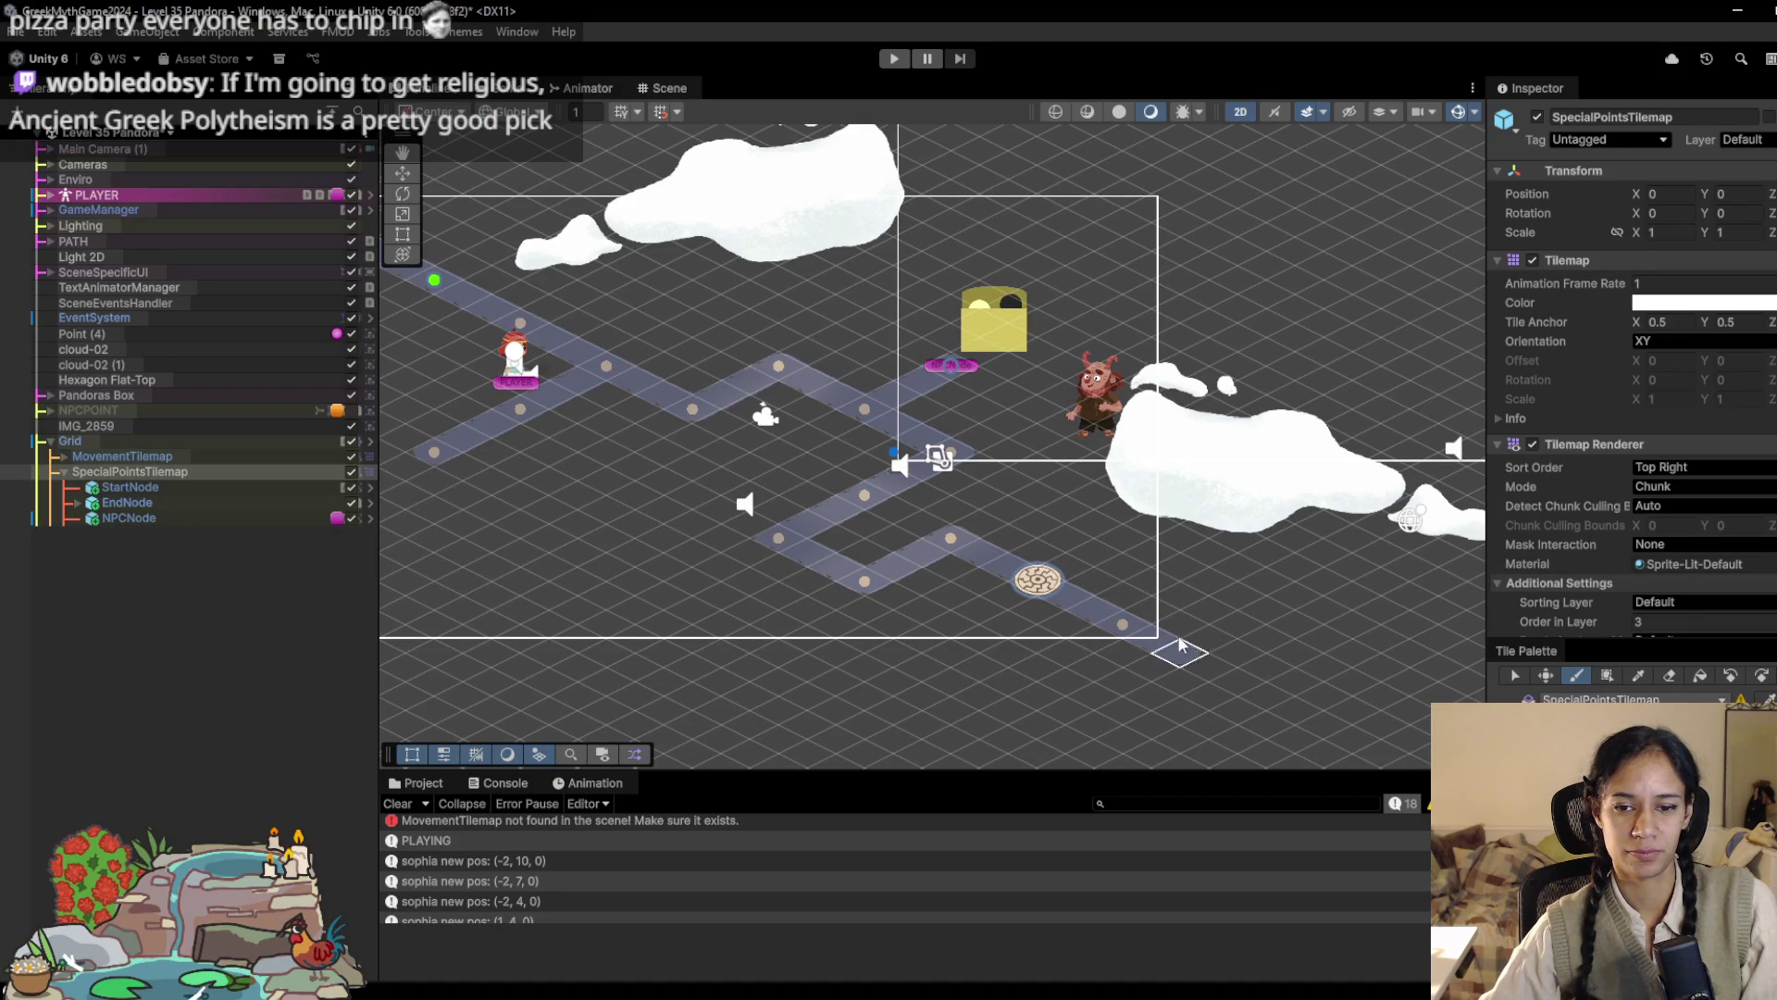
Step: Replace the lower-end NPCNode tile with TempClosed, add TempClosed at the path start, then playtest
left_click(1122, 622)
left_click_drag(780, 514, 963, 592)
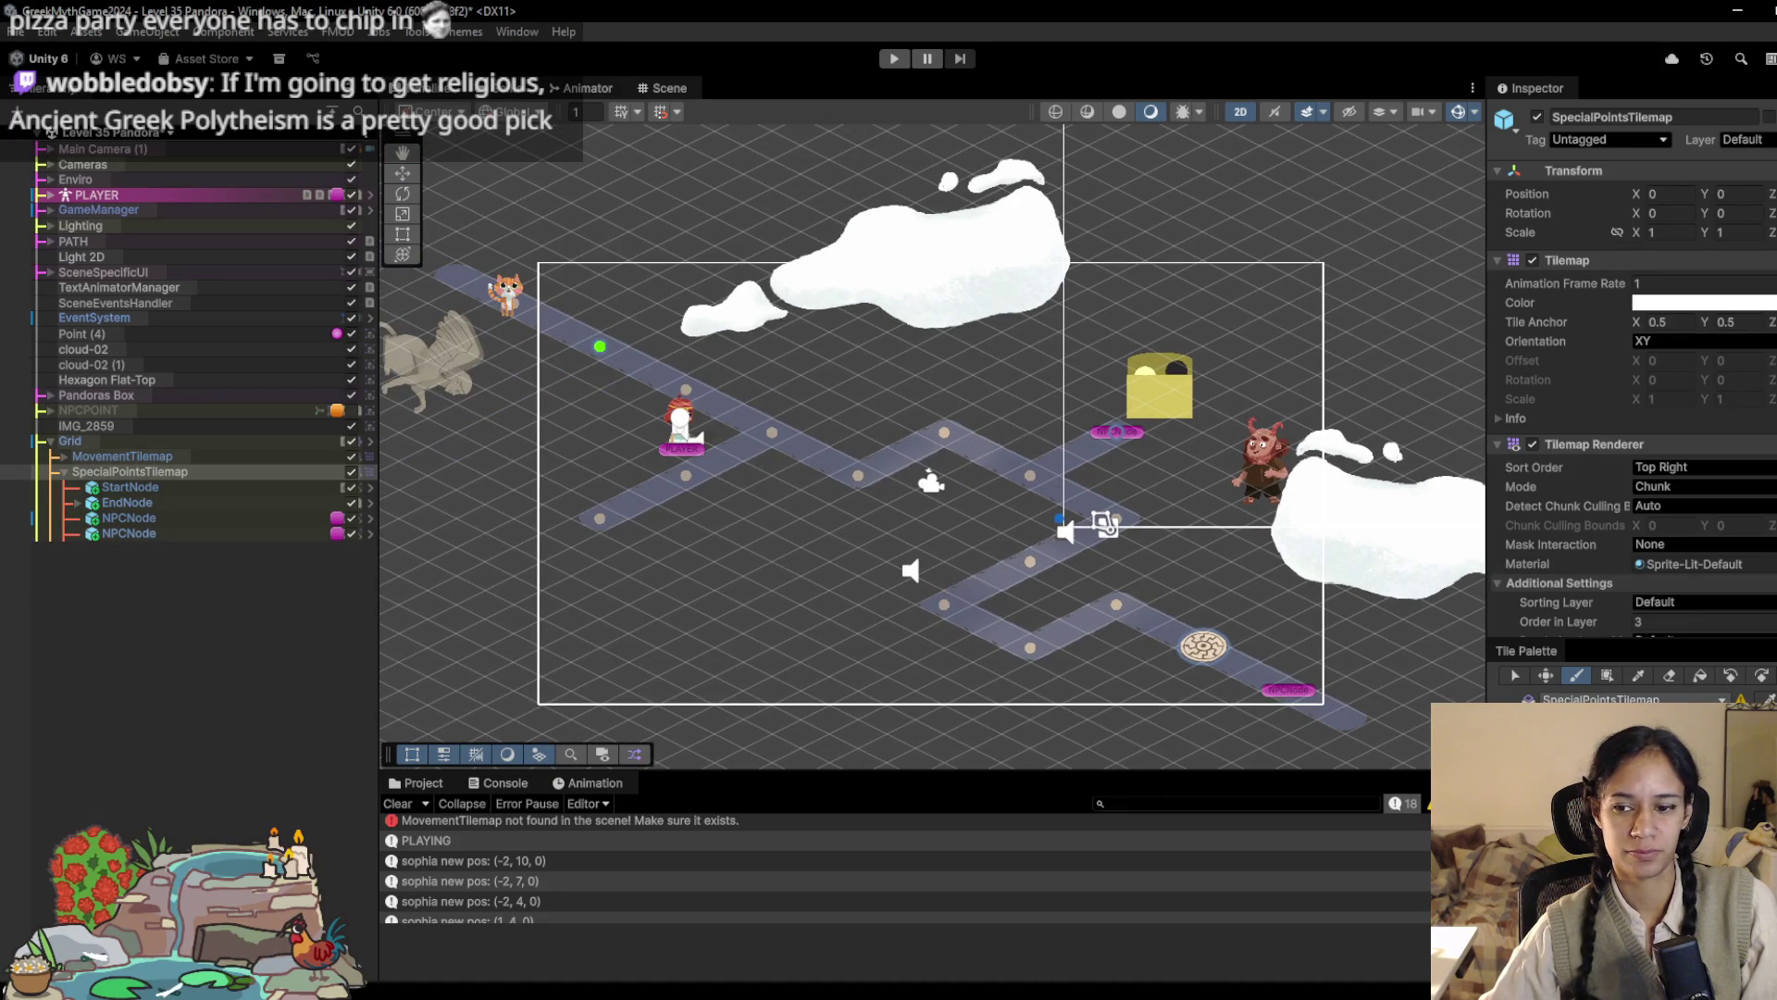
left_click(1668, 675)
left_click(1289, 690)
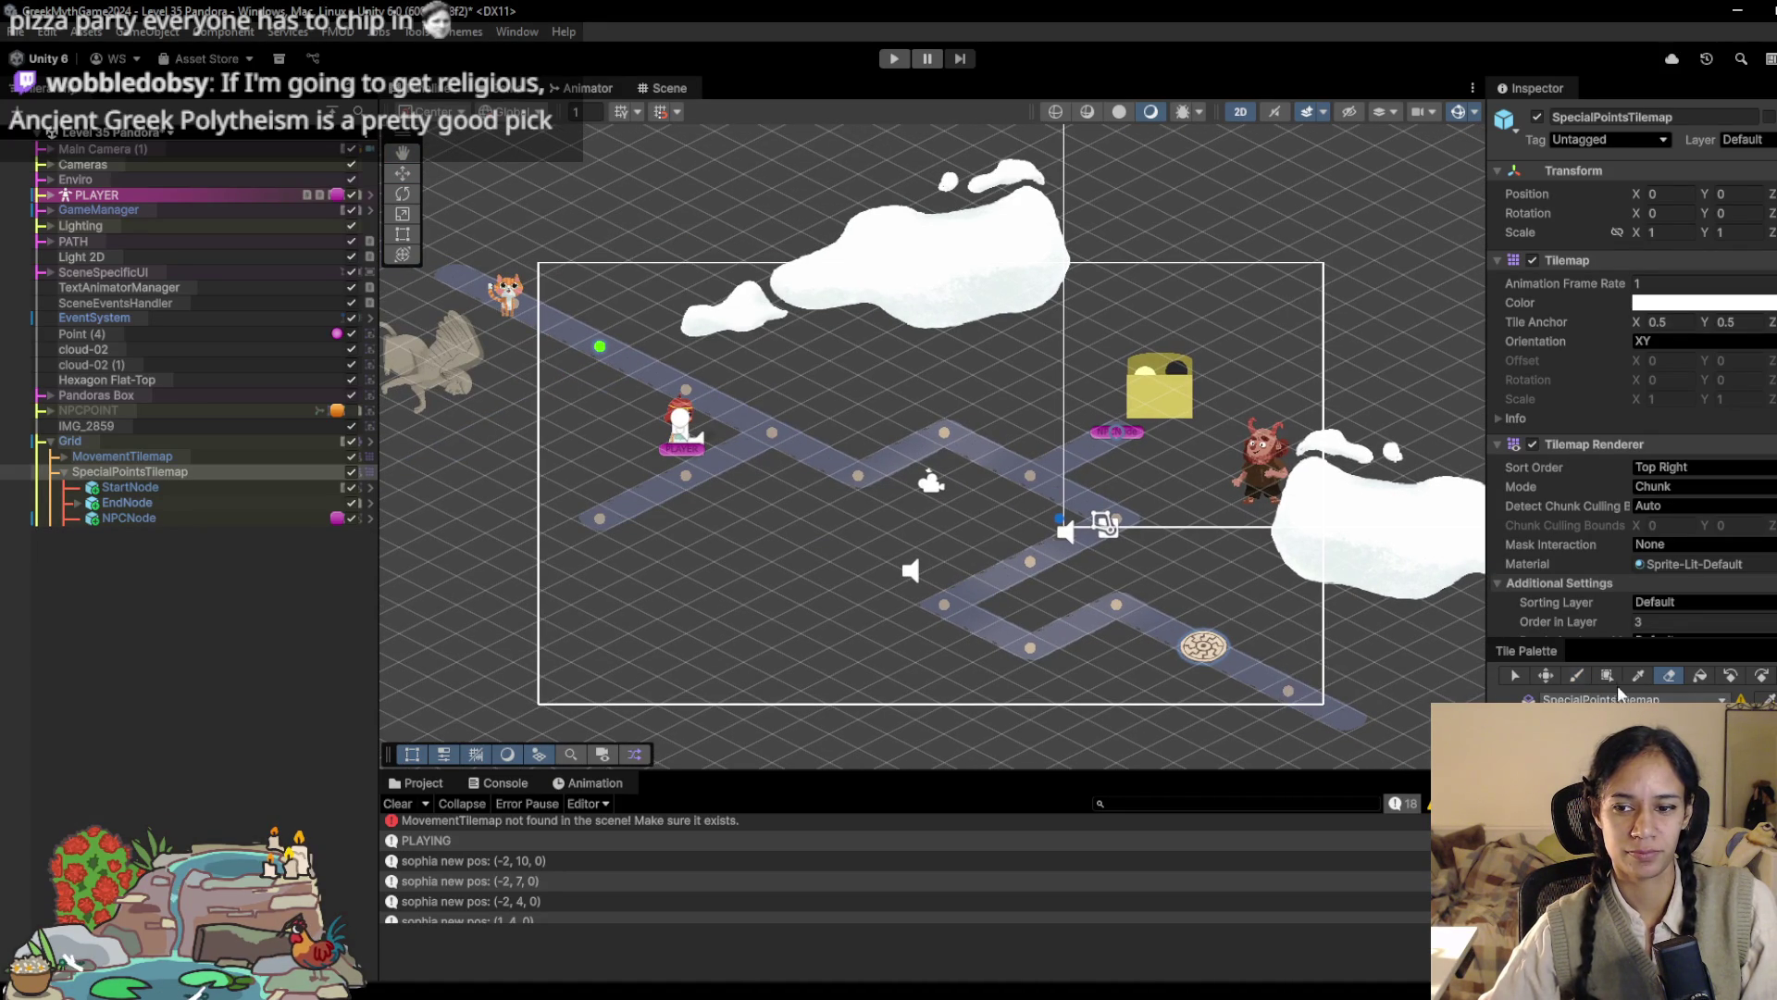
left_click(1288, 690)
left_click(511, 308)
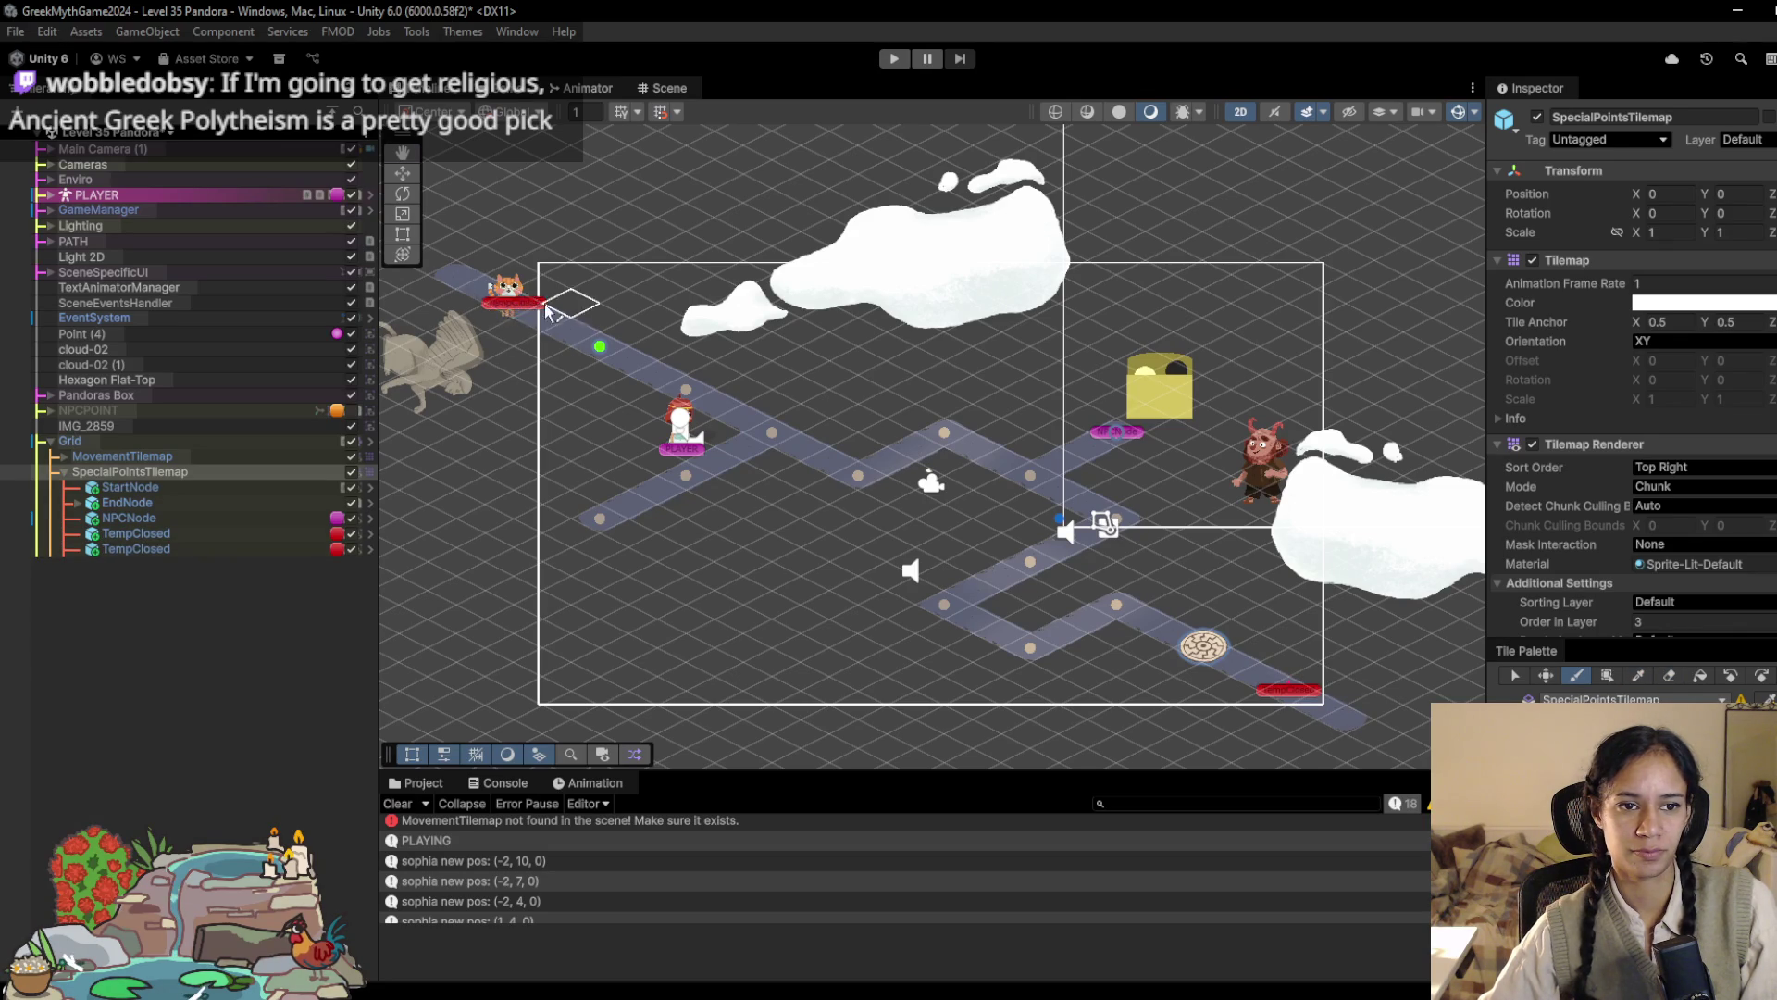
left_click(888, 61)
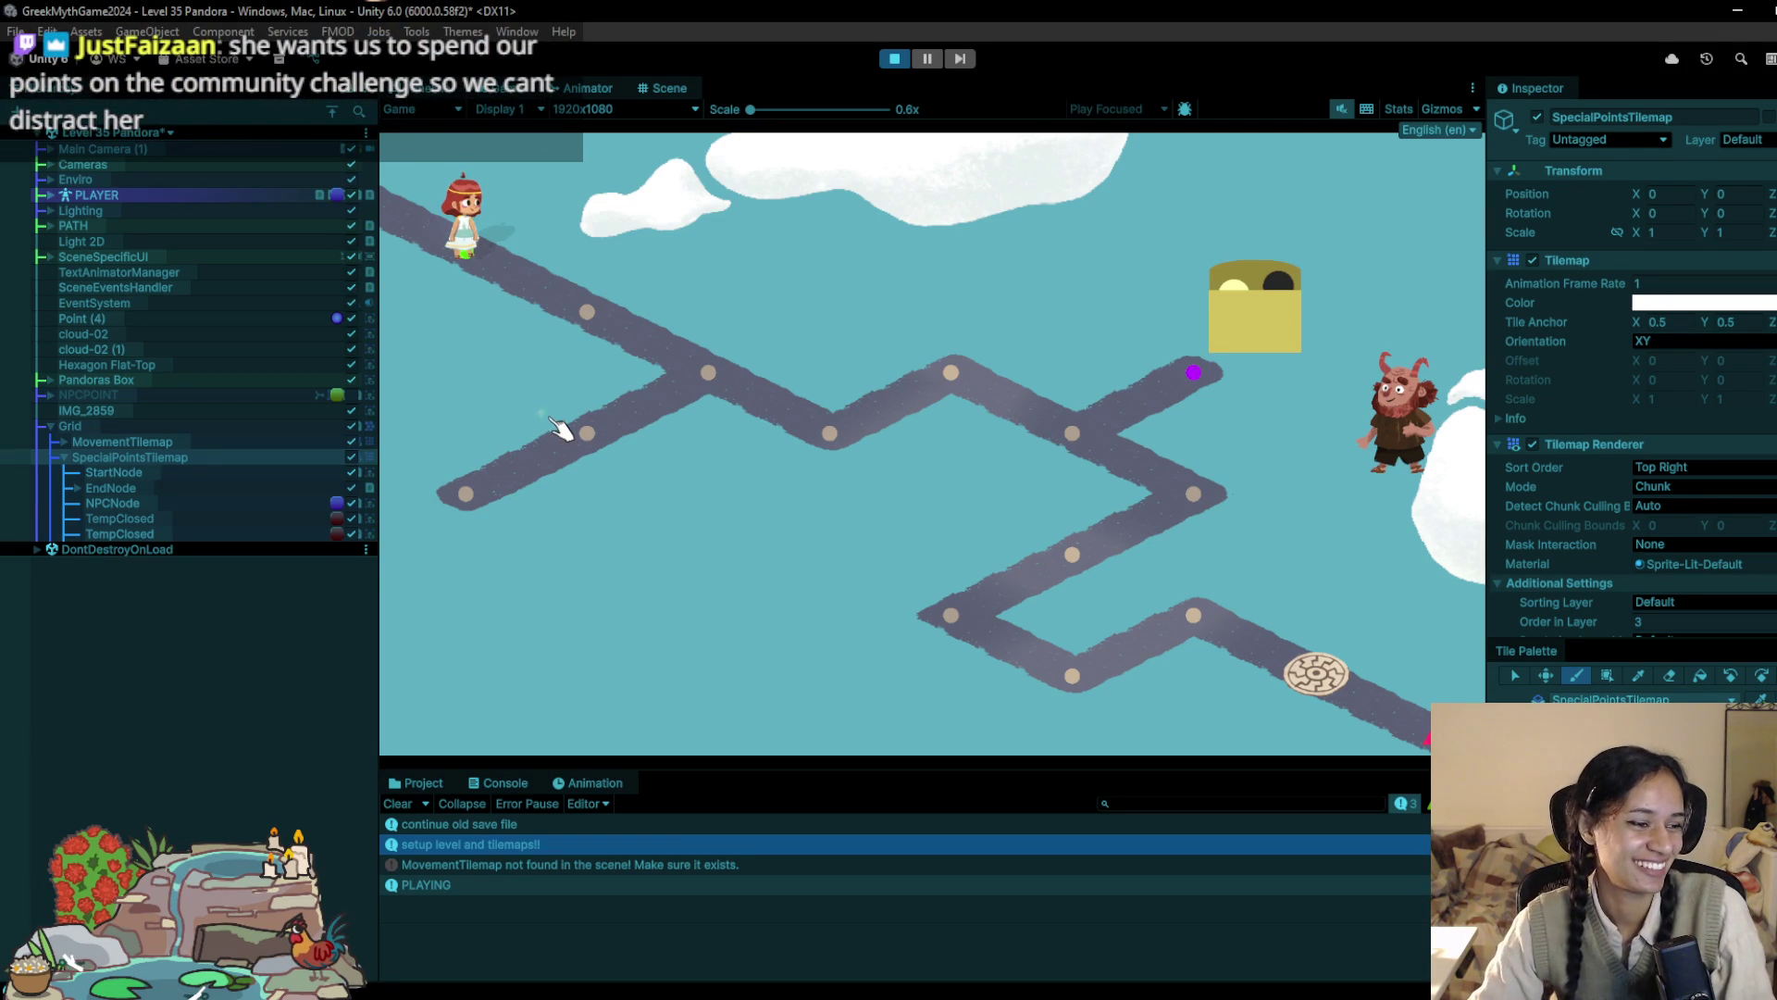
Step: Walk Sophia along the path nodes up to the mysterious box, then stop the playtest
left_click(589, 312)
left_click(713, 377)
left_click(840, 429)
left_click(926, 398)
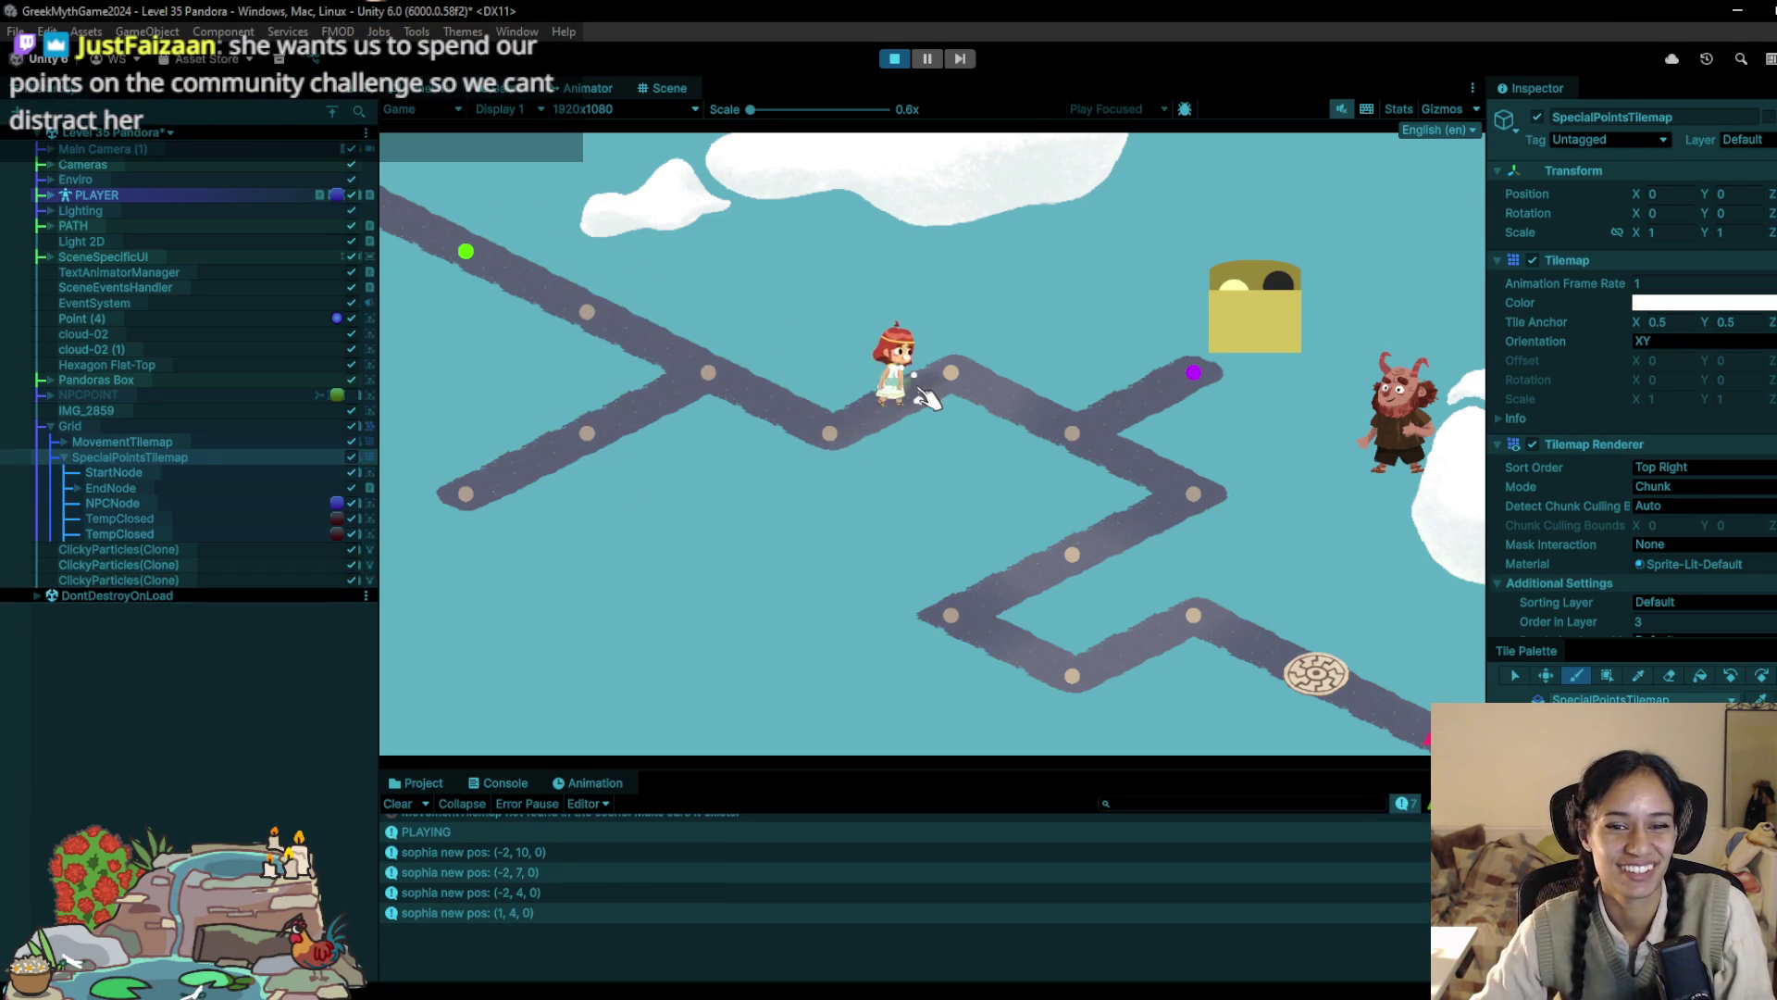
left_click(1064, 433)
left_click(1193, 372)
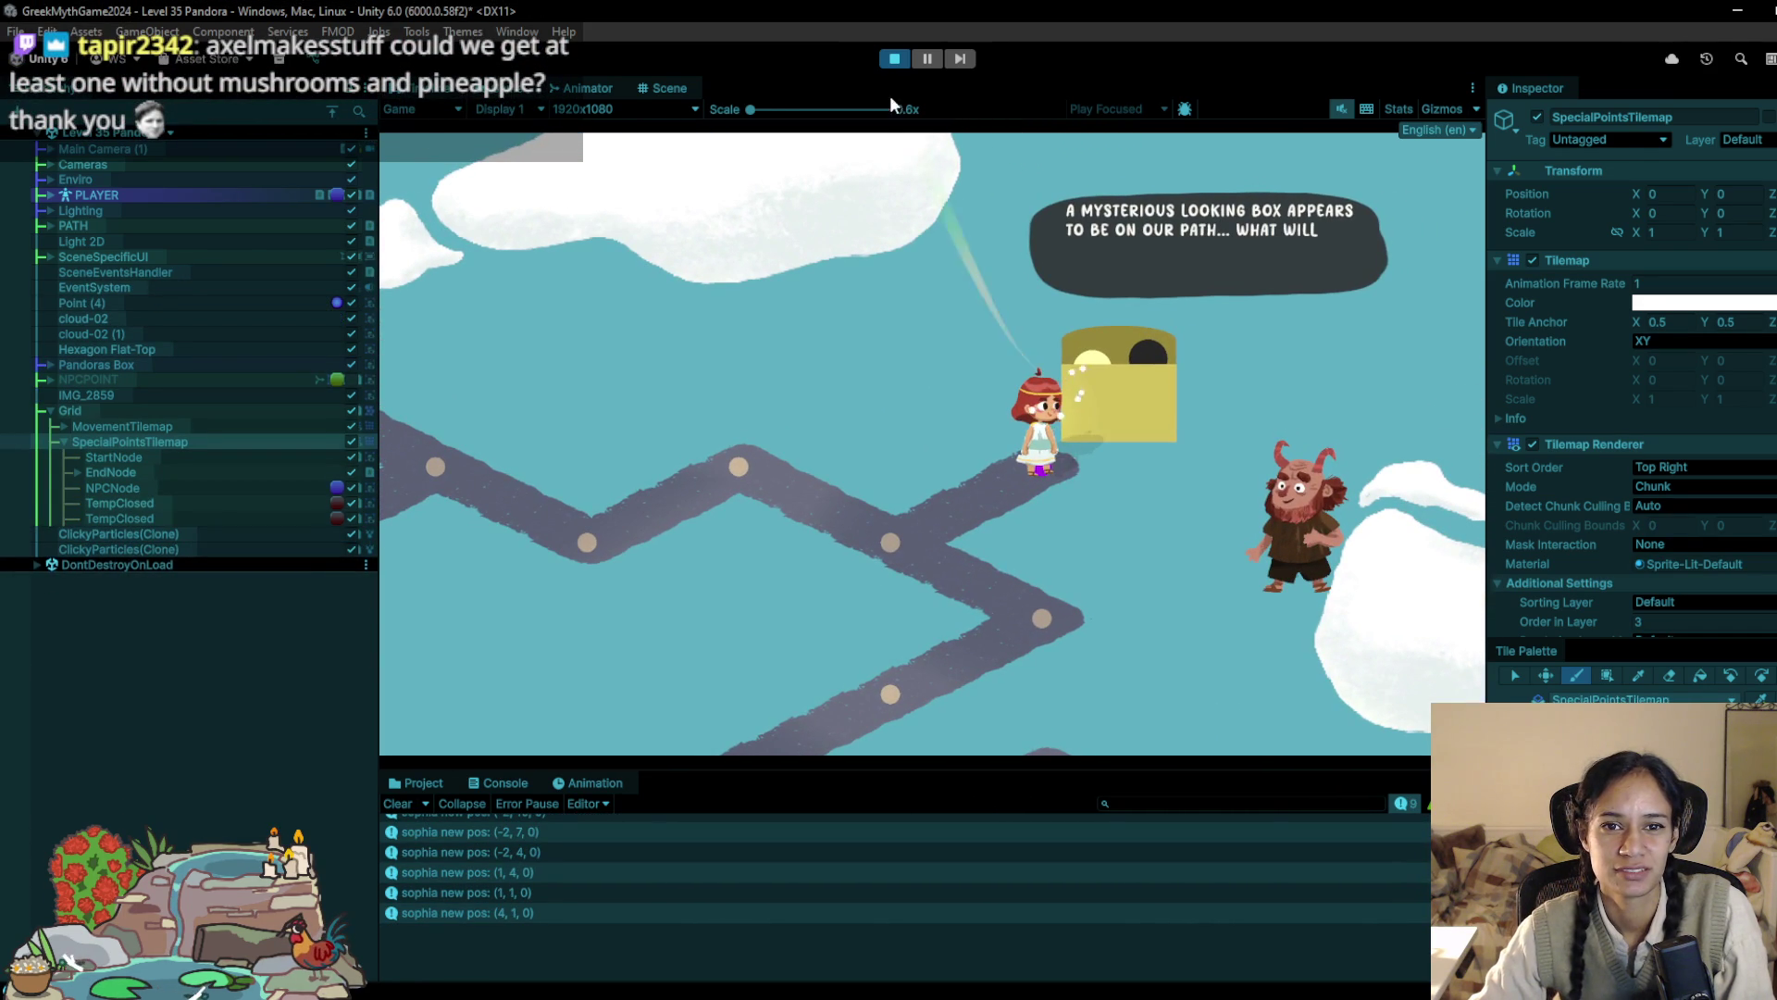
left_click(894, 58)
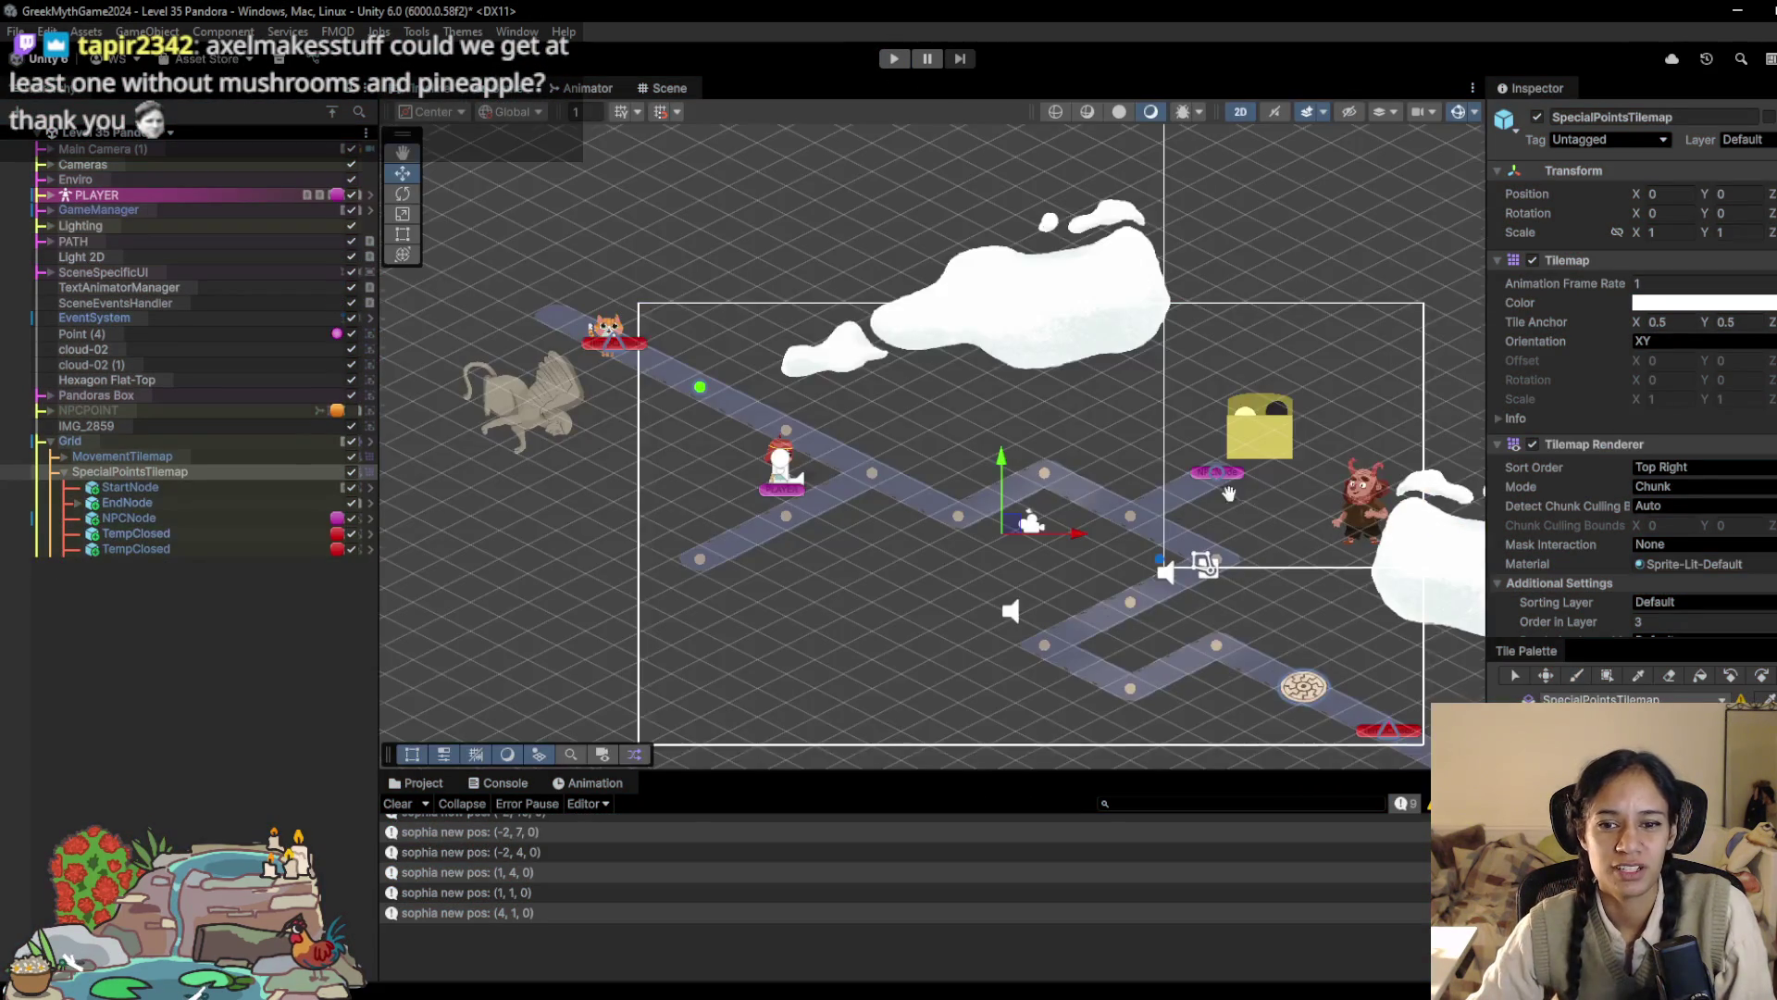
Step: Move the demon sprite IMG_2859 up-right to X 6.83, Y 4.85, and test briefly
scroll(1256, 497, "right", 5)
left_click(1008, 496)
left_click_drag(1008, 496, 1109, 348)
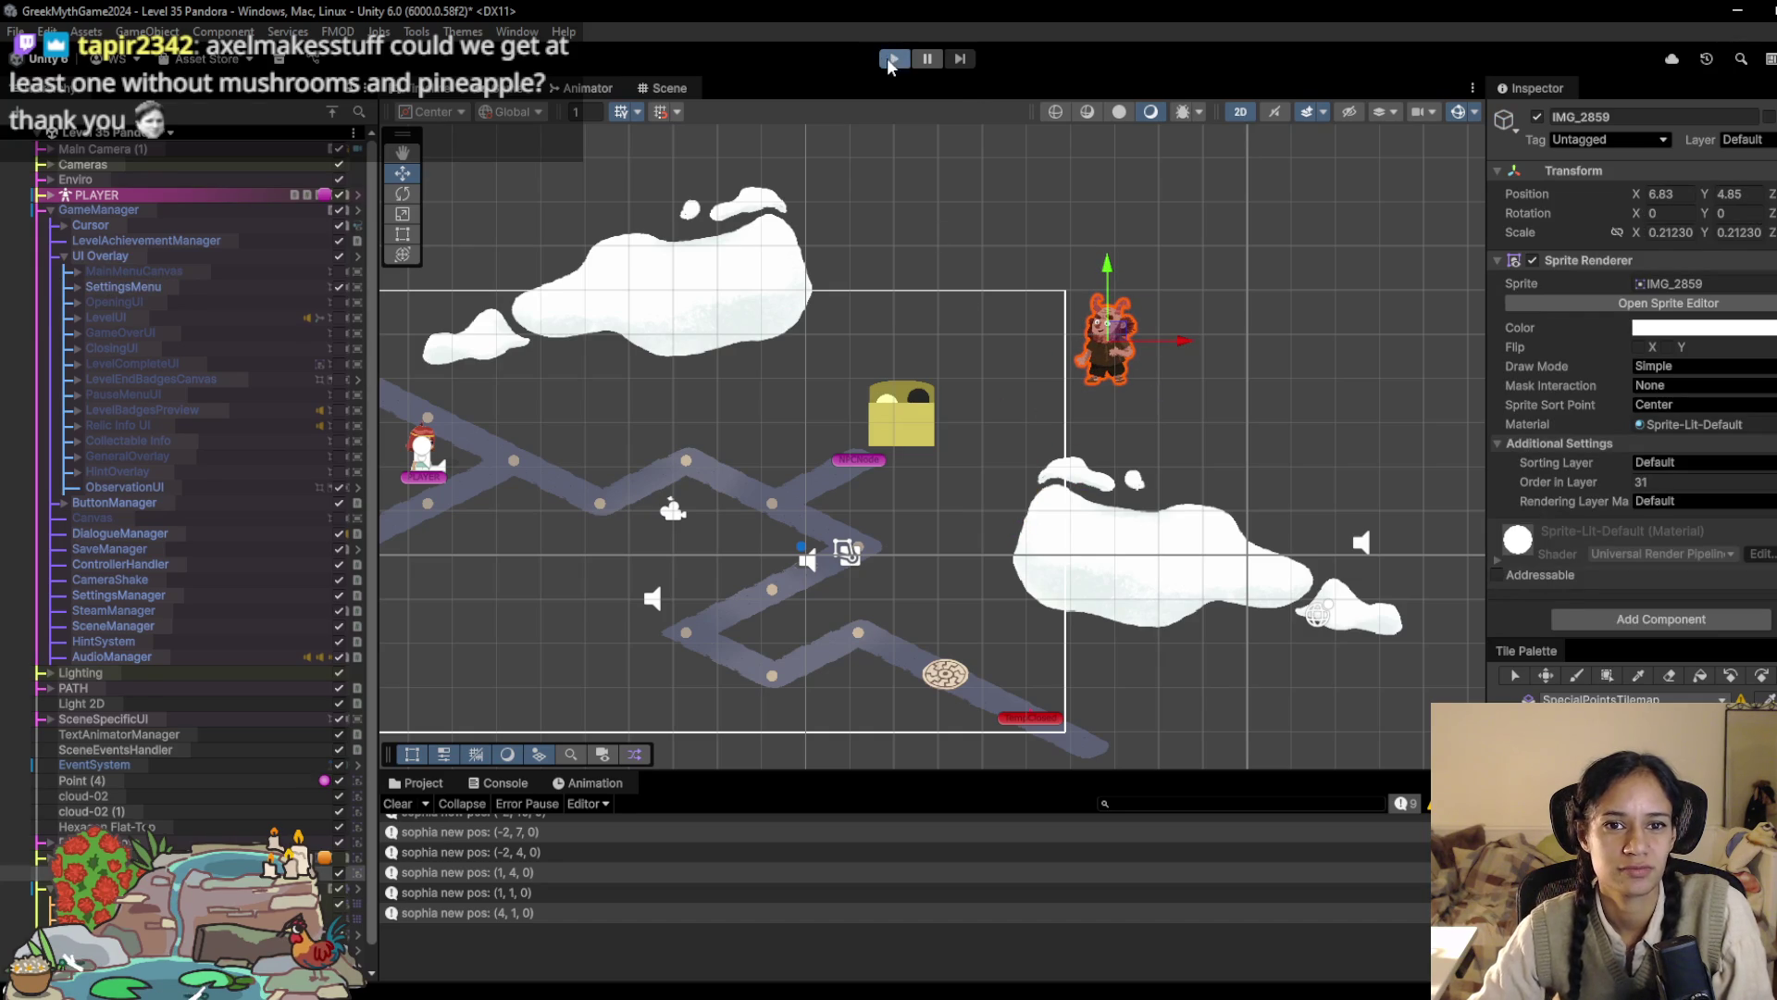
left_click(890, 60)
left_click(890, 59)
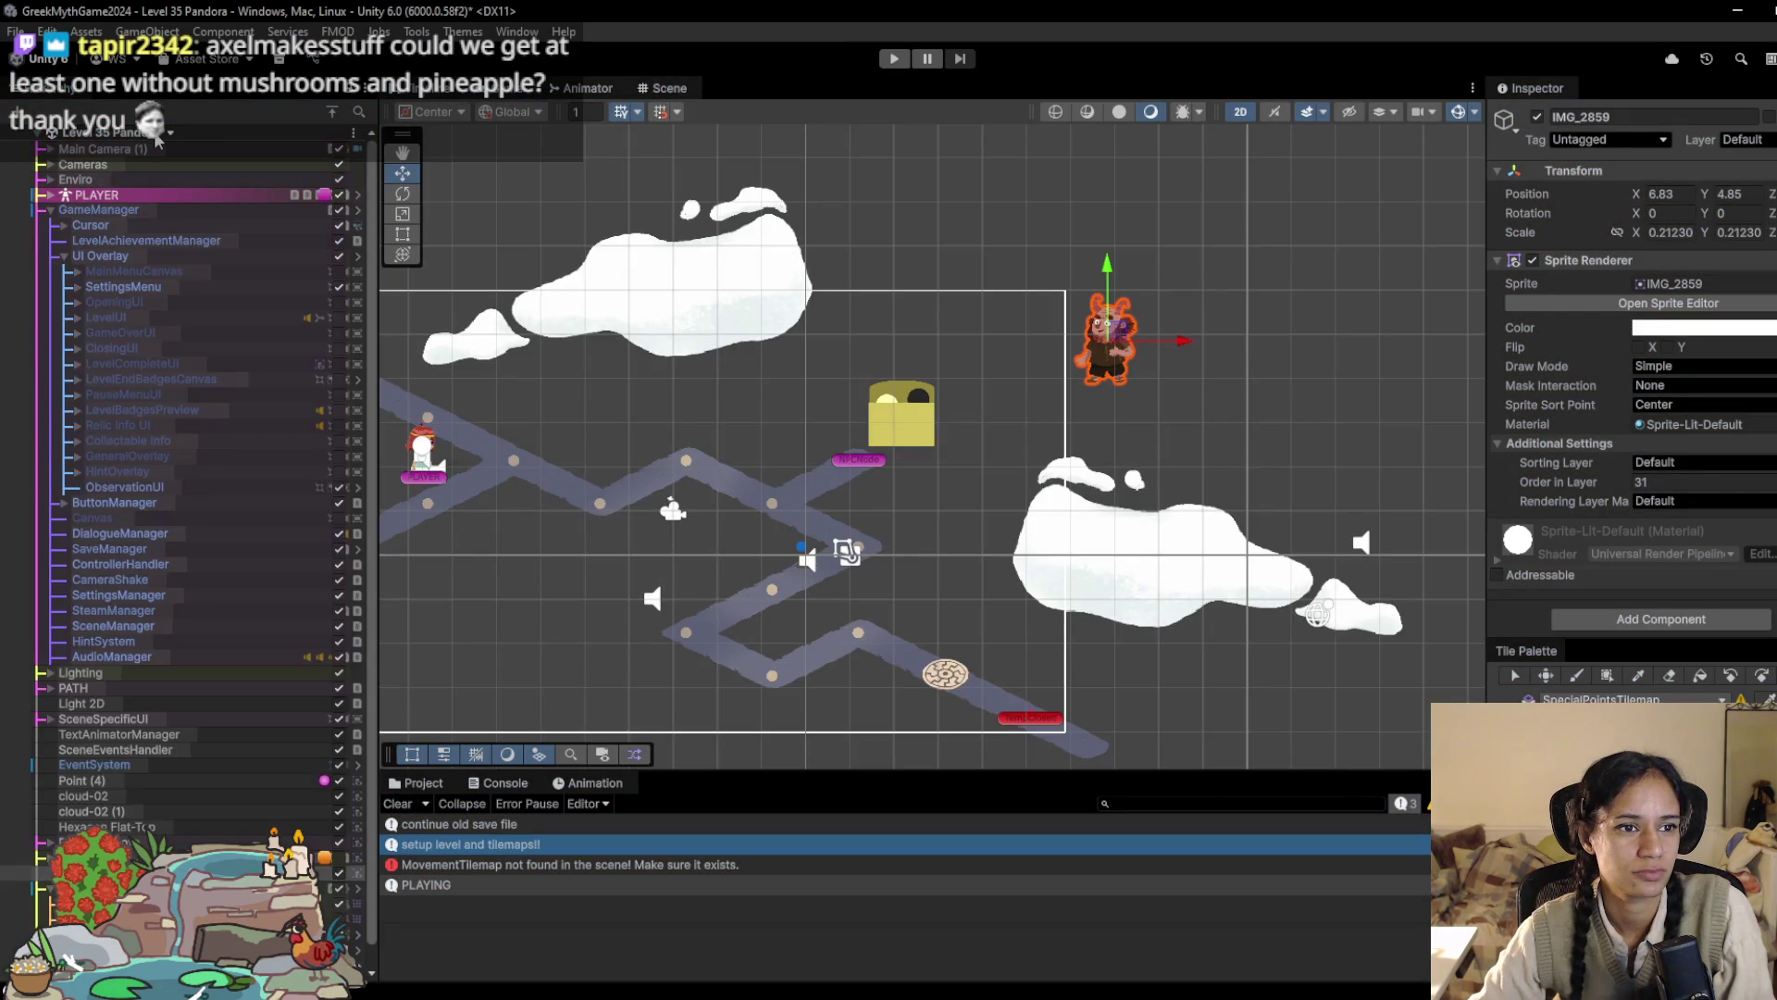
Step: Choose Level 37 from the scene list, triggering the save prompt for Level 35 Pandora
left_click(159, 135)
scroll(106, 319, "down", 5)
scroll(110, 315, "down", 3)
left_click(119, 414)
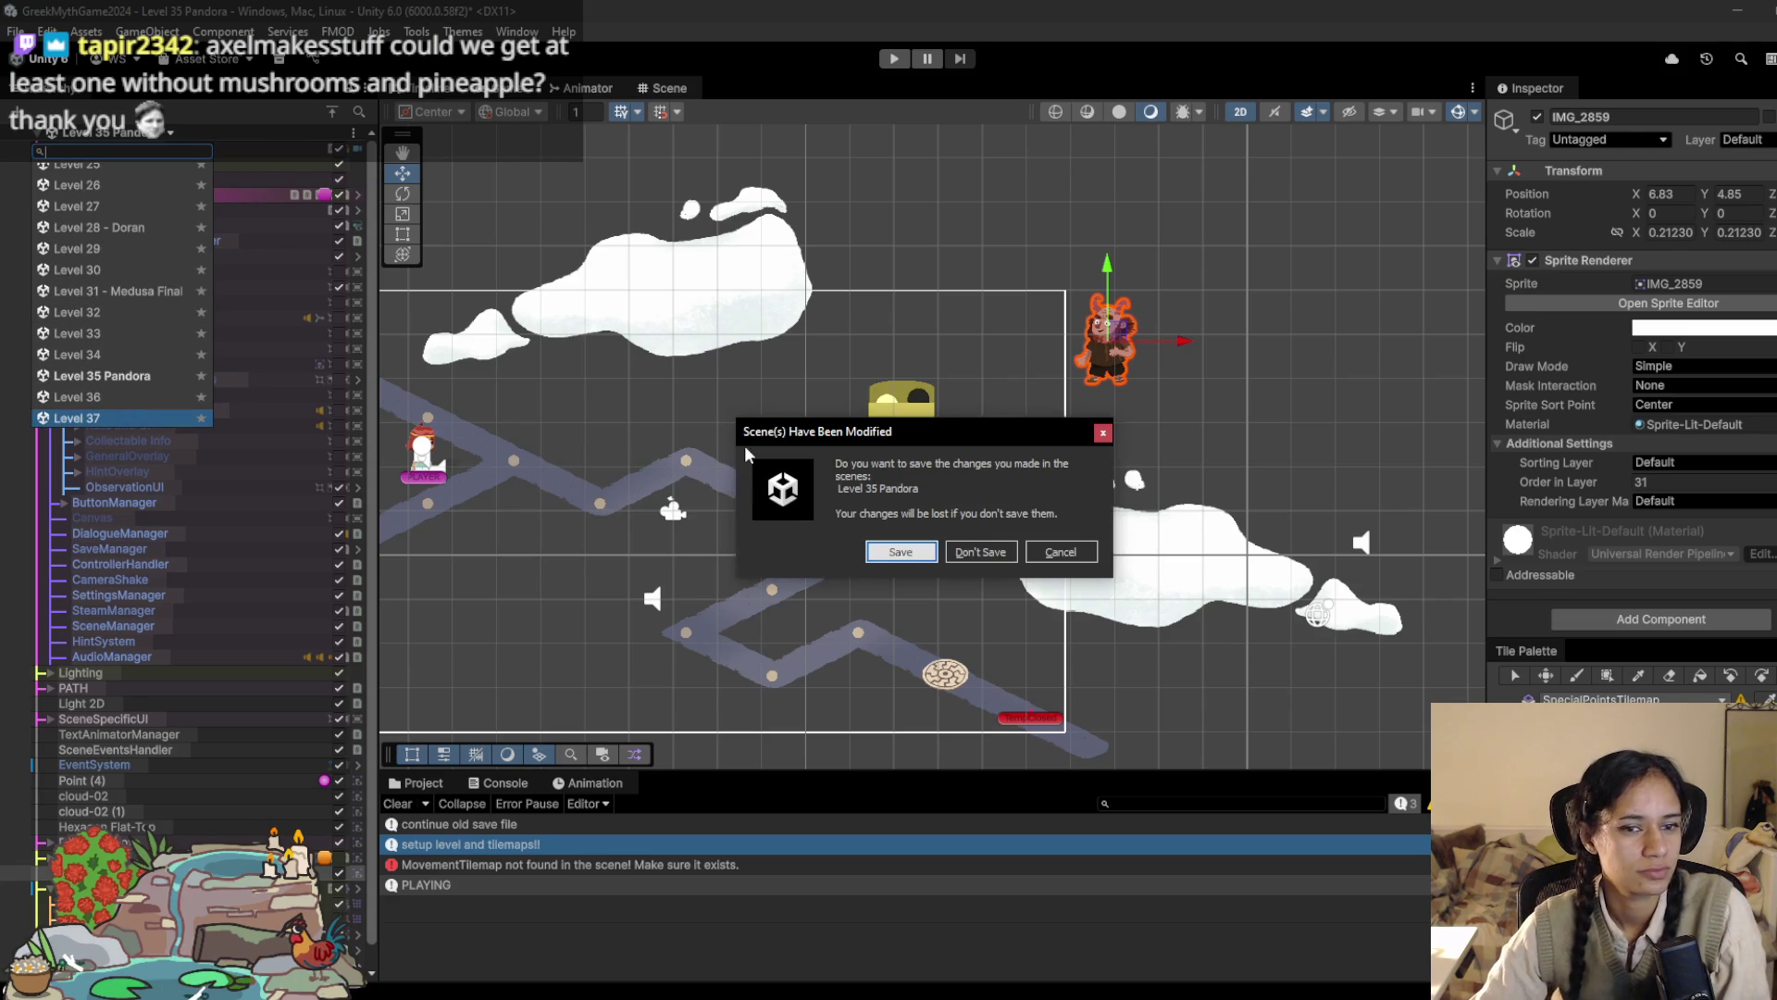
Step: Save the Level 35 Pandora changes, then pick Level 19 Fates from the scene list
left_click(906, 550)
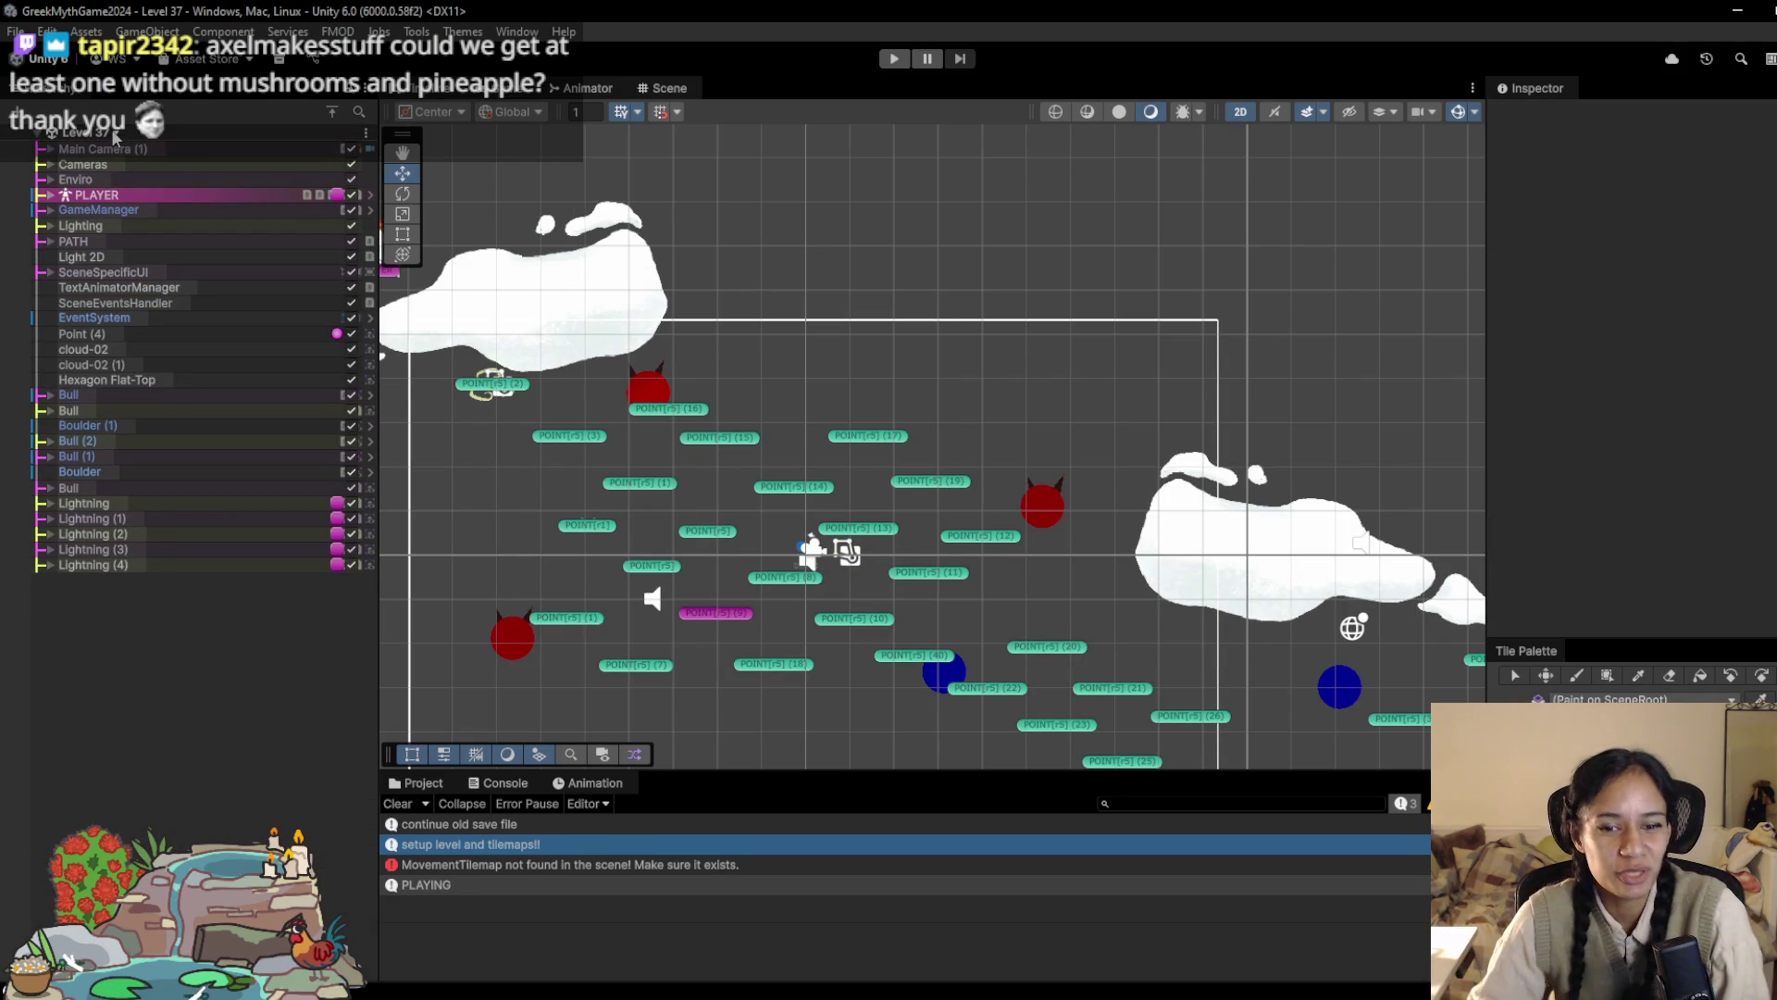
left_click(117, 135)
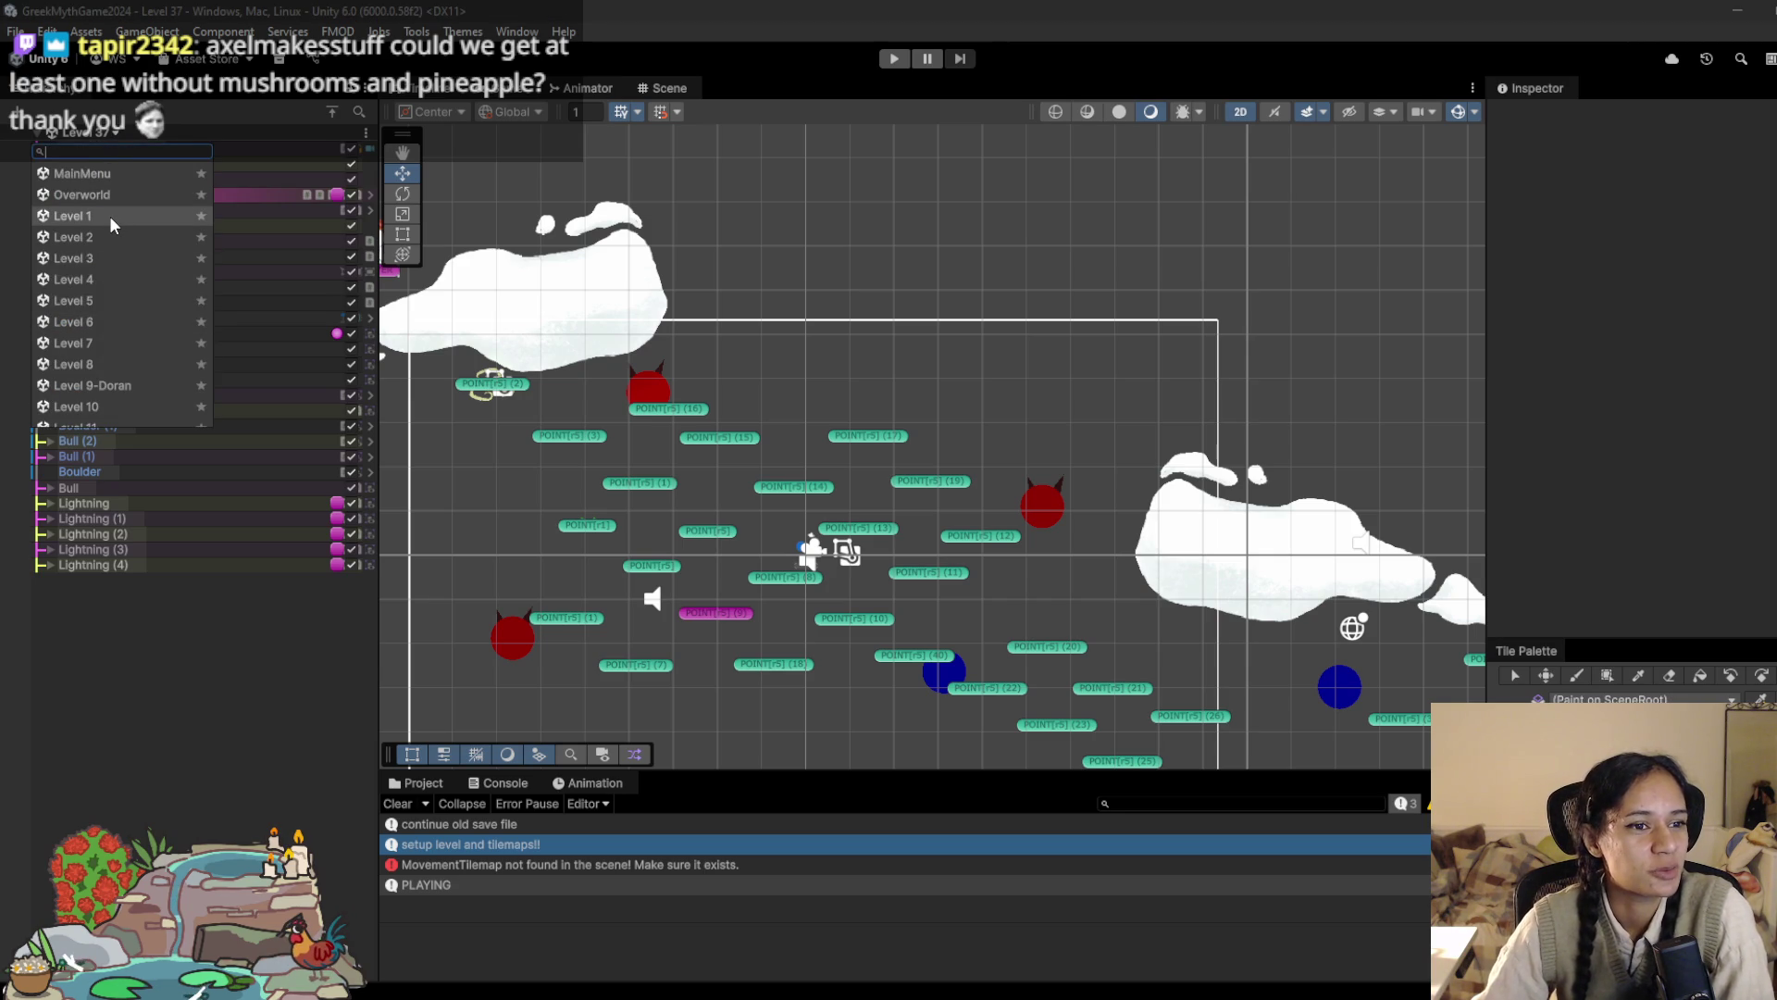
scroll(120, 185, "down", 5)
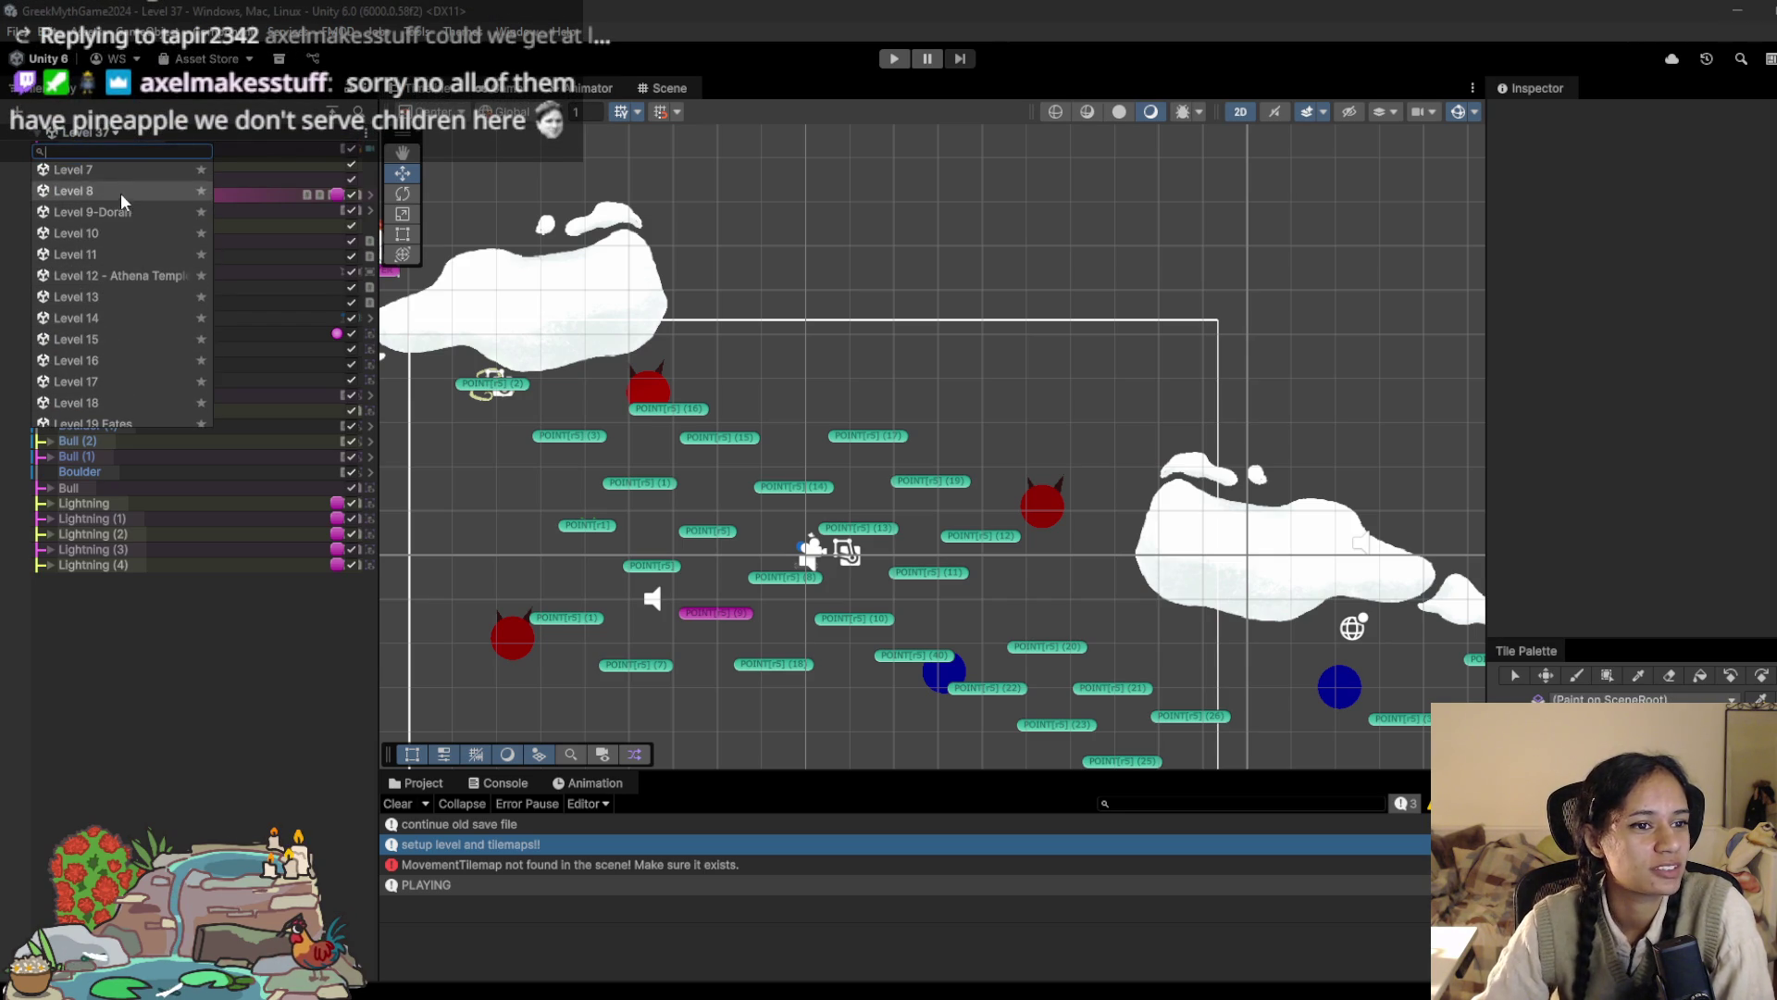
scroll(122, 284, "down", 5)
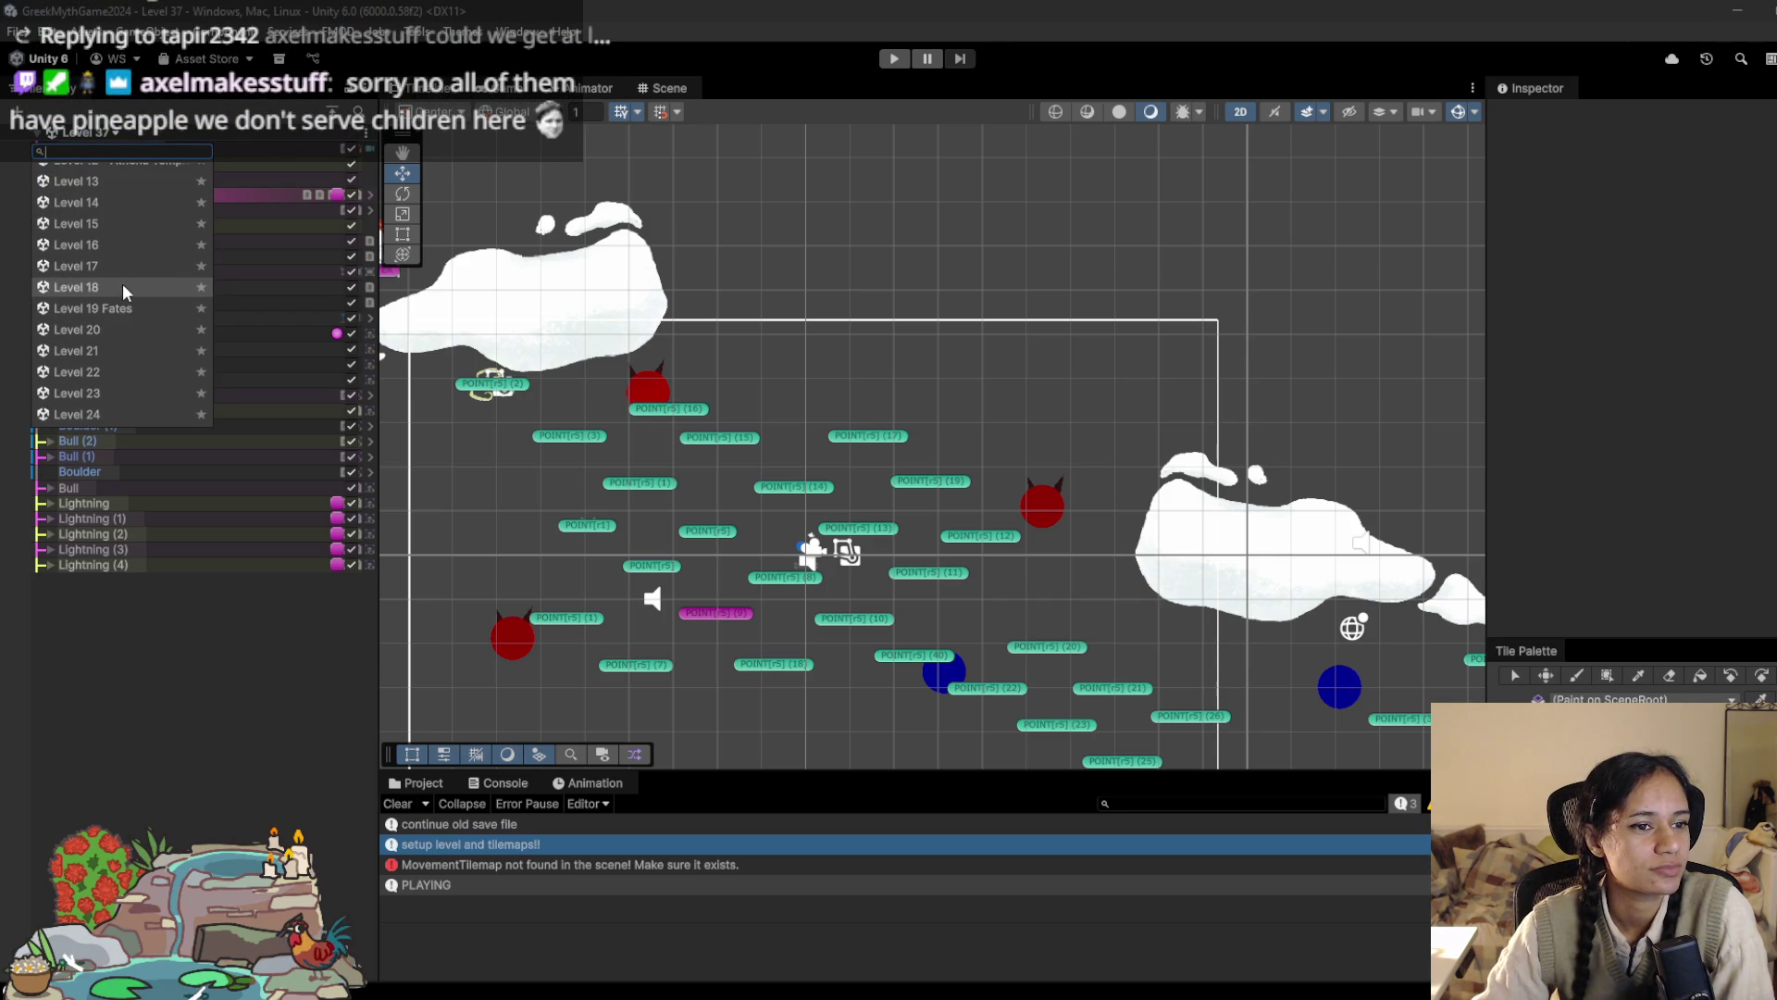
scroll(121, 314, "down", 3)
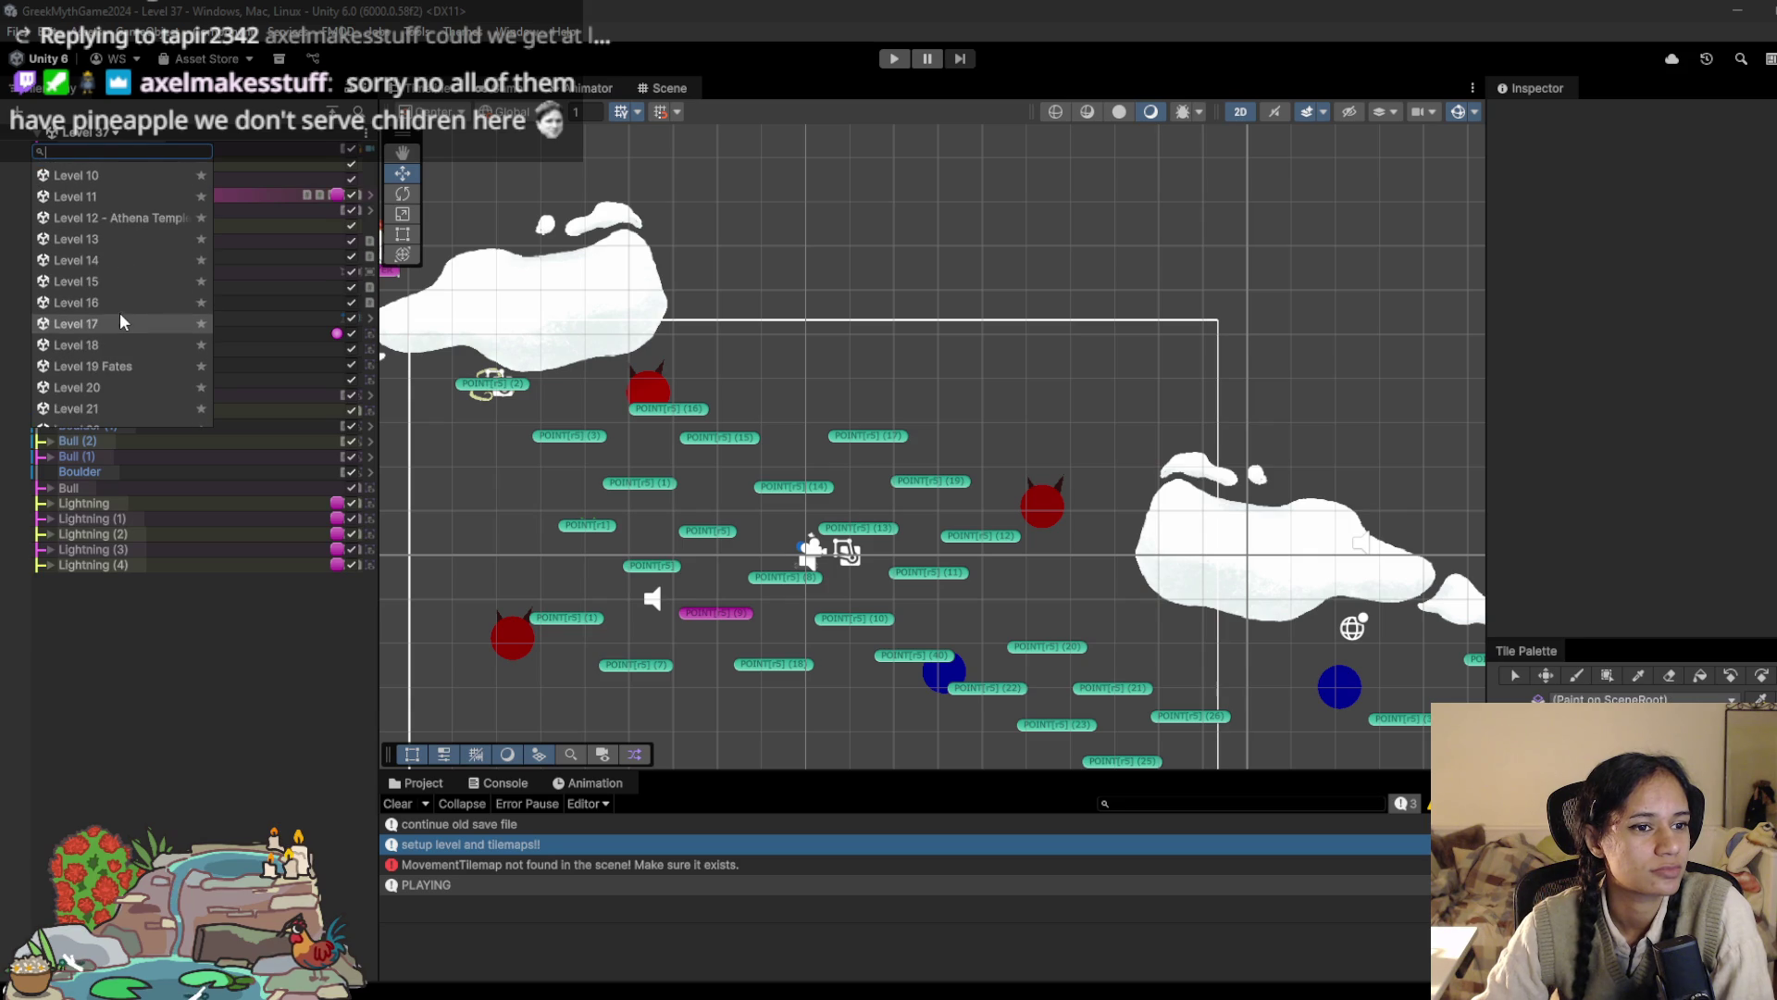
scroll(139, 249, "down", 2)
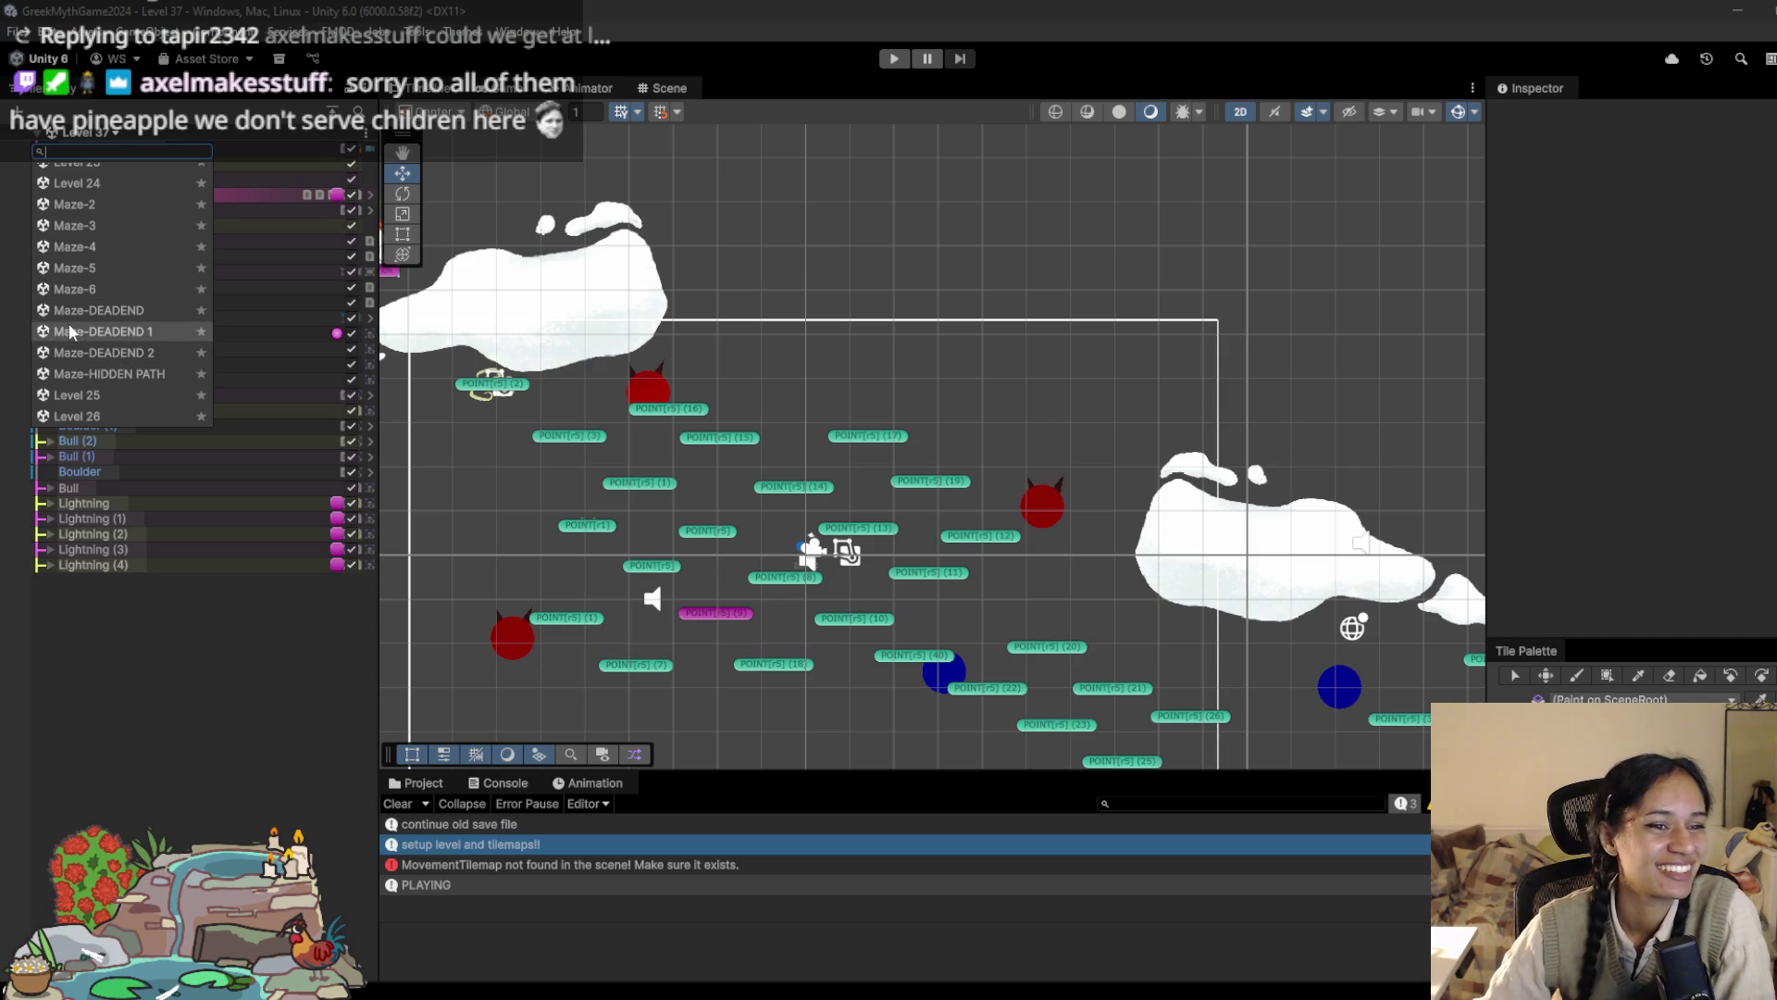
scroll(113, 352, "down", 3)
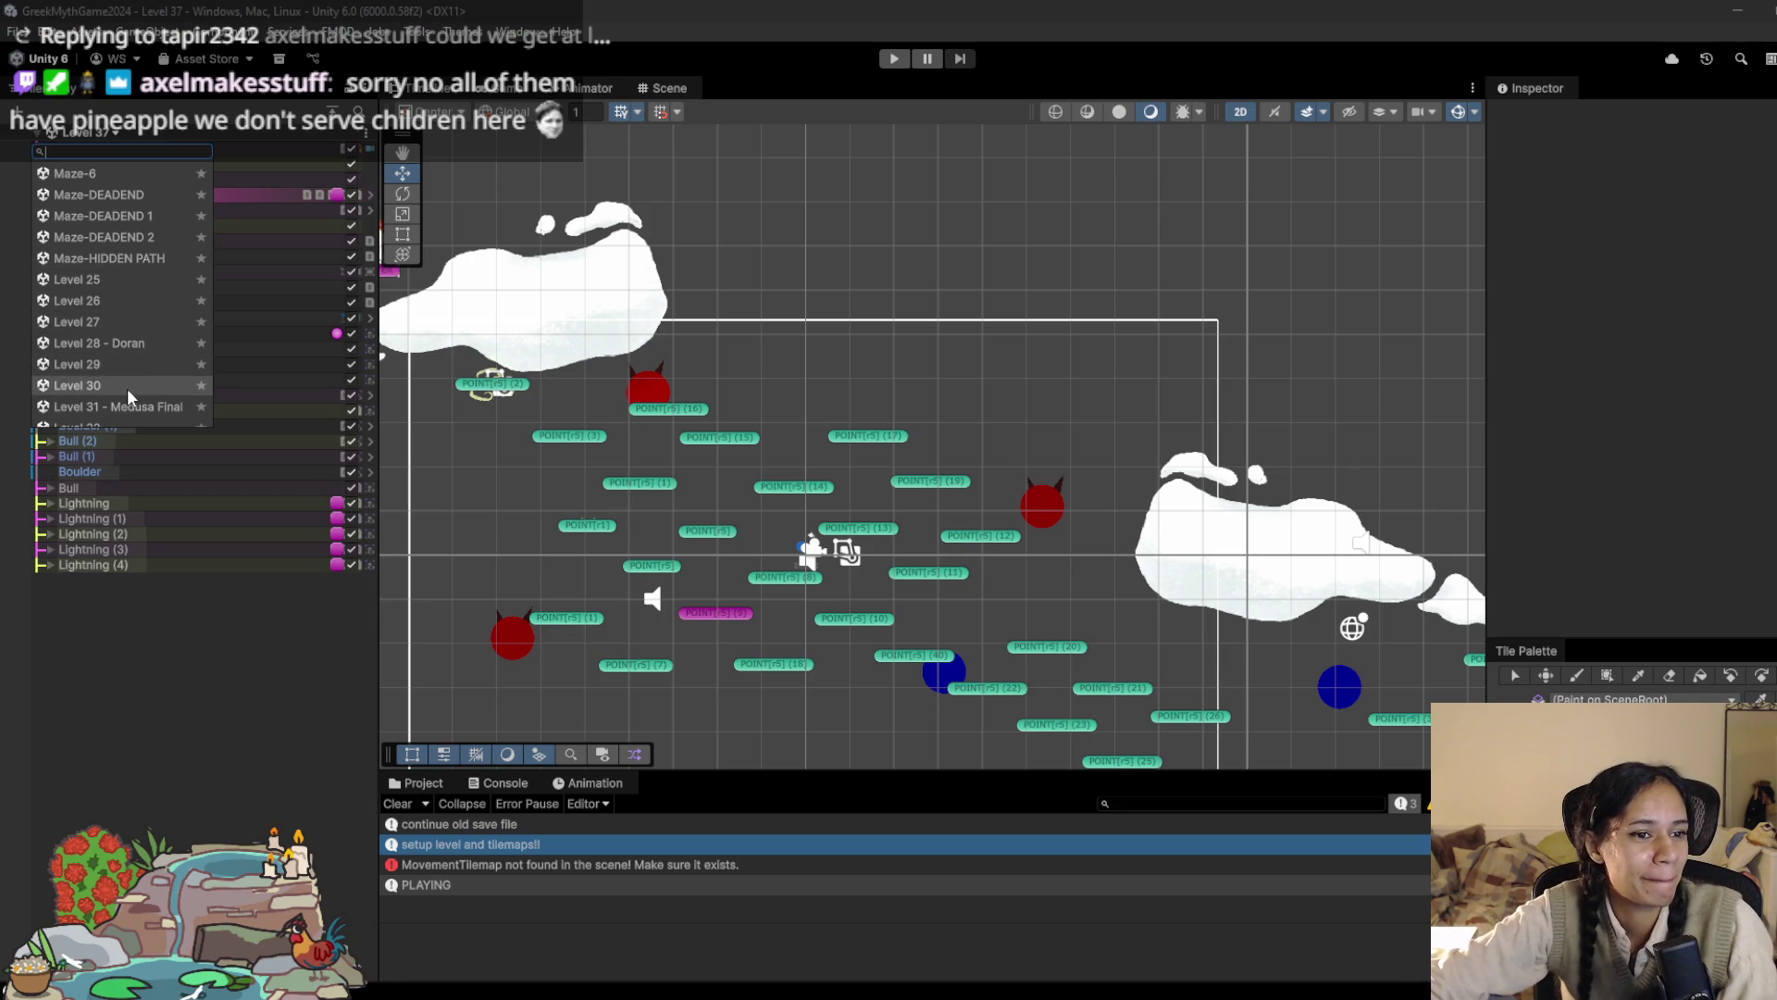
scroll(131, 289, "up", 5)
scroll(131, 289, "up", 3)
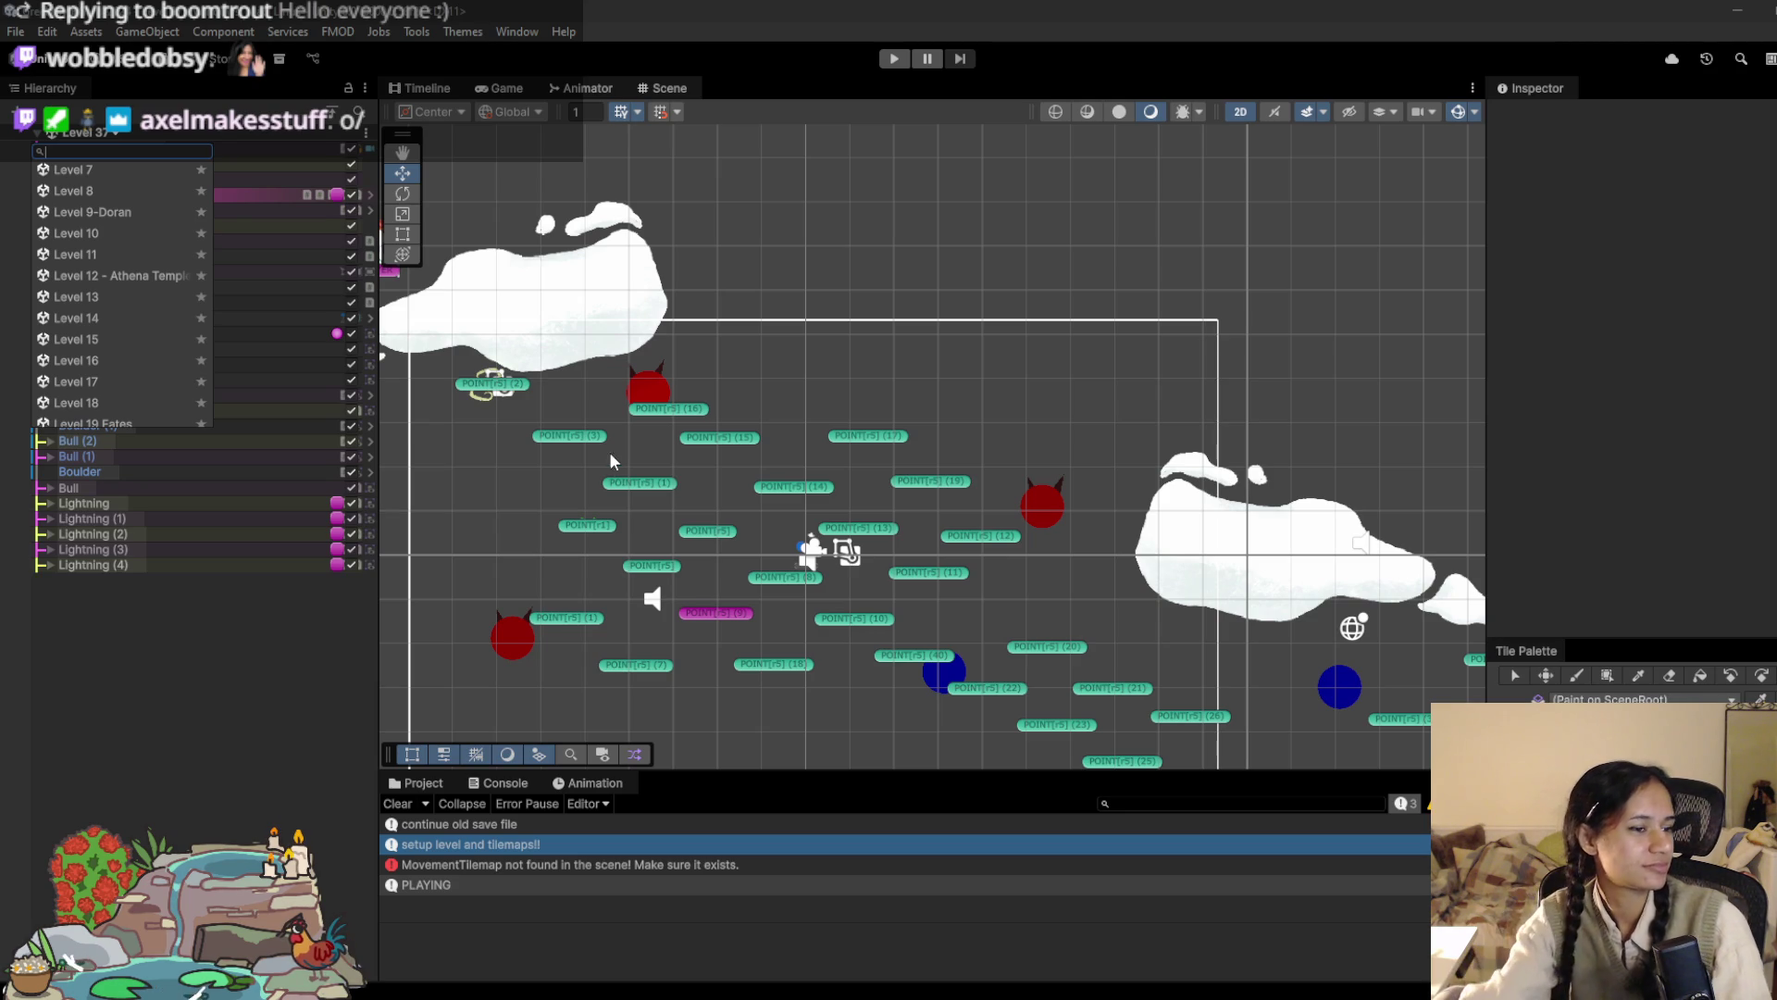
scroll(118, 324, "up", 5)
scroll(120, 325, "down", 7)
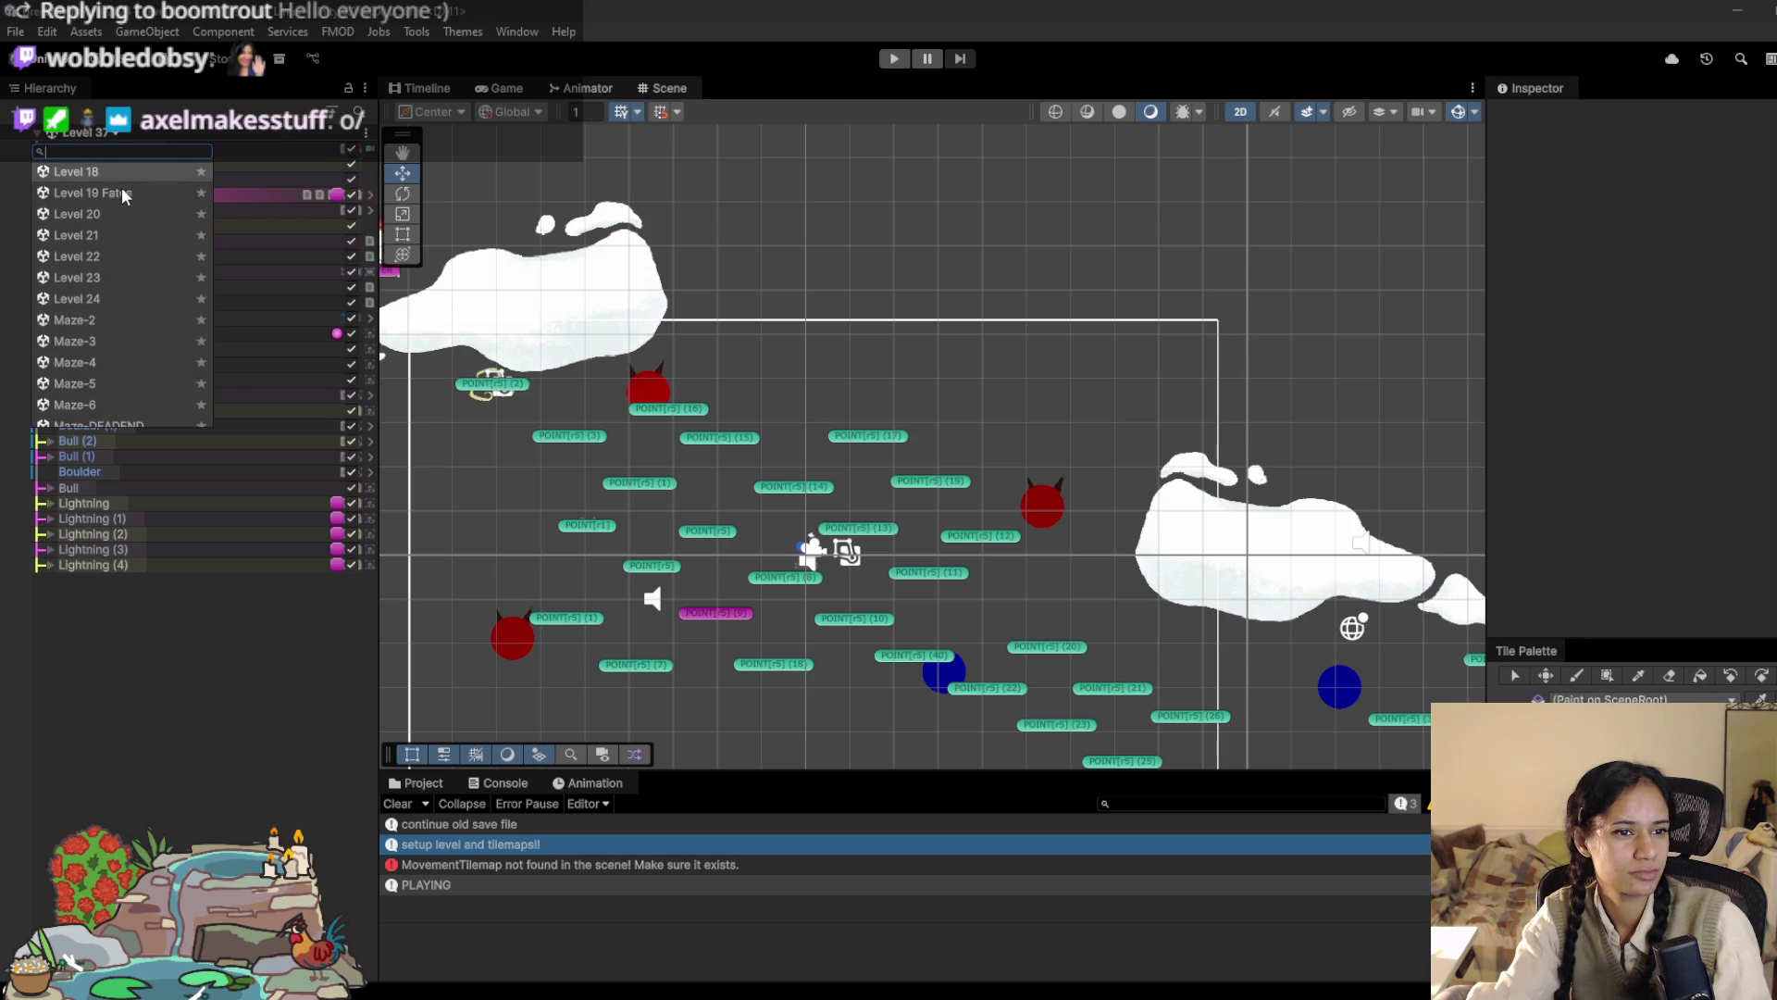
left_click(111, 193)
Step: Pan the Level 19 Fates scene to show the player start, then review the open windows
mouse_move(642, 511)
left_mouse_down()
mouse_move(917, 401)
mouse_move(908, 420)
left_mouse_up()
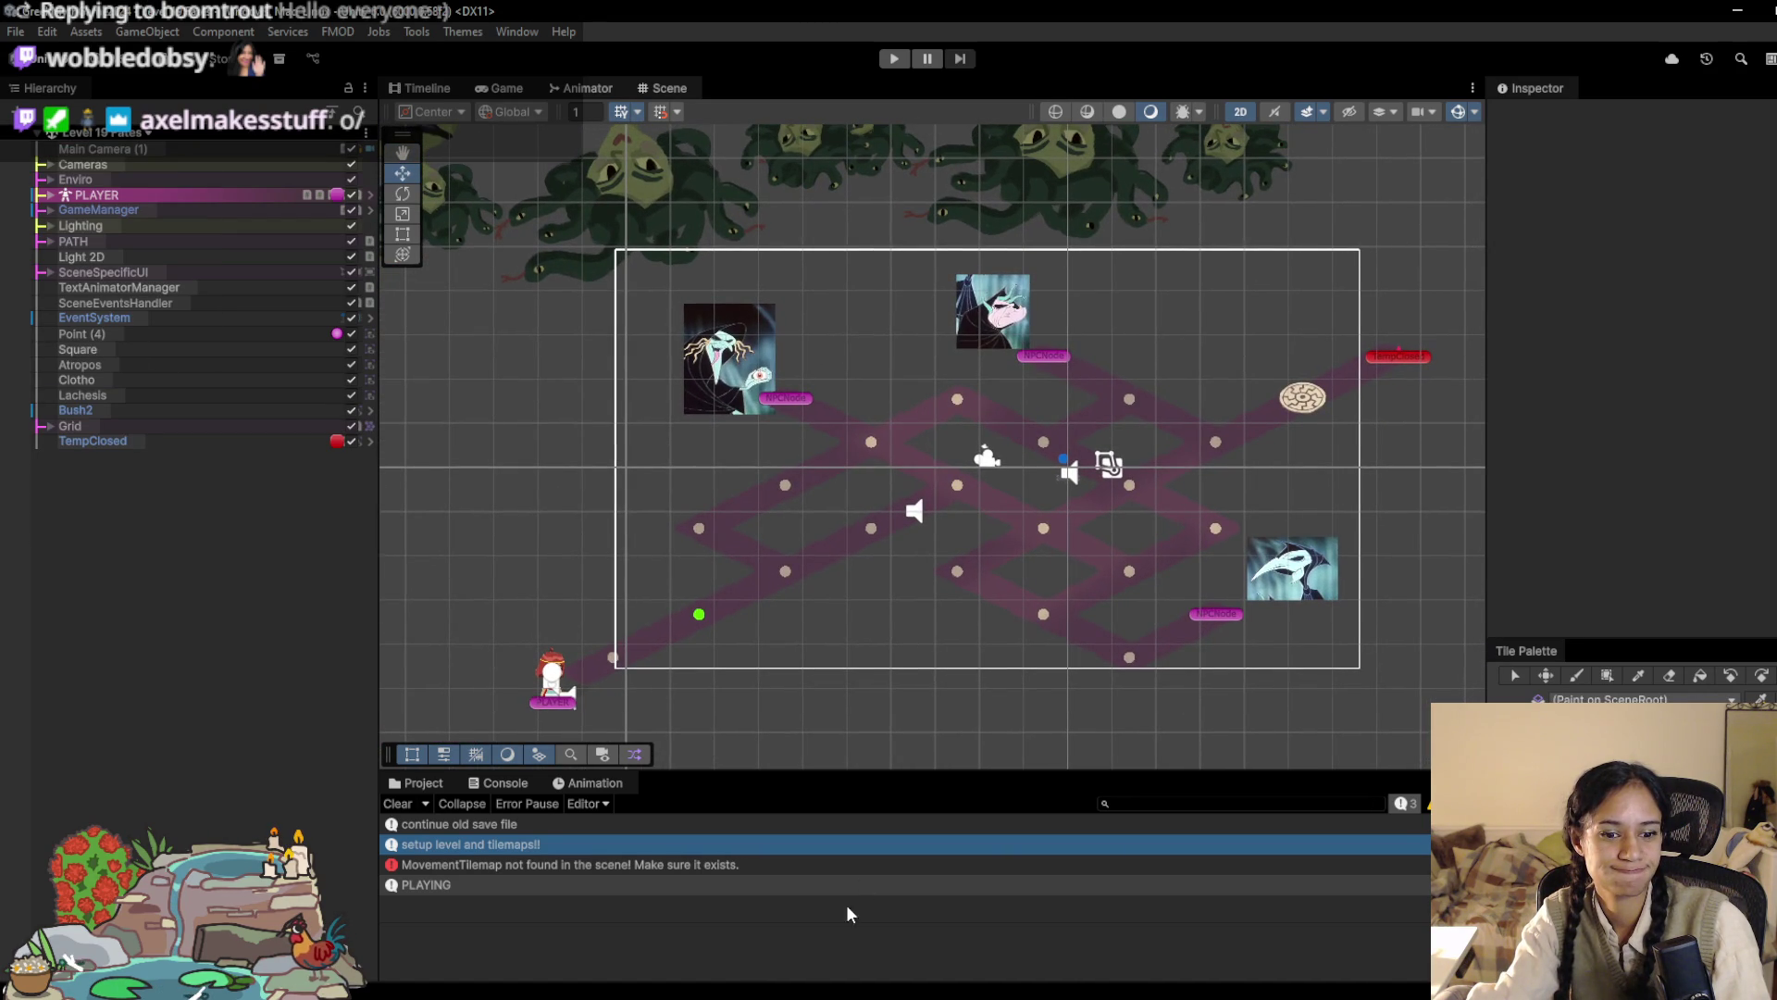
key("super+Tab")
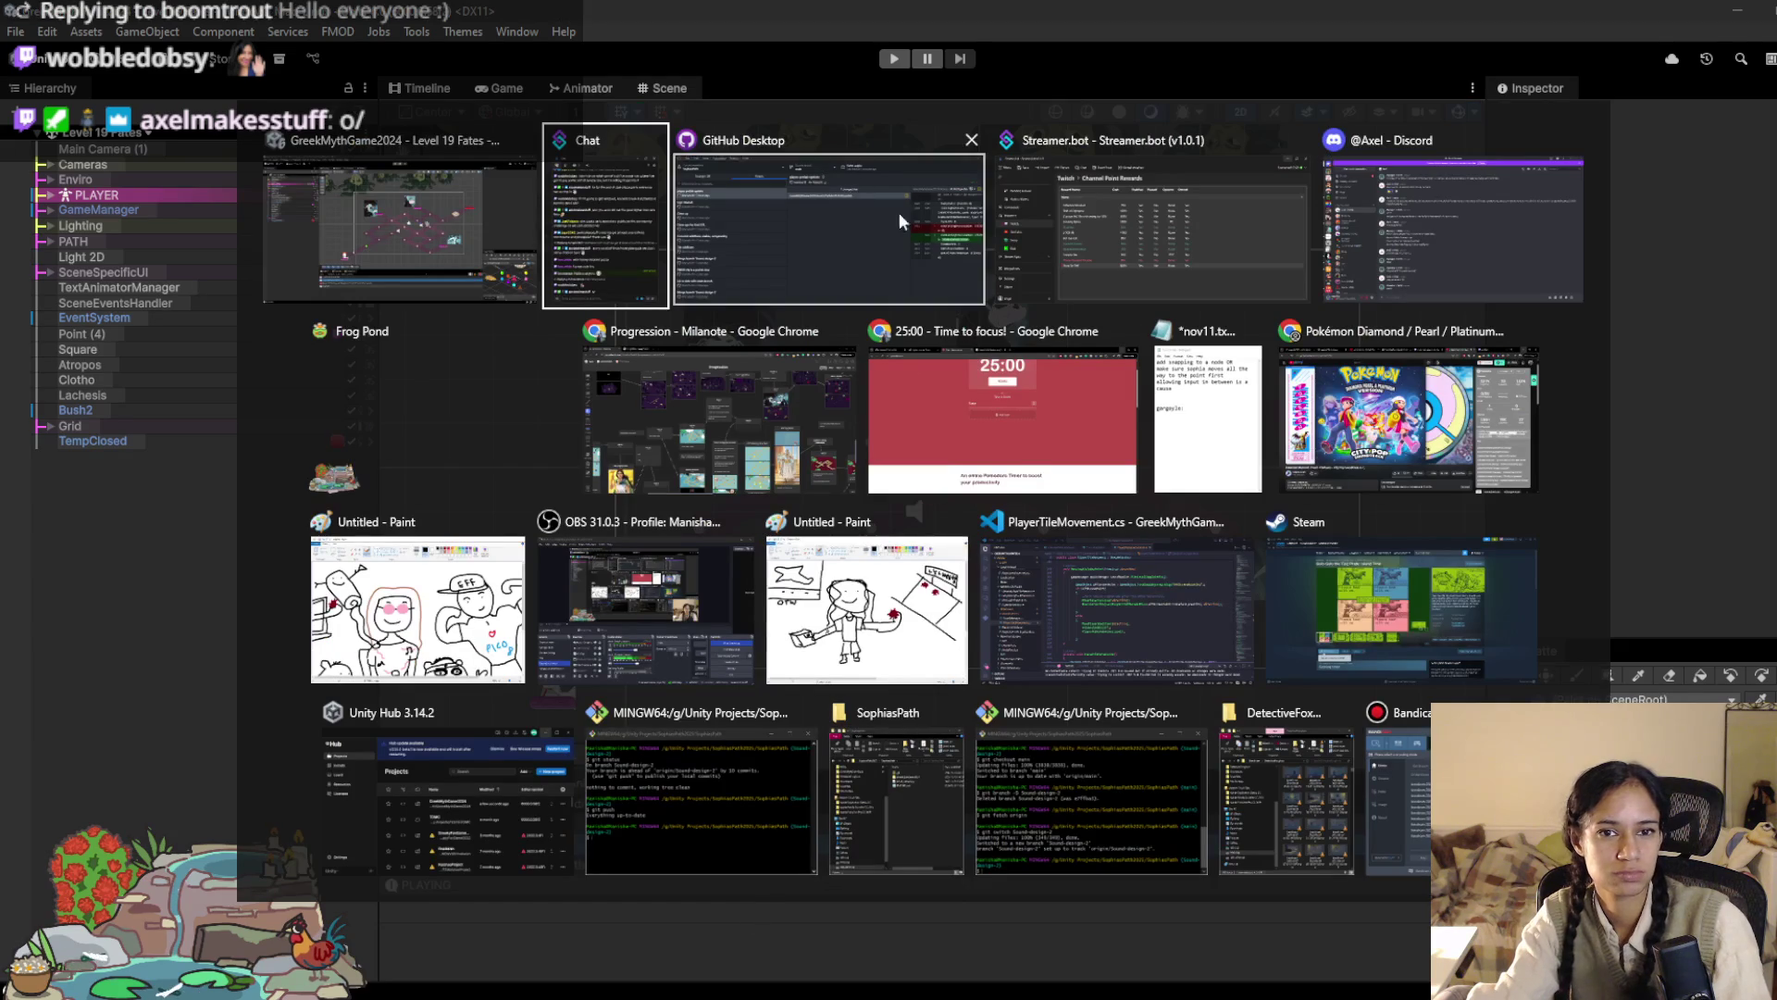
key("Escape")
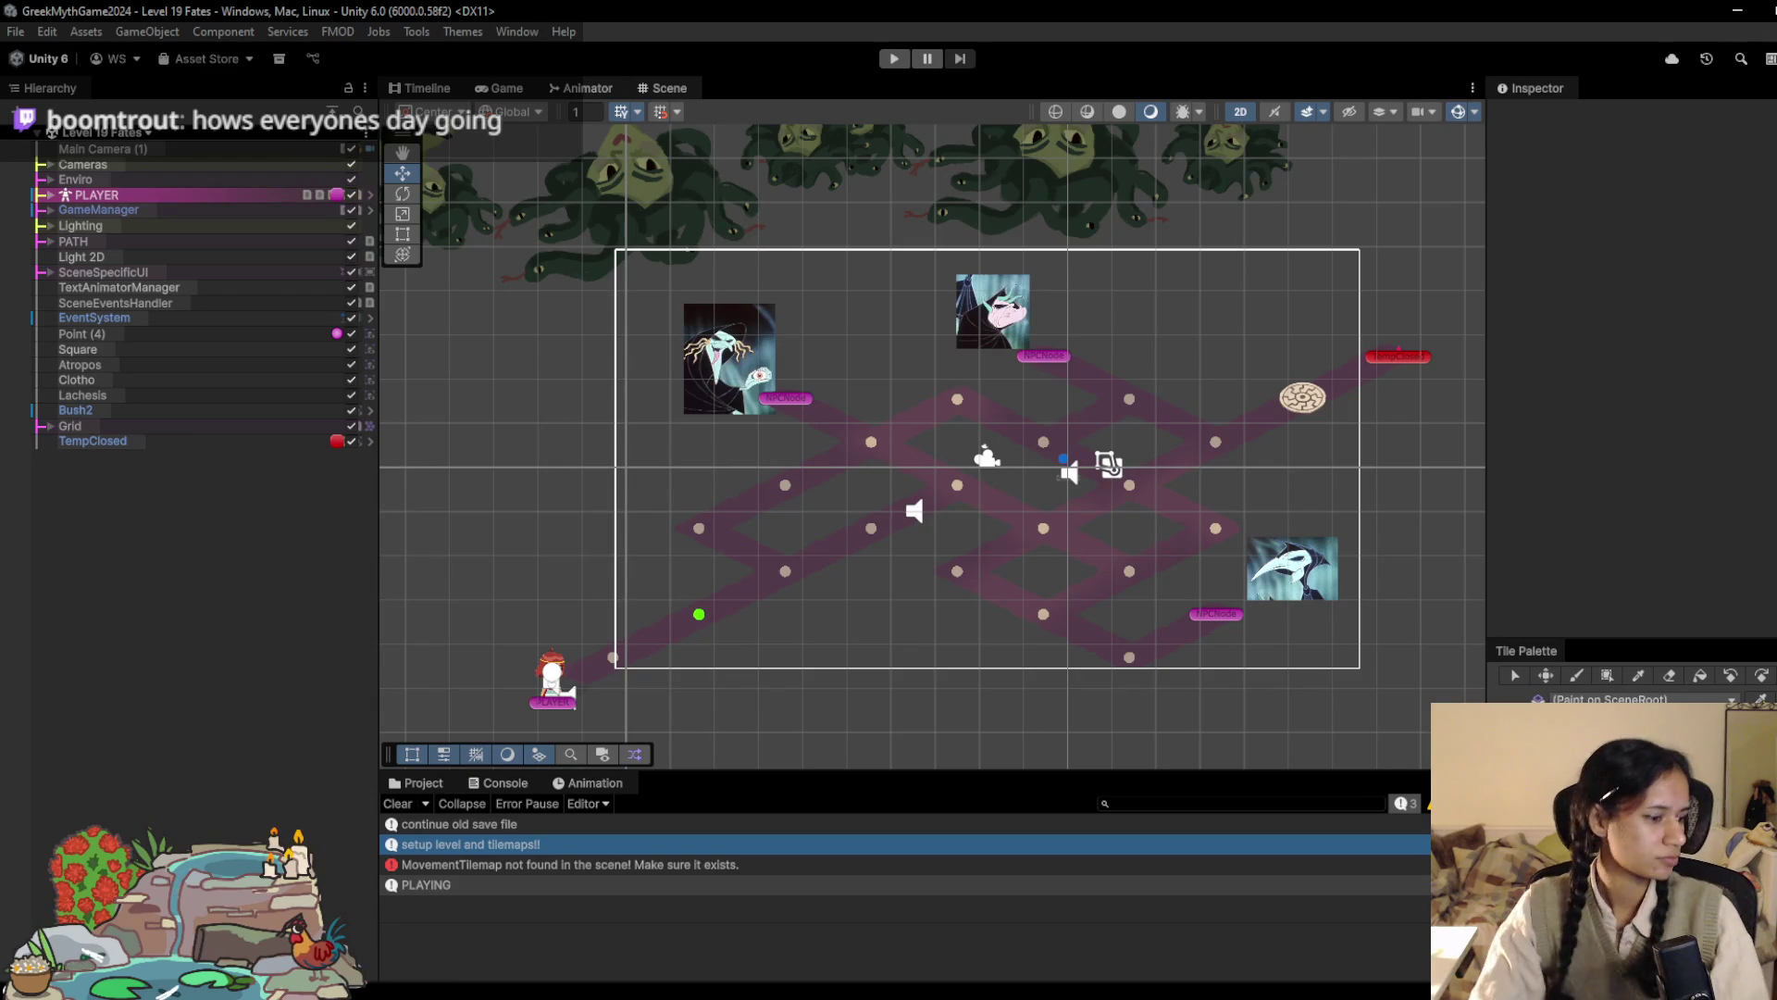
mouse_move(194, 777)
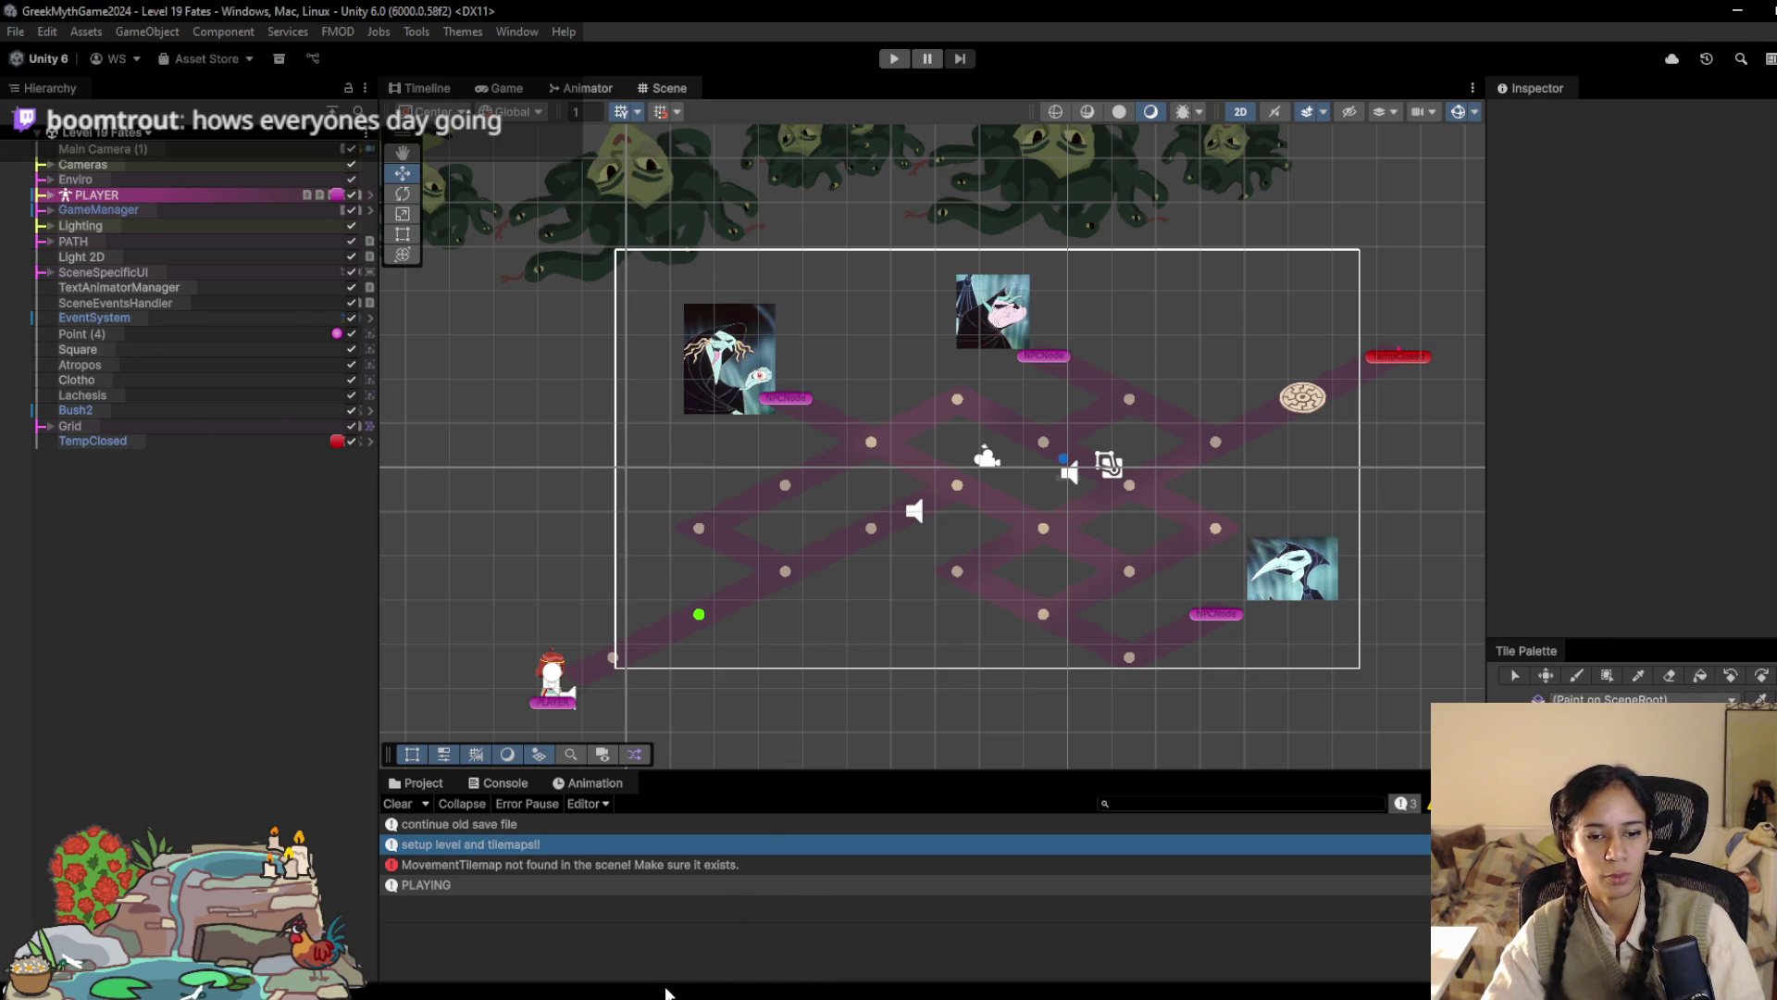
mouse_move(623, 995)
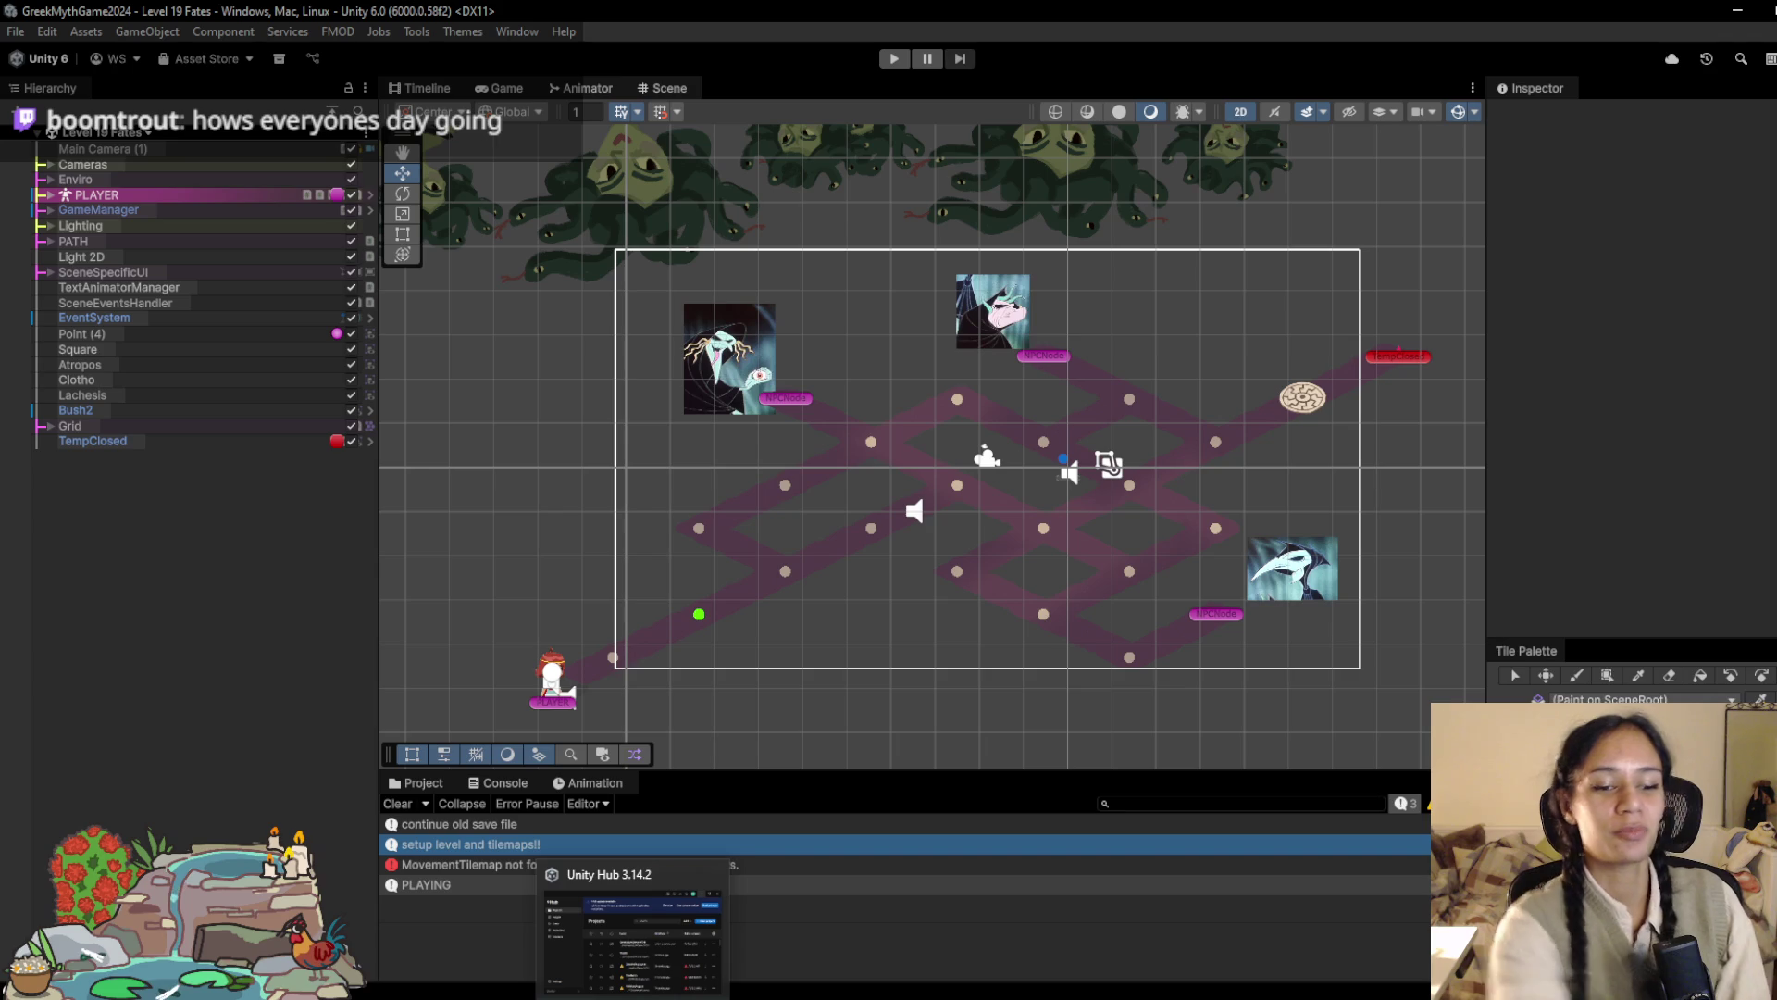
Step: Bring Chrome forward and load the Sophia's Path Development board via 'trell' in a new tab
mouse_move(556, 994)
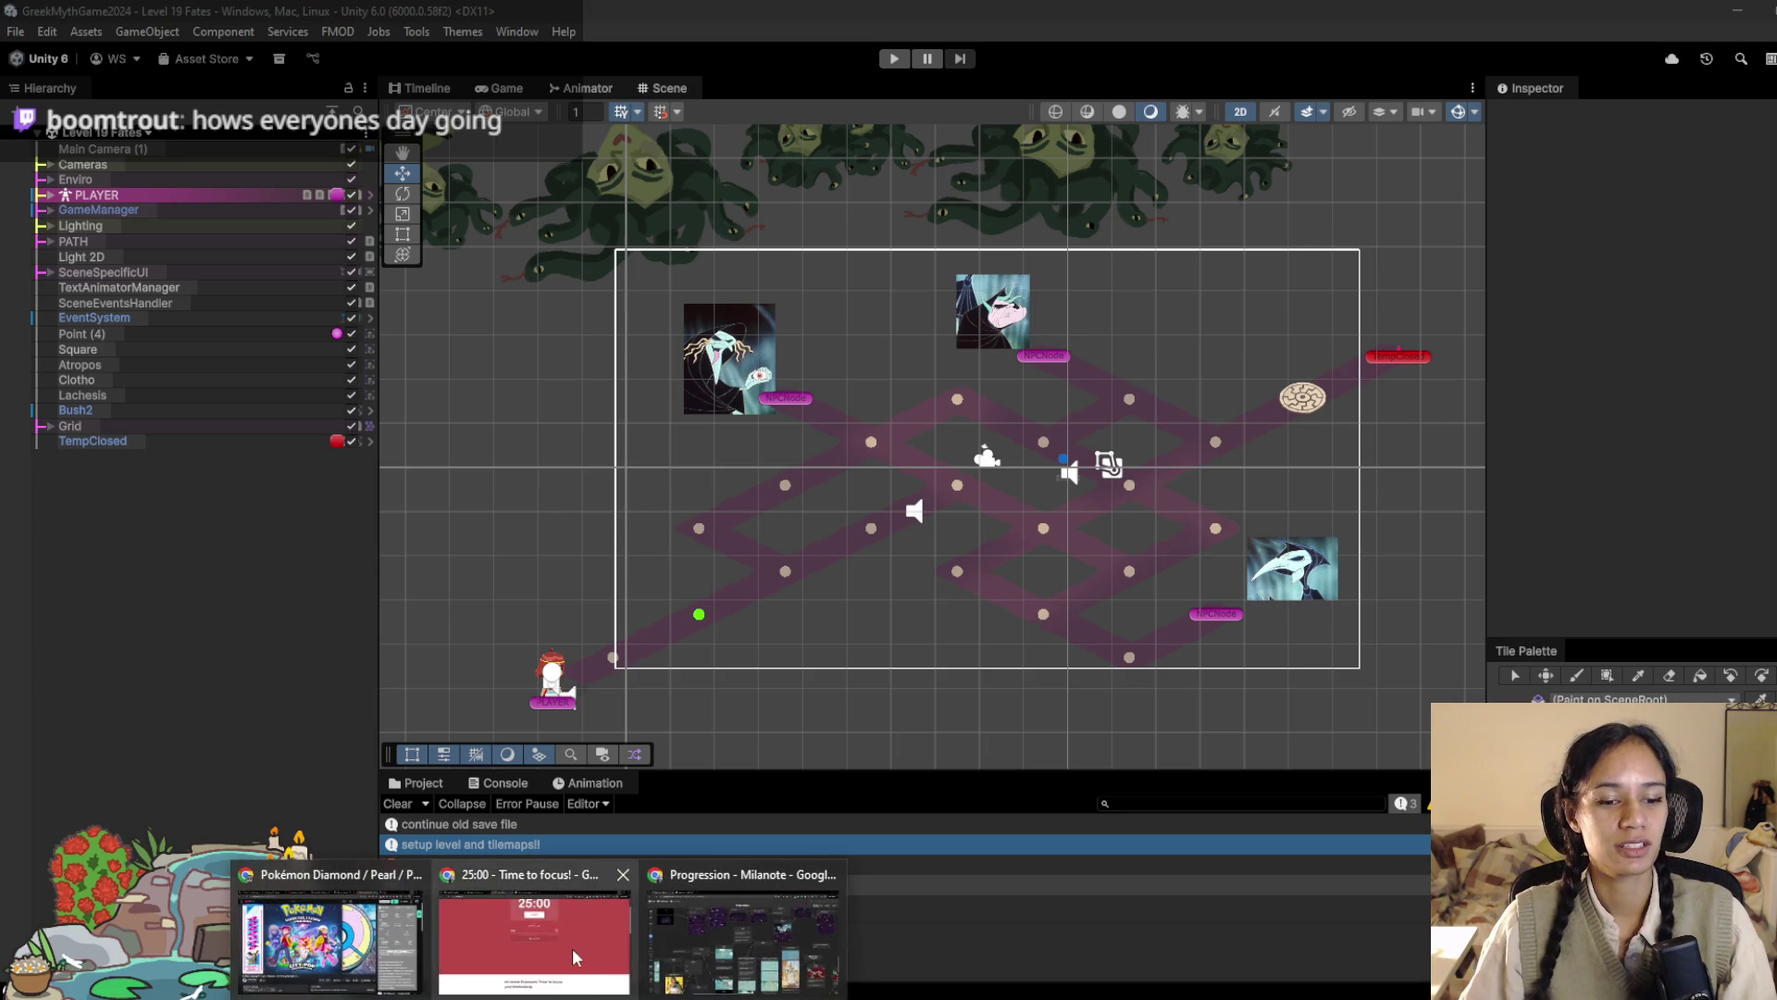
left_click(546, 925)
key("ctrl+t")
type("trell")
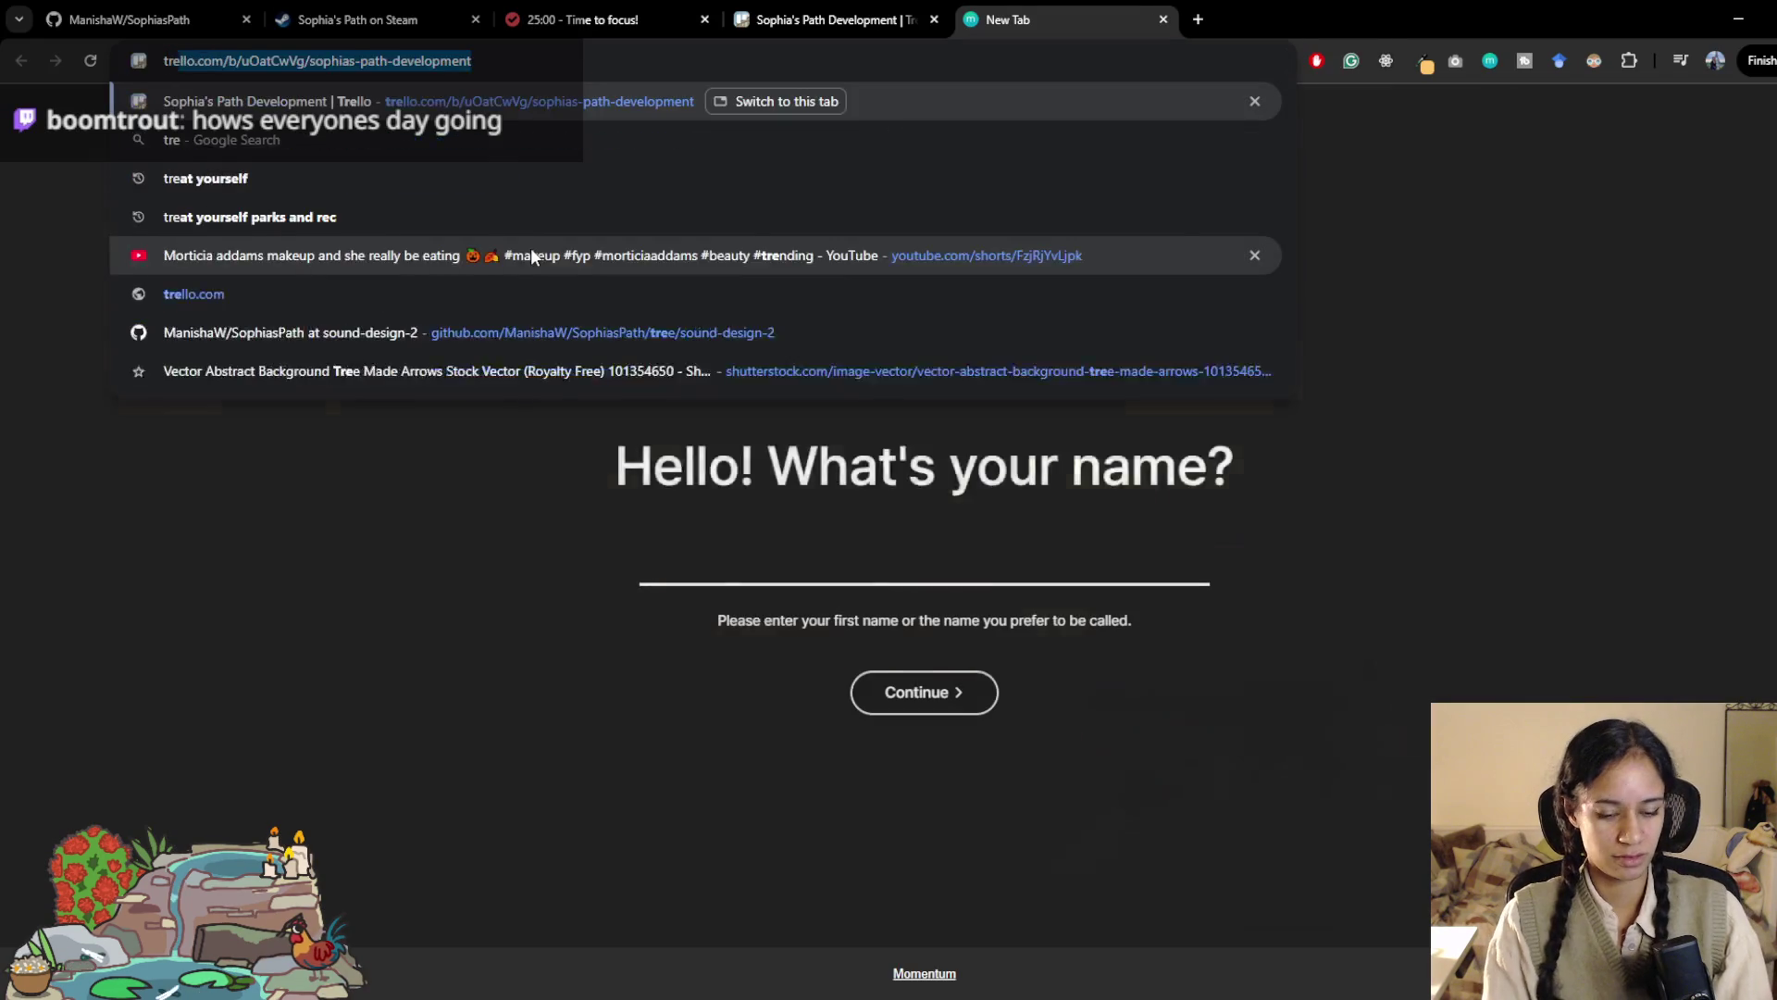
key("Return")
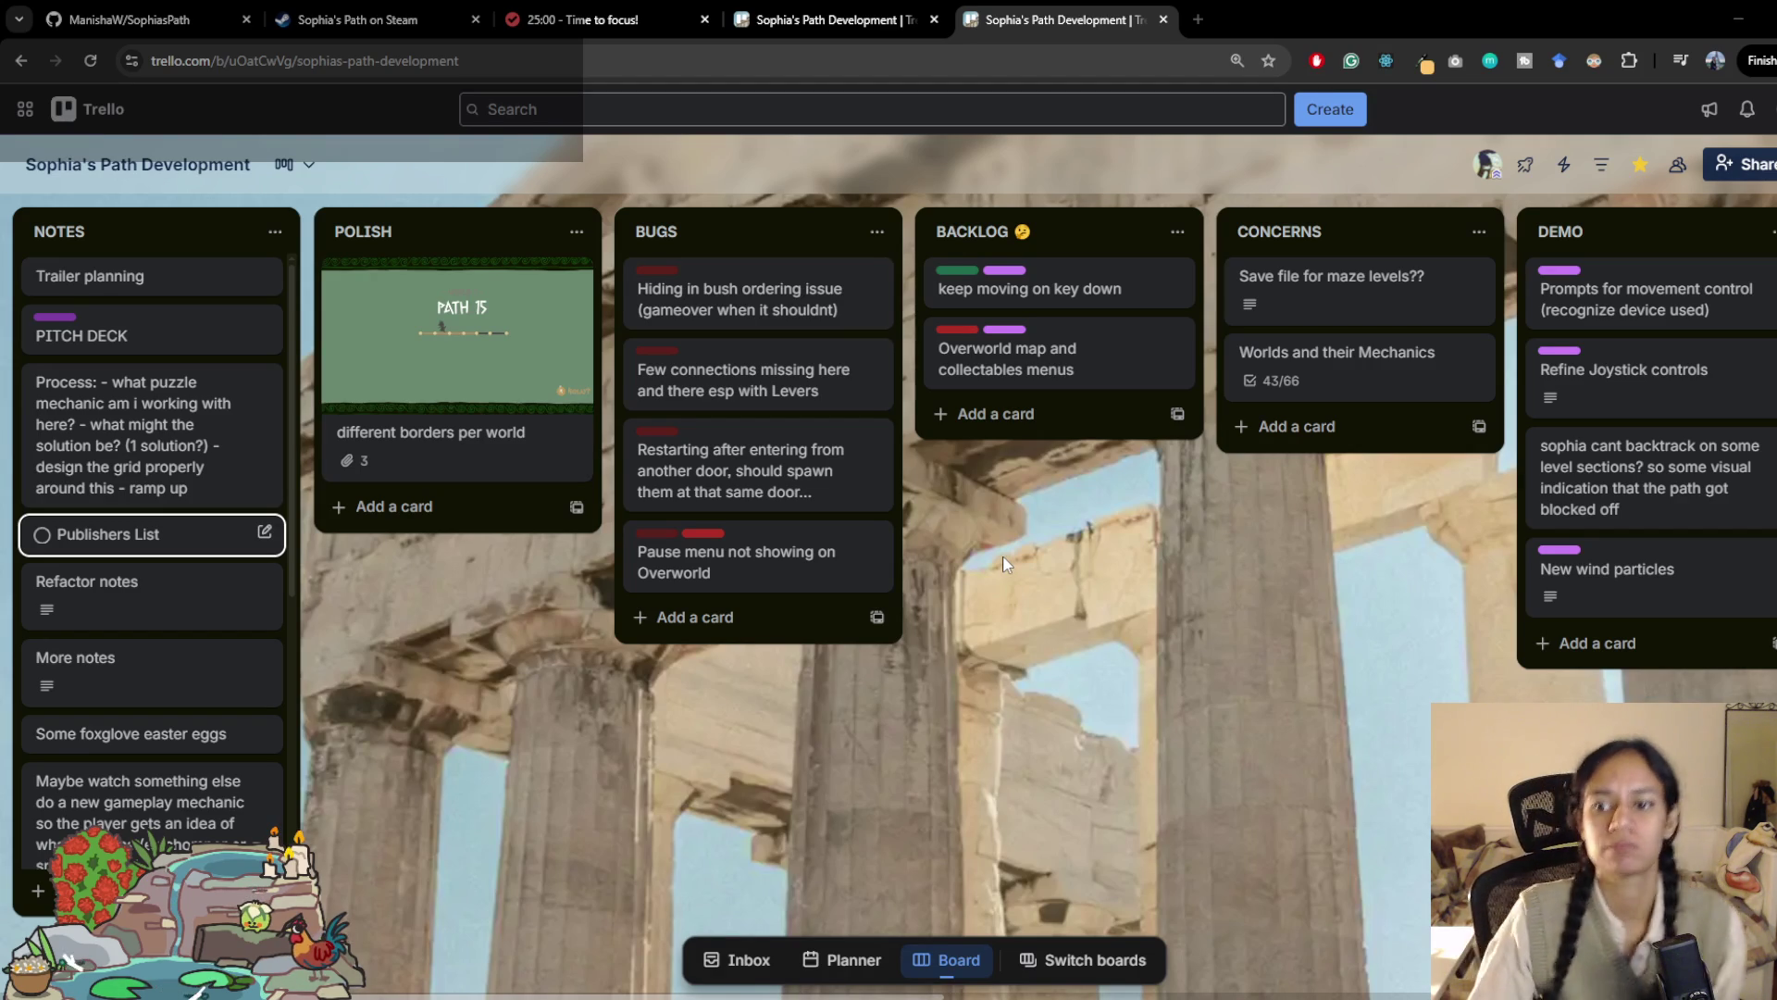
scroll(988, 702, "right", 15)
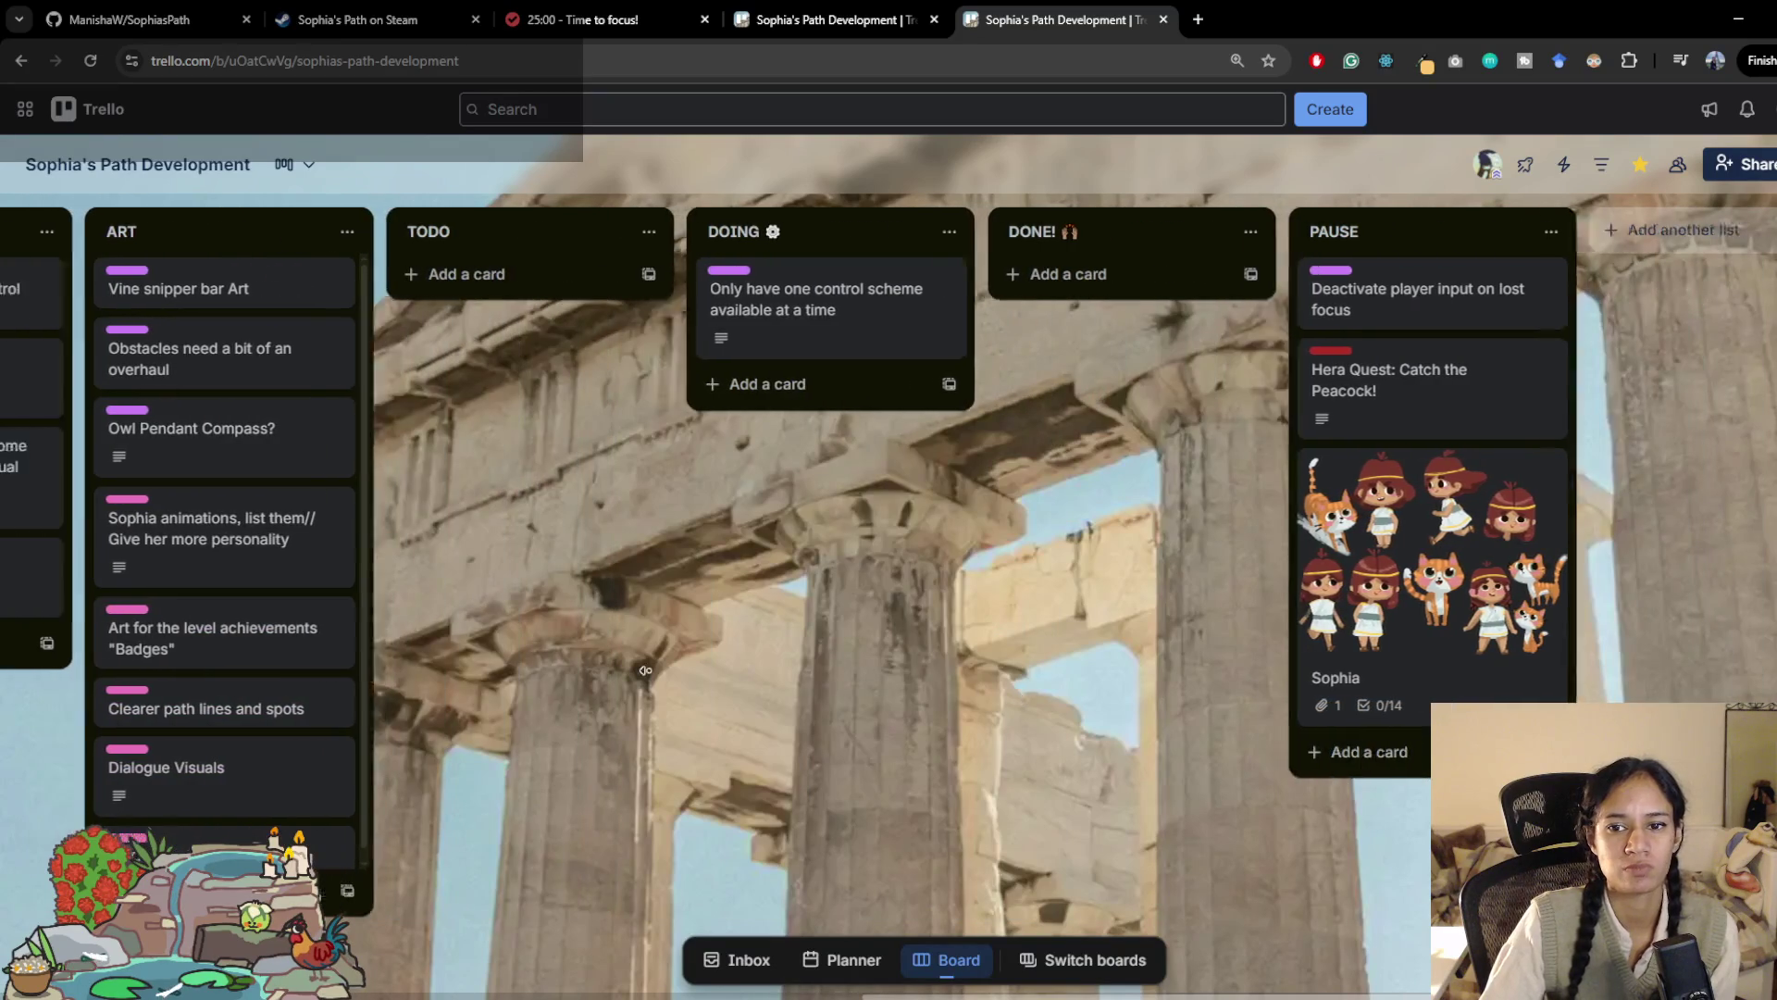
scroll(404, 673, "left", 15)
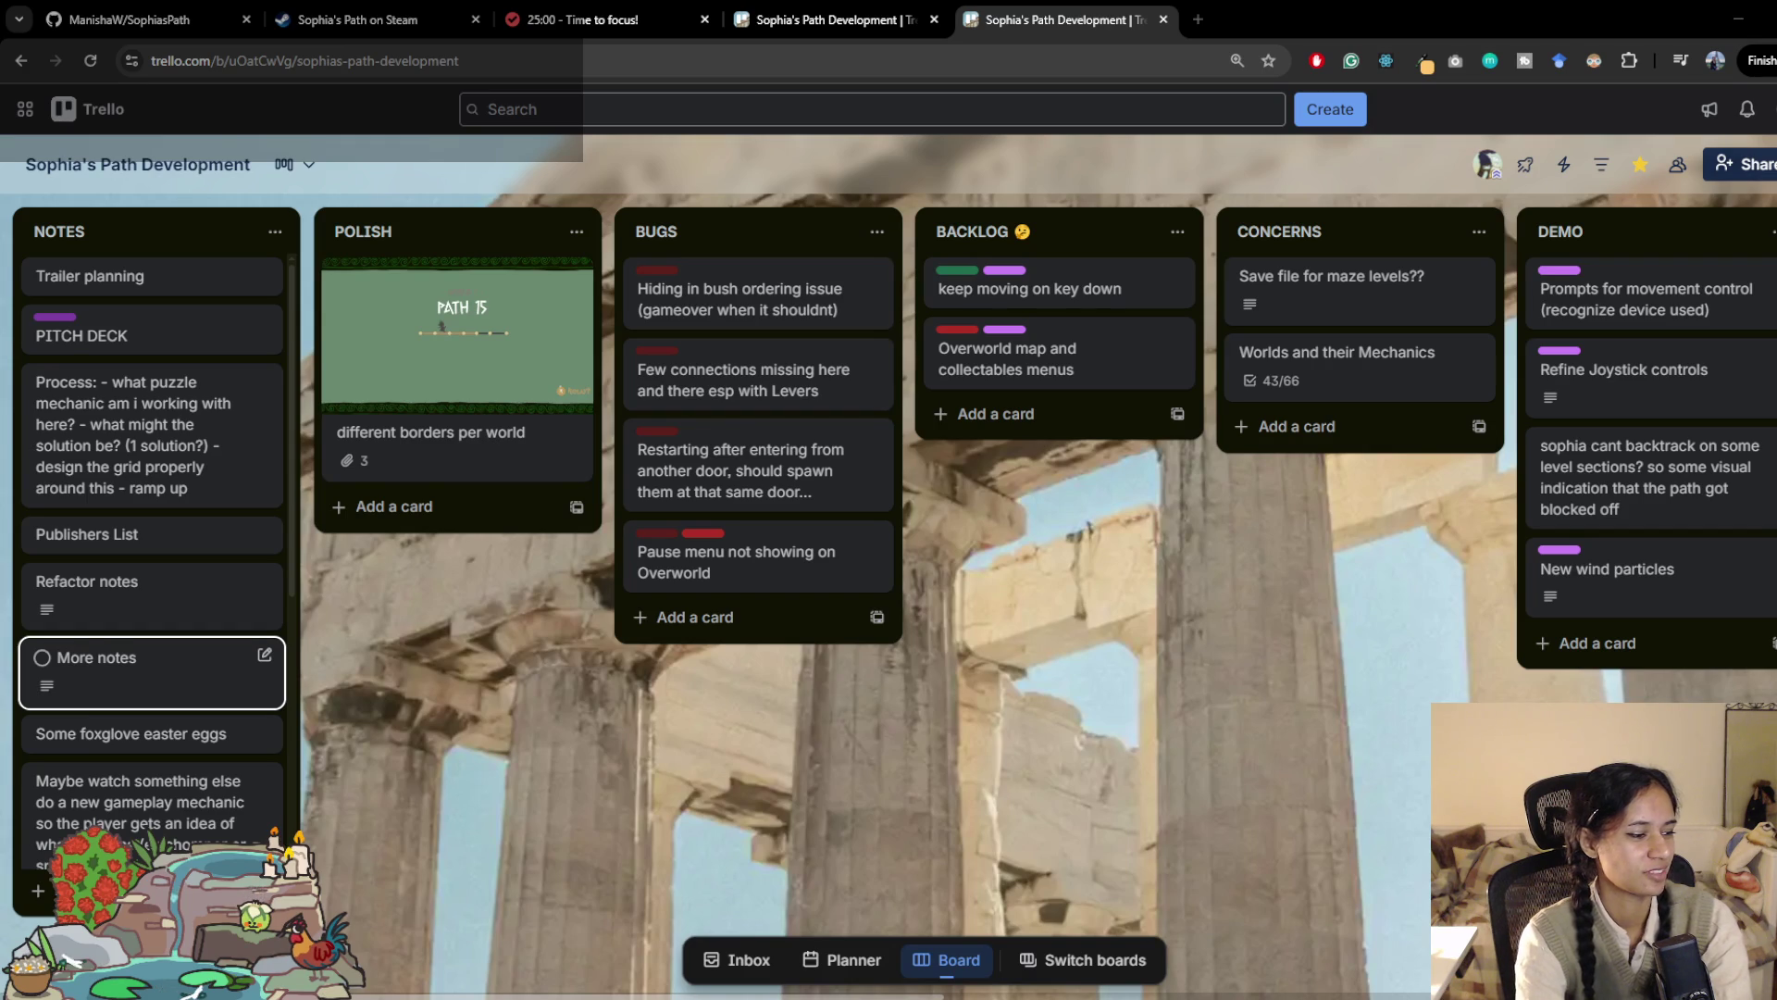
key("Up")
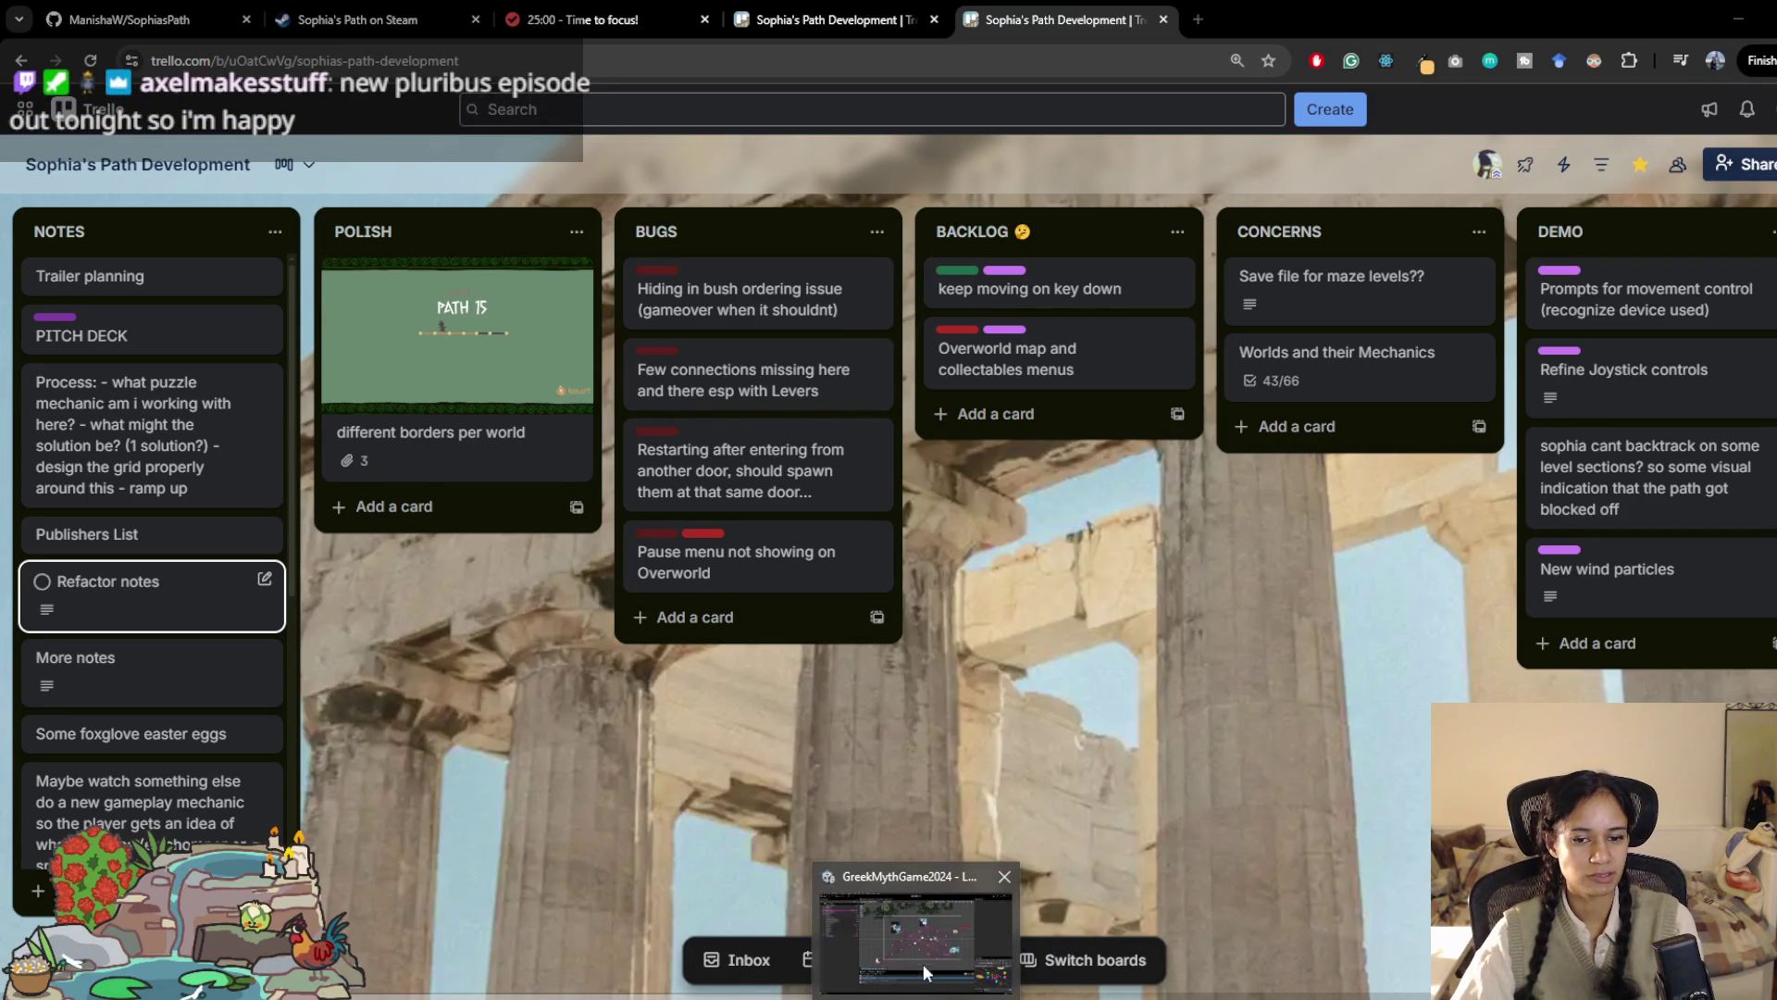
mouse_move(401, 944)
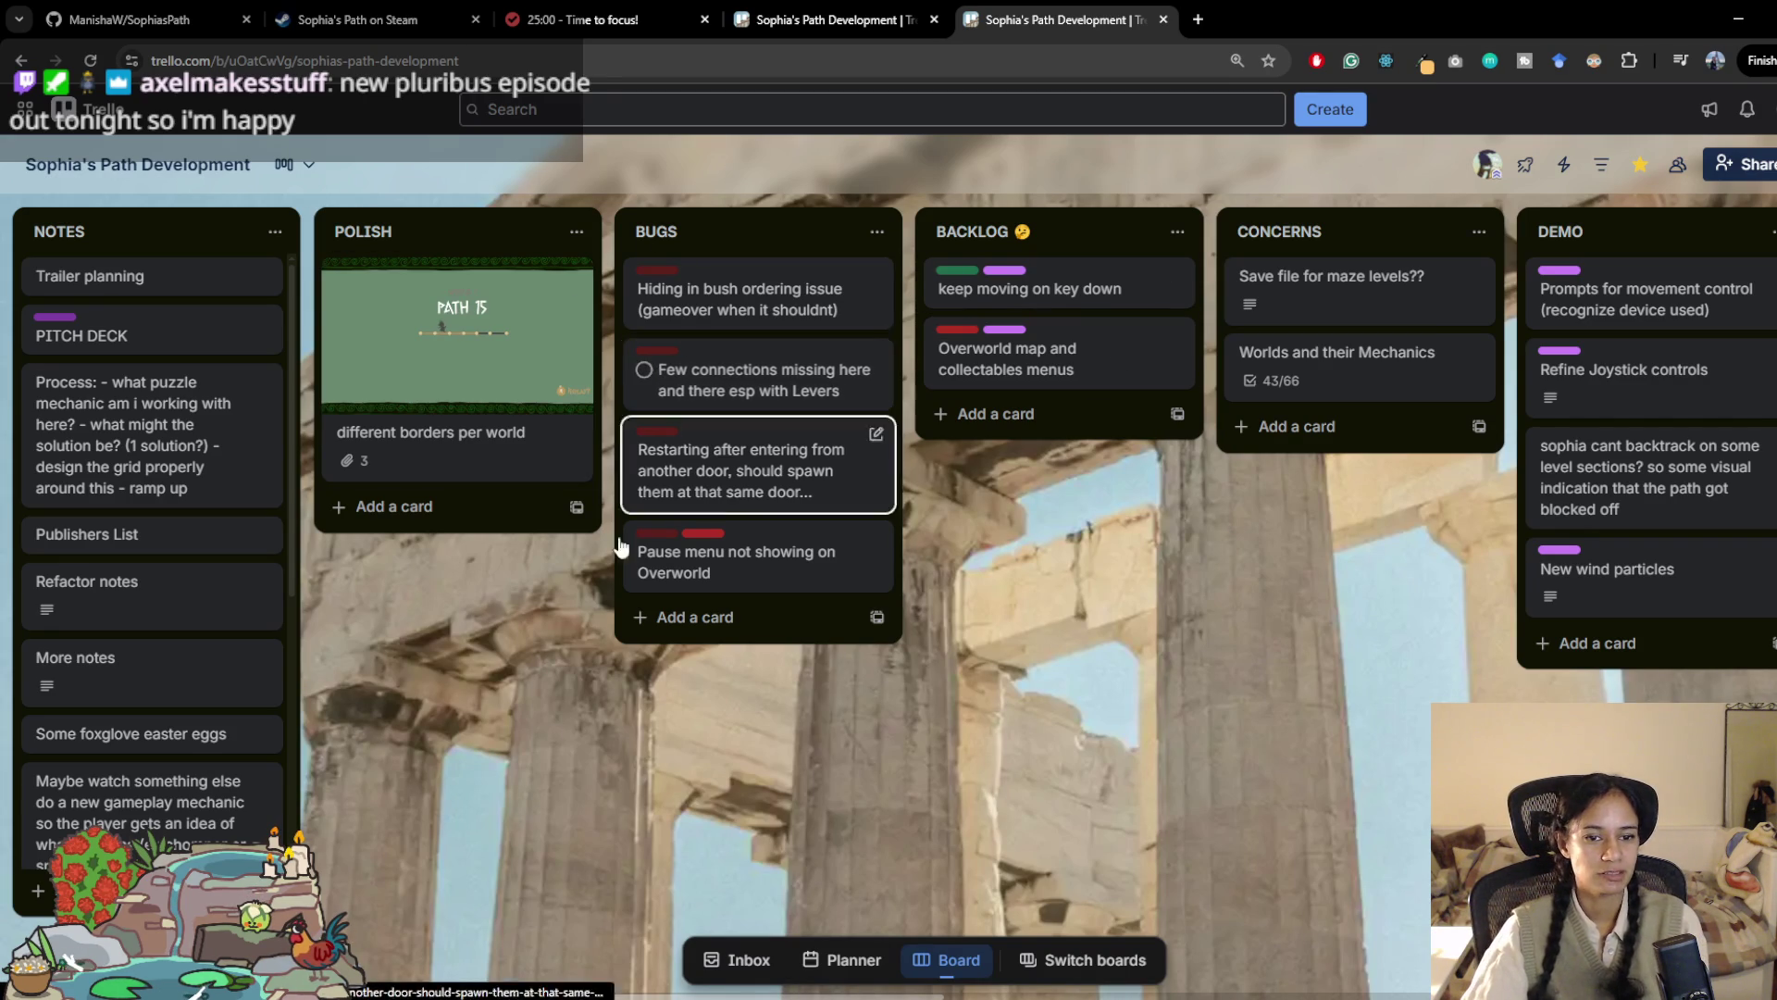
scroll(600, 686, "right", 1)
scroll(599, 686, "left", 1)
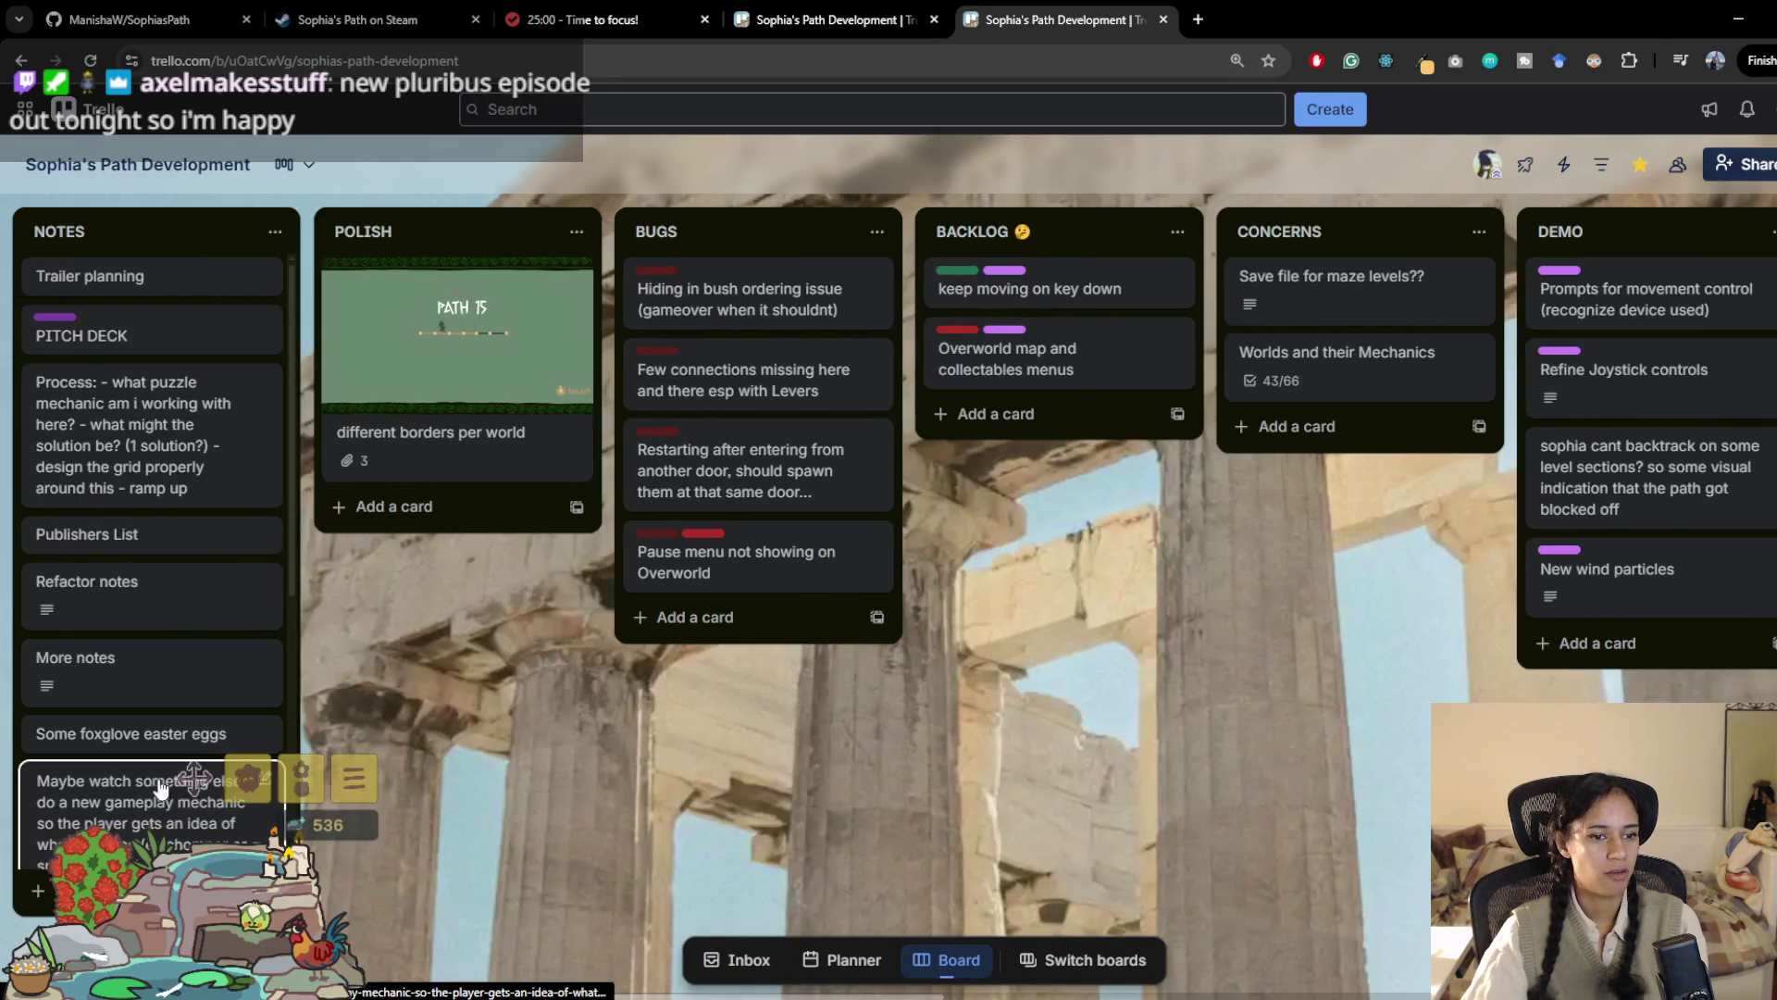
scroll(172, 698, "down", 4)
scroll(139, 695, "down", 2)
scroll(148, 685, "up", 6)
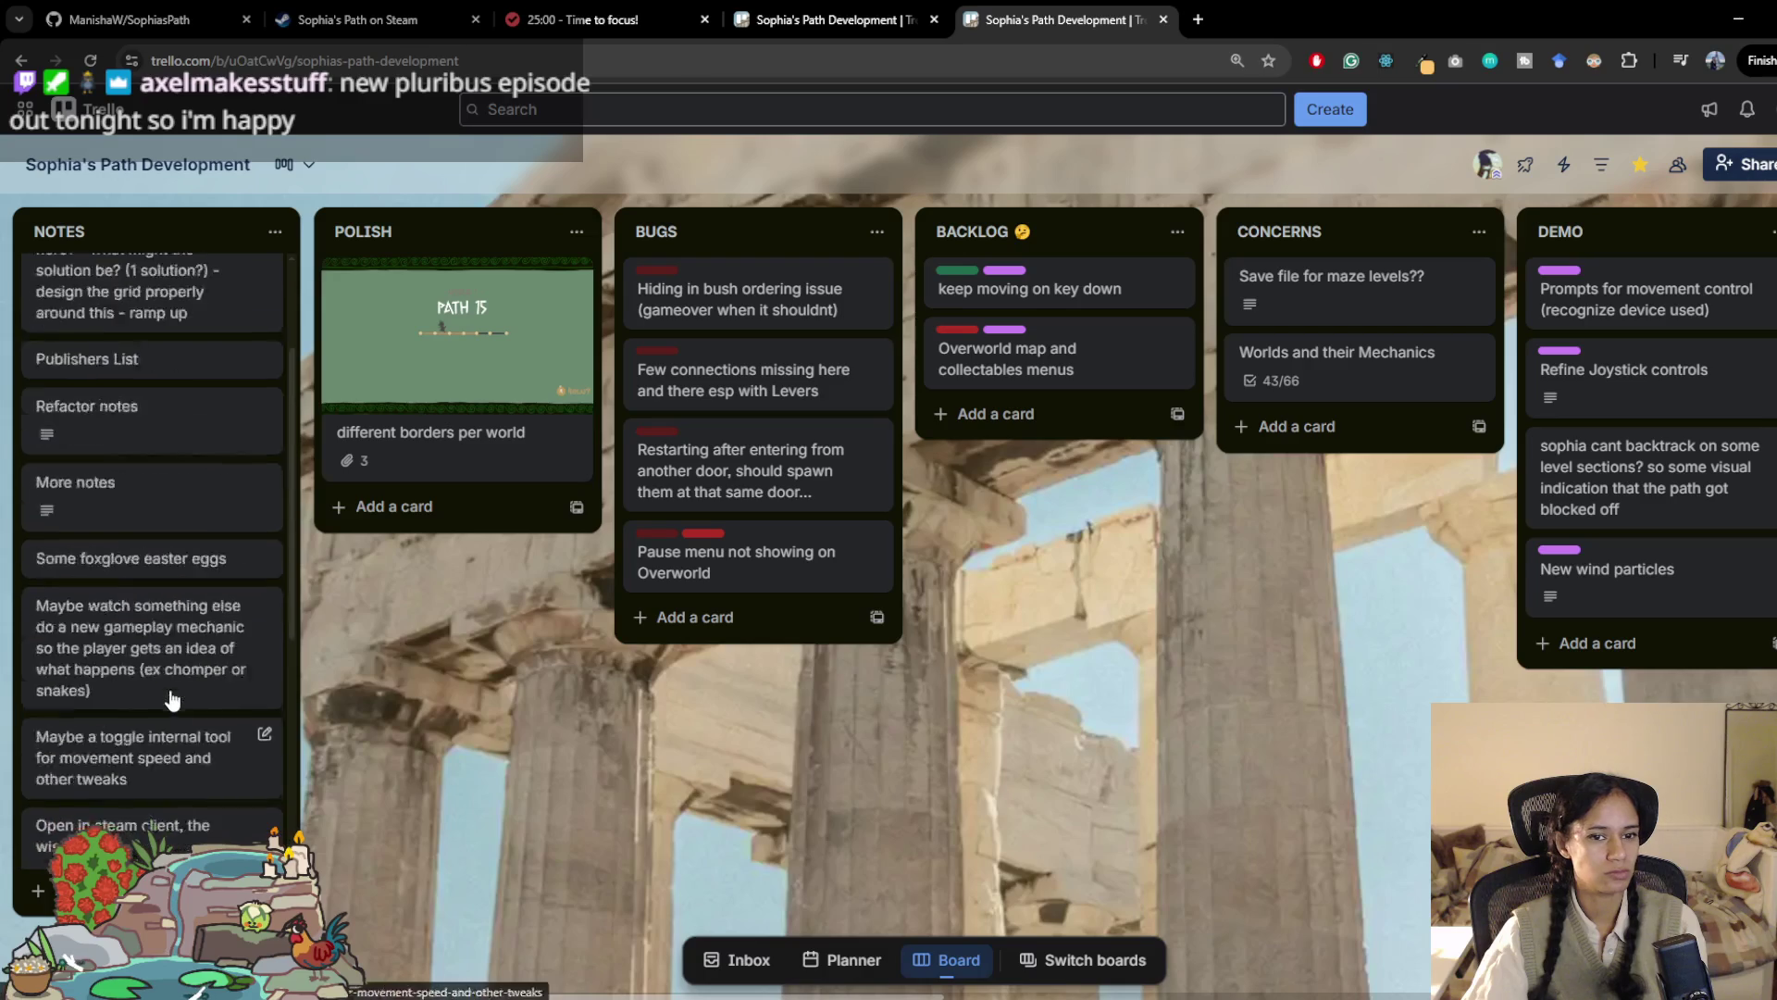
scroll(790, 708, "right", 3)
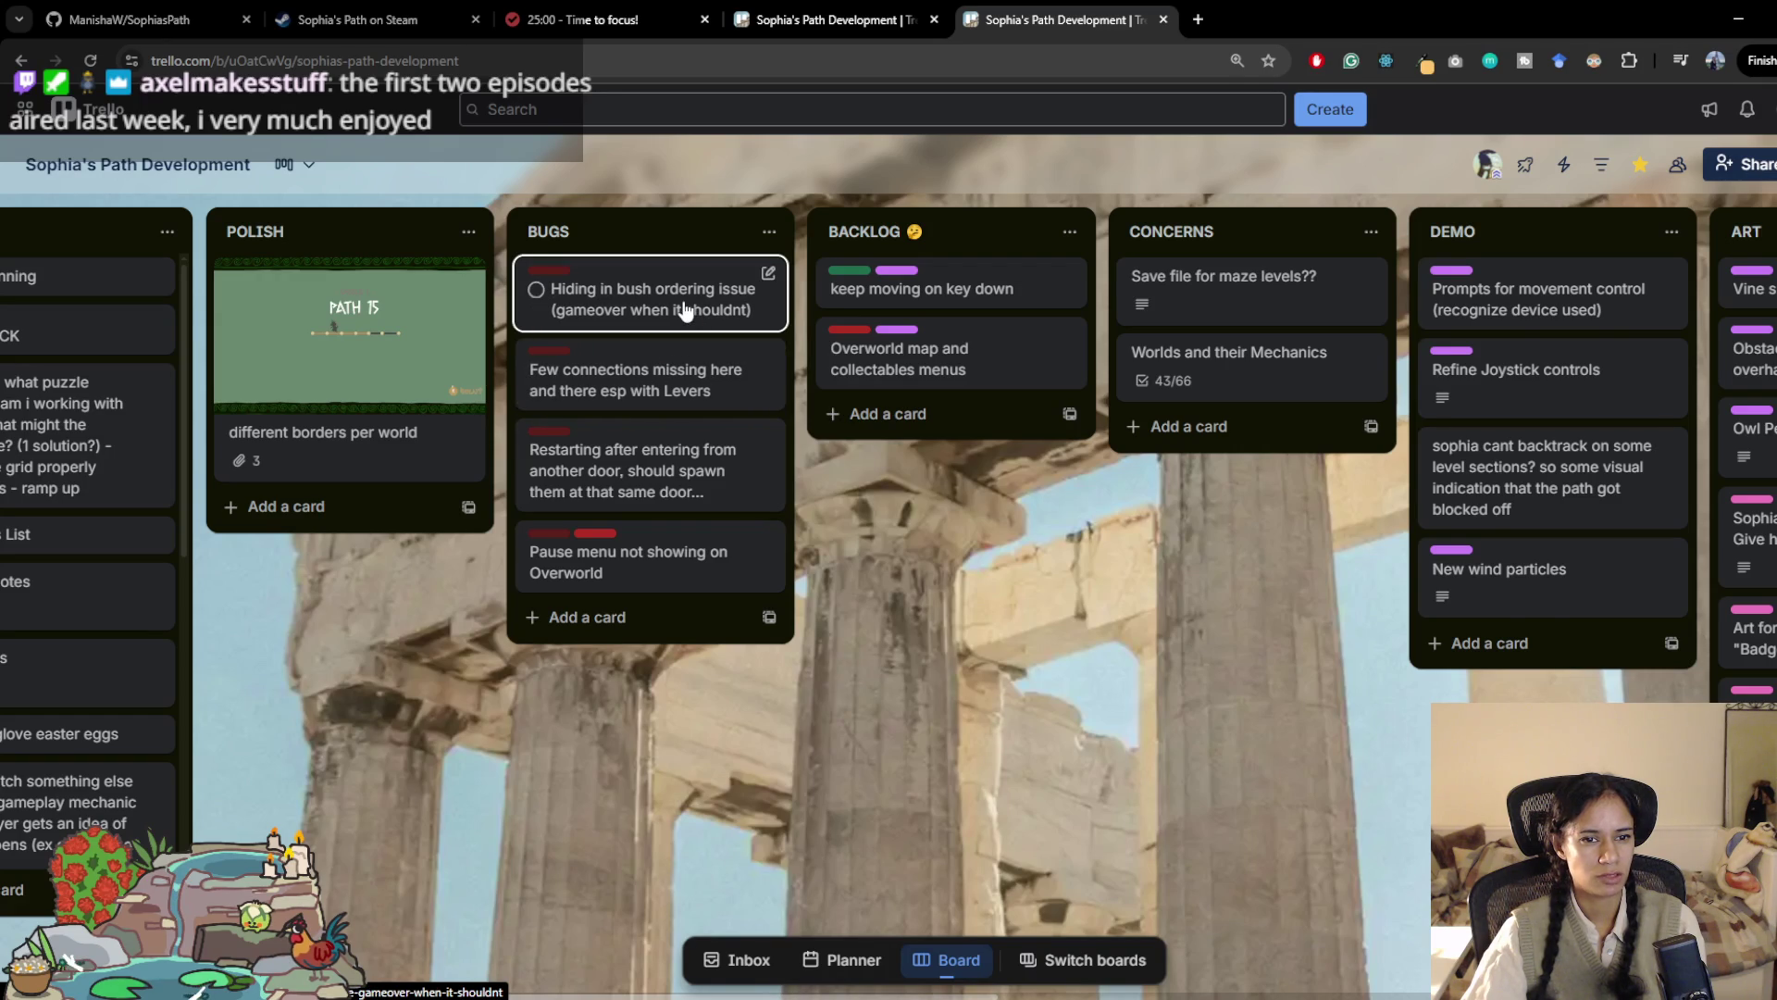
Step: Archive the 'Hiding in bush ordering issue' bug card and open Worlds and their Mechanics
right_click(686, 309)
left_click(849, 614)
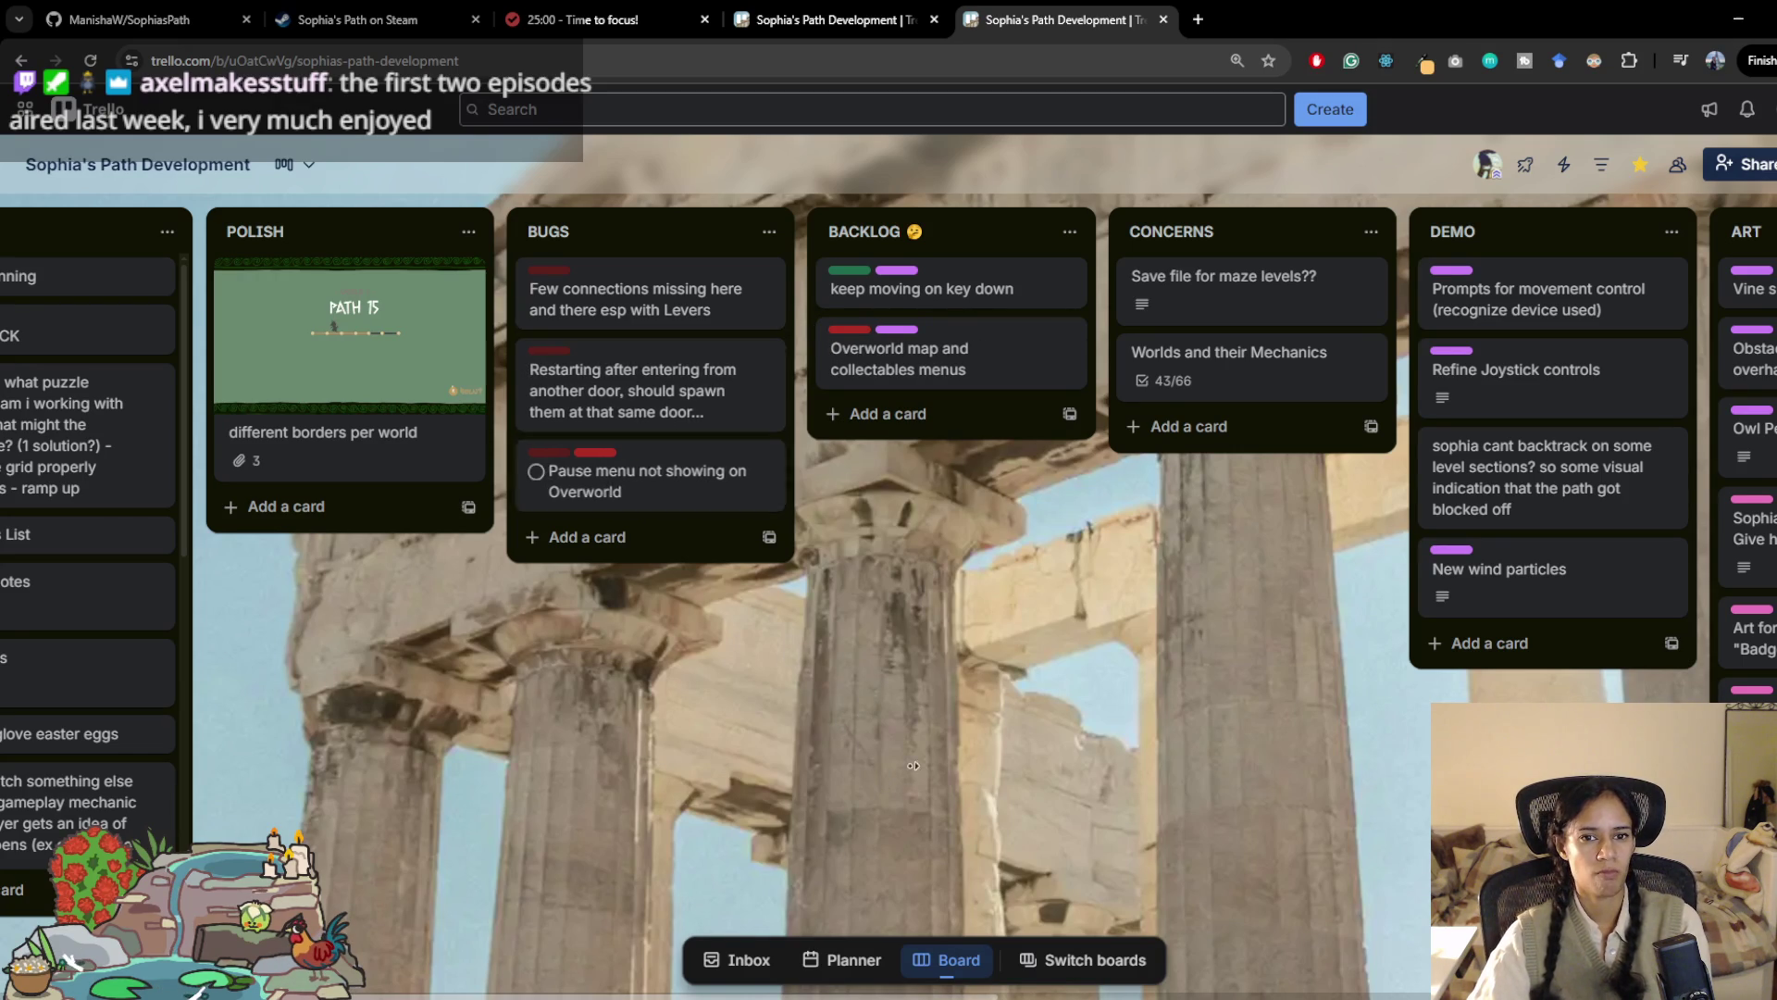
middle_click(942, 746)
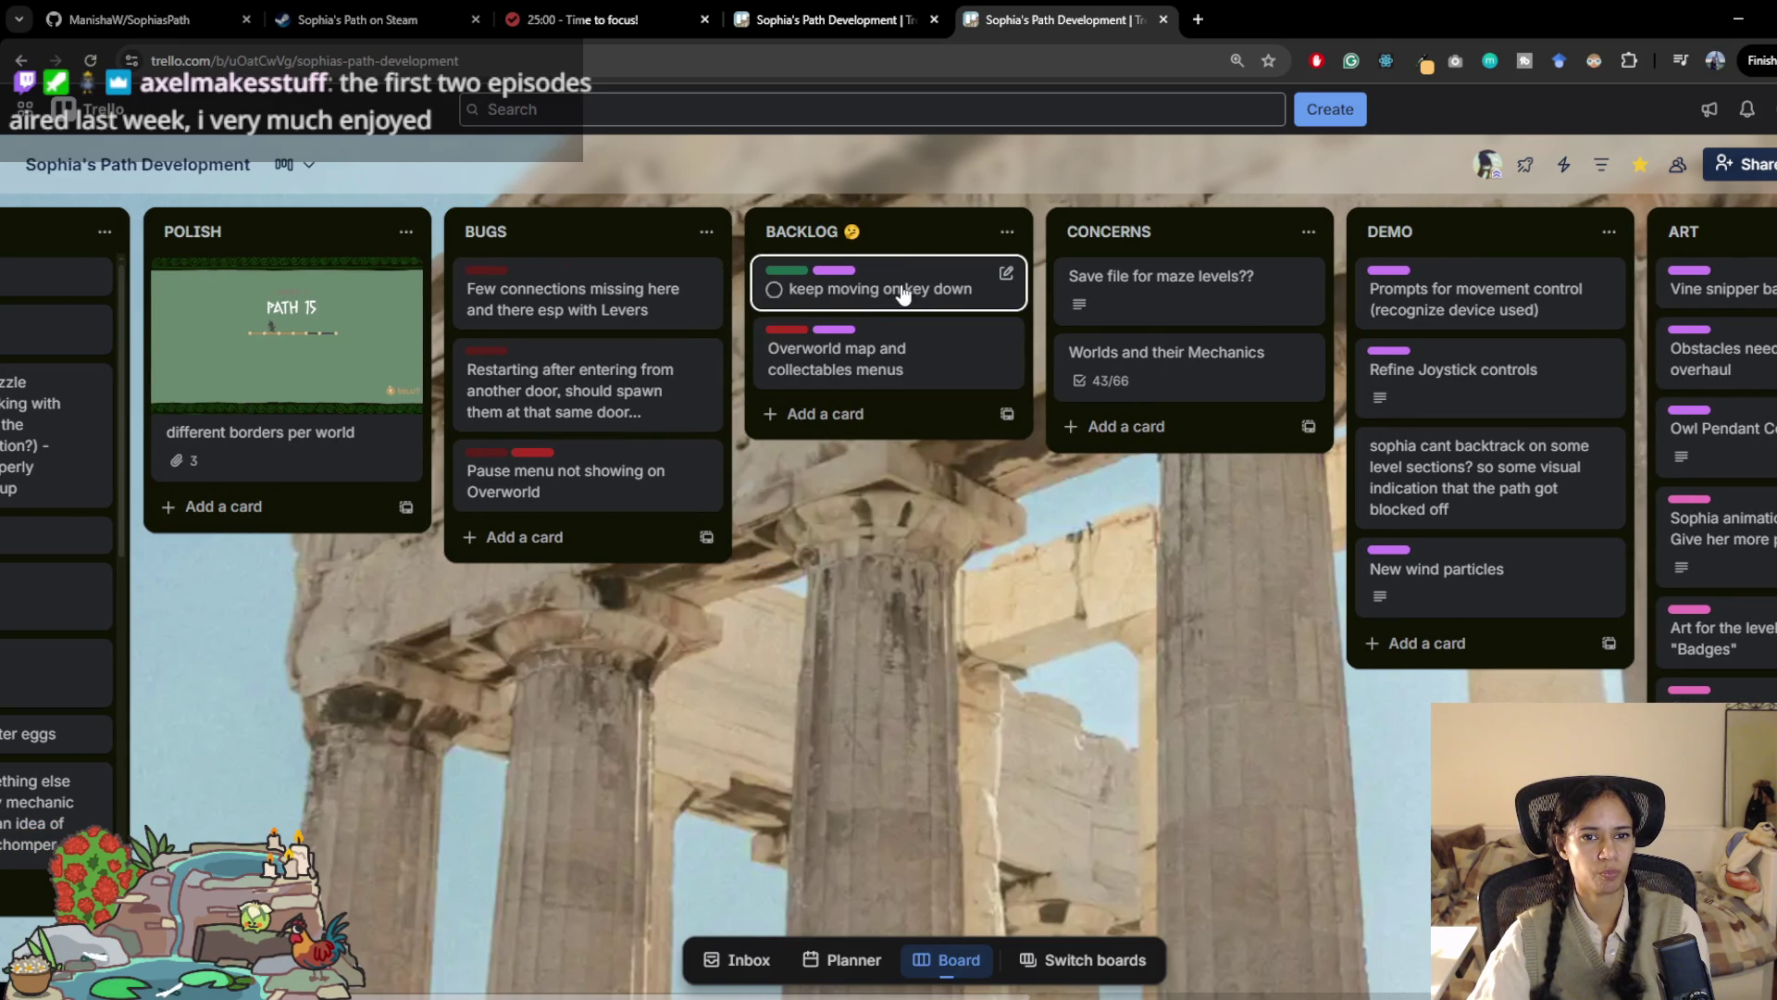
left_click_drag(852, 547, 691, 546)
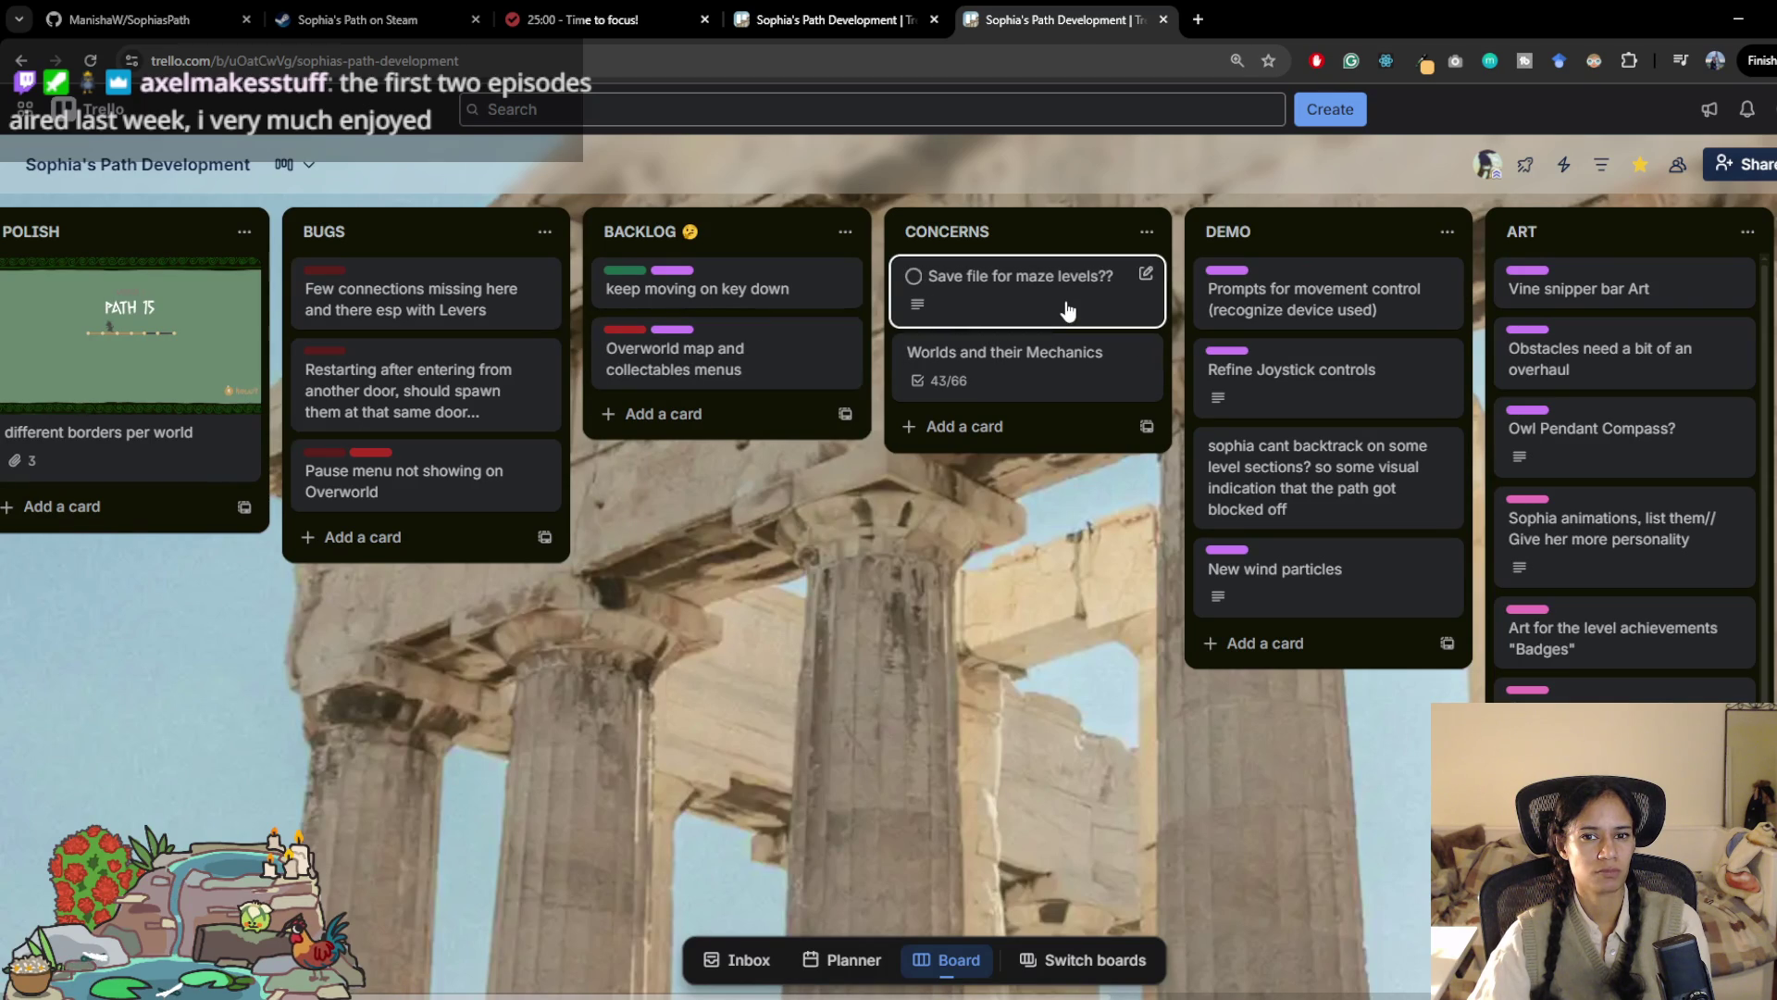
left_click(1063, 359)
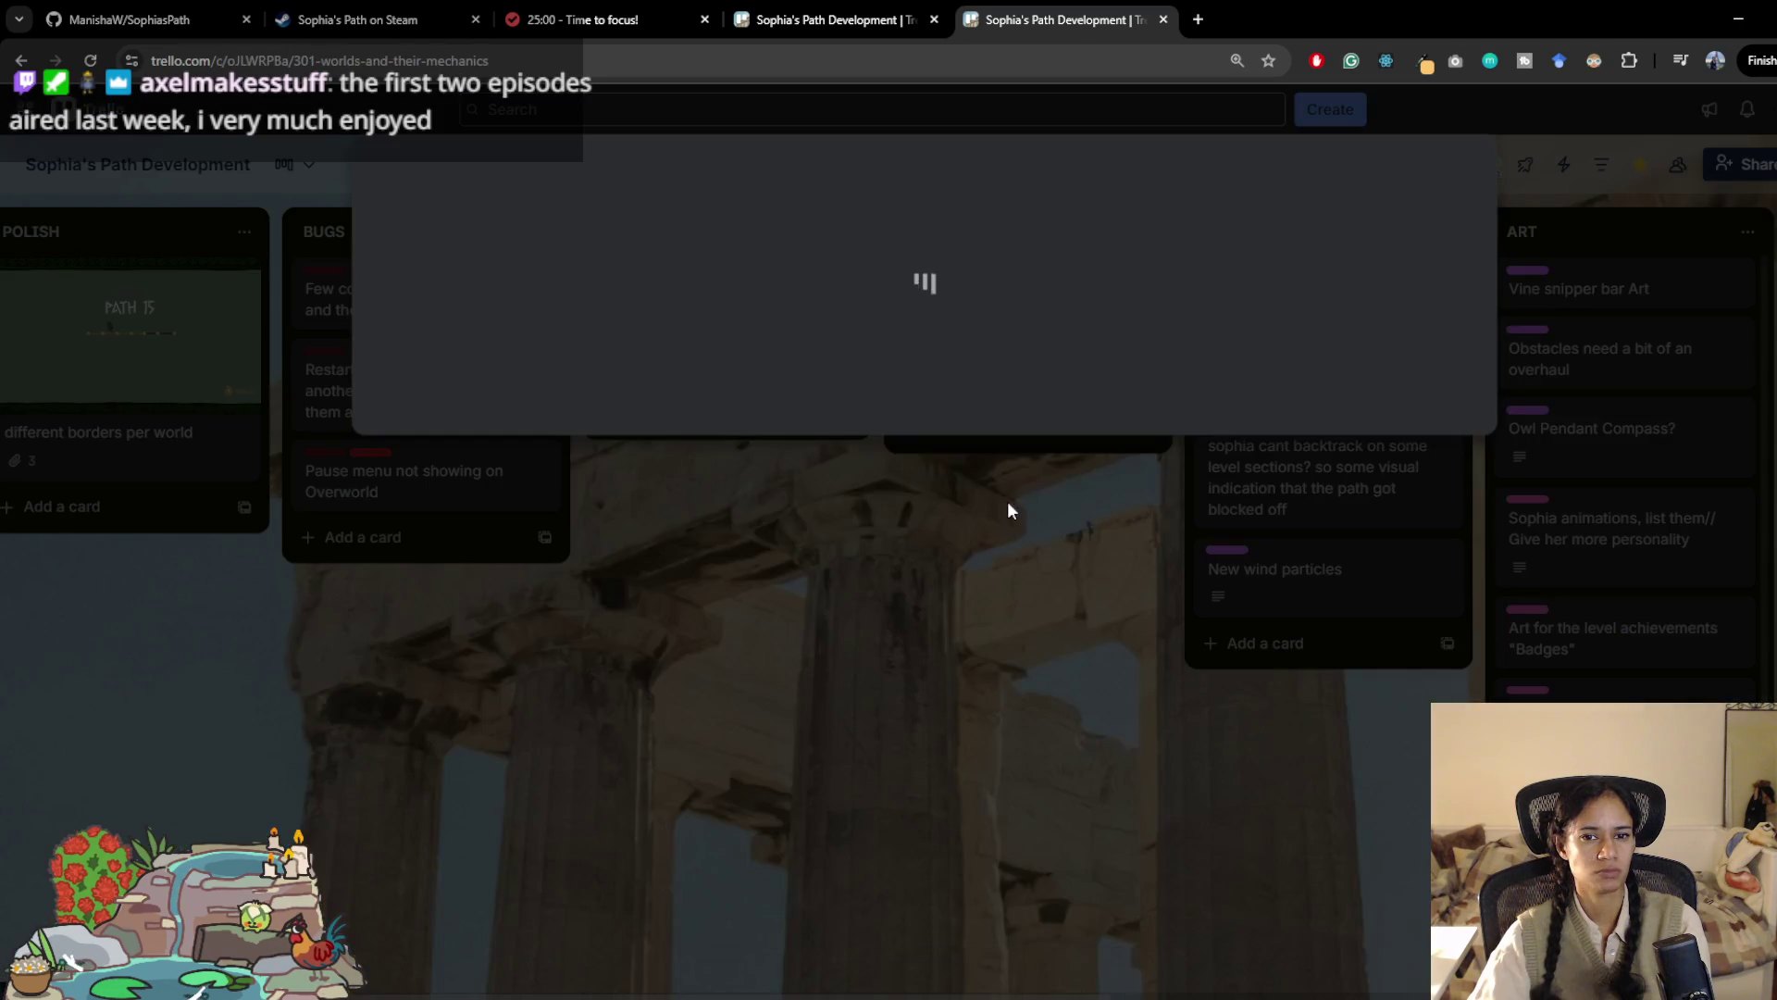
Step: Uncheck 'Chomper (or reskin of it??)' under World 2, then close the card
scroll(829, 713, "down", 10)
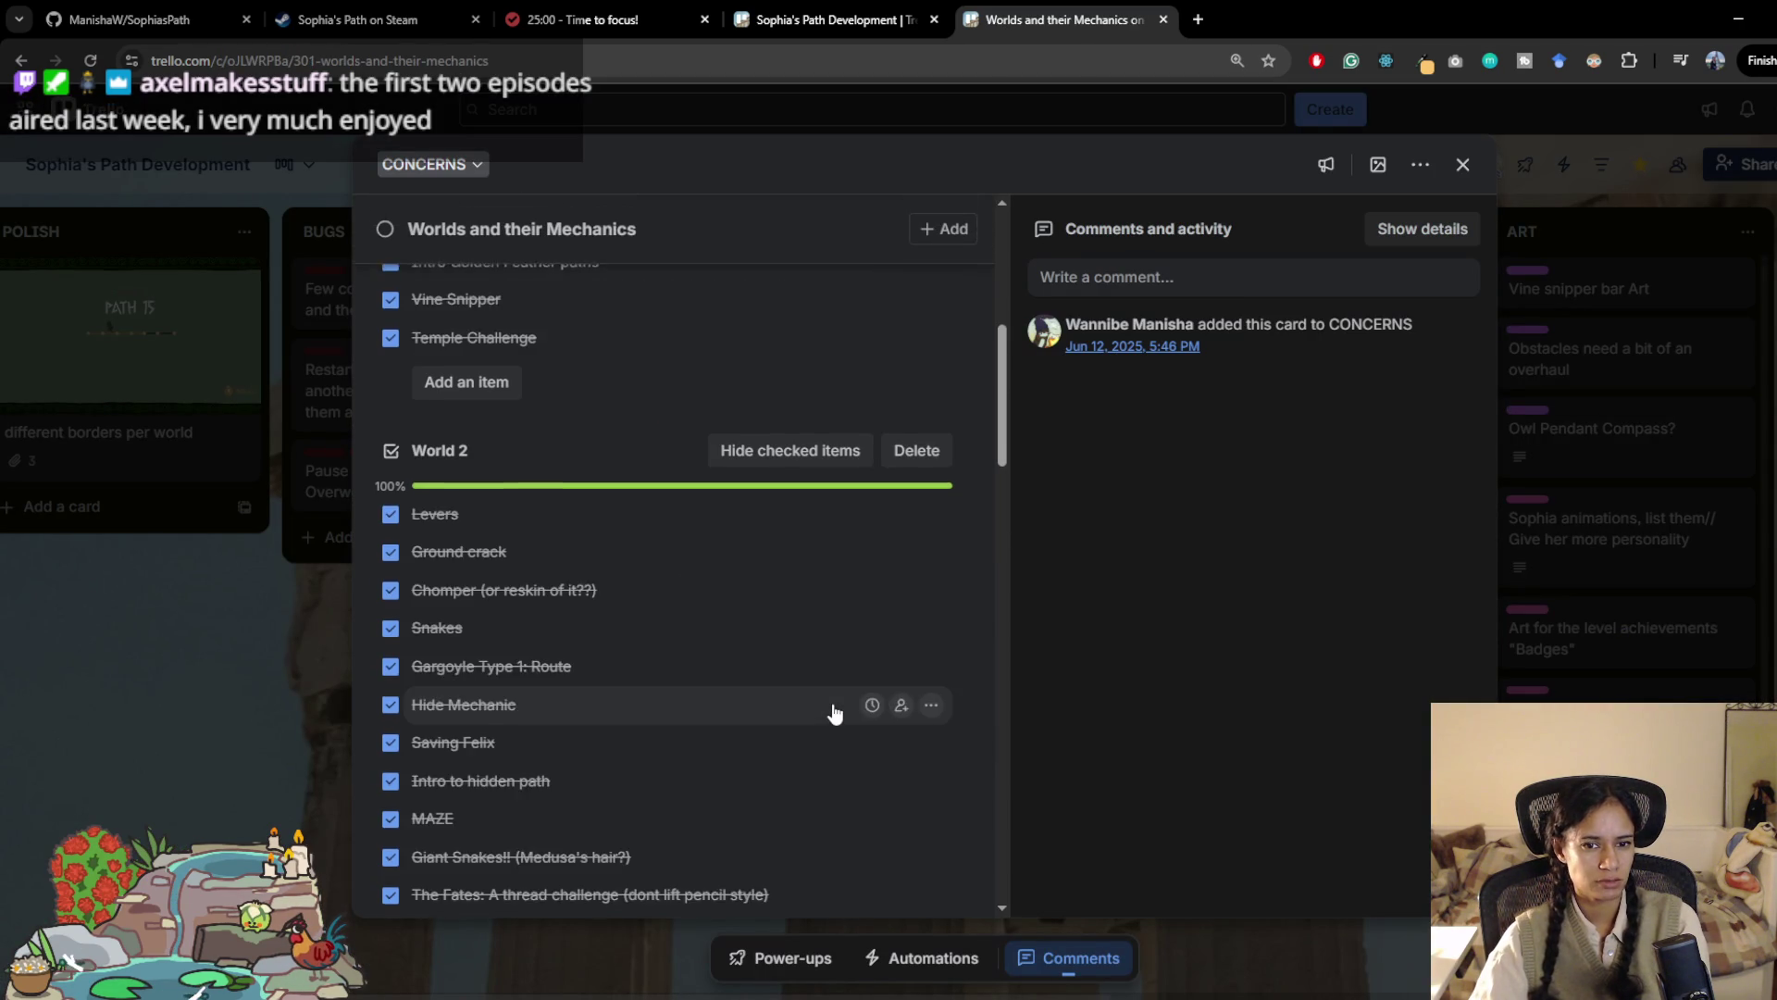
scroll(840, 715, "down", 4)
scroll(840, 712, "down", 6)
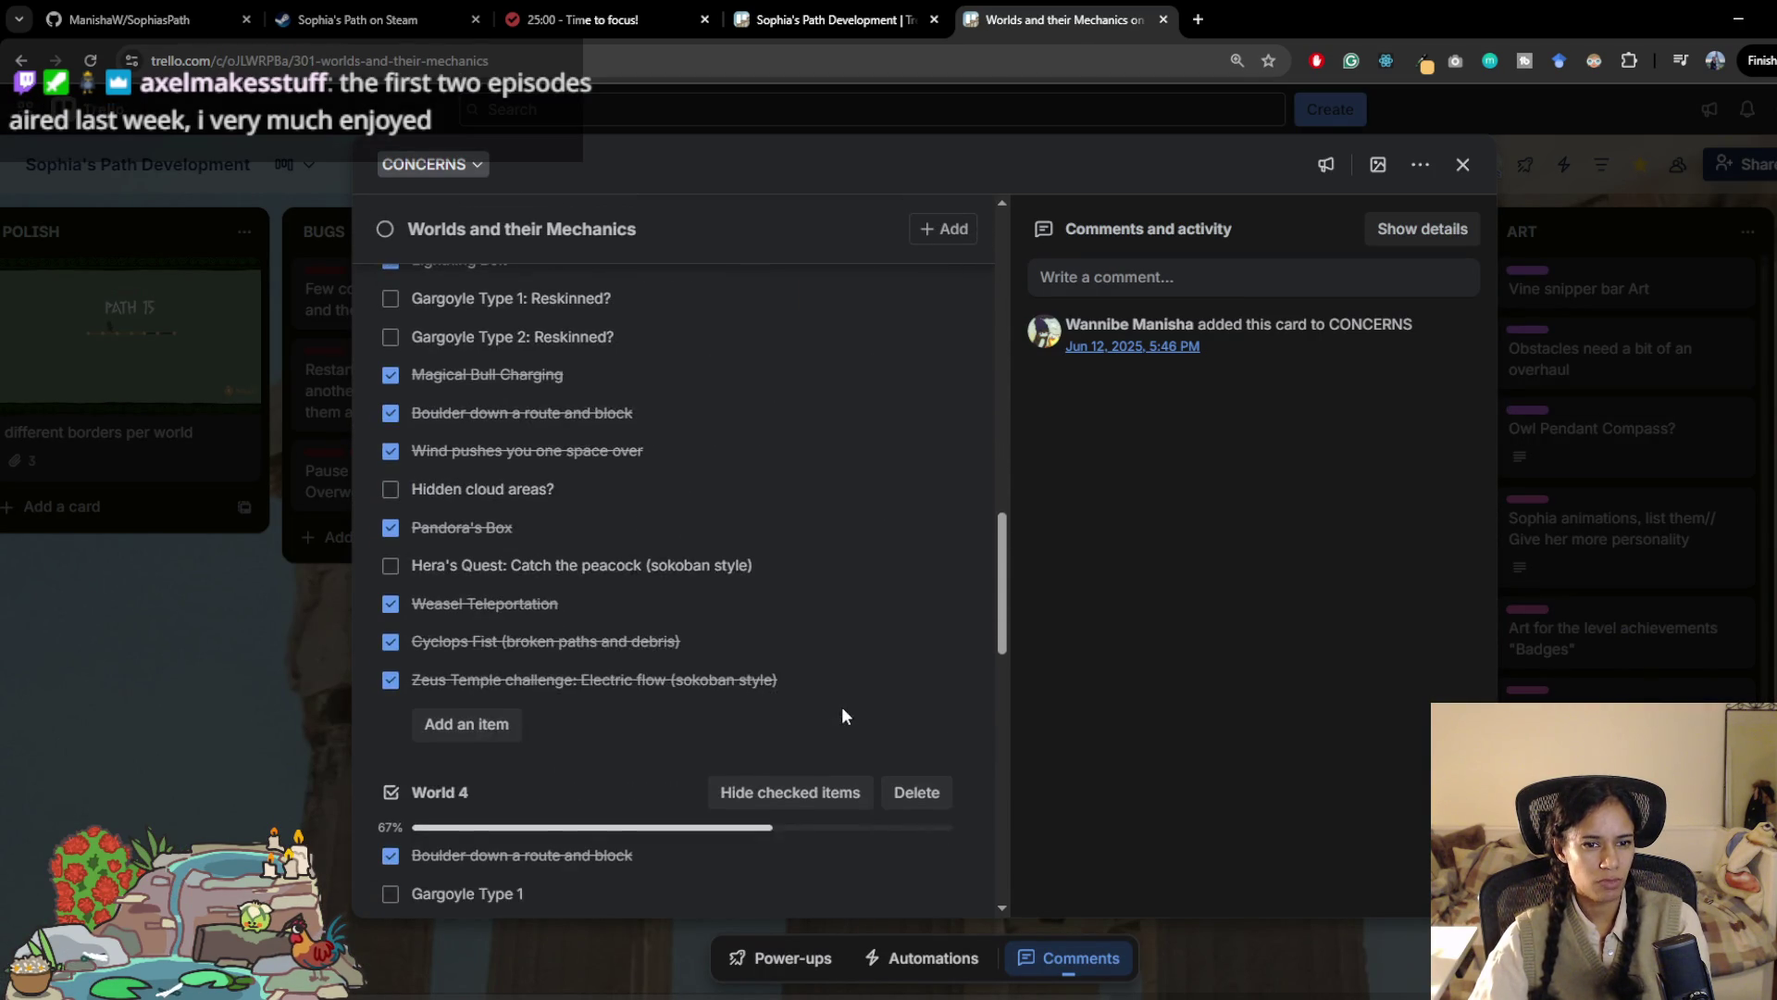
scroll(838, 657, "up", 7)
scroll(840, 660, "up", 6)
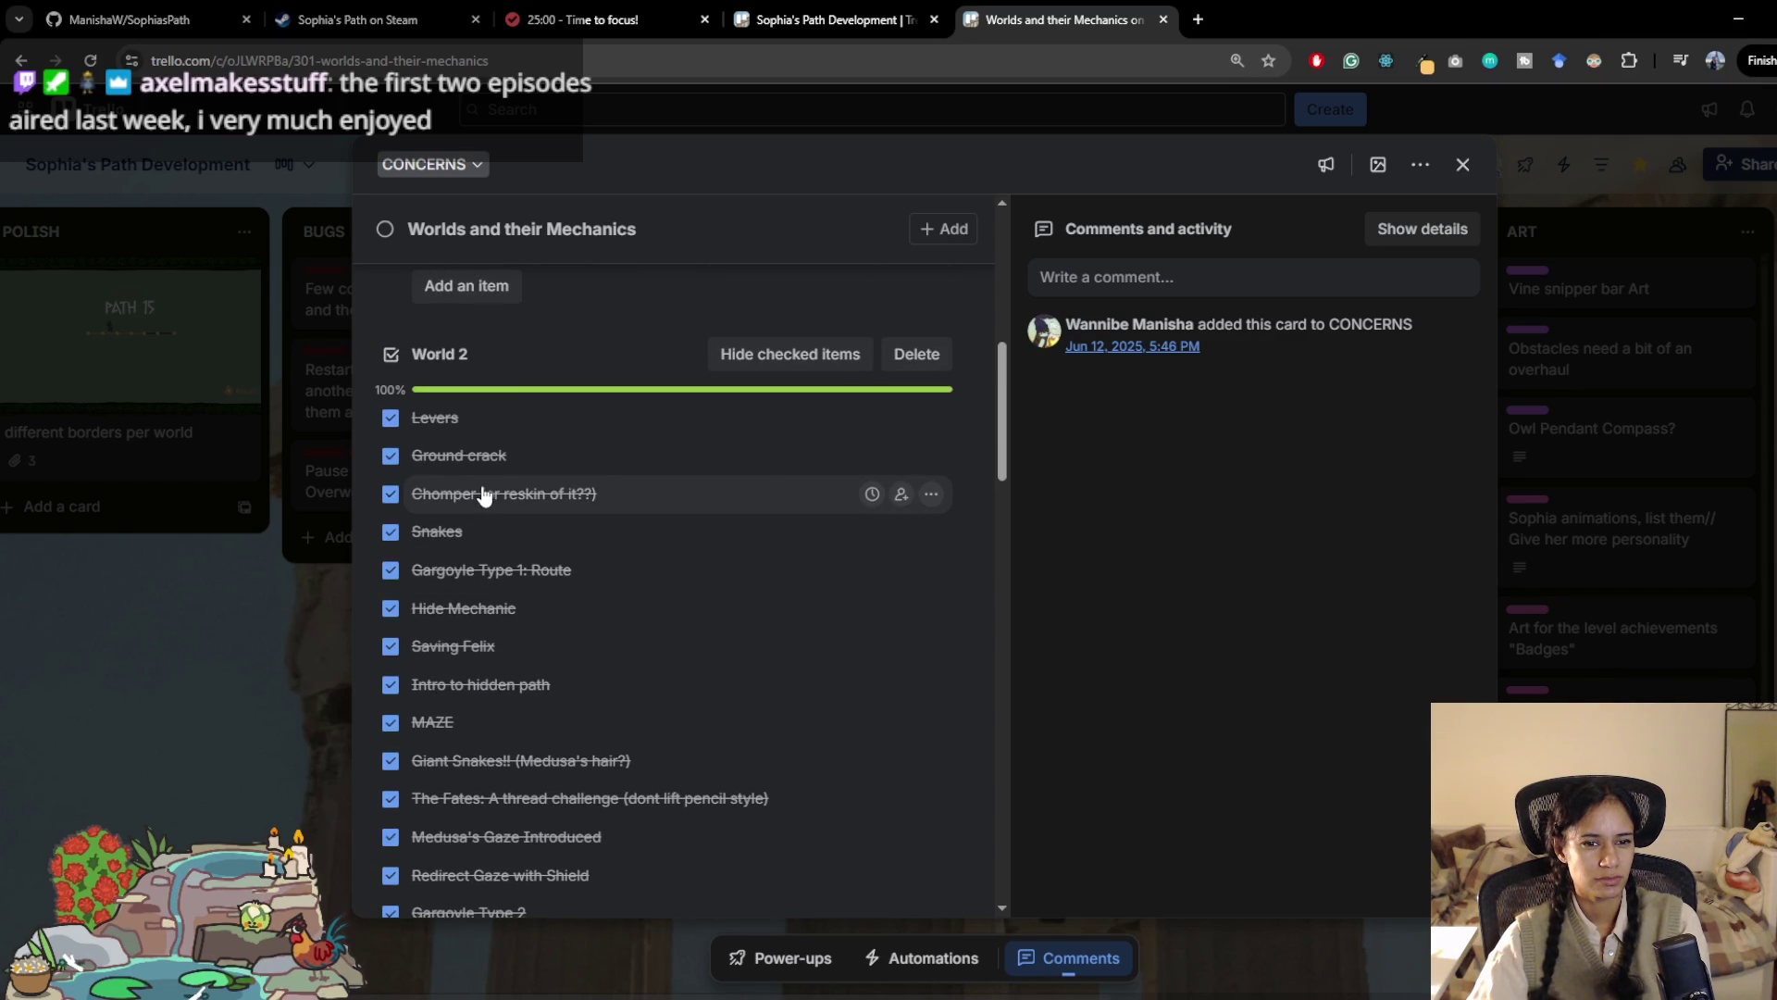
left_click(390, 494)
scroll(725, 595, "down", 8)
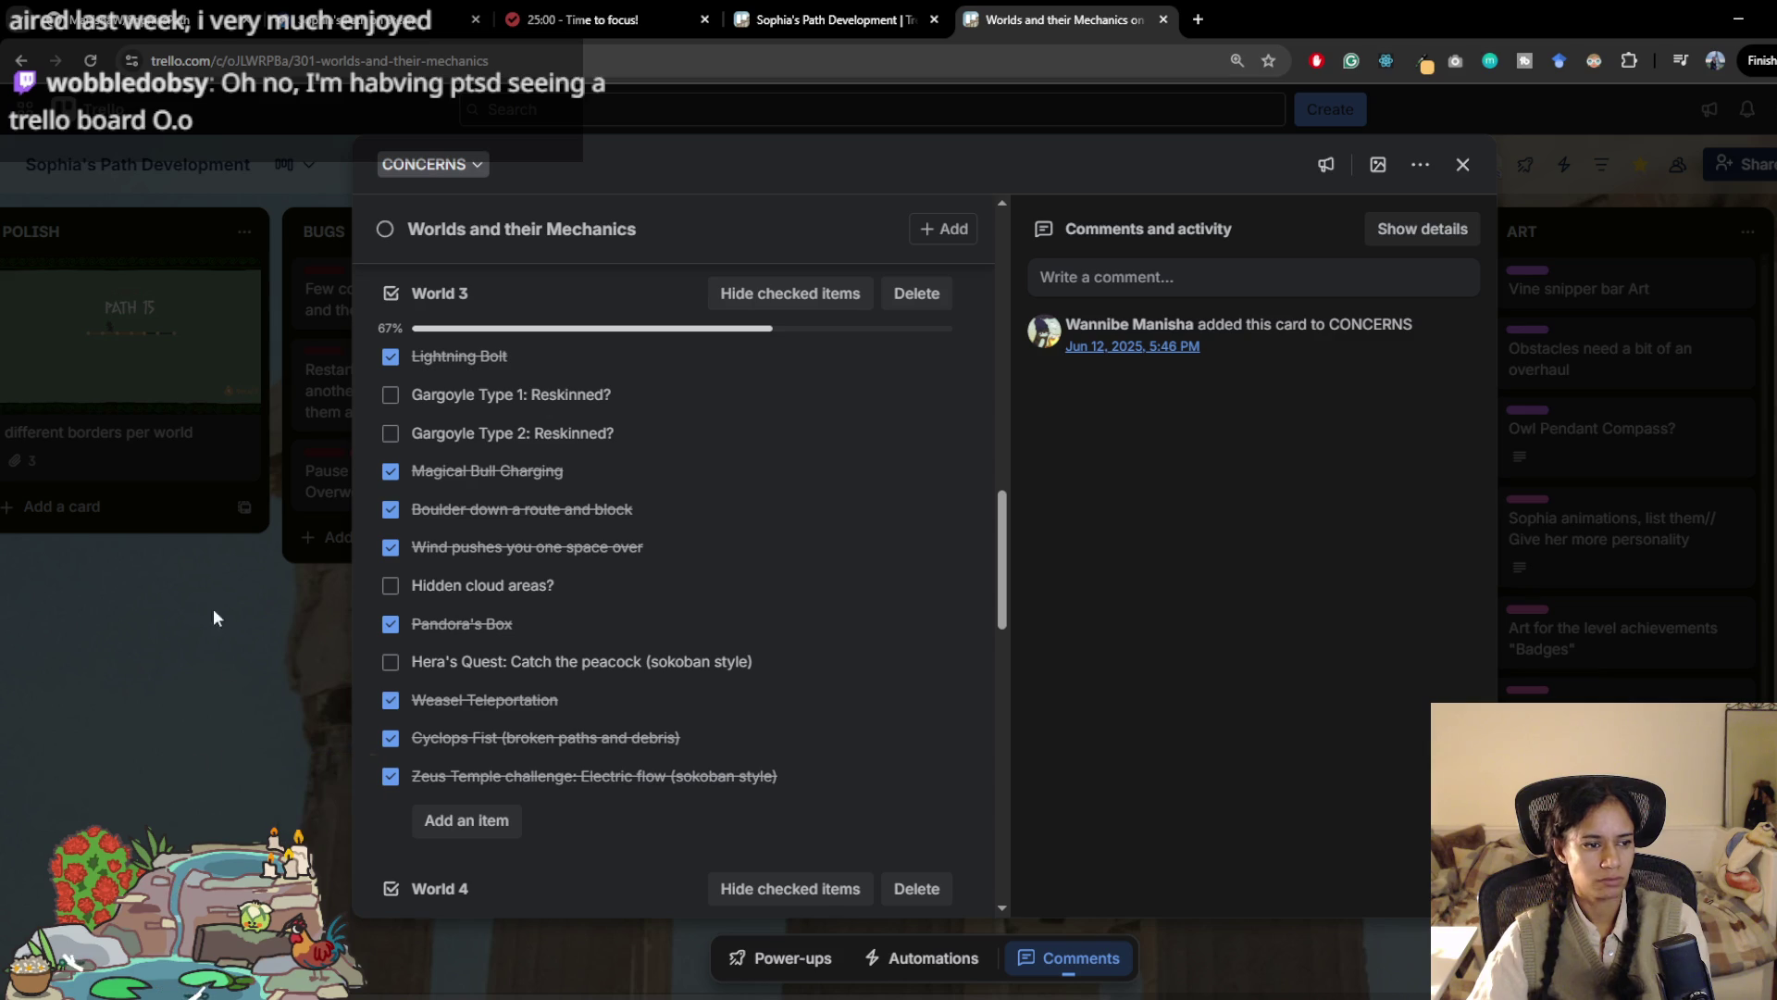
left_click(65, 630)
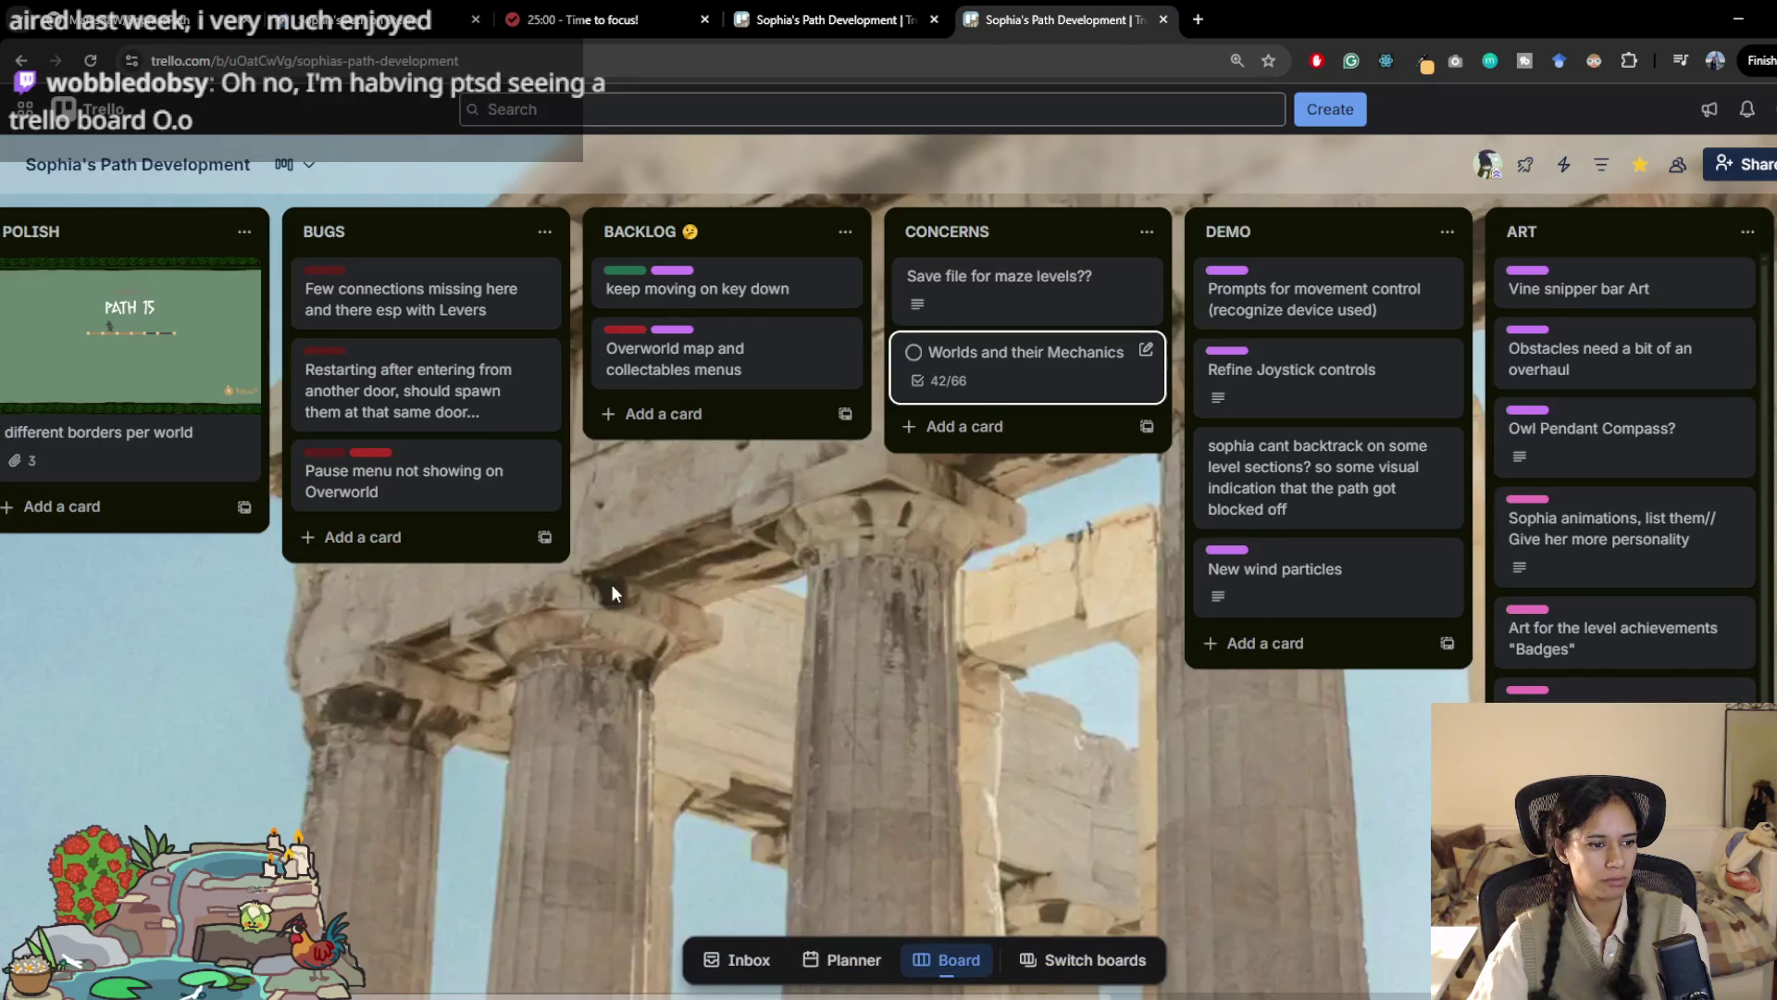
Step: Pan across the board's lists out to the DONE! list and back
scroll(675, 614, "right", 2)
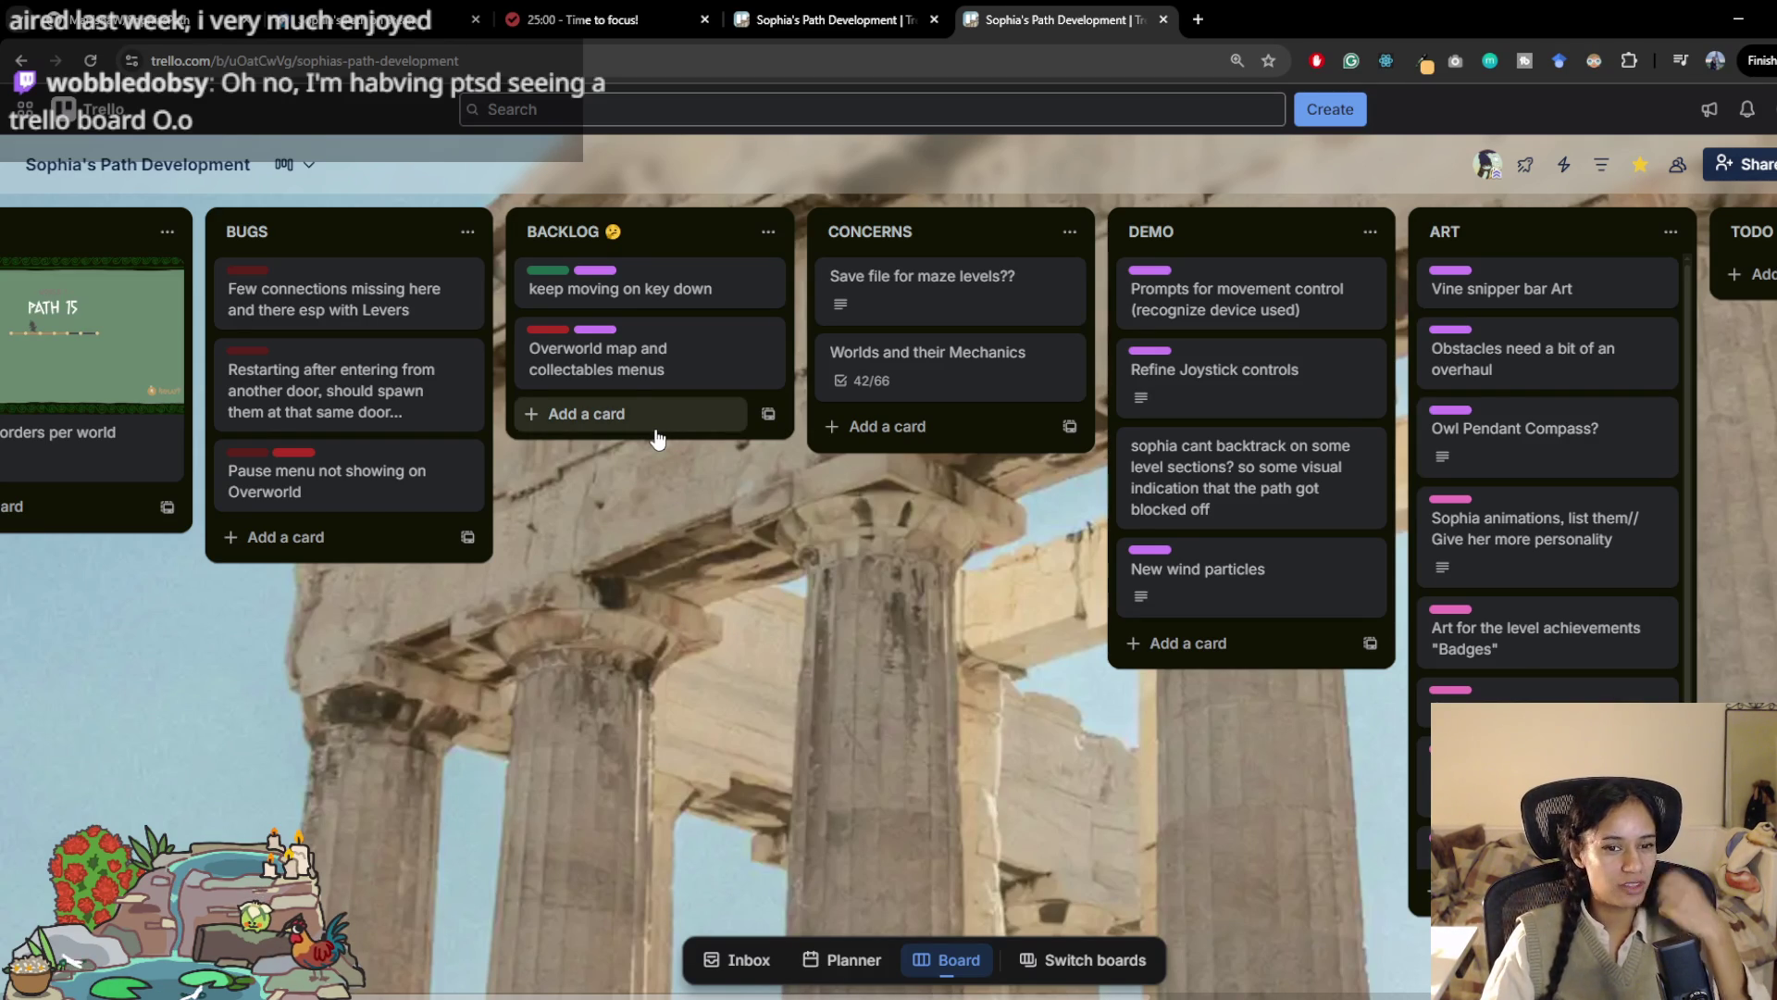
mouse_move(663, 390)
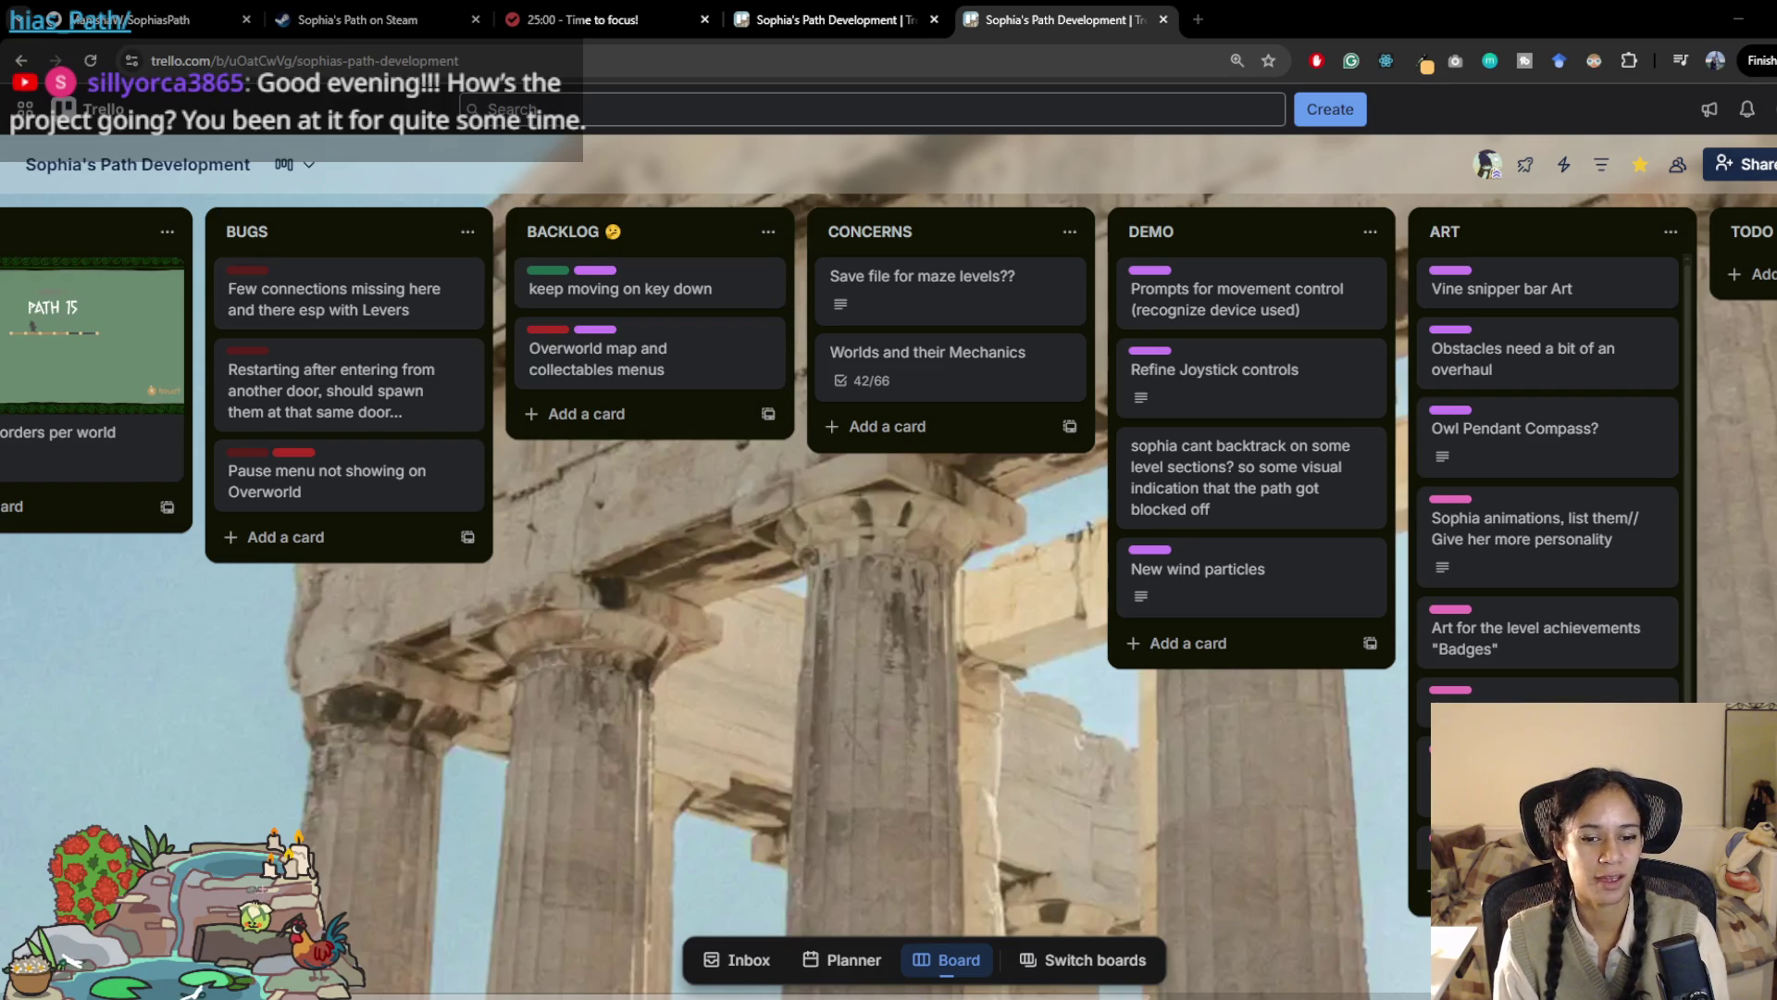
mouse_move(270, 914)
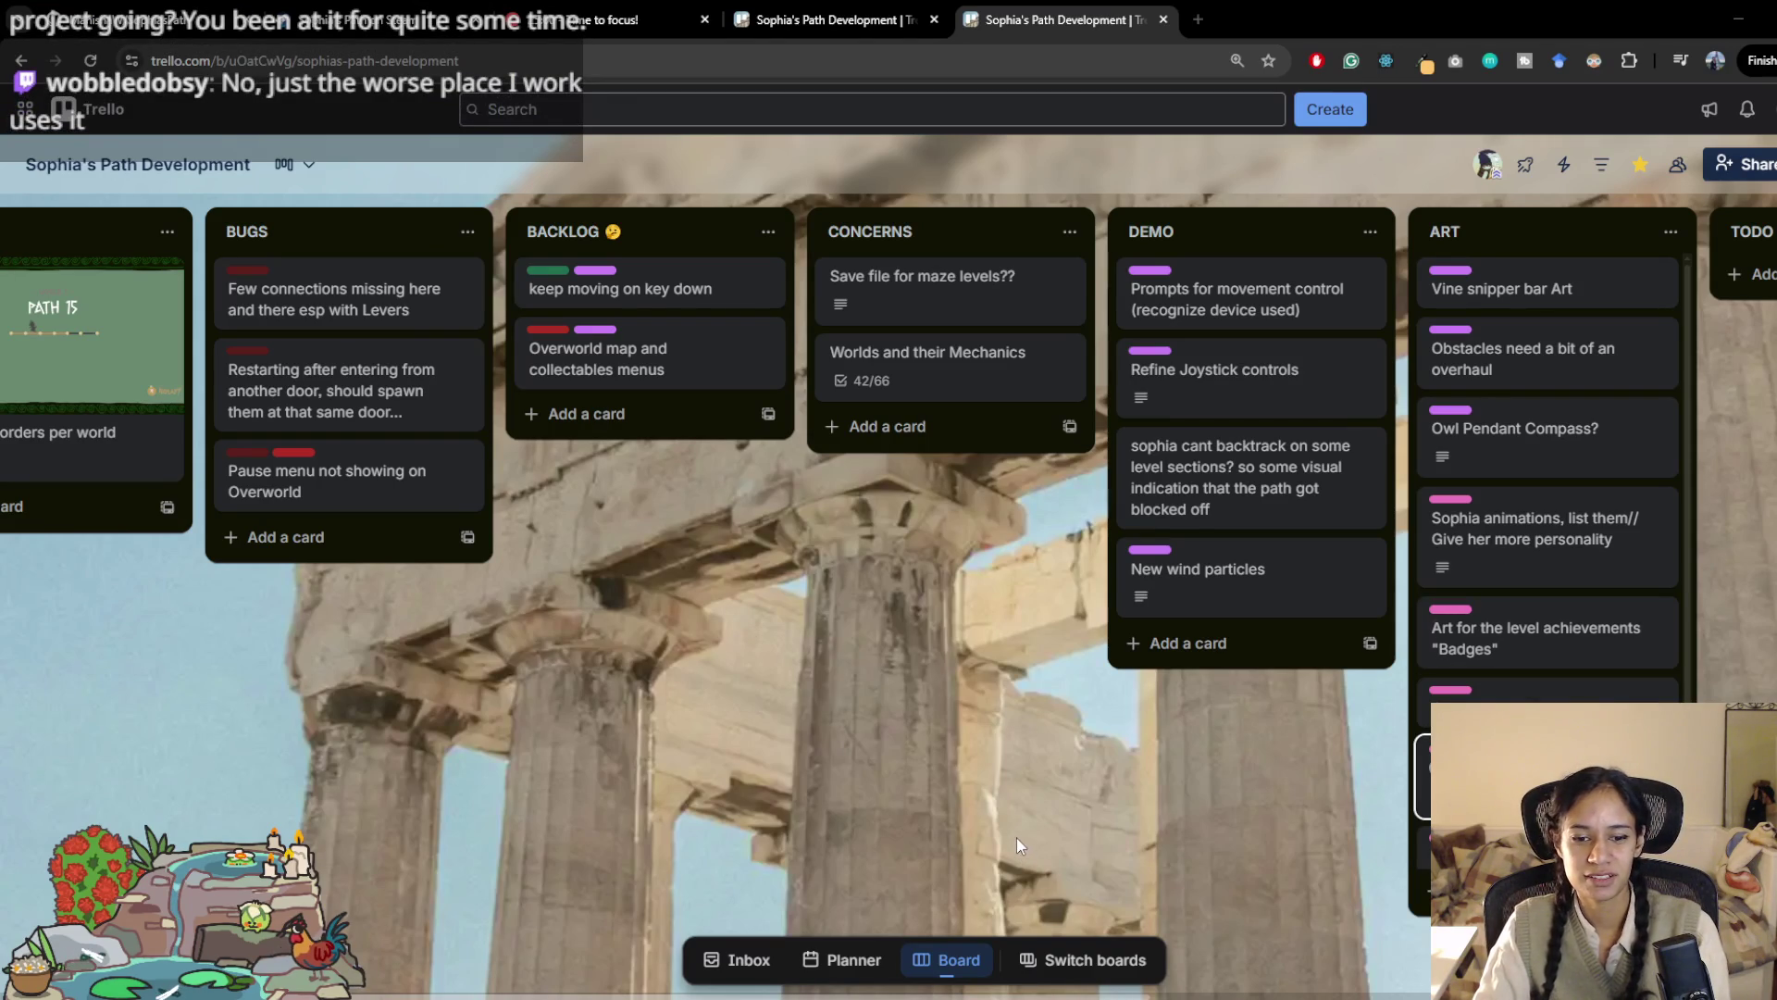
middle_click(1021, 797)
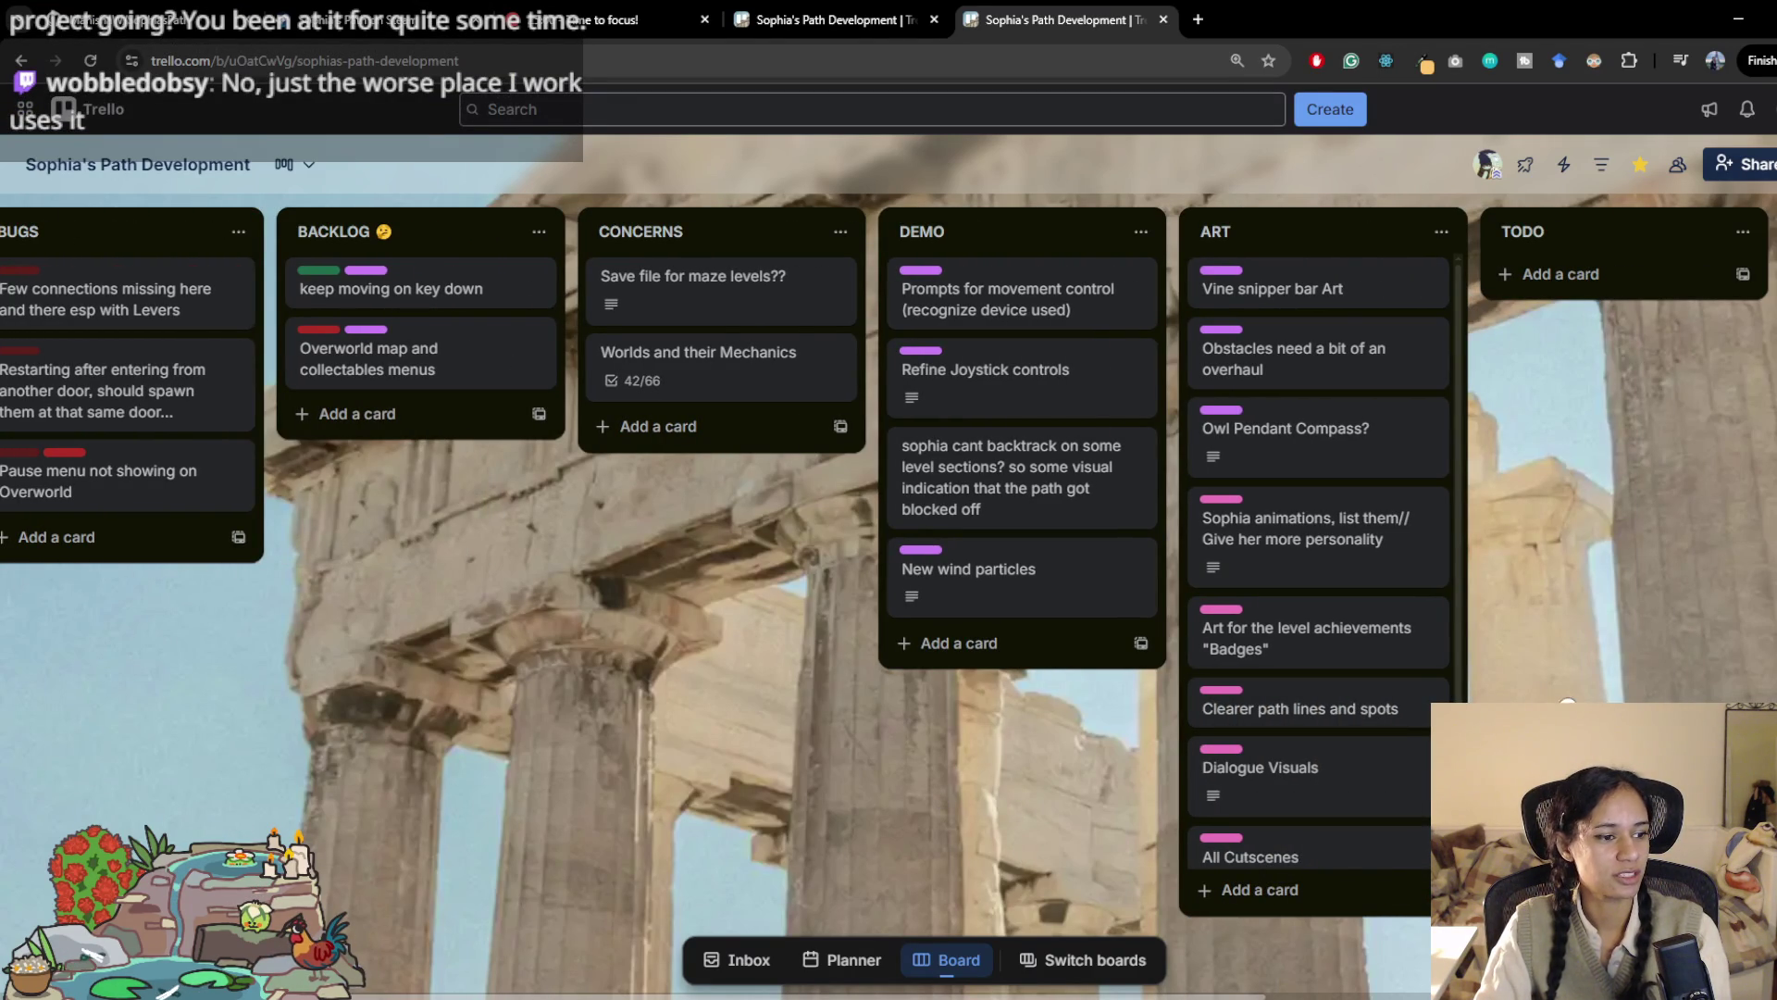
scroll(889, 555, "right", 1)
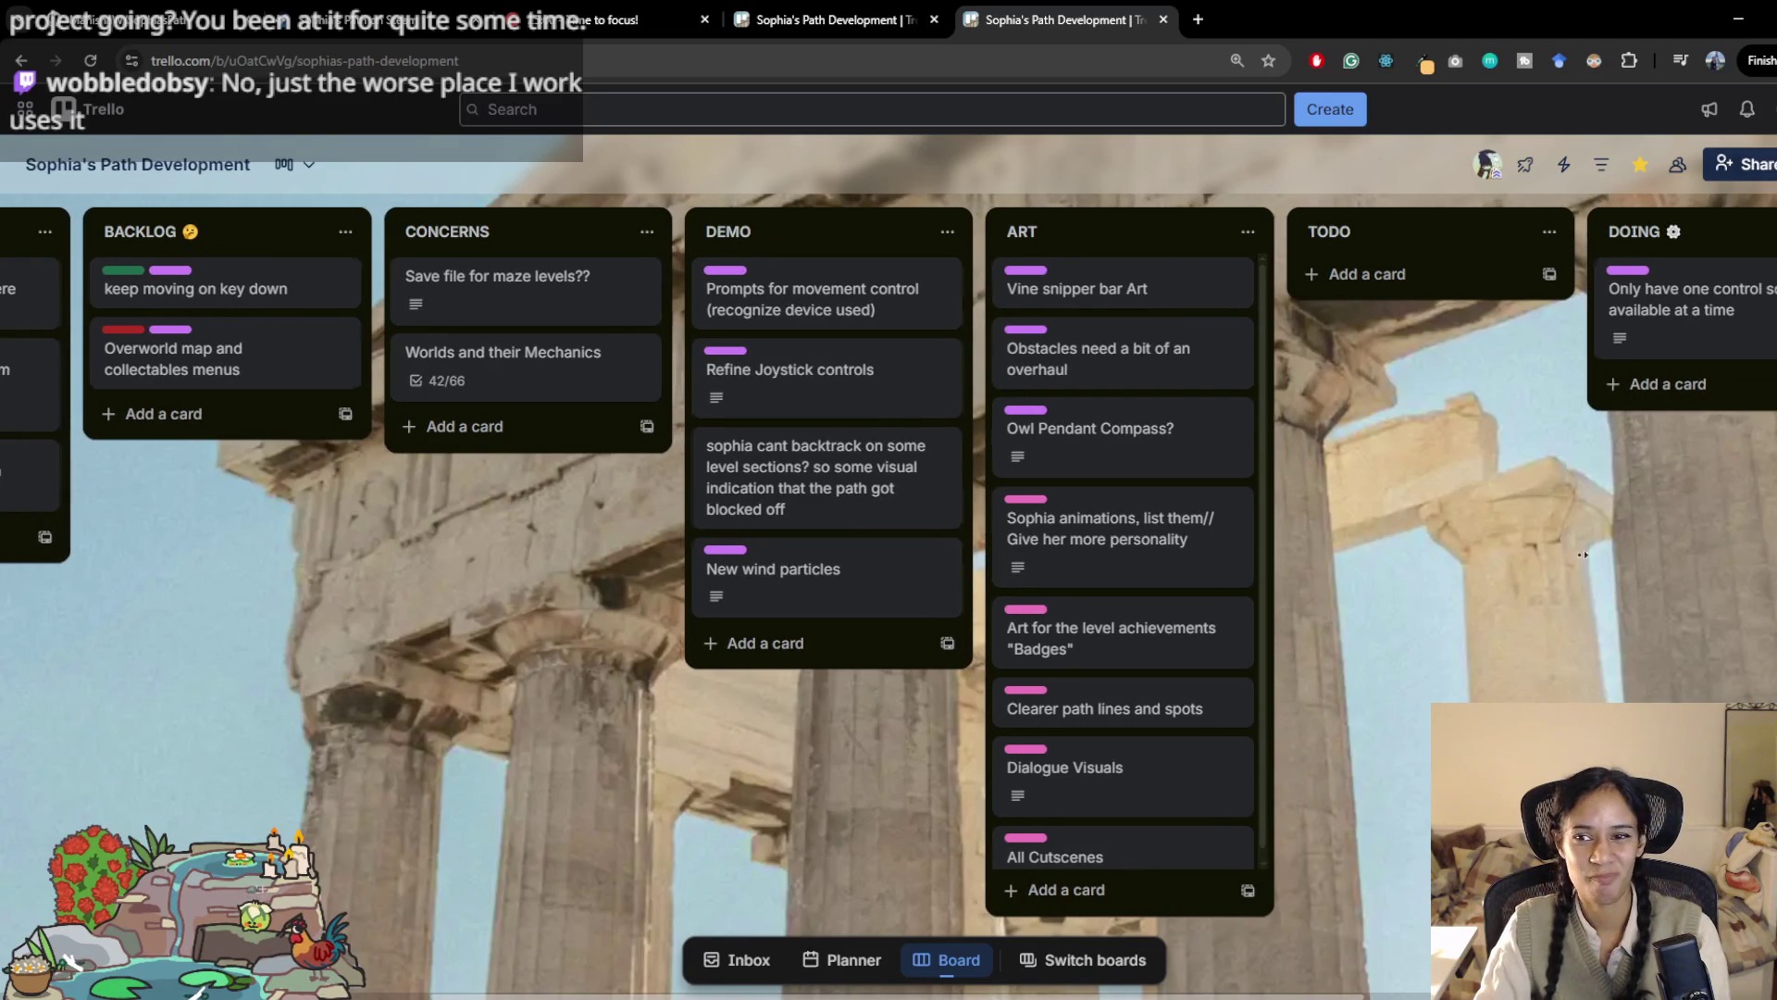
middle_click(1497, 537)
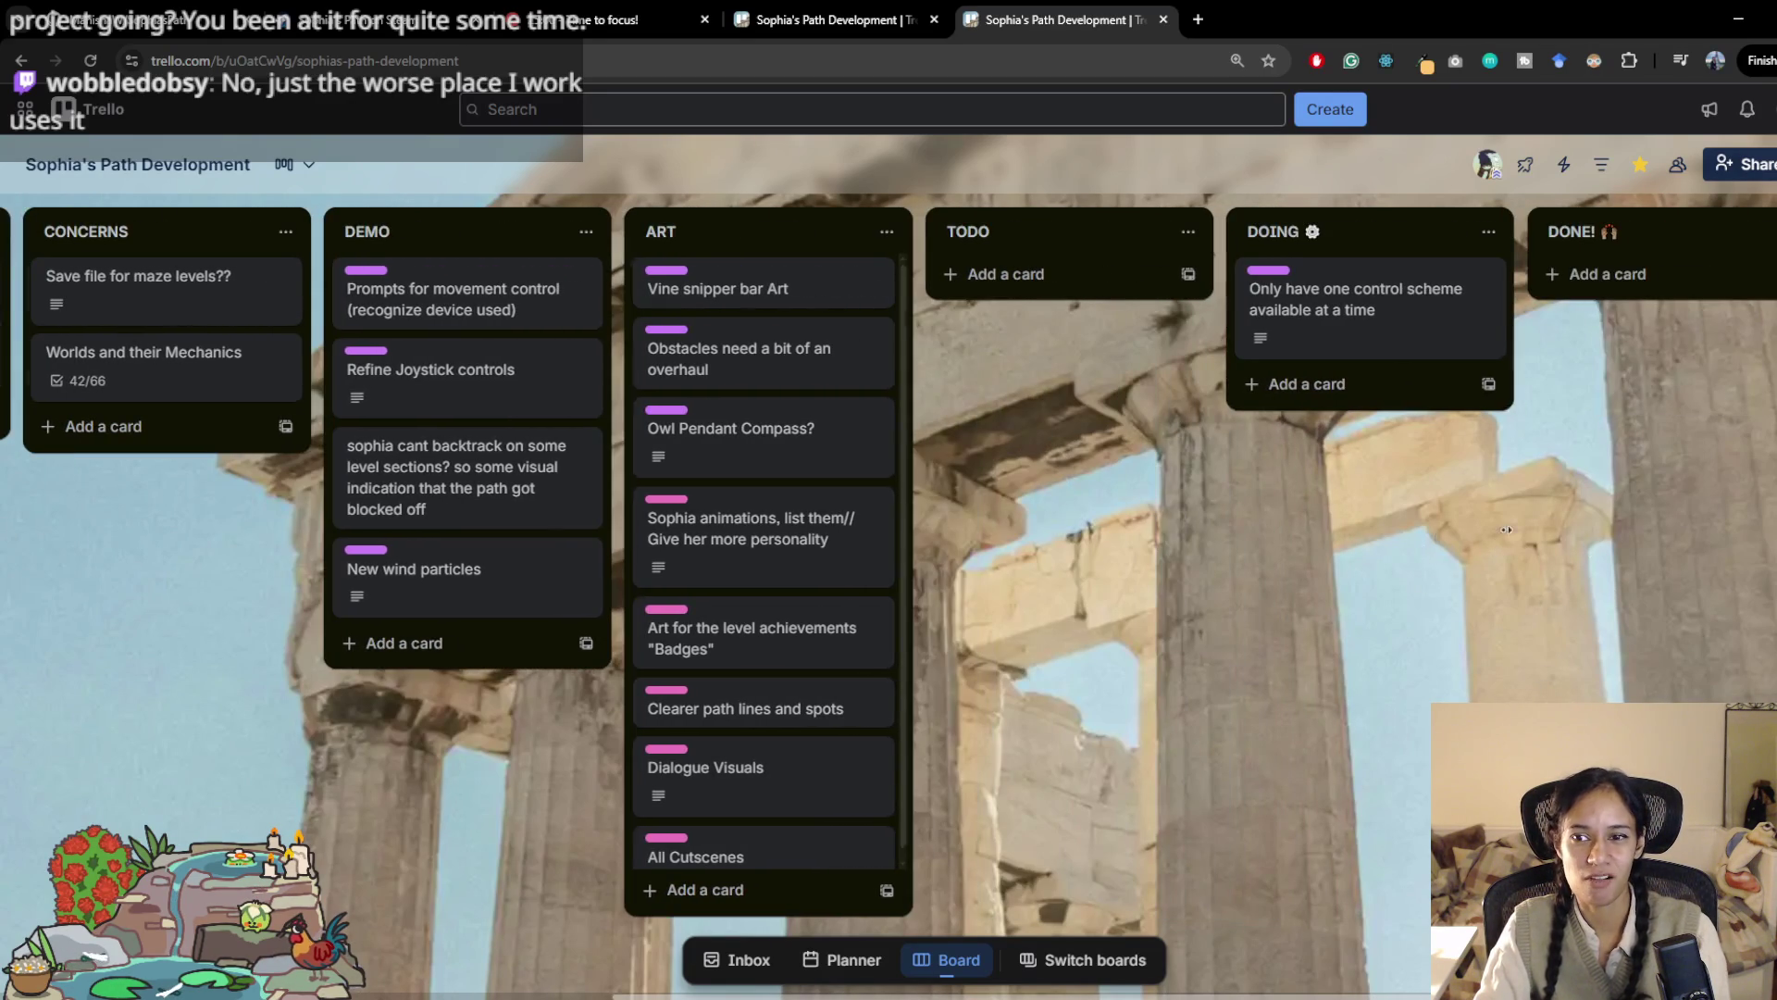
scroll(1497, 537, "right", 5)
scroll(1055, 533, "left", 10)
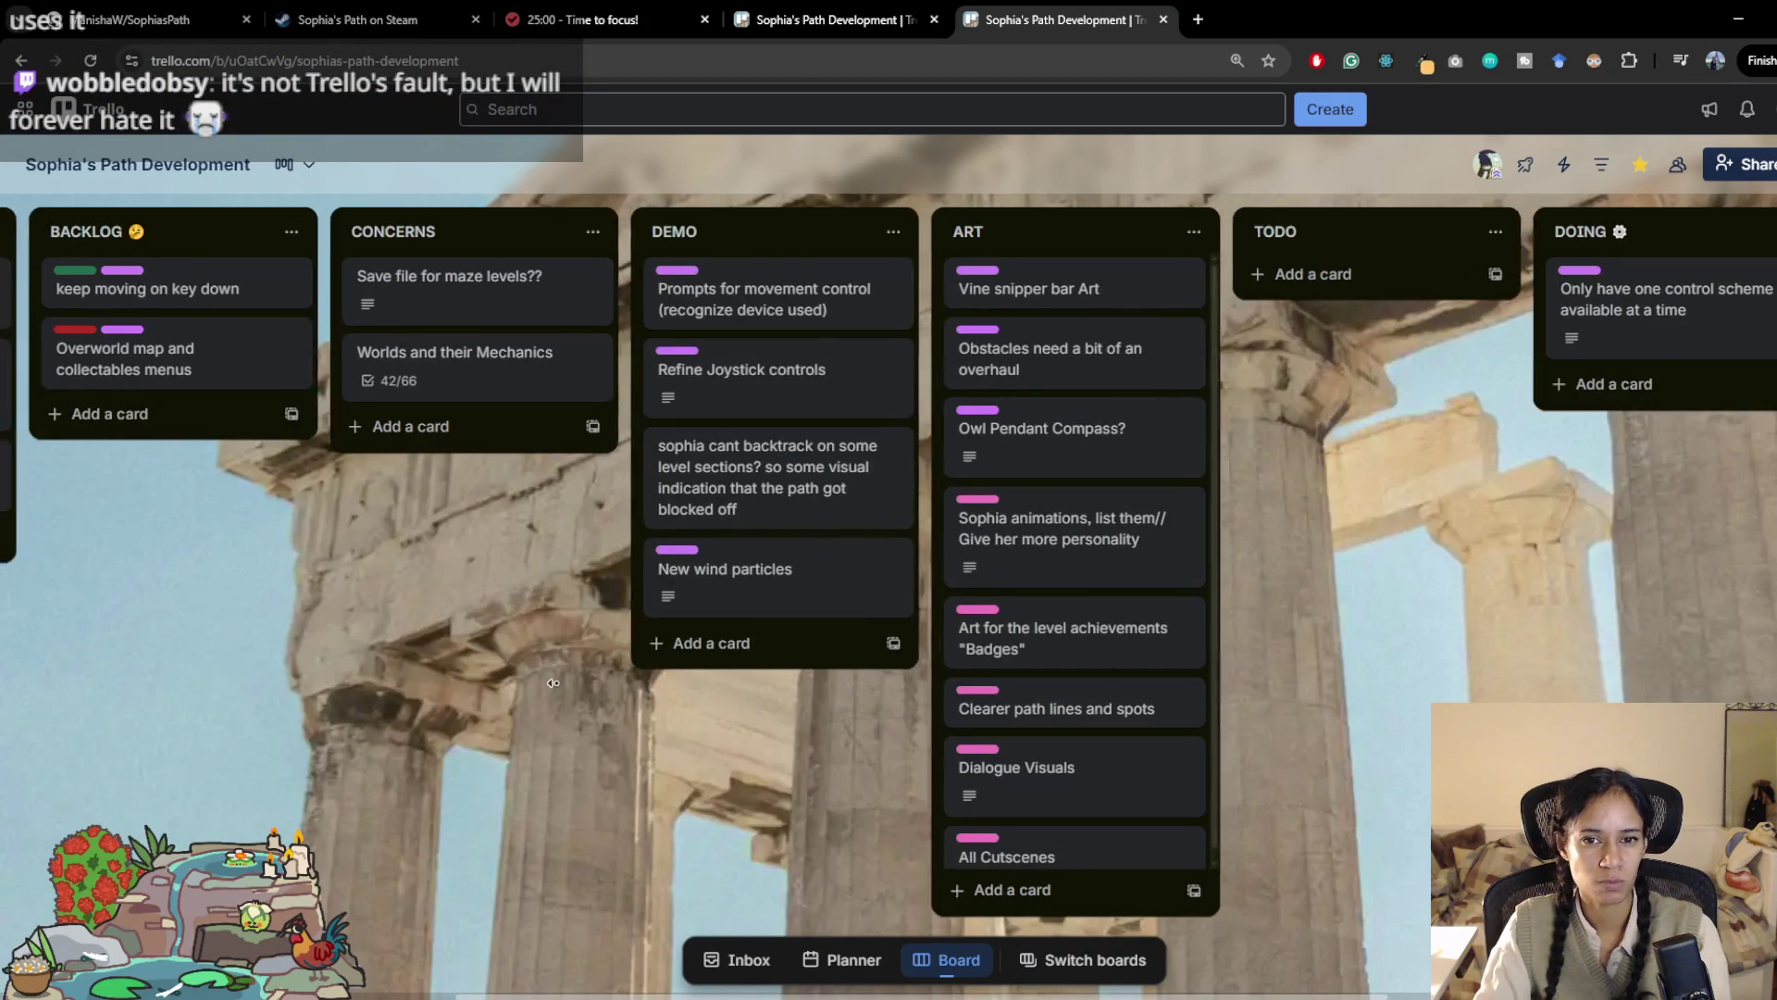
scroll(726, 683, "left", 2)
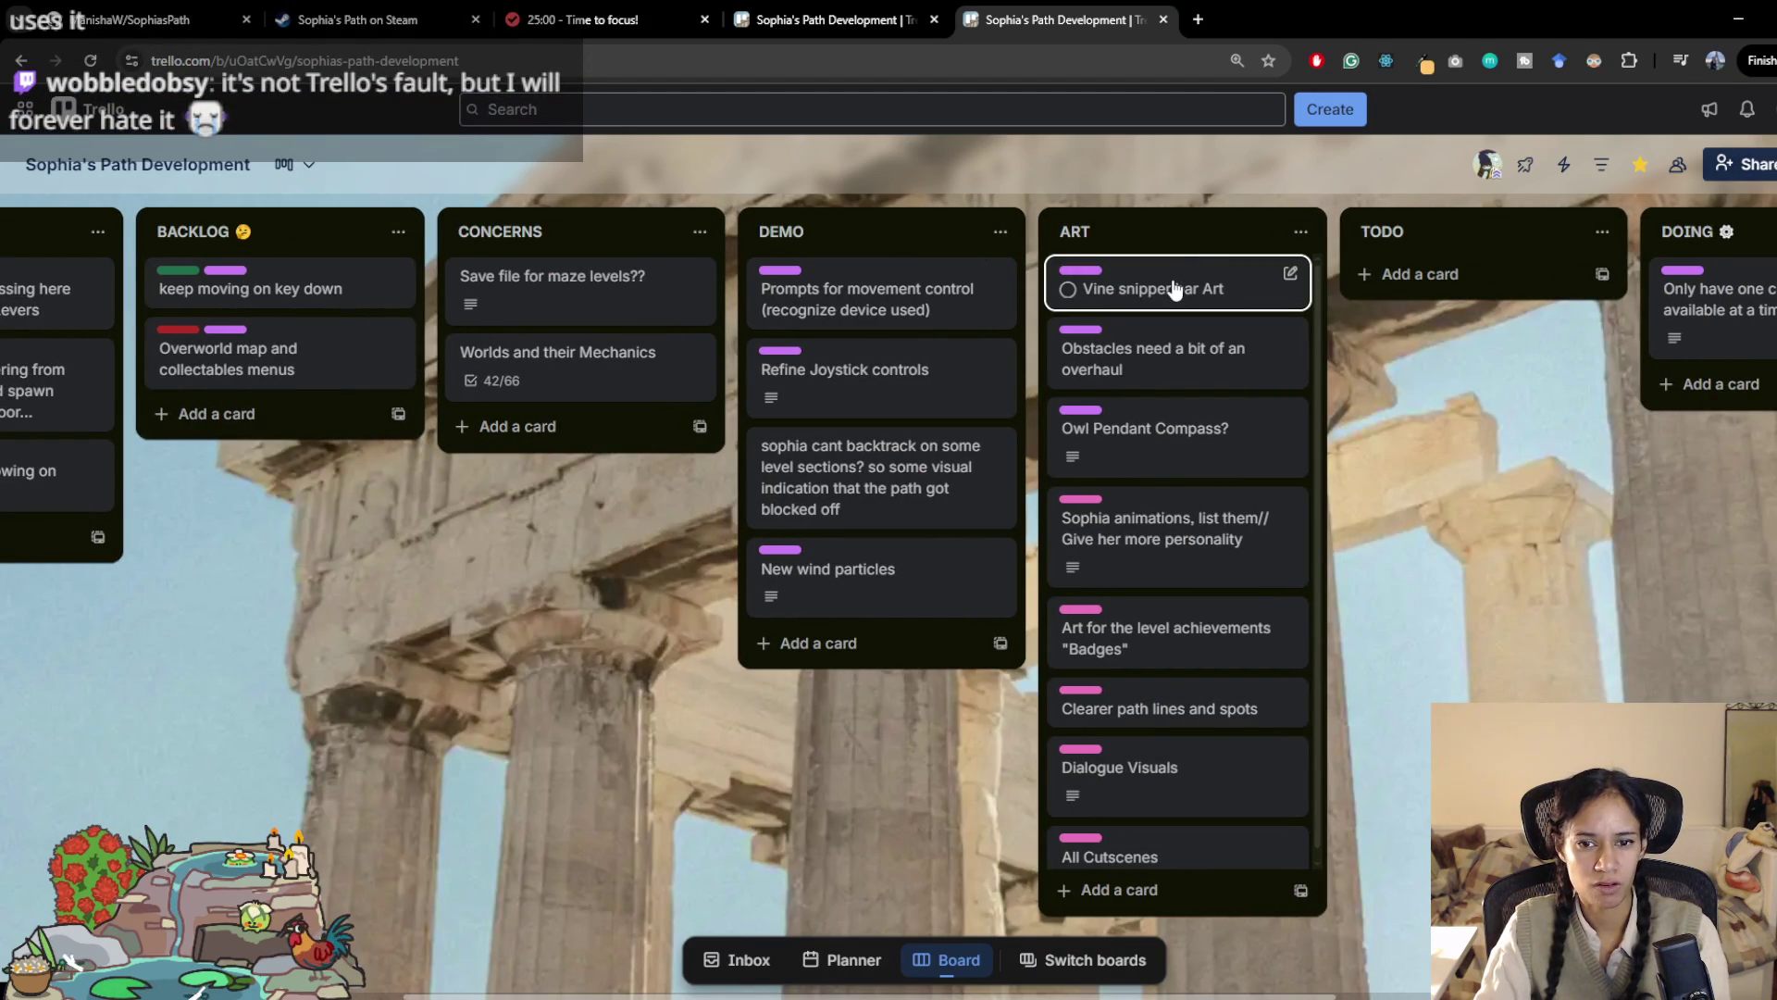
scroll(1173, 537, "down", 1)
scroll(1180, 581, "up", 1)
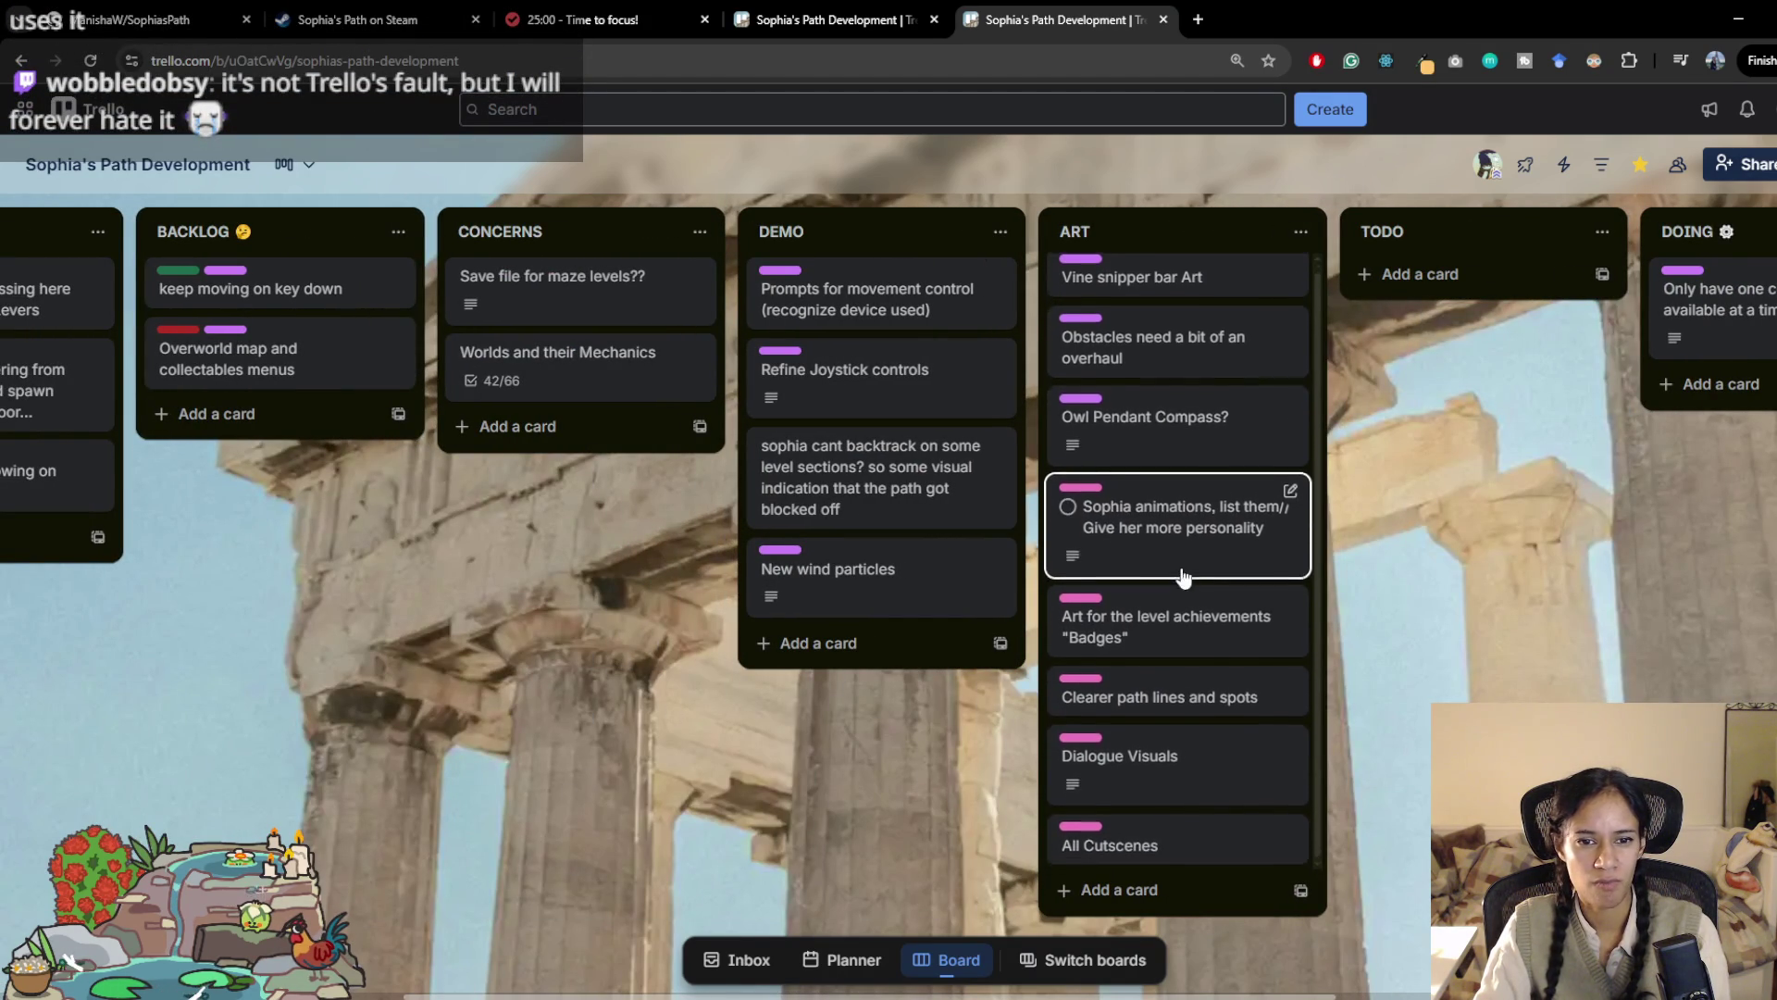
scroll(615, 606, "left", 10)
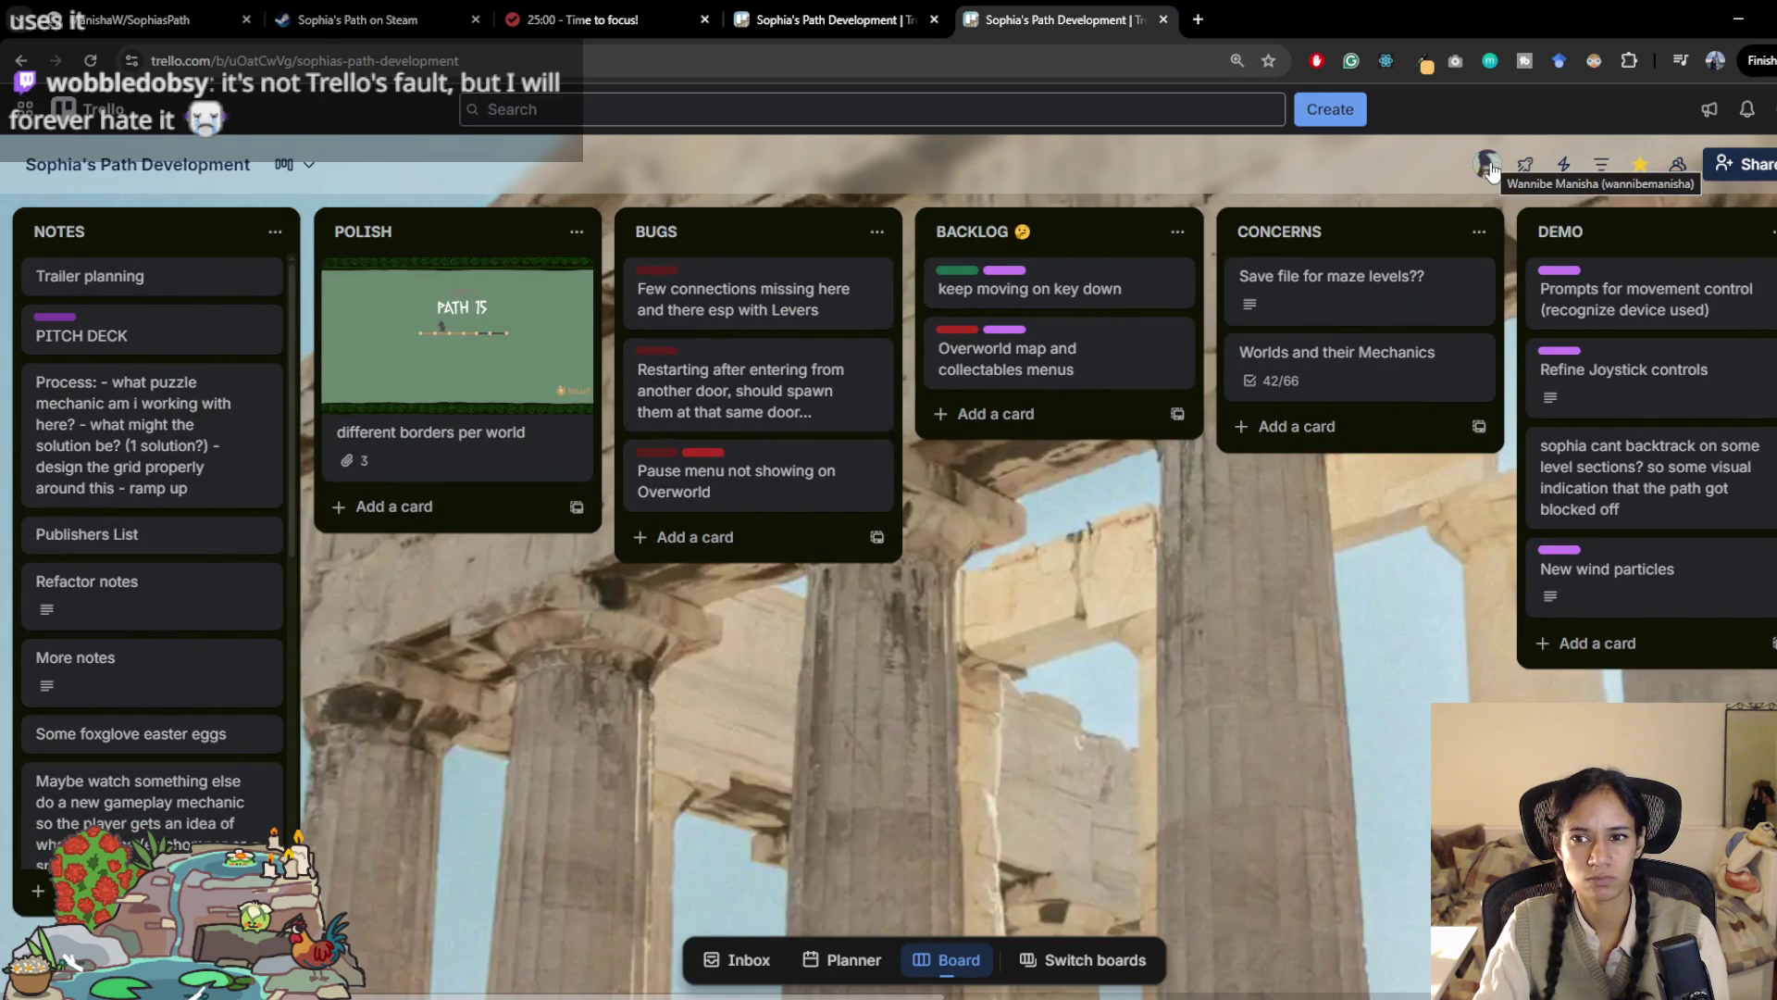
Step: In Share, check join requests and board members, then copy the board's invite link
left_click(1759, 164)
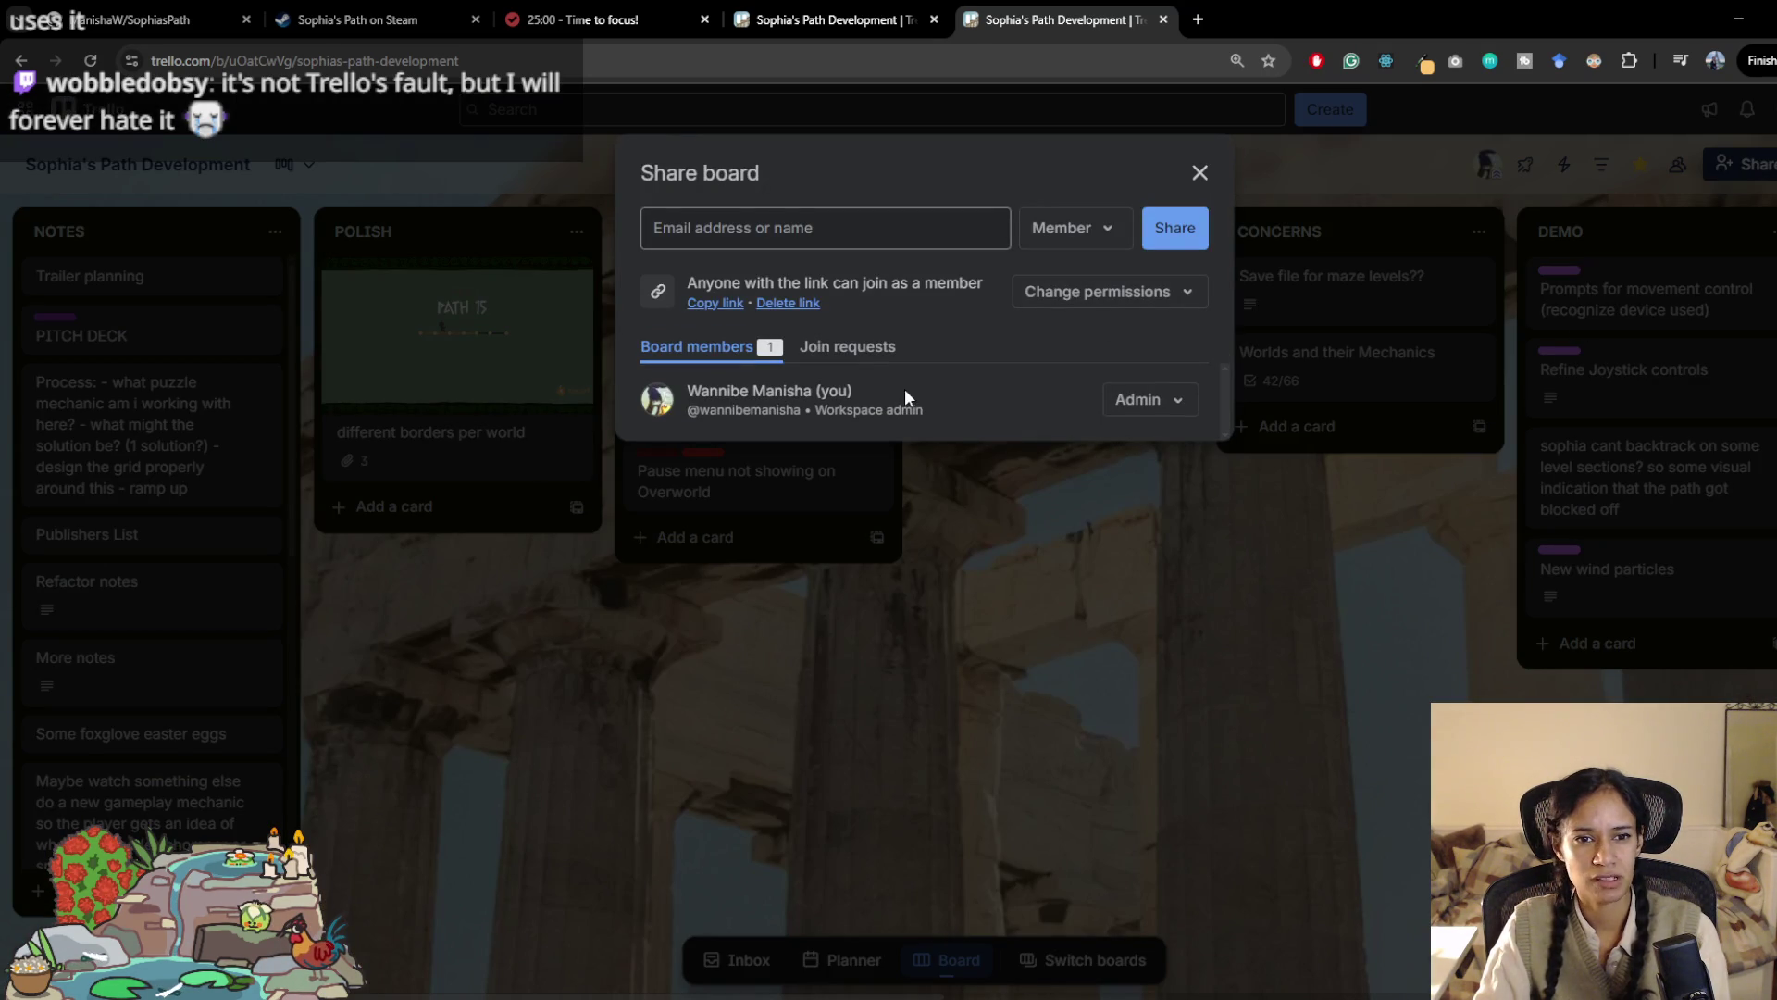
left_click(832, 348)
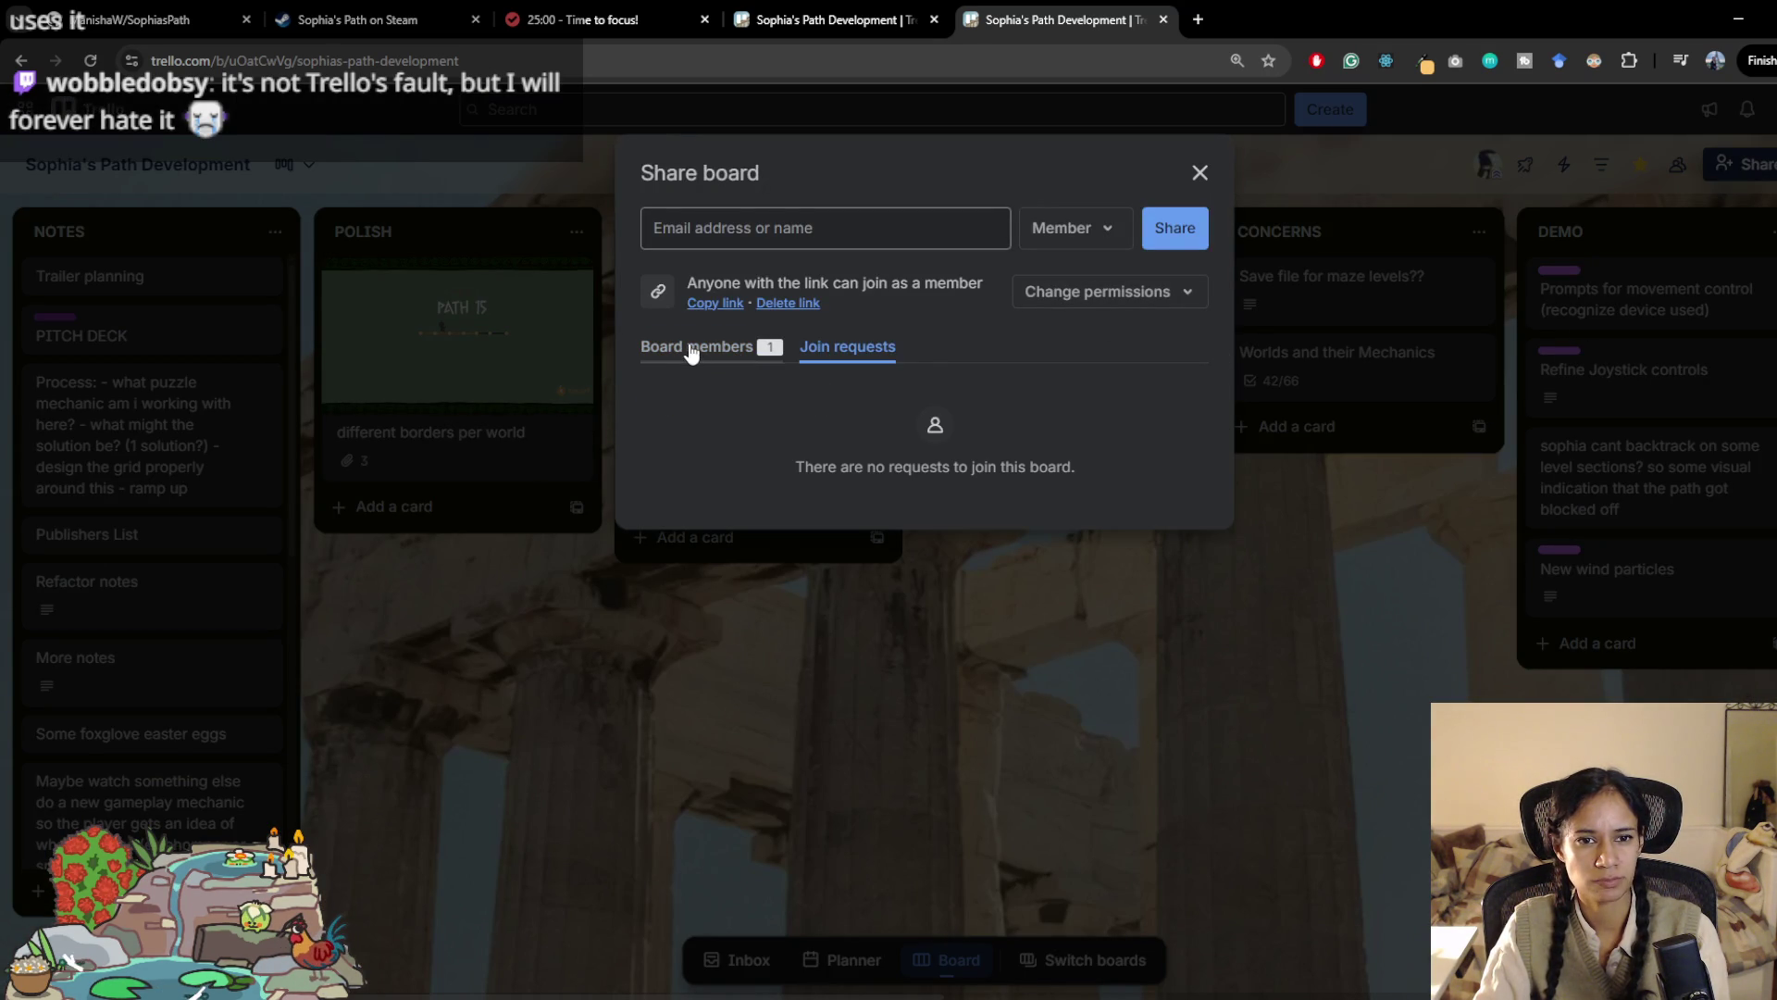
left_click(708, 348)
left_click(721, 307)
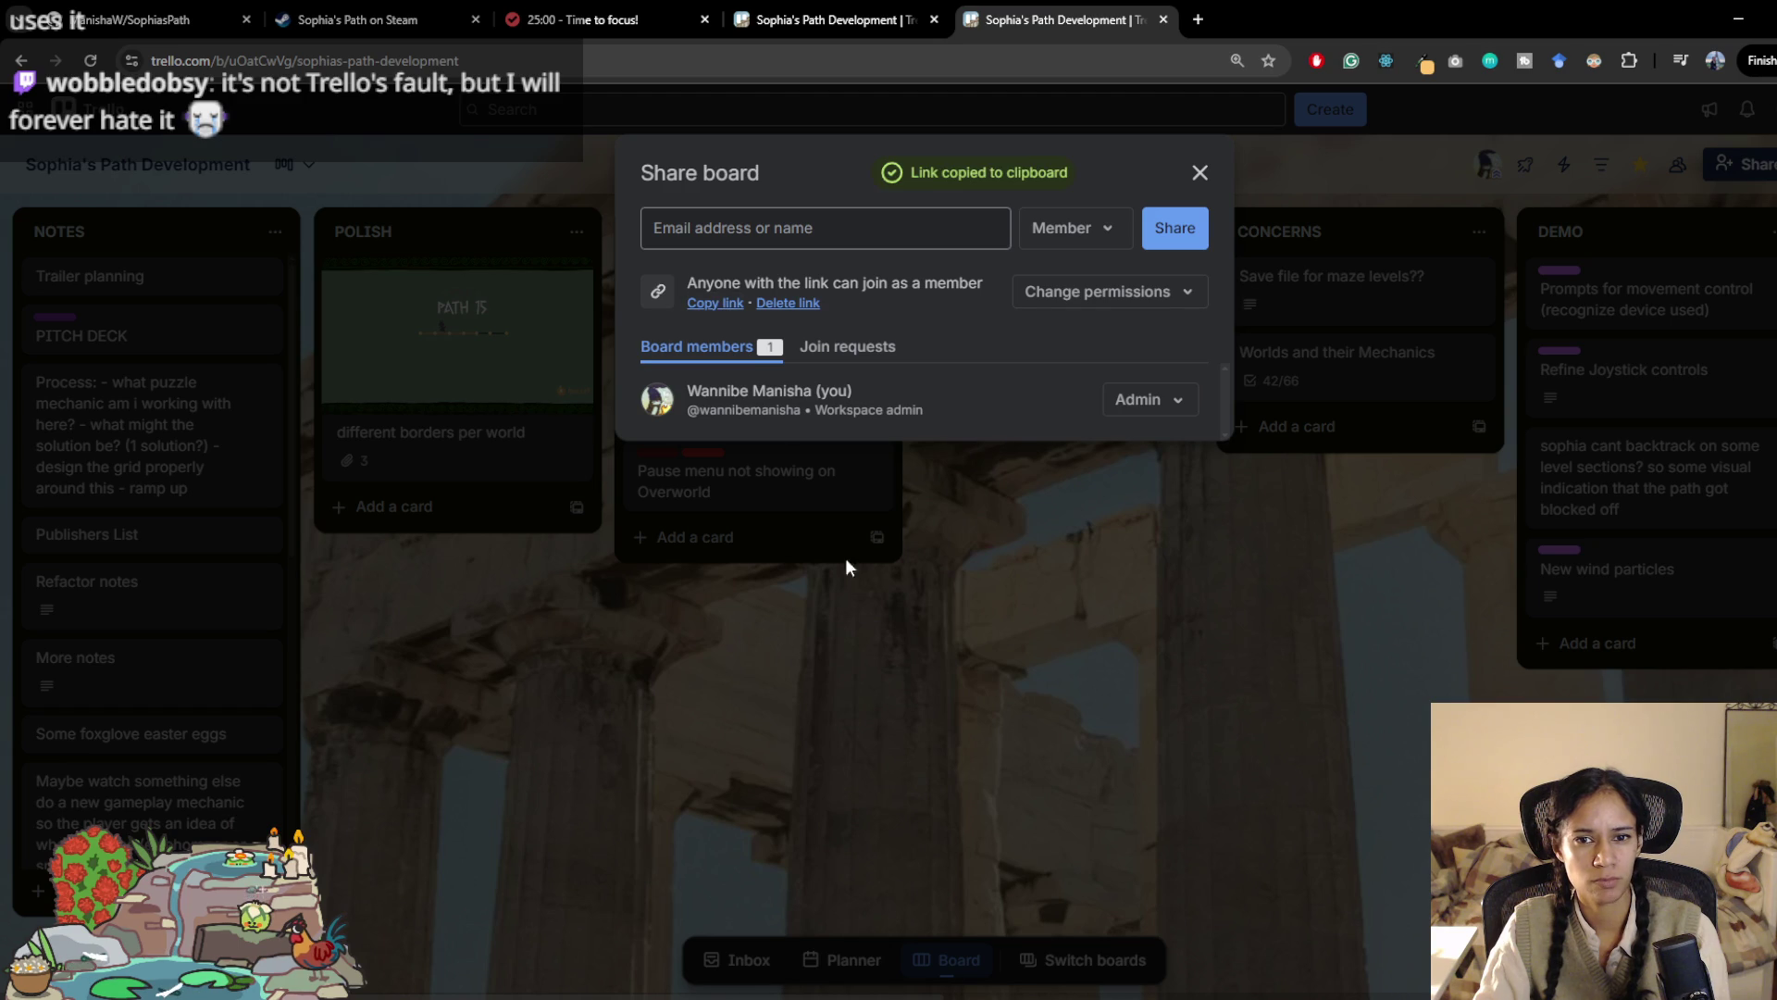
Step: Close the Share dialog and look over the profile card, board visibility and board menu
left_click(1199, 173)
left_click(1492, 168)
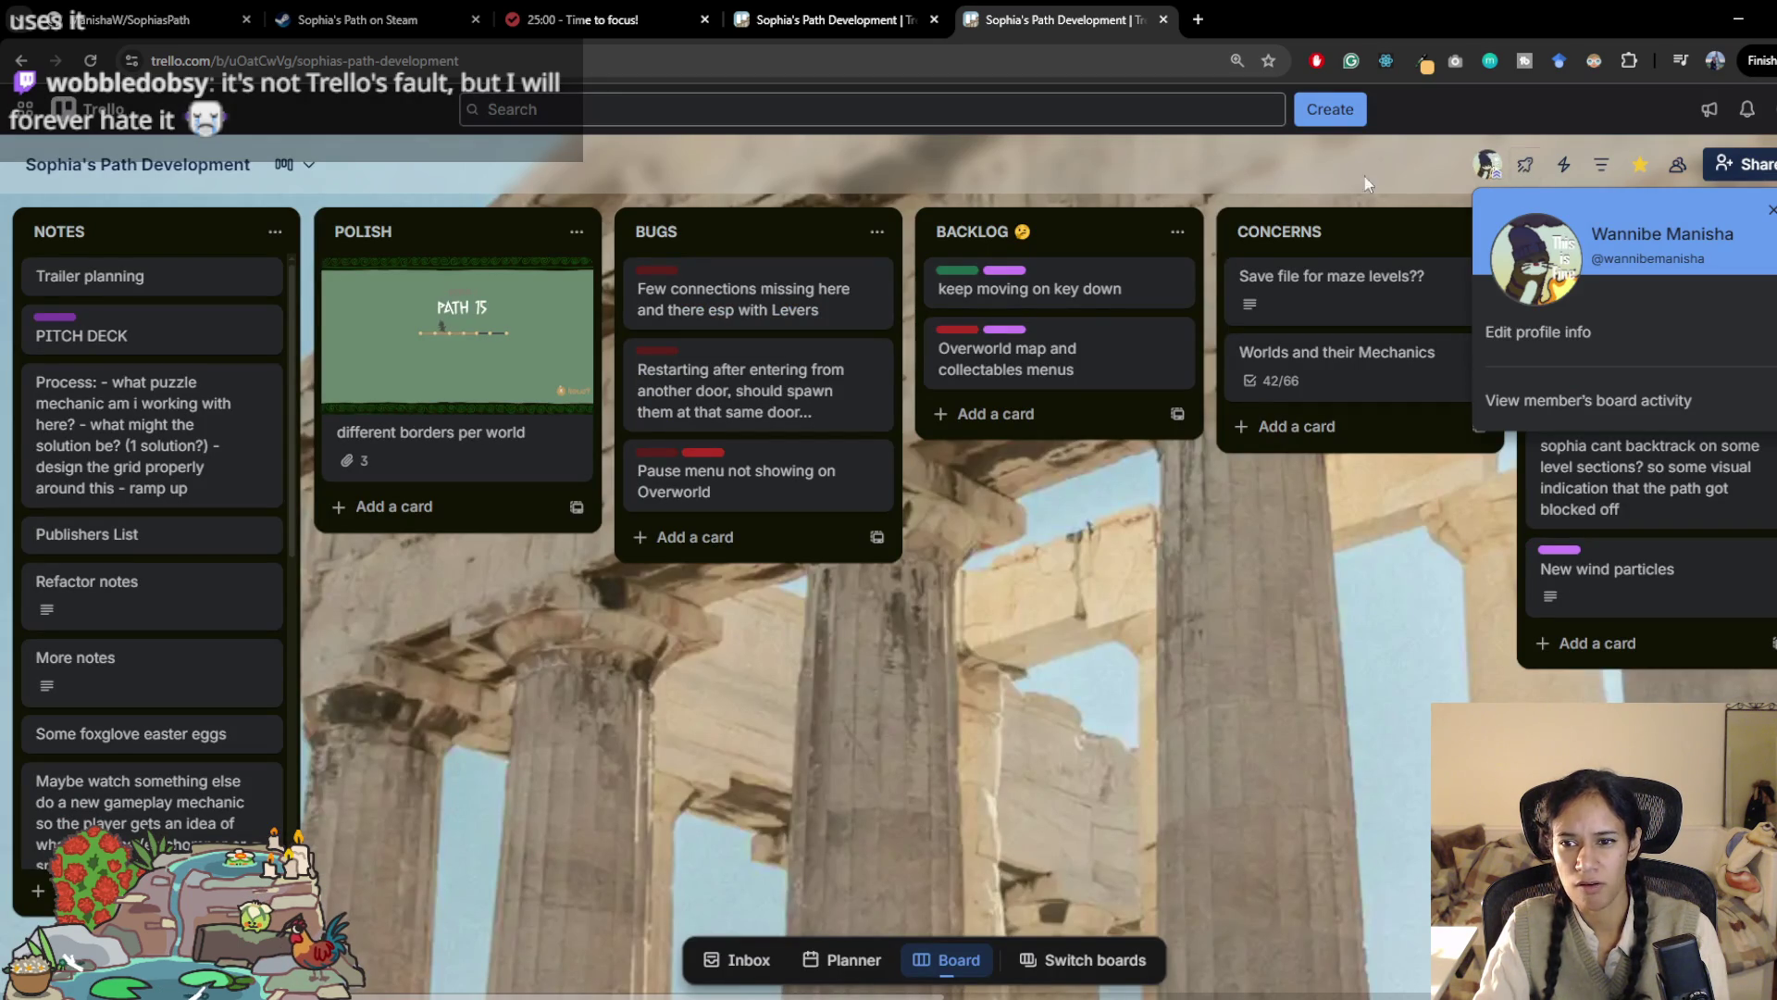
key("Escape")
left_click(1679, 167)
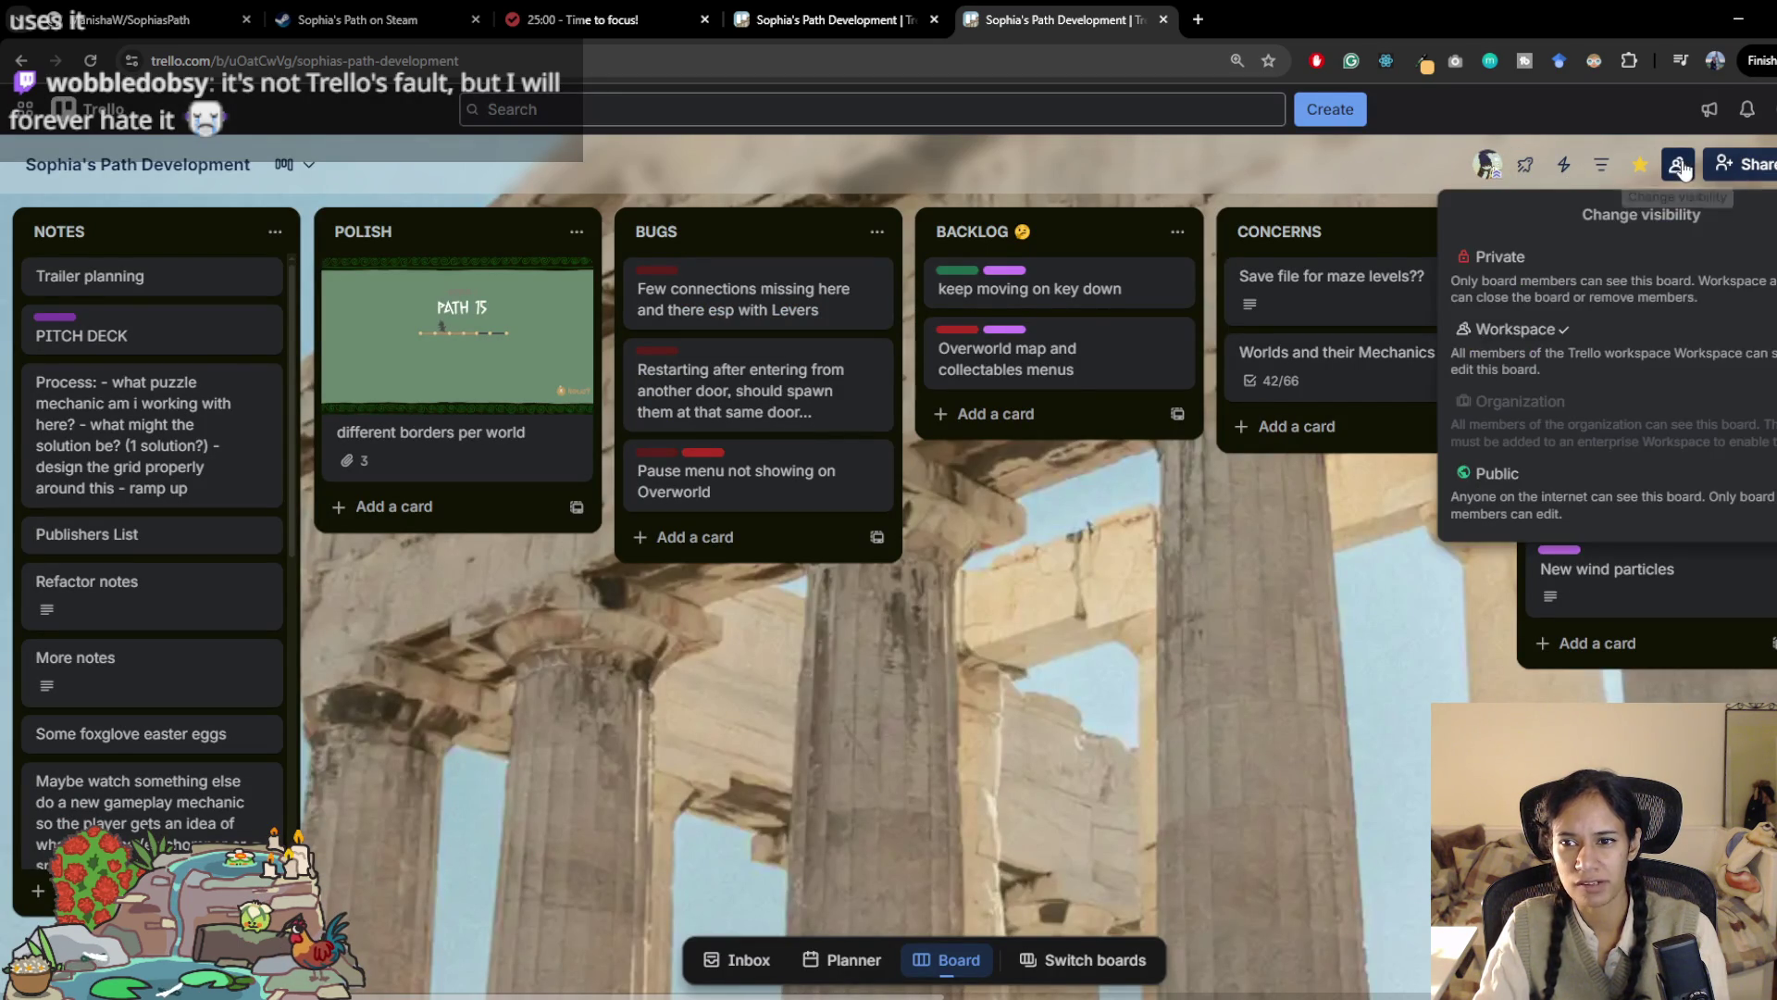
left_click(1365, 518)
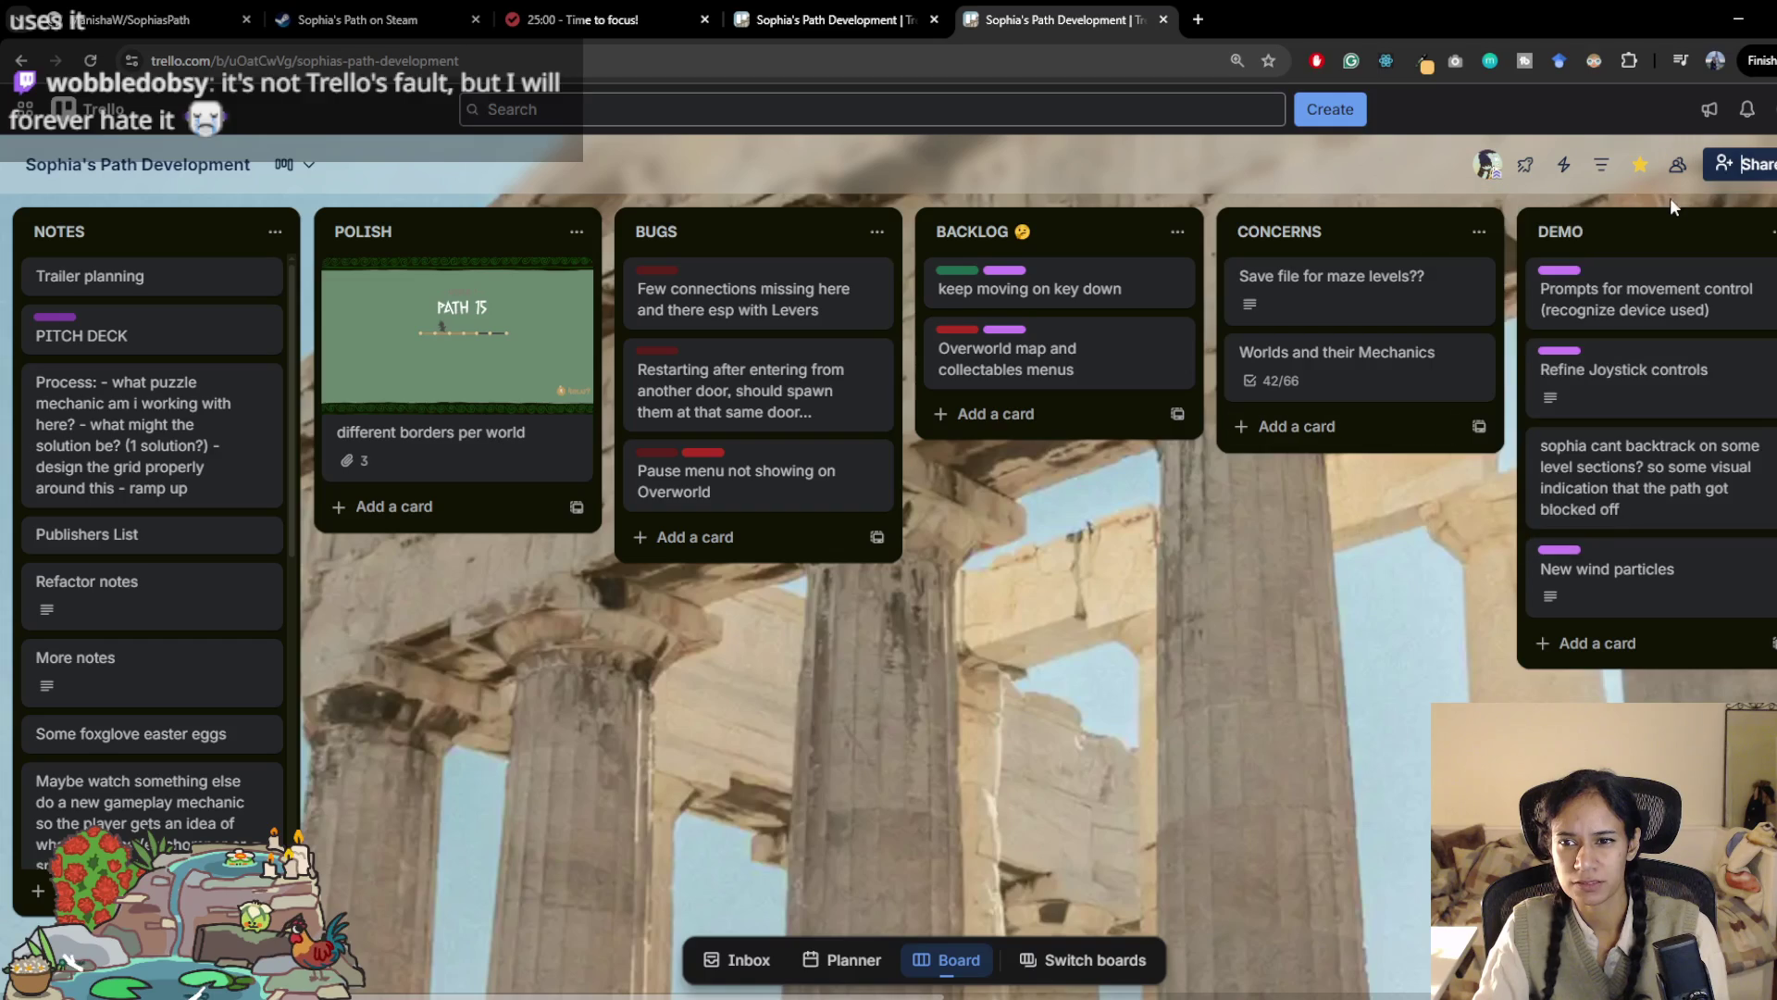
left_click(1763, 164)
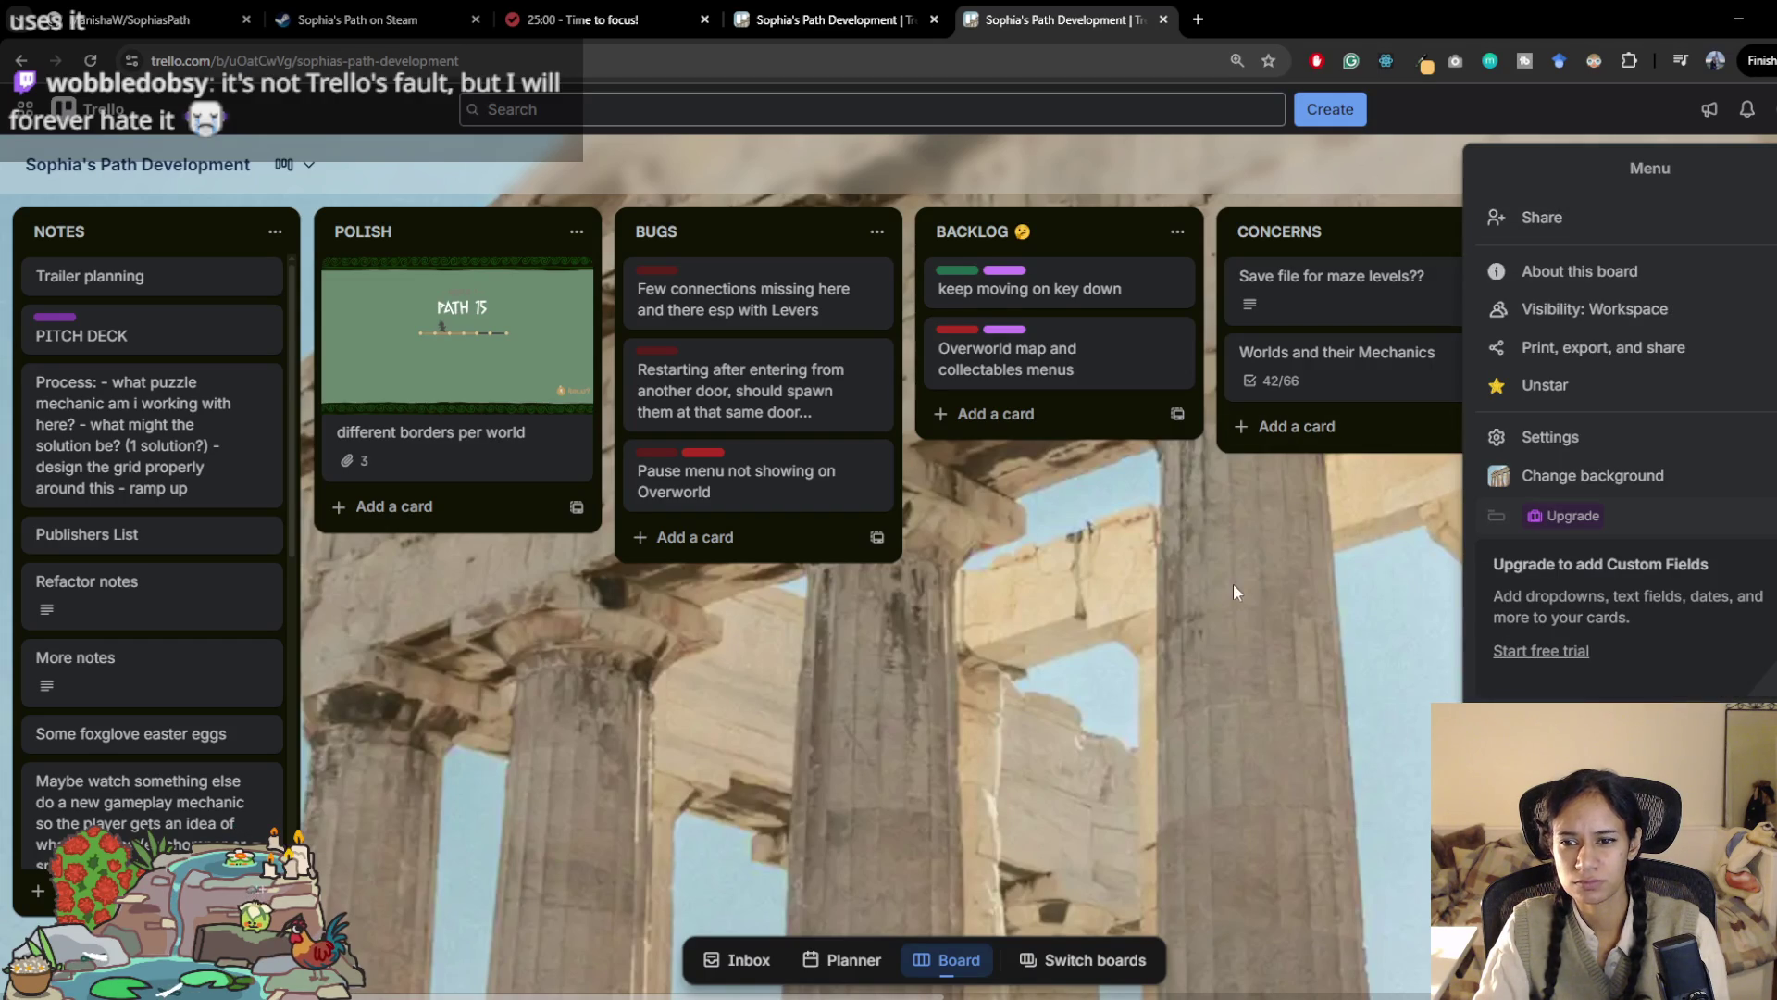
left_click(1219, 554)
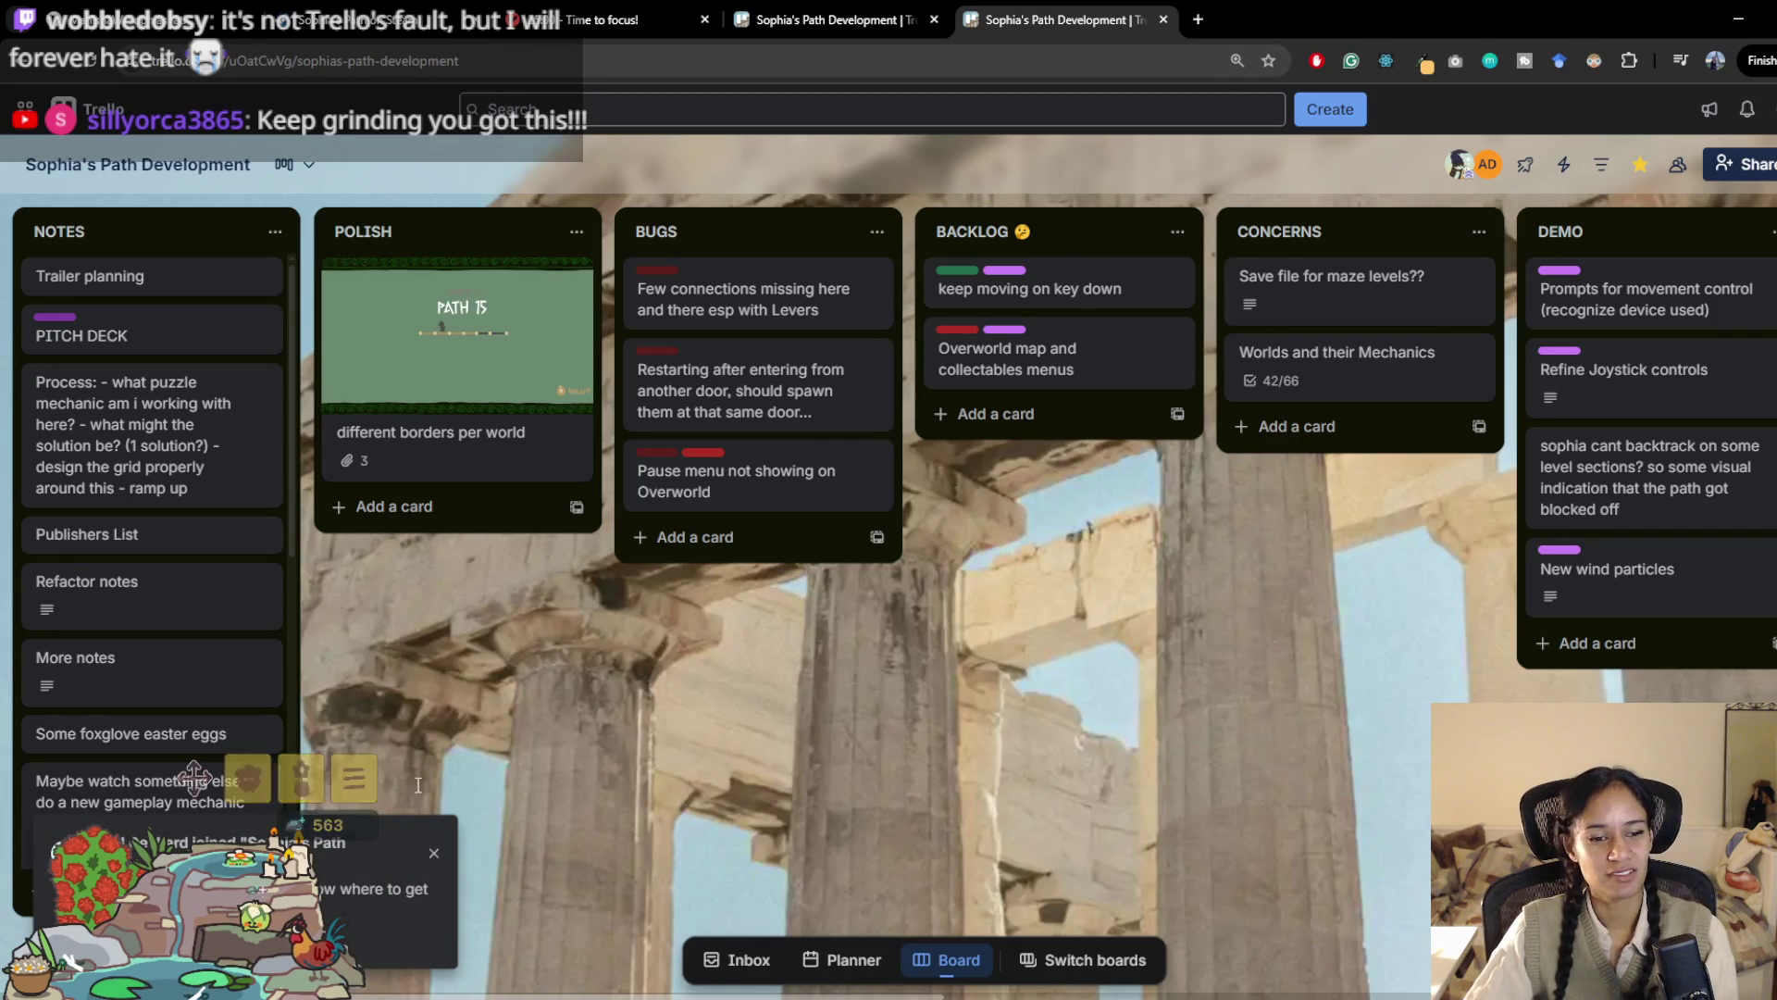
Step: Dismiss the notification, check the Levers bug card's members, and open Edit profile info
left_click(434, 854)
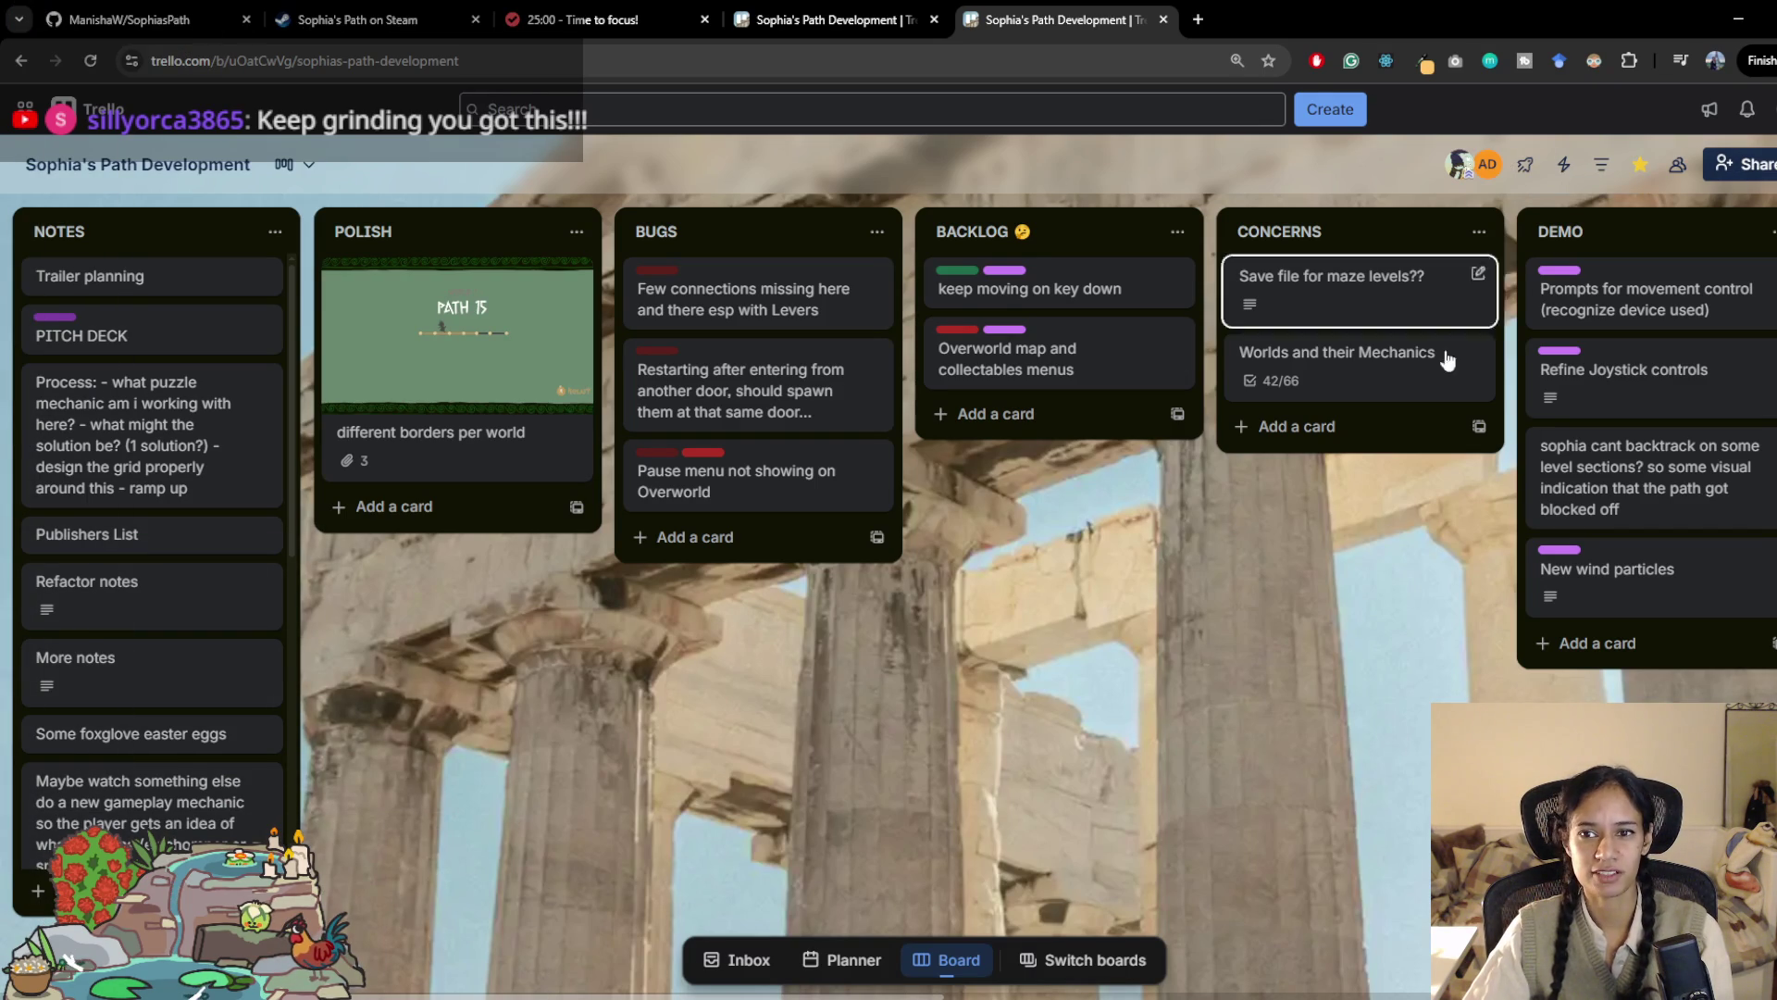
right_click(781, 270)
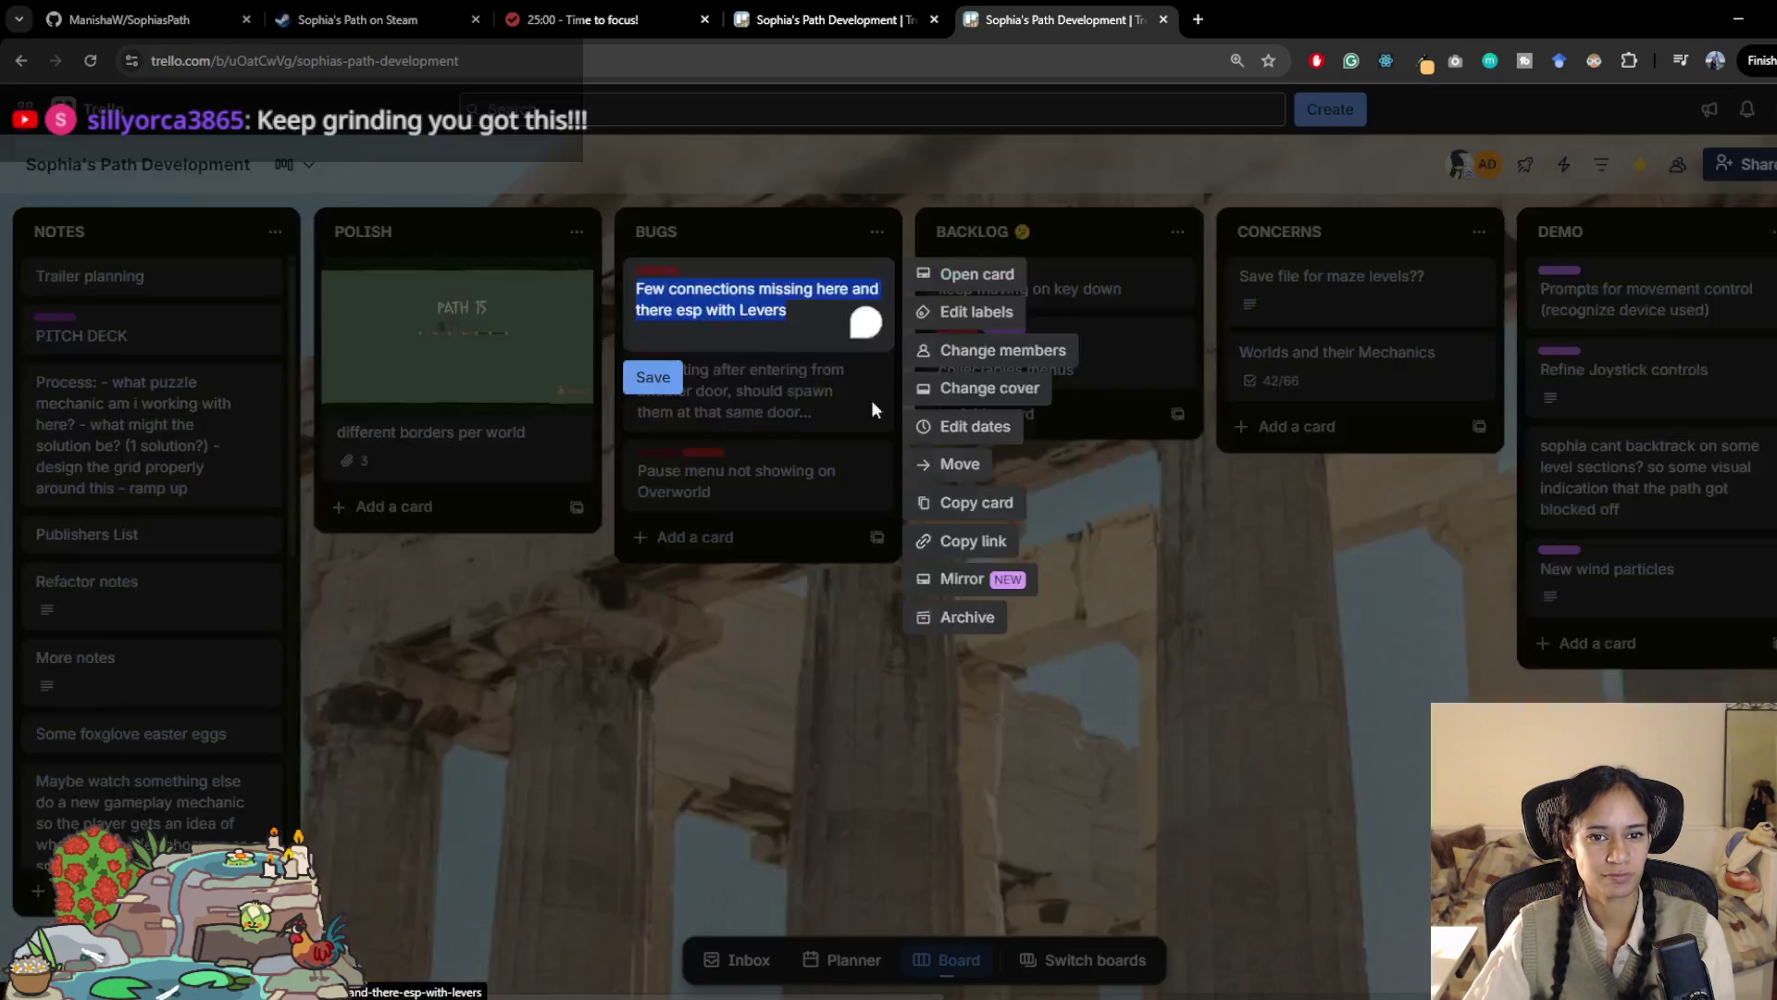
left_click(996, 360)
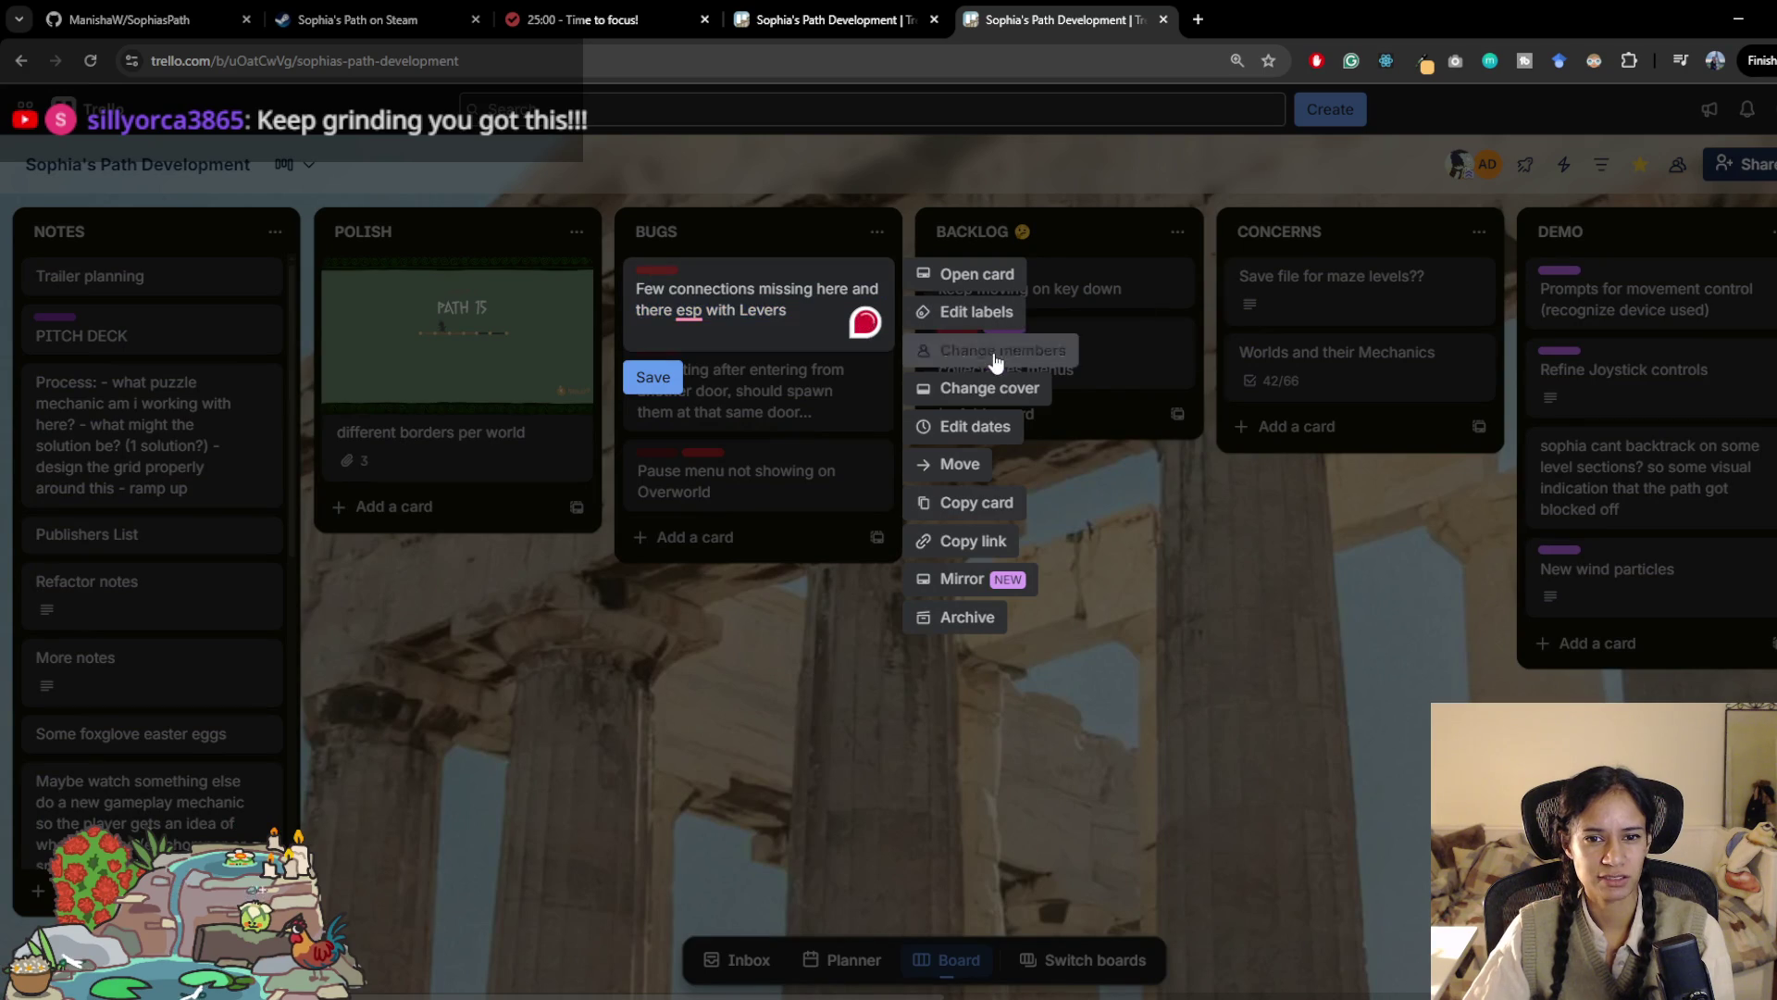
left_click(996, 359)
left_click(730, 698)
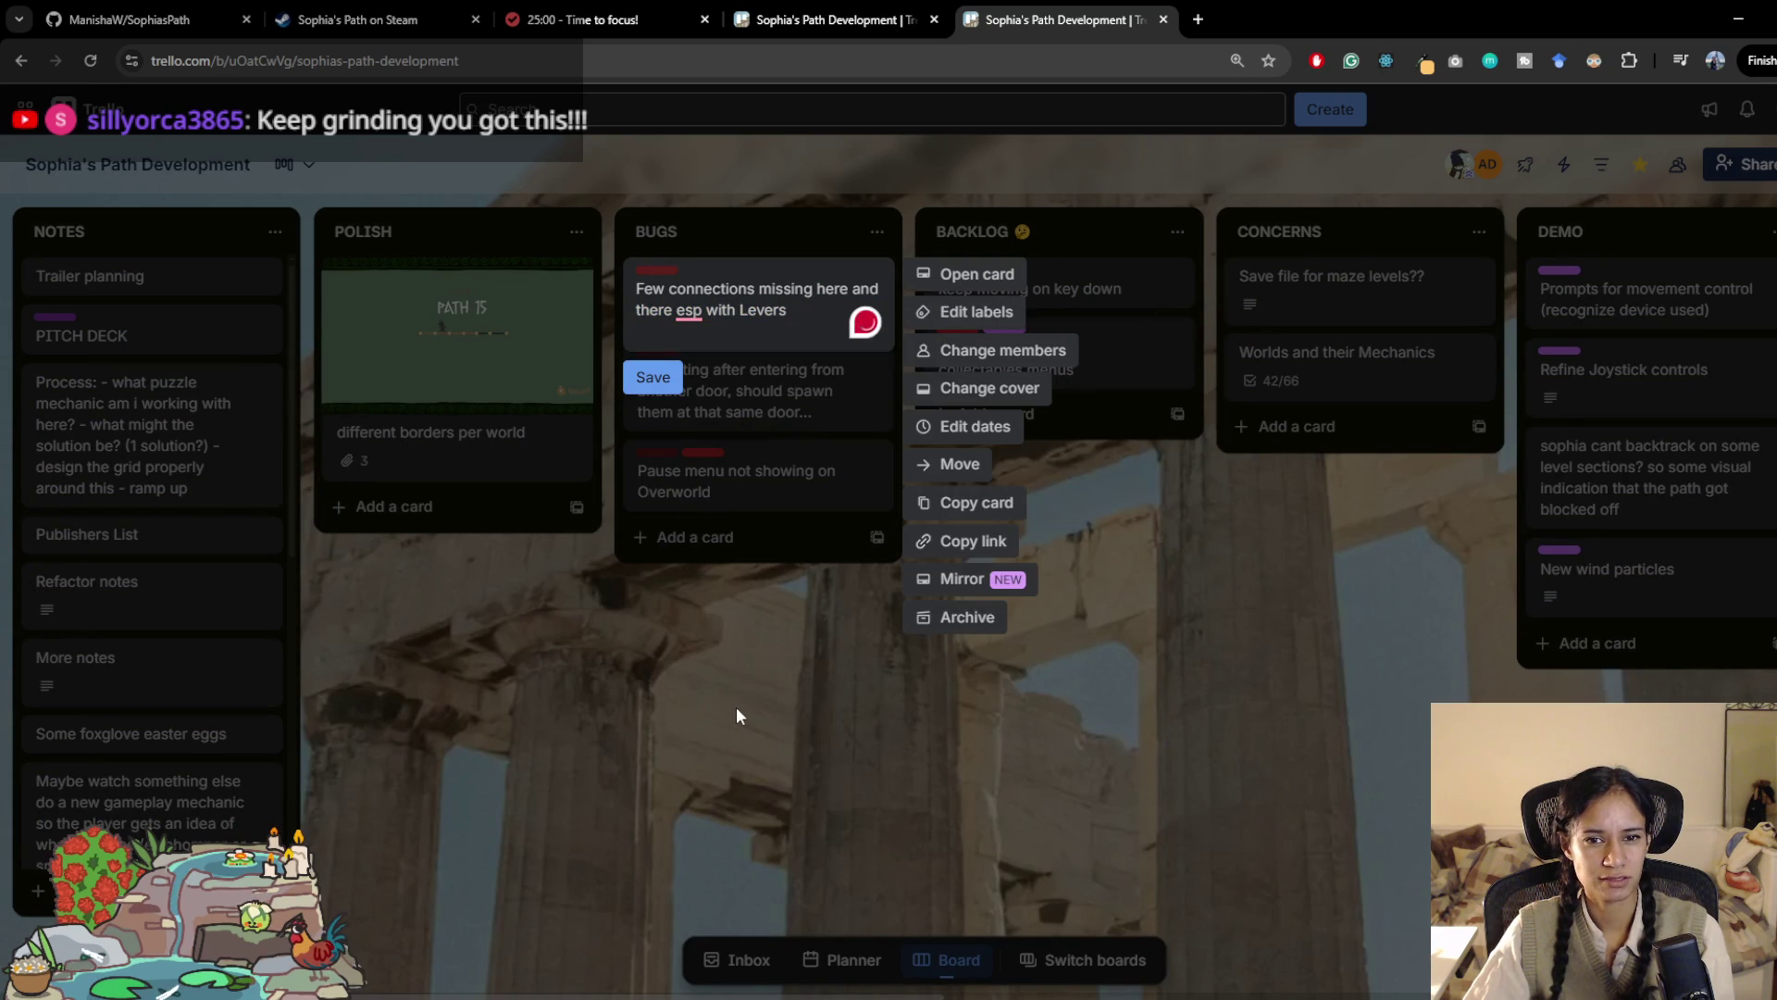
left_click(737, 708)
left_click(1459, 167)
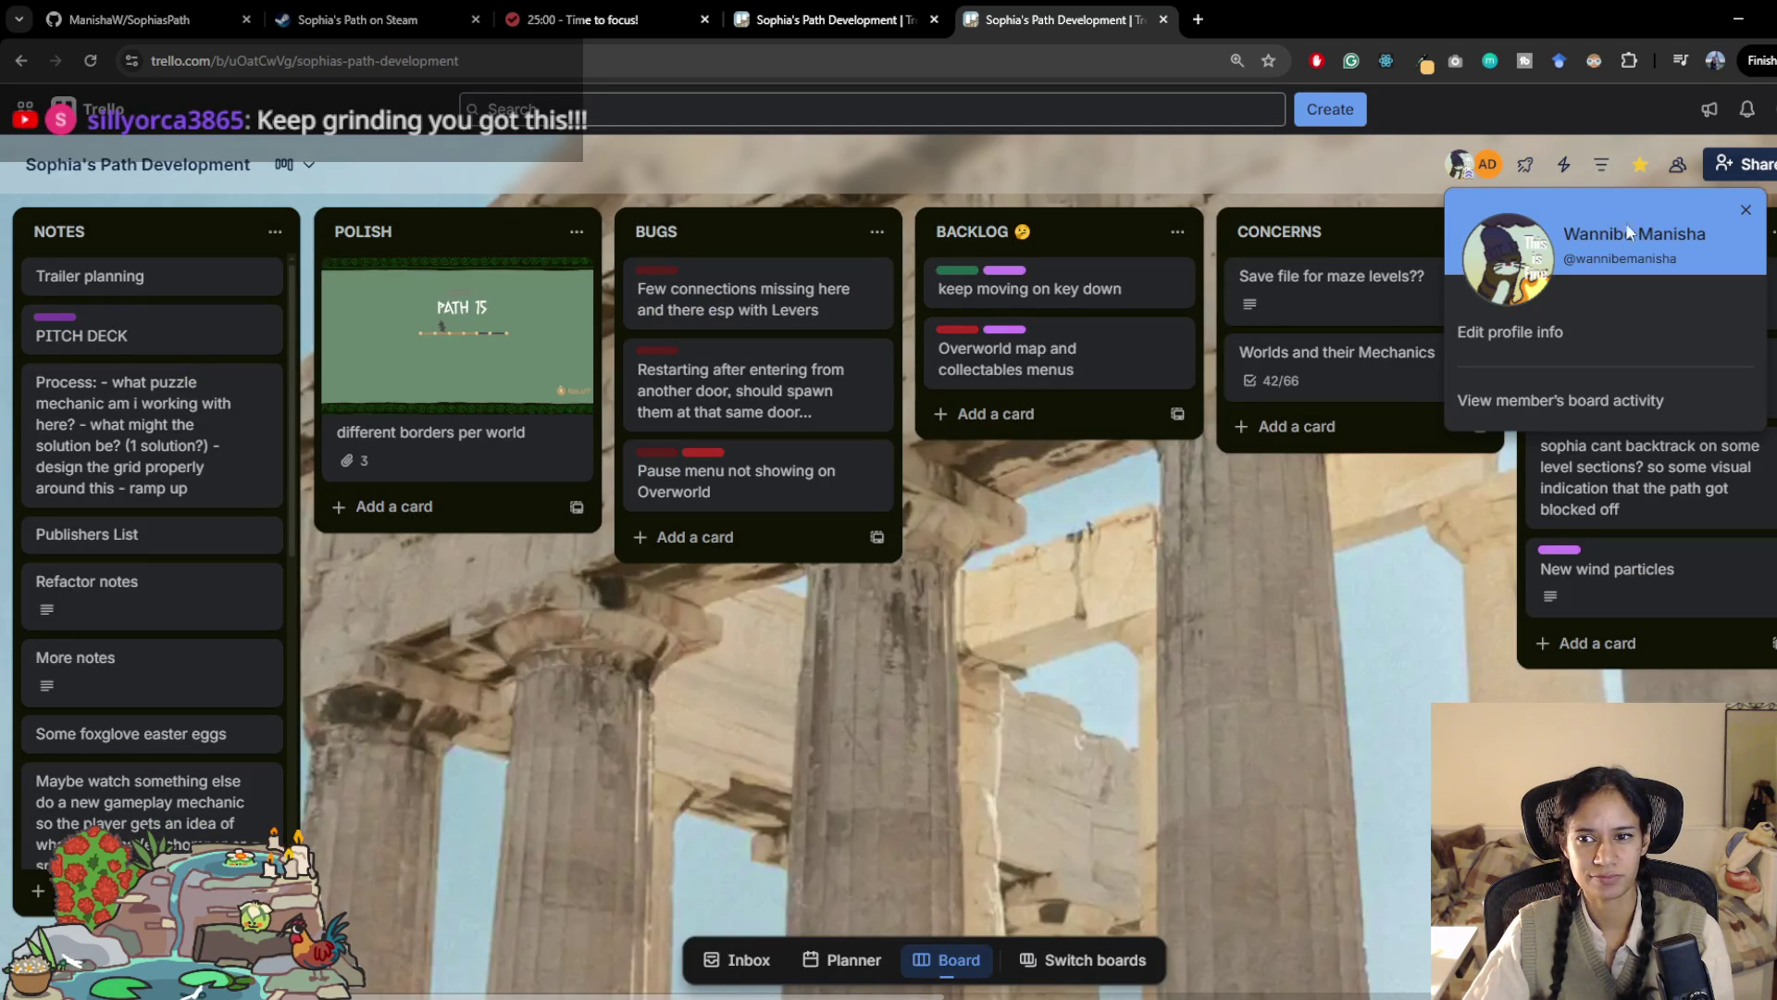
left_click(1548, 335)
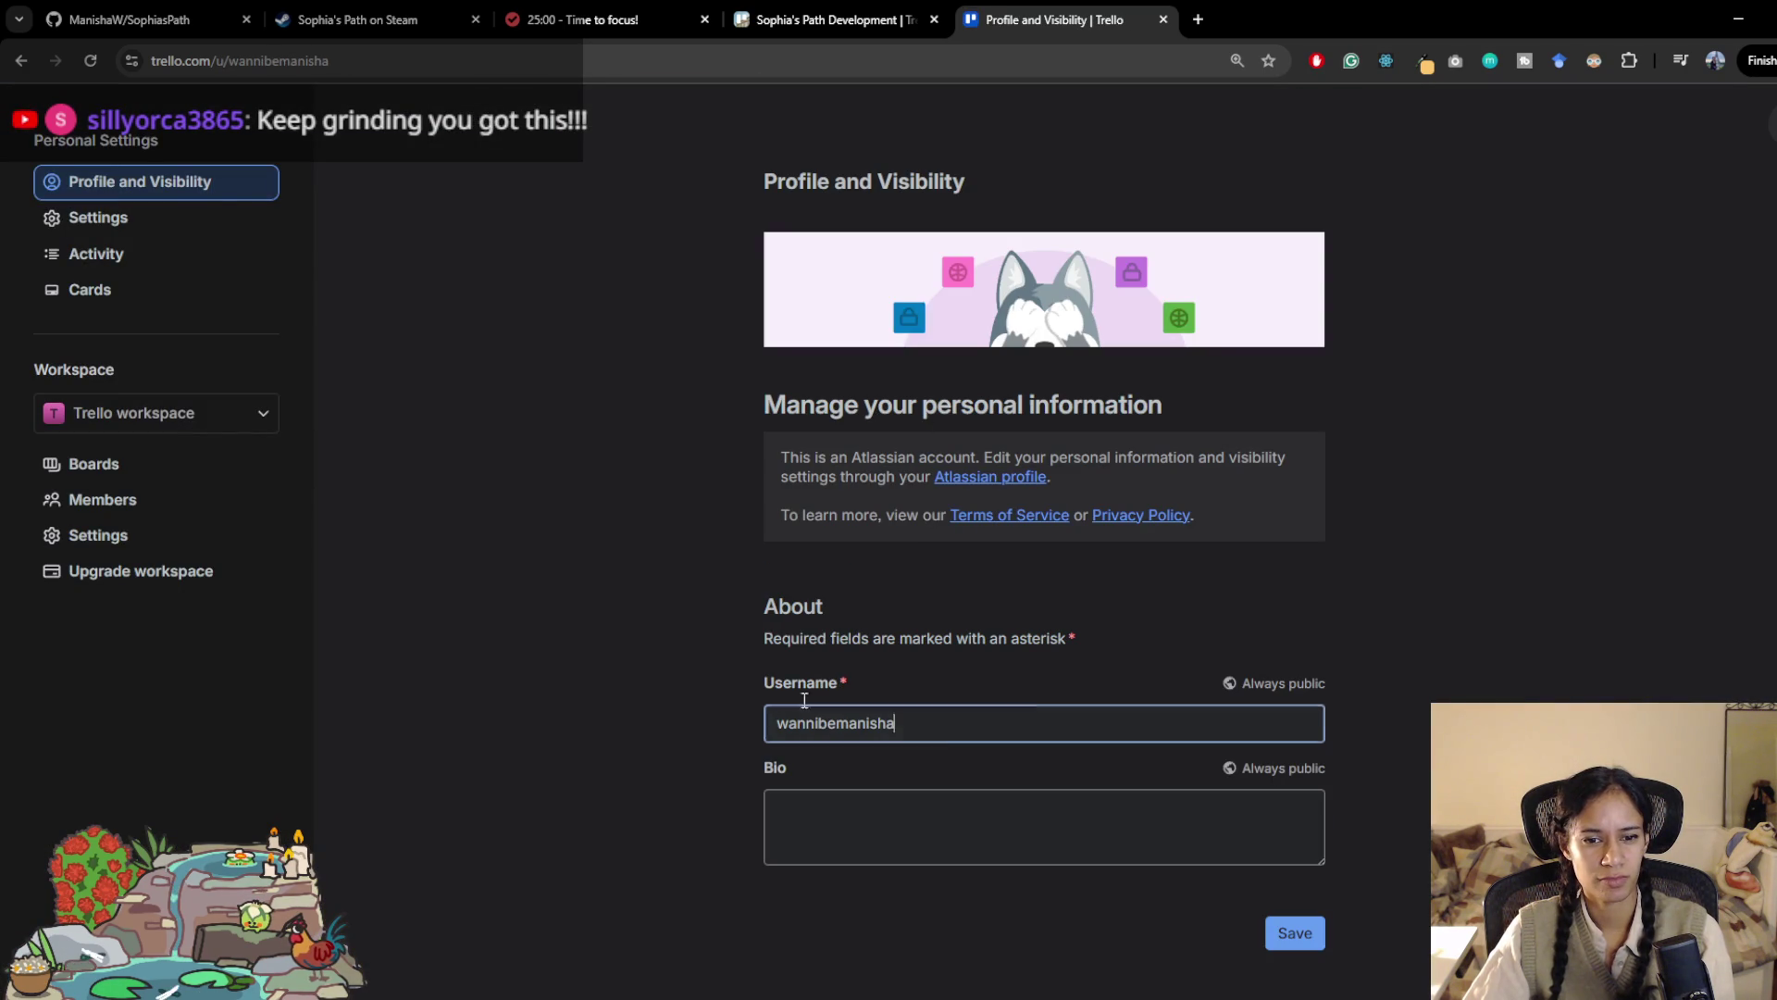
Step: Try replacing the account username with an all-lowercase version and save it
double_click(923, 722)
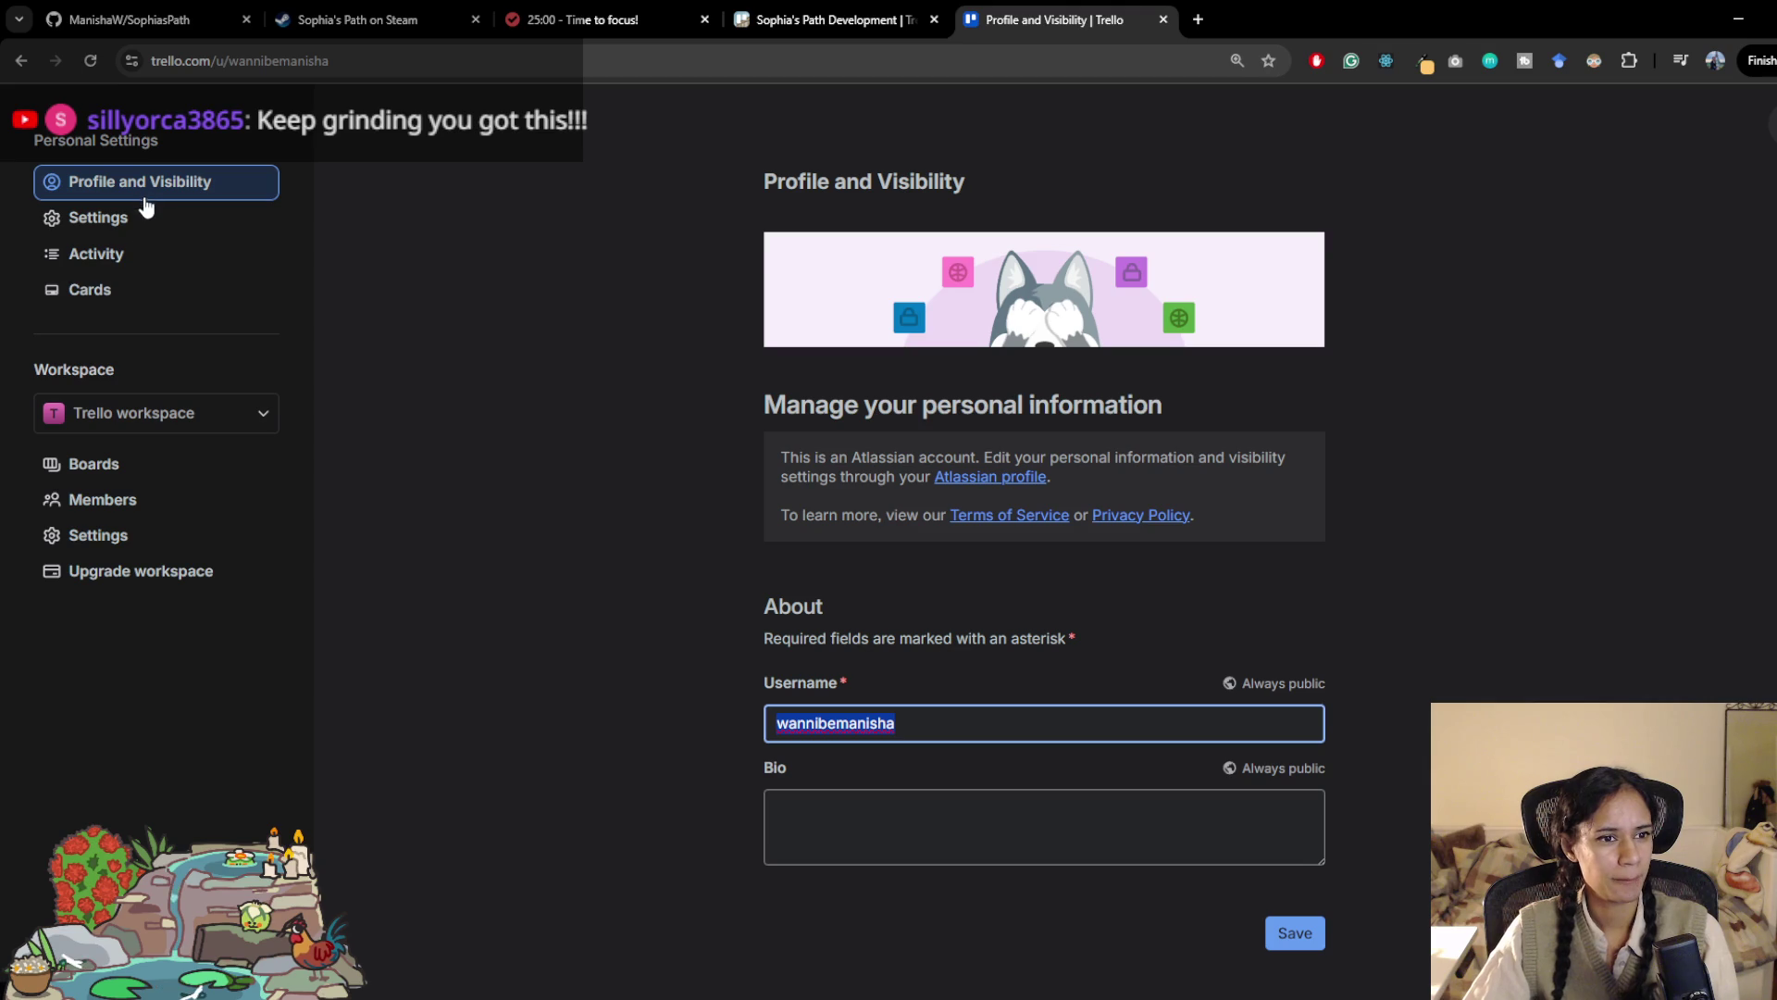
scroll(917, 682, "down", 1)
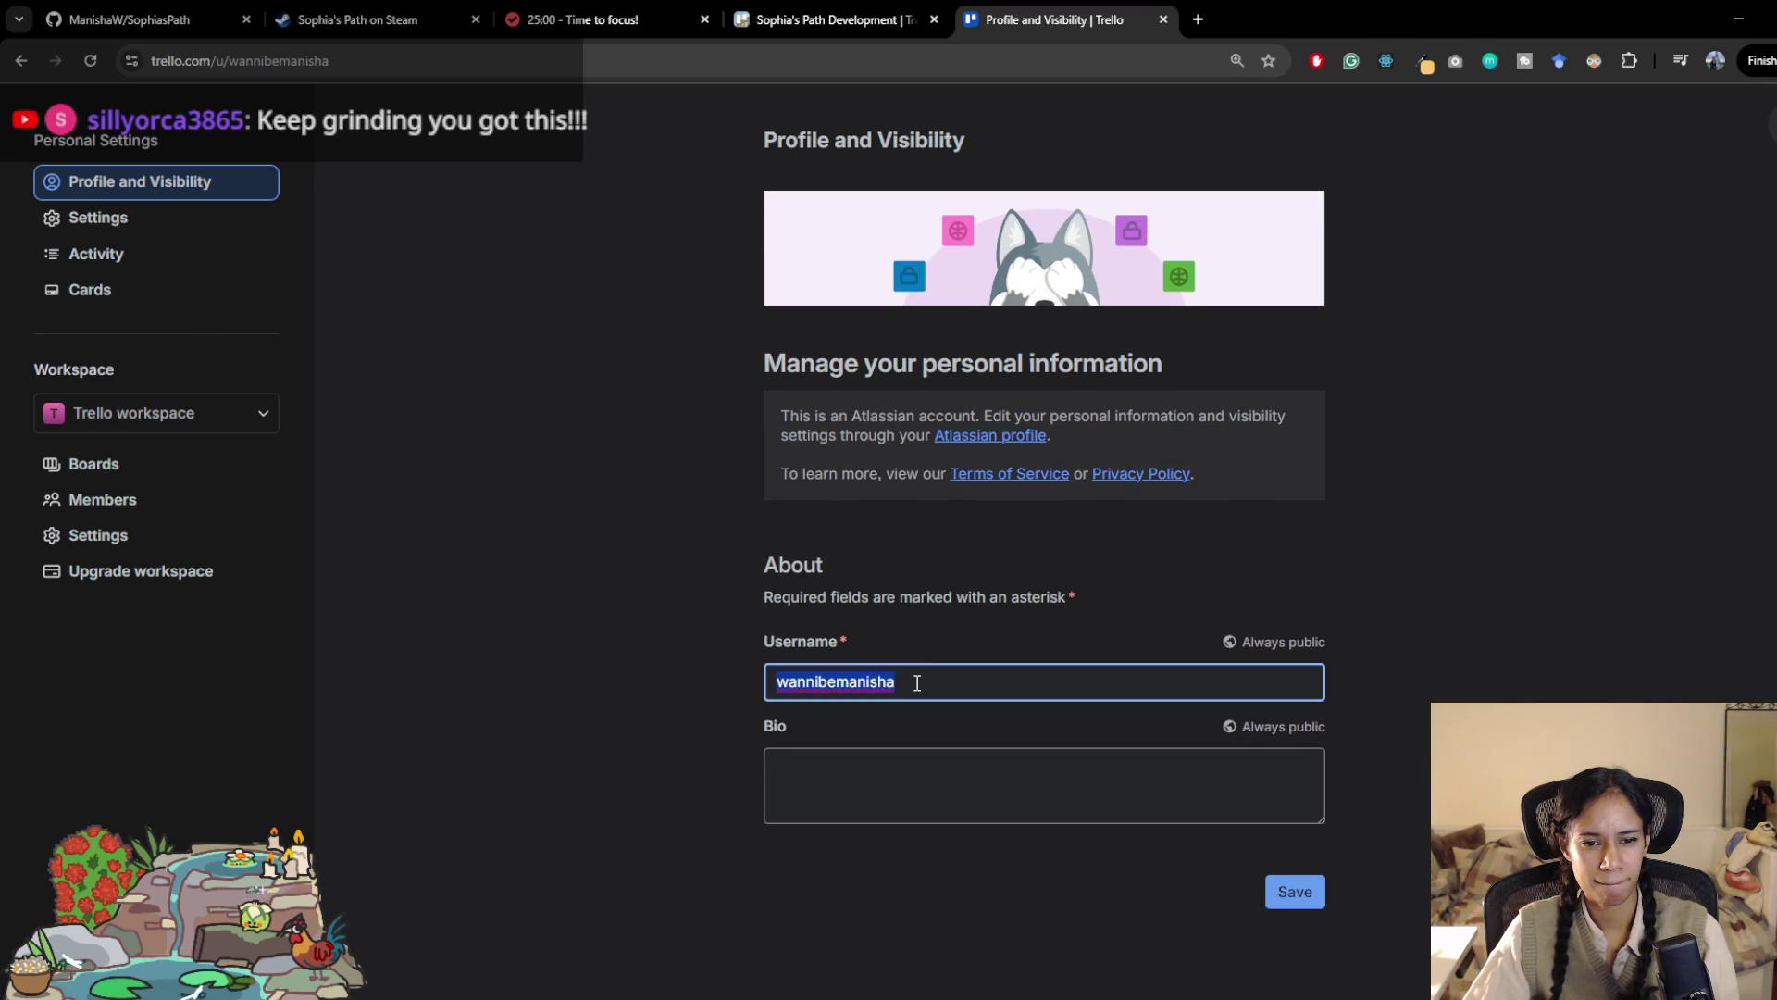
scroll(916, 704, "up", 1)
left_click(915, 728)
key("ctrl+a")
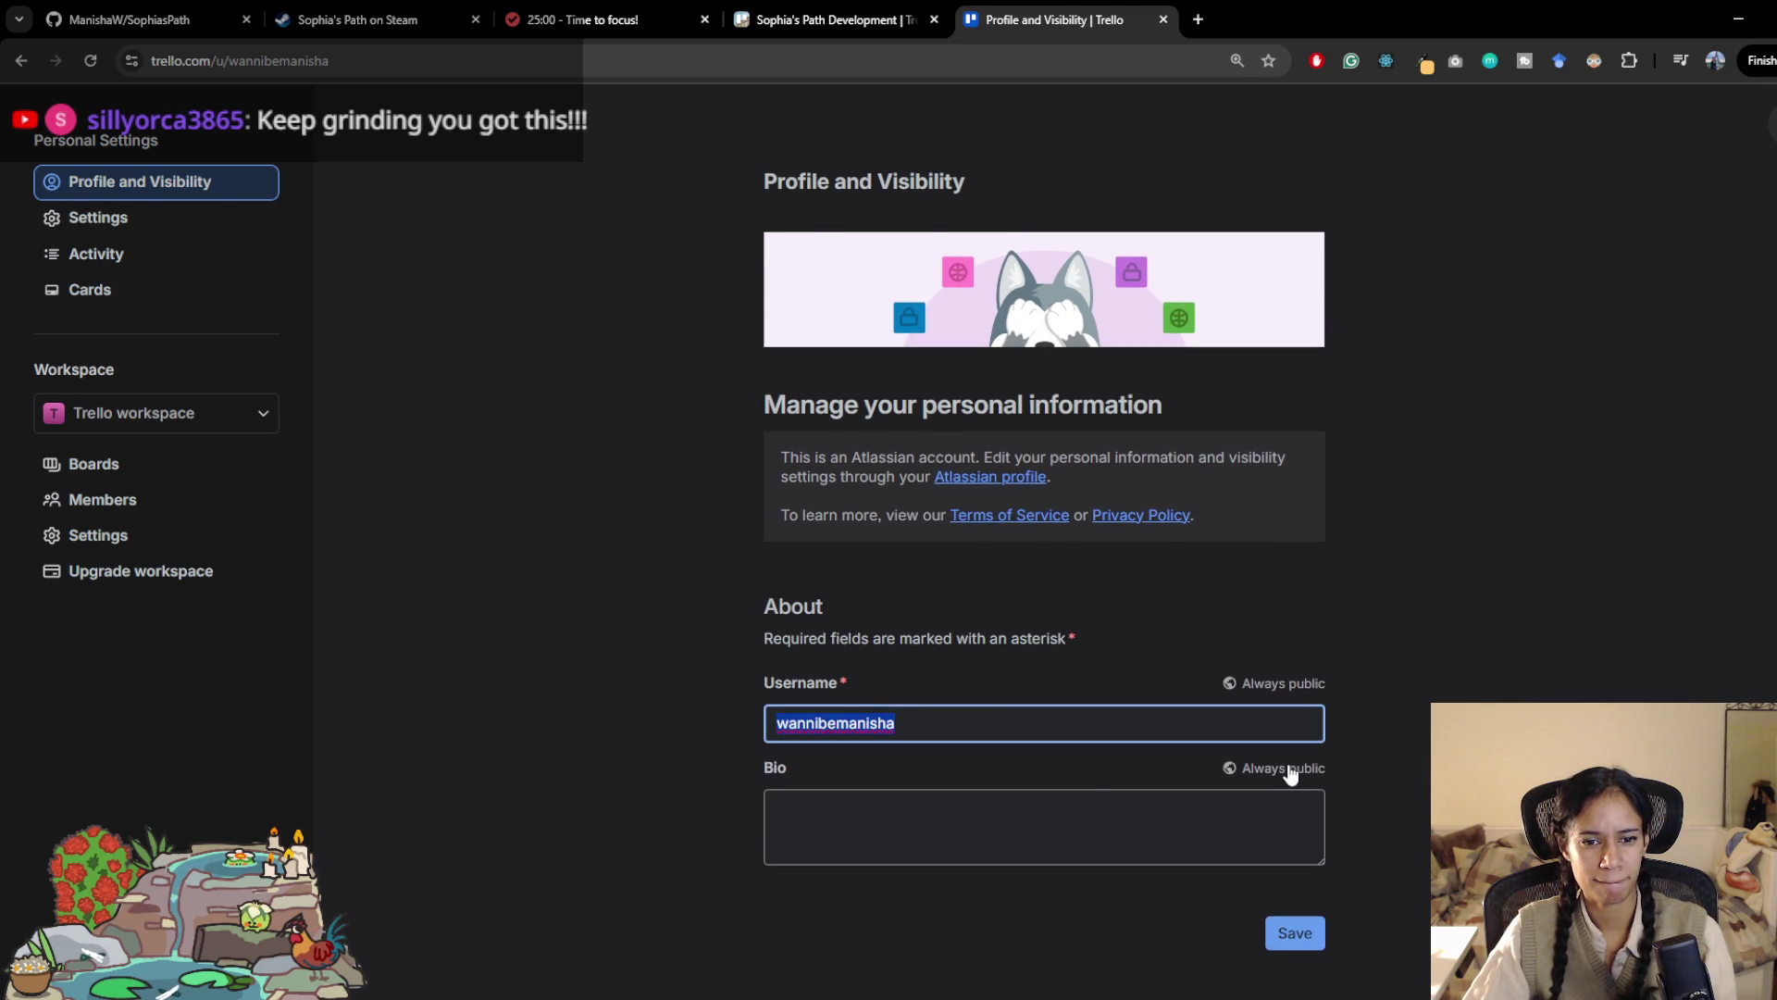
mouse_move(1291, 773)
type("Manisha")
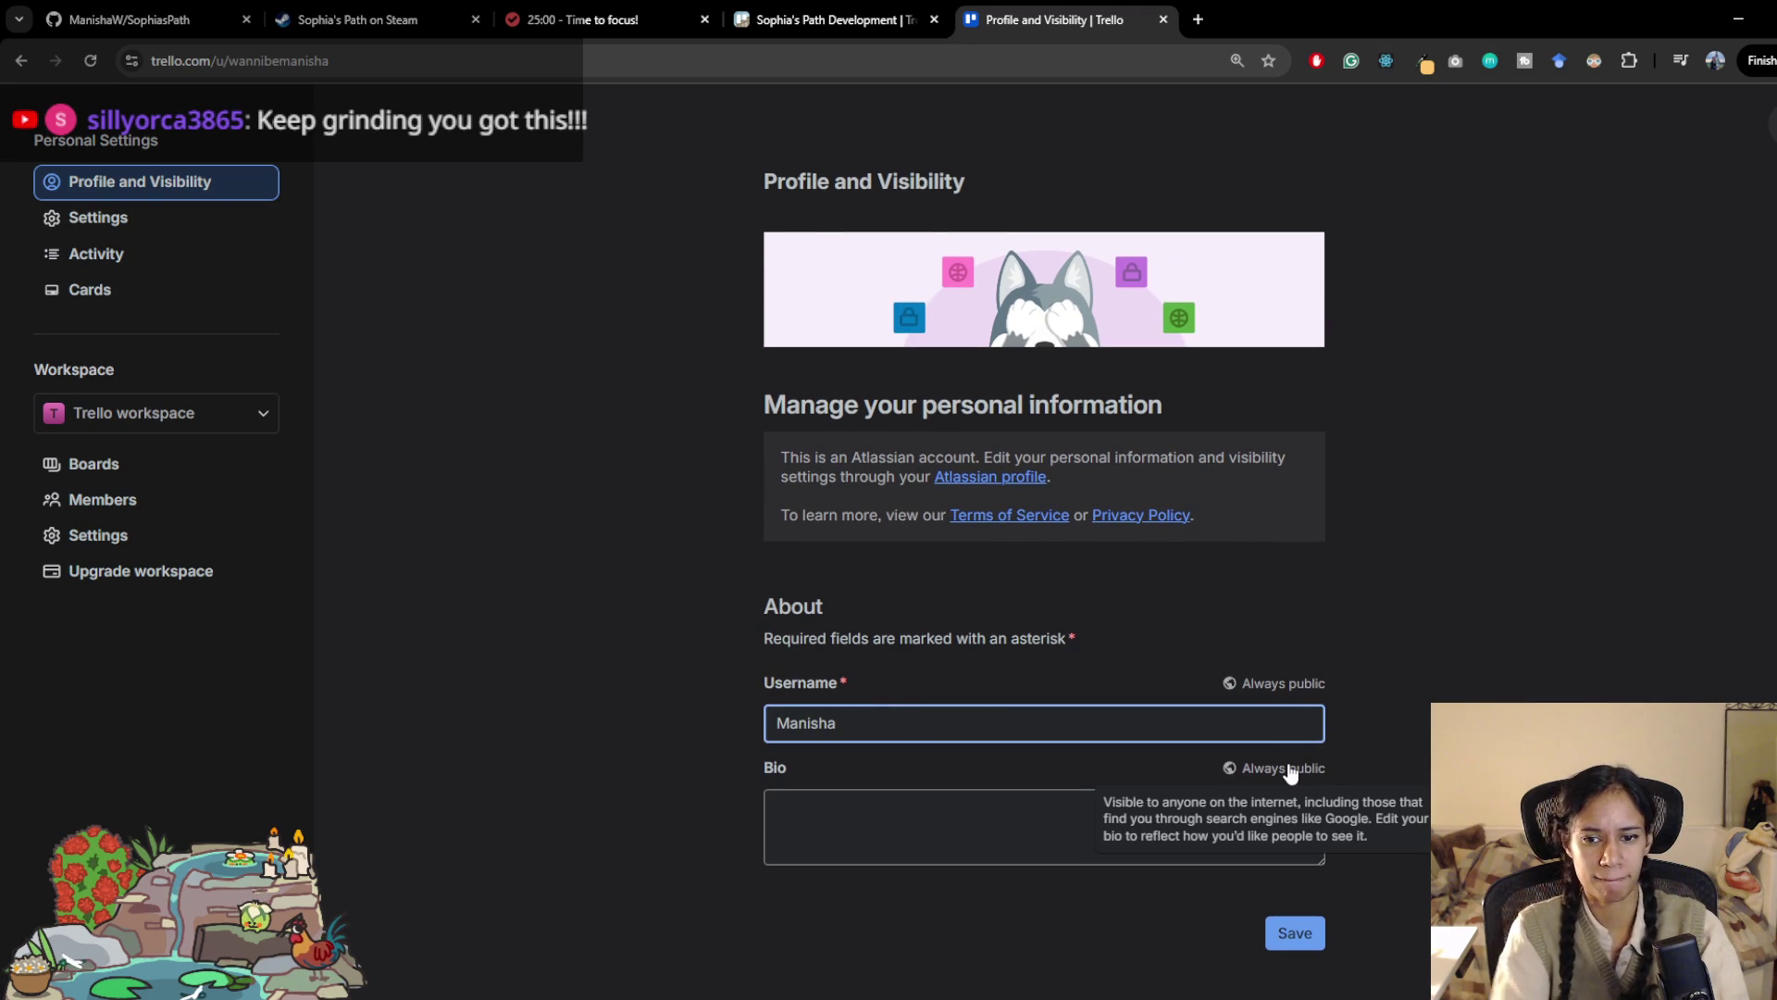
left_click(1278, 937)
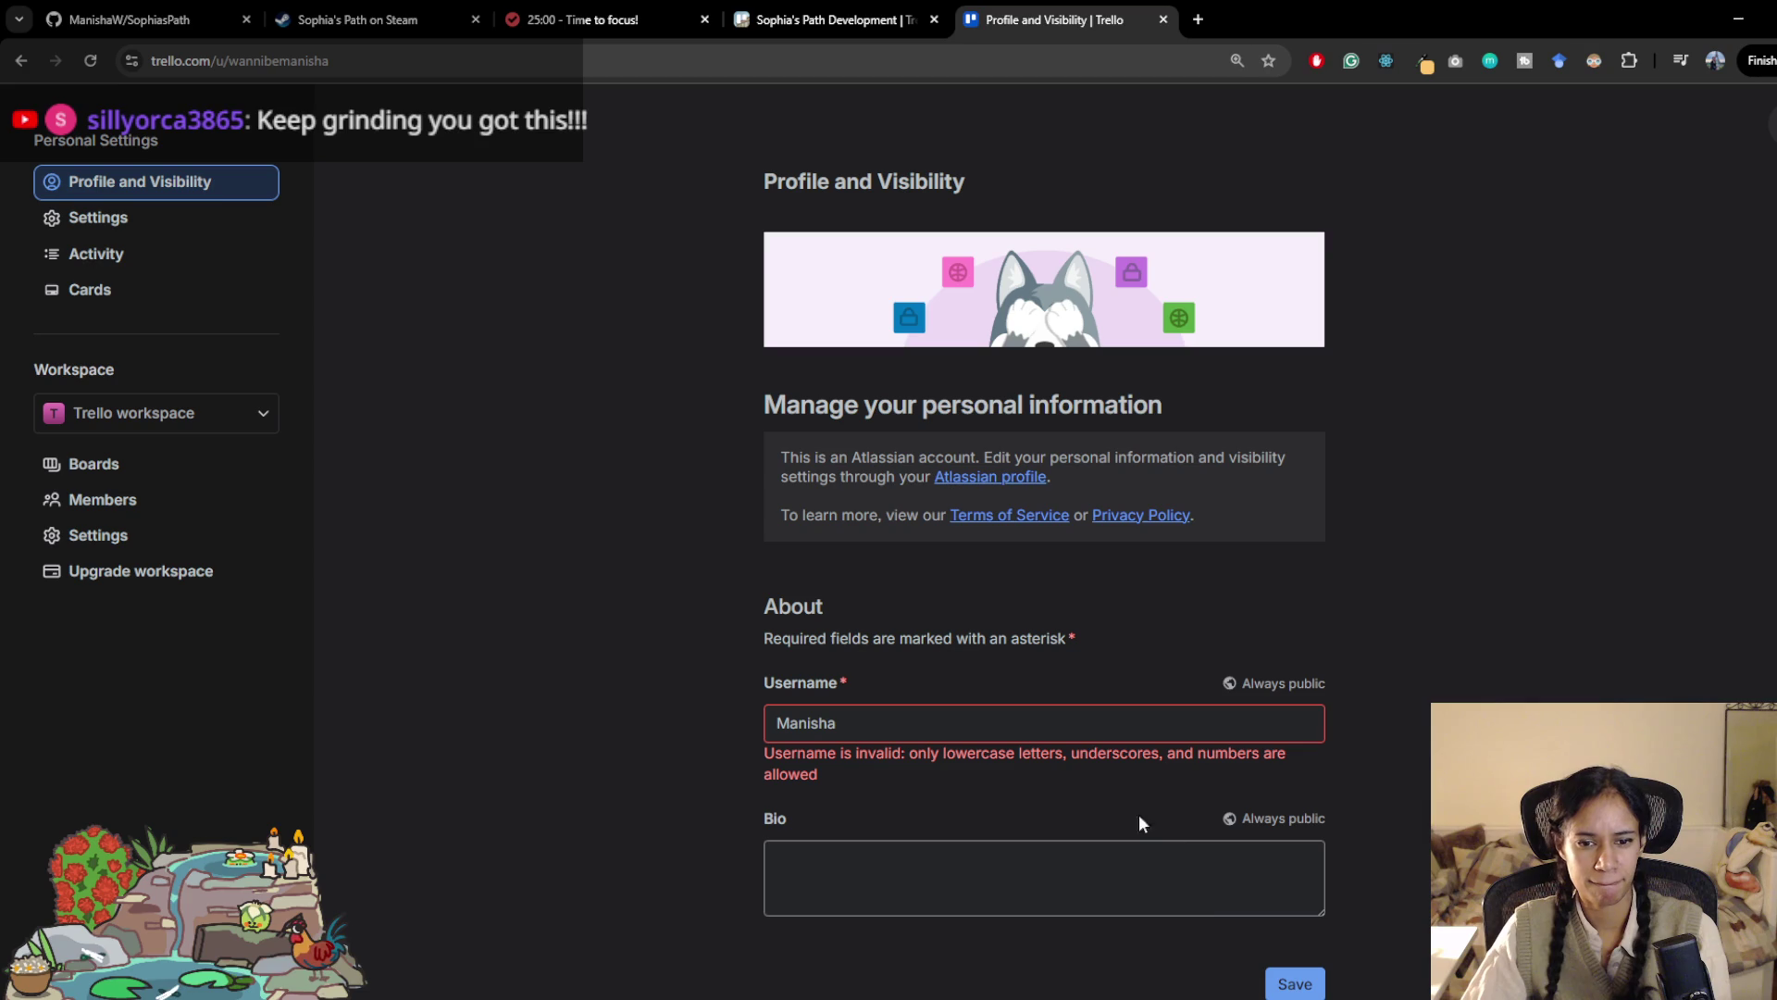
double_click(1108, 728)
type("manisha")
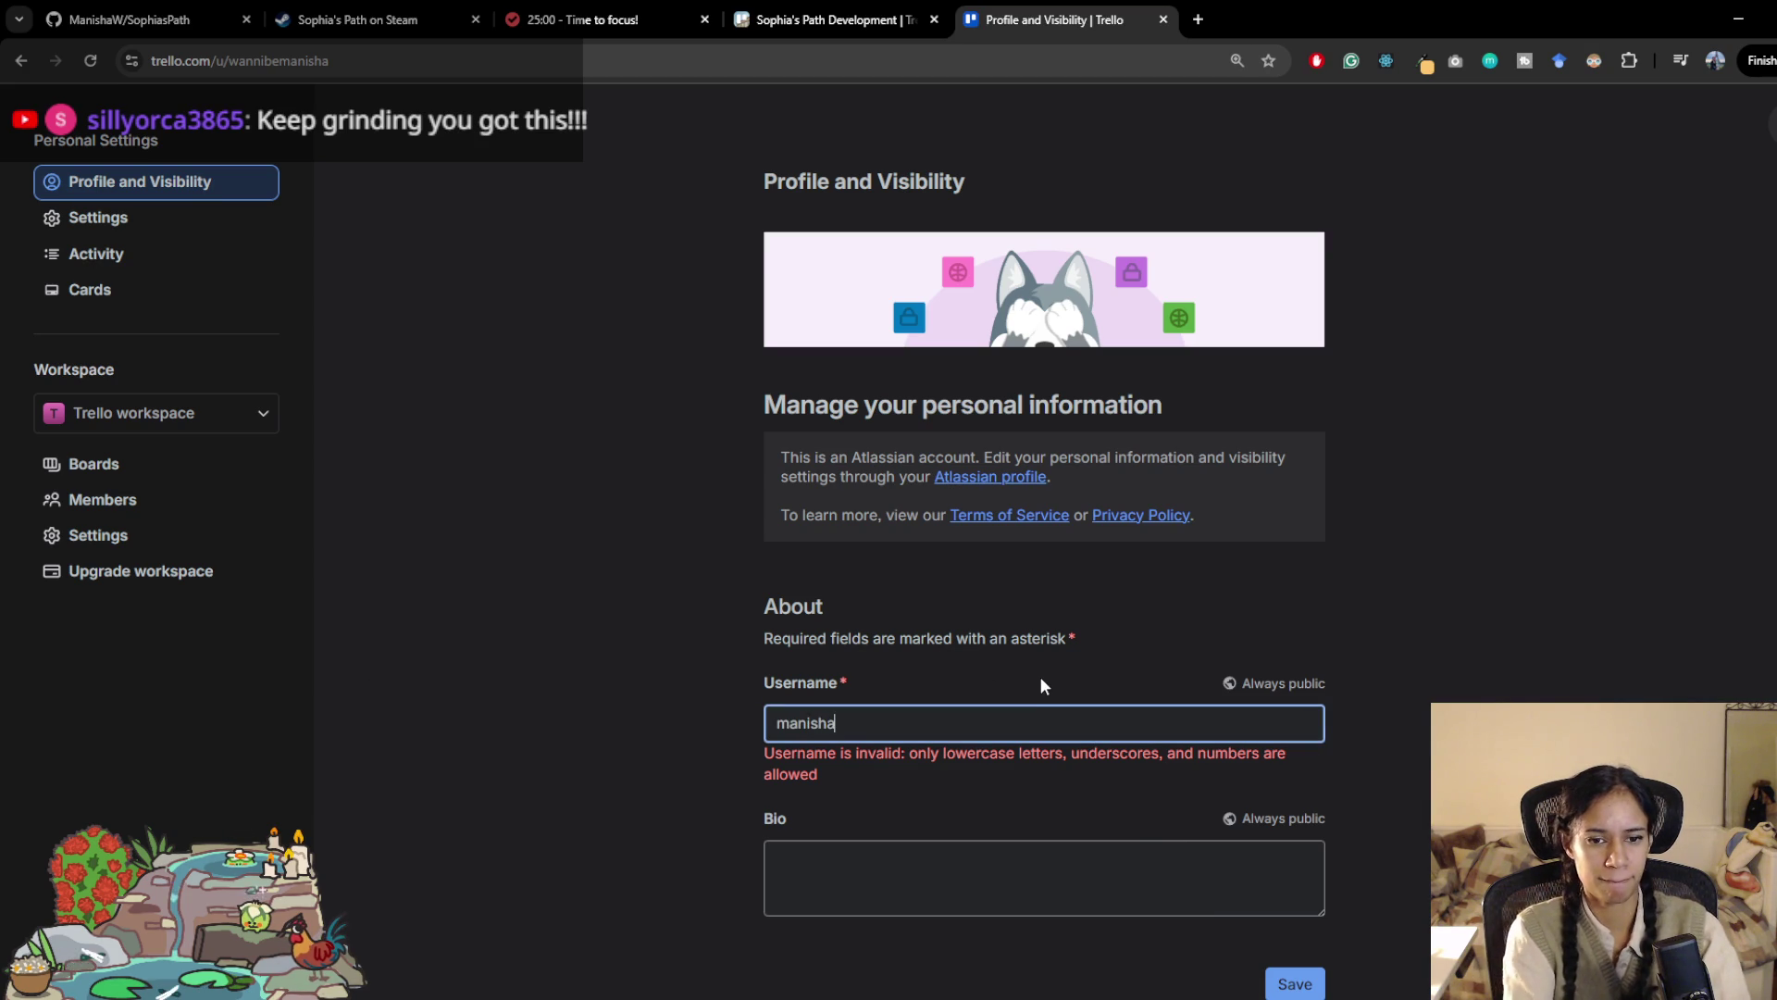
left_click(1297, 983)
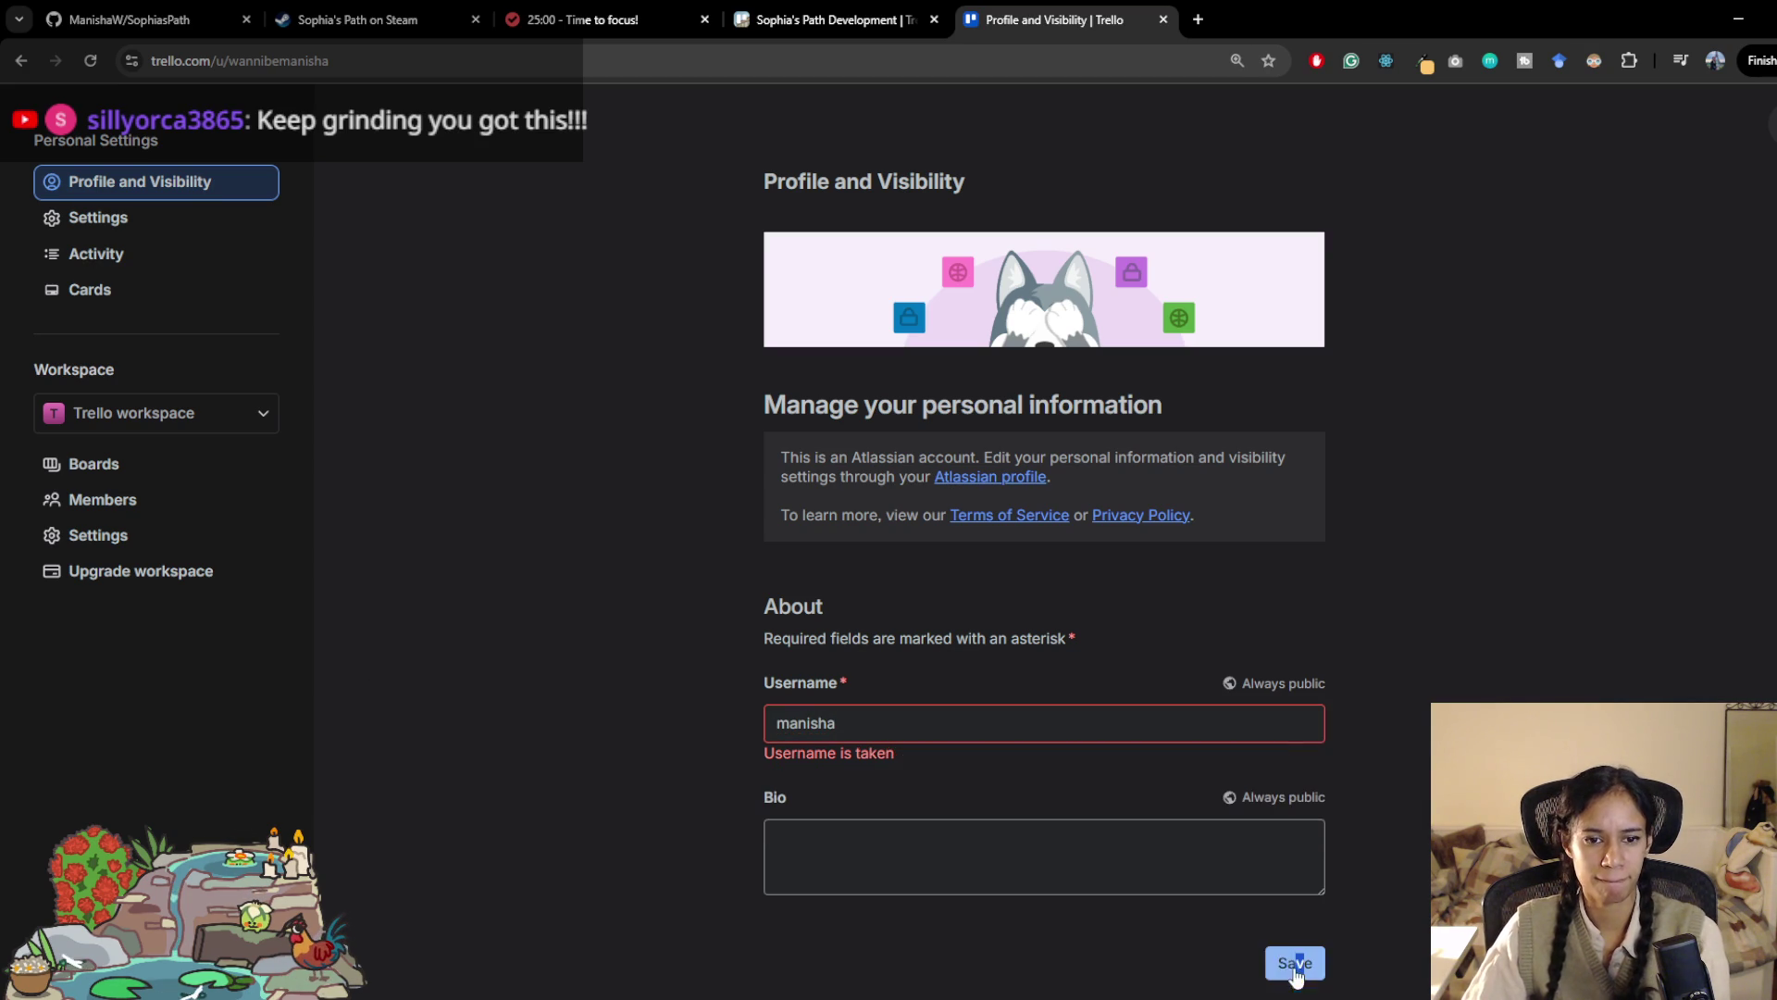
left_click(1308, 953)
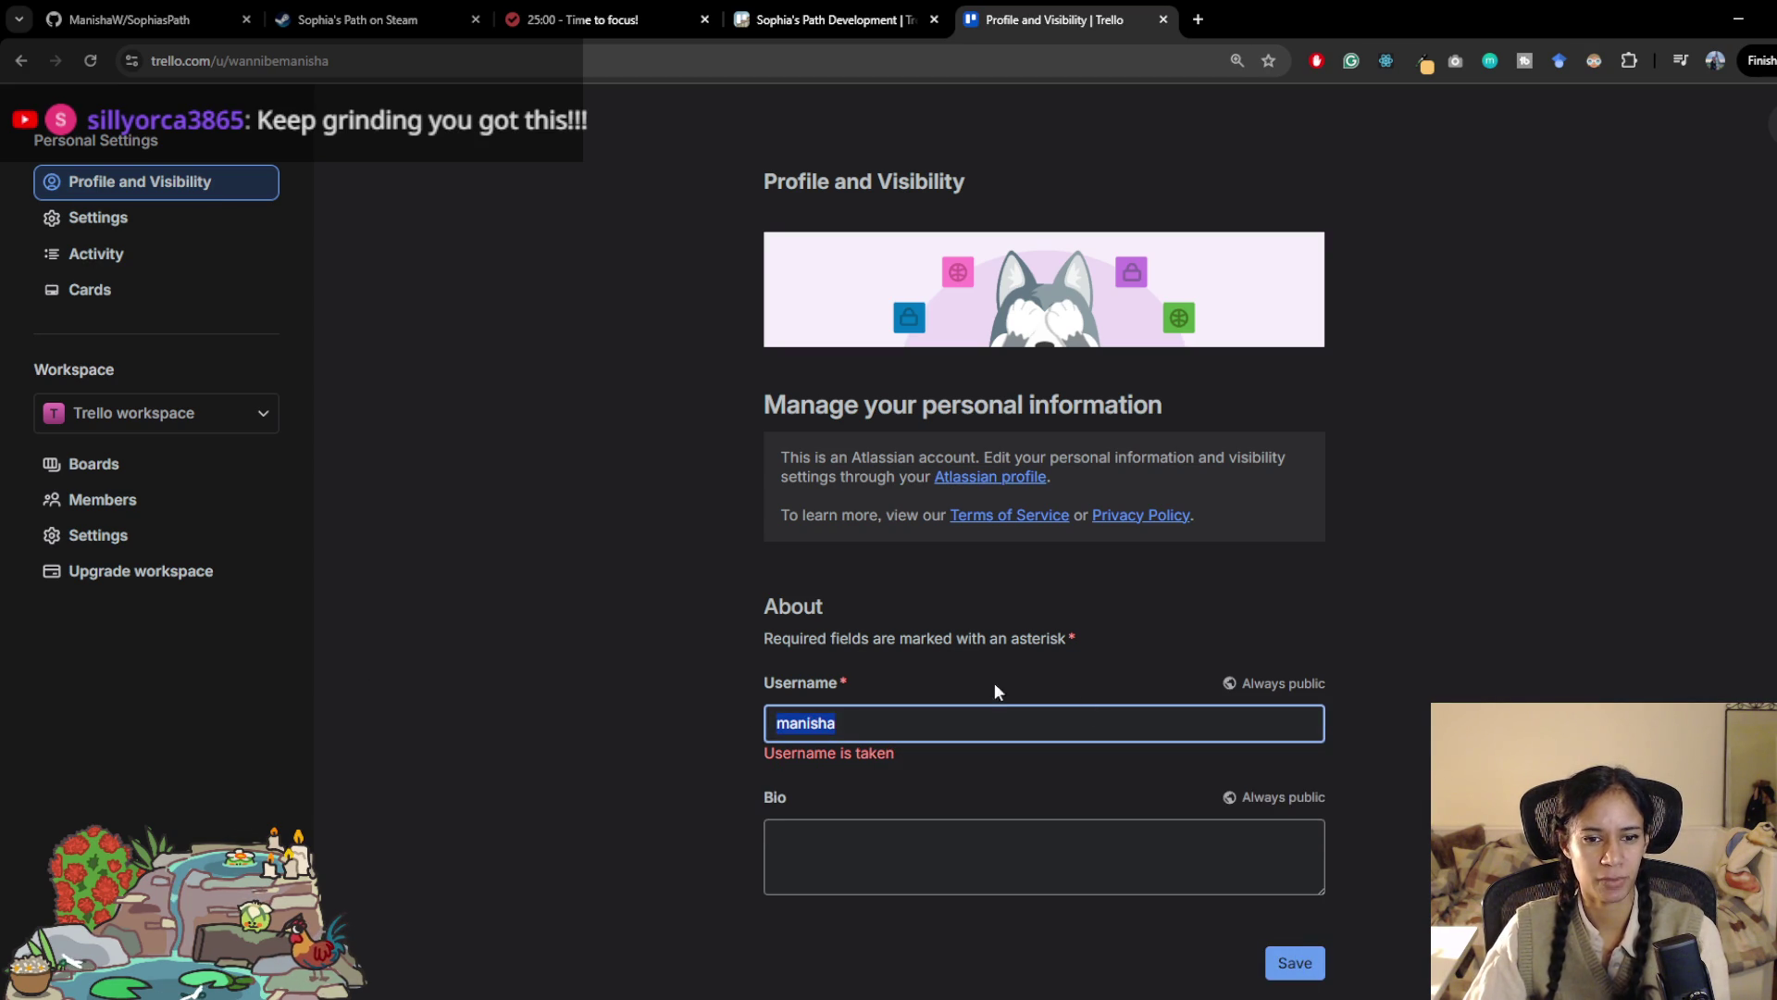
Step: Go back to the board, revisit the profile settings and Atlassian profile, then close that tab
key("alt+Left")
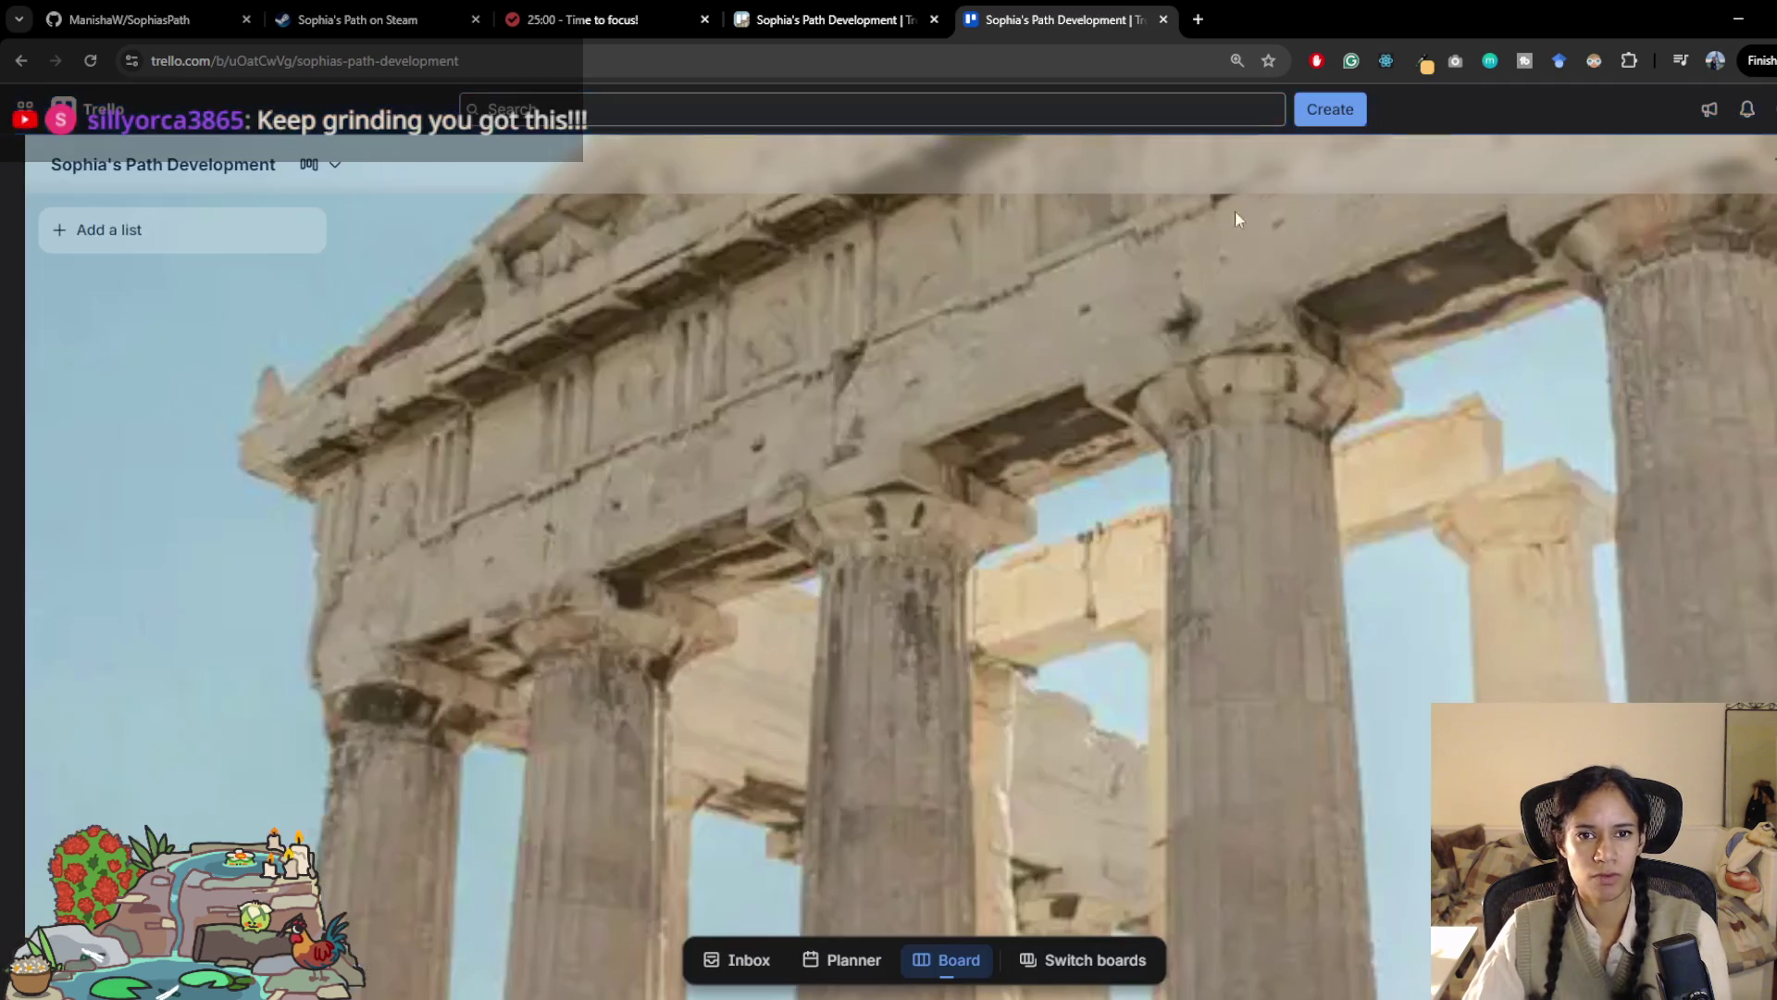
left_click(1460, 165)
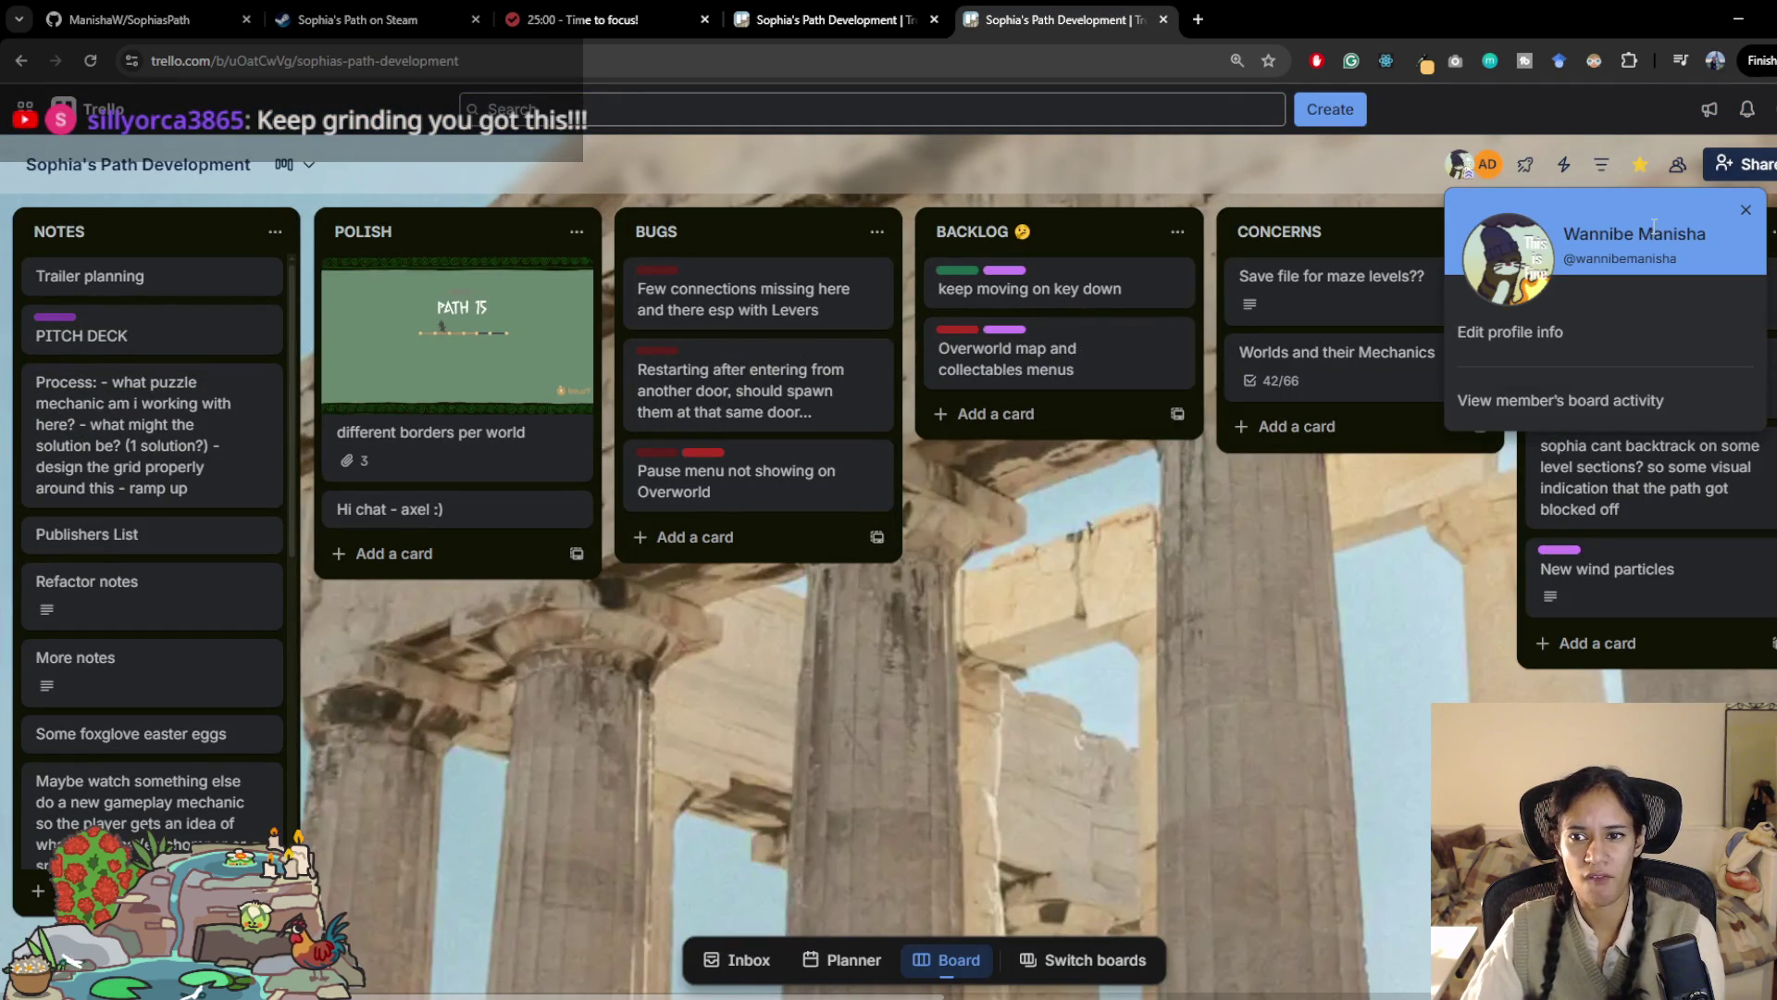
left_click(1748, 212)
left_click(1488, 164)
left_click(1487, 165)
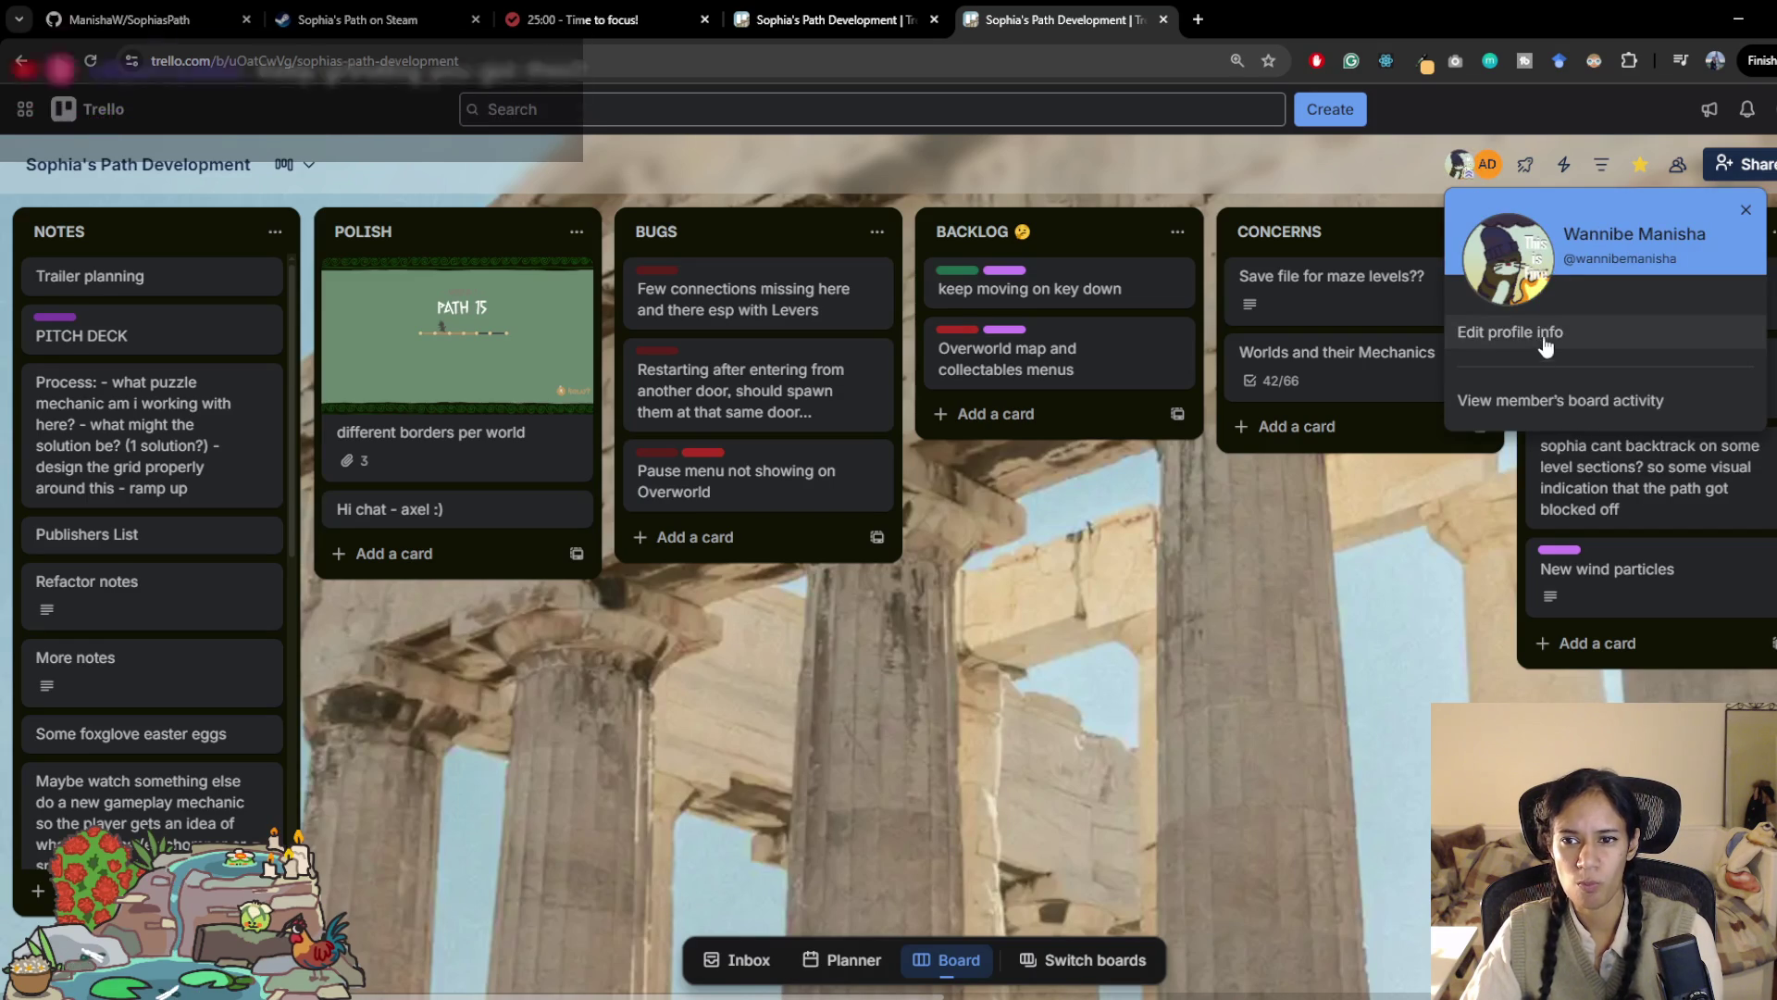
left_click(1536, 331)
scroll(1018, 488, "down", 1)
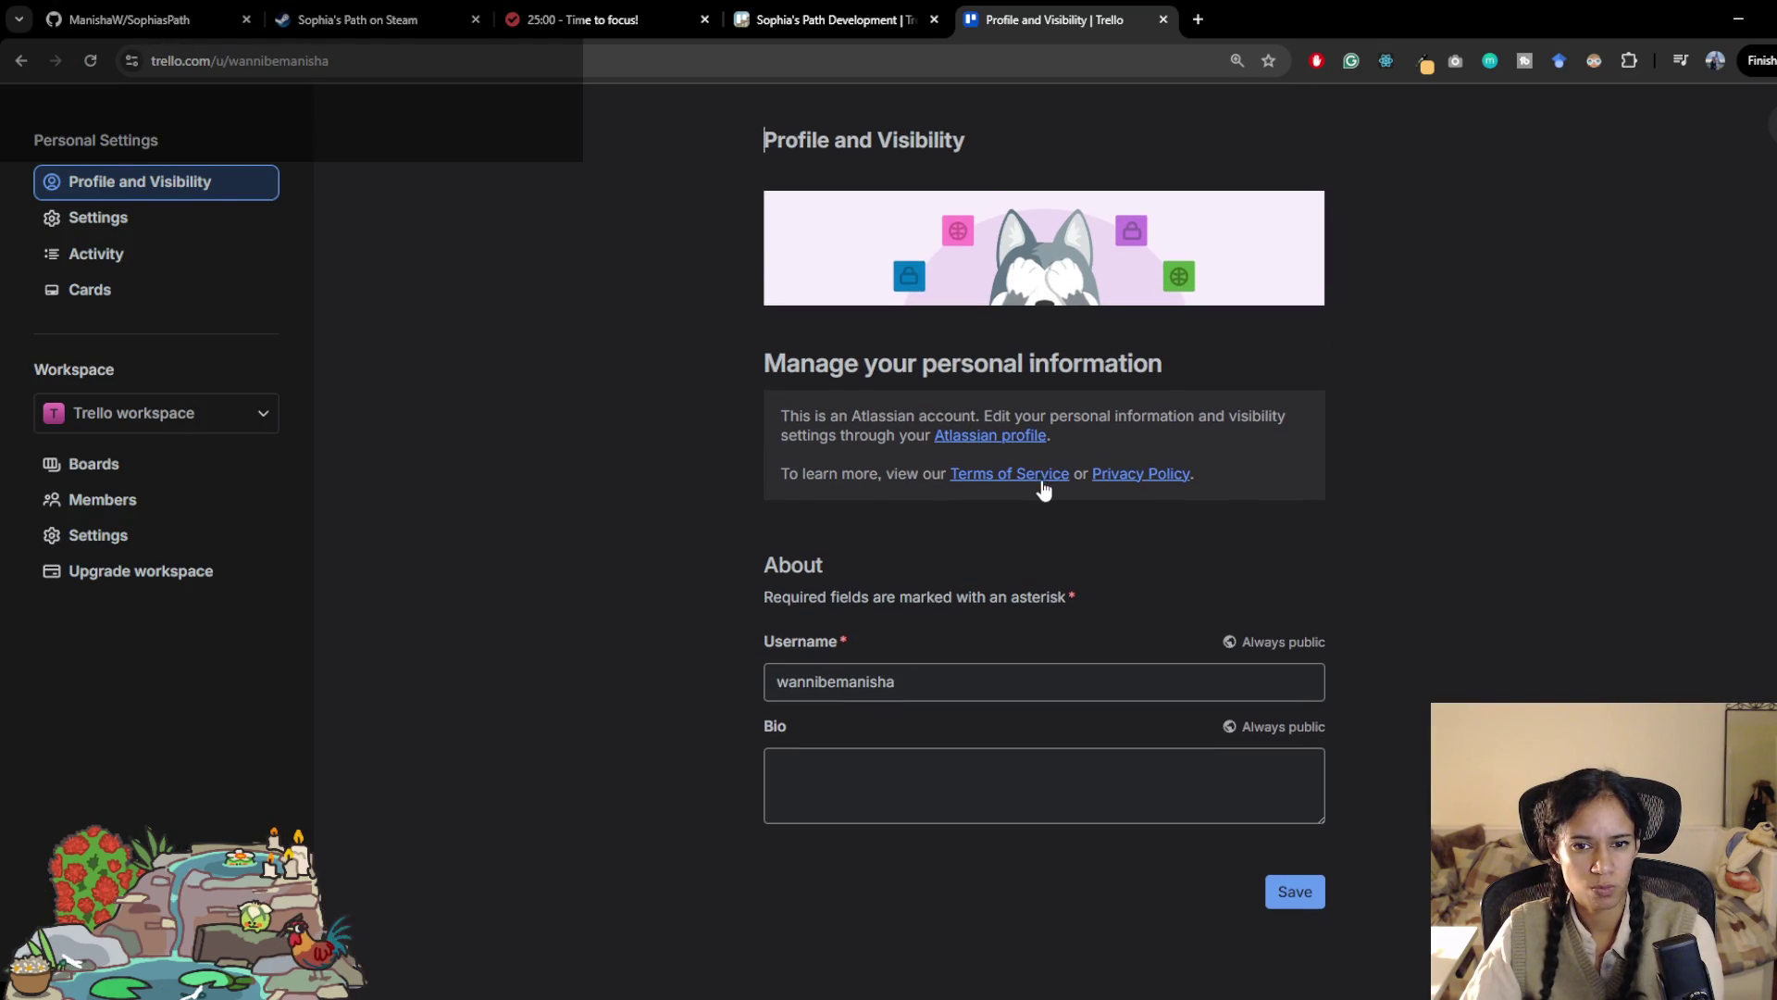
left_click(1018, 435)
left_click(1395, 19)
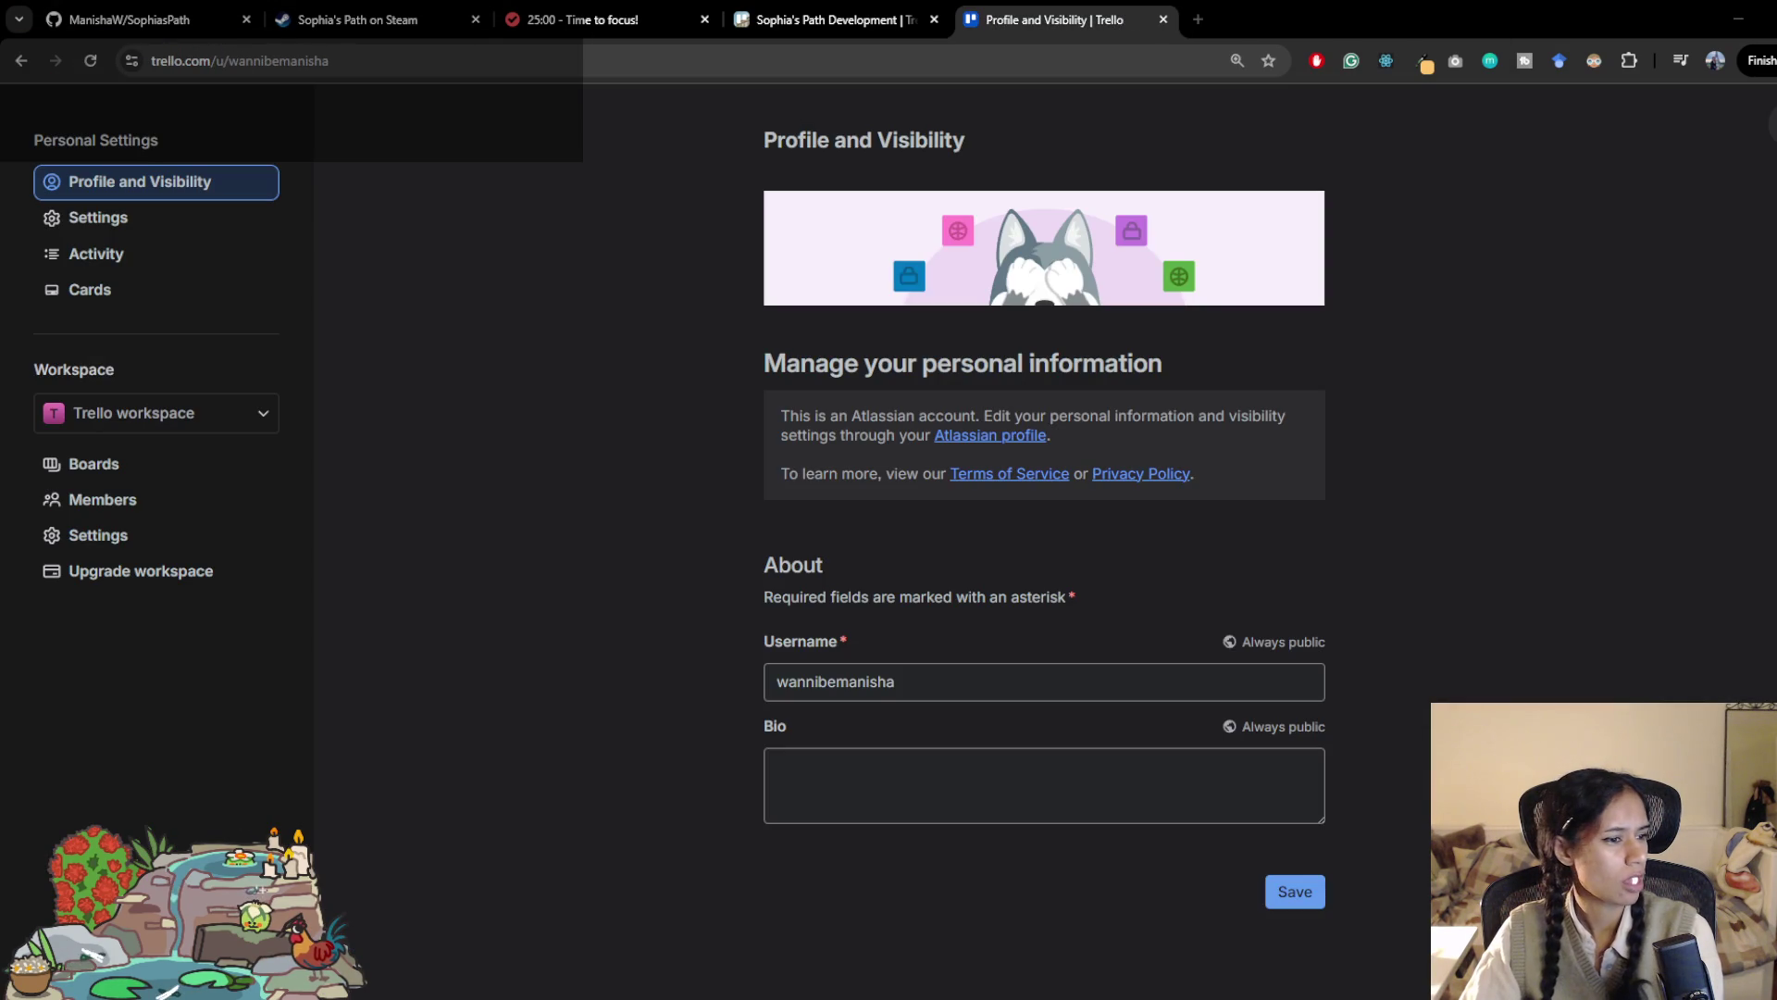
left_click(1164, 19)
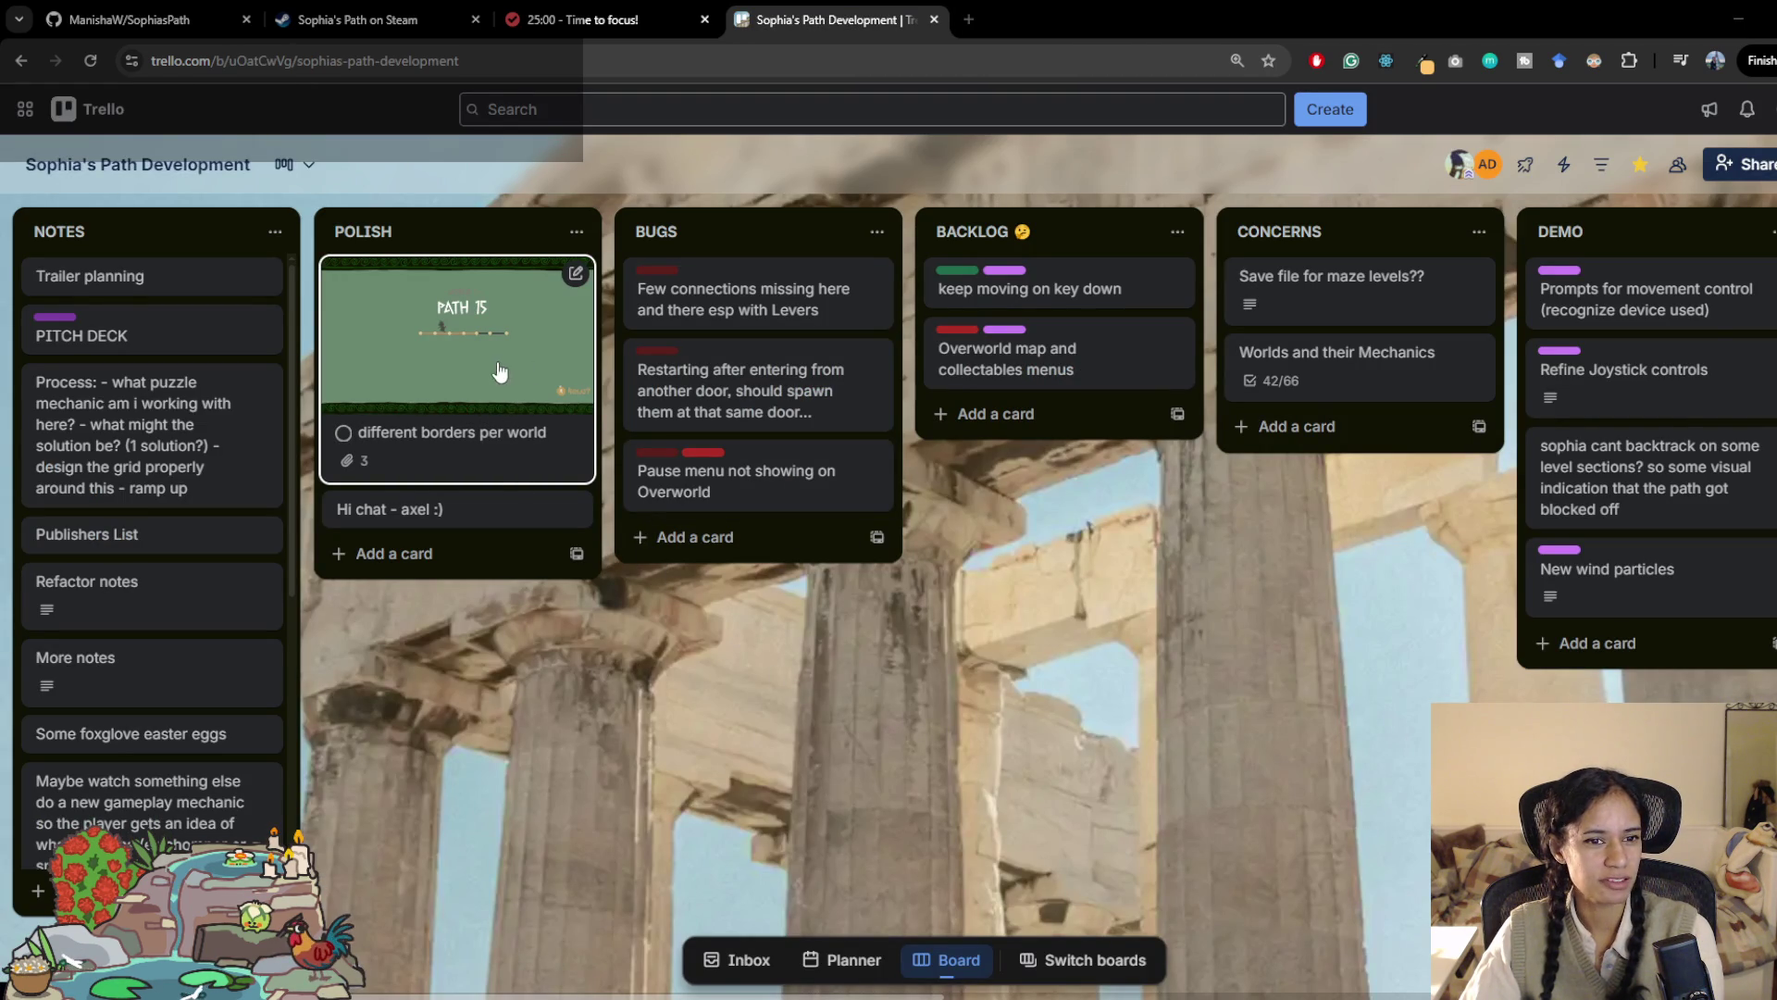
Step: Drag 'different borders per world' from POLISH to the top of NOTES and reload the board
mouse_move(500, 372)
left_mouse_down()
mouse_move(534, 368)
mouse_move(160, 281)
mouse_move(187, 263)
mouse_move(263, 294)
mouse_move(153, 317)
left_mouse_up()
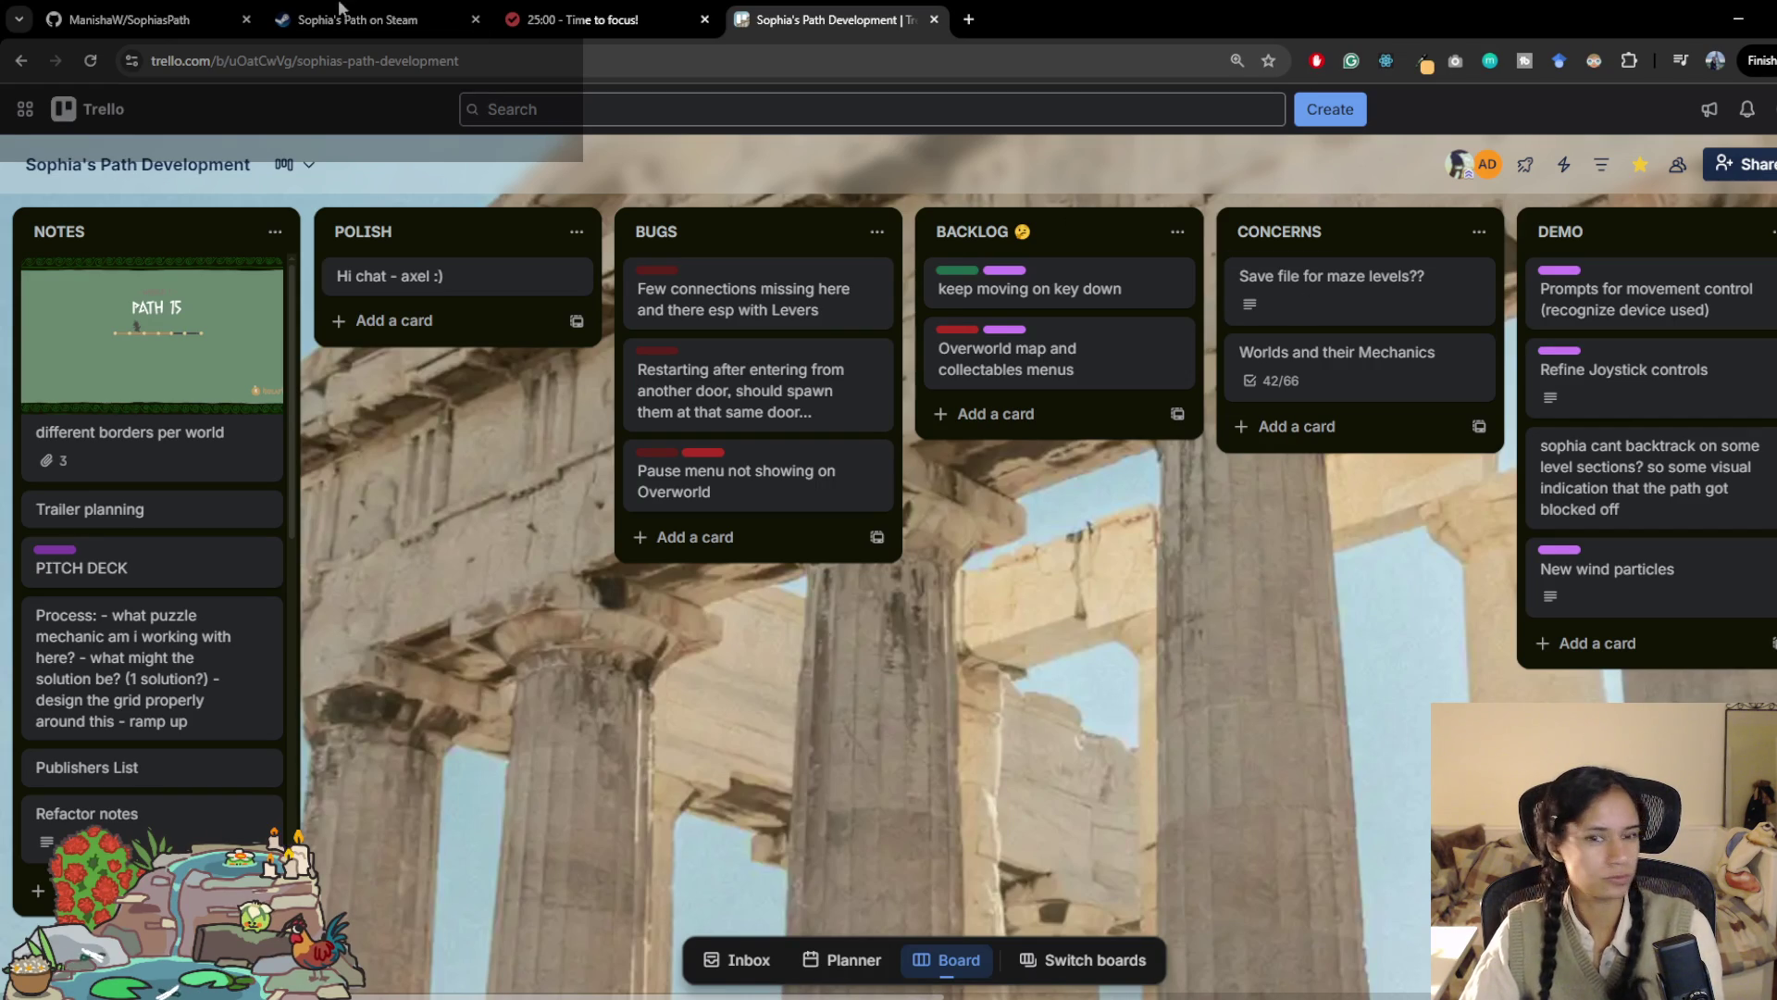
key("F5")
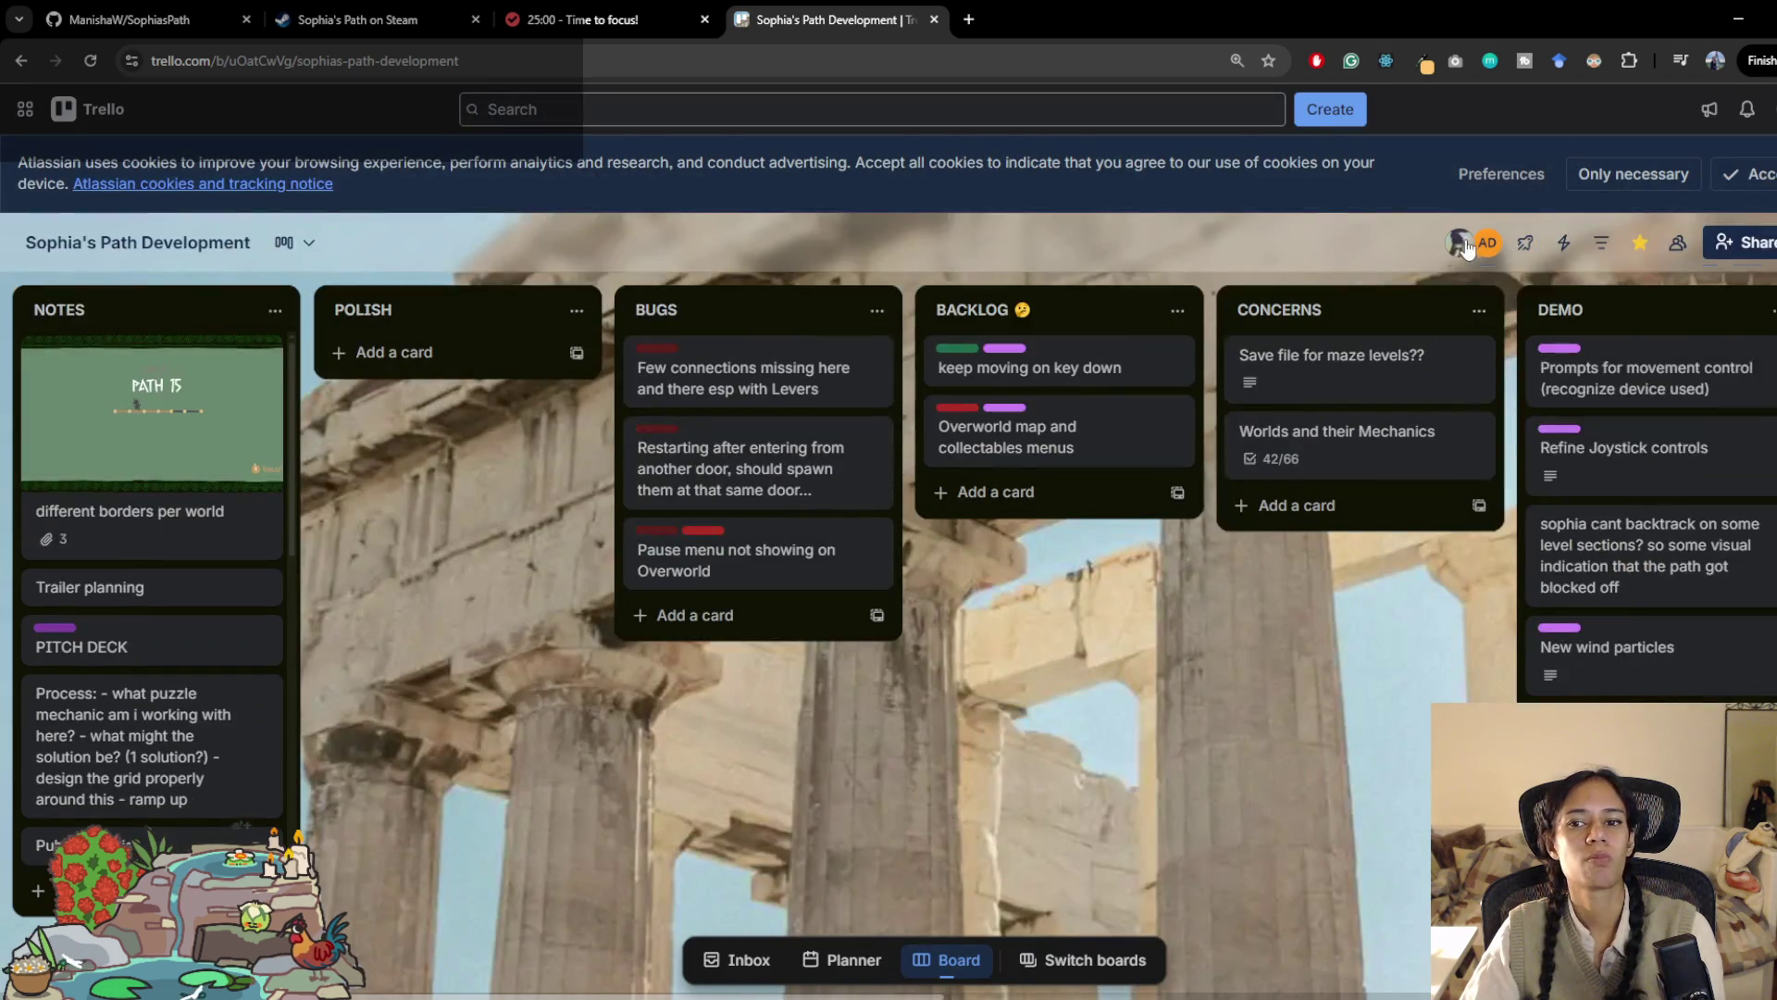
left_click(1465, 245)
Step: Archive 'Few connections missing here' from BUGS and 'different borders per world' from NOTES
left_click(1308, 647)
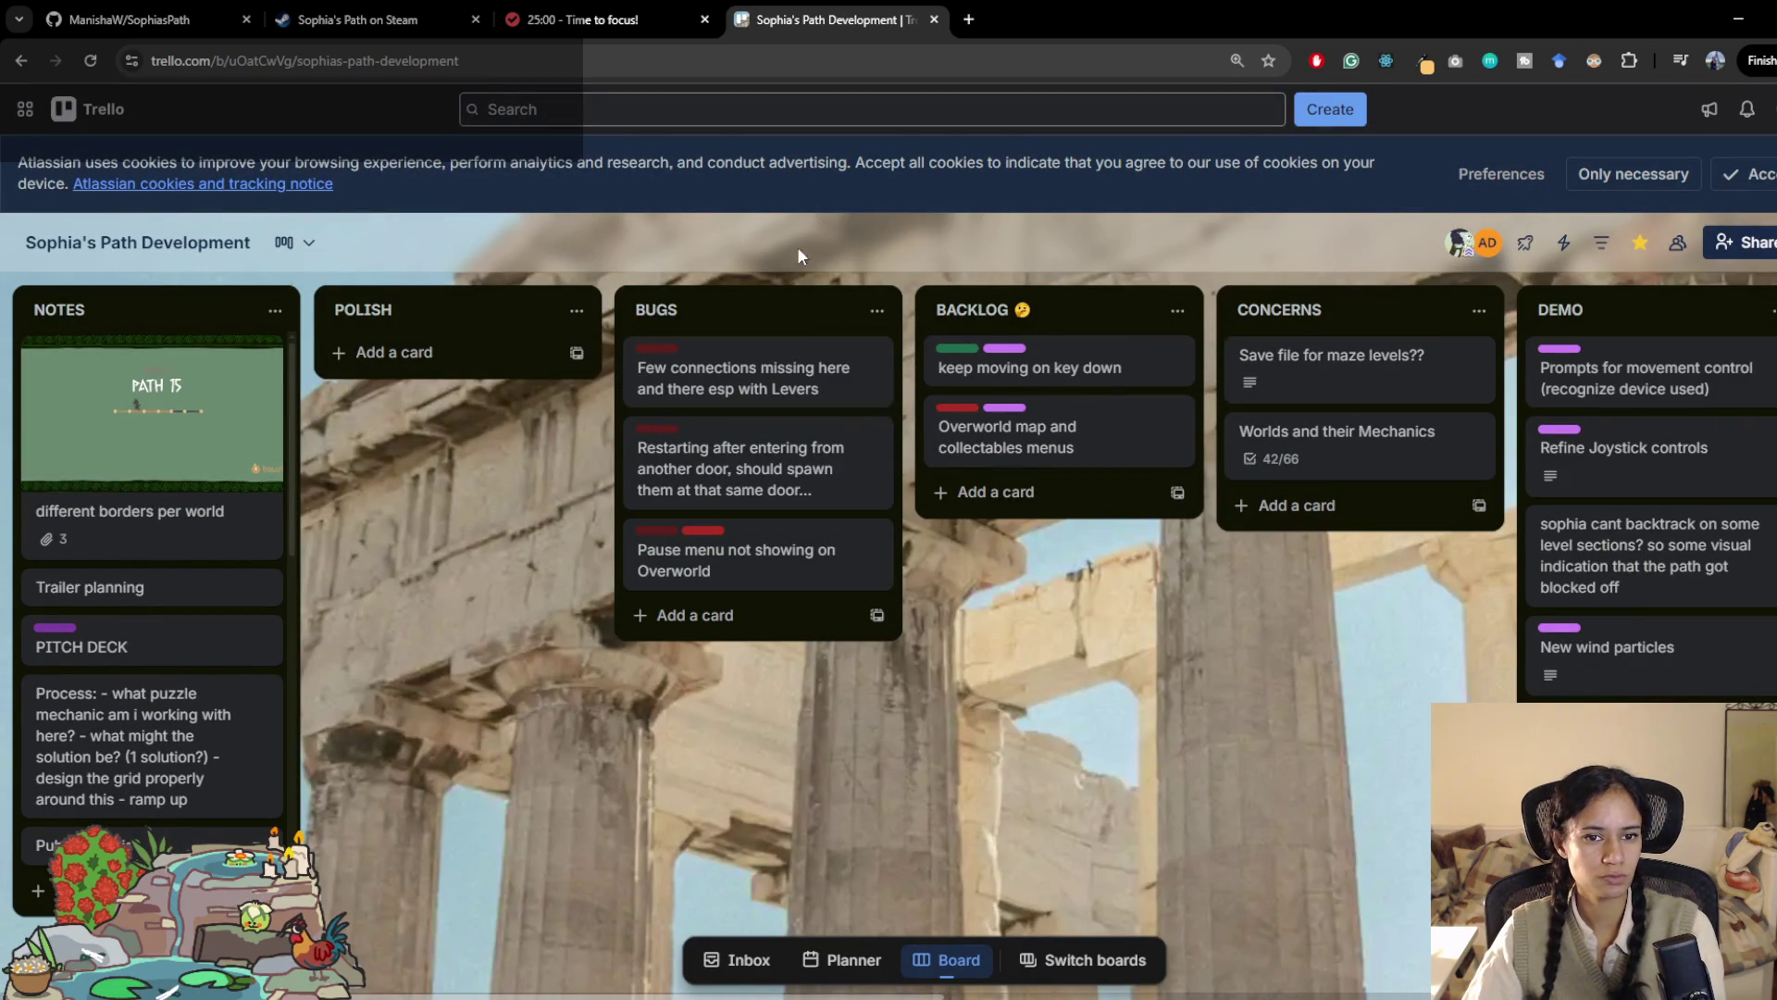
right_click(765, 374)
left_click(918, 691)
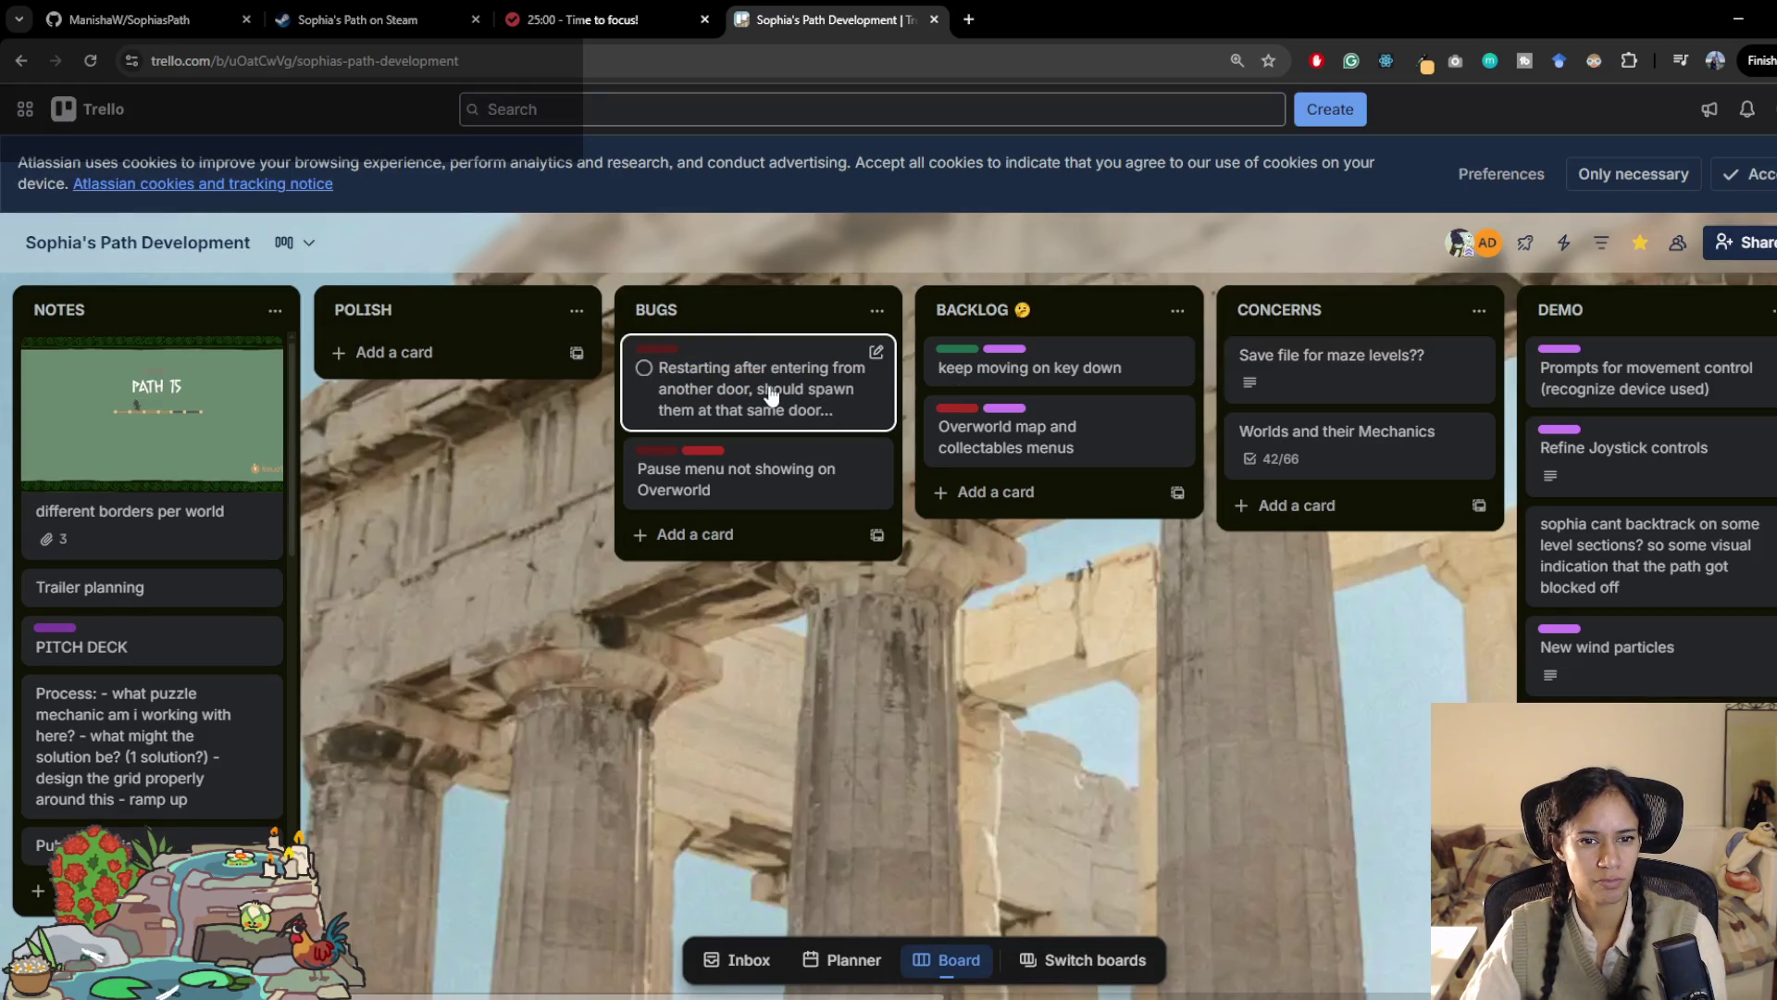
scroll(170, 500, "down", 1)
right_click(167, 437)
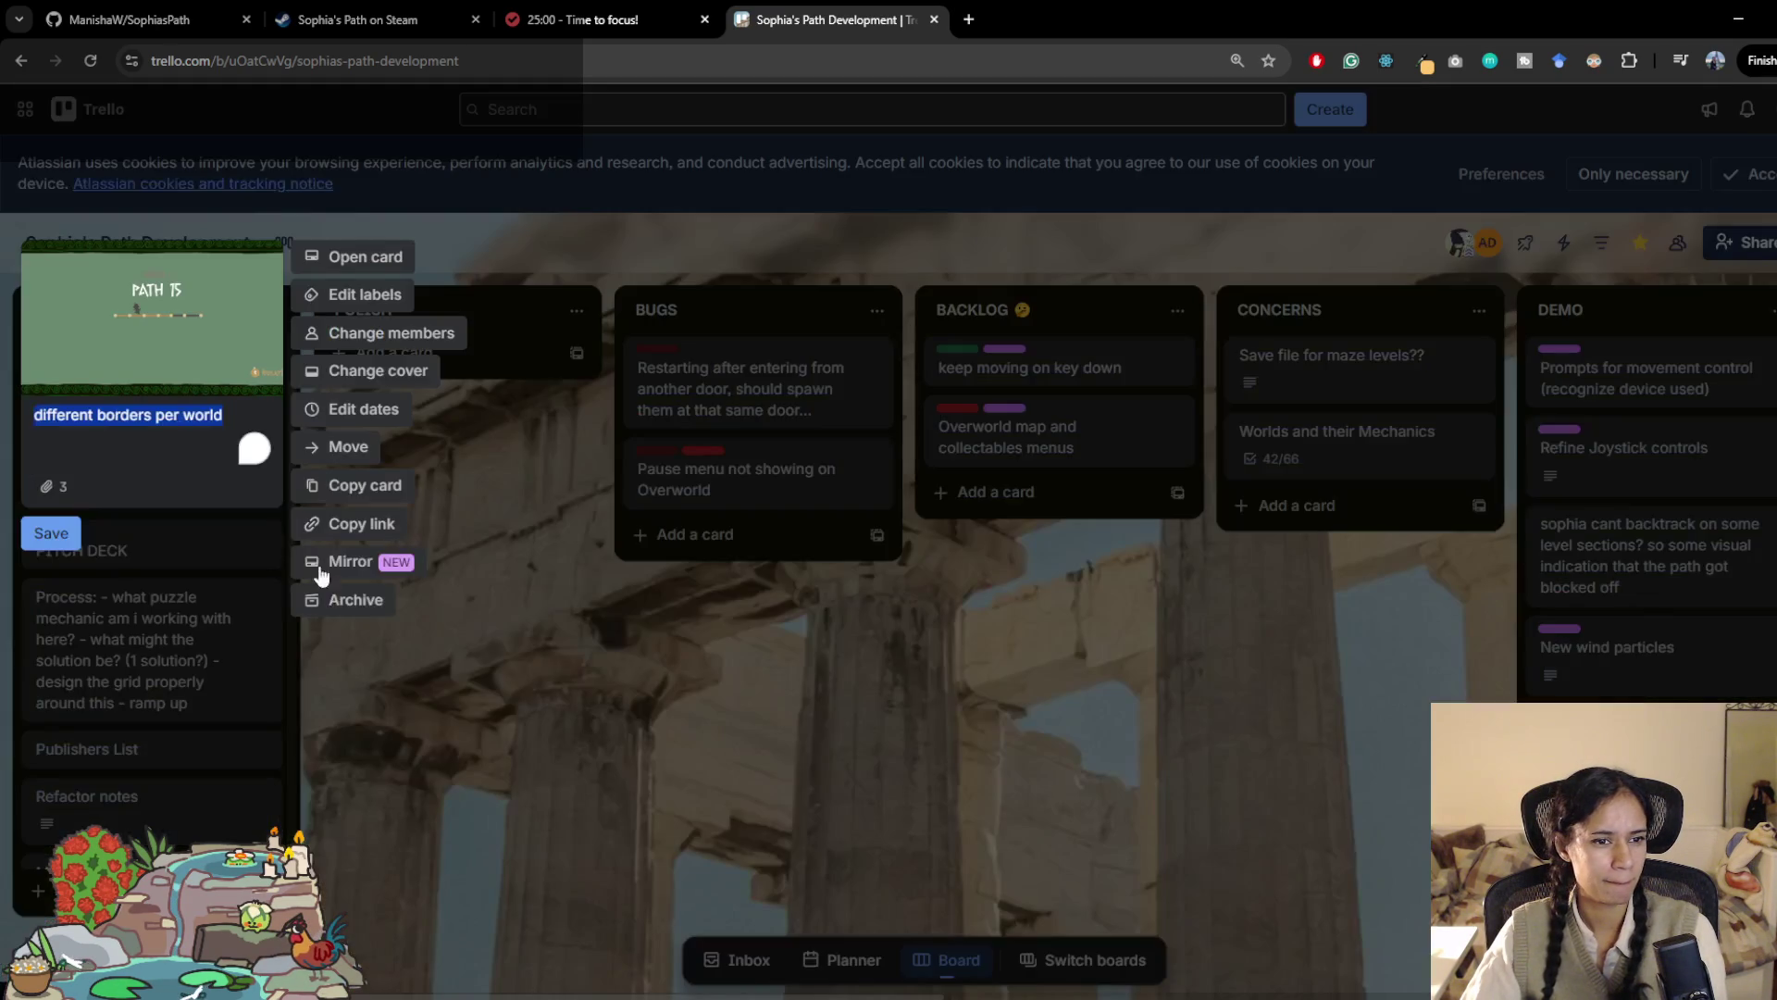
left_click(343, 600)
scroll(175, 555, "down", 1)
scroll(278, 518, "up", 1)
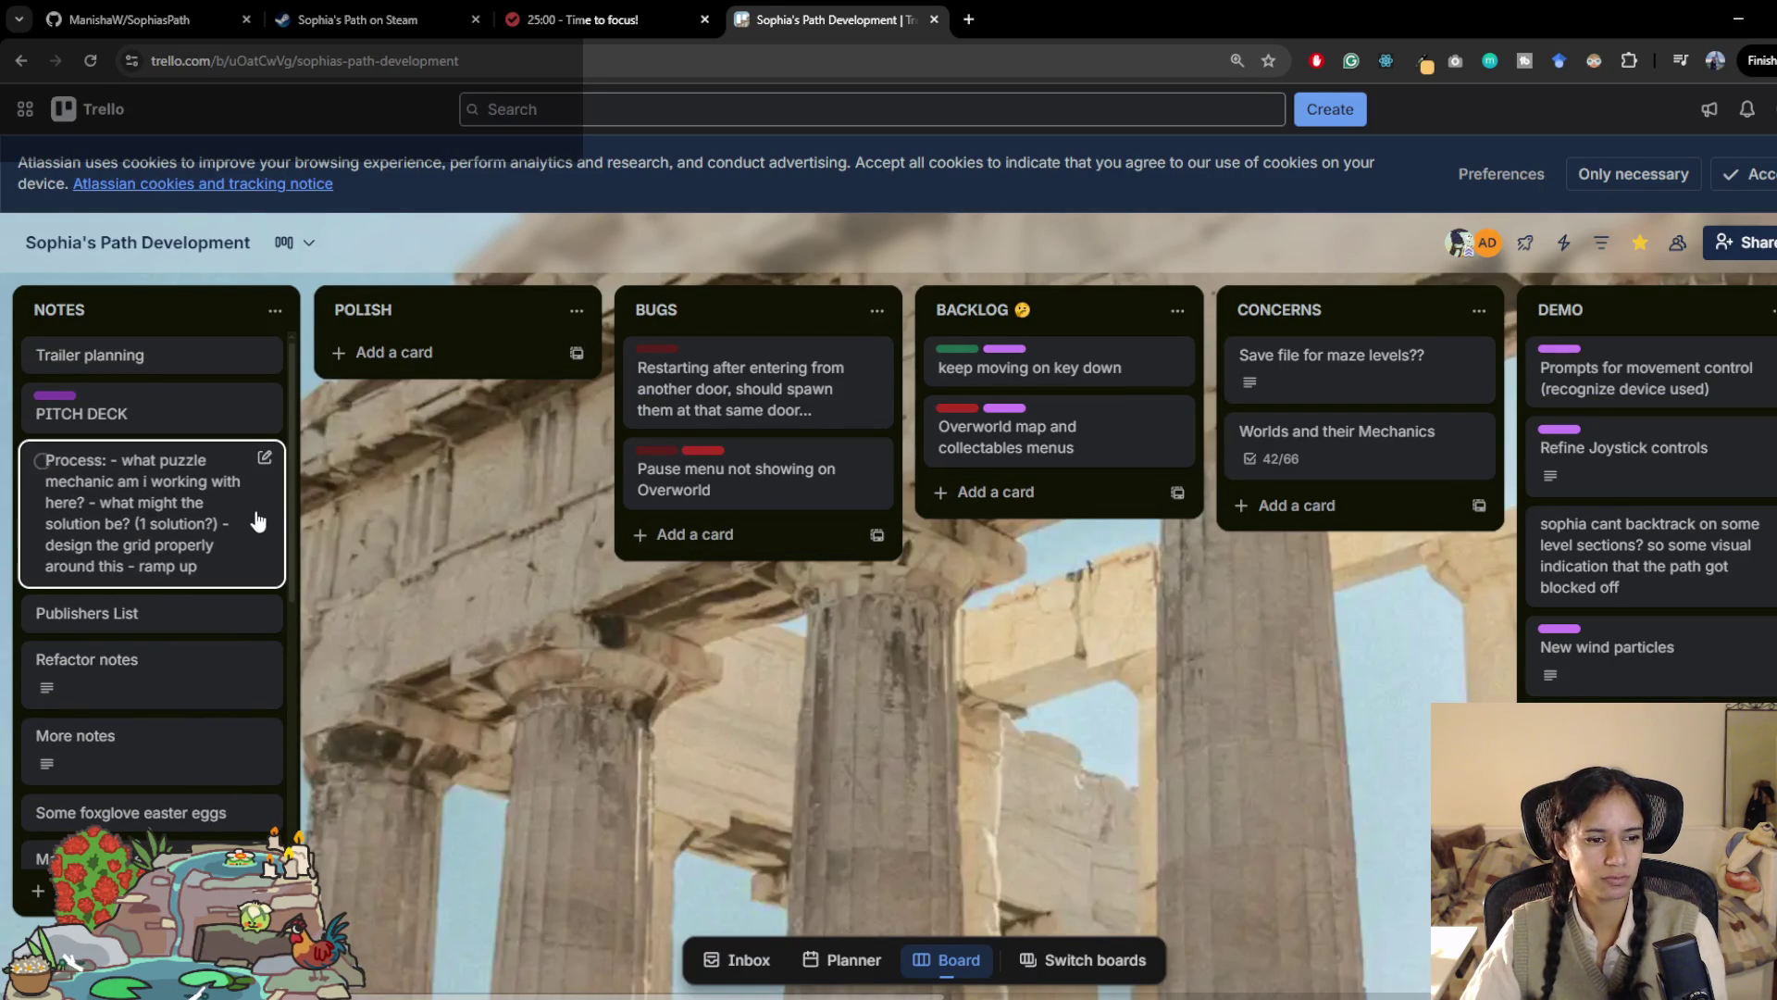
Step: Read the Refactor notes card and scan down the NOTES list
left_click(139, 680)
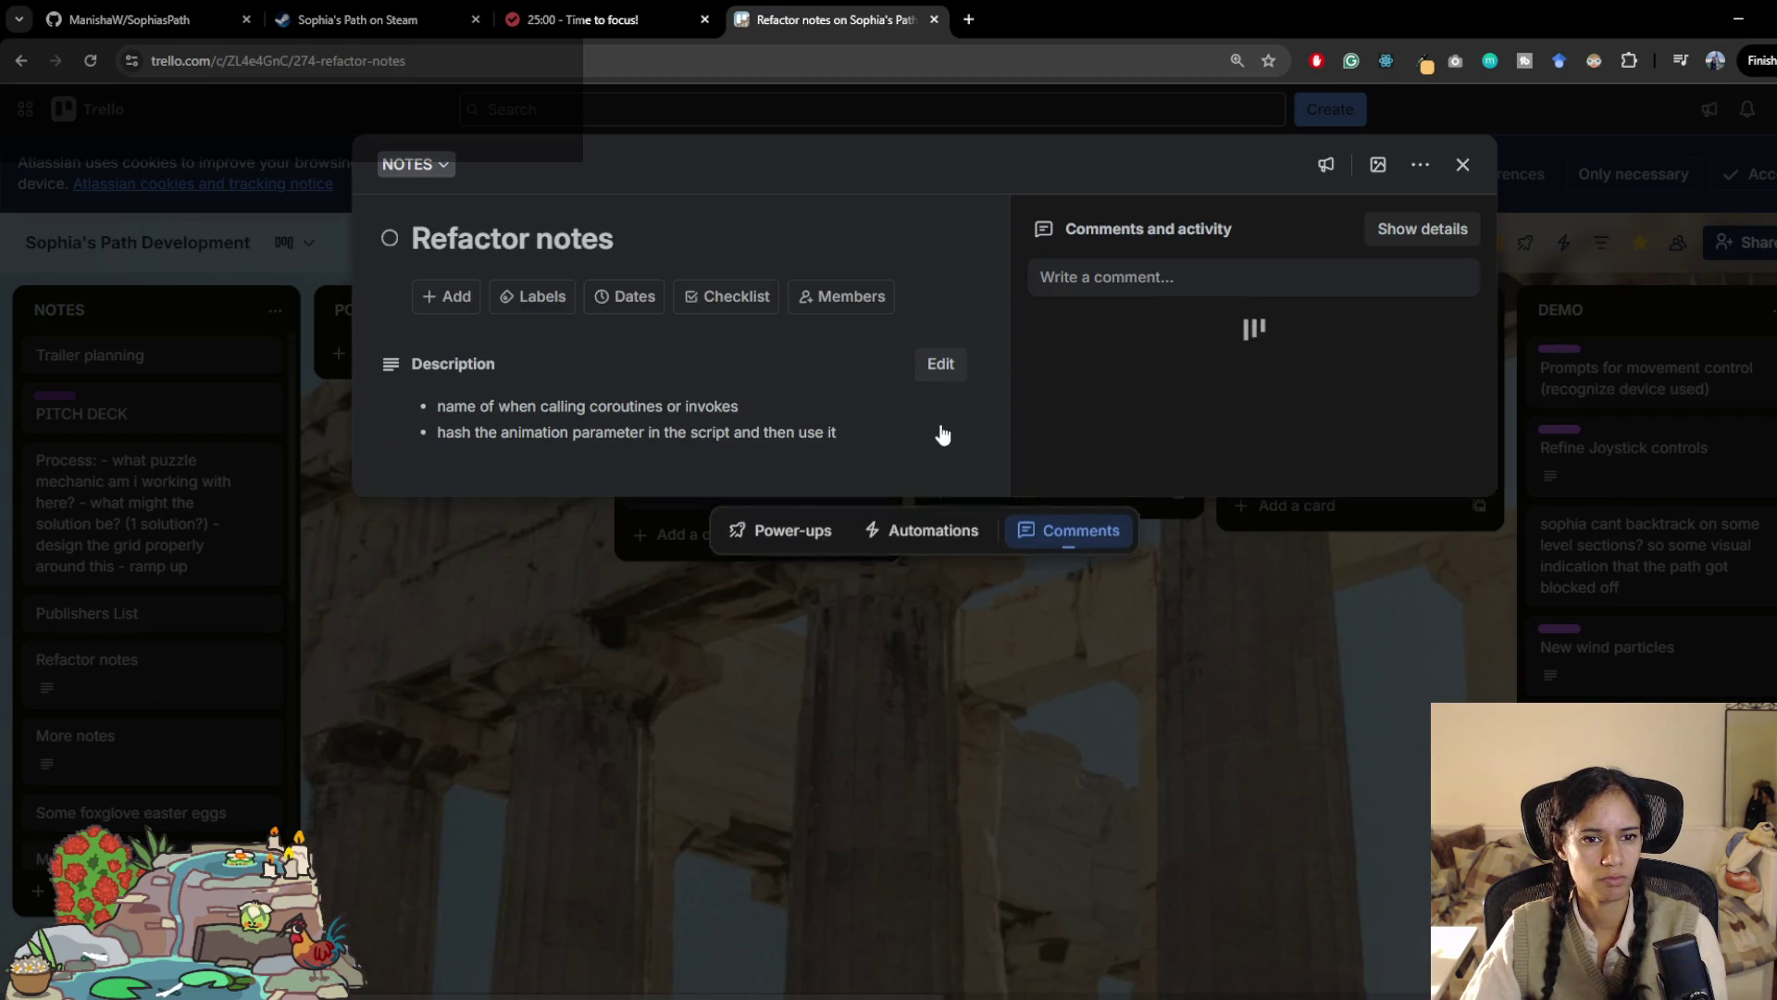
left_click(298, 427)
scroll(211, 555, "down", 2)
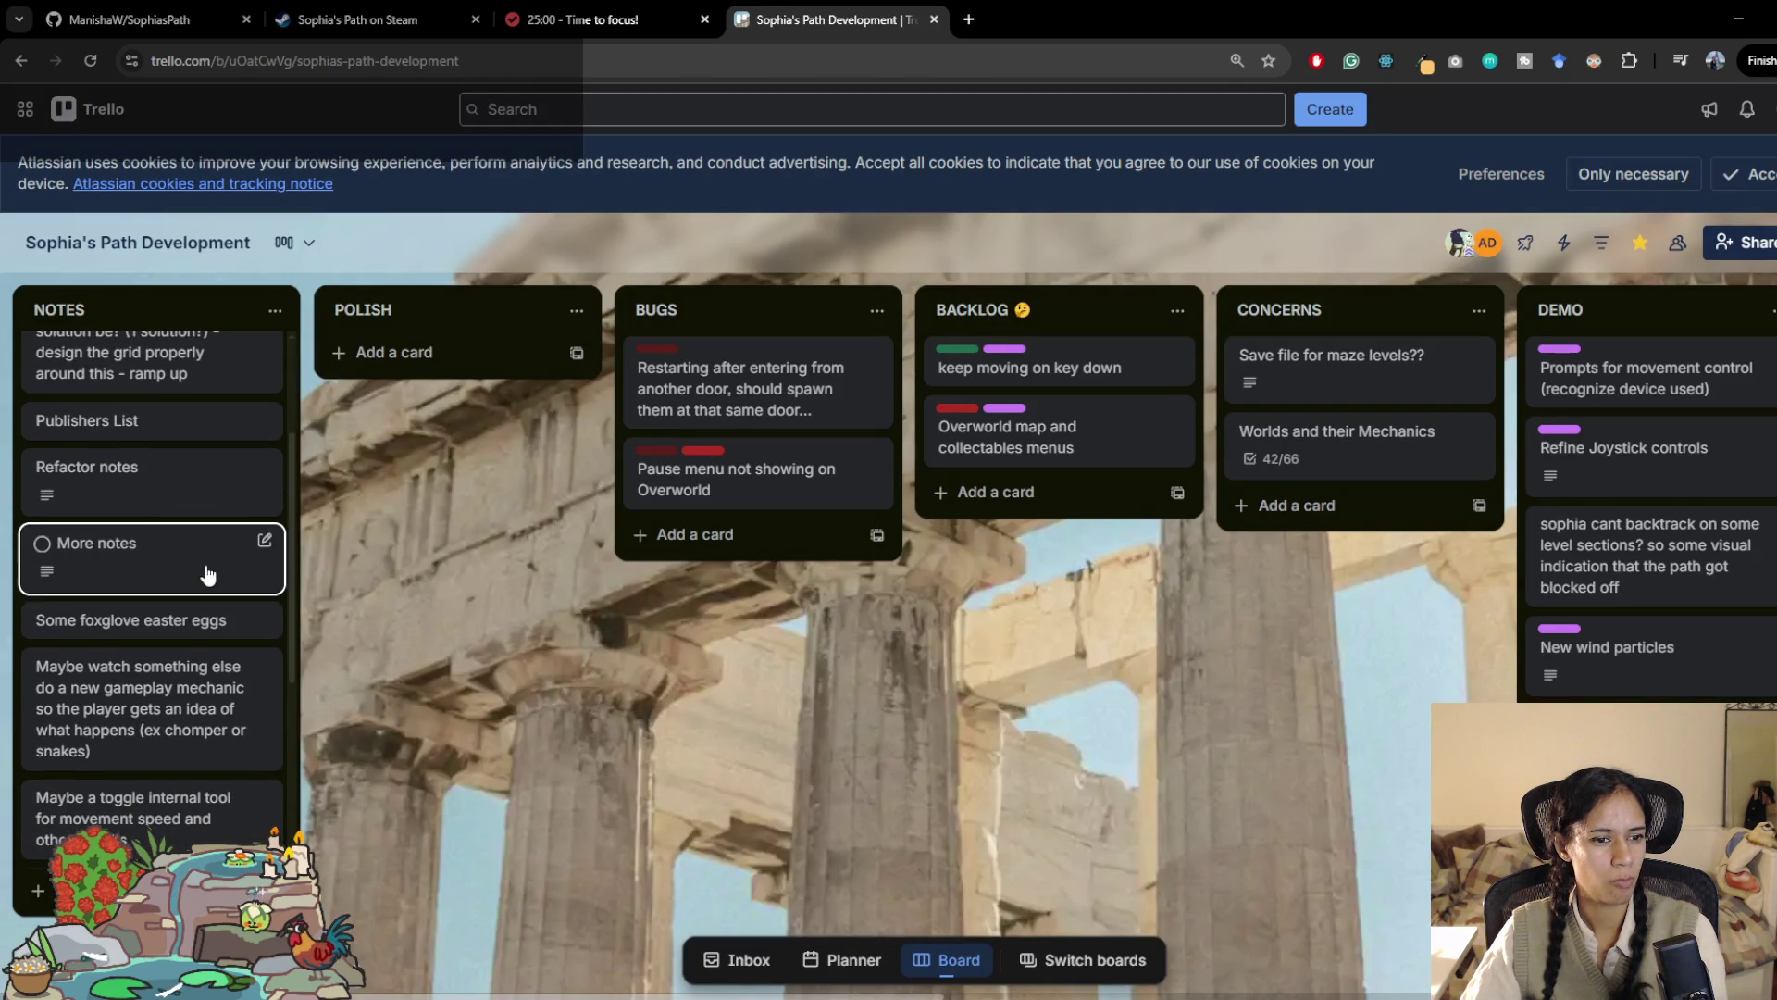
scroll(208, 560, "down", 1)
scroll(197, 535, "down", 1)
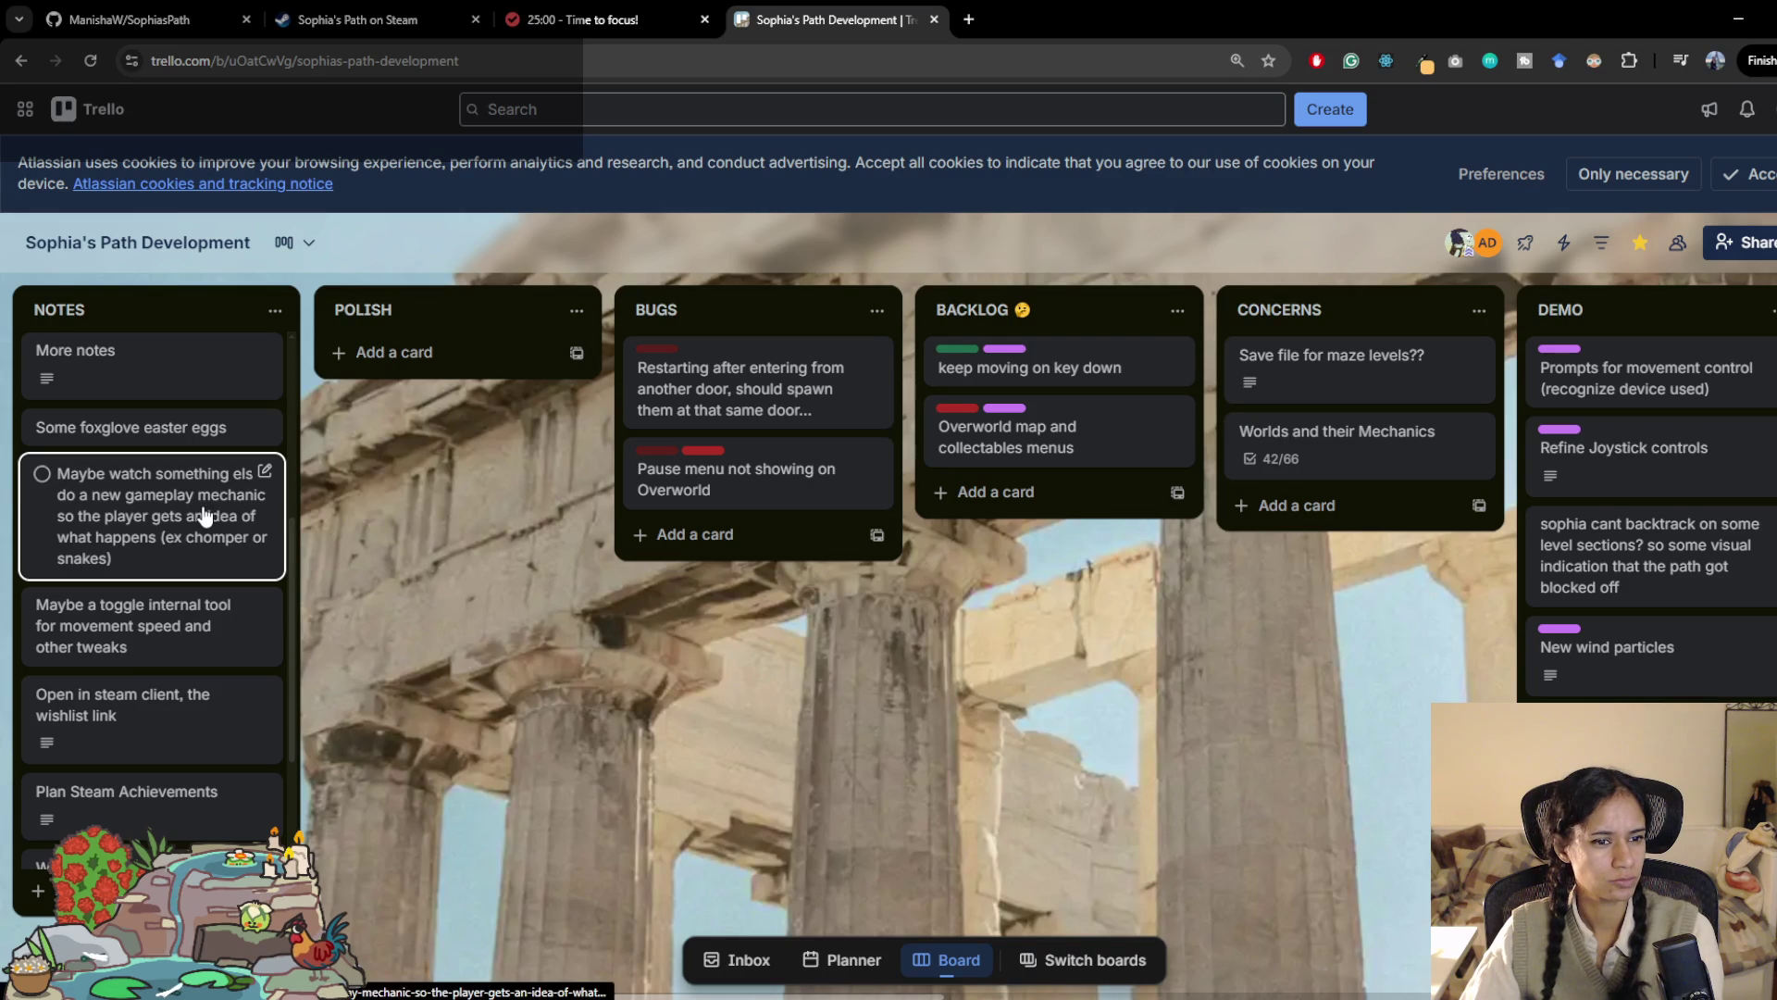
scroll(196, 564, "down", 1)
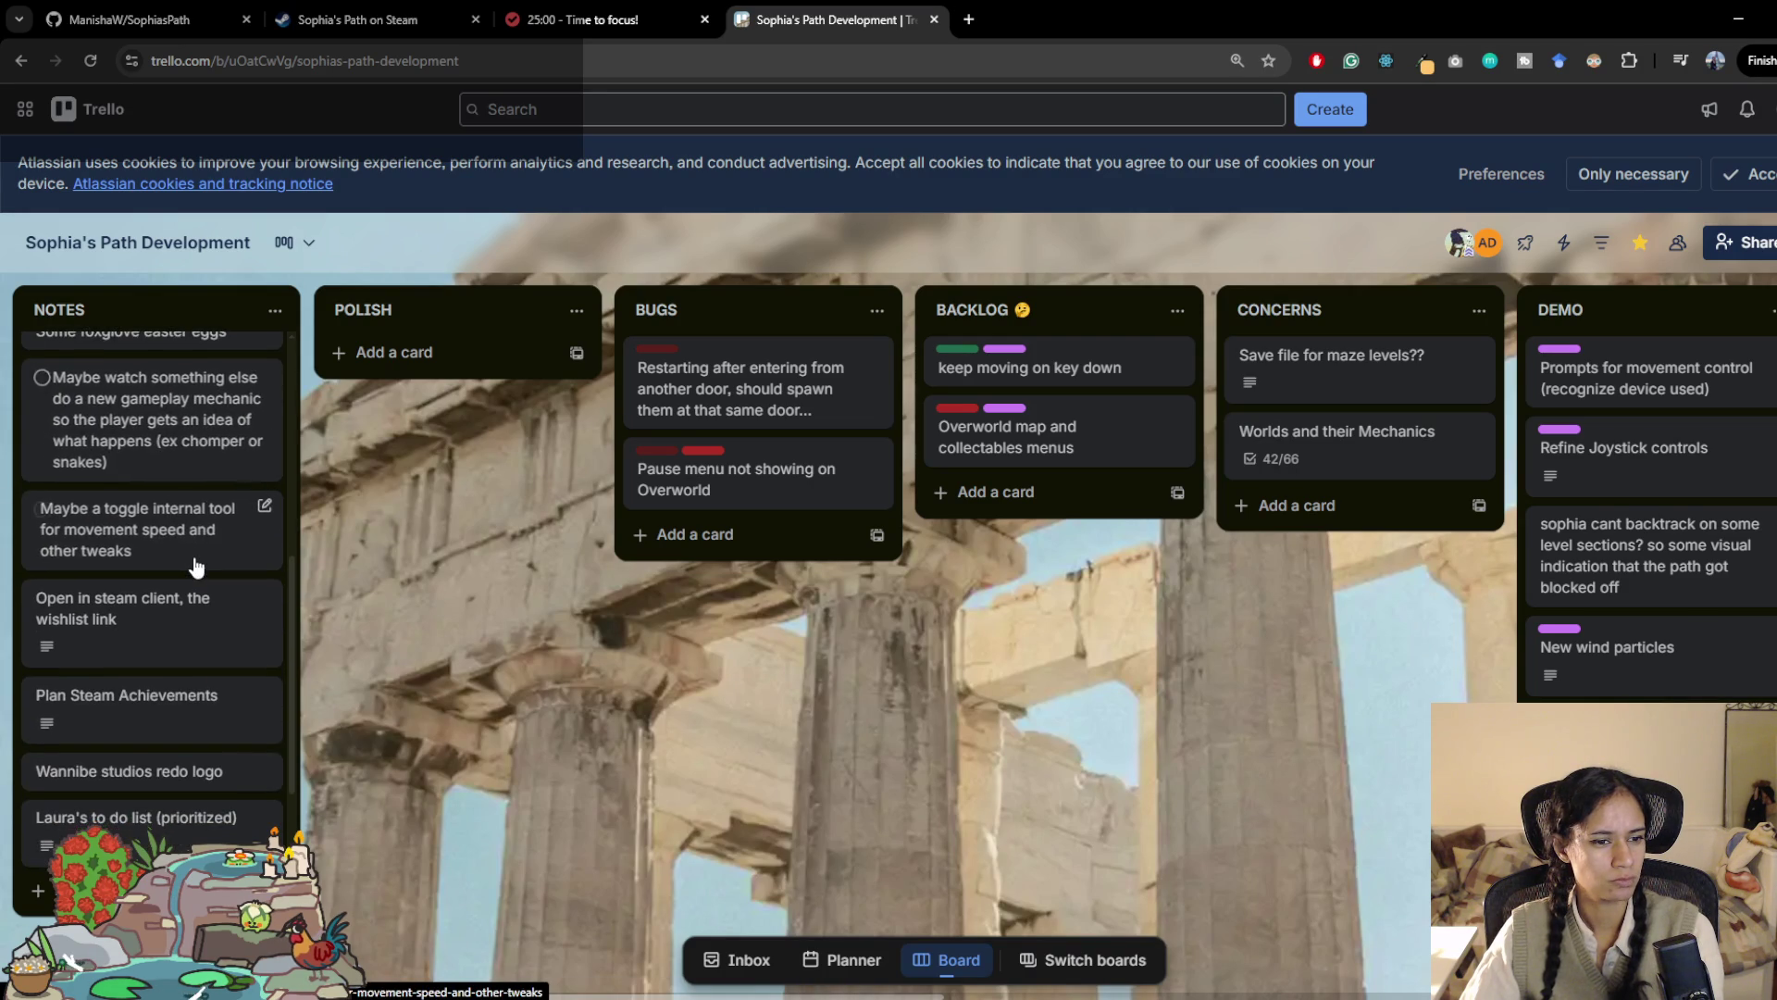
Step: Remove the prioritized to-do list card from NOTES, leaving the logo redo card followed by Hitman Go notes
scroll(196, 565, "down", 2)
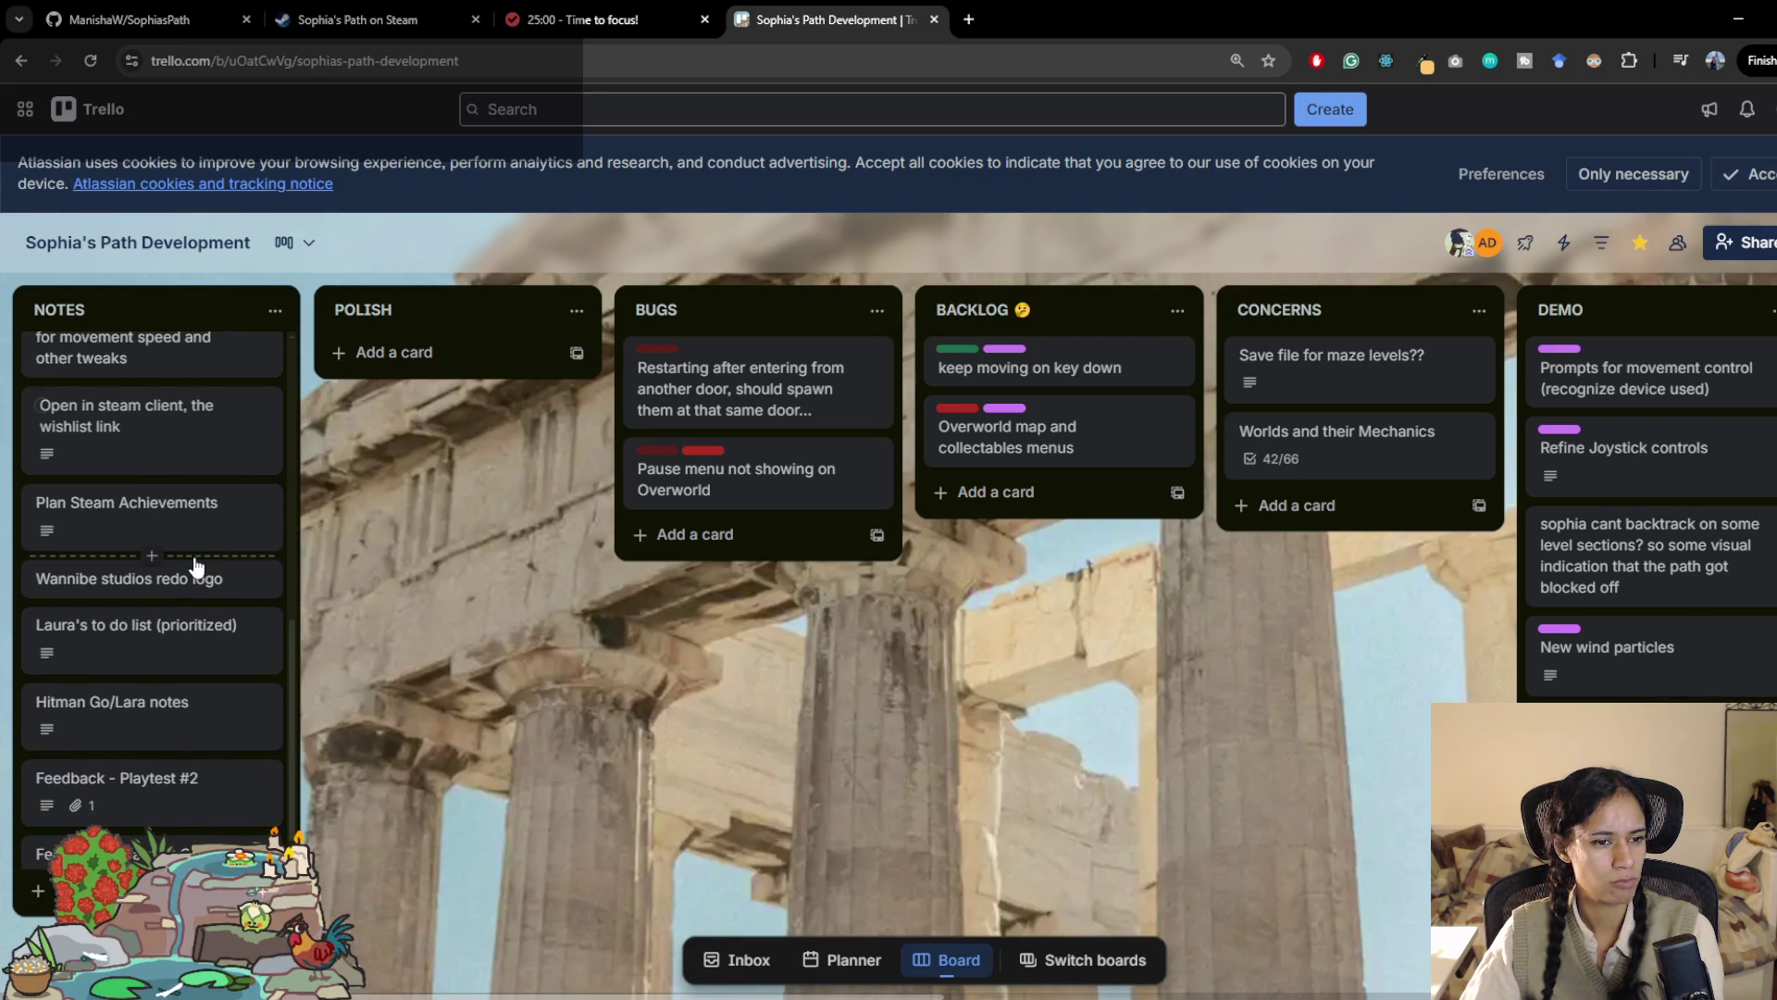
scroll(196, 565, "down", 1)
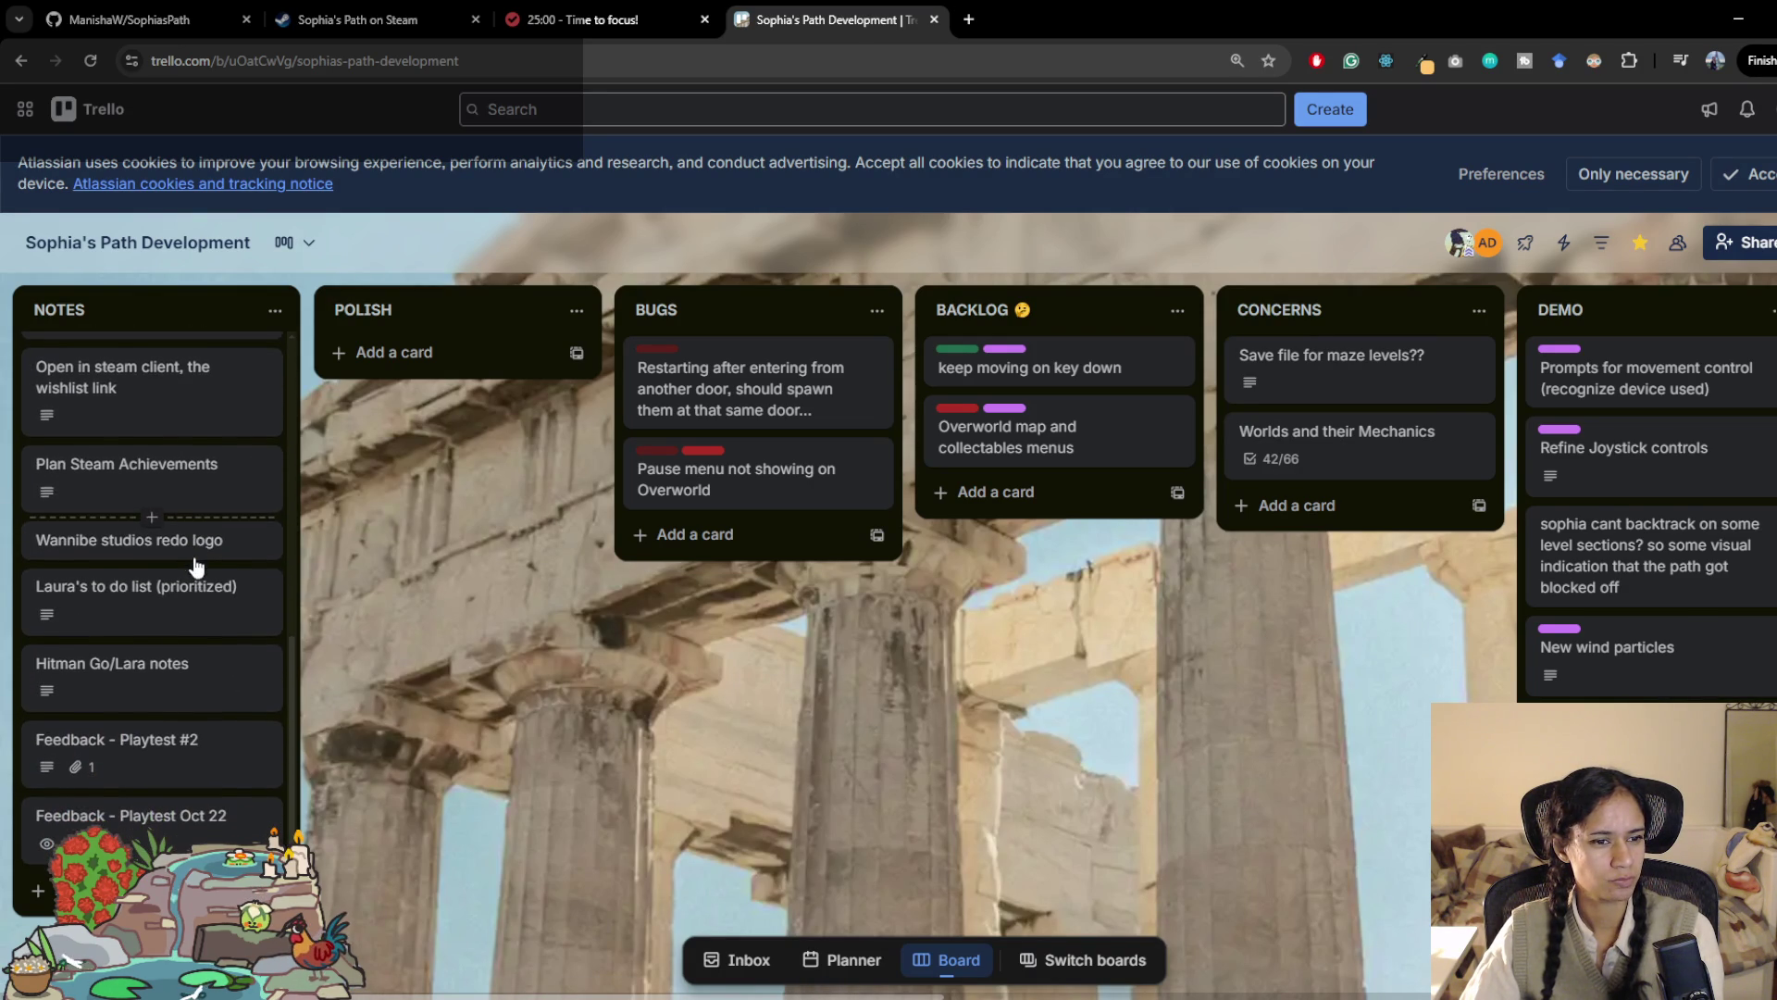
left_click(141, 611)
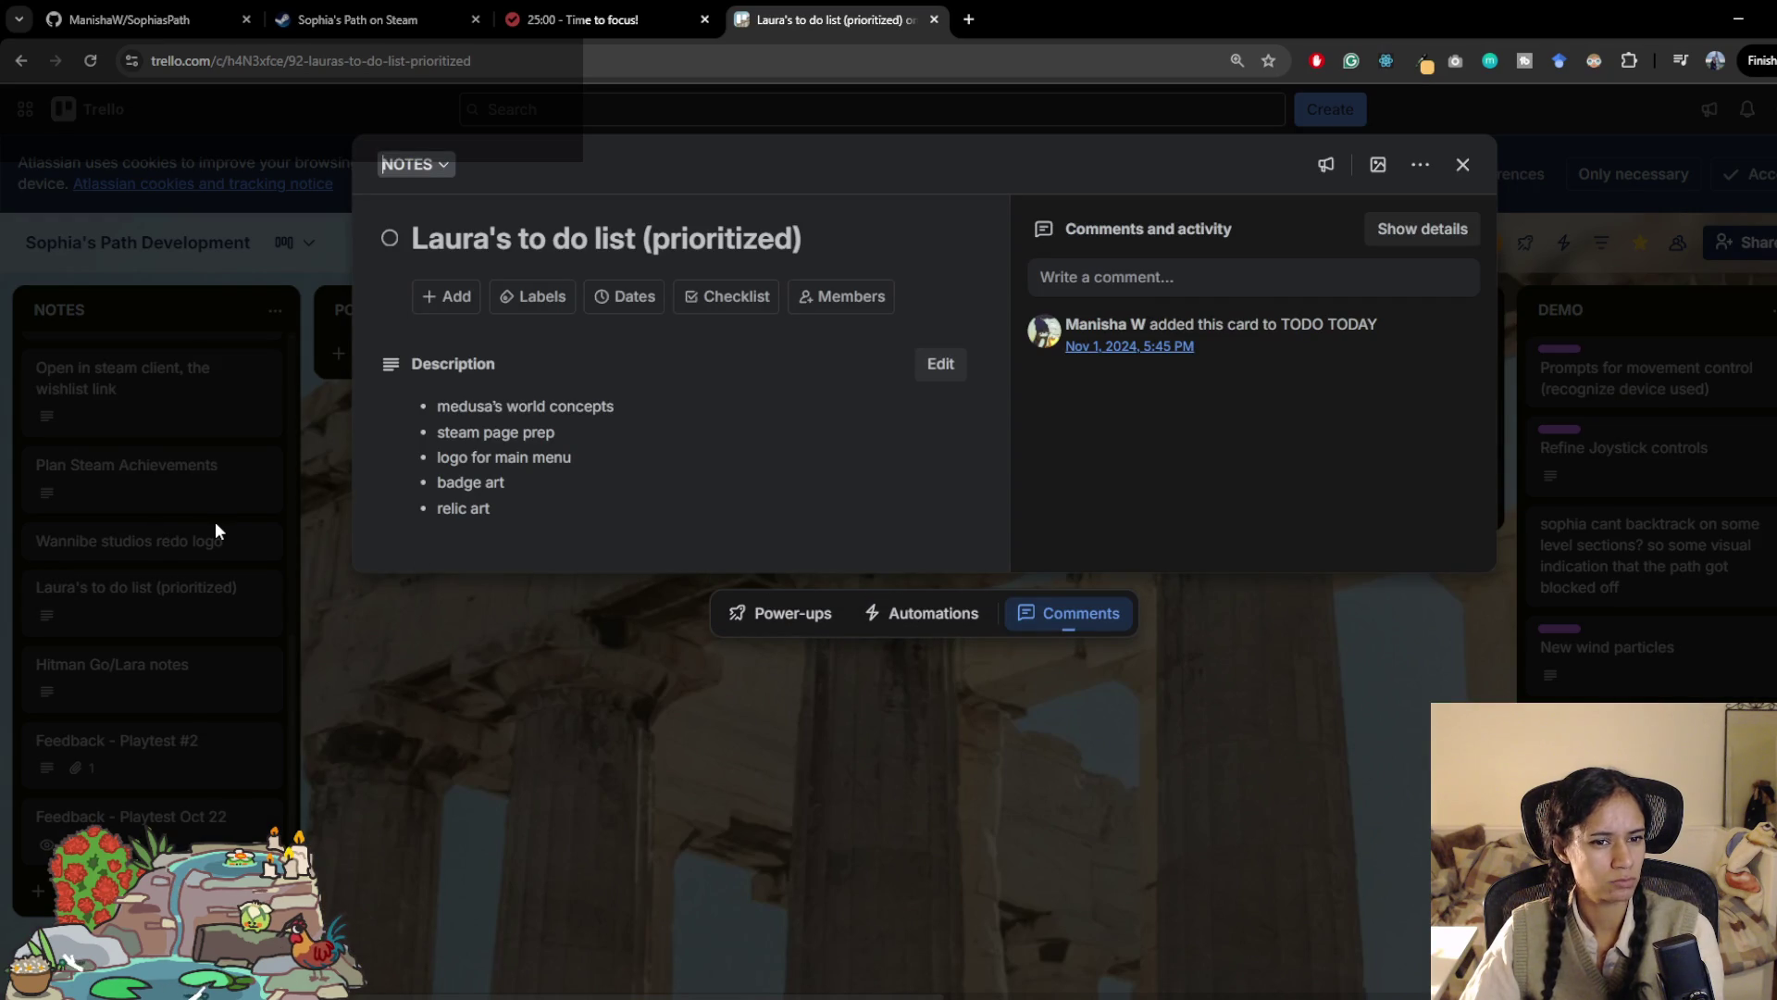
left_click(214, 520)
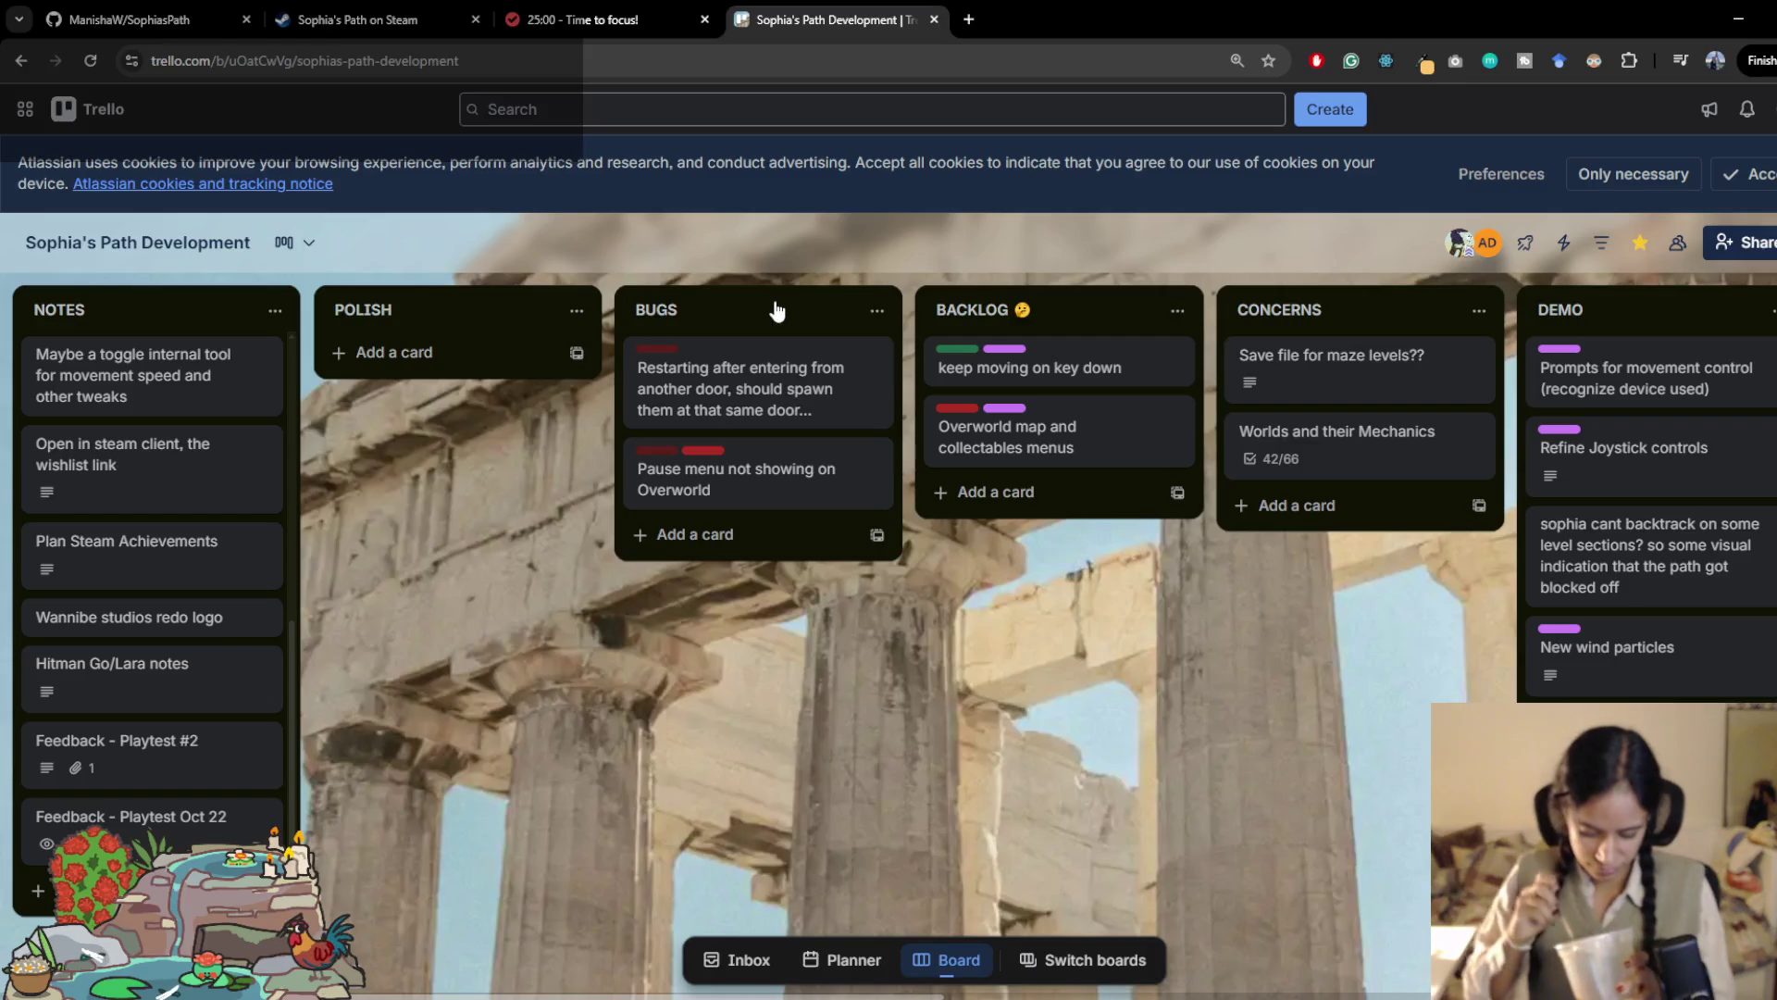
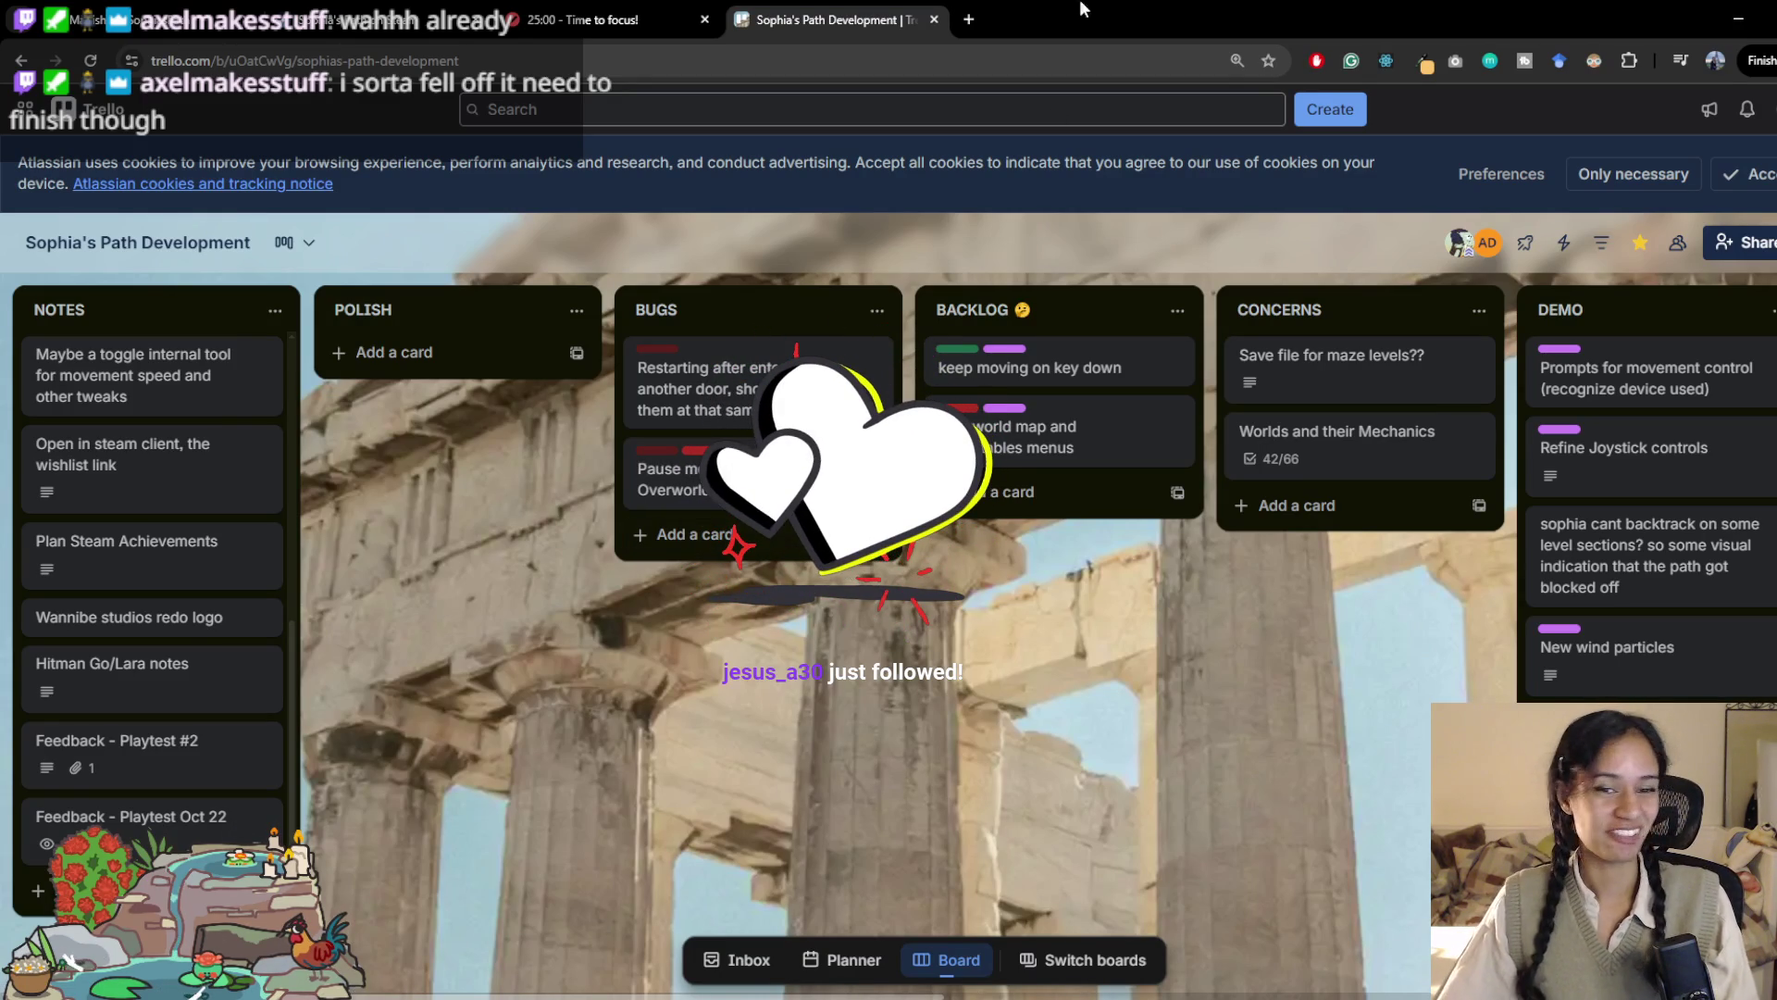
Step: Archive the 'Restarting after entering…' door-respawn bug card in BUGS
scroll(637, 607, "right", 3)
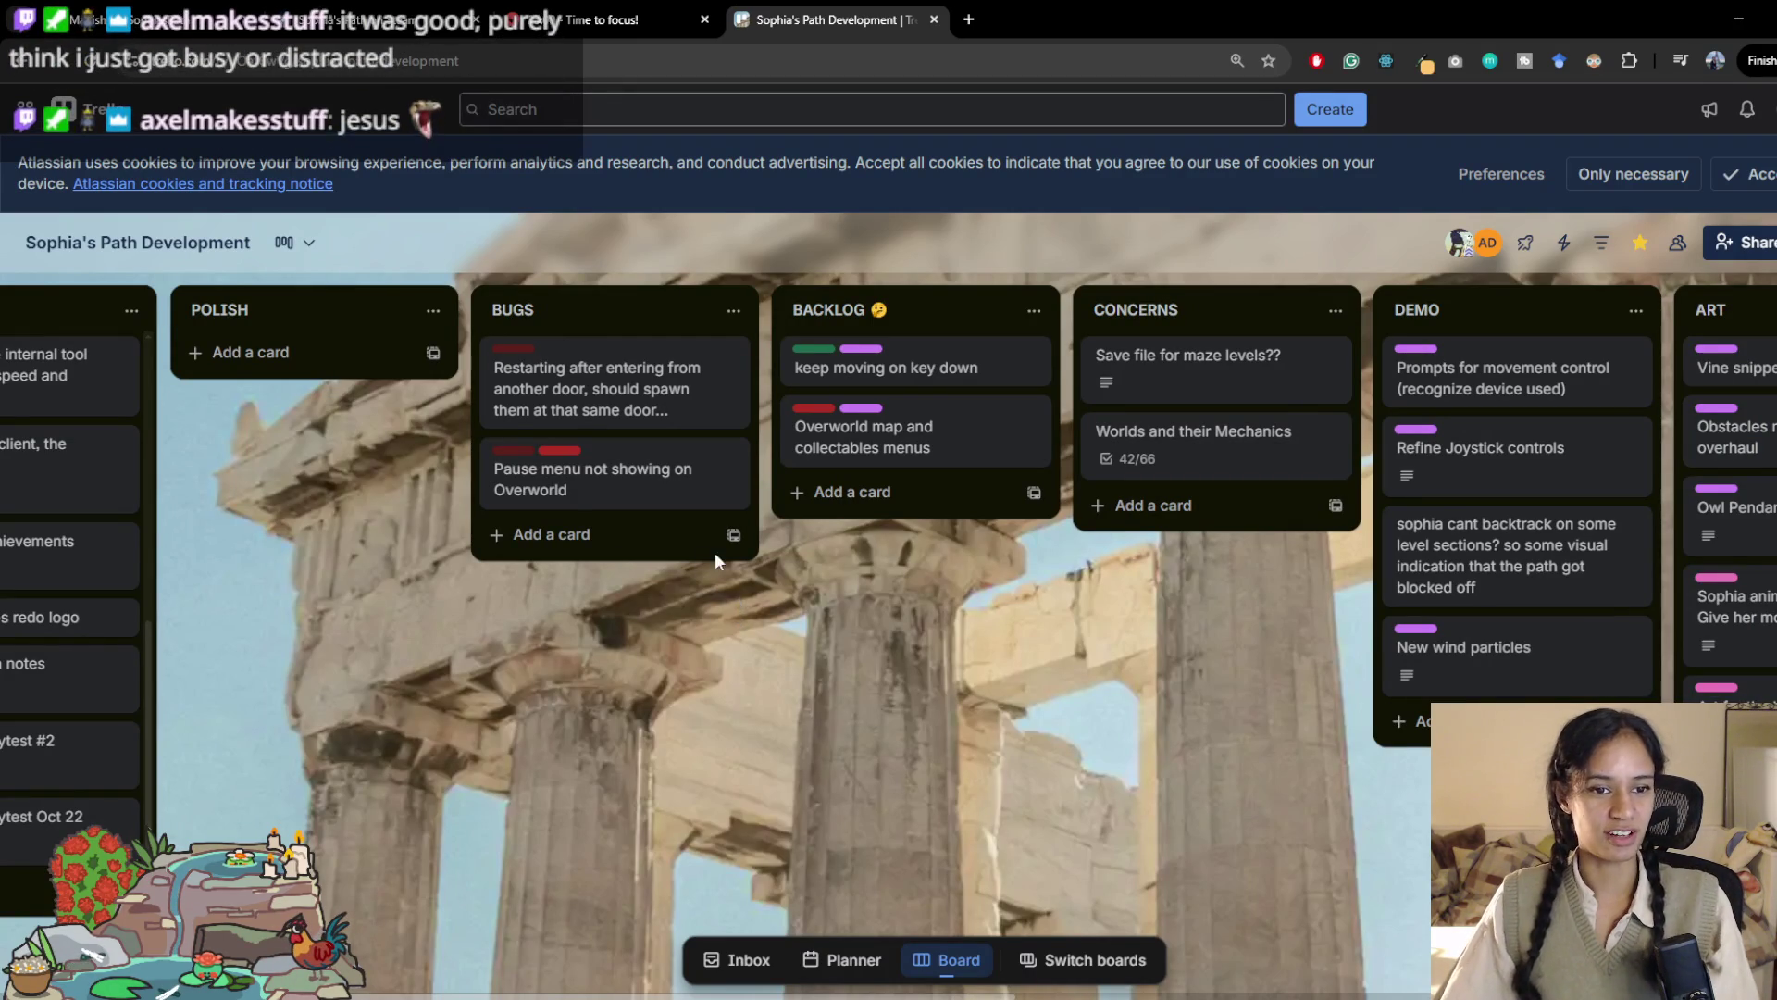
scroll(701, 606, "right", 3)
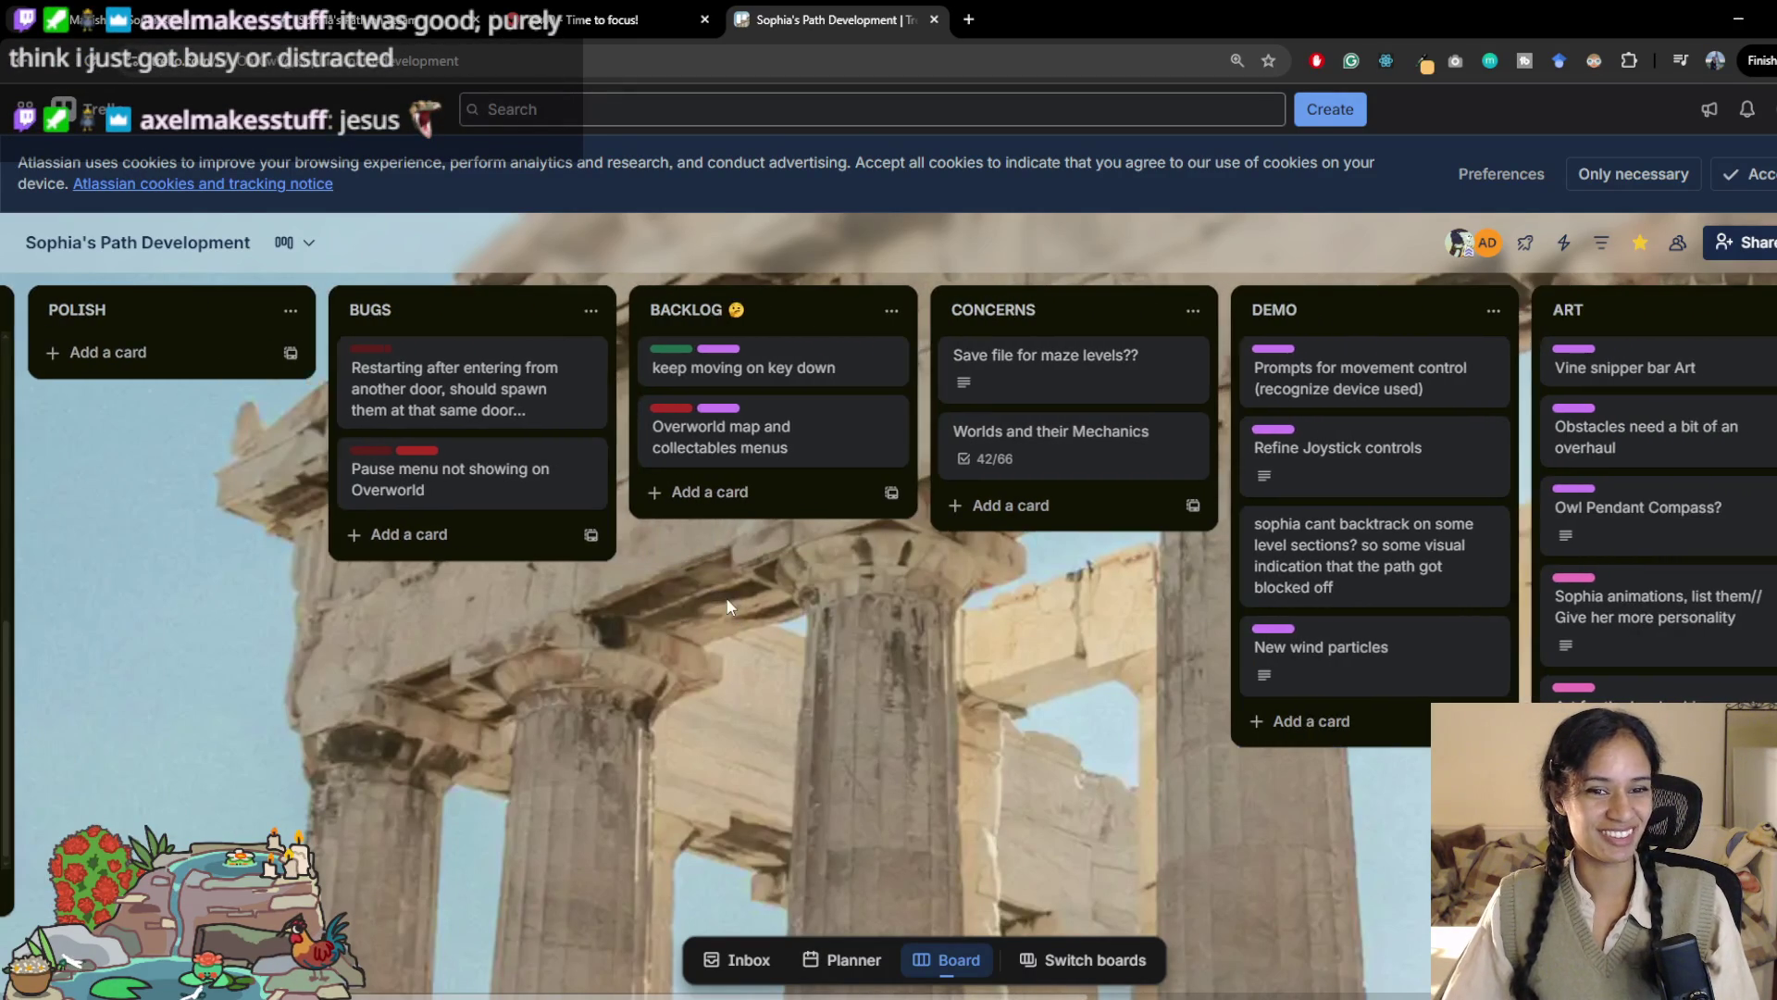
scroll(668, 608, "right", 3)
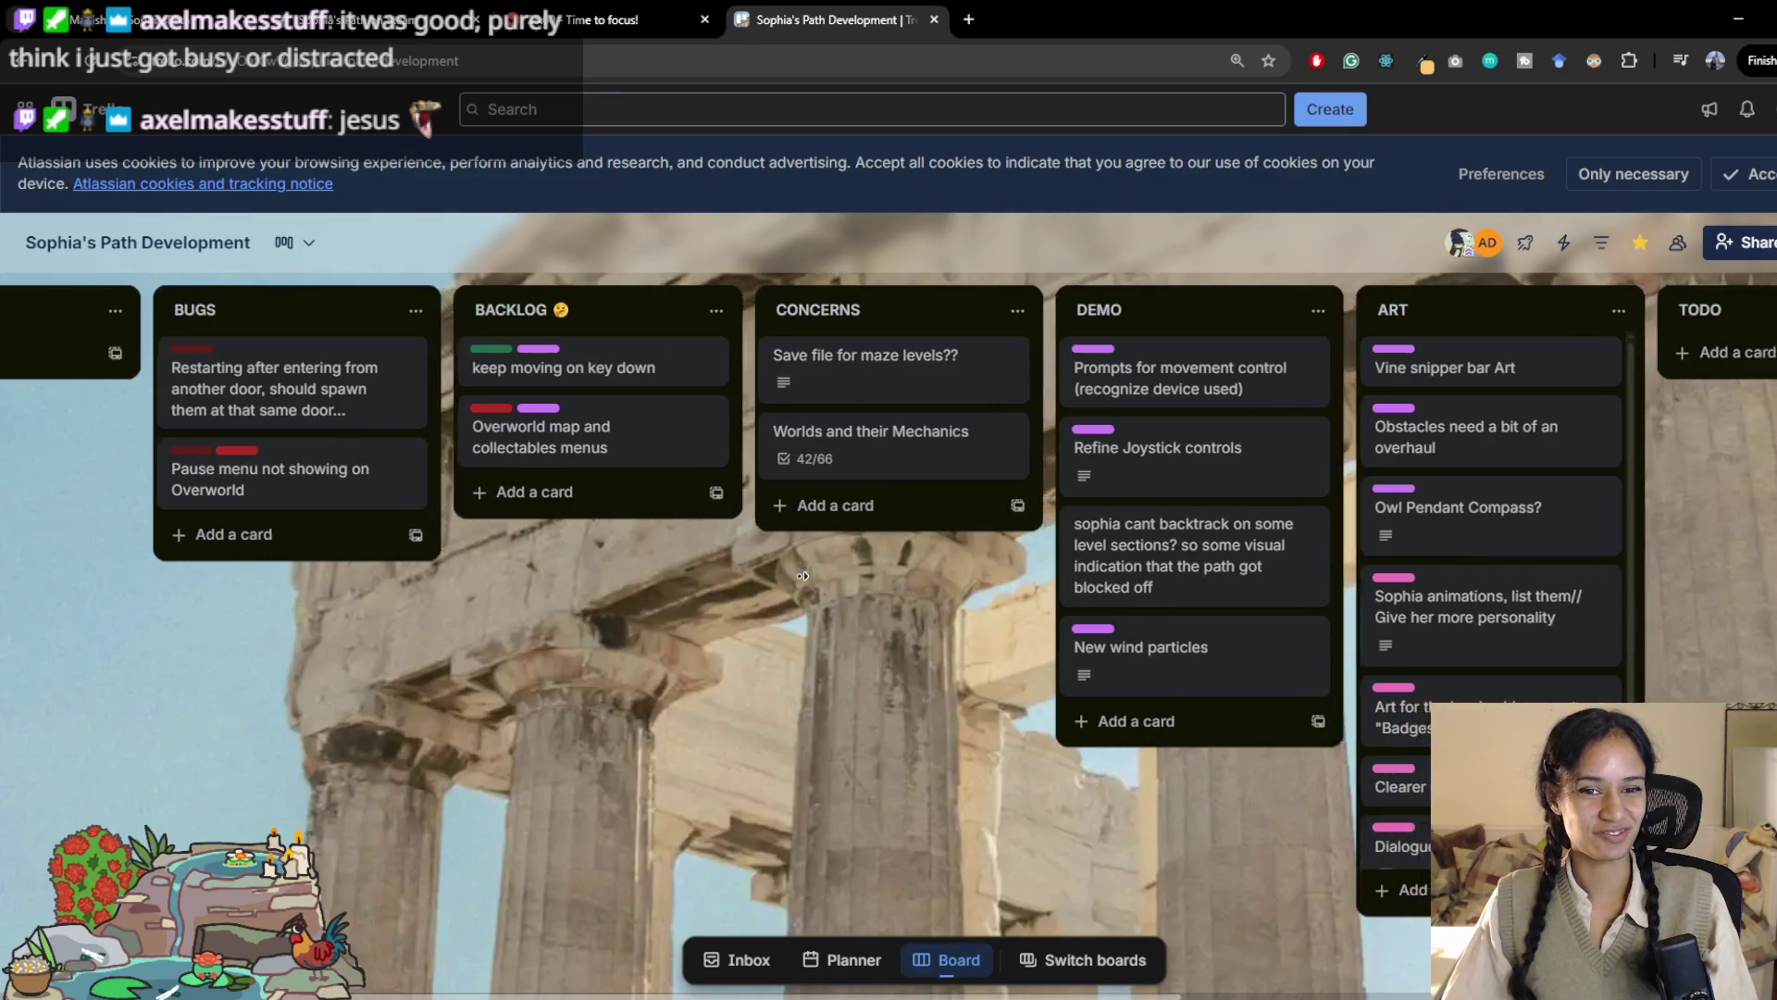
scroll(777, 583, "right", 3)
scroll(790, 579, "right", 1)
scroll(576, 596, "left", 9)
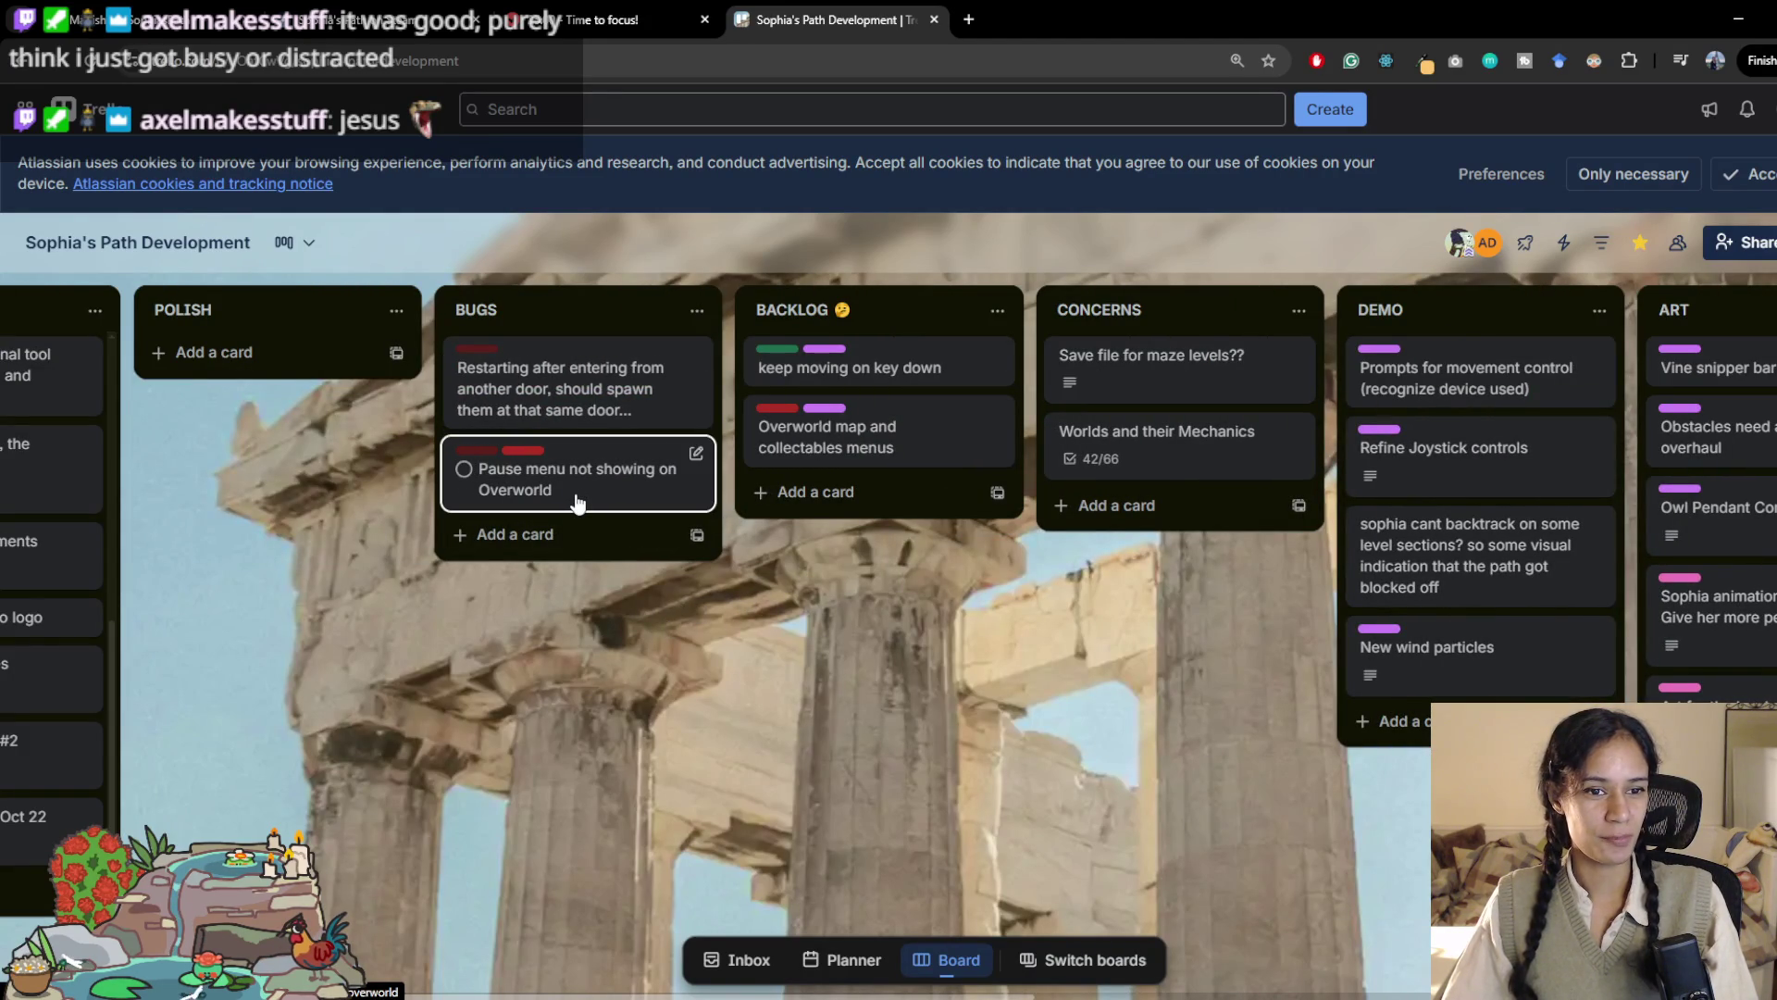
left_click(696, 356)
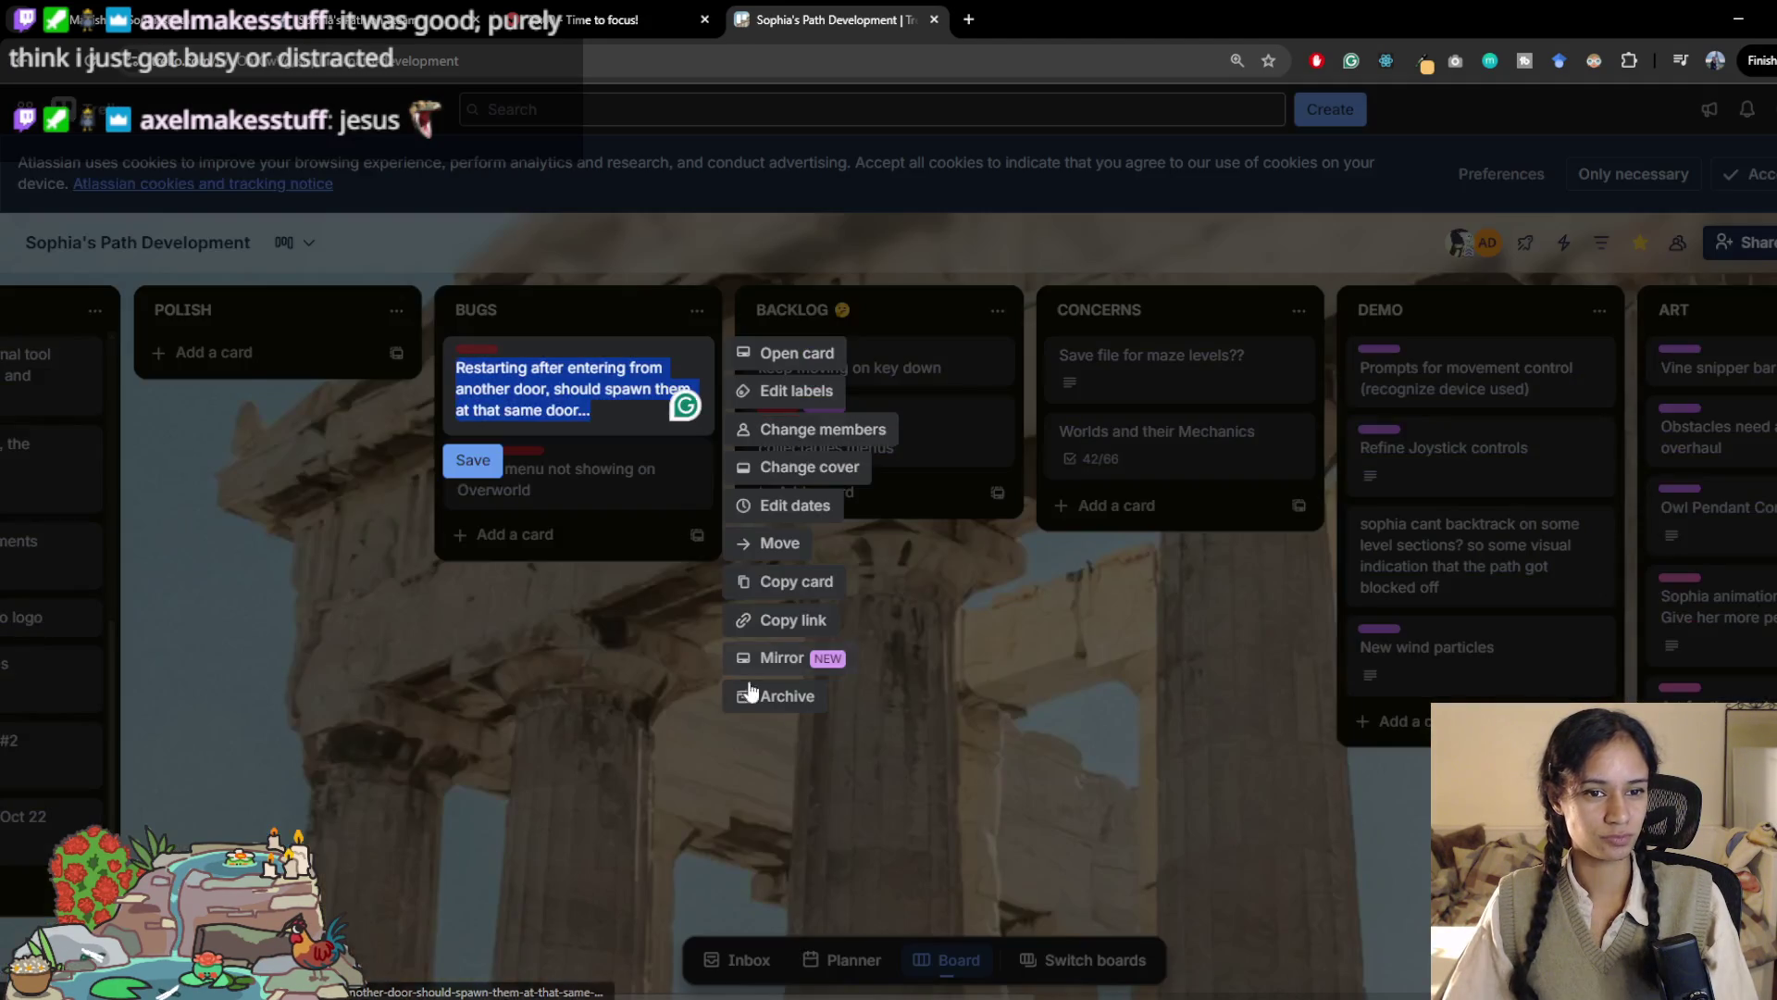
left_click(770, 696)
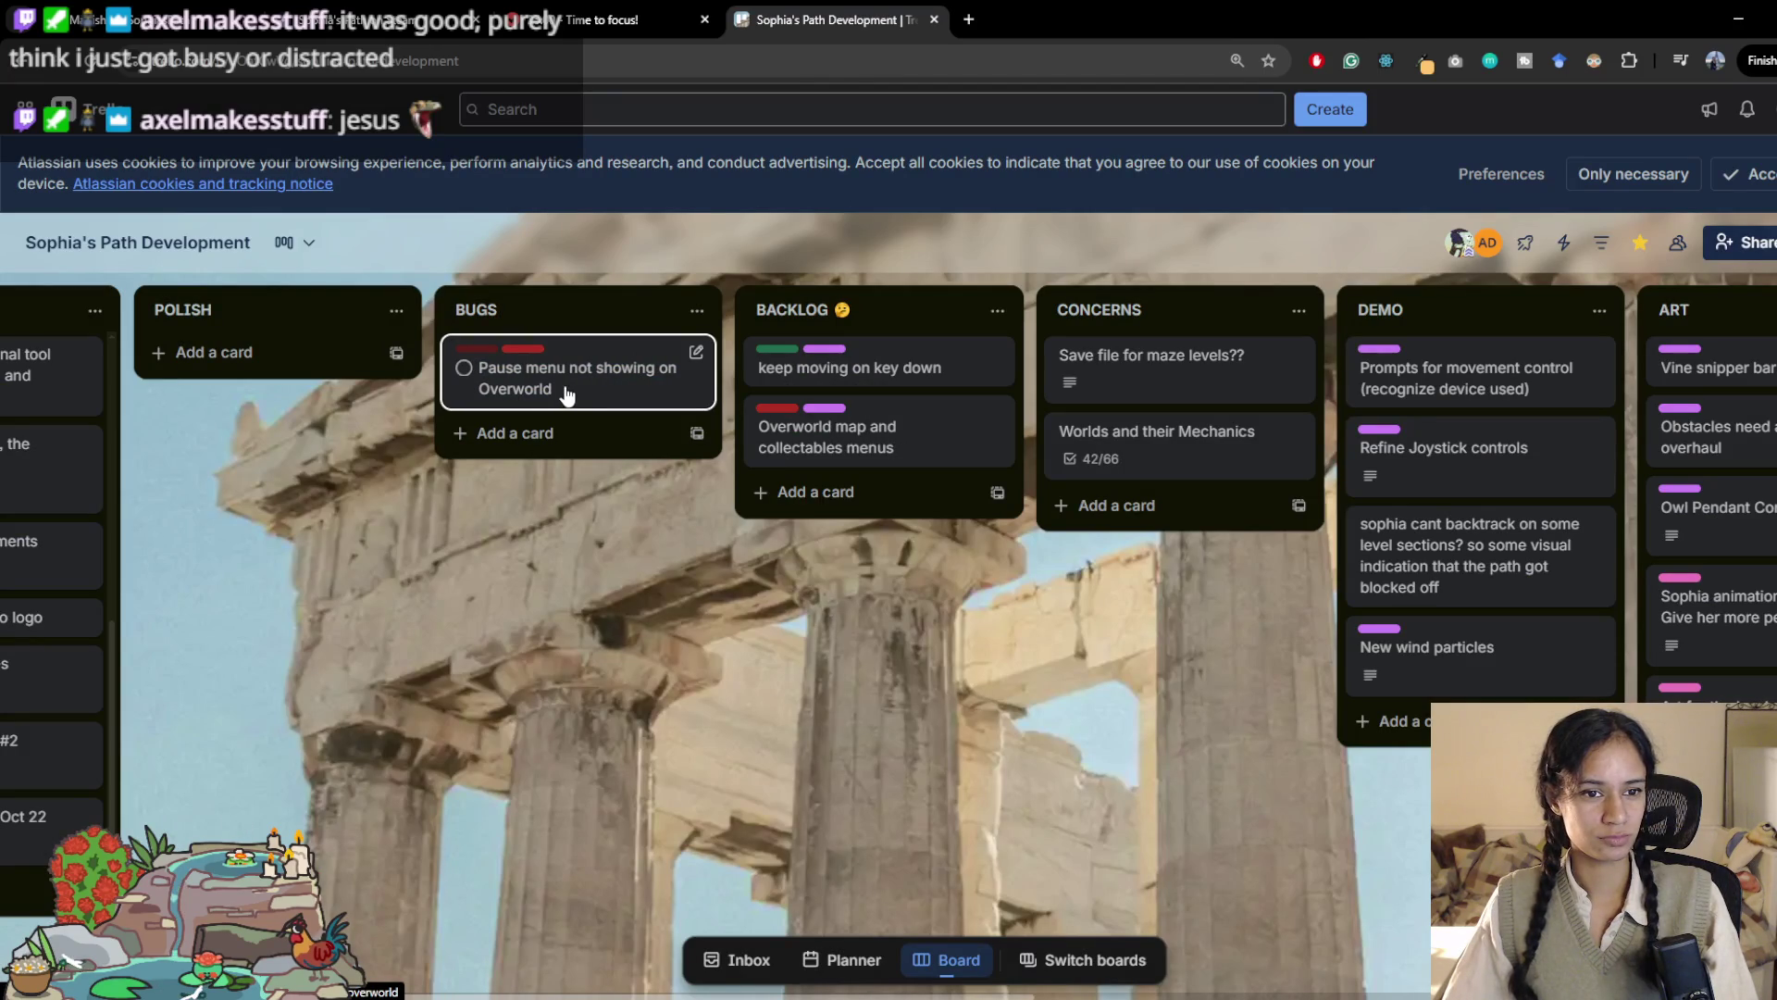
Step: Move the 'keep moving on key down' card from BACKLOG to POLISH
scroll(551, 605, "right", 3)
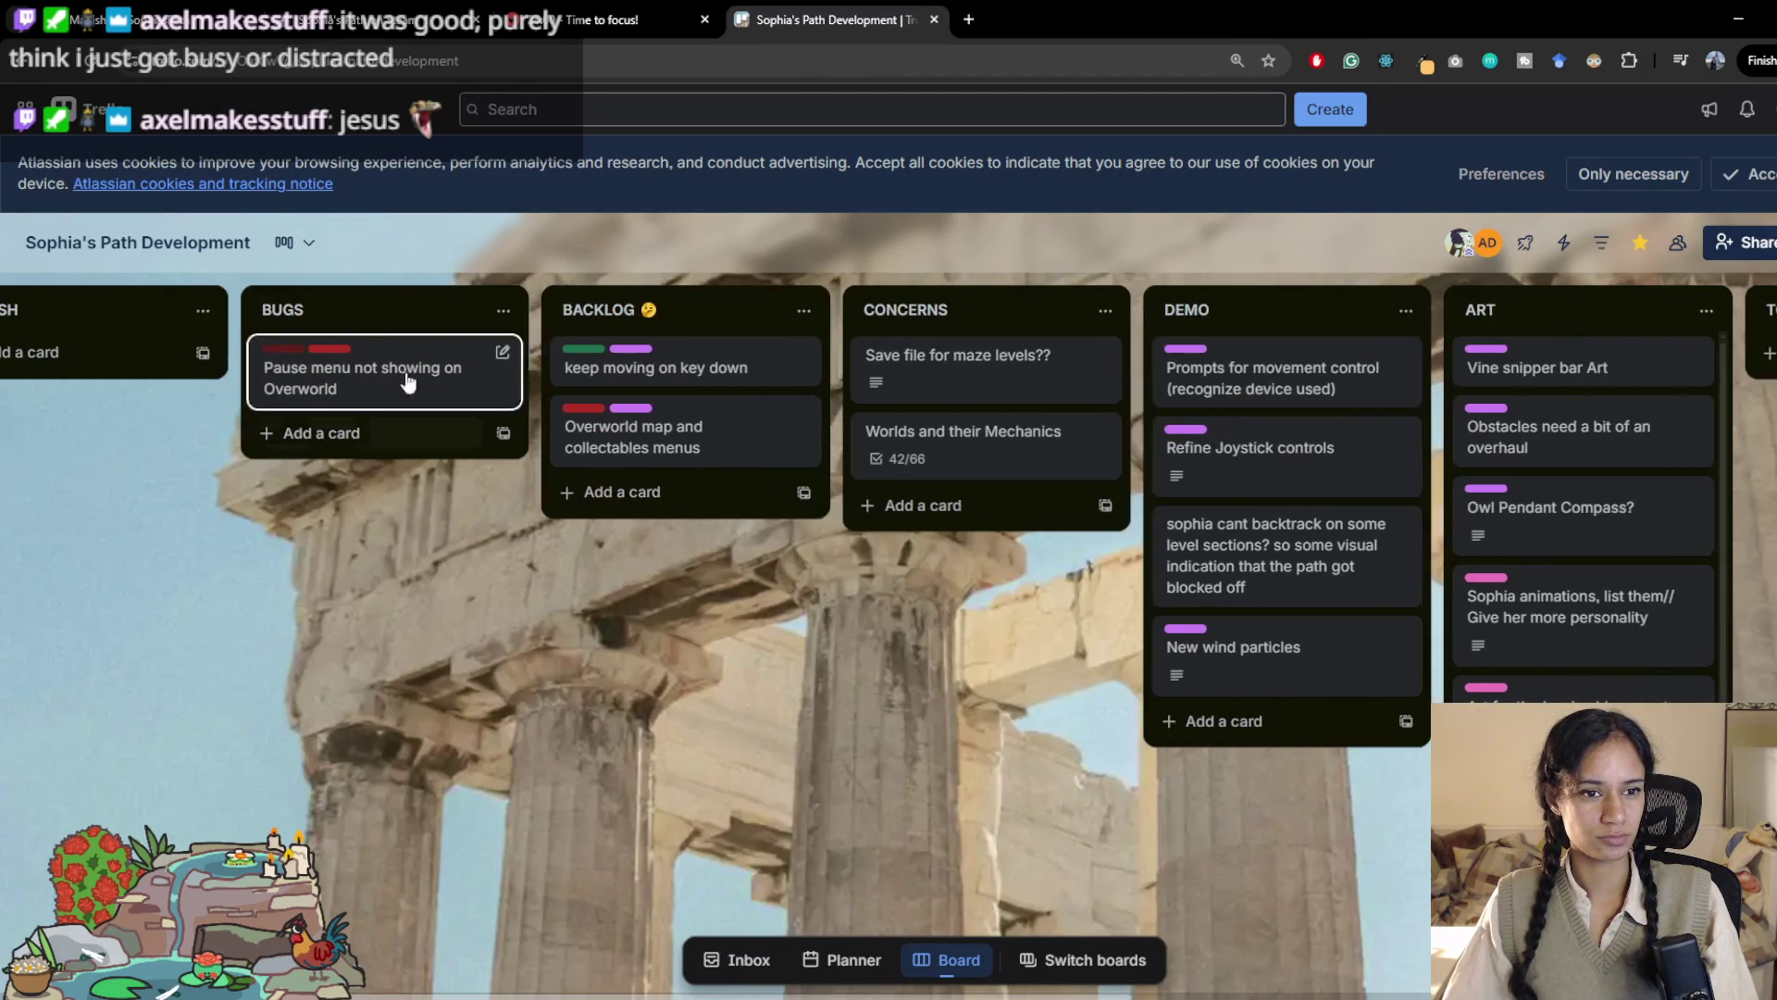
scroll(468, 578, "right", 2)
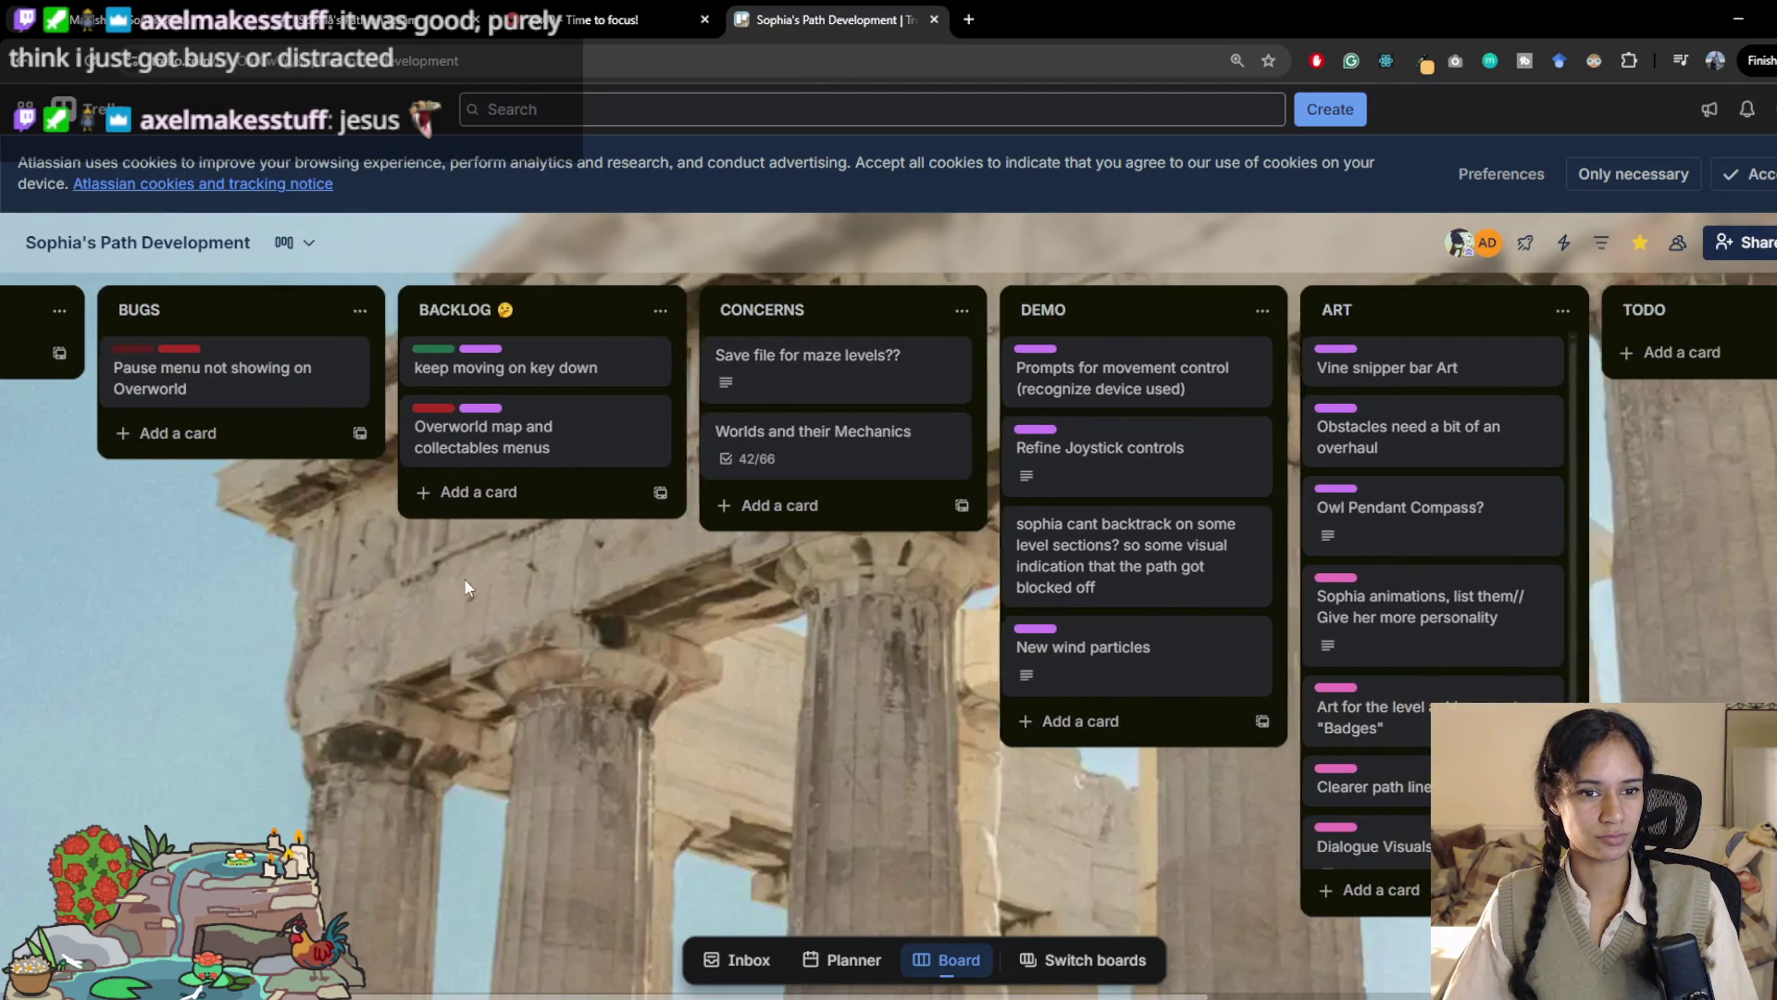
left_click(563, 372)
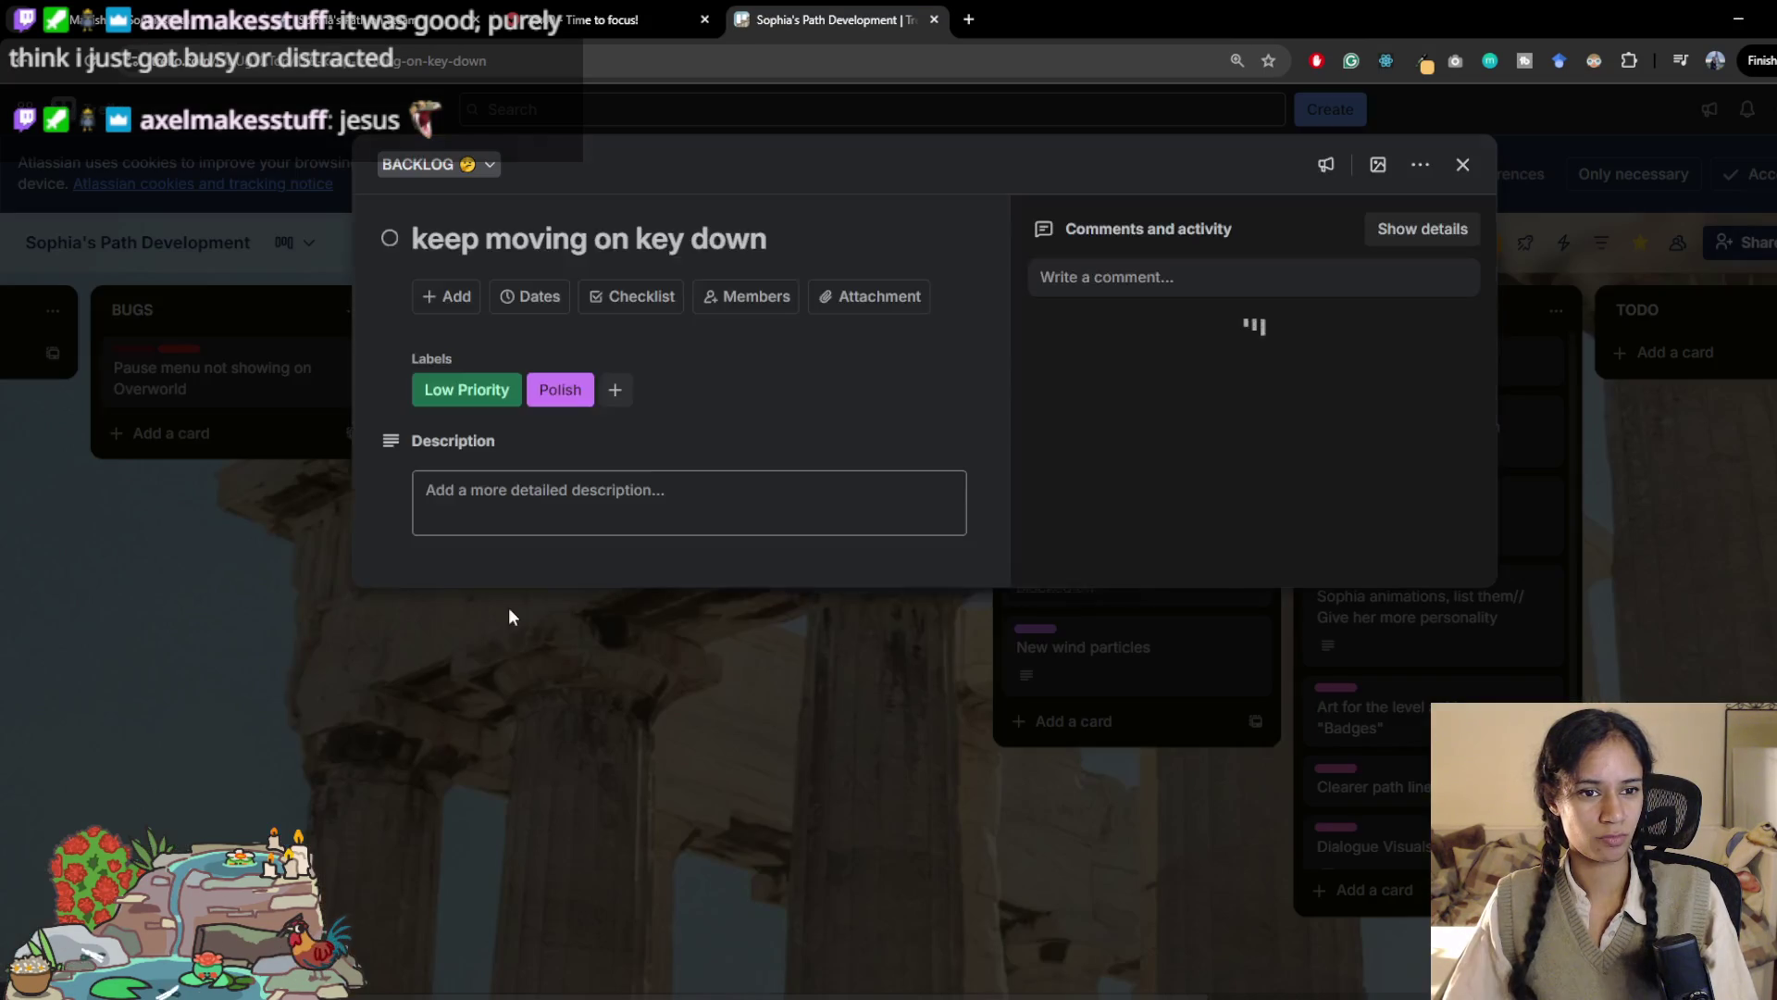
left_click(213, 568)
scroll(651, 620, "left", 2)
scroll(651, 619, "left", 3)
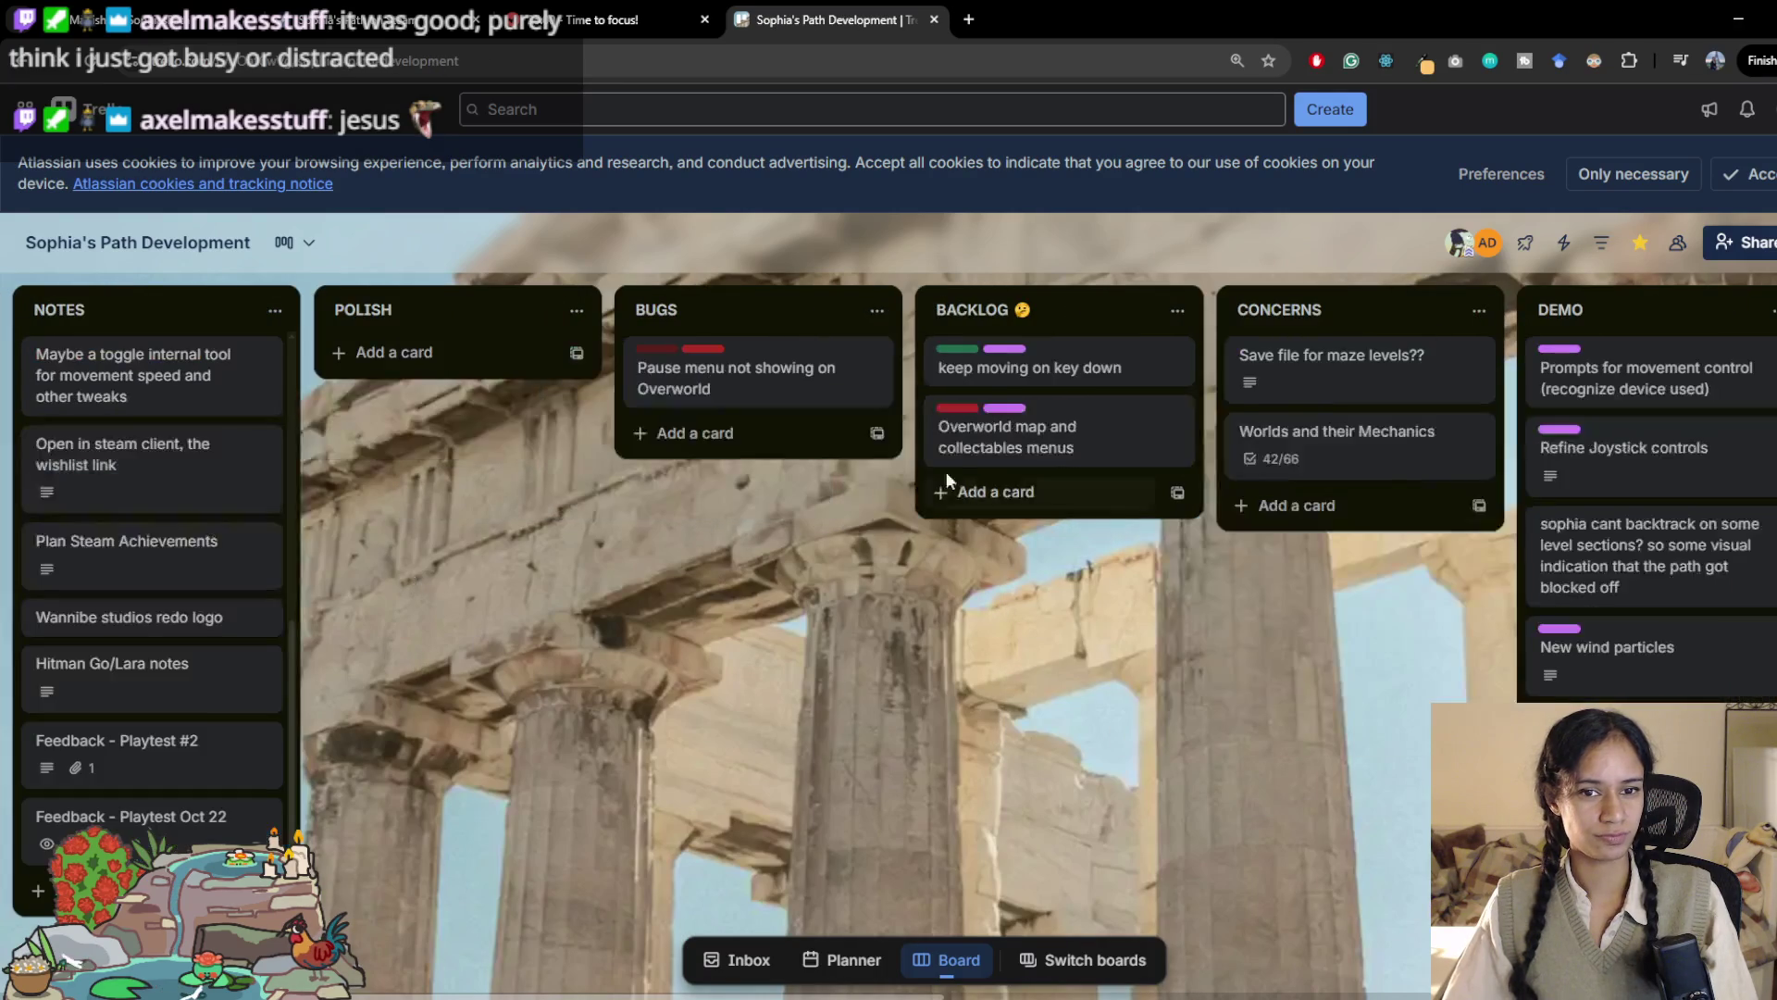
left_click_drag(1018, 367, 518, 371)
scroll(997, 606, "right", 3)
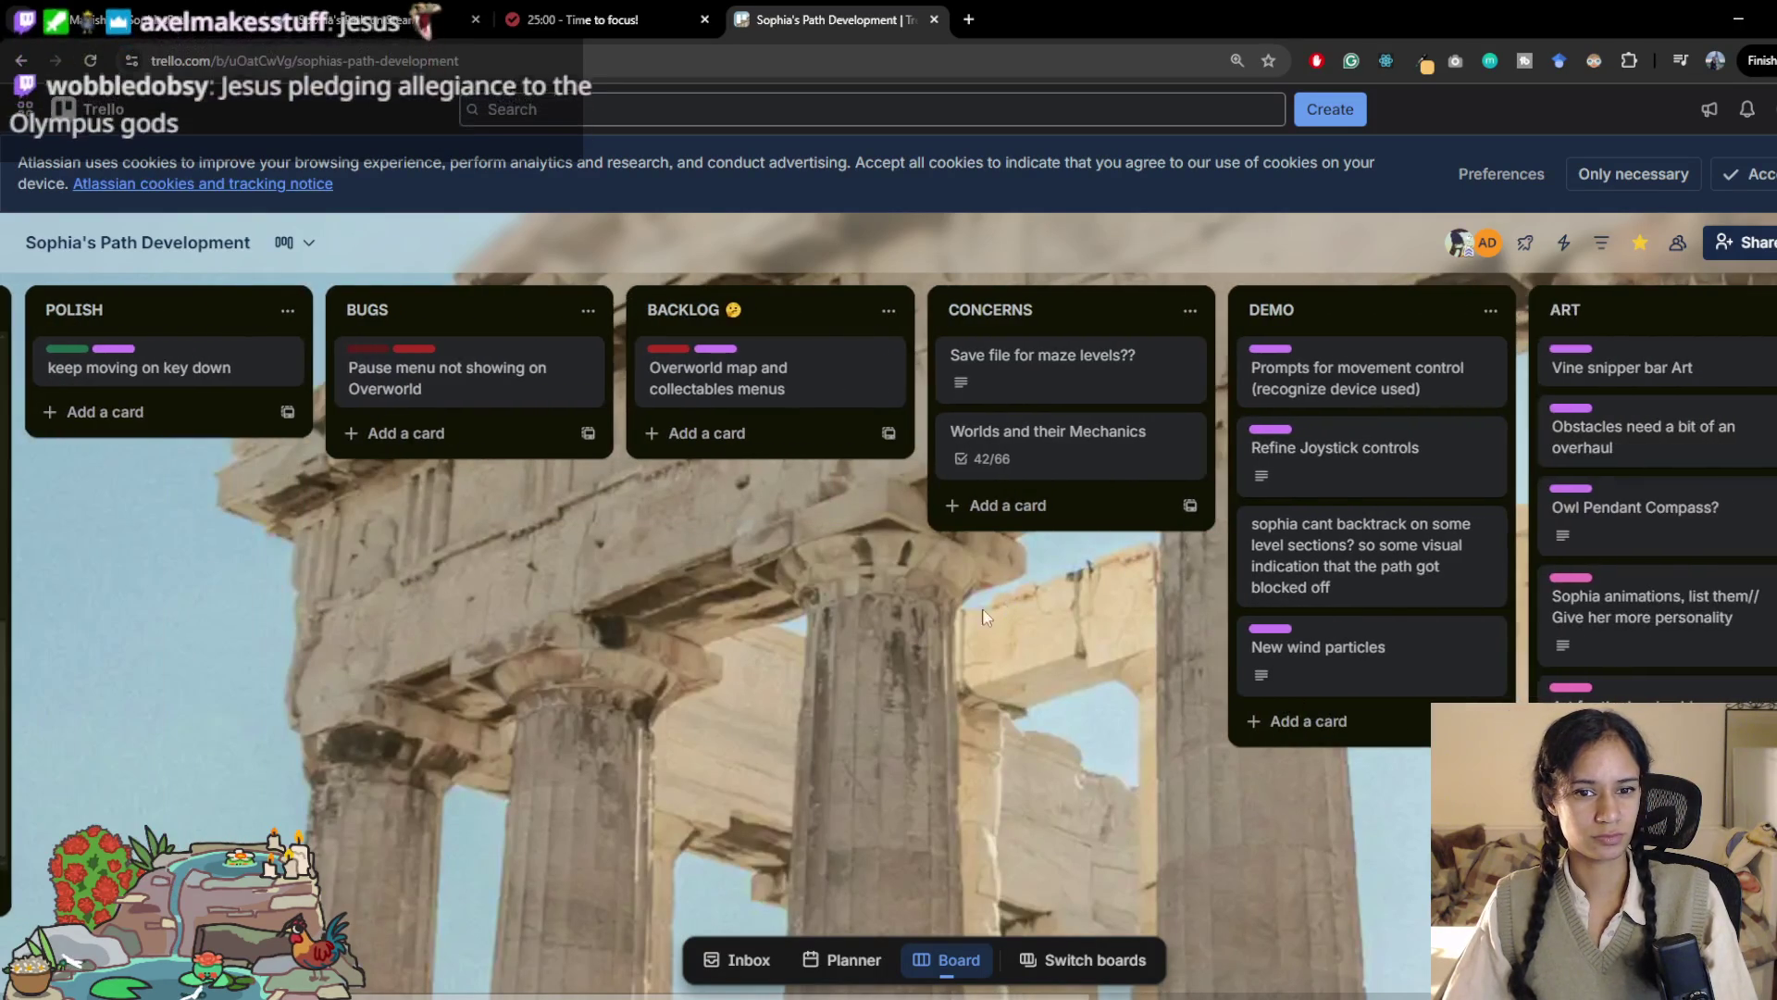
Step: Drag 'sophia cant backtrack…' from DEMO into BACKLOG and archive 'New wind particles'
scroll(902, 635, "right", 3)
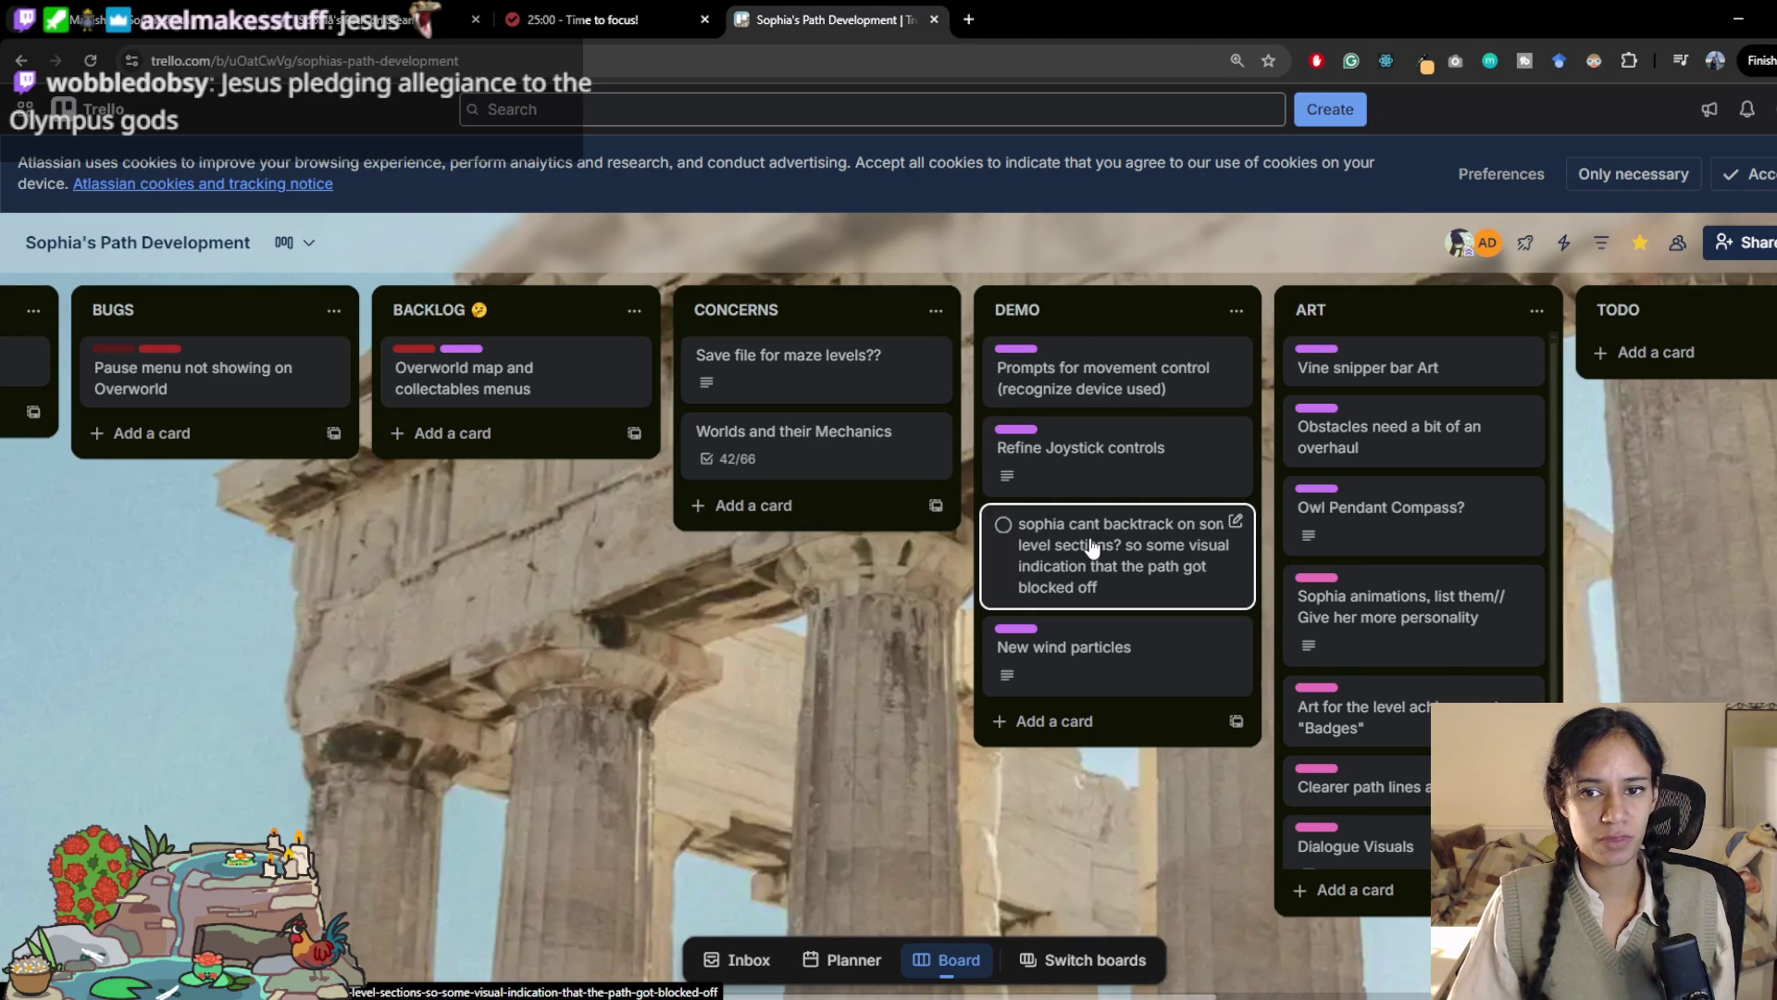
mouse_move(1111, 553)
left_mouse_down()
mouse_move(572, 416)
mouse_move(569, 445)
left_mouse_up()
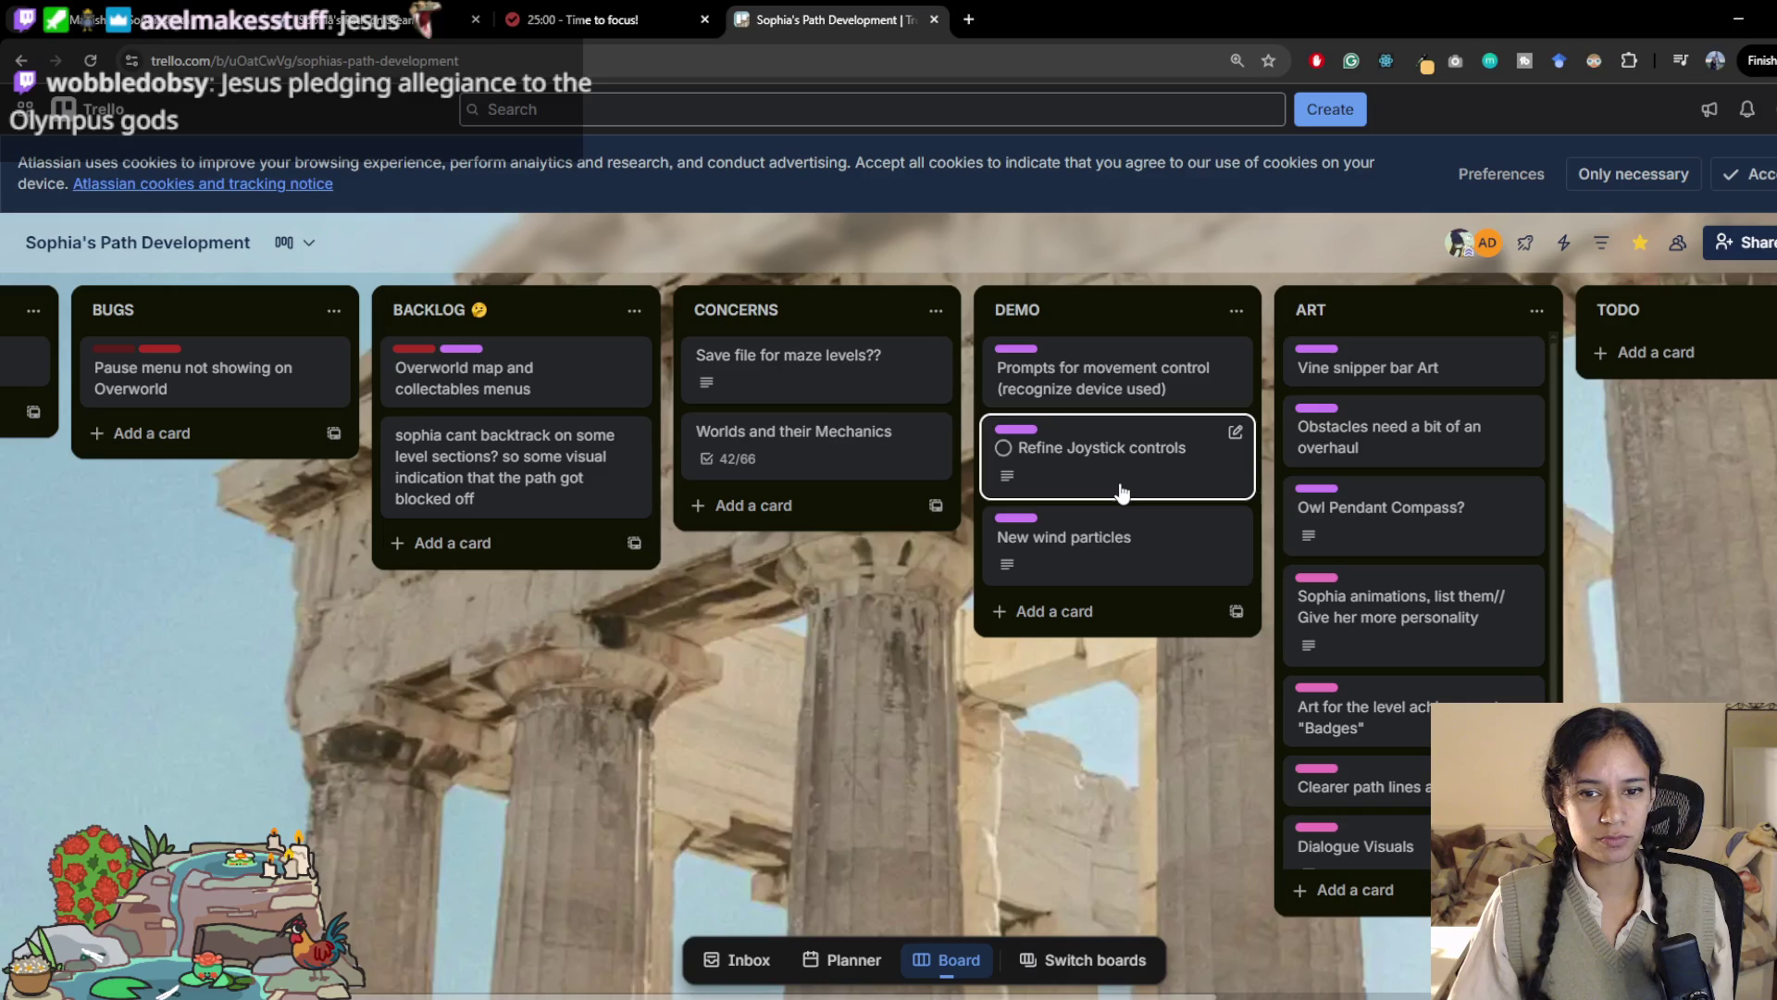
right_click(1101, 565)
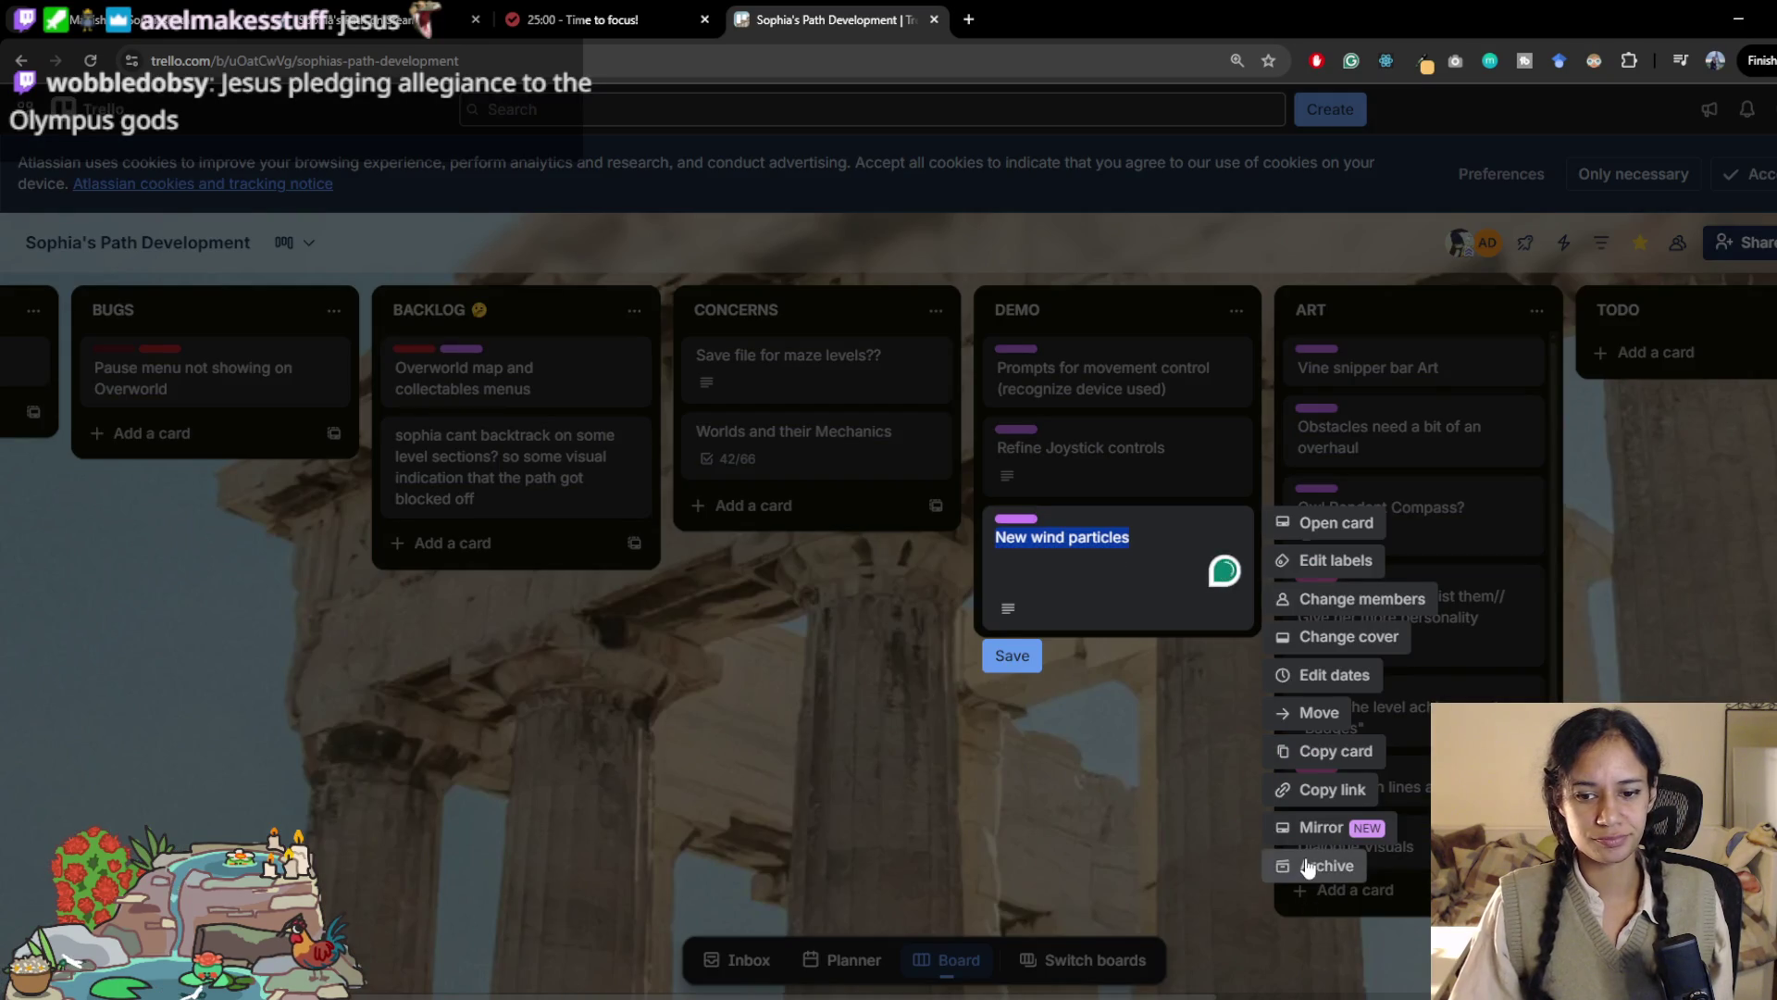
left_click(1316, 861)
scroll(987, 782, "right", 5)
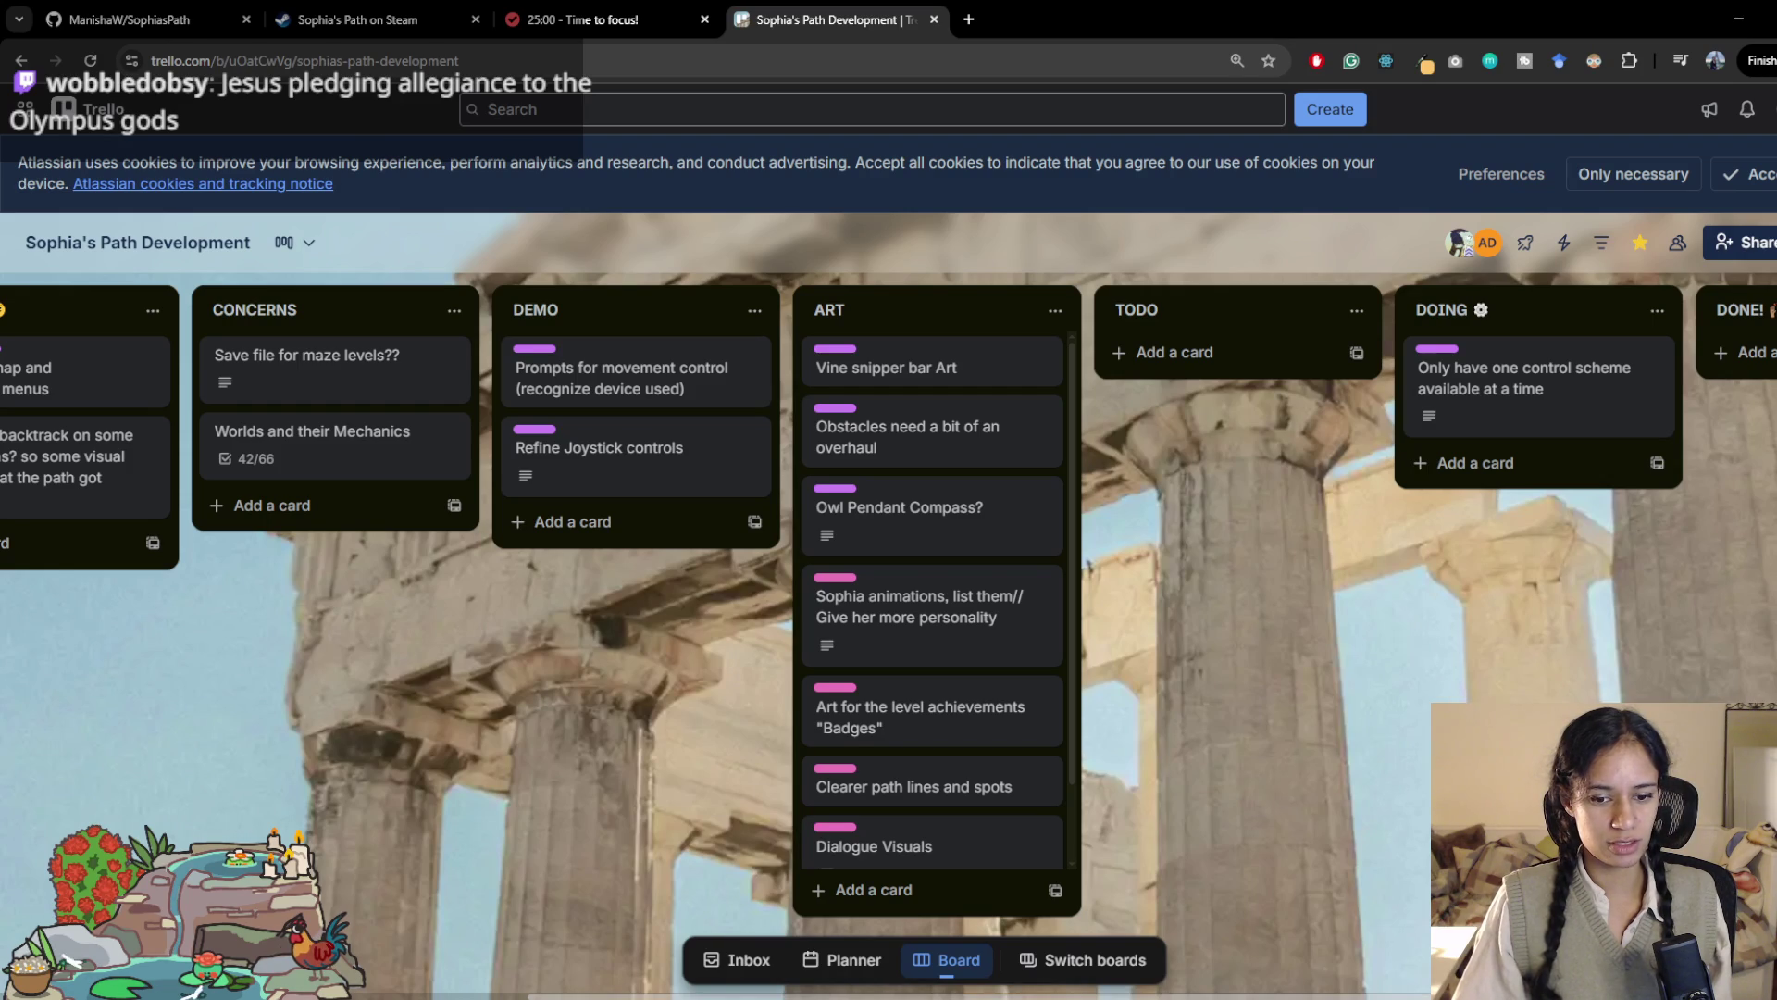
key("alt+Tab")
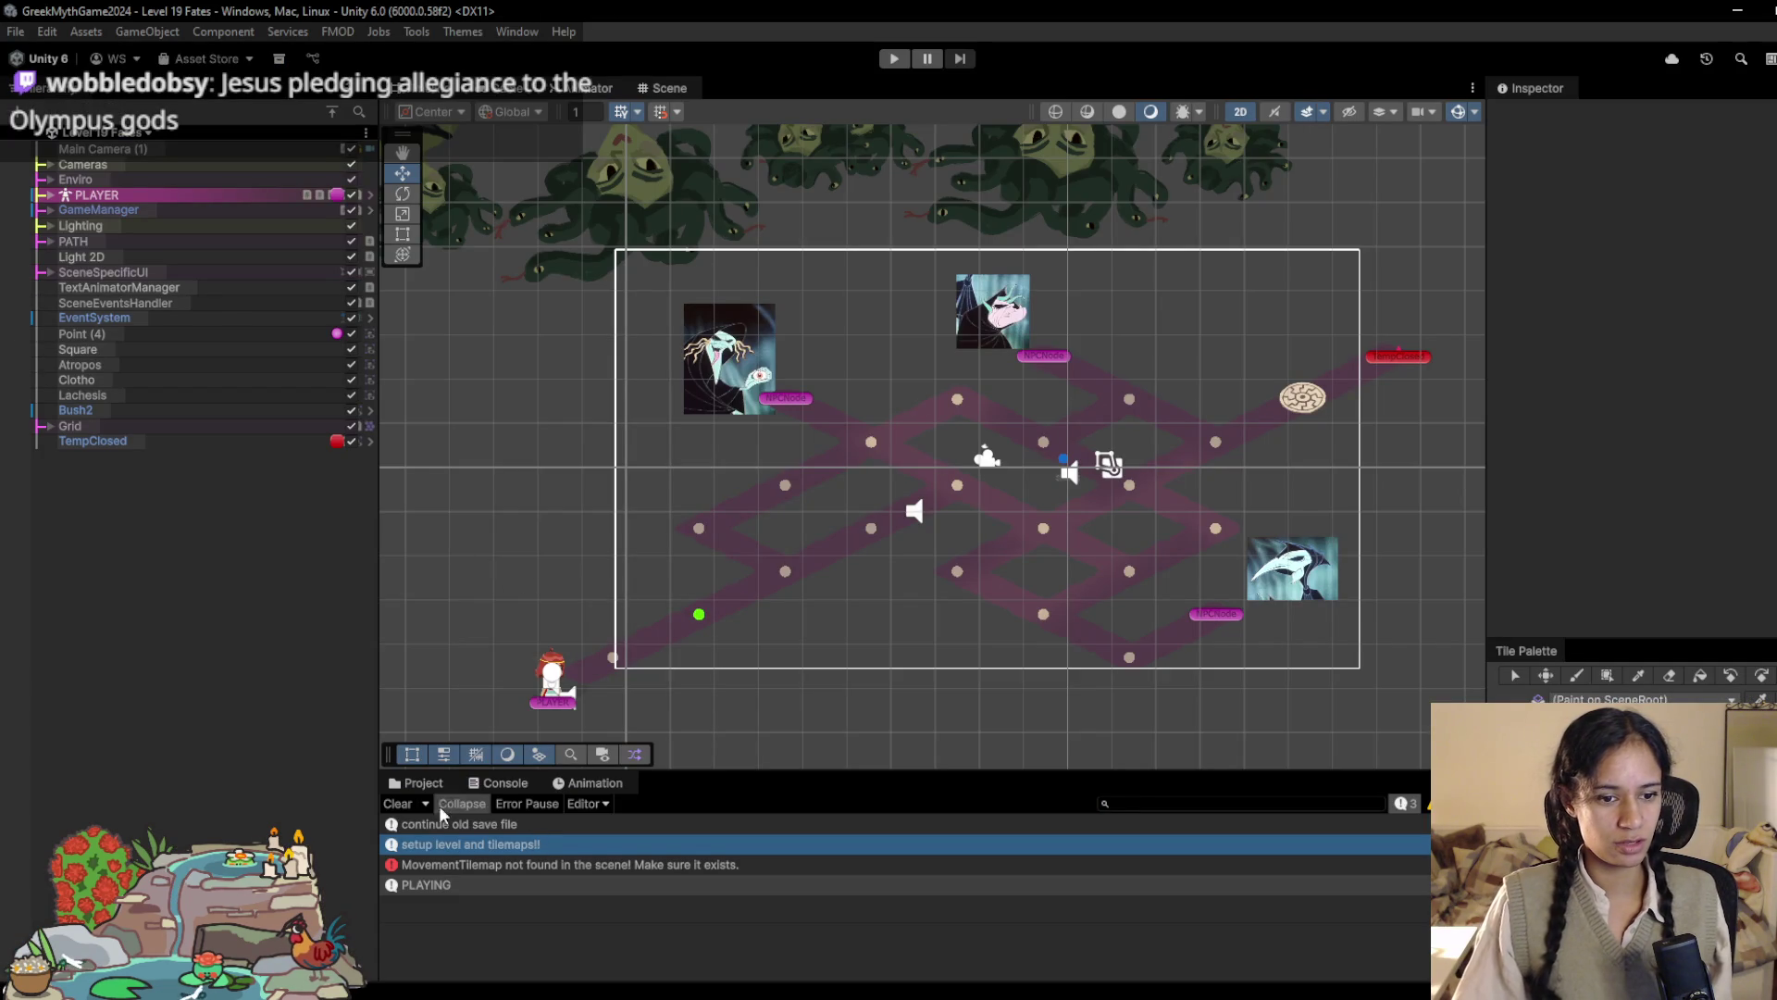
Step: Clear the Unity Console and bring the Console panel back into view
left_click(402, 799)
left_click(431, 785)
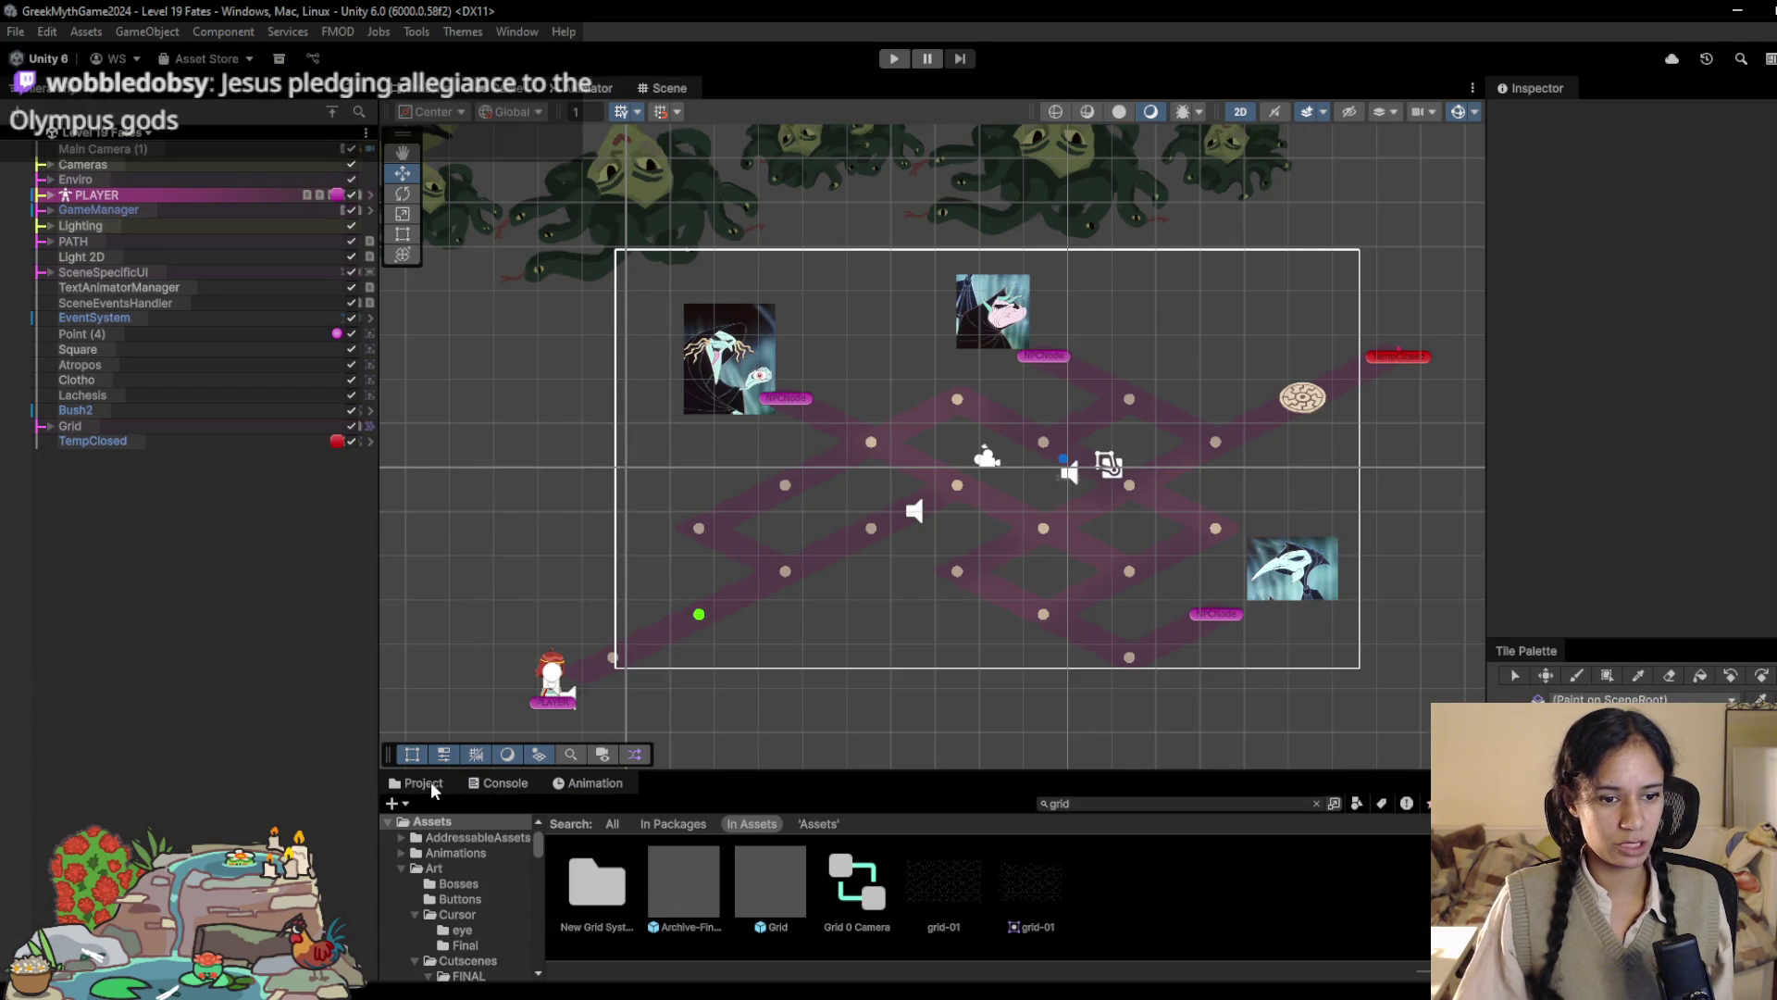
left_click(588, 783)
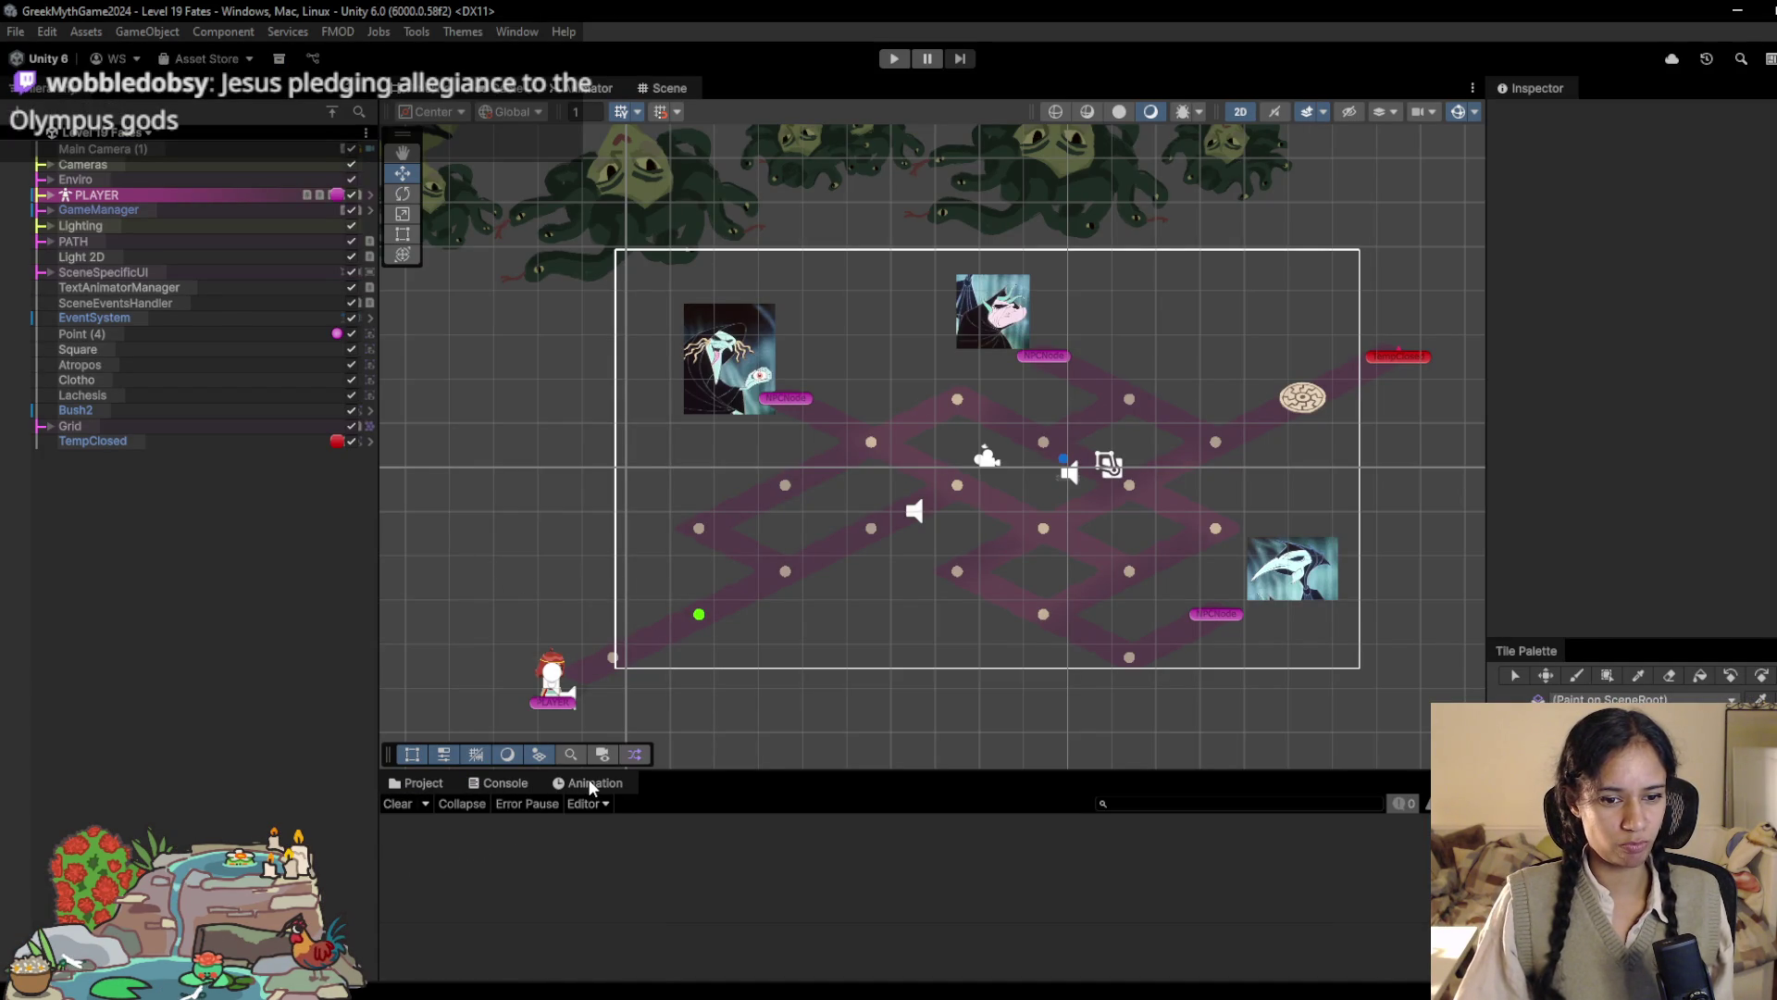
left_click(500, 783)
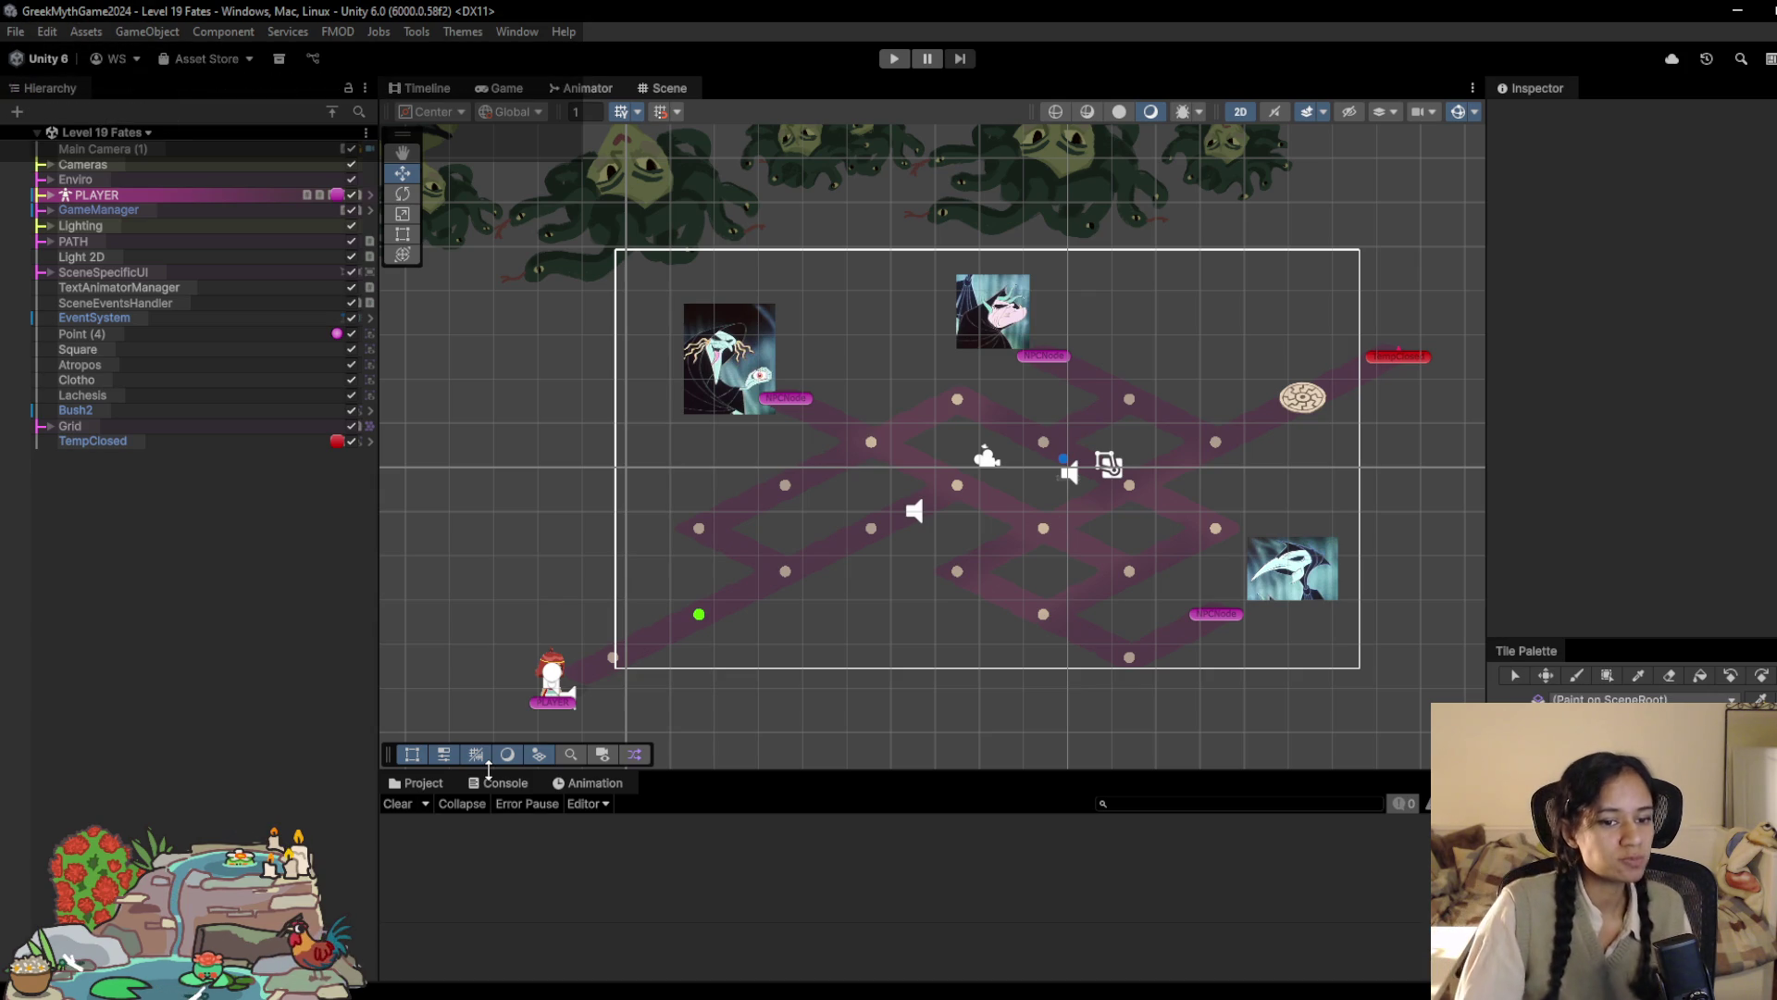
Step: Play Level 19 Fates, walk Sophia across three path nodes, then stop and return to Trello
mouse_move(361, 910)
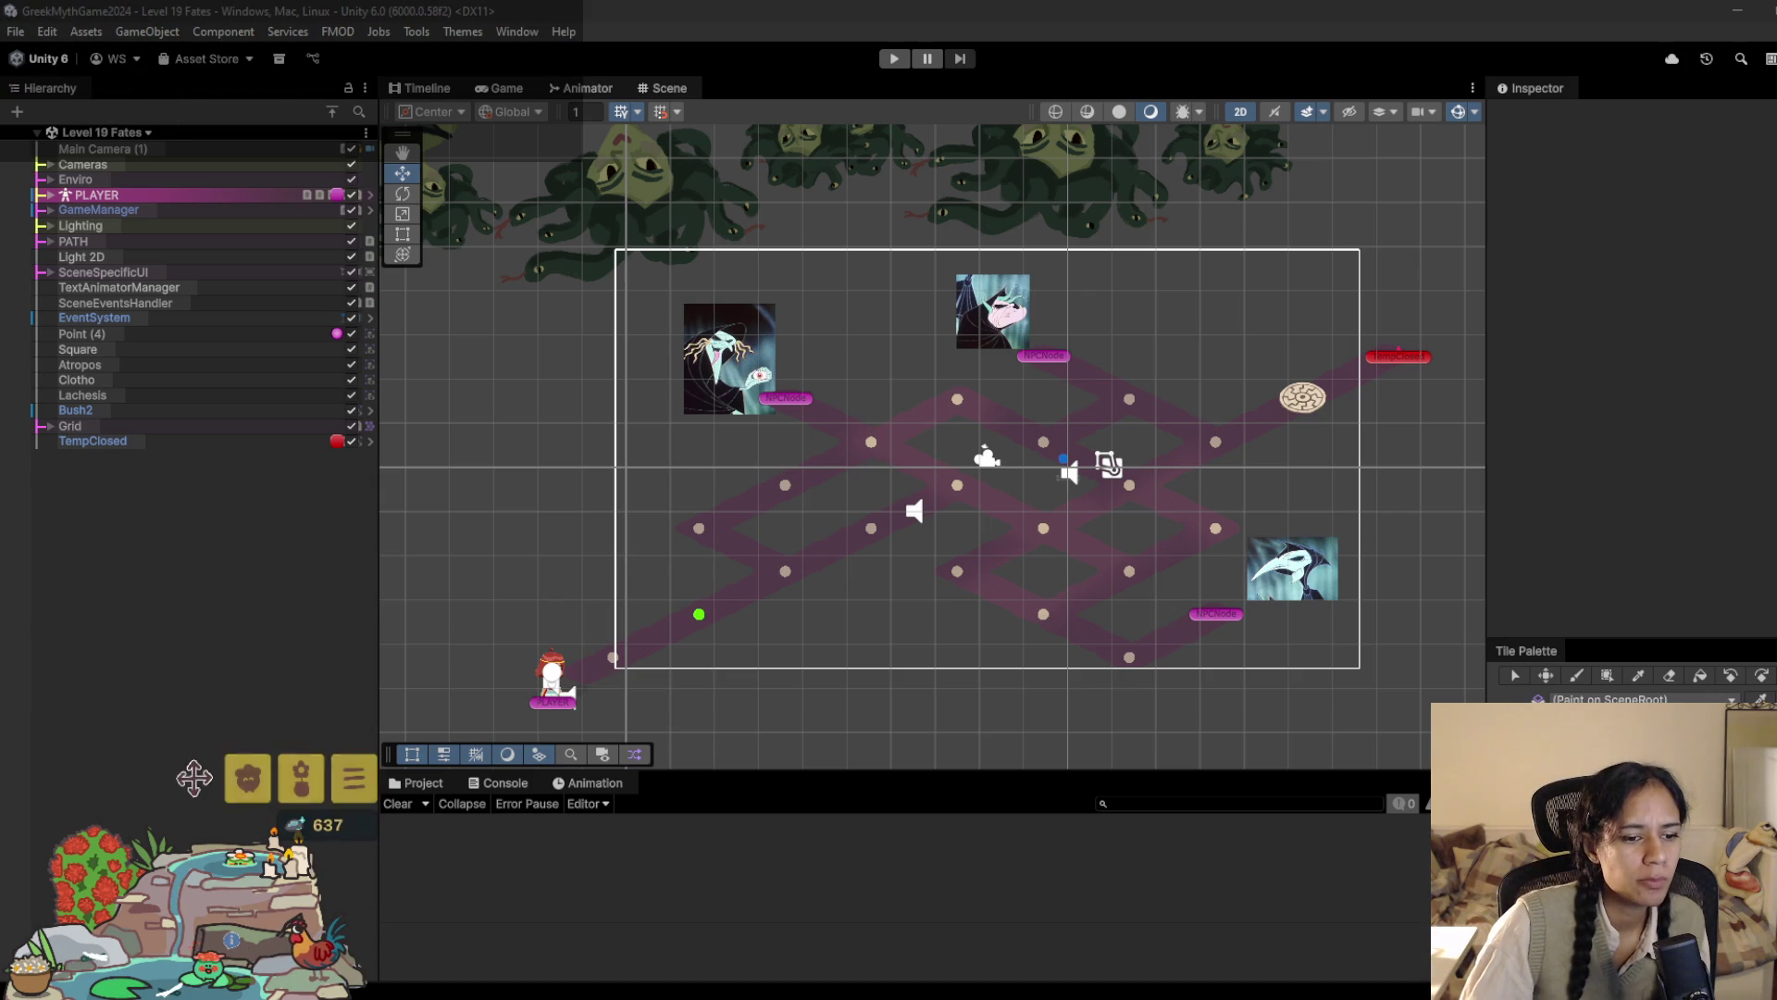
left_click(893, 58)
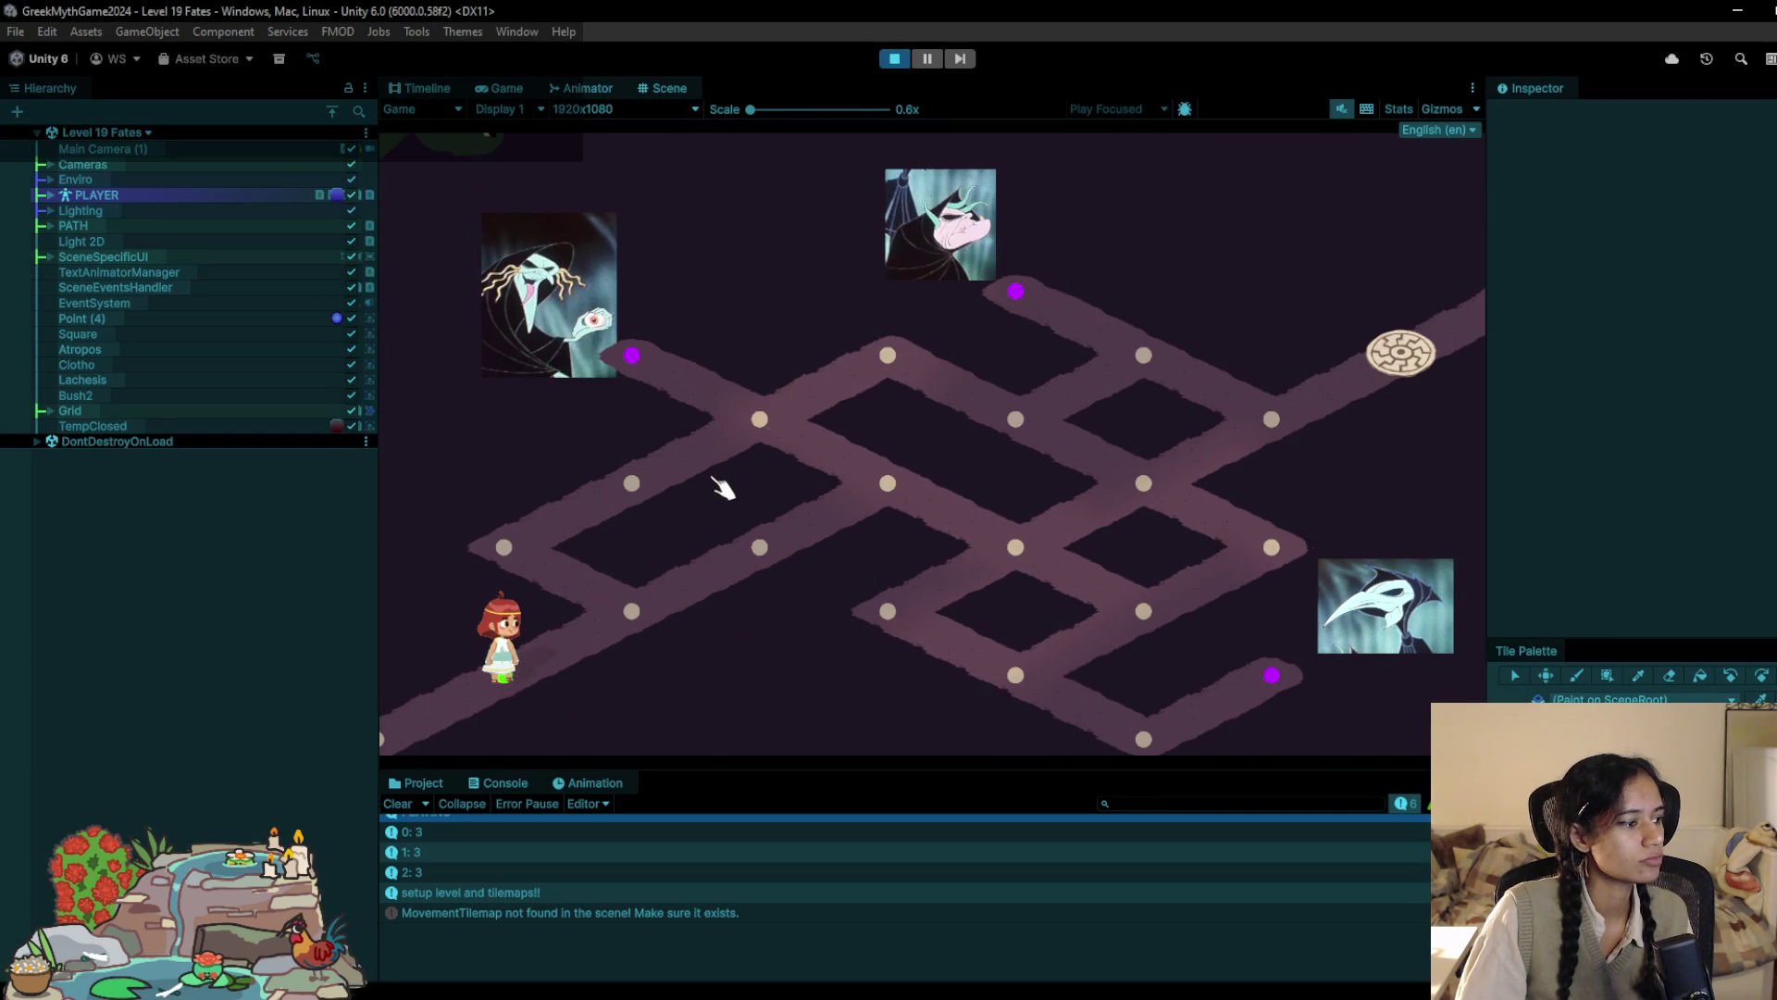
left_click(635, 600)
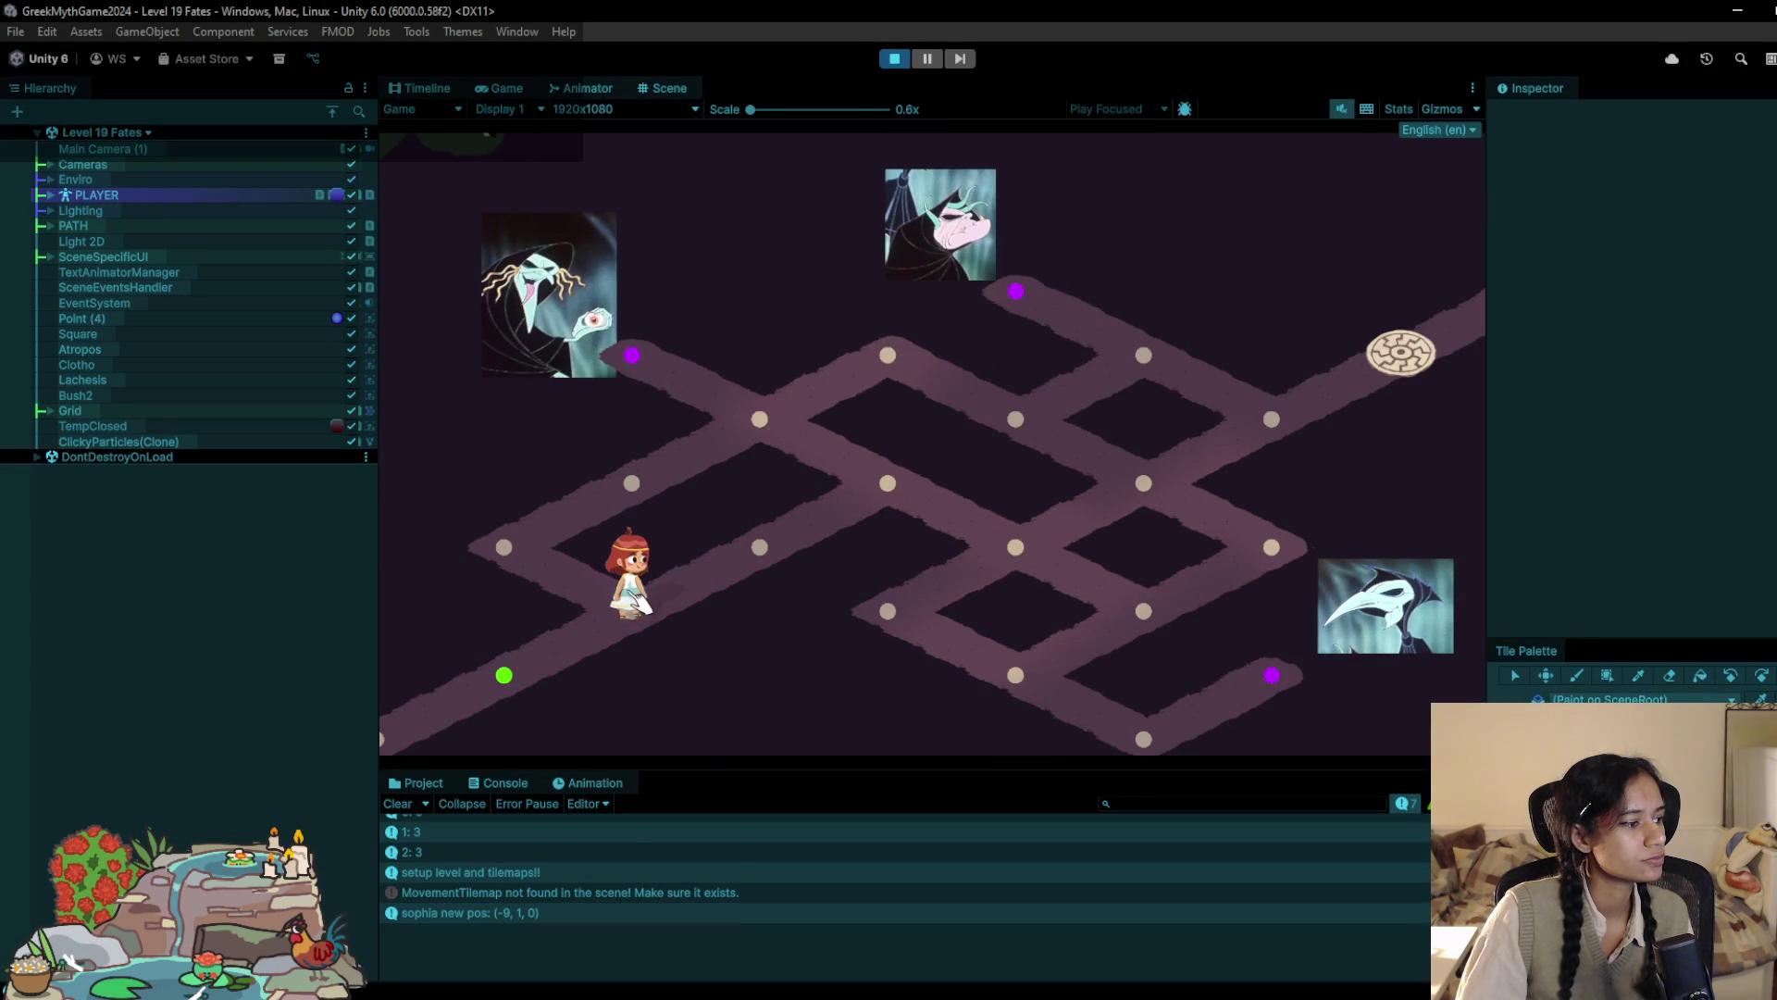
left_click(548, 555)
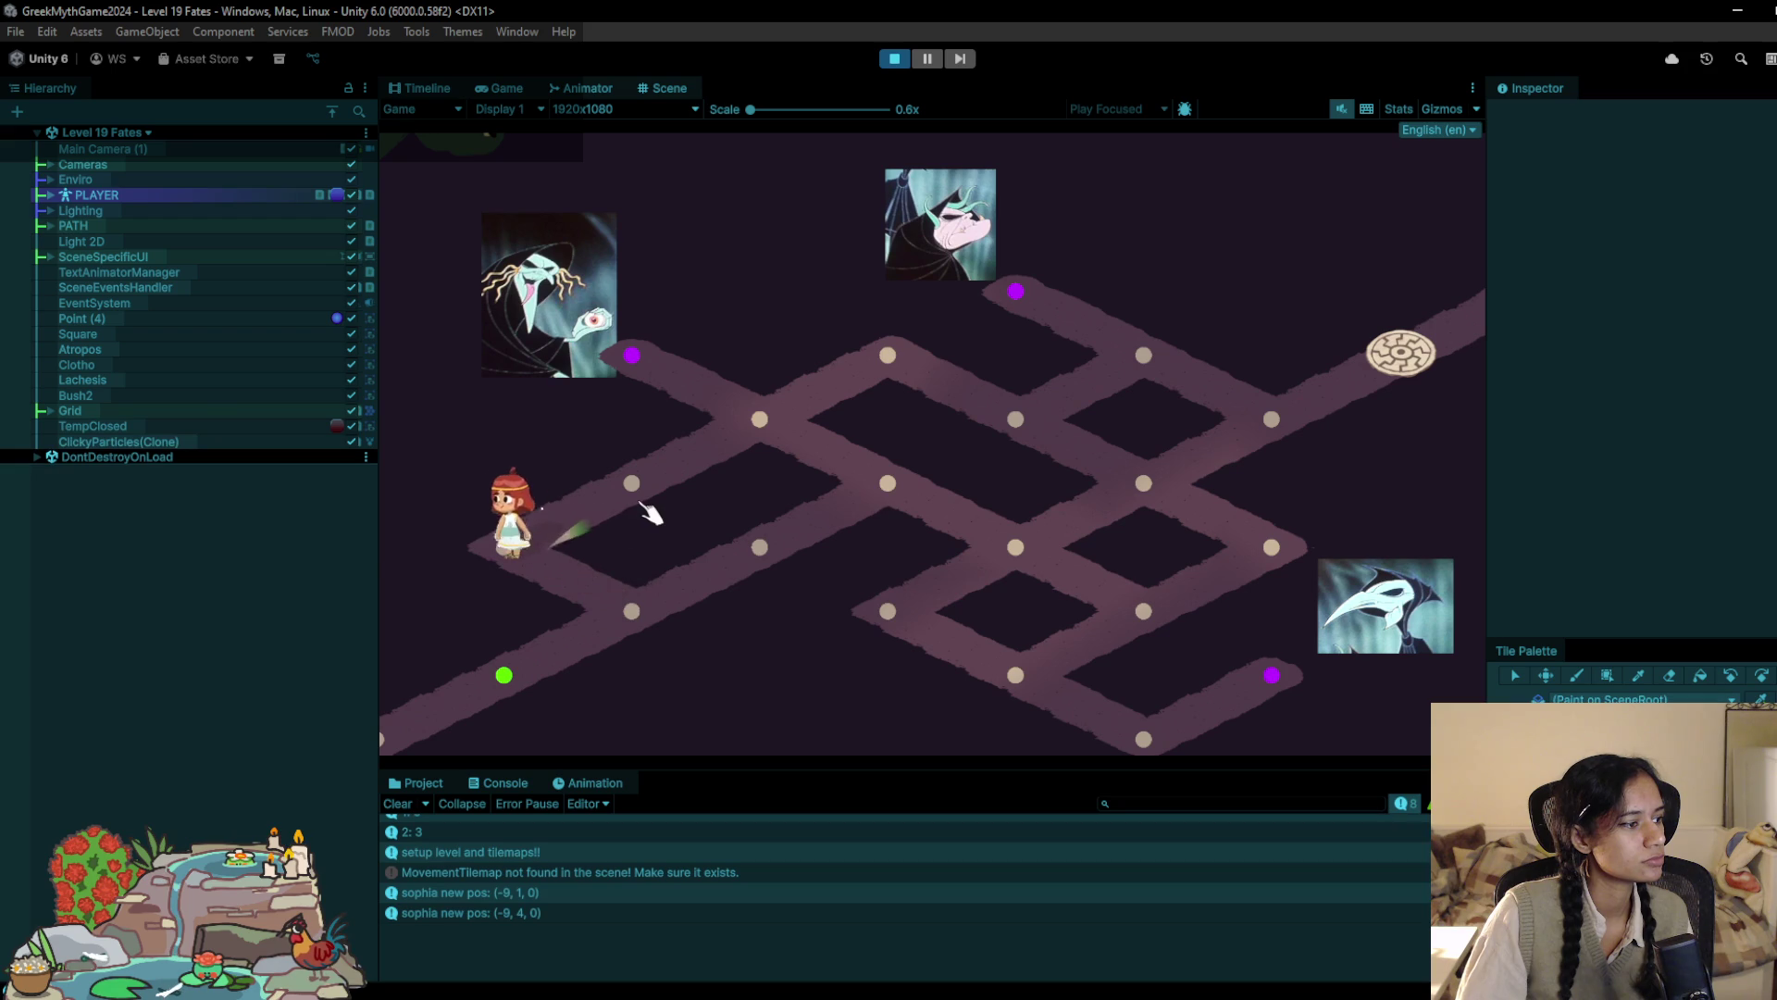
left_click(637, 500)
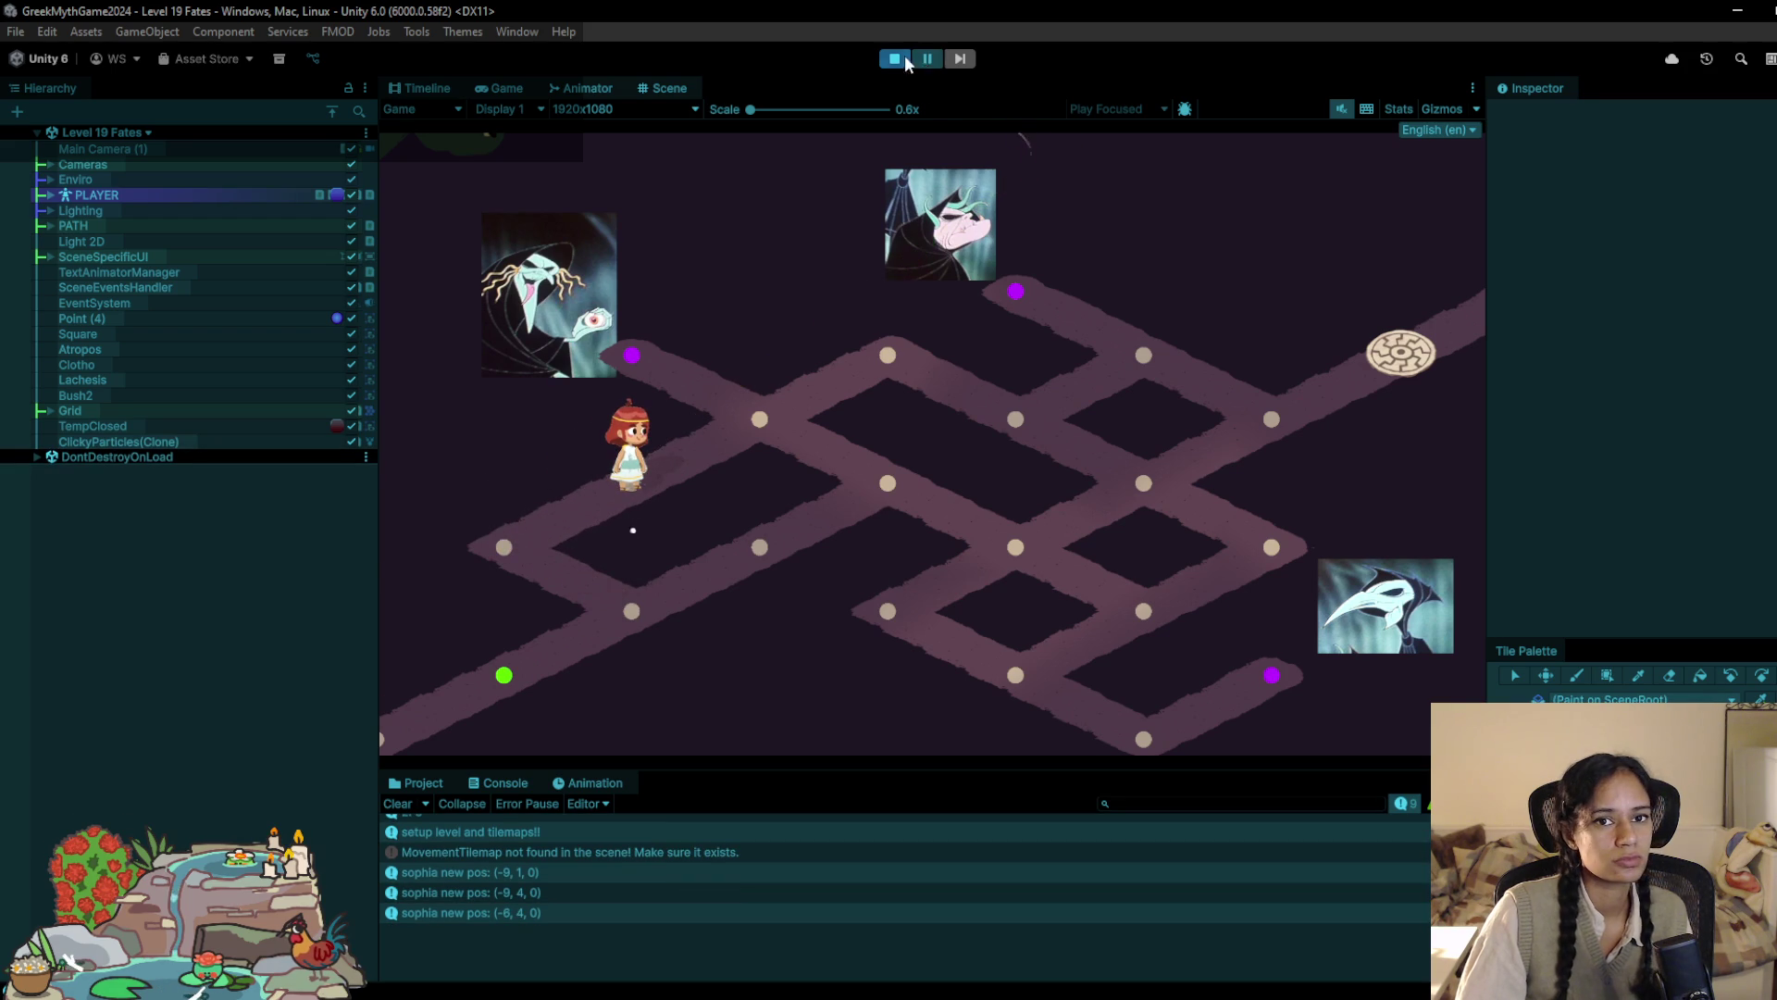
left_click(894, 58)
mouse_move(597, 972)
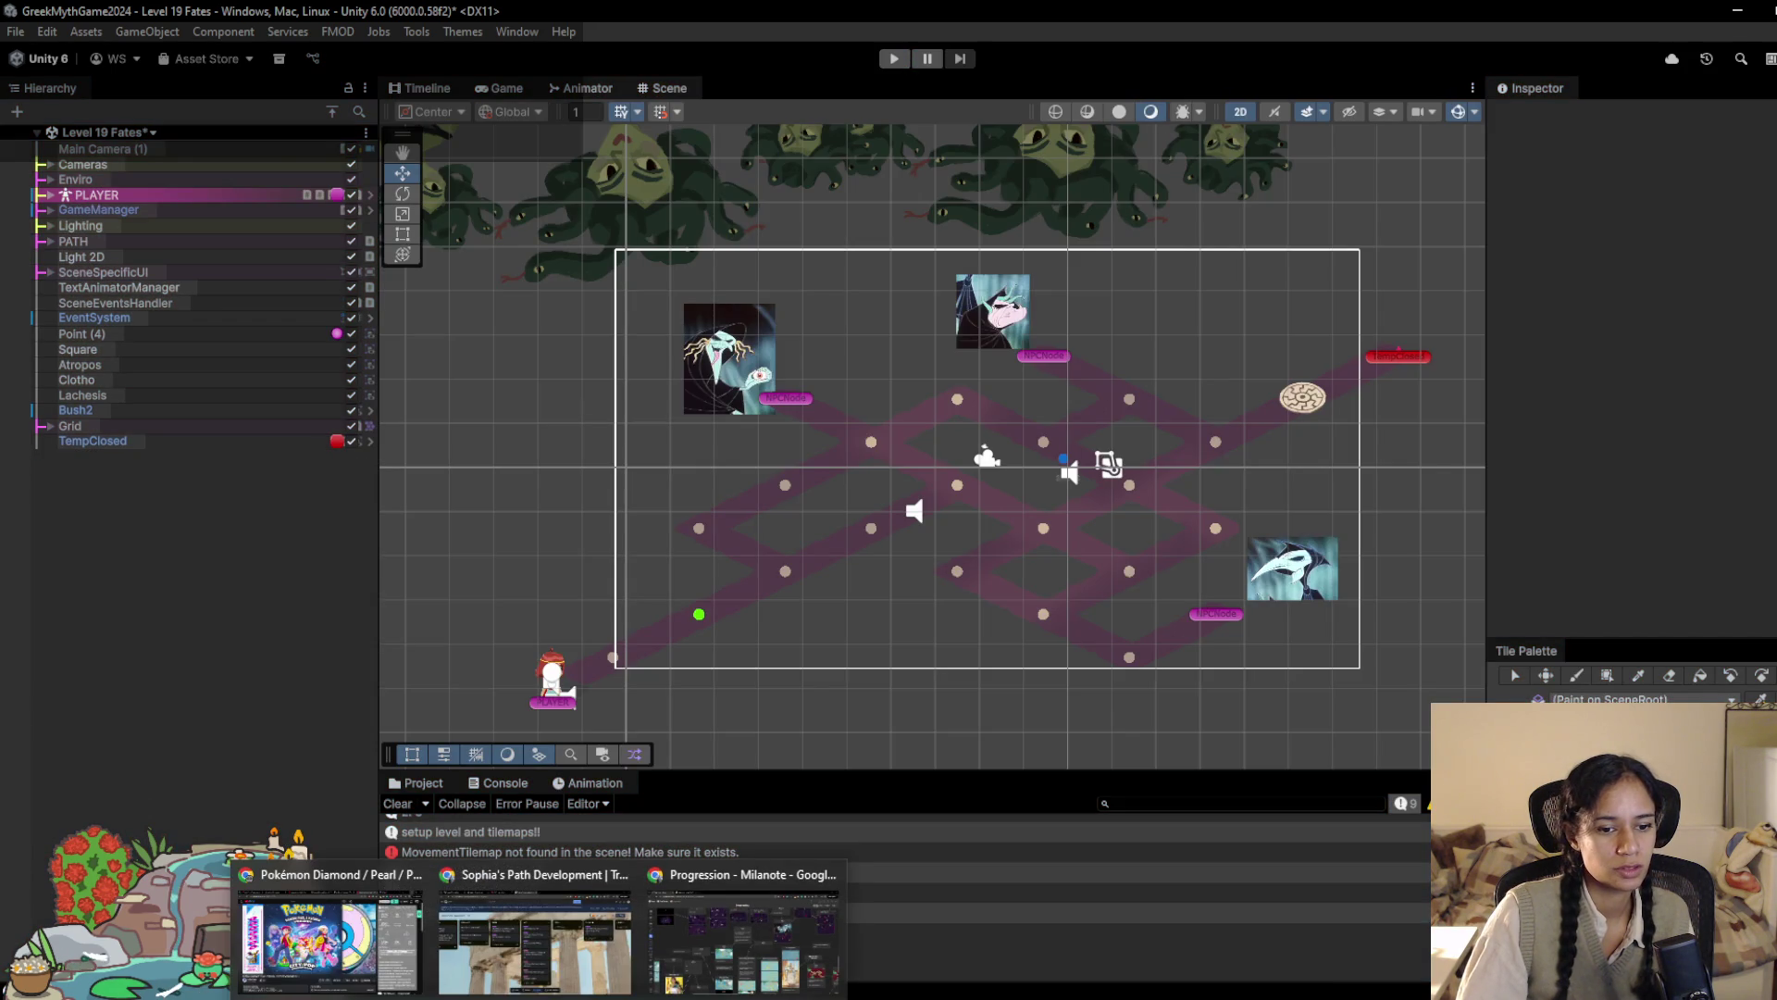
left_click(534, 934)
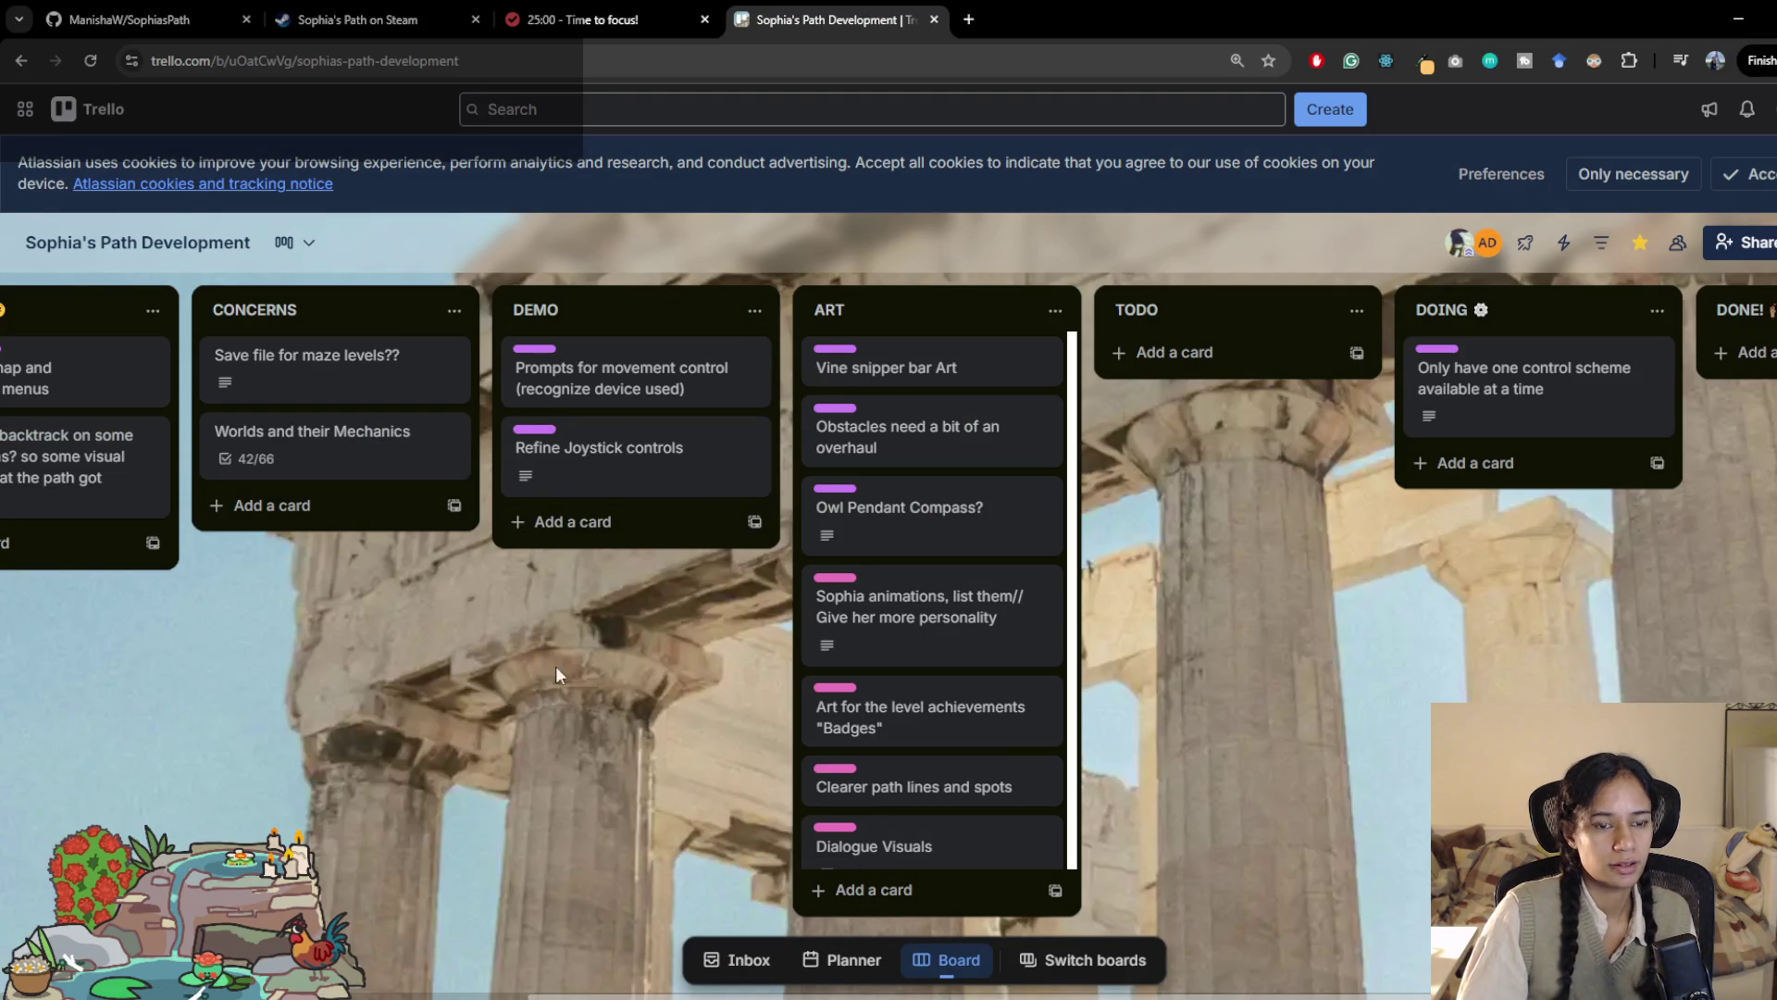
Step: Open and close the NOTES list actions menu, then start a new browser tab
scroll(914, 685, "left", 8)
scroll(913, 685, "left", 3)
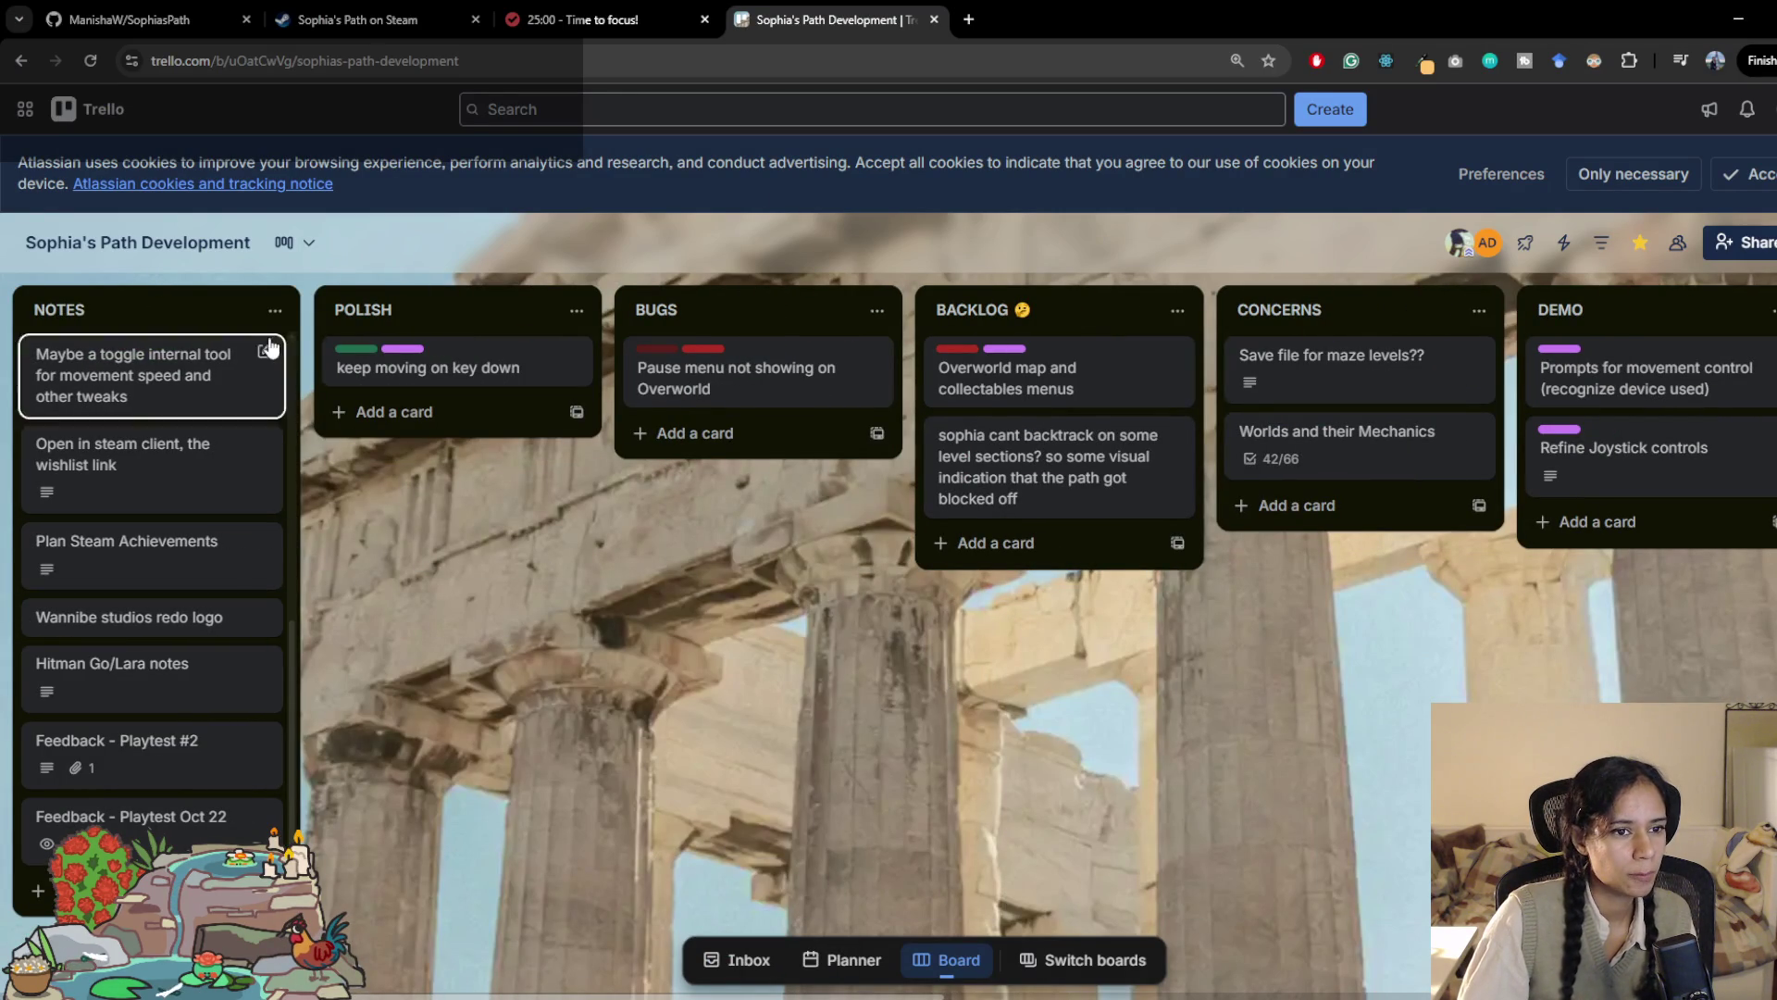
left_click(272, 310)
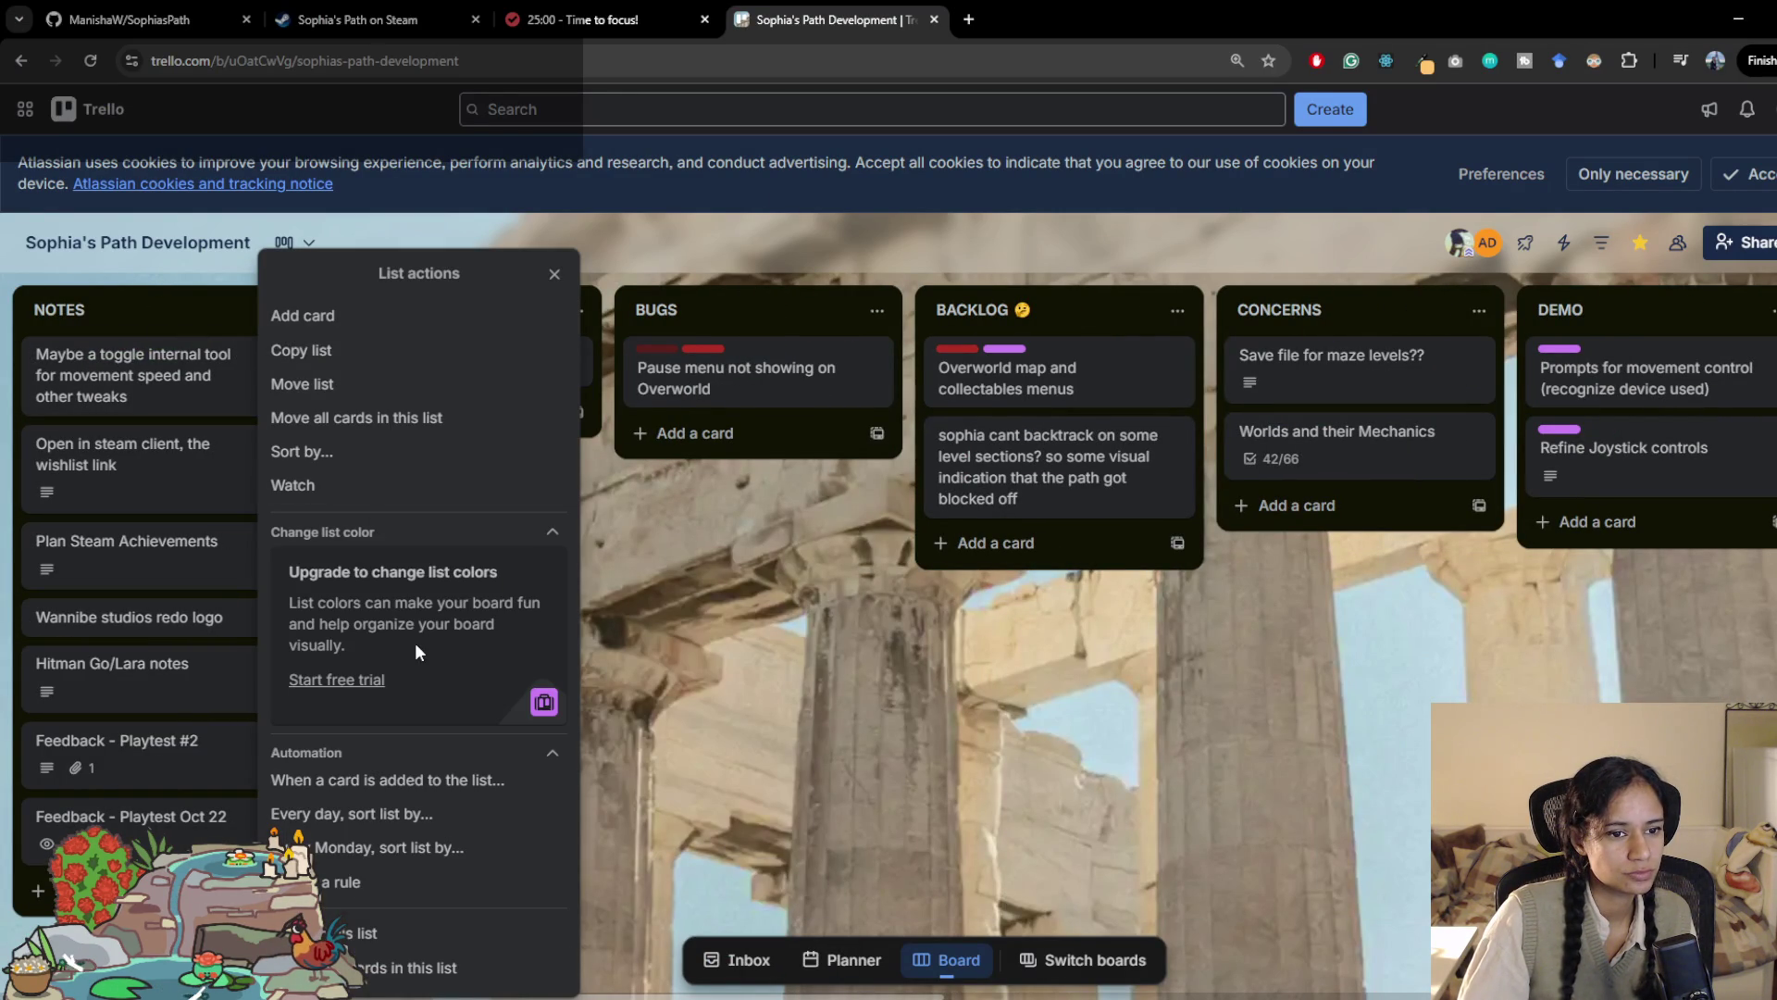
left_click(611, 740)
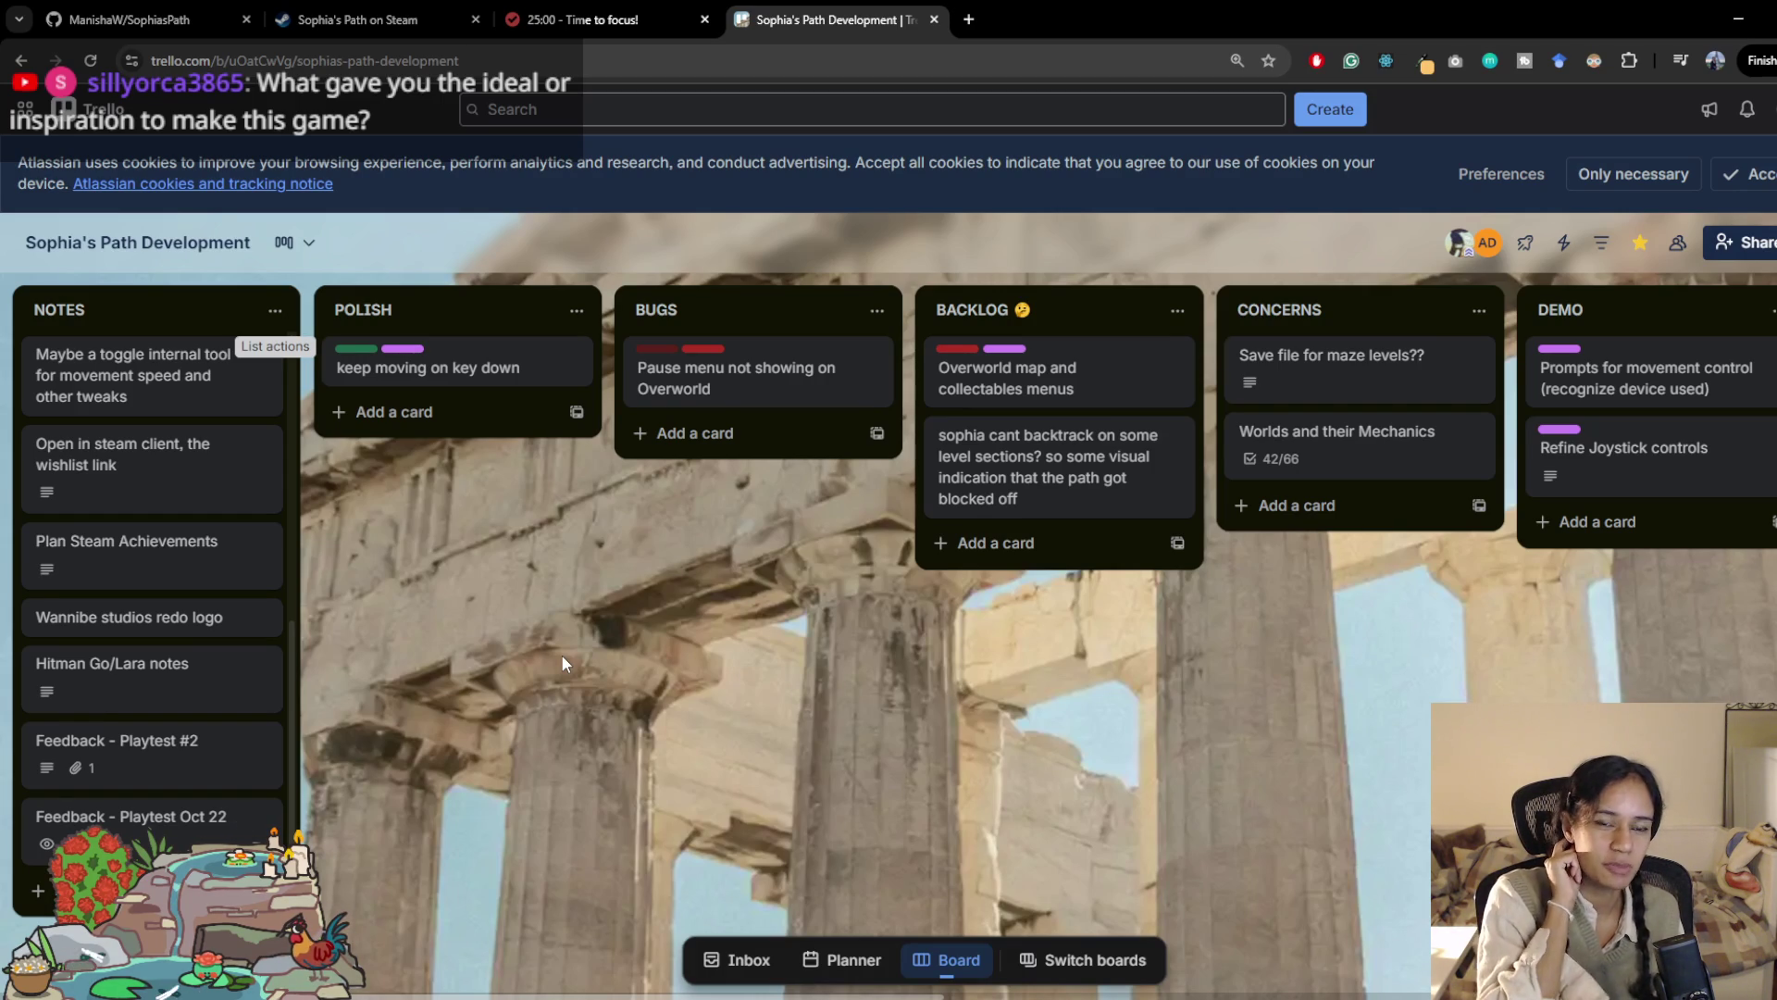
left_click(967, 20)
Step: Search 'medusa', open Medusa's Mind Maze, and view its screenshots up to Level 4
type("medusas-mind-maze")
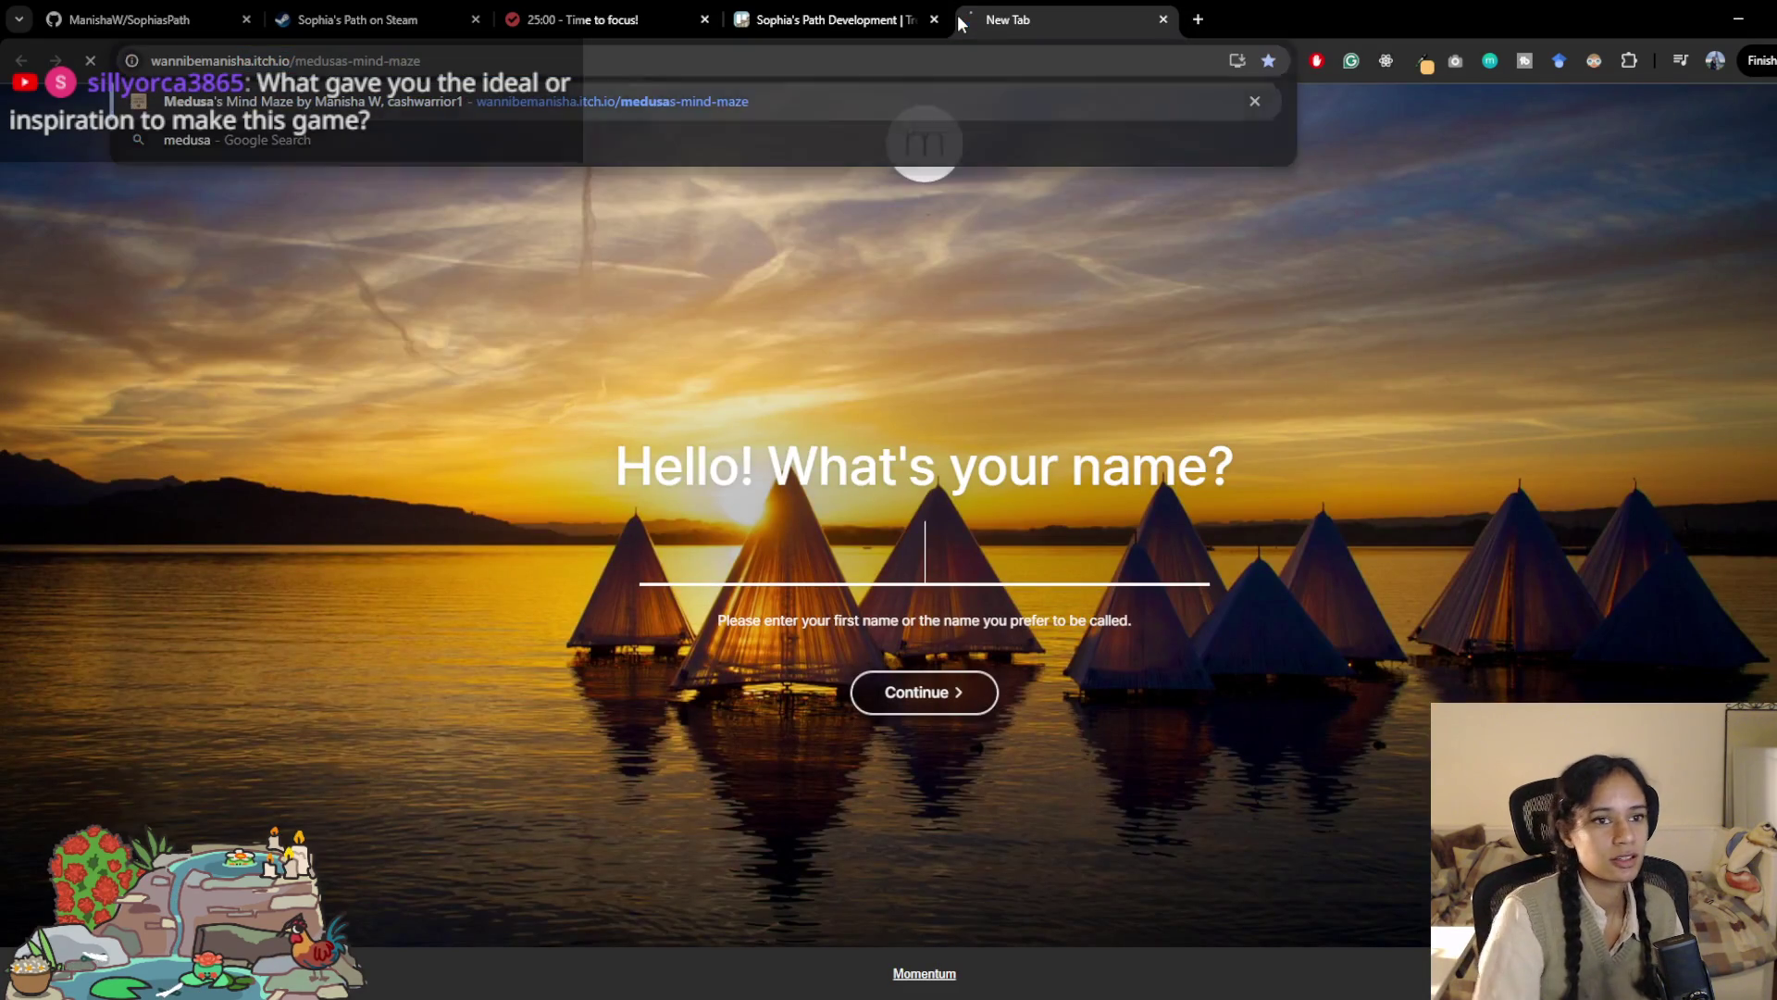
key("Return")
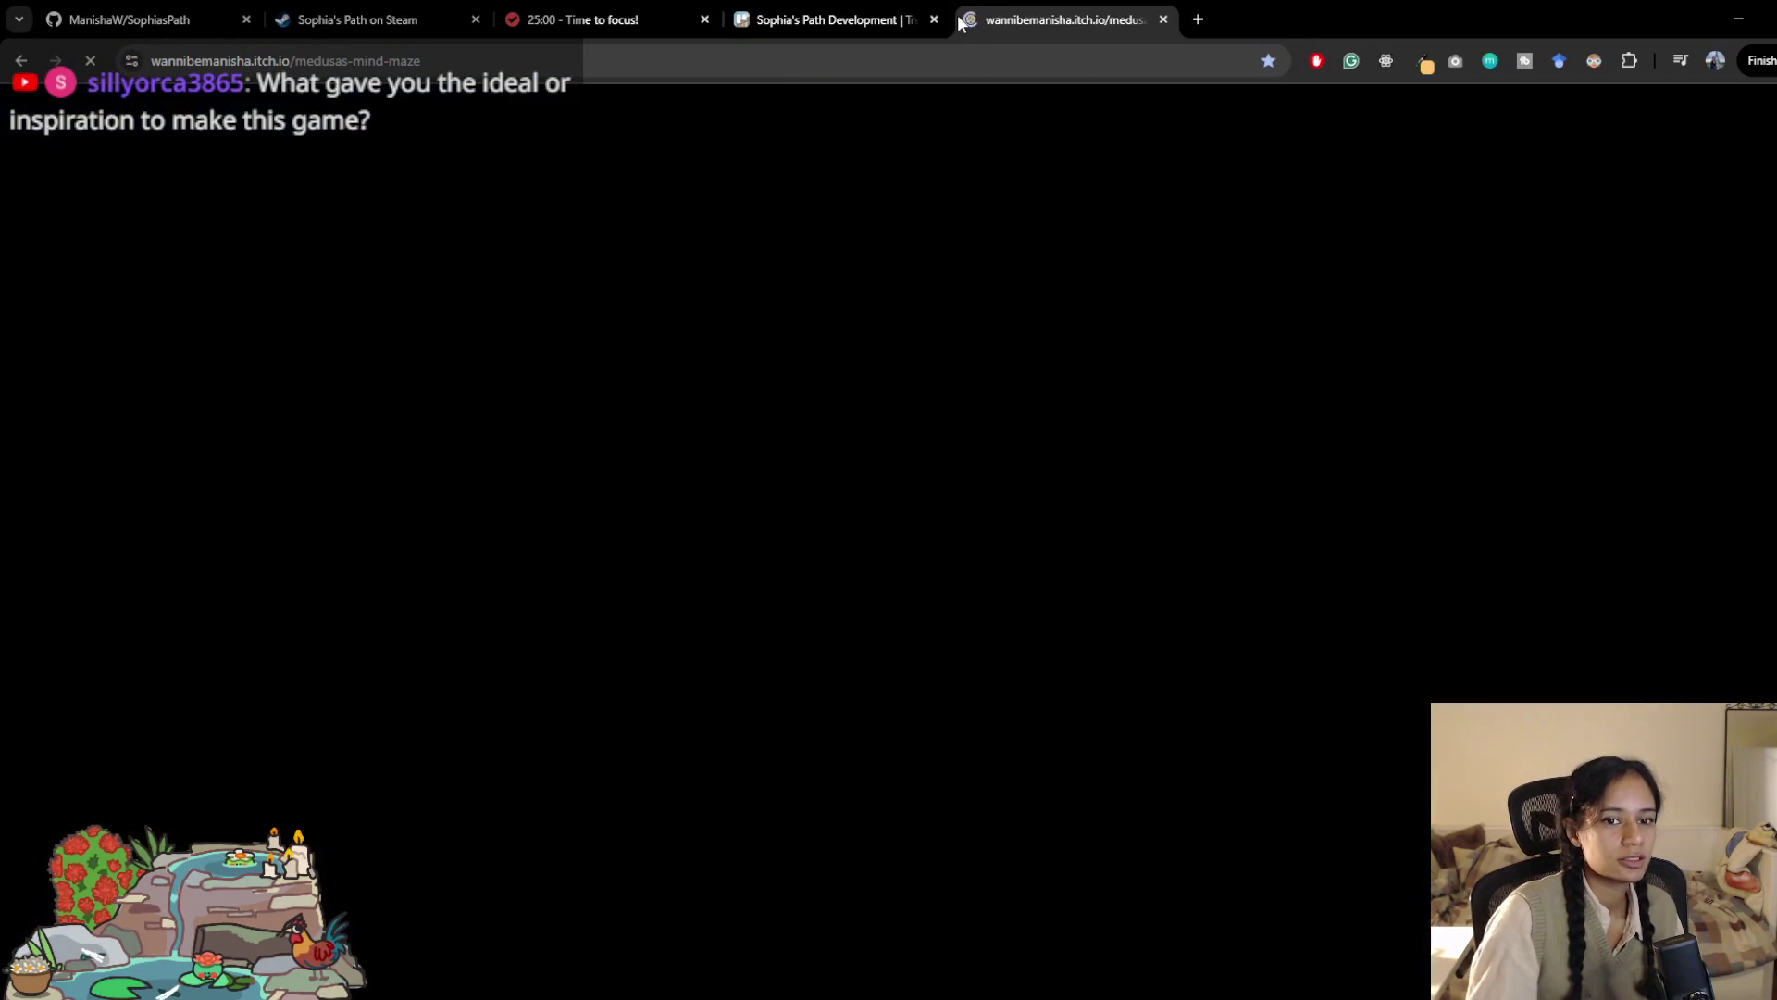
scroll(1401, 581, "down", 7)
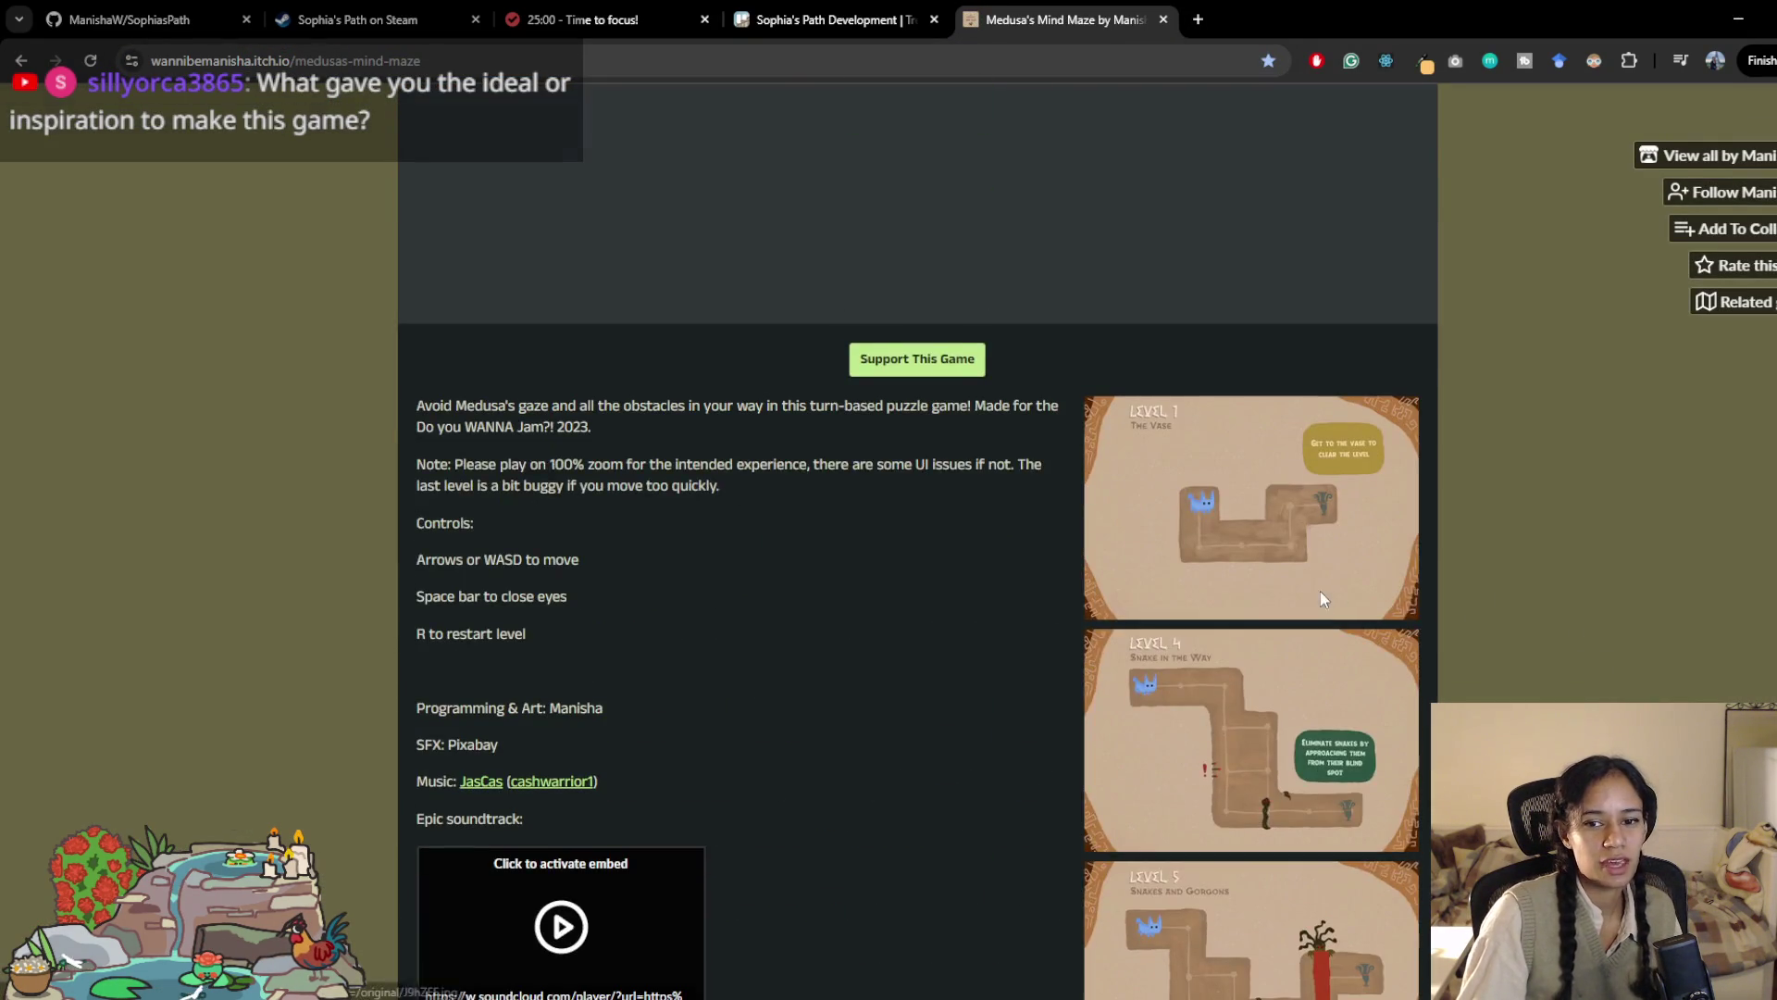
left_click(1314, 592)
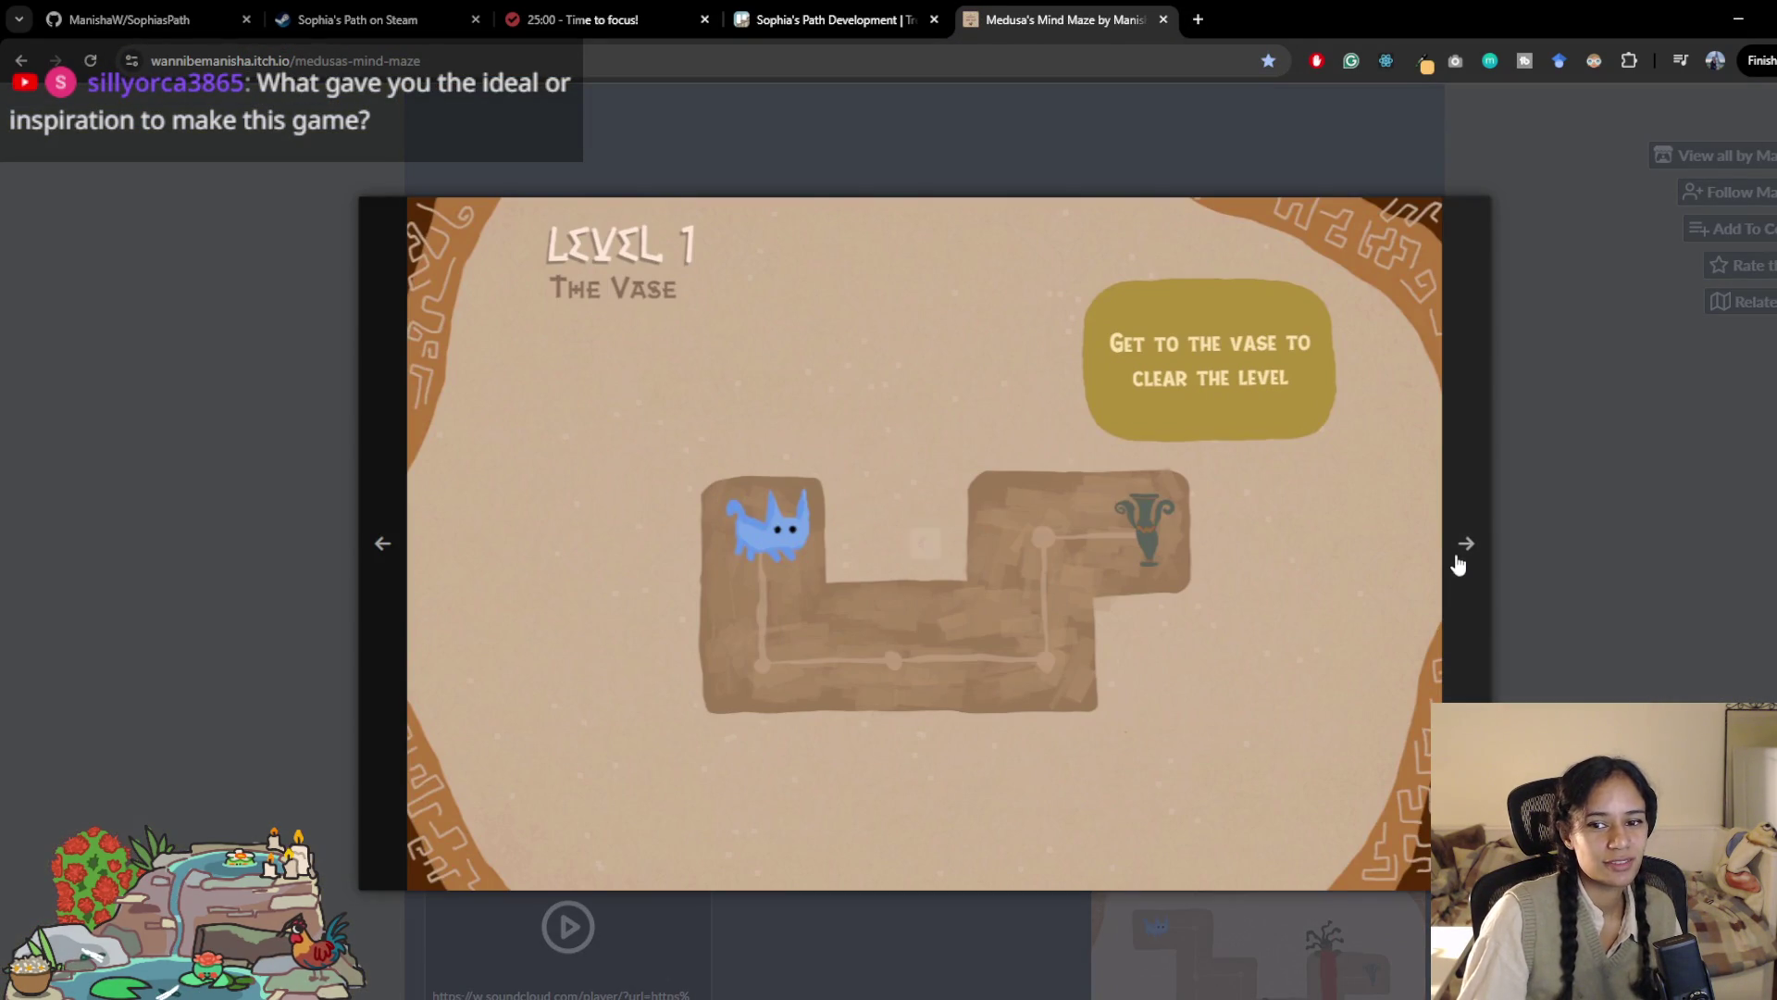
left_click(1468, 556)
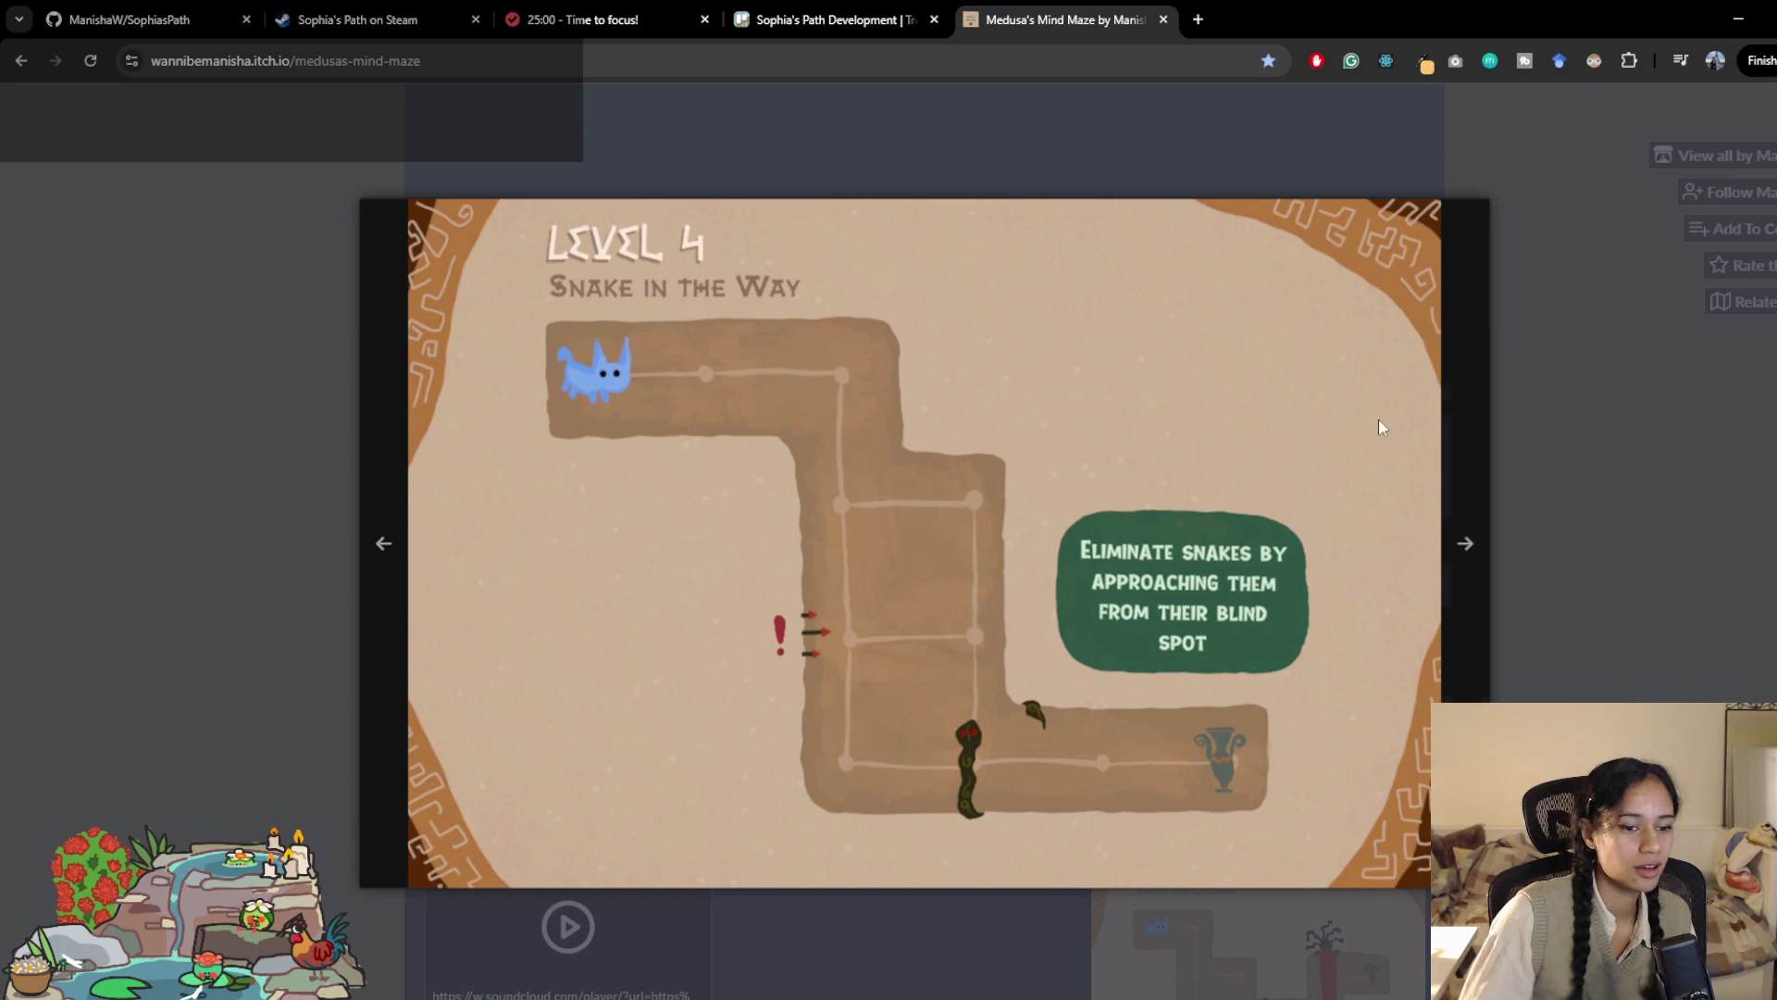
mouse_move(194, 777)
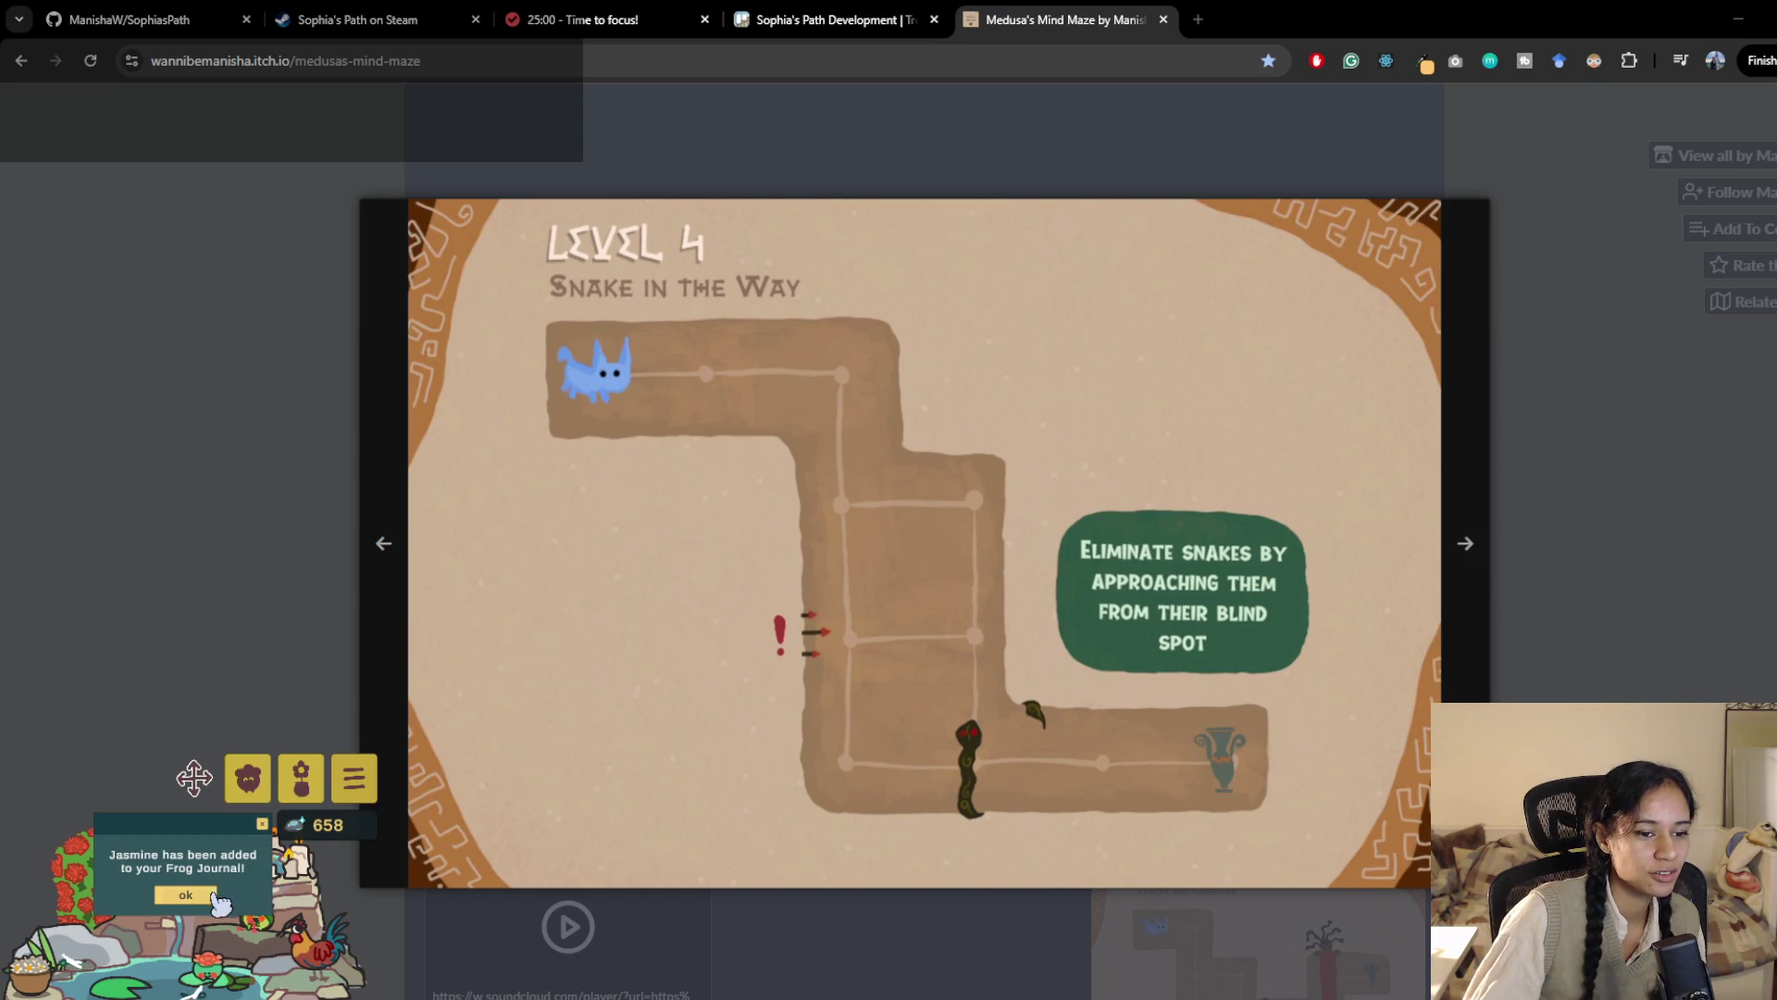
left_click(198, 892)
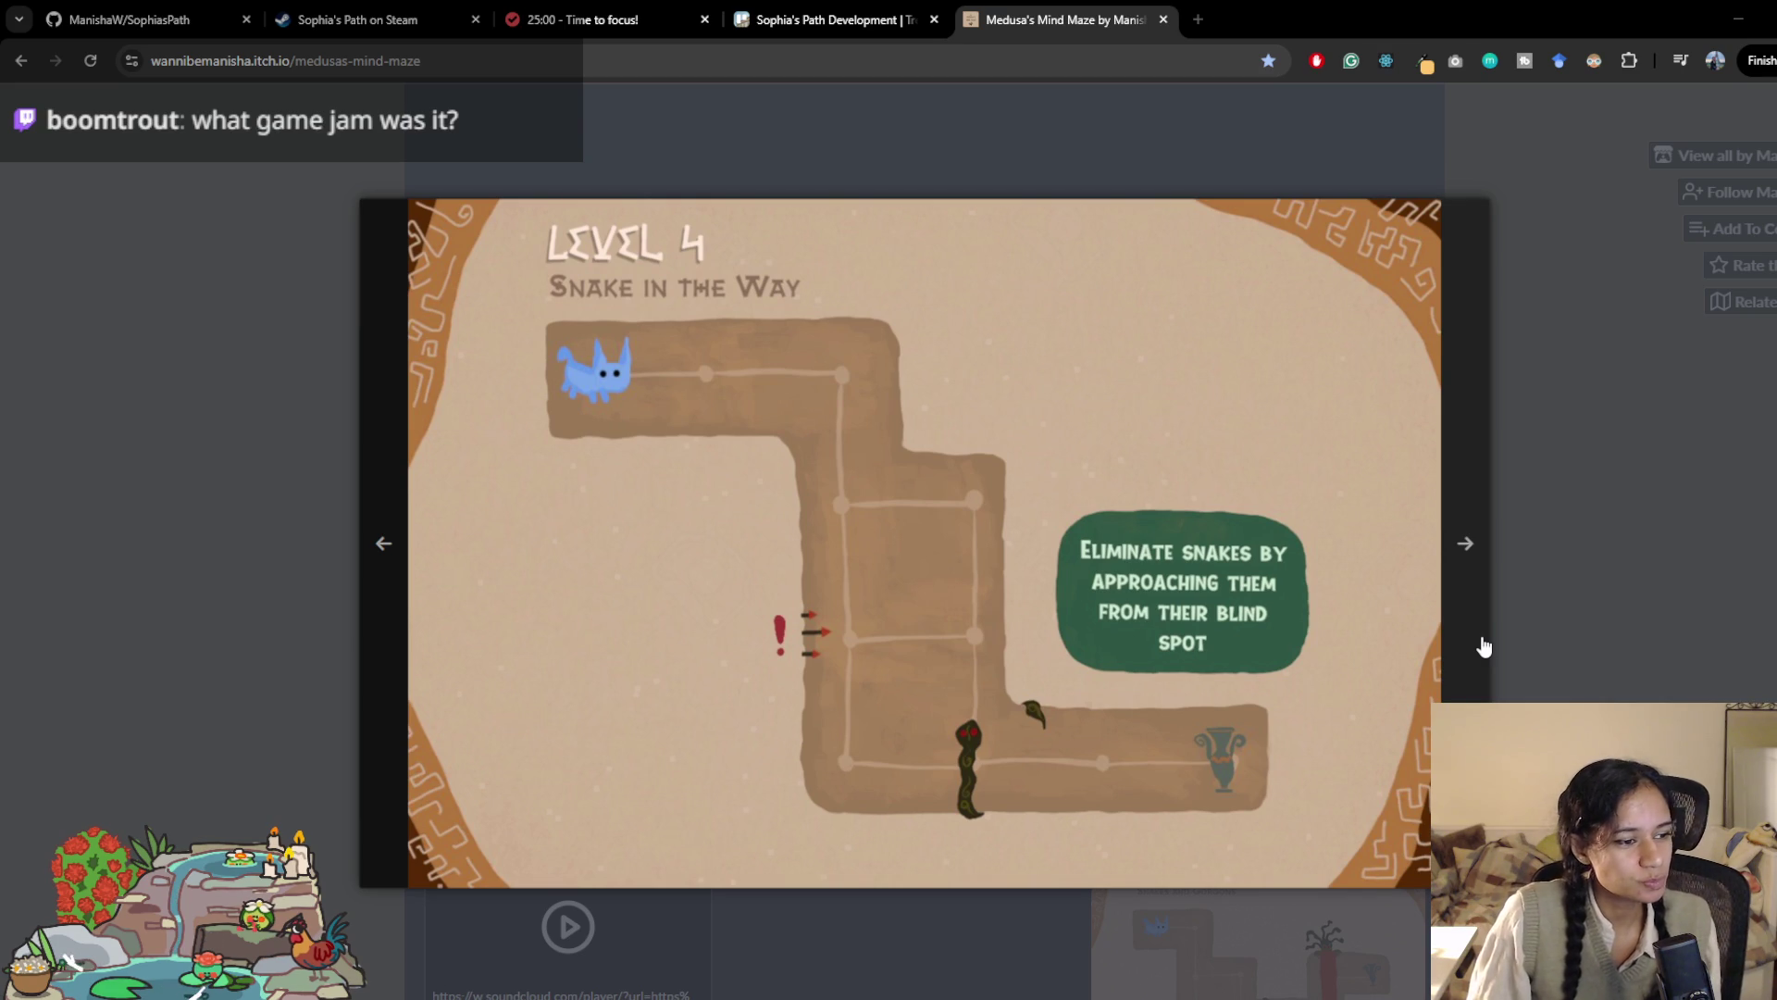
left_click(1552, 503)
Step: Browse the Medusa's Mind Maze page, then reach the creator's itch.io profile
scroll(1481, 611, "down", 4)
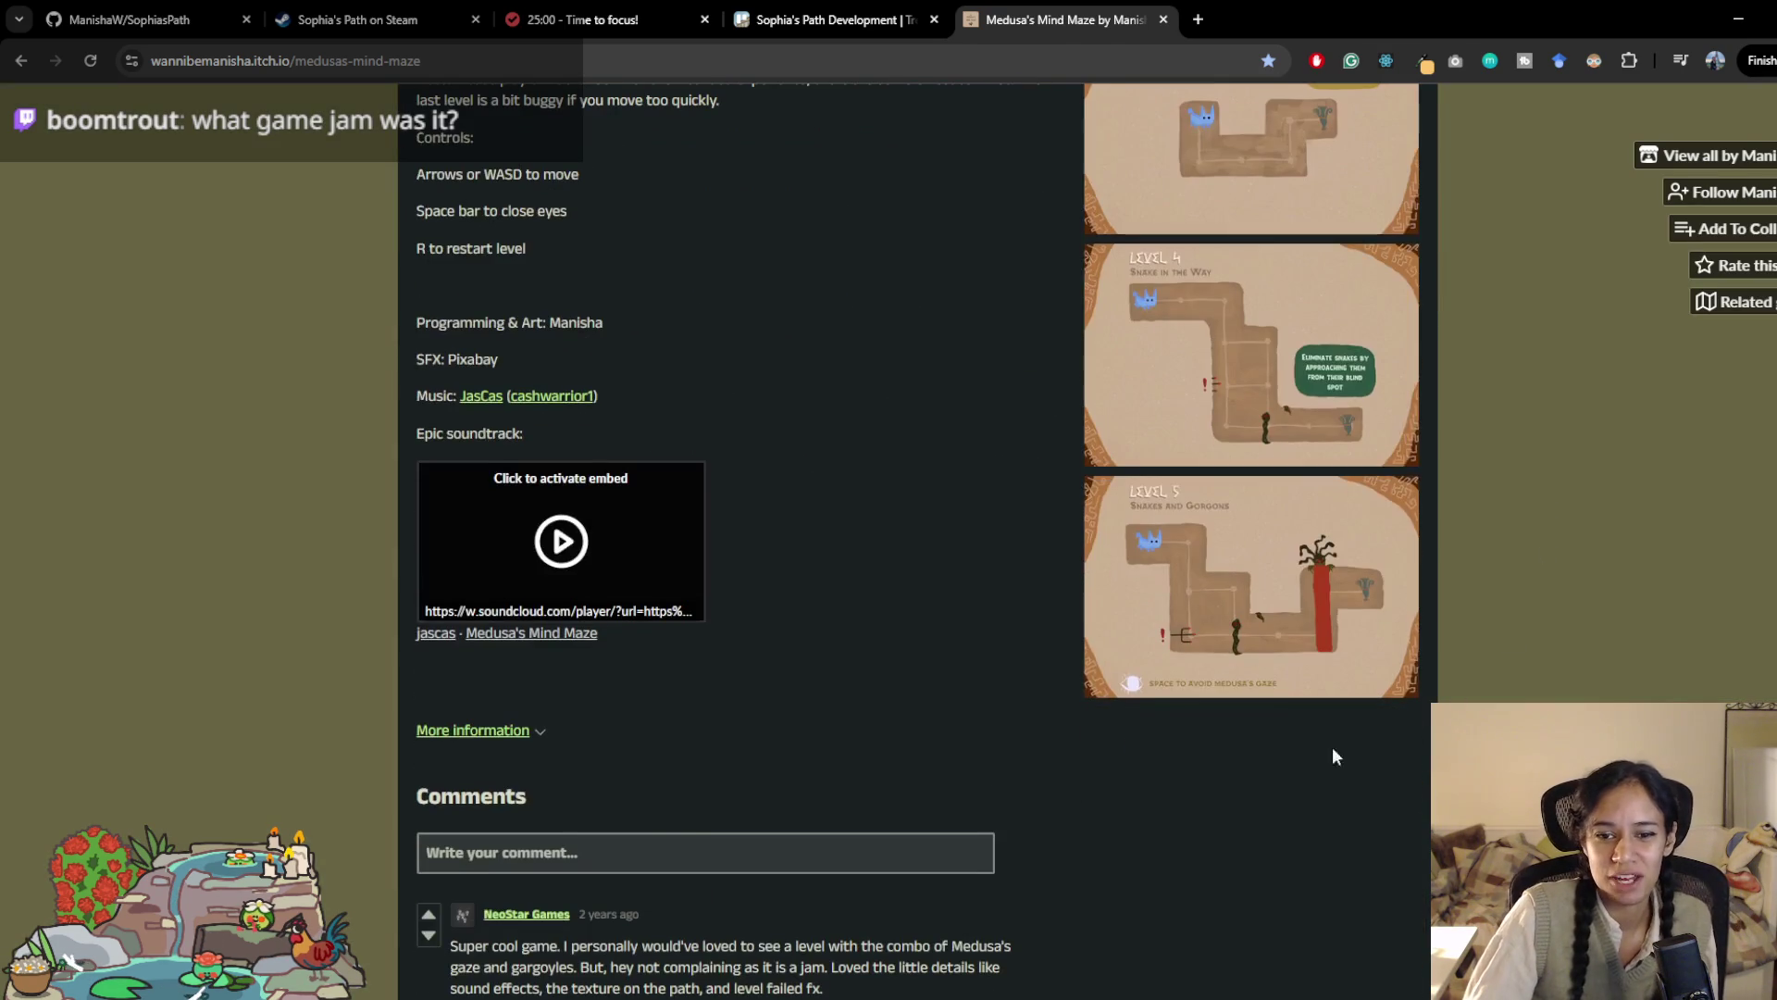
scroll(287, 740, "up", 3)
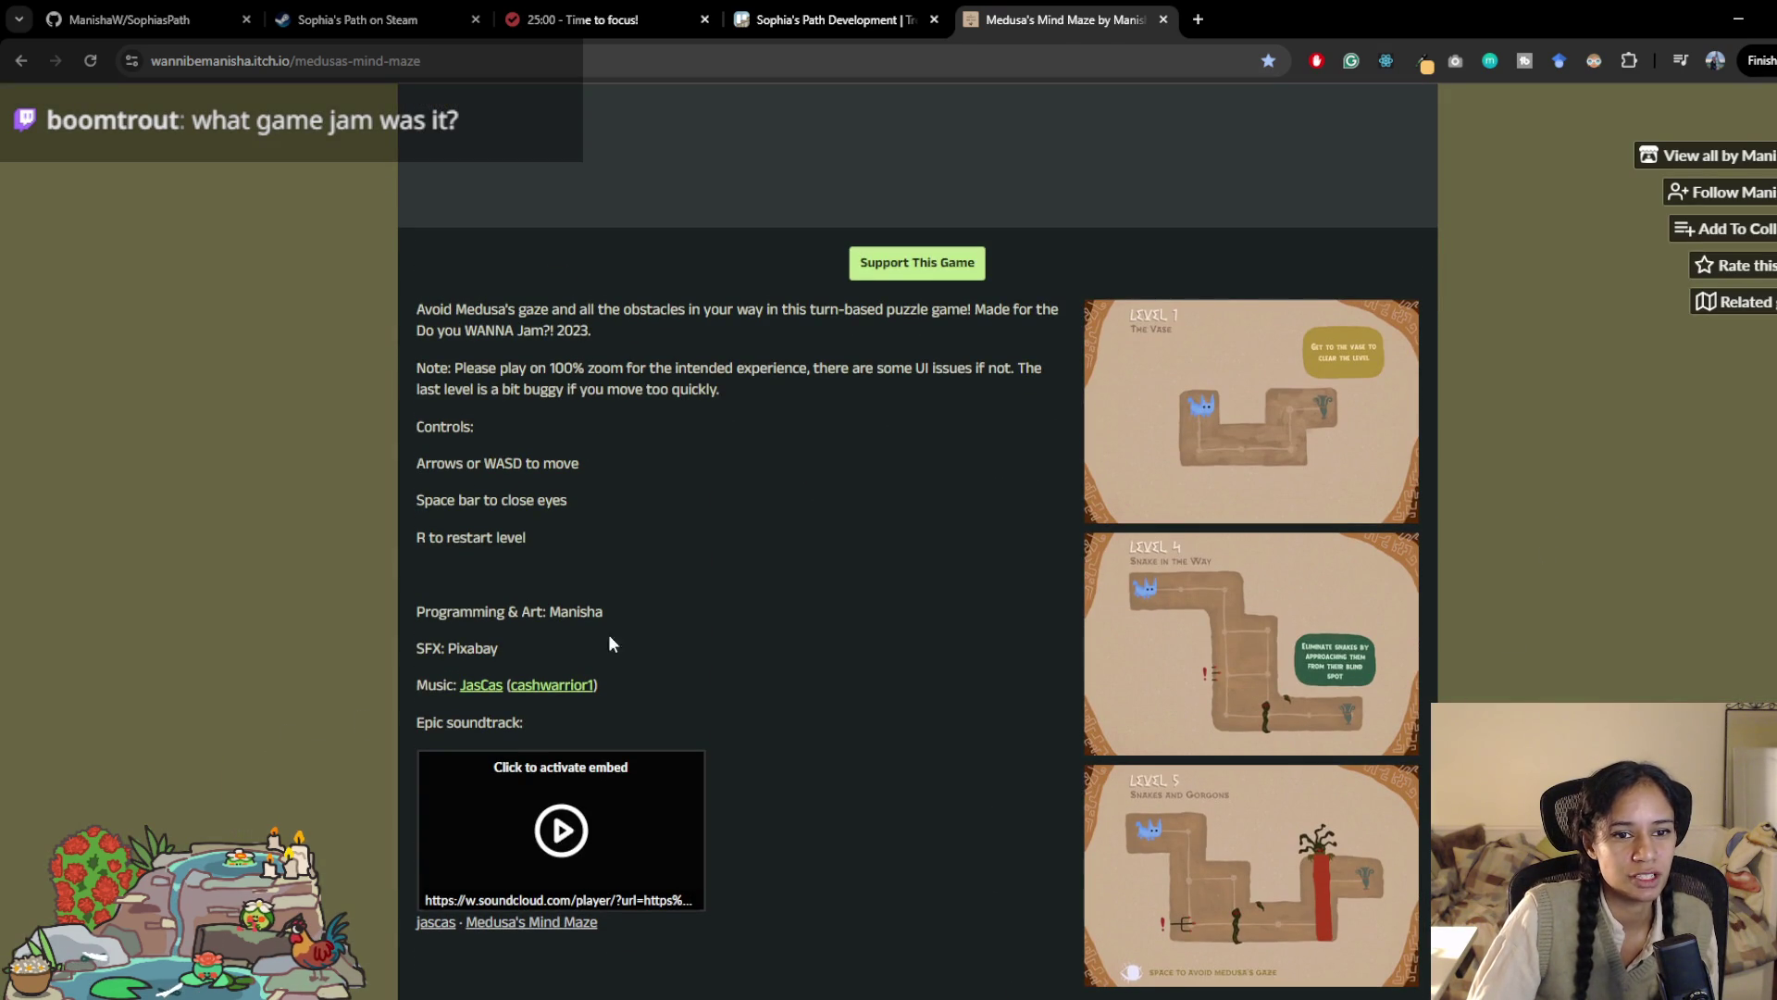
scroll(648, 481, "up", 9)
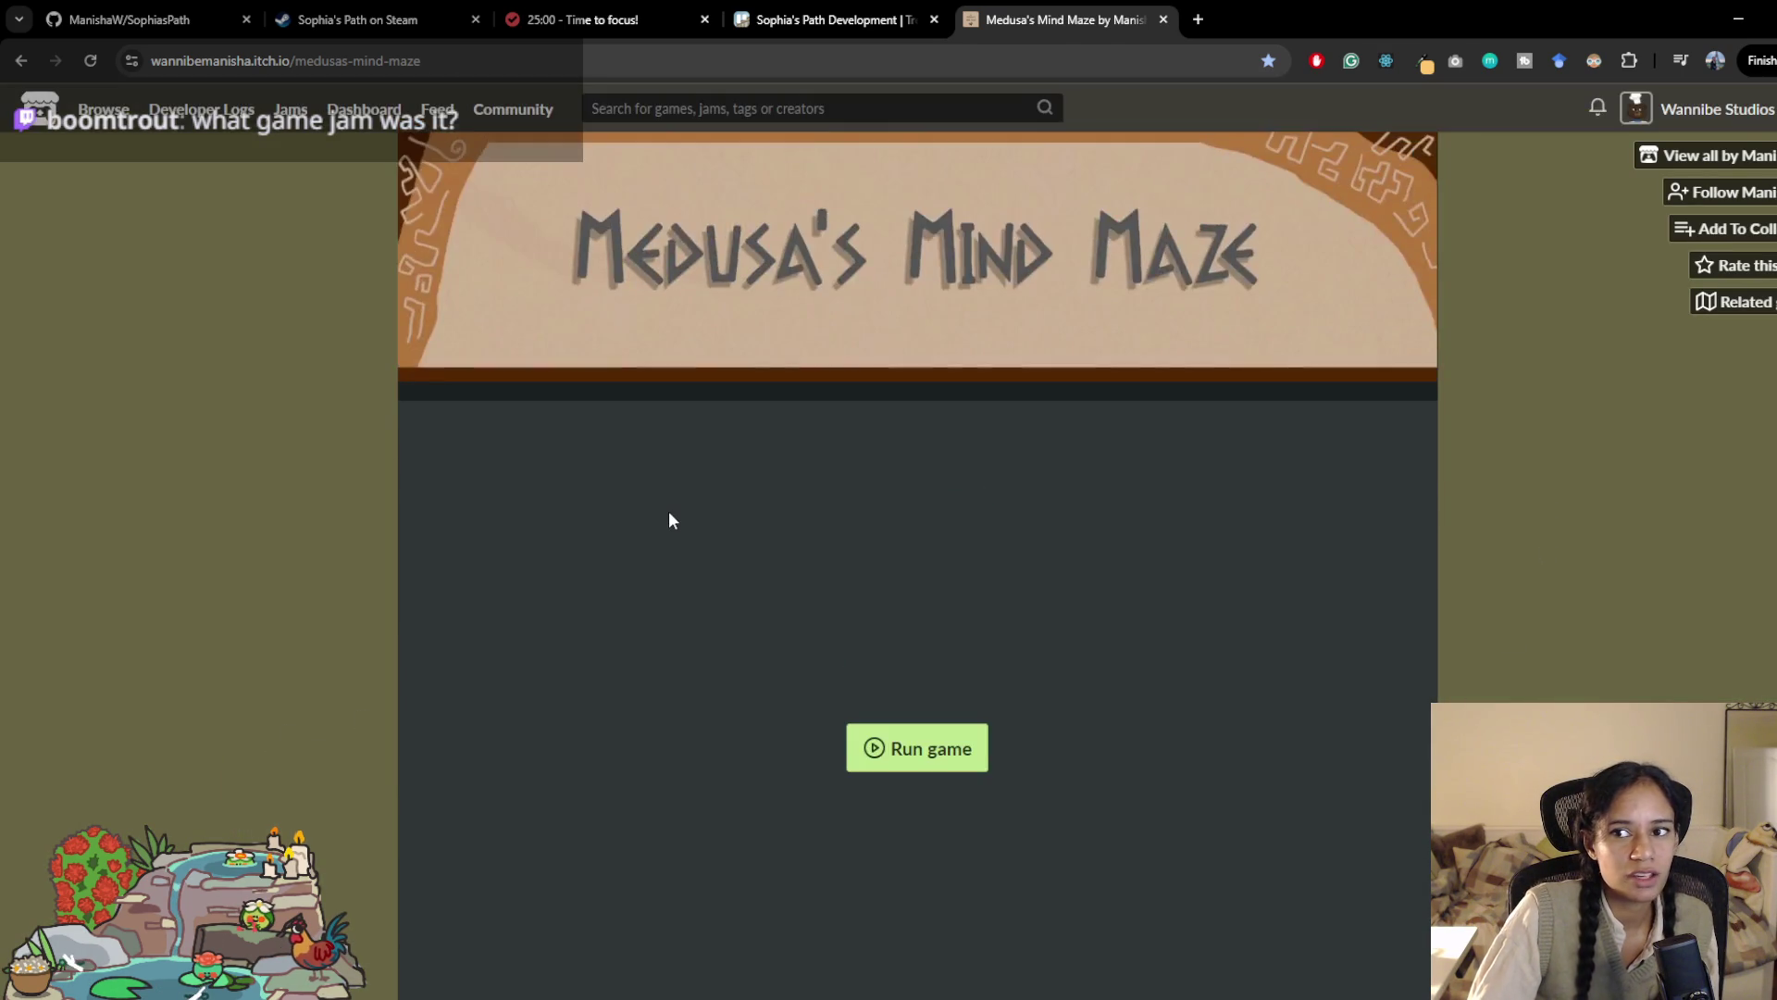
scroll(671, 528, "down", 5)
scroll(676, 552, "down", 8)
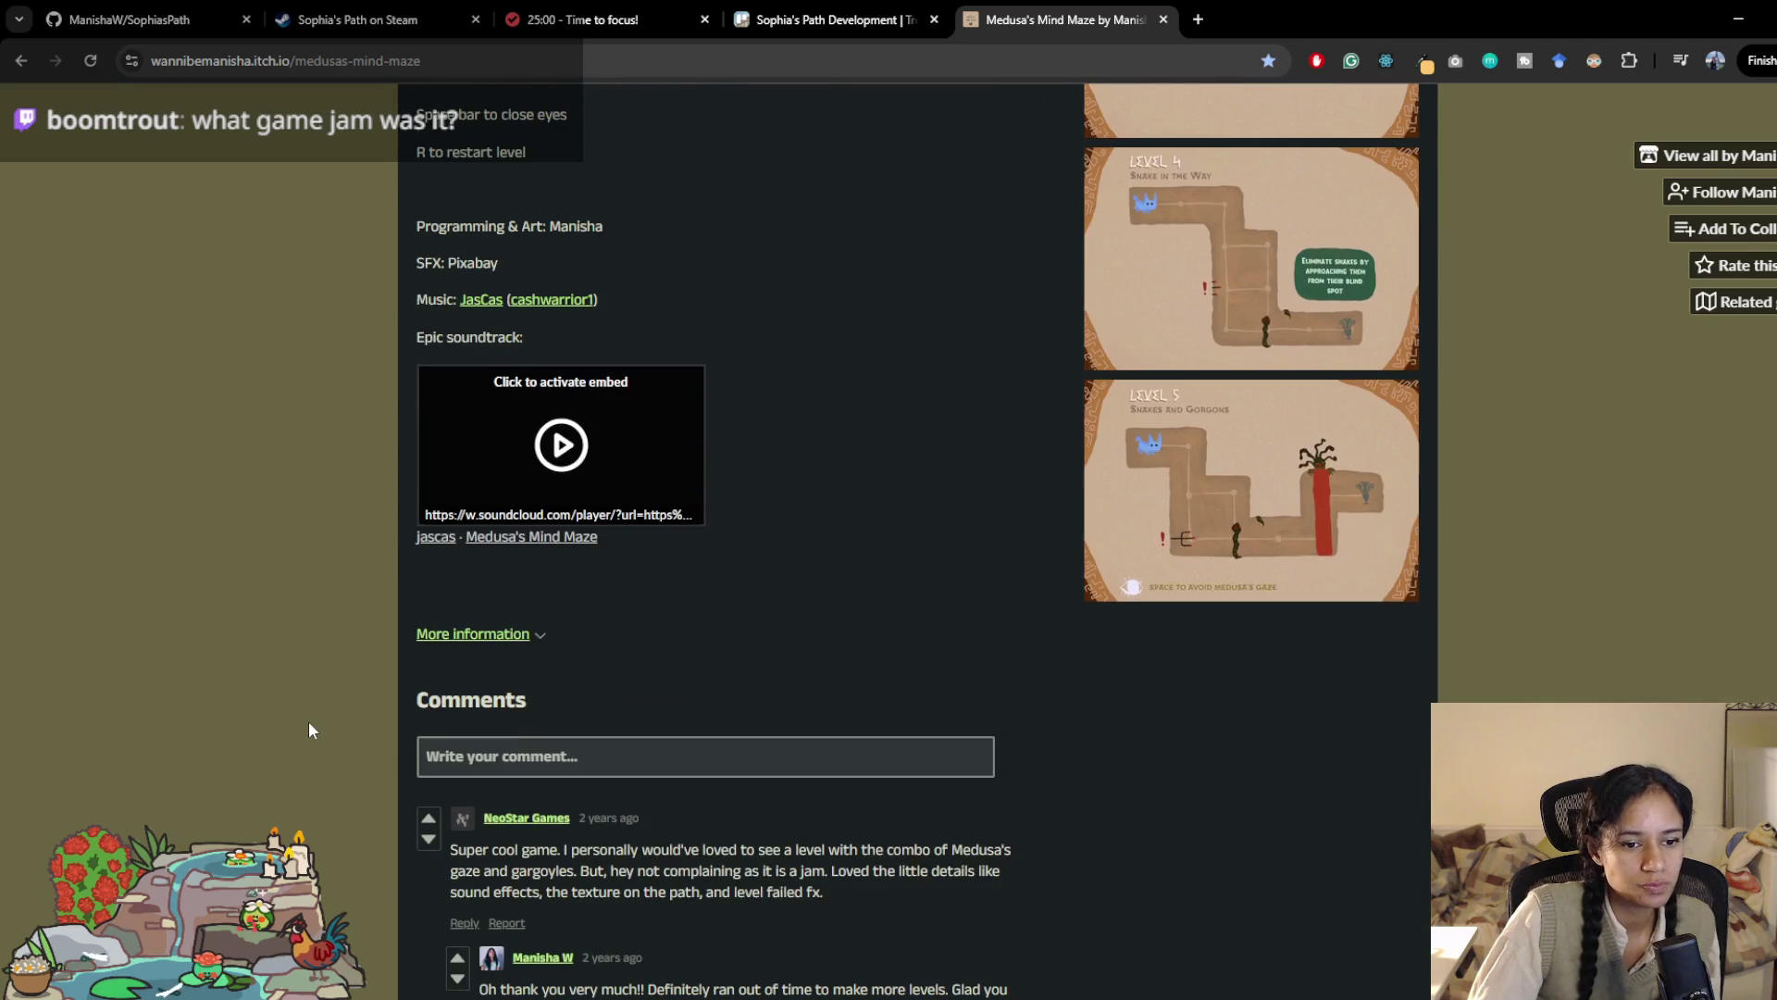
scroll(392, 742, "down", 2)
scroll(393, 742, "up", 9)
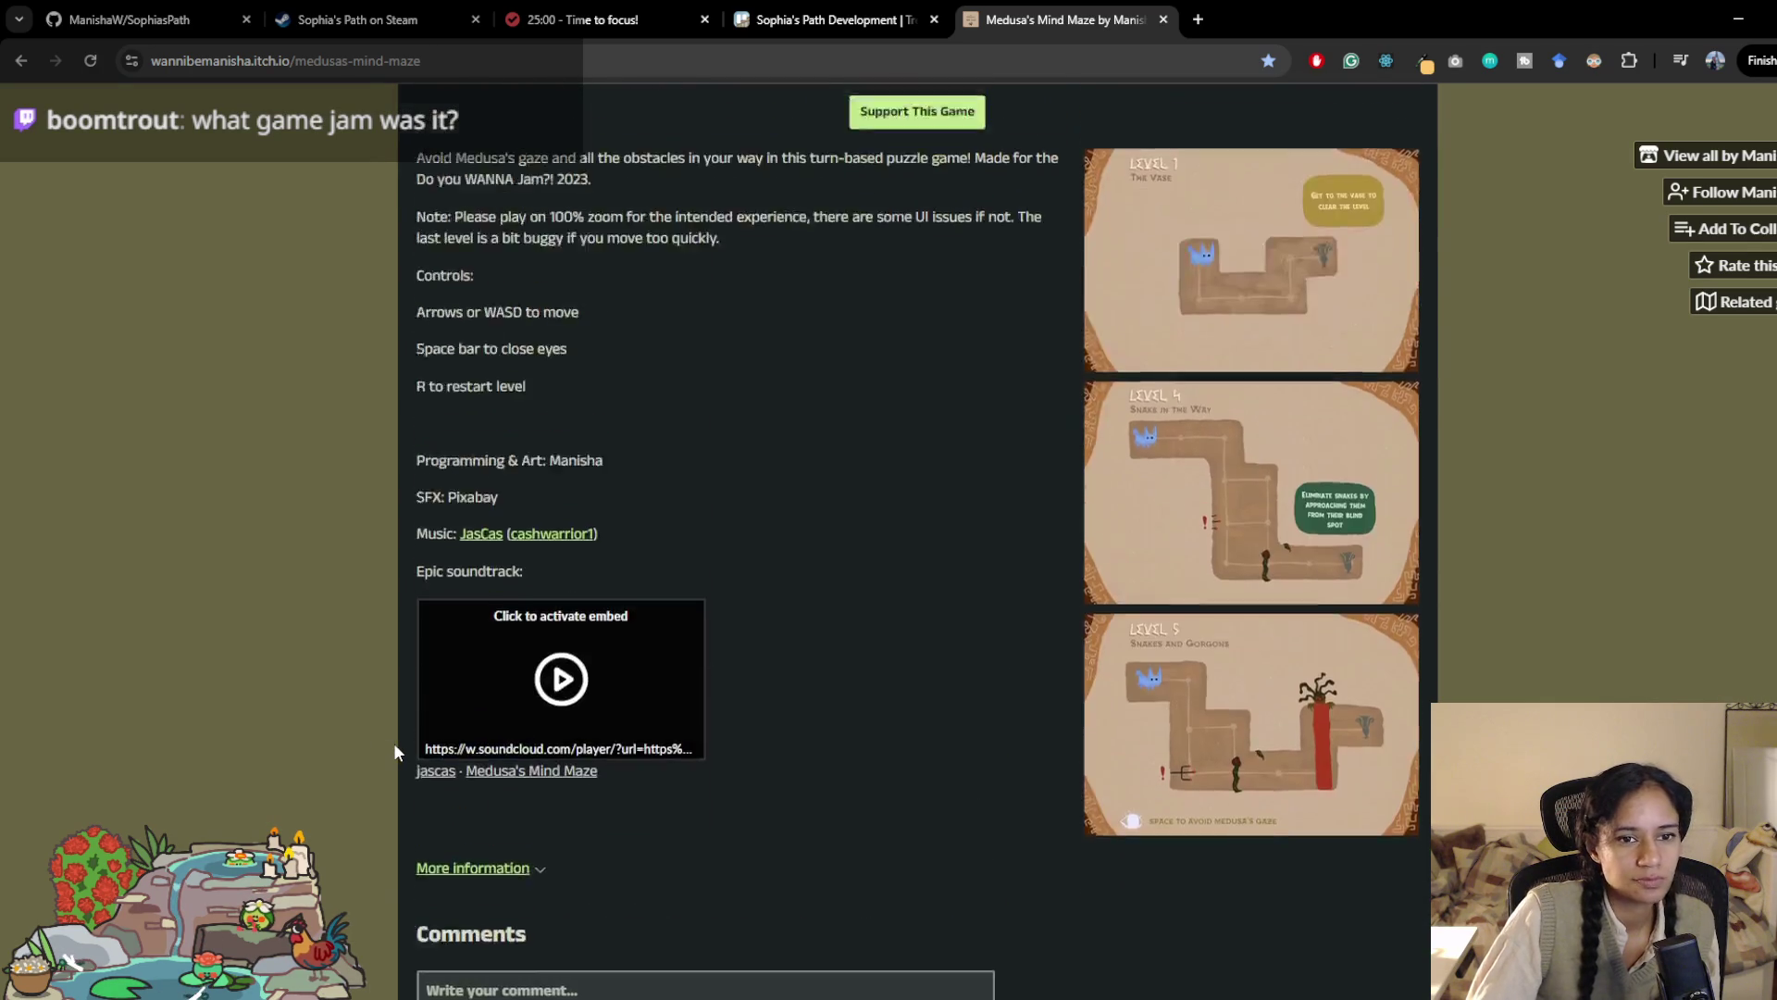
scroll(435, 768, "up", 6)
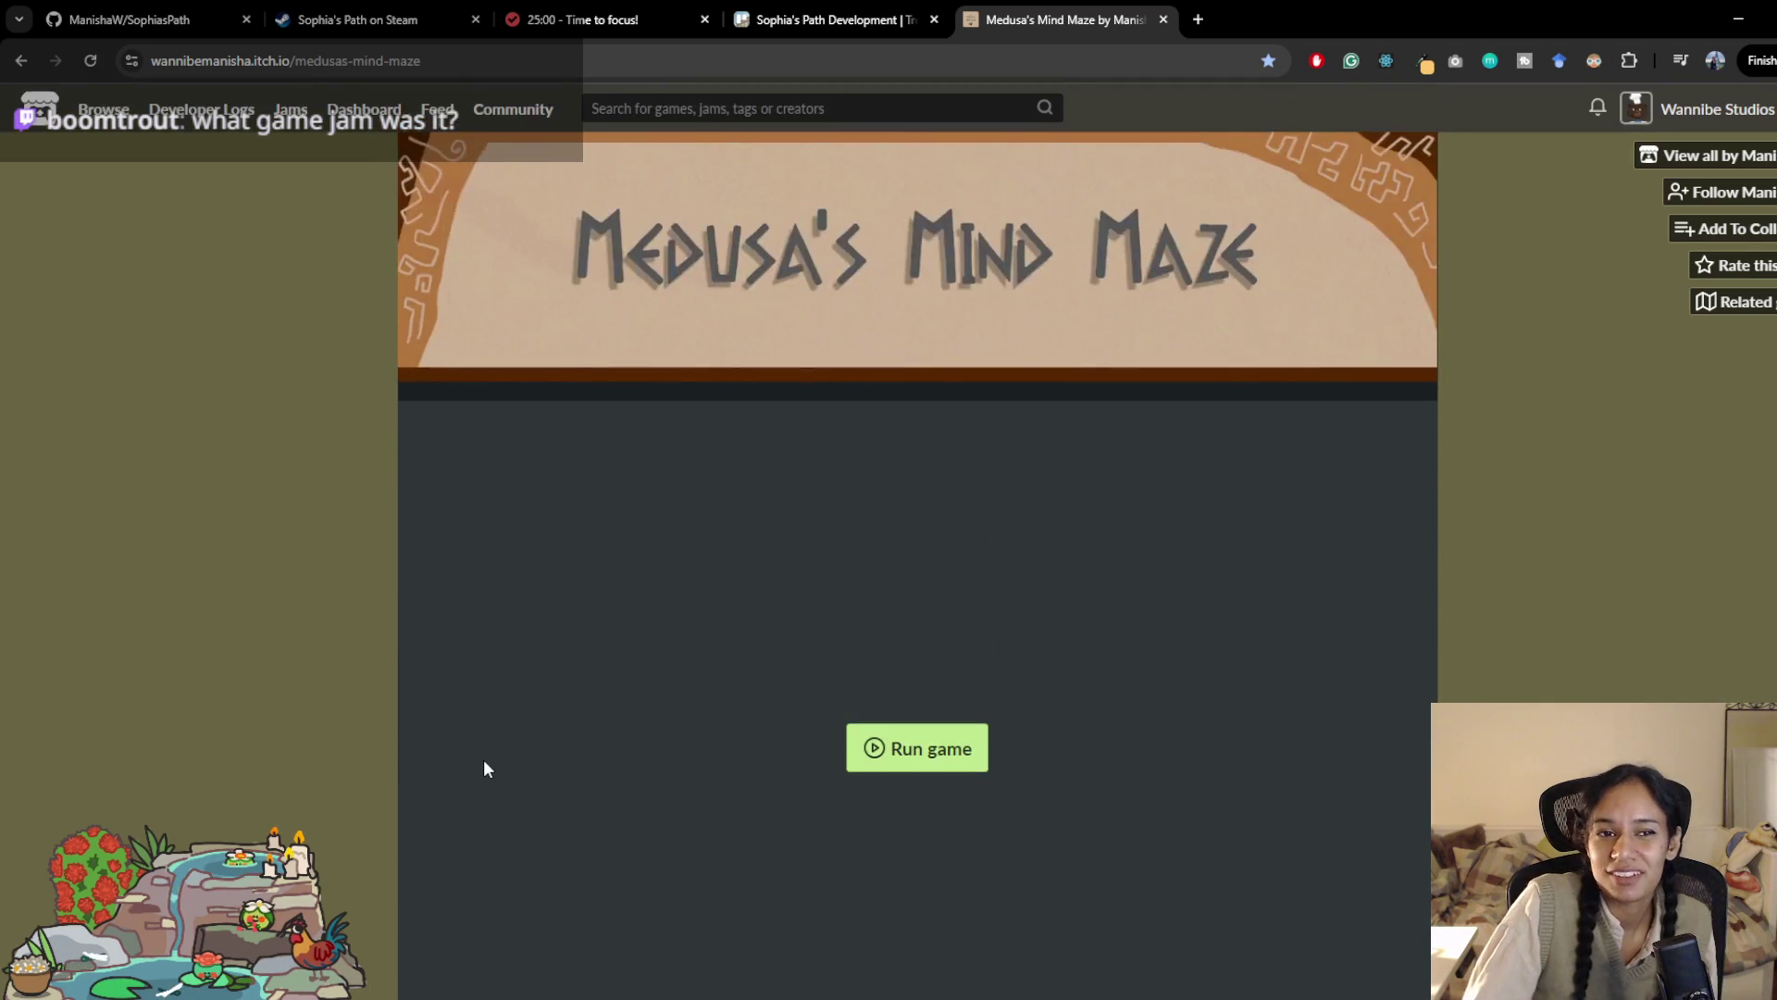
scroll(1612, 491, "down", 4)
scroll(1603, 492, "up", 1)
scroll(1602, 492, "up", 2)
scroll(676, 625, "down", 4)
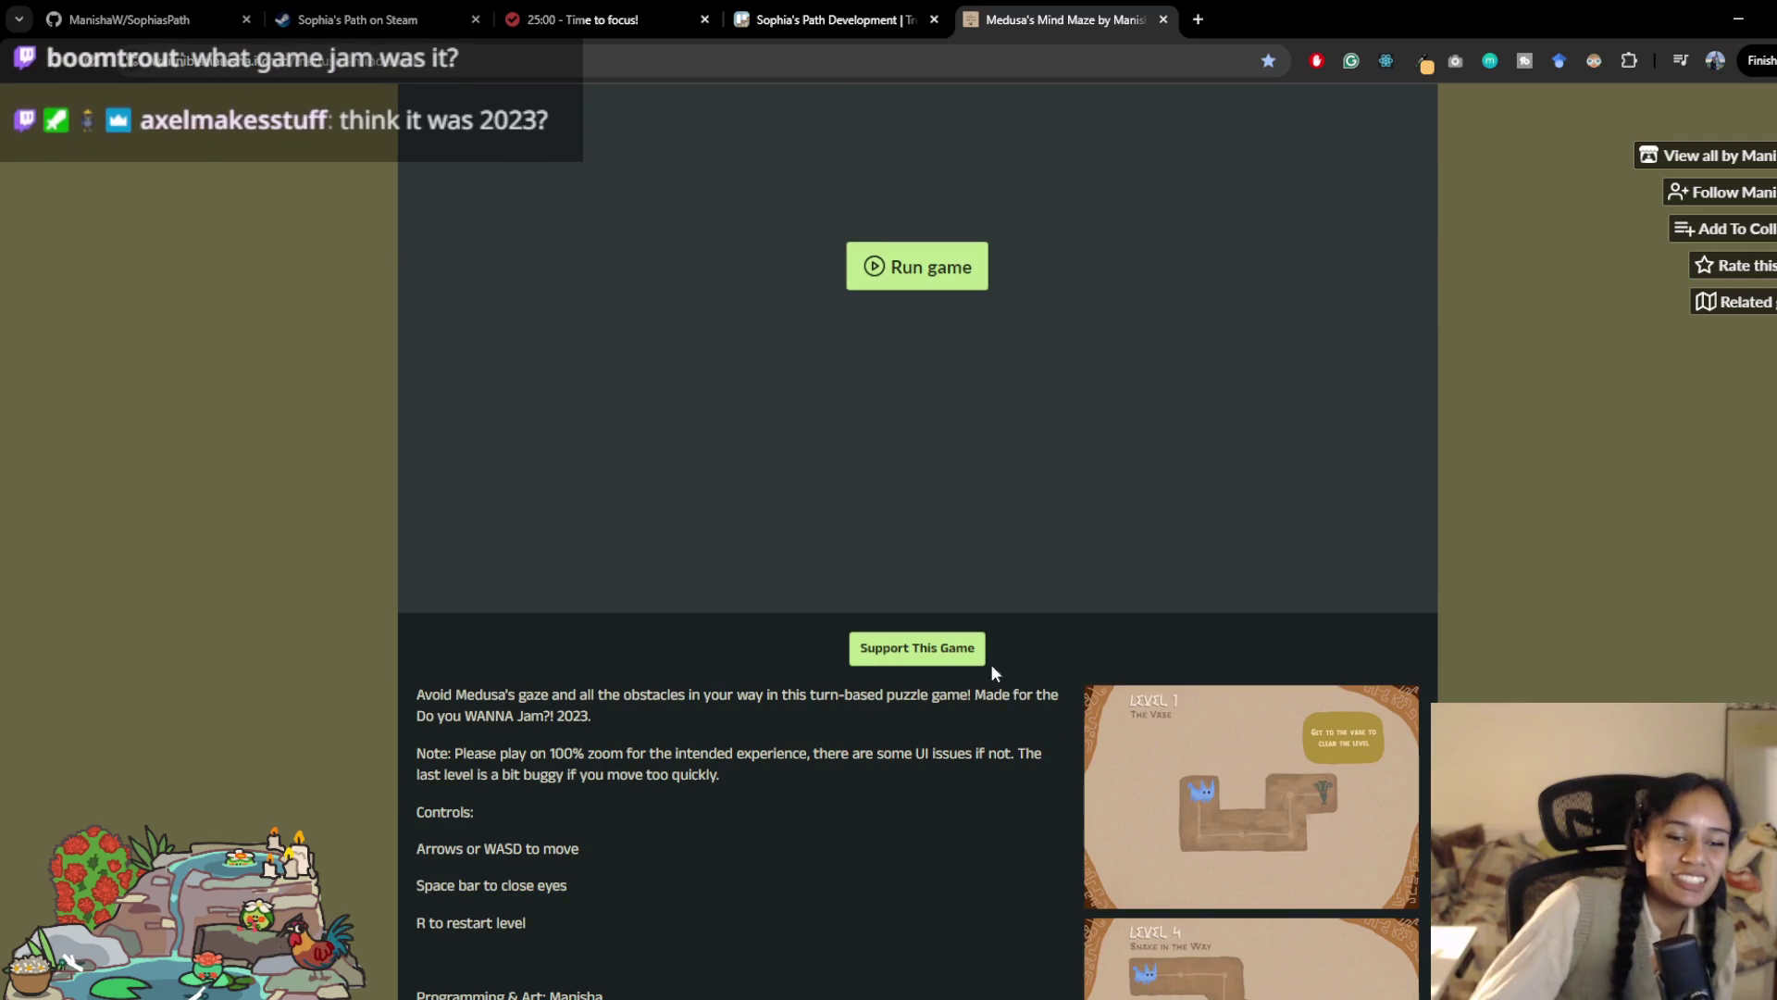
scroll(1364, 622, "up", 5)
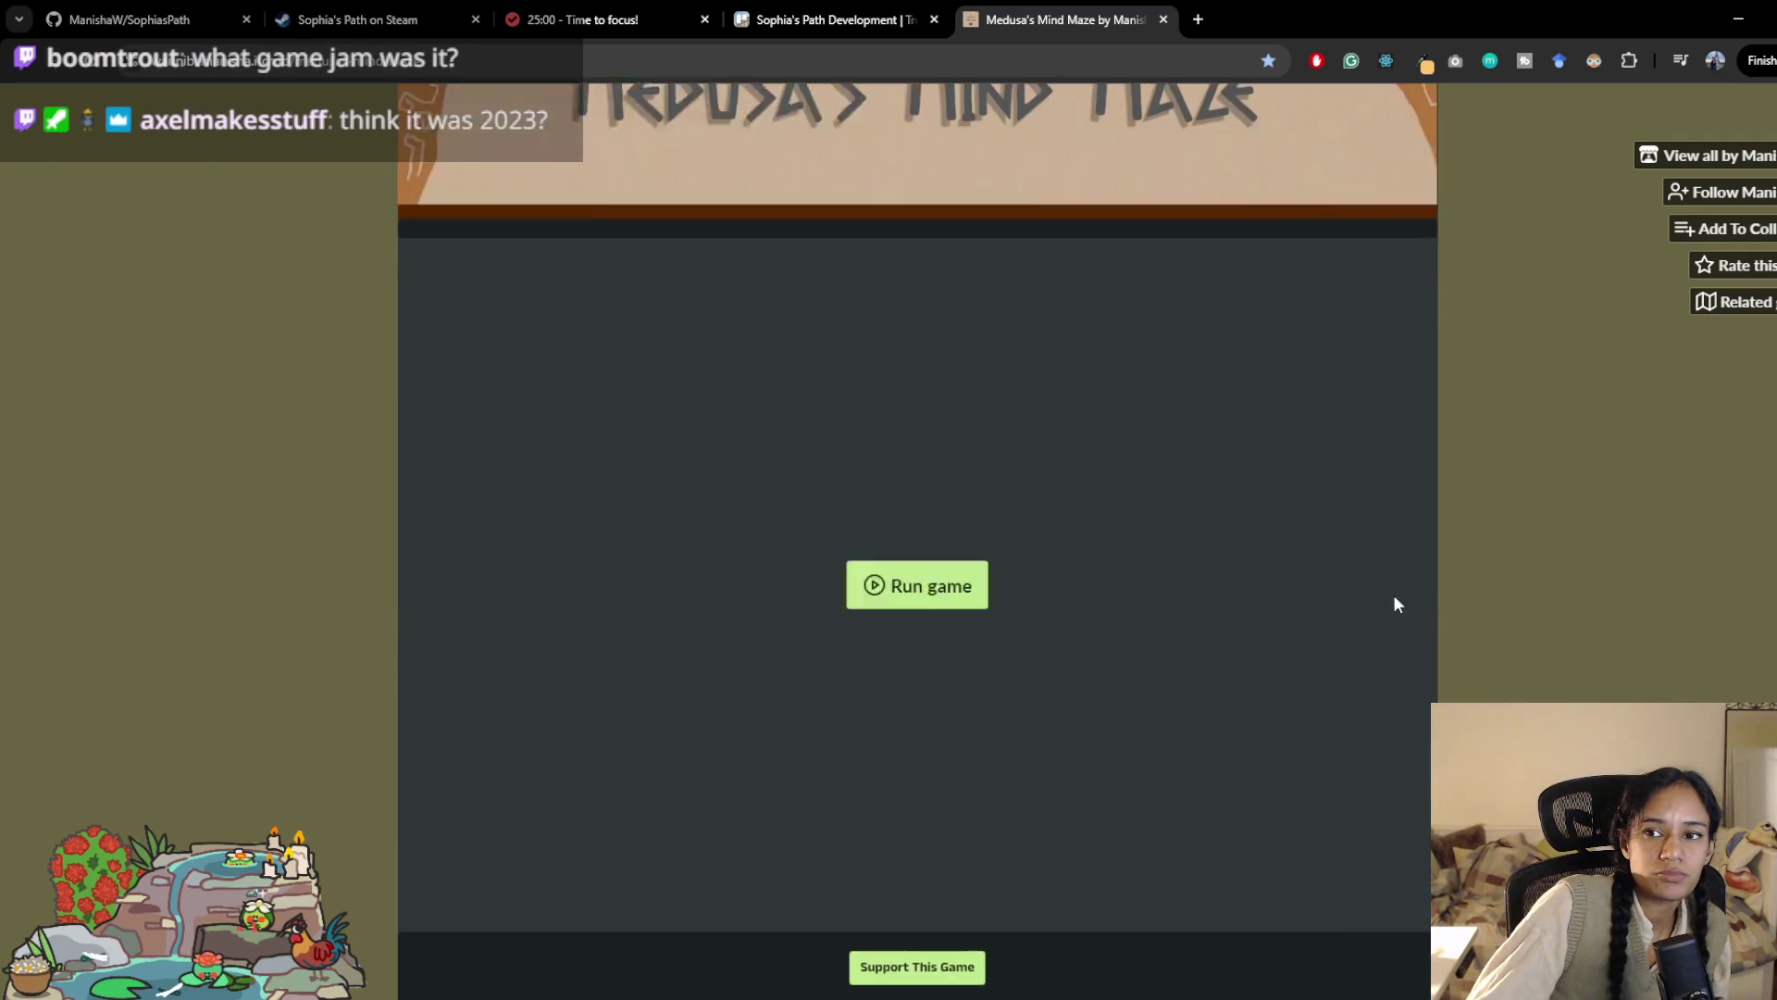
left_click(1708, 108)
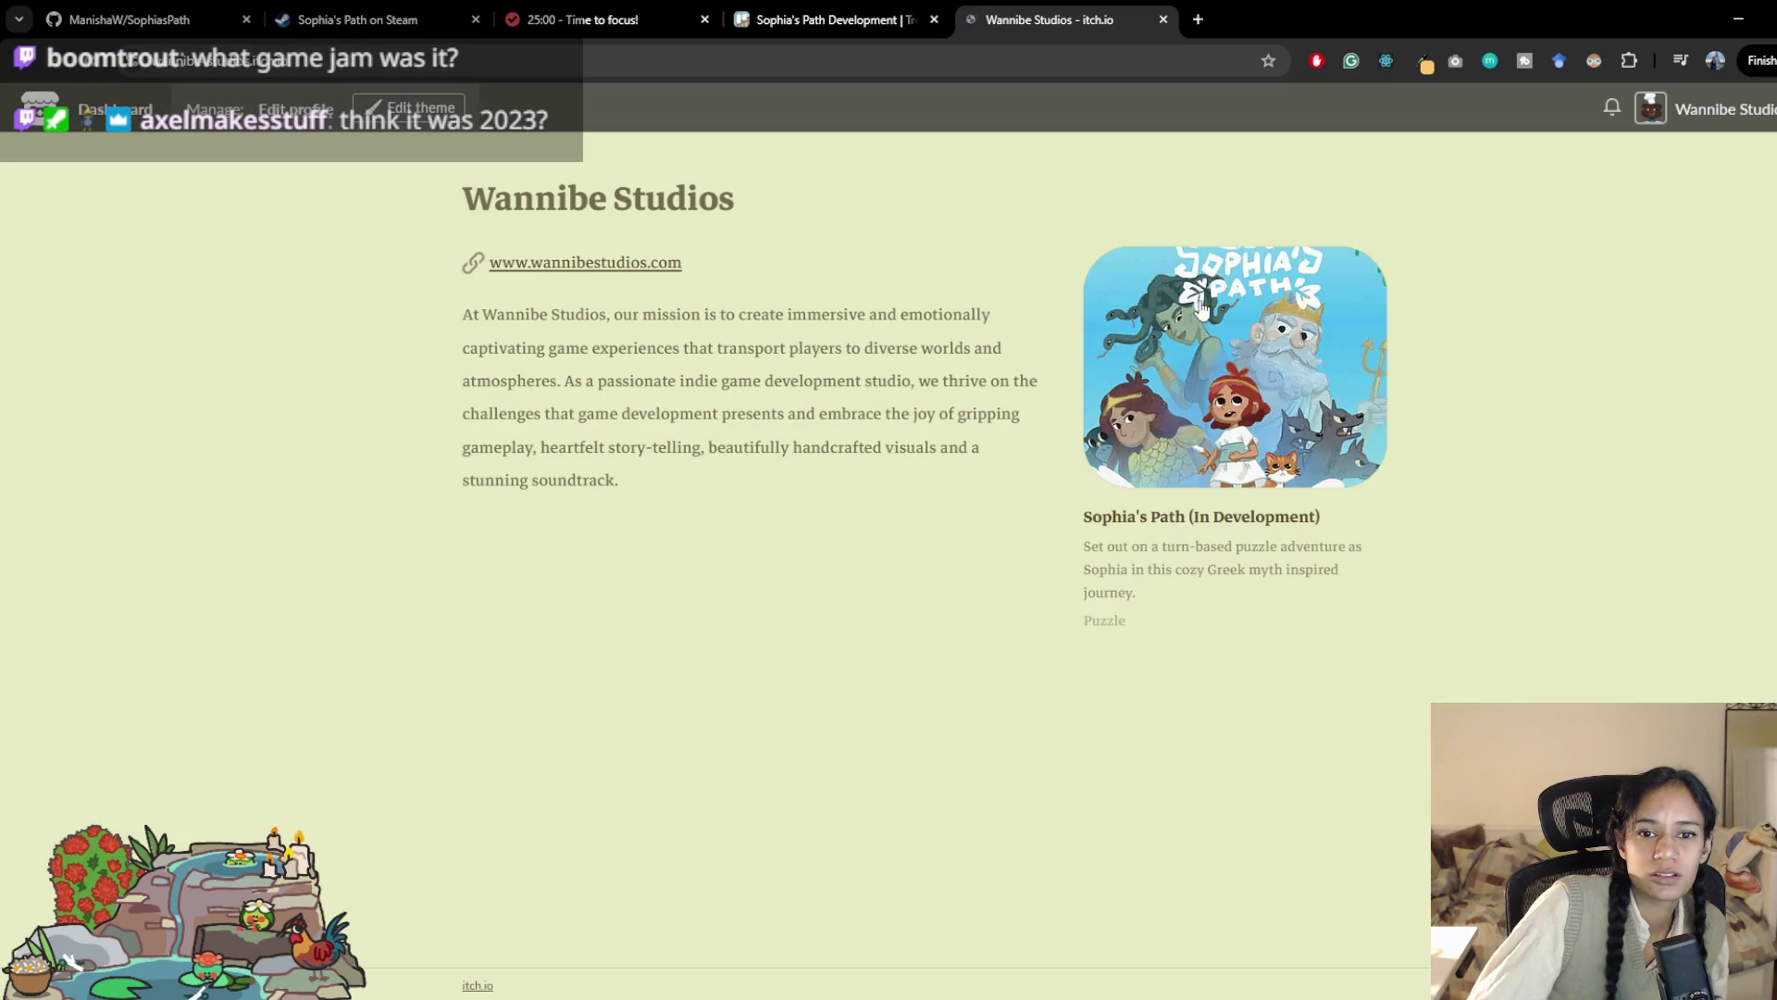
key("alt+Left")
scroll(427, 497, "down", 1)
scroll(427, 497, "down", 6)
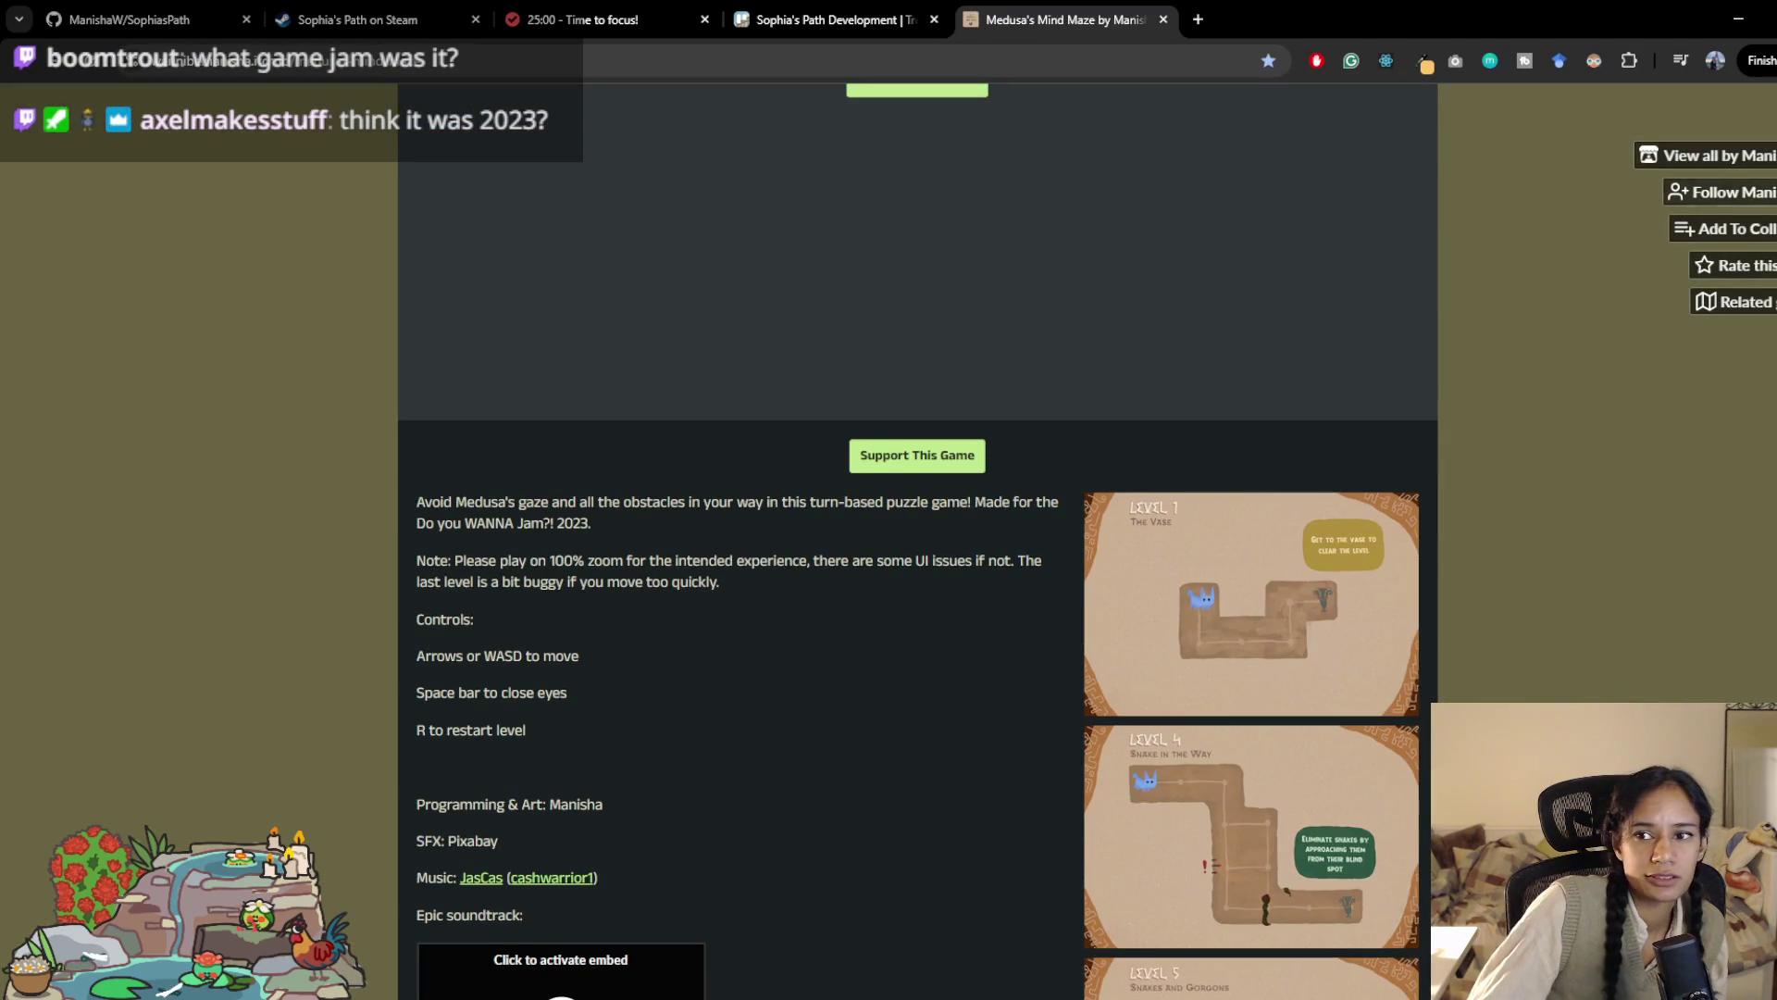
key("alt+Right")
scroll(601, 680, "down", 6)
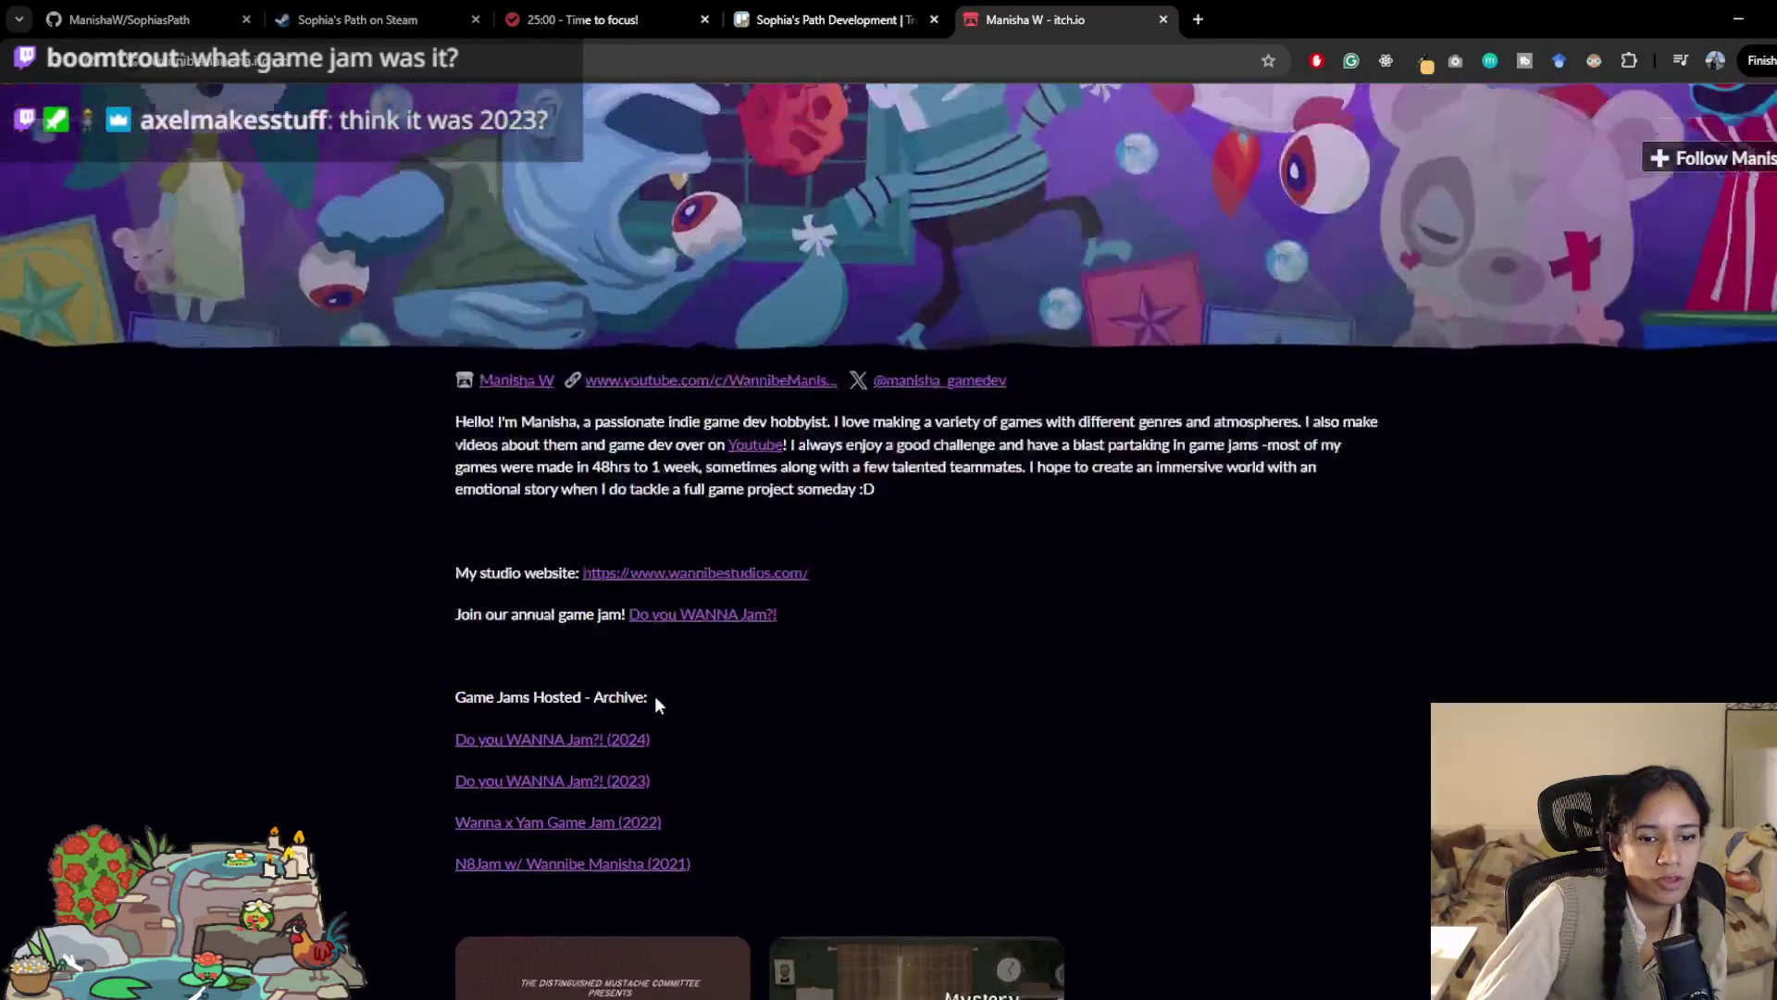
left_click(701, 370)
scroll(929, 444, "down", 3)
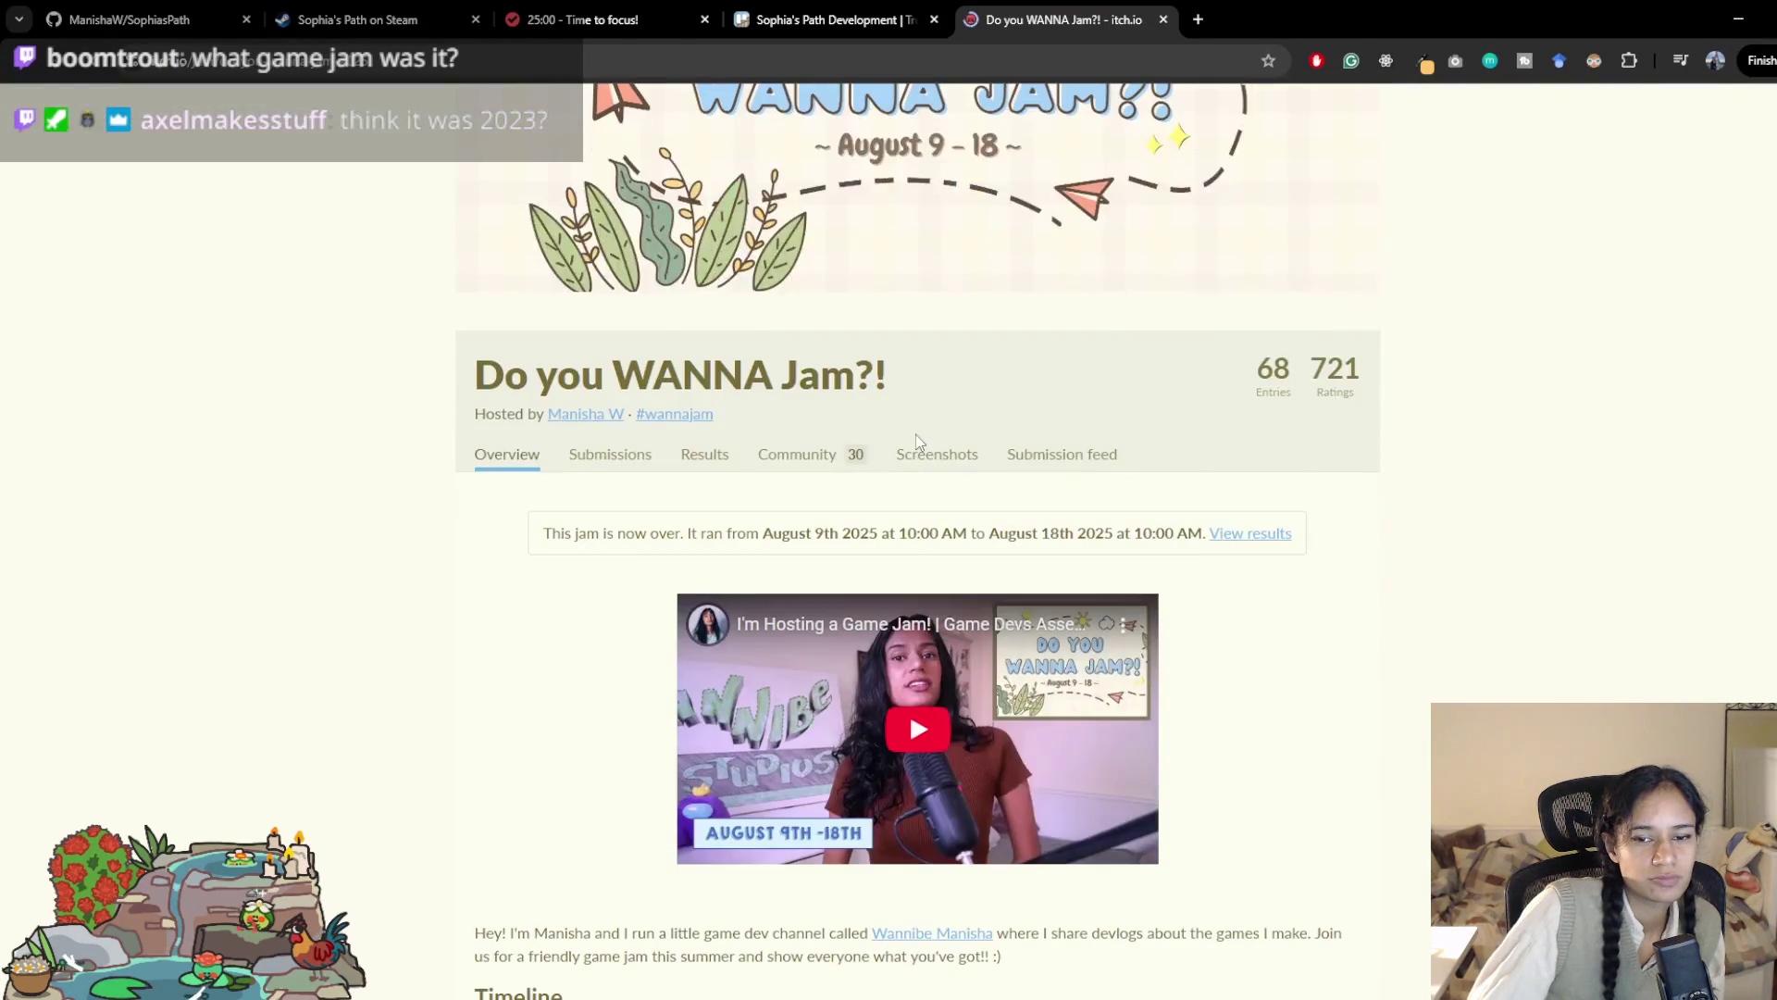
key("alt+Left")
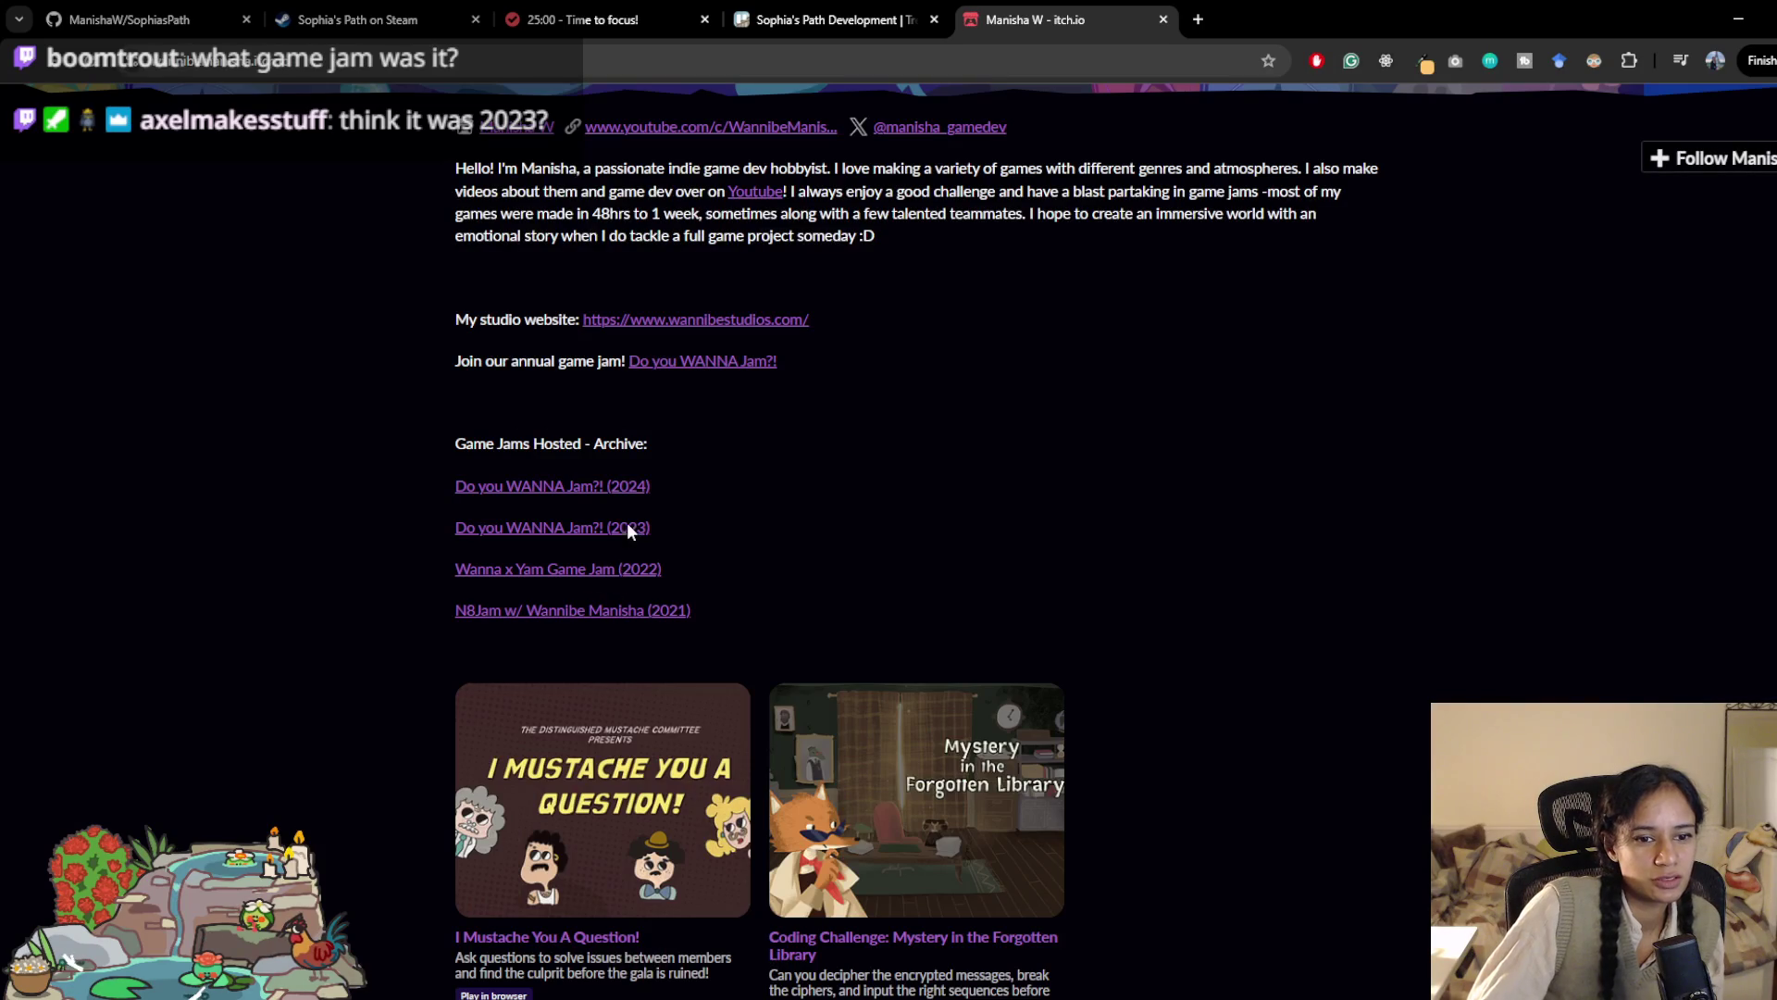
left_click(623, 526)
scroll(1245, 611, "down", 2)
scroll(1234, 637, "down", 5)
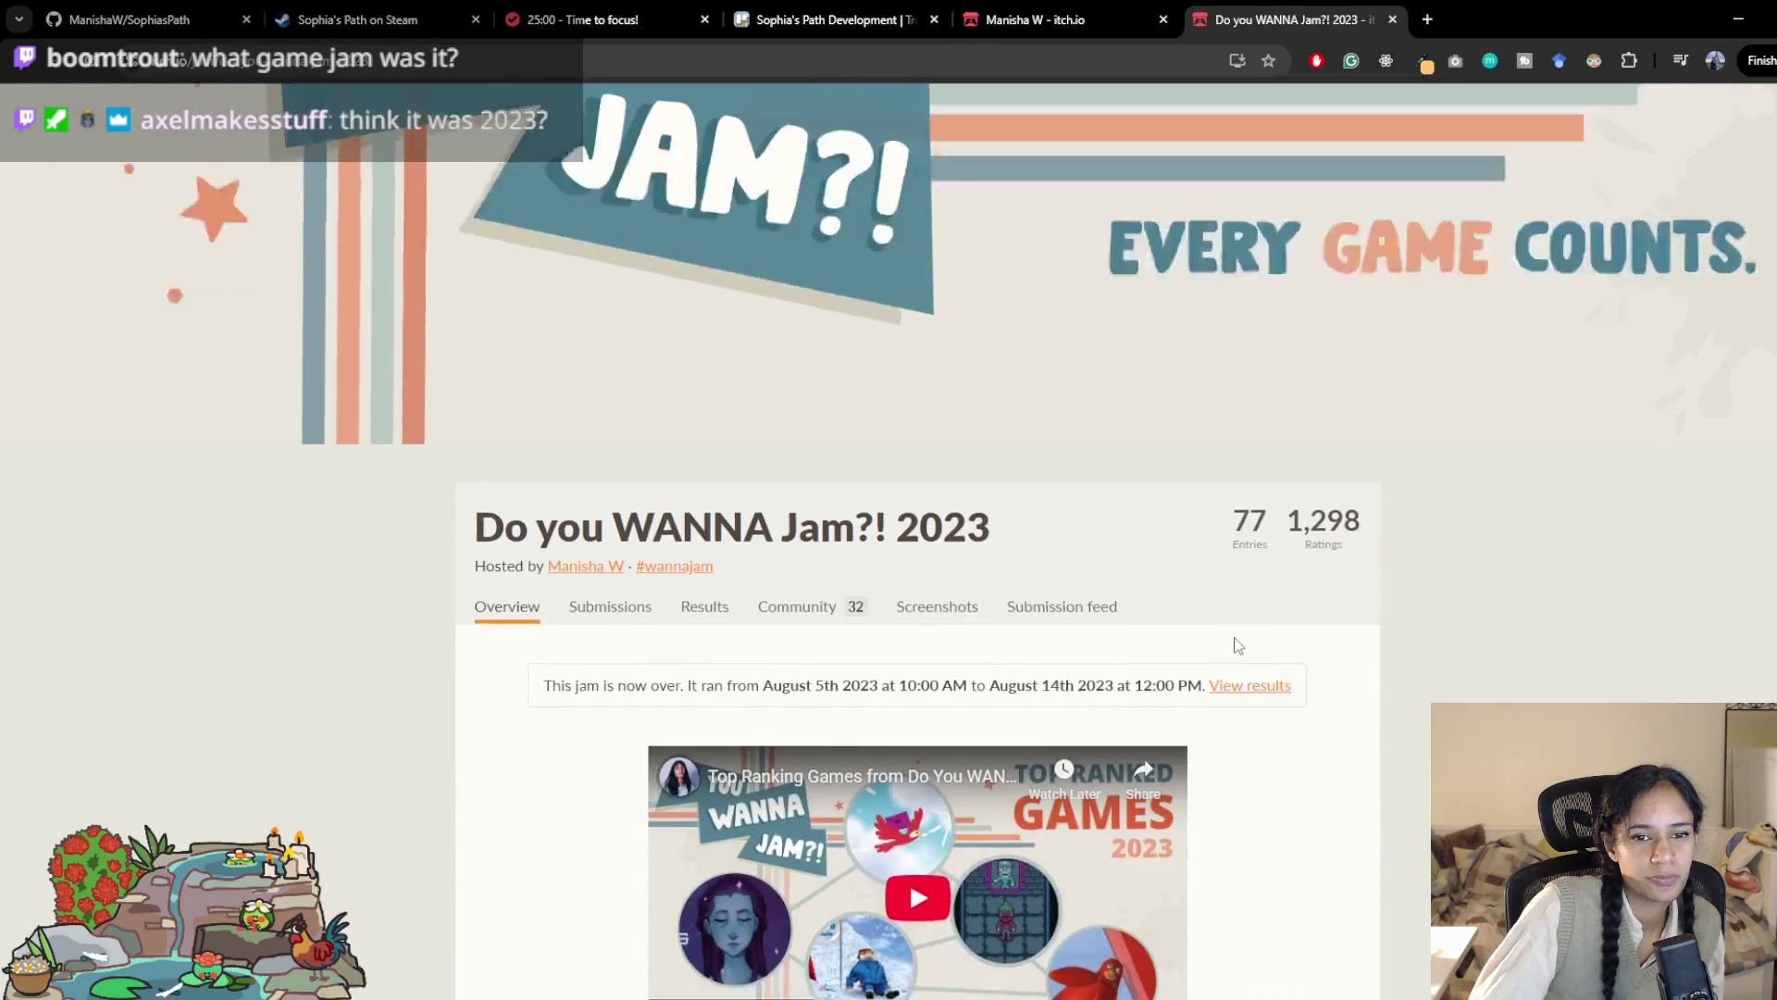
scroll(1256, 681, "down", 3)
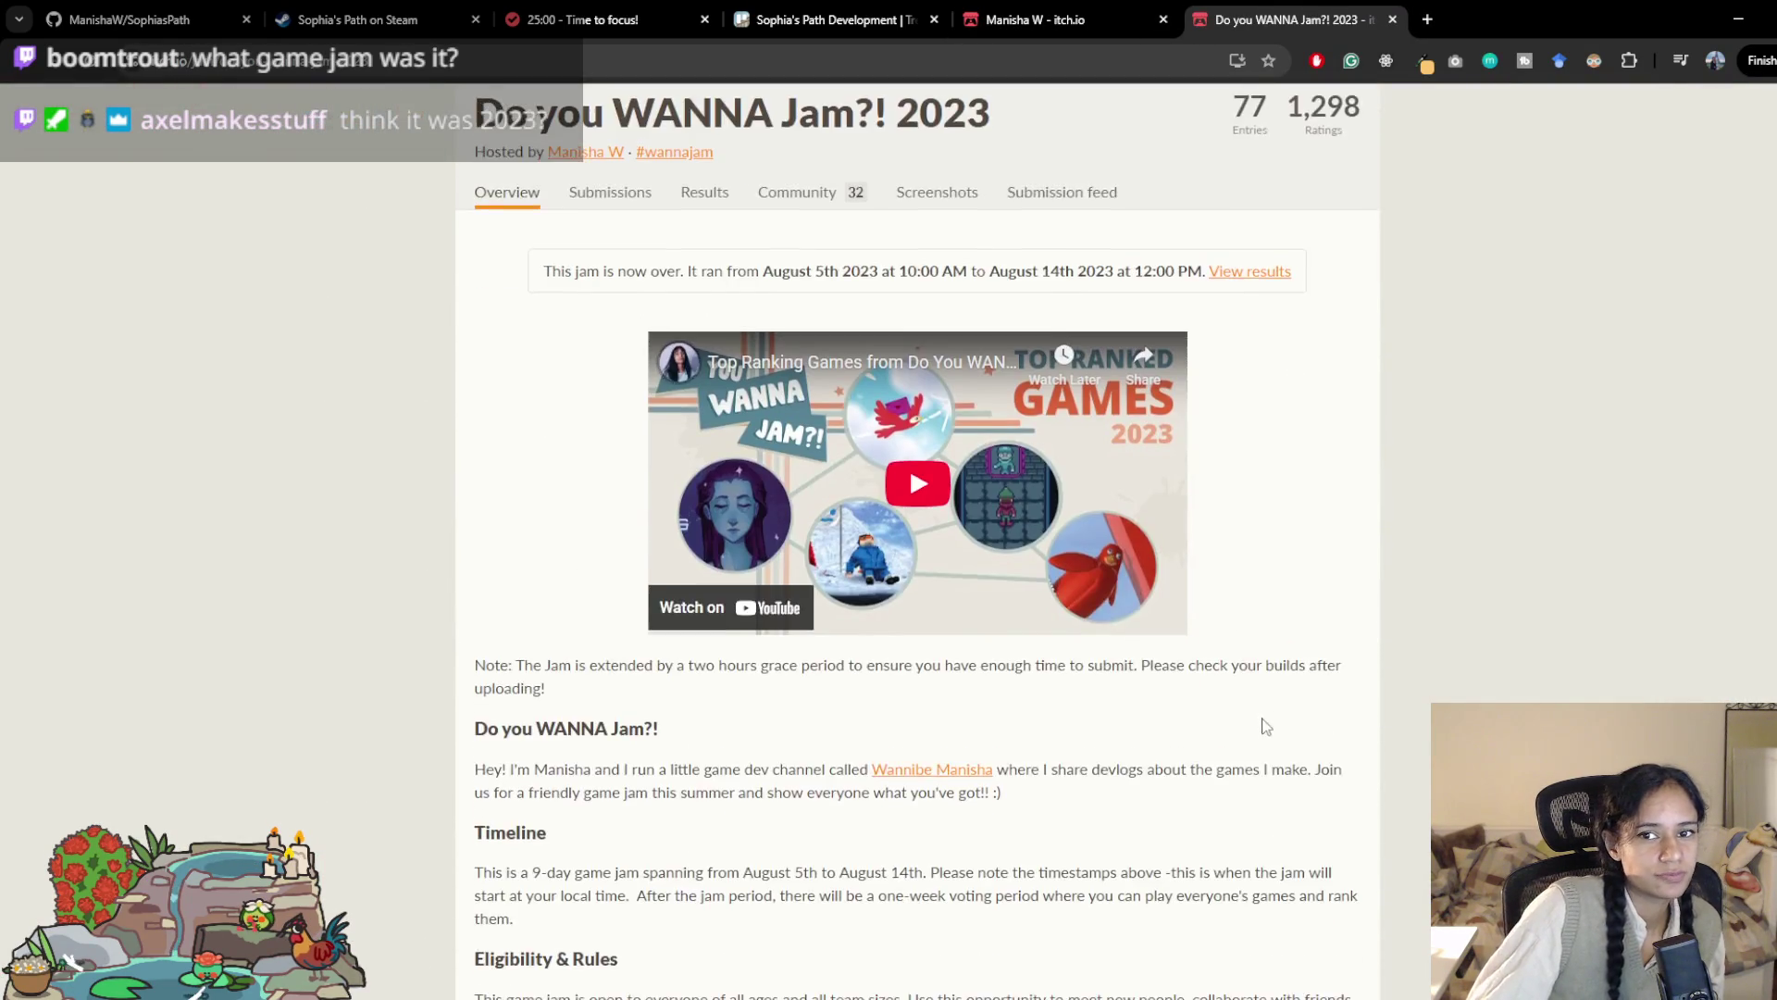
key("ctrl+w")
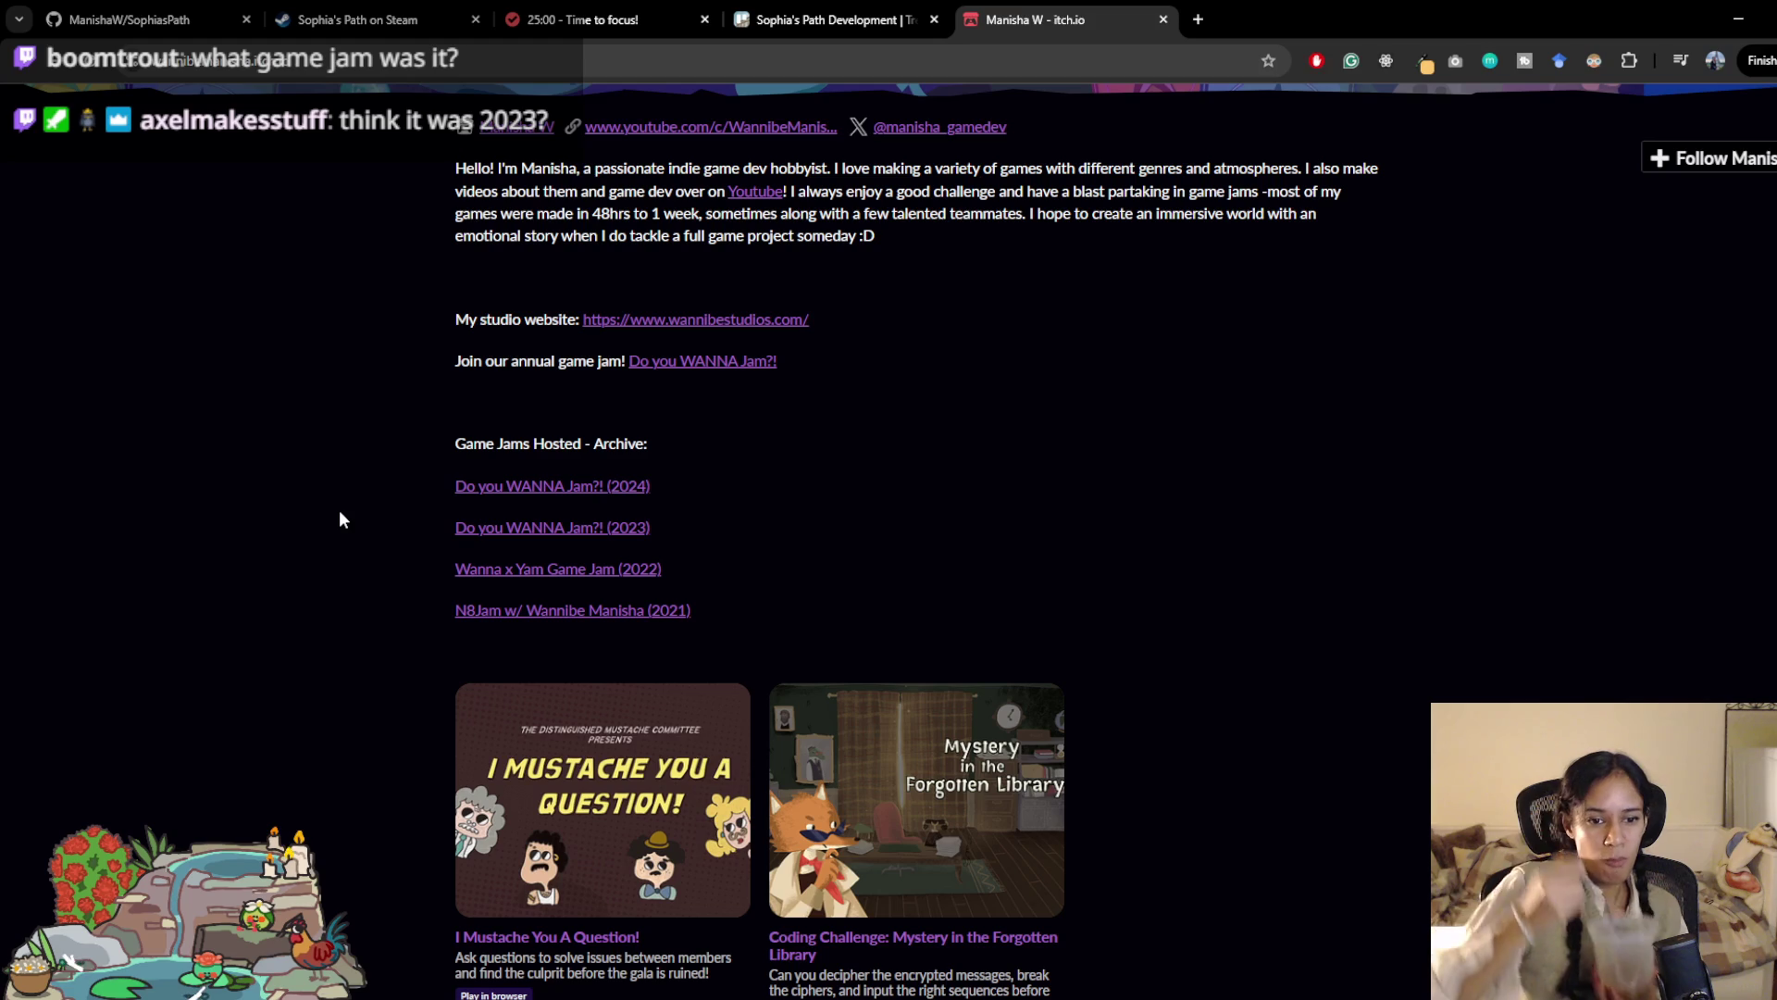
scroll(1236, 648, "down", 6)
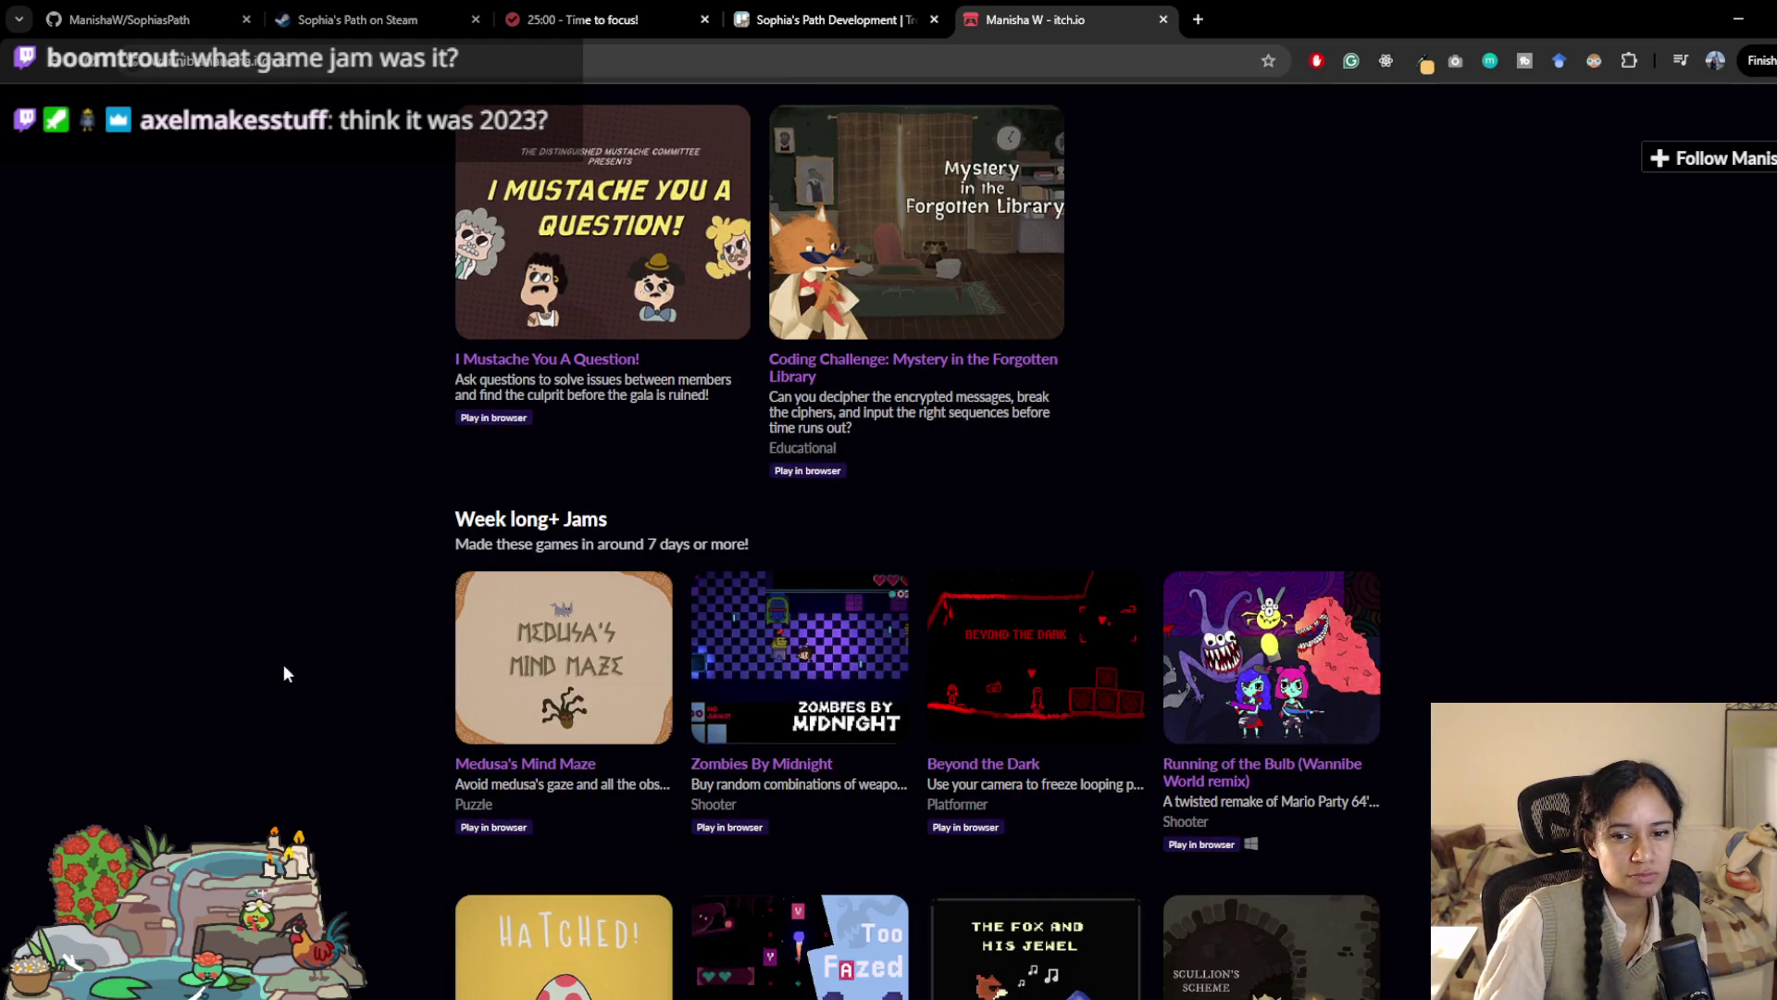
scroll(291, 645, "up", 2)
scroll(319, 636, "down", 2)
scroll(320, 637, "up", 2)
Step: View the I Mustache You A Question! page and a screenshot, then return to the profile
left_click(500, 509)
left_click(912, 613)
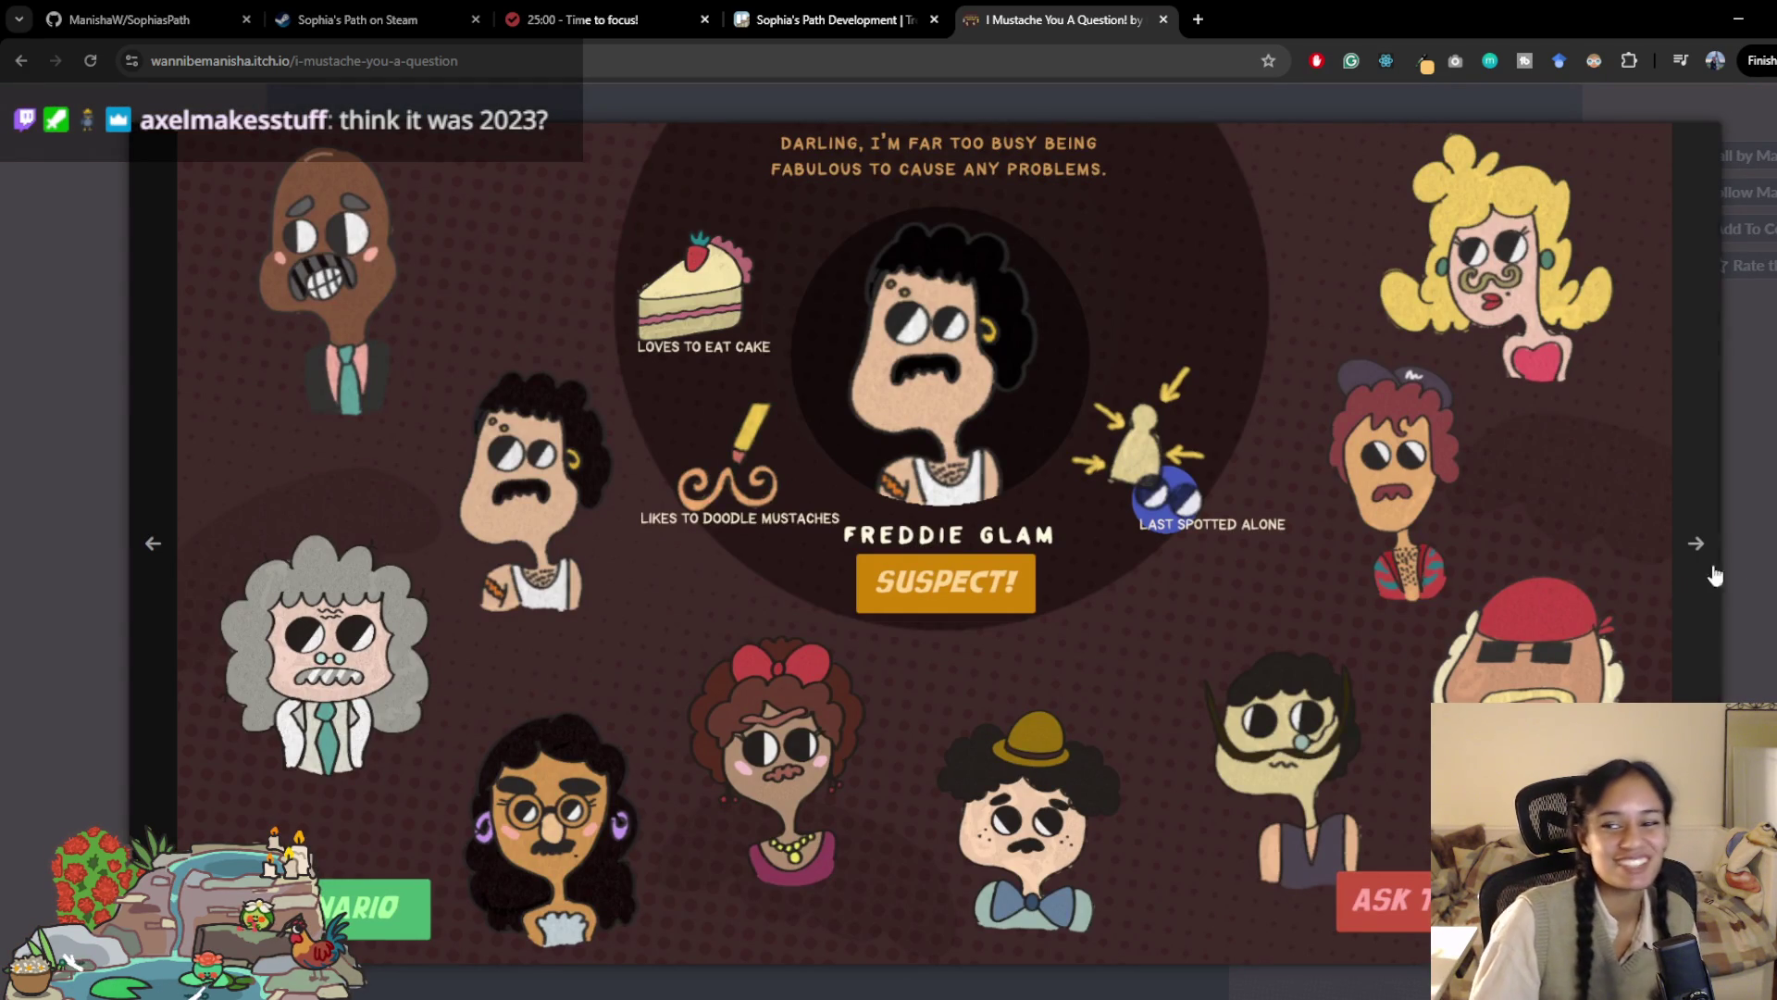
left_click(1768, 549)
scroll(1009, 594, "down", 1)
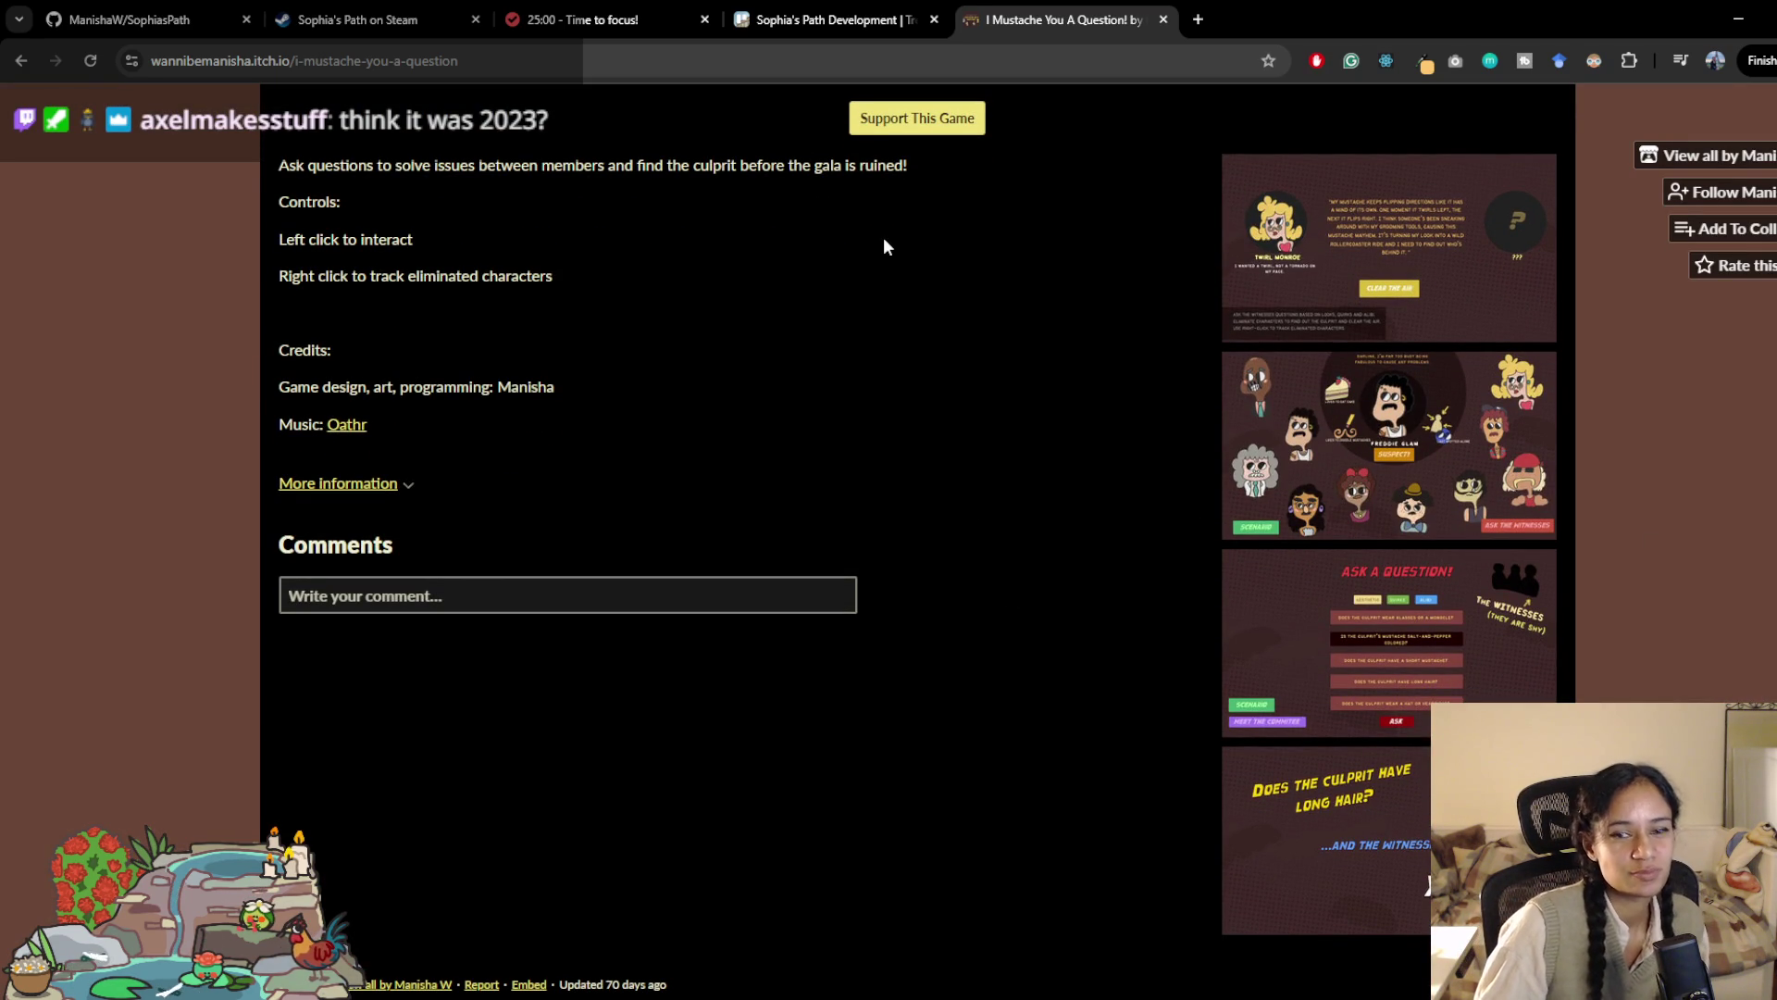
key("alt+Left")
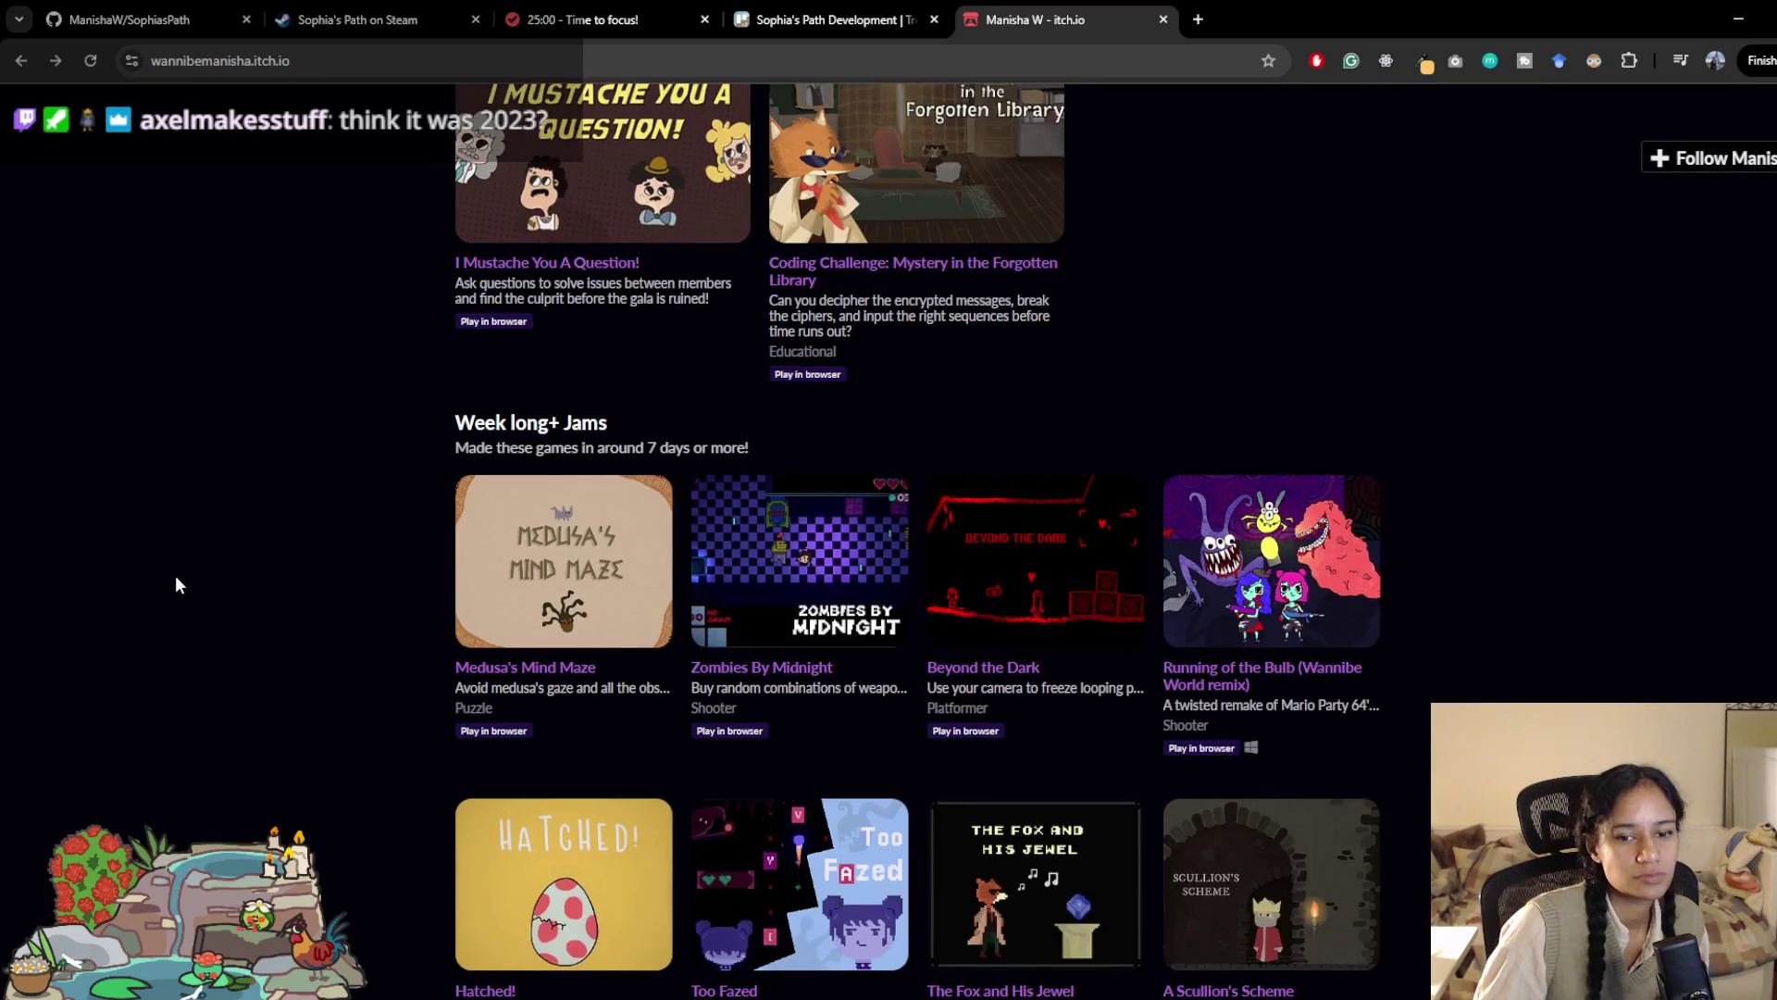
scroll(186, 565, "down", 6)
scroll(196, 554, "up", 5)
scroll(196, 553, "up", 9)
scroll(196, 546, "down", 6)
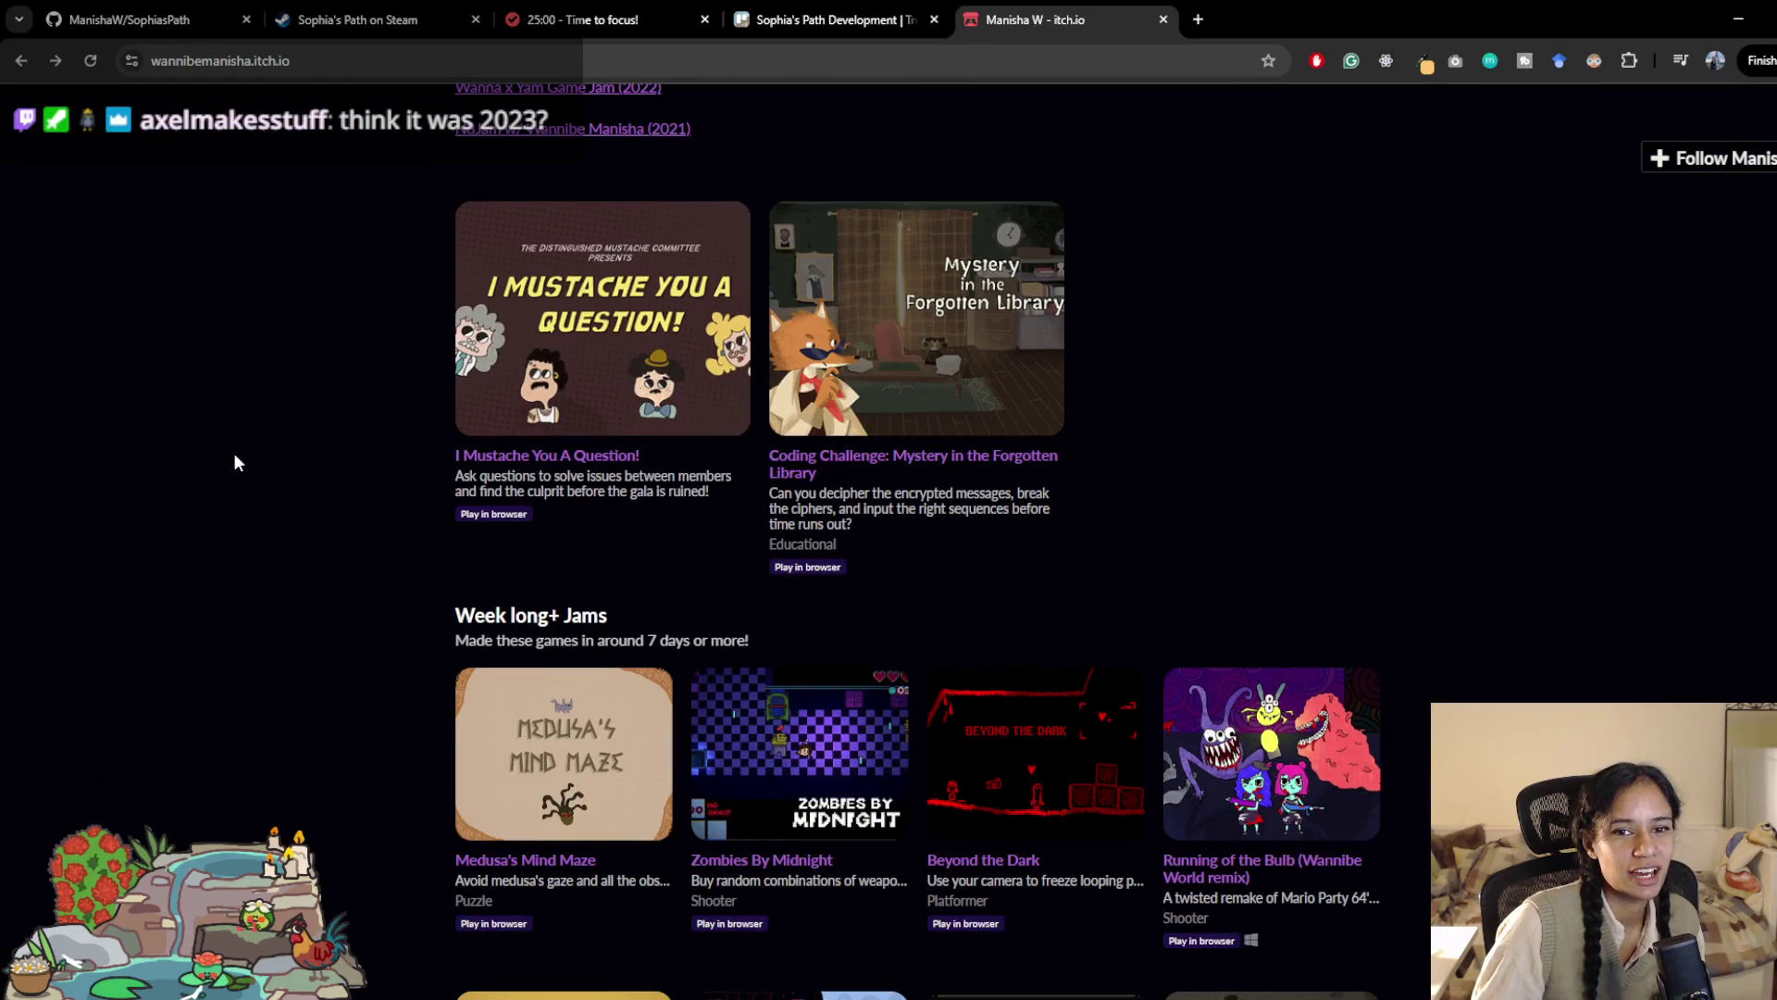
Step: Revisit Medusa's Mind Maze, go to the developer's full games list, and close the itch.io tab
key("alt+Right")
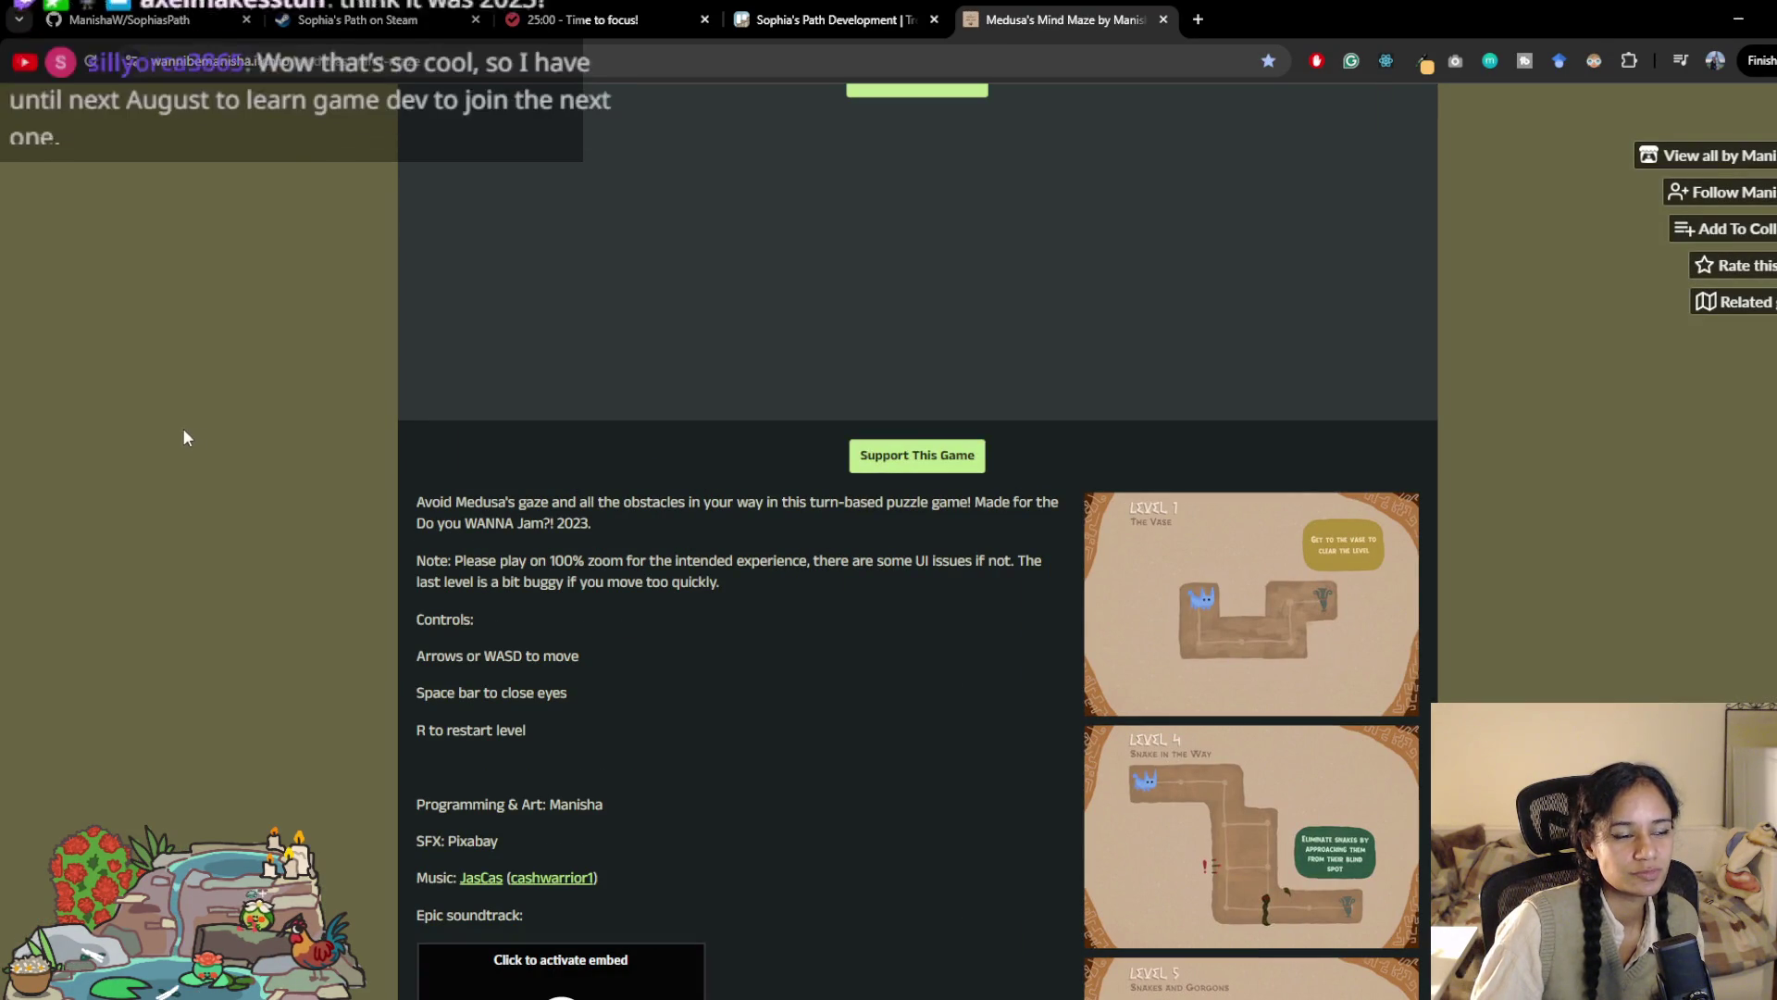
scroll(152, 421, "down", 2)
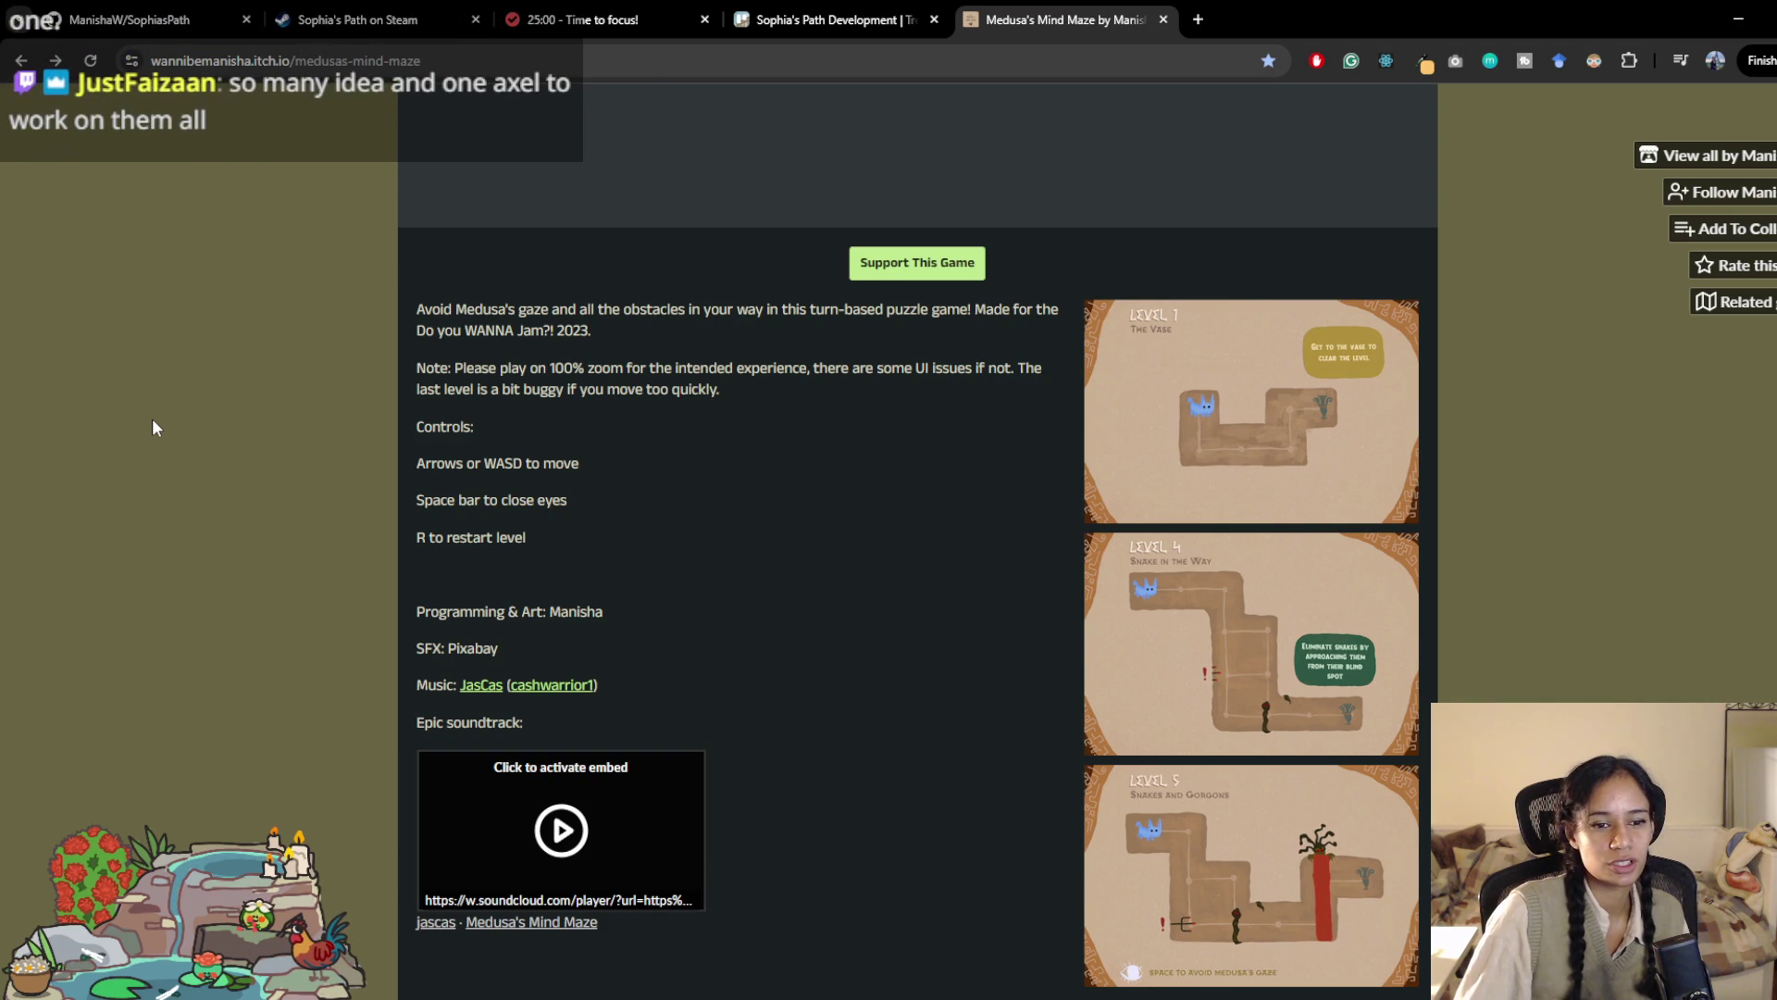
left_click(1712, 155)
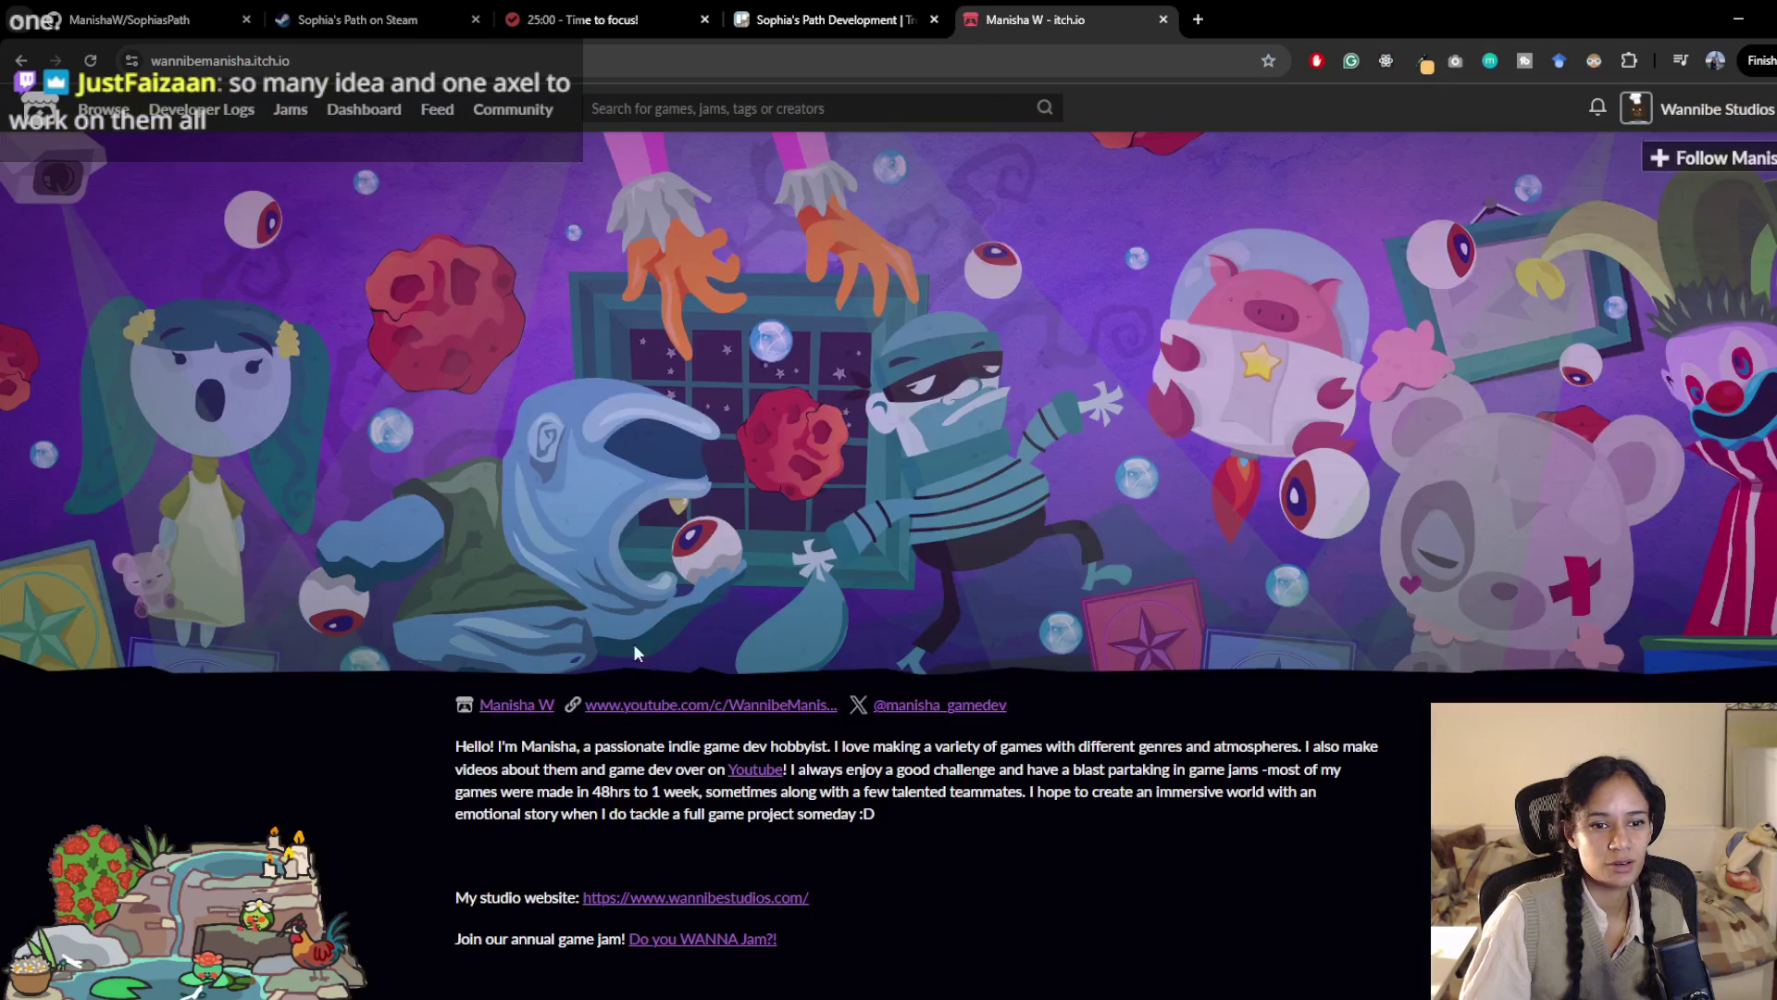
scroll(653, 694, "down", 2)
scroll(654, 695, "down", 2)
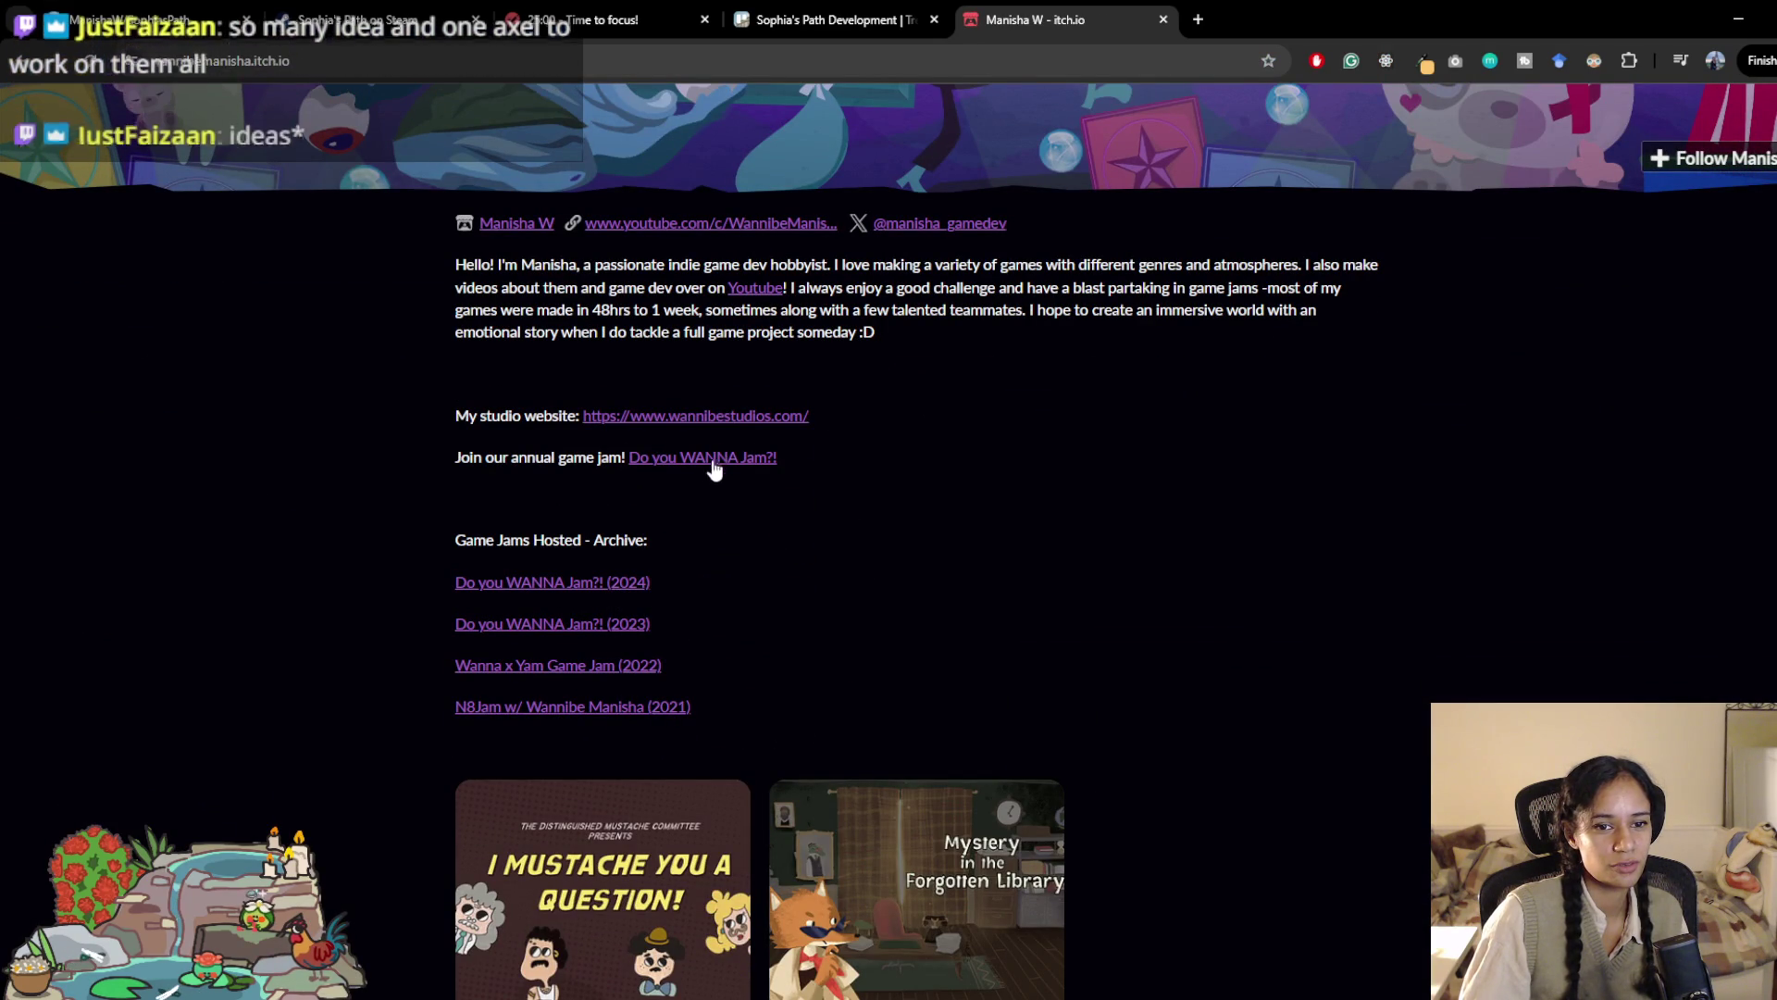
scroll(1502, 372, "up", 6)
scroll(1586, 351, "down", 8)
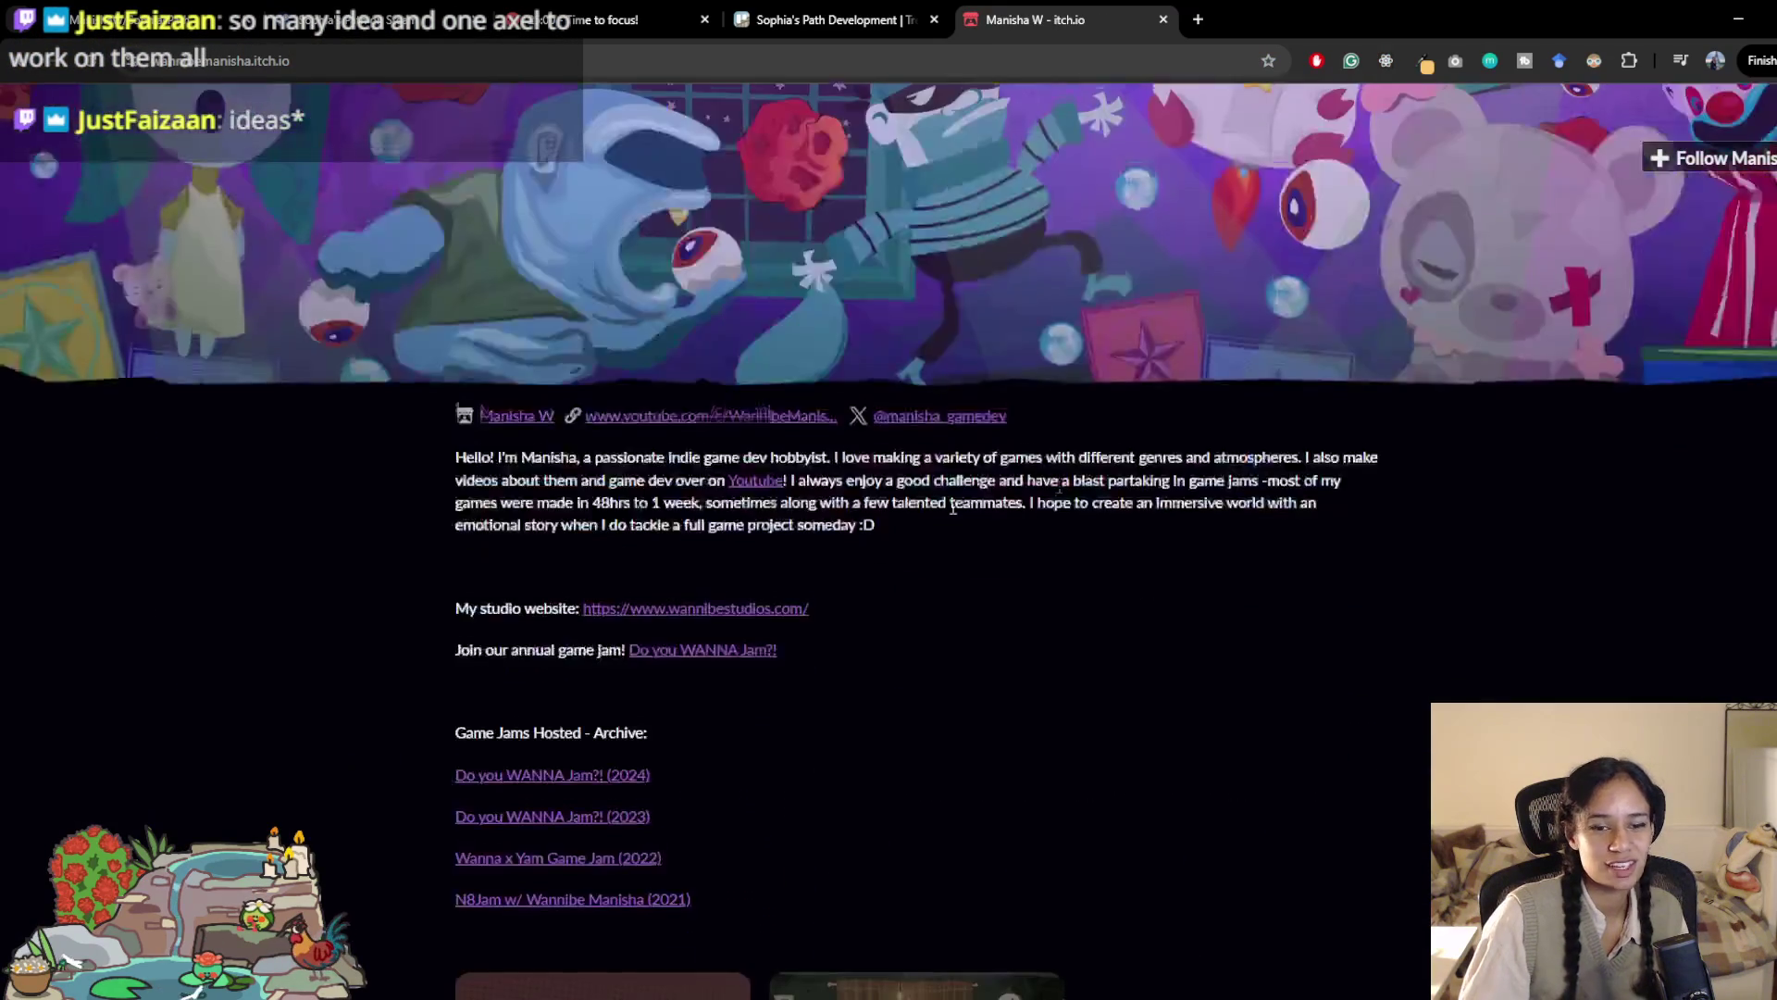
key("ctrl+w")
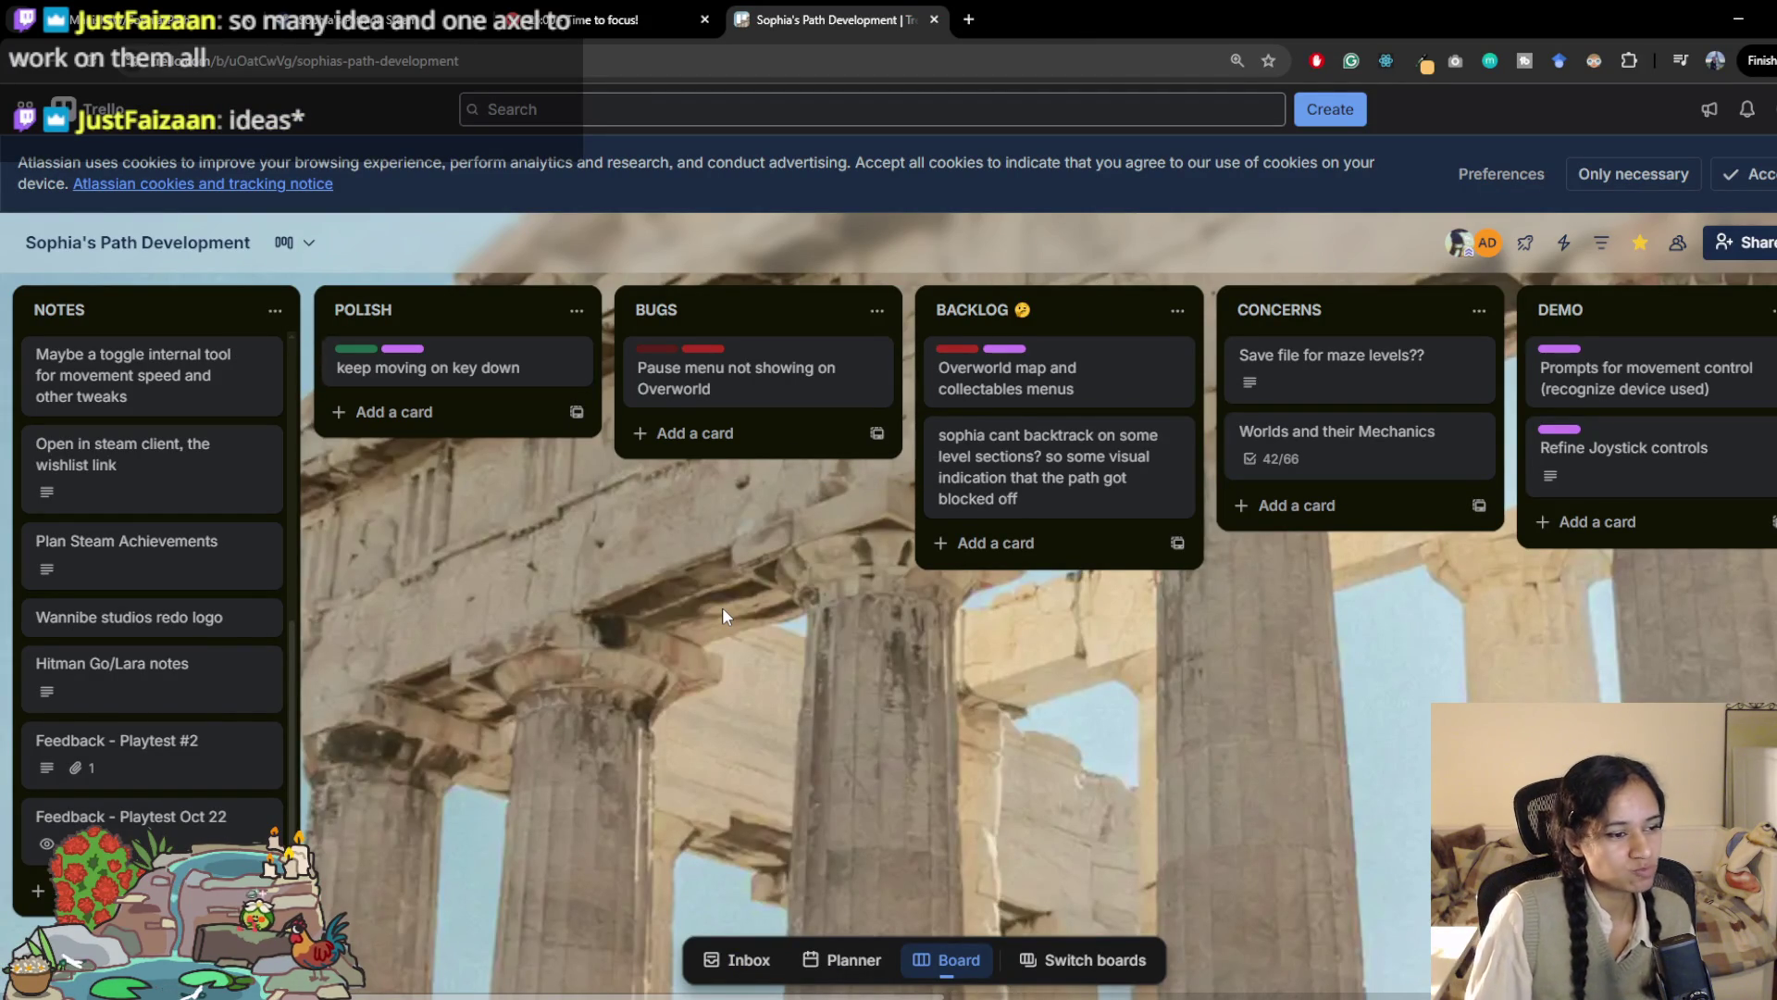
Step: Open the Frog Journal panel, dismiss the Jasmine critter card, close the panel, and open a new tab
mouse_move(283, 872)
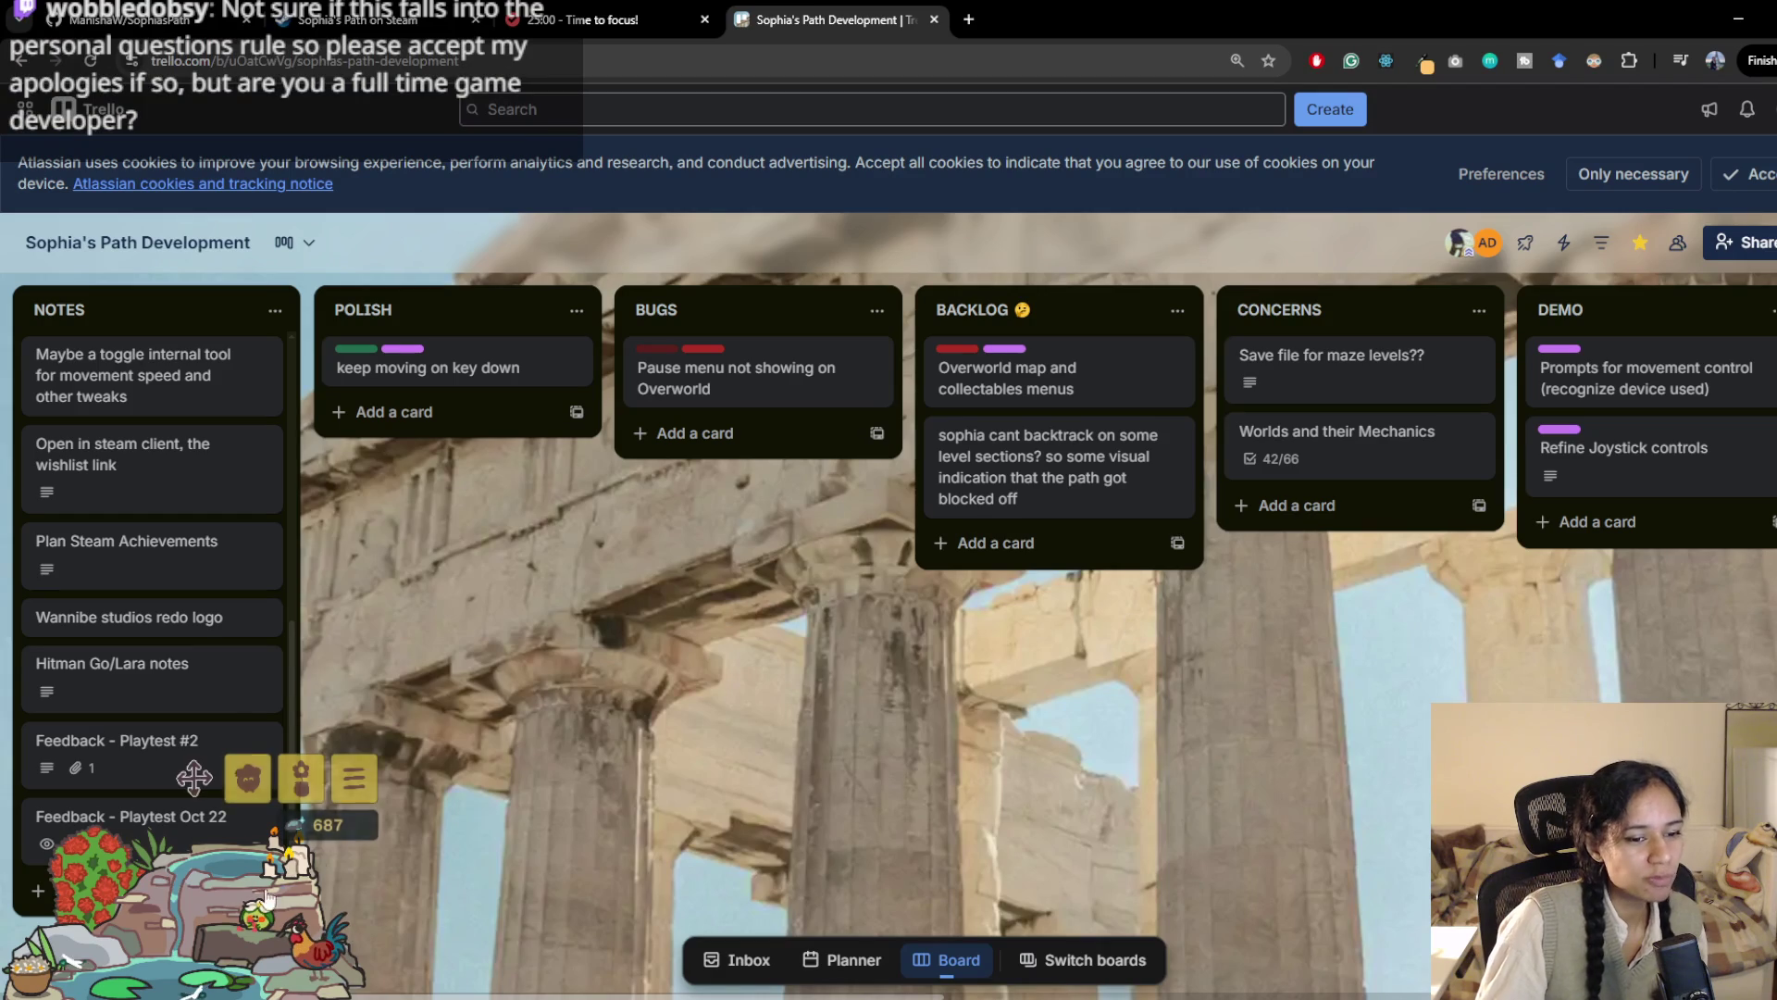
left_click(247, 777)
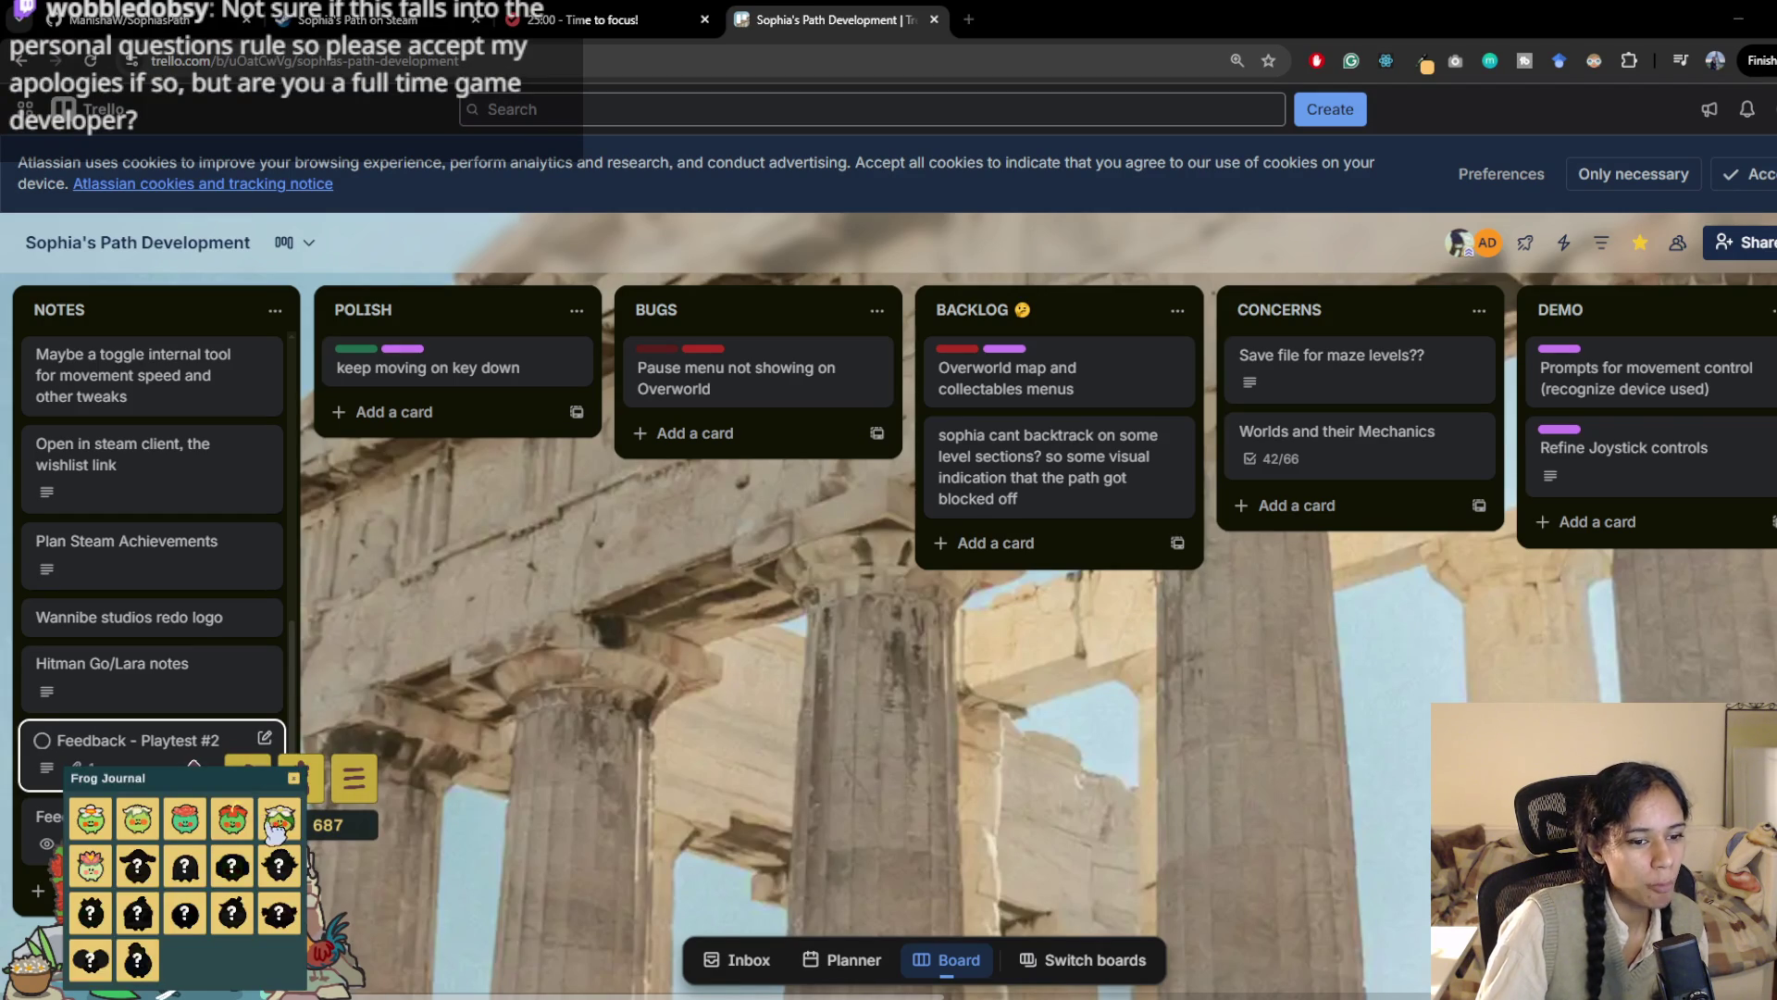
mouse_move(280, 826)
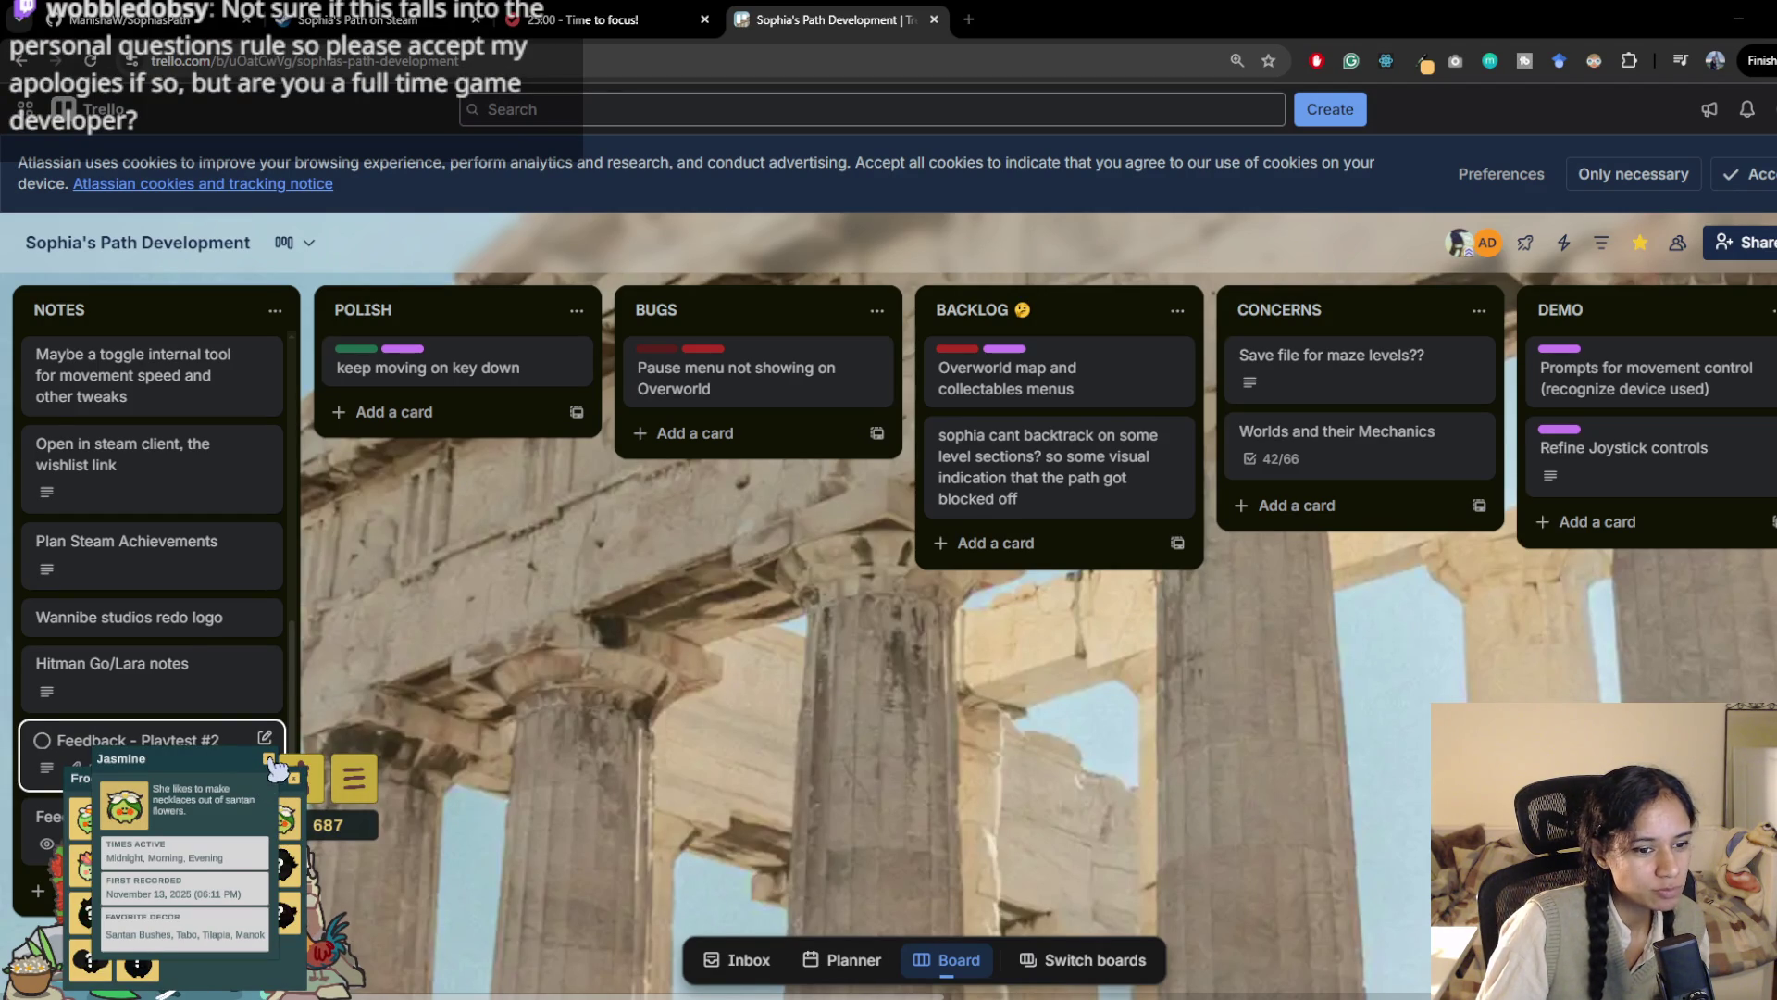
left_click(269, 759)
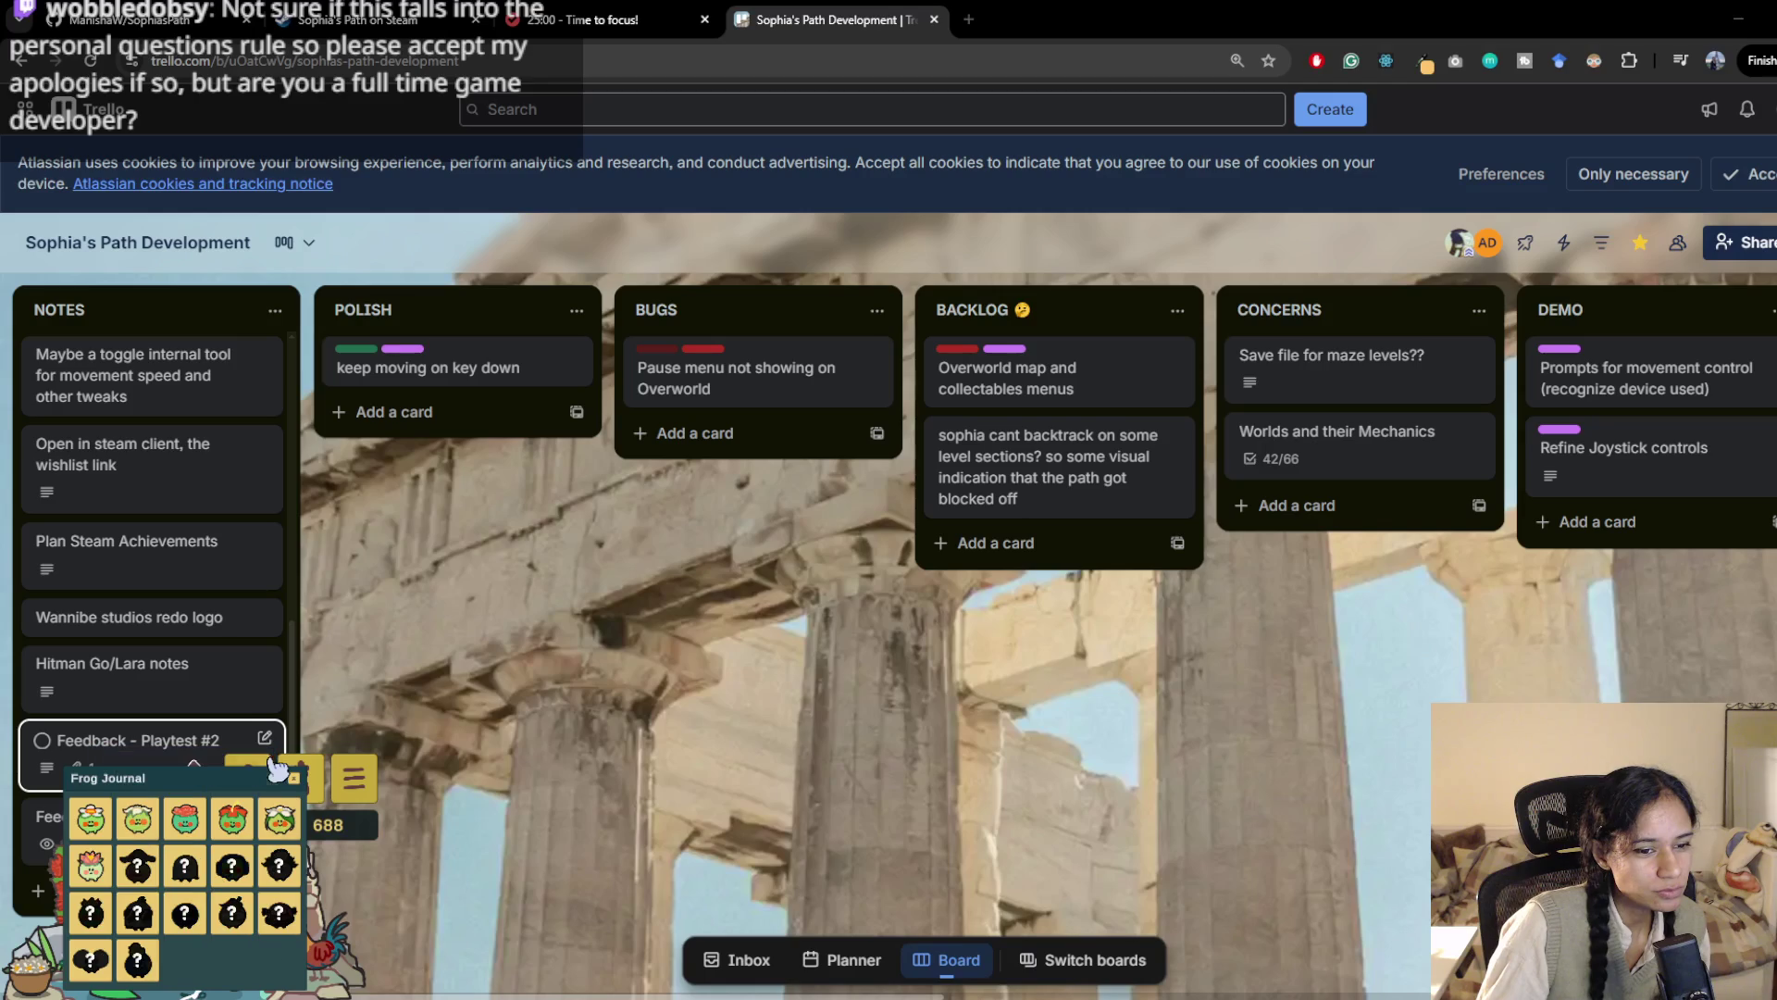
left_click(296, 785)
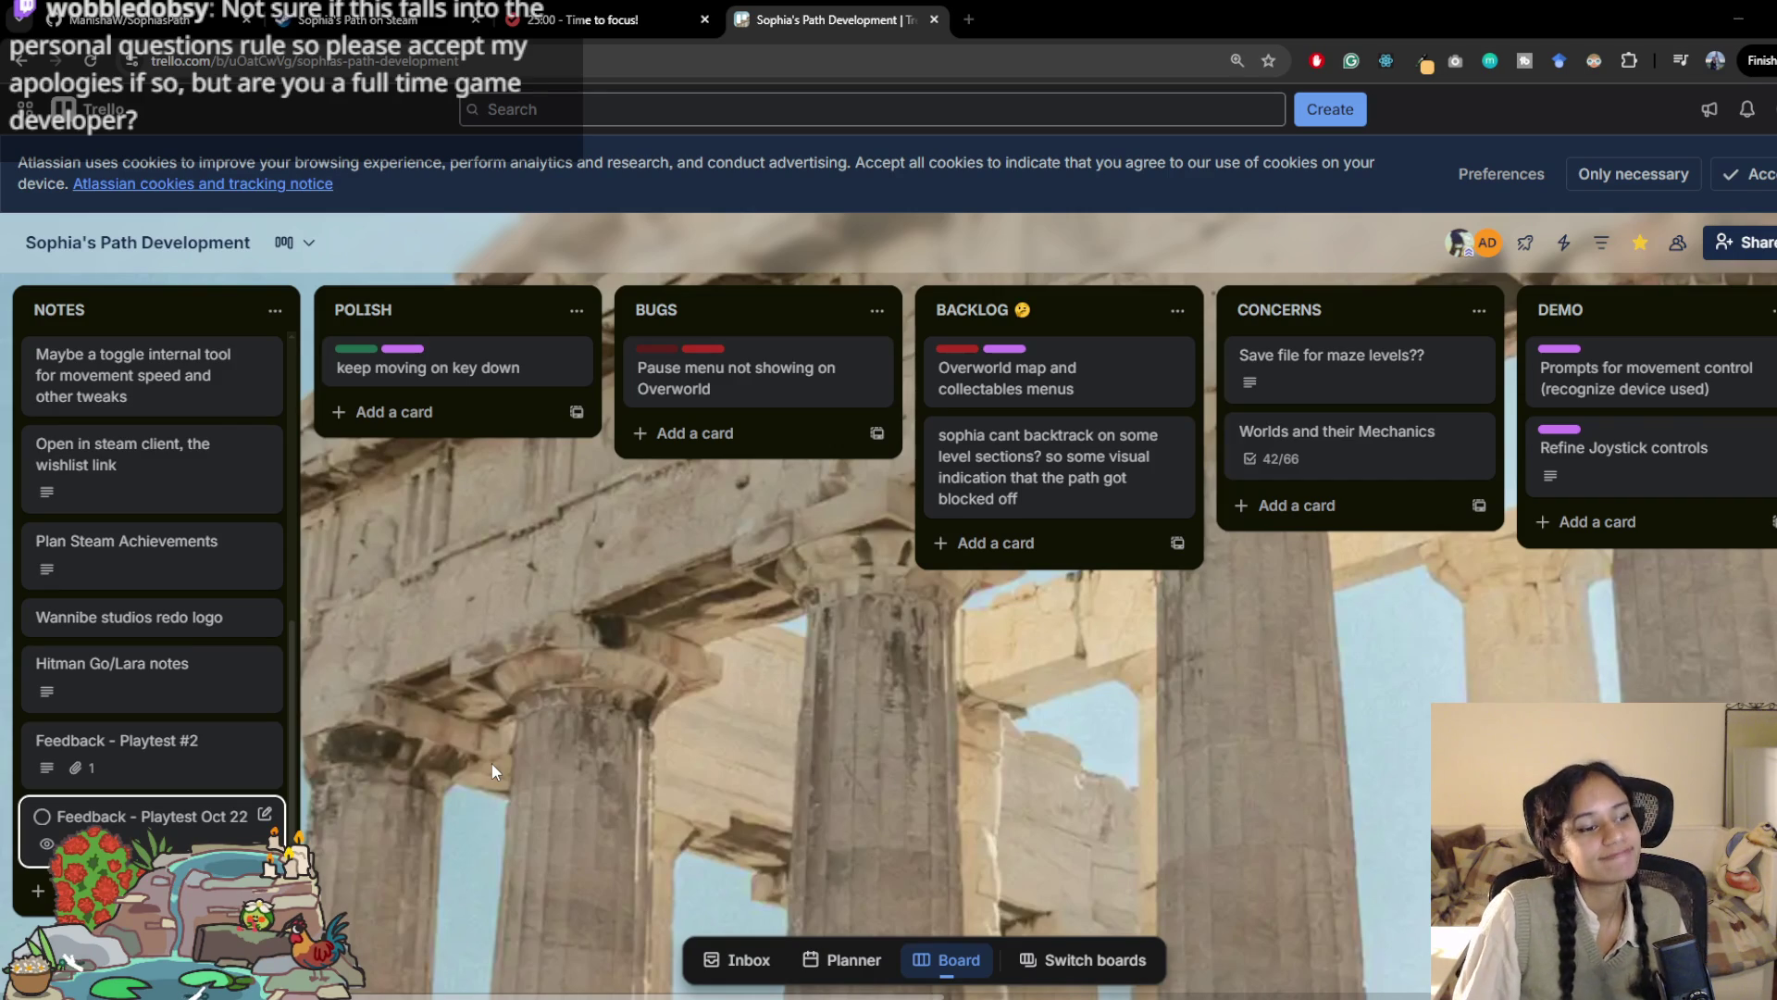
left_click(969, 19)
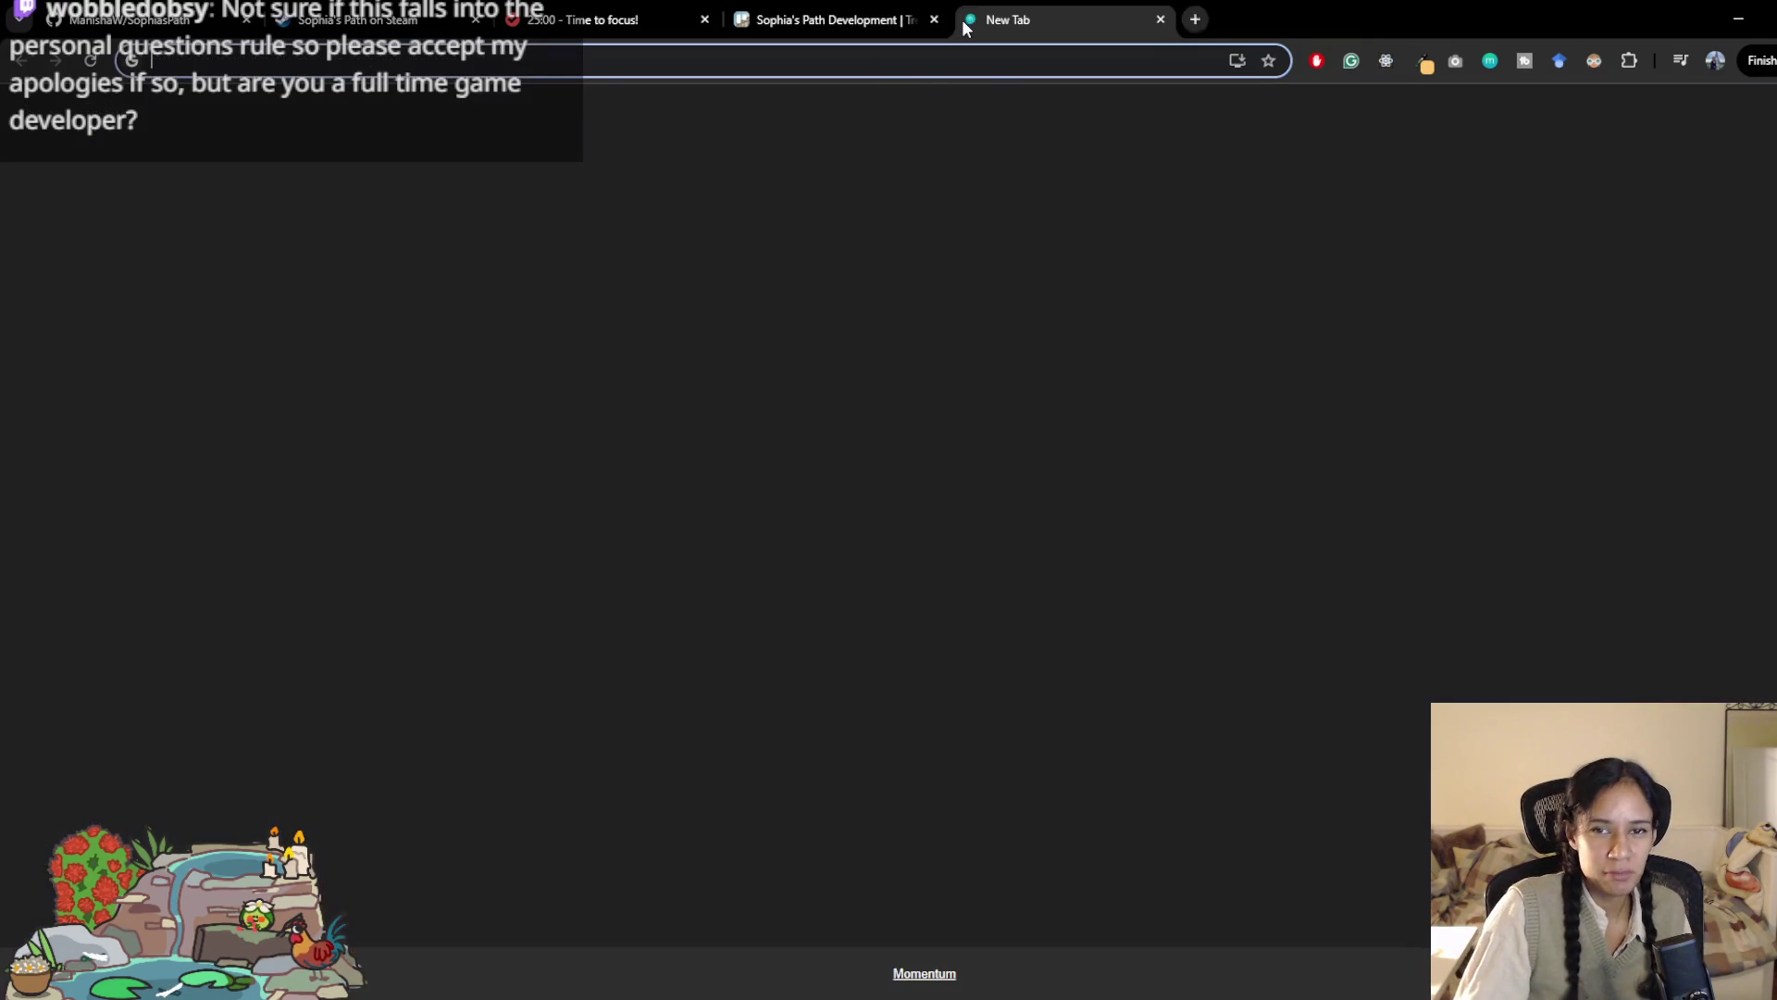
type("wannibestudios.com")
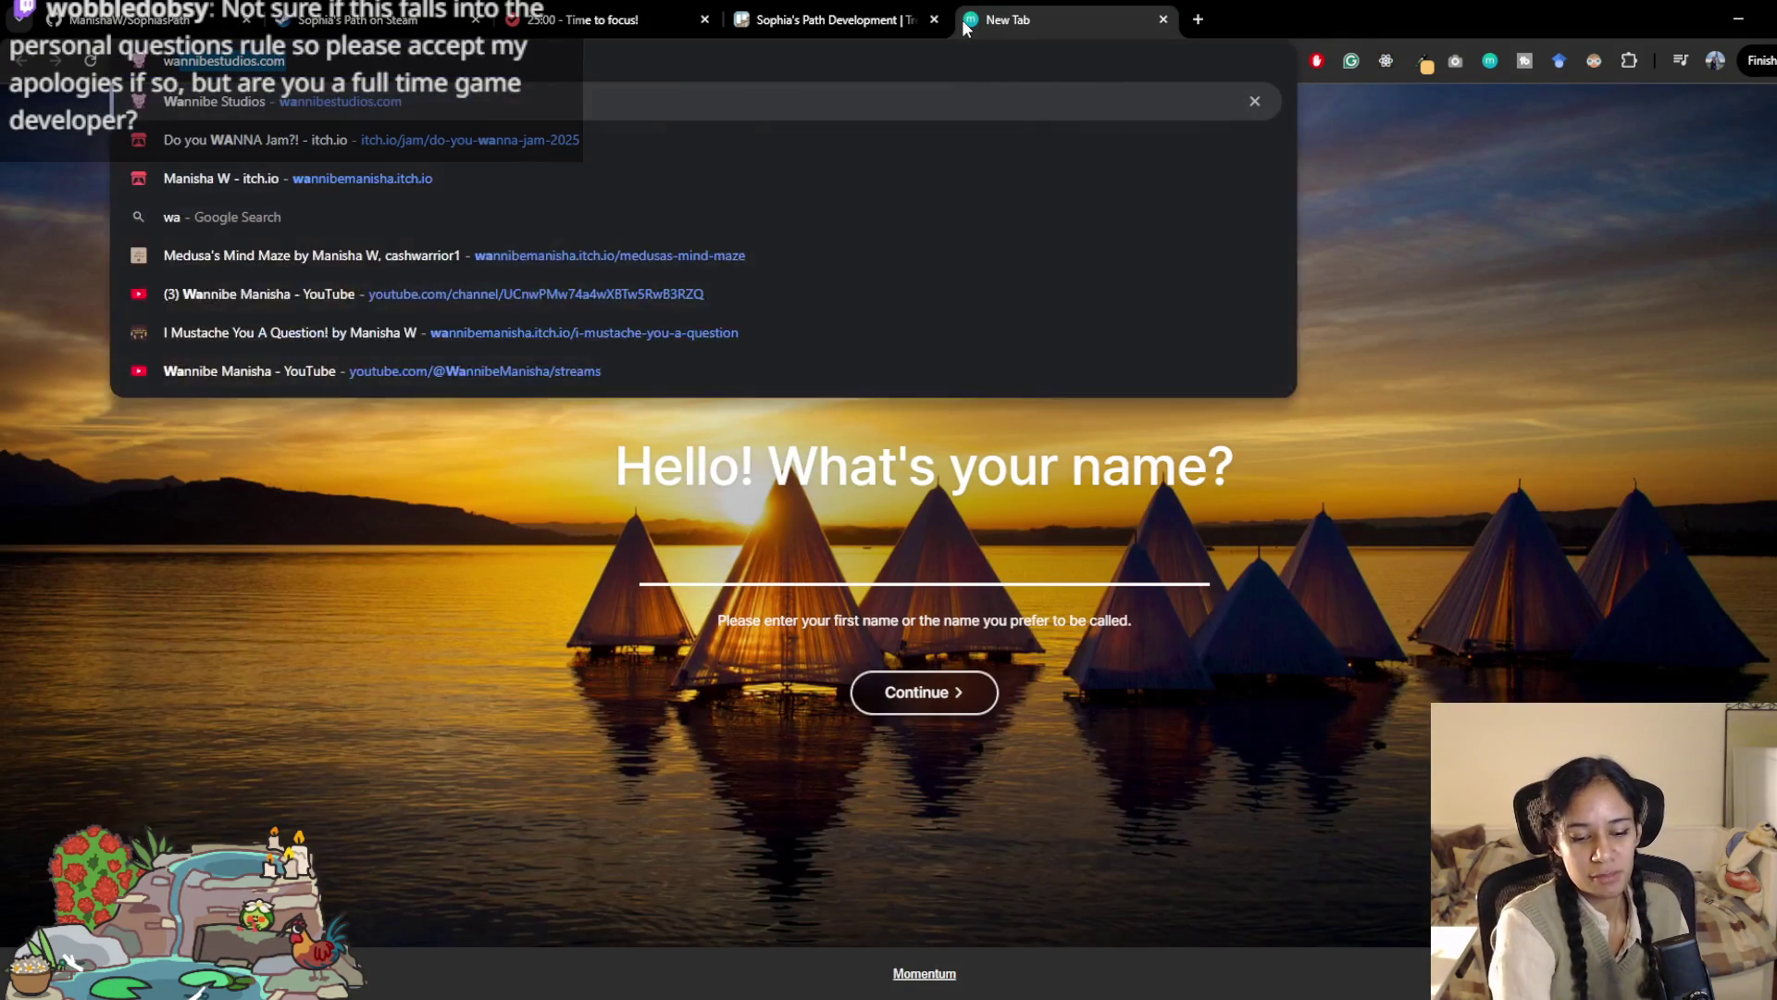
key("Return")
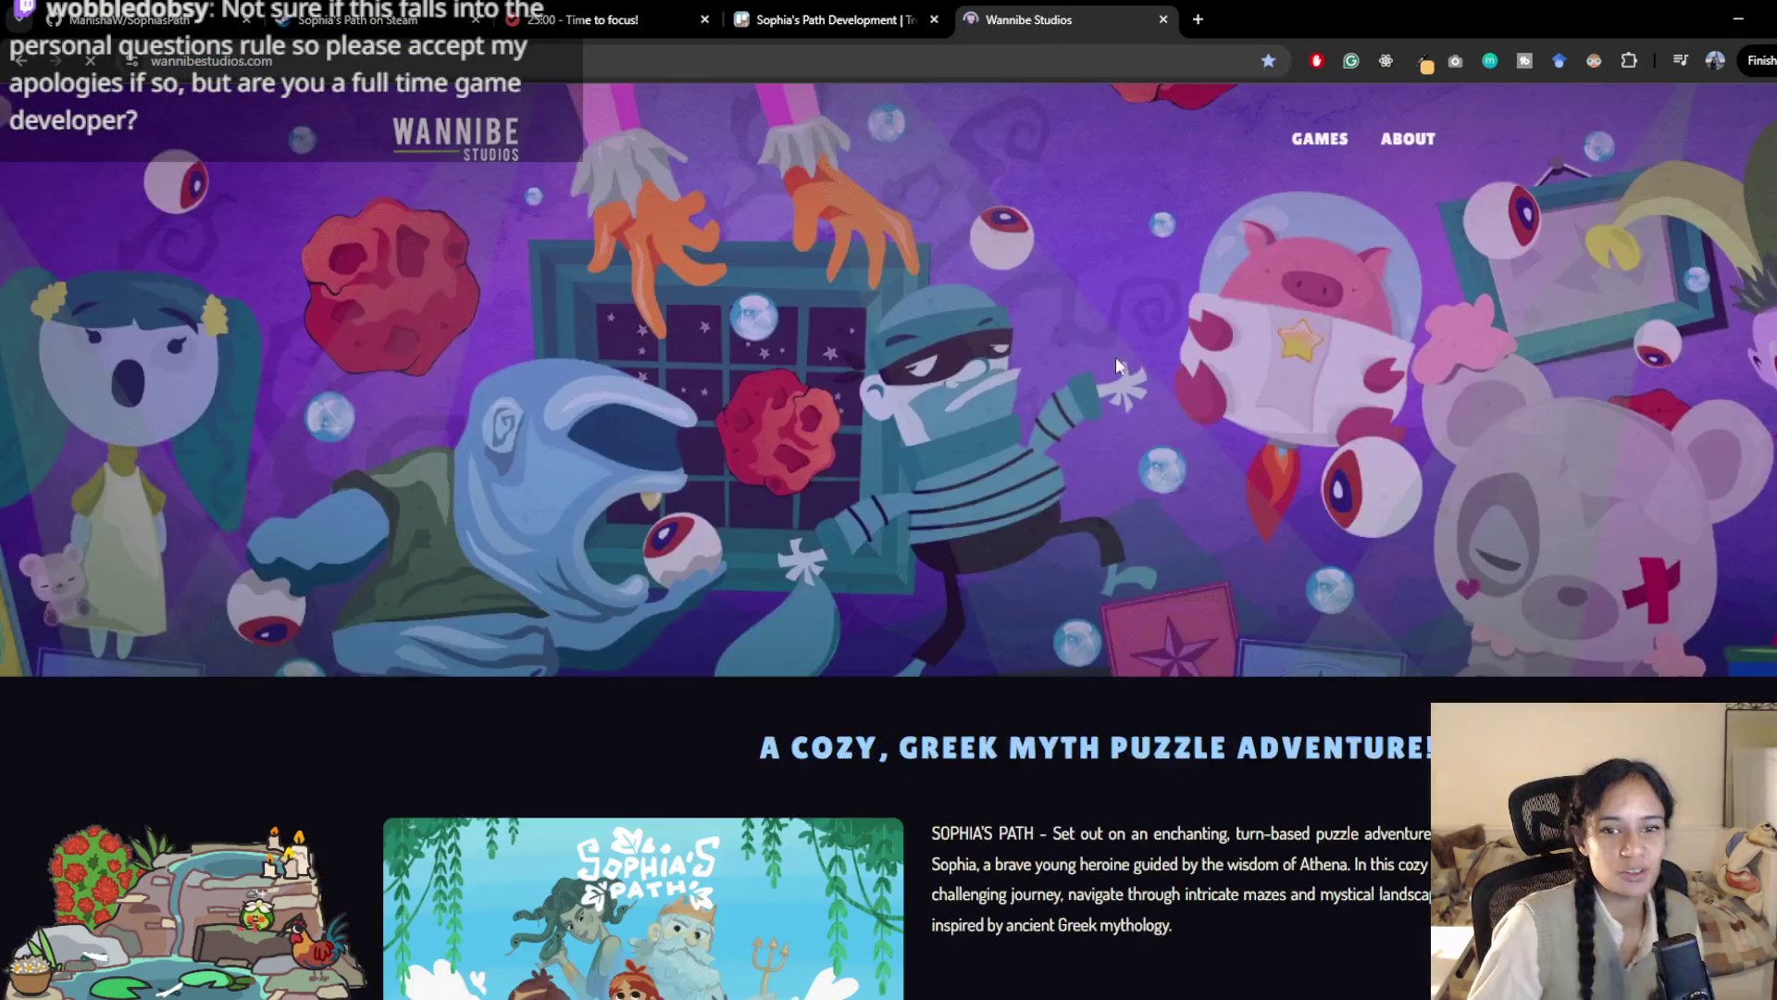
scroll(1040, 515, "down", 4)
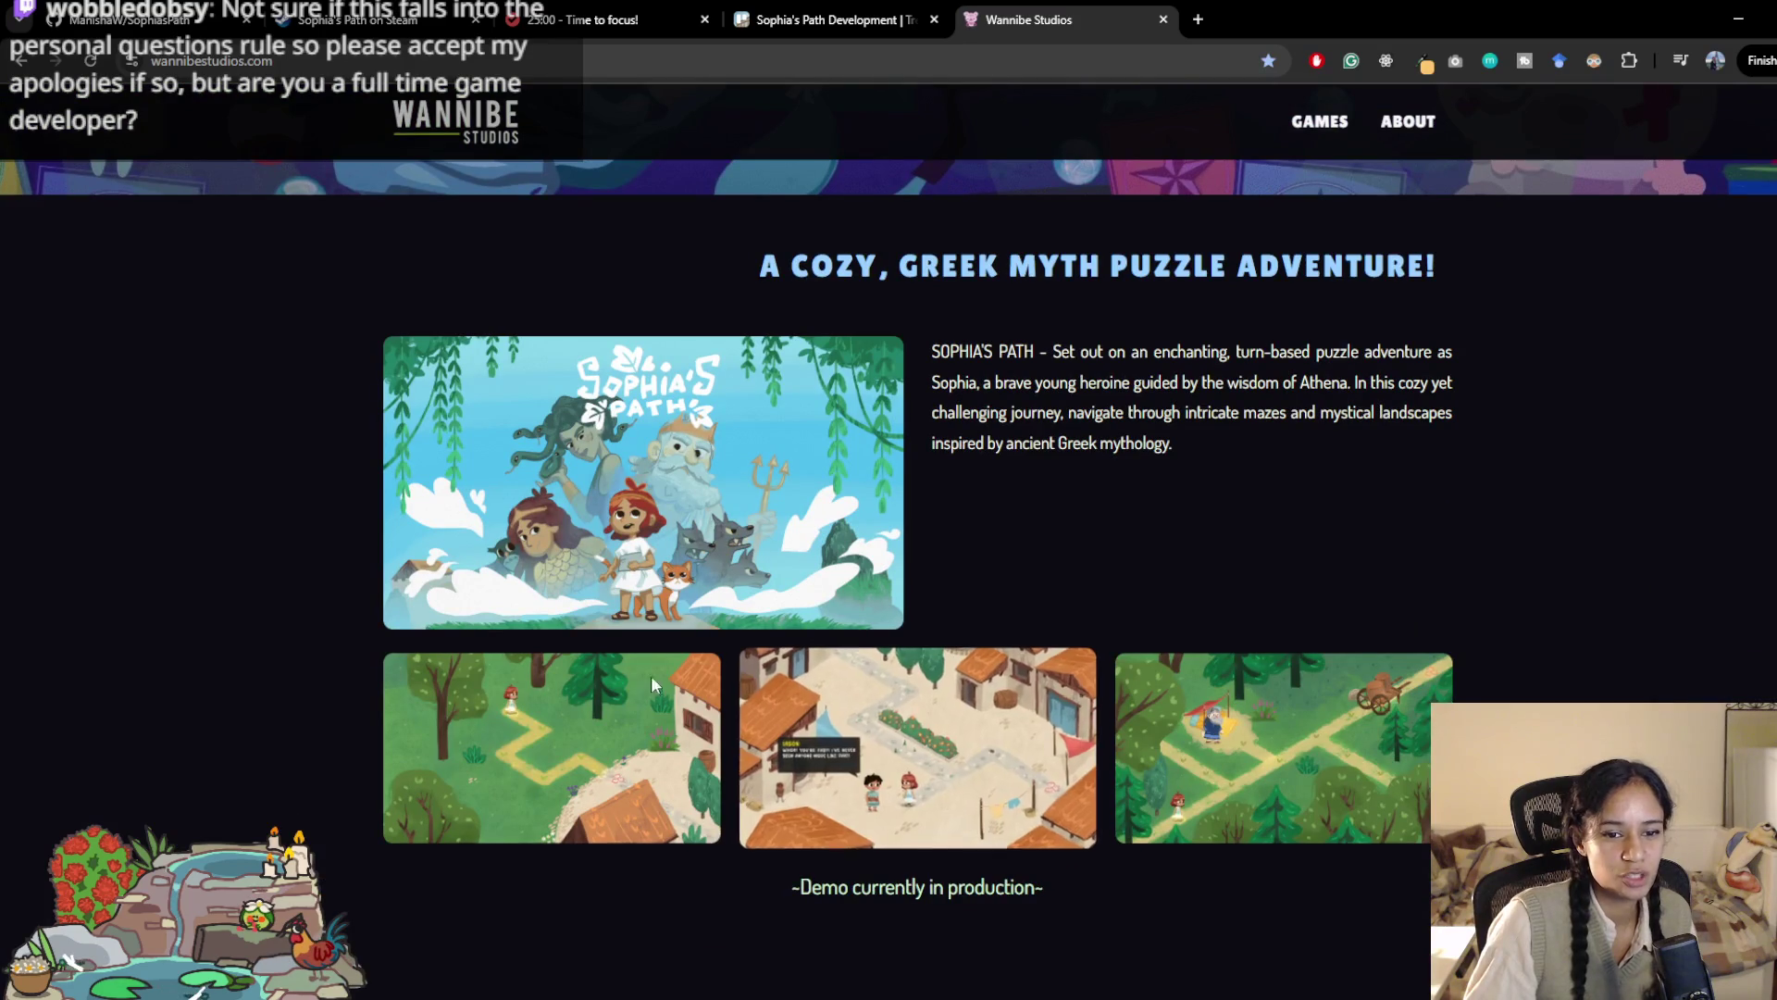
scroll(998, 629, "up", 3)
scroll(1027, 633, "down", 5)
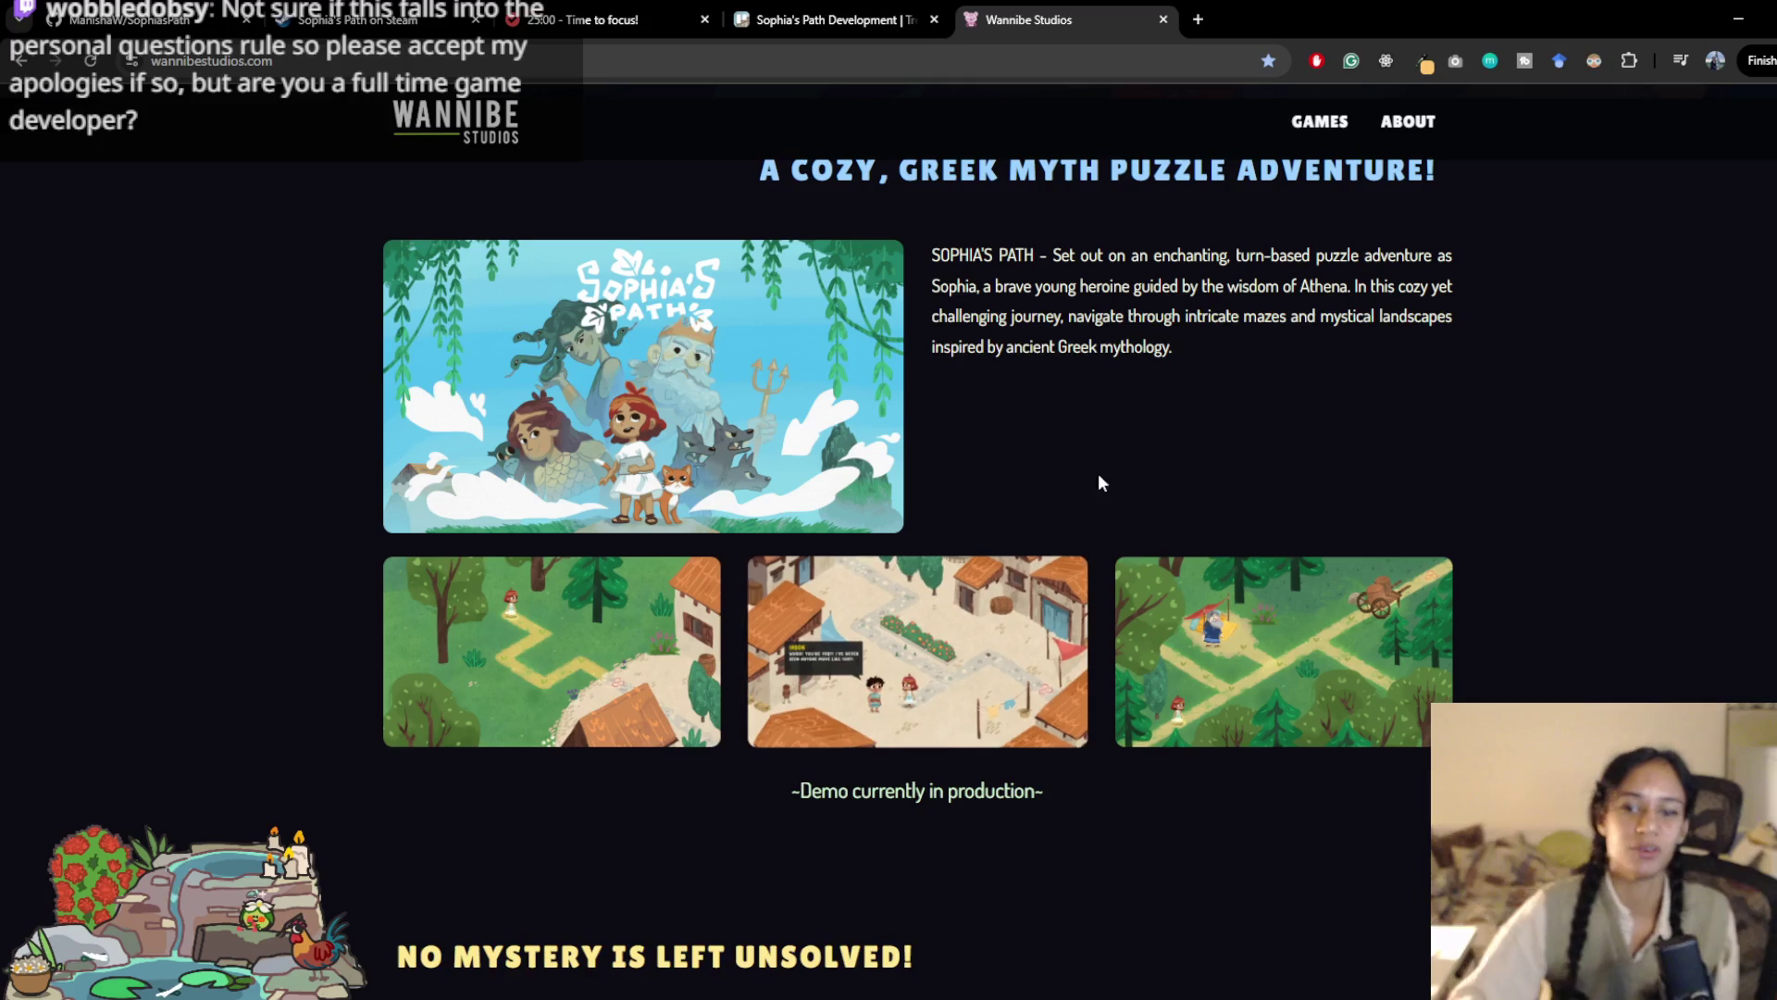
scroll(961, 709, "down", 1)
scroll(706, 646, "down", 6)
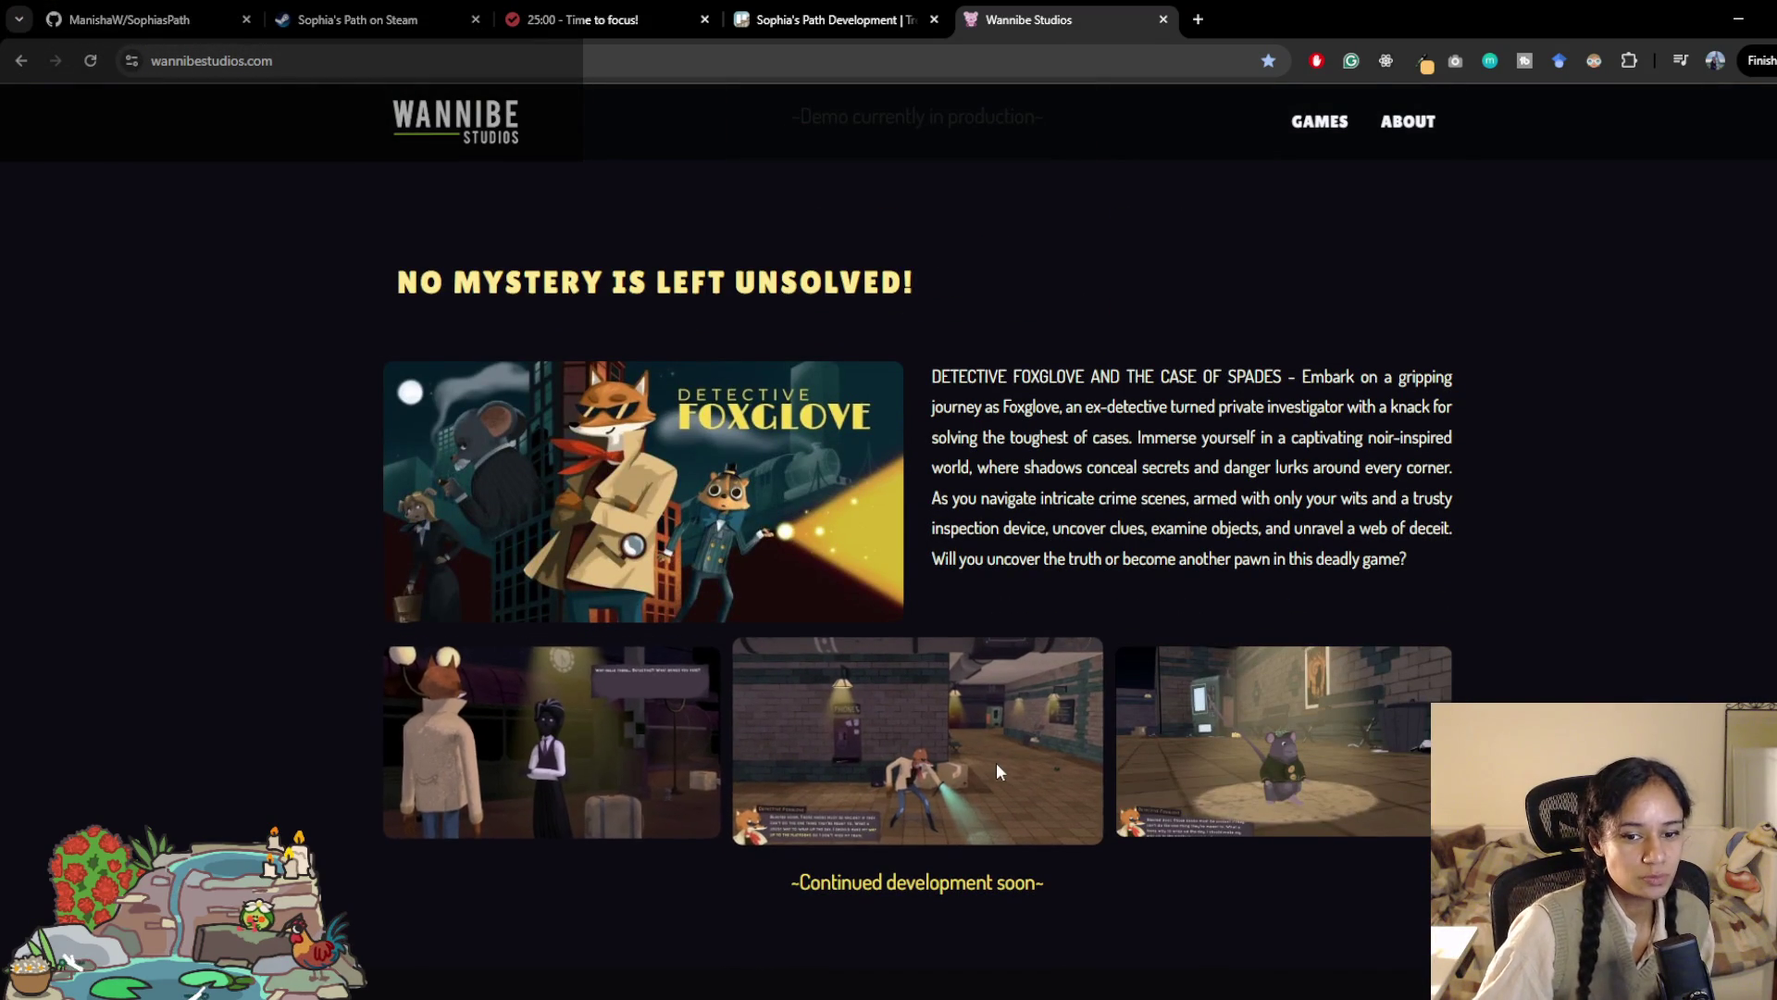
right_click(935, 773)
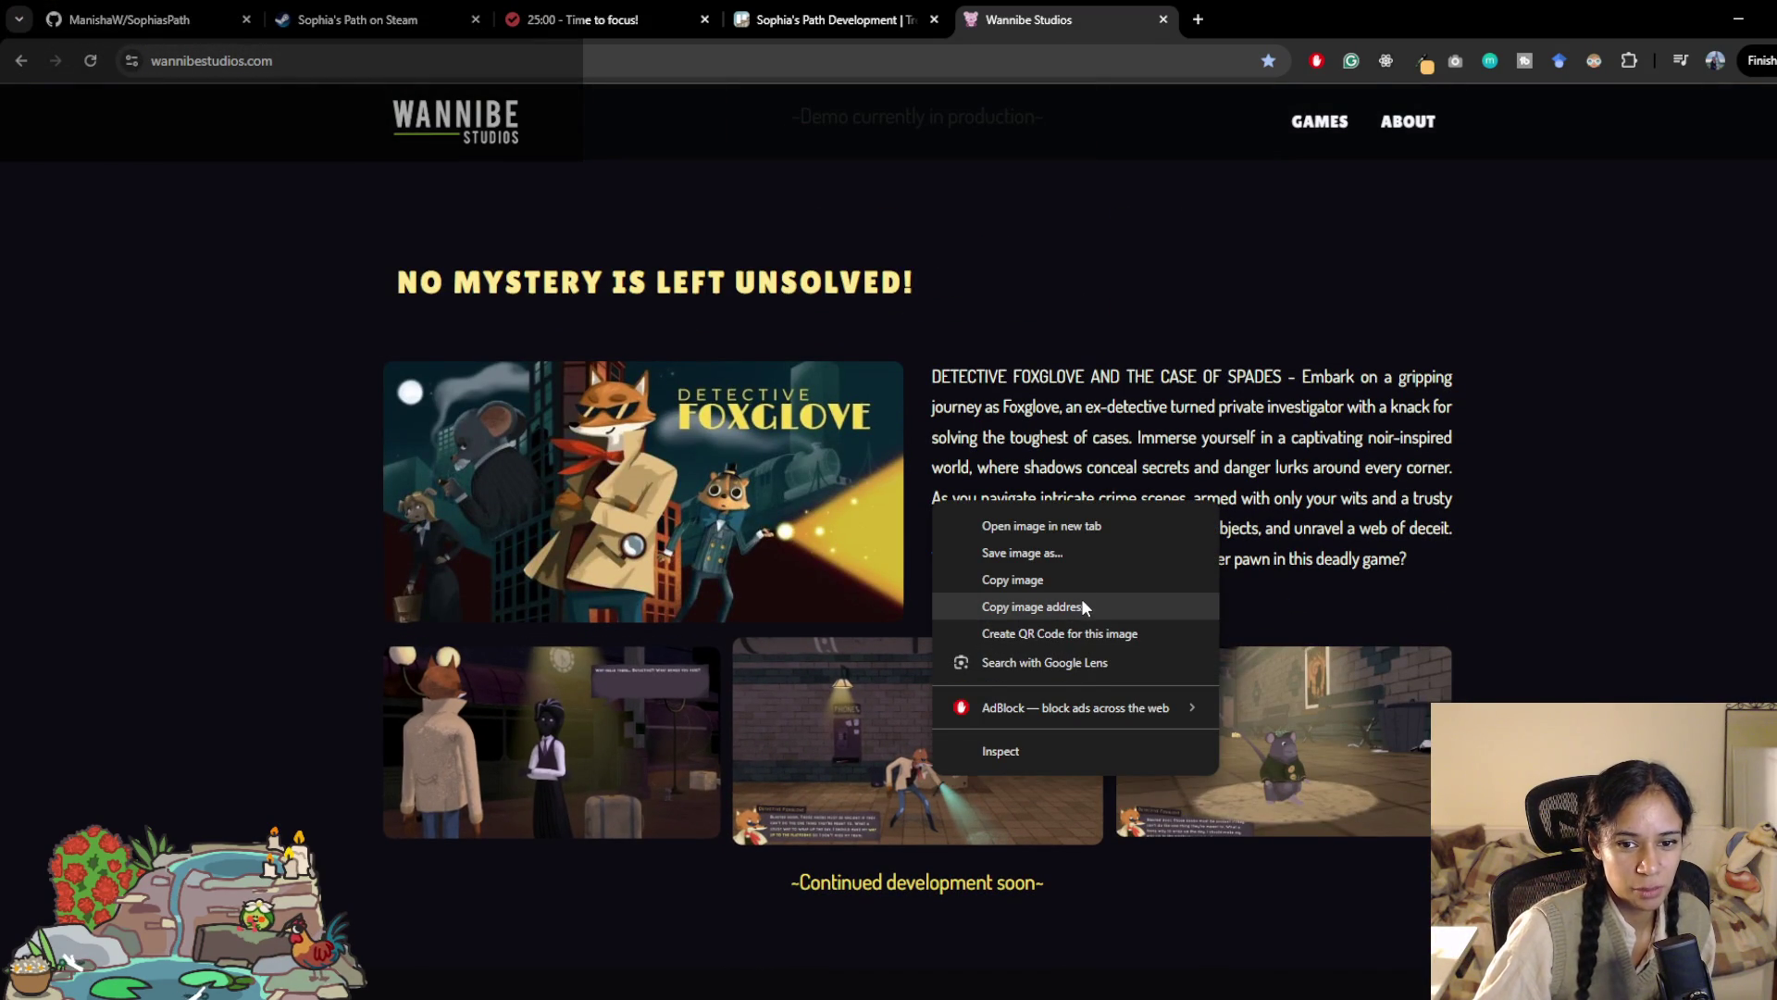
left_click(1073, 539)
left_click(1287, 7)
middle_click(1287, 8)
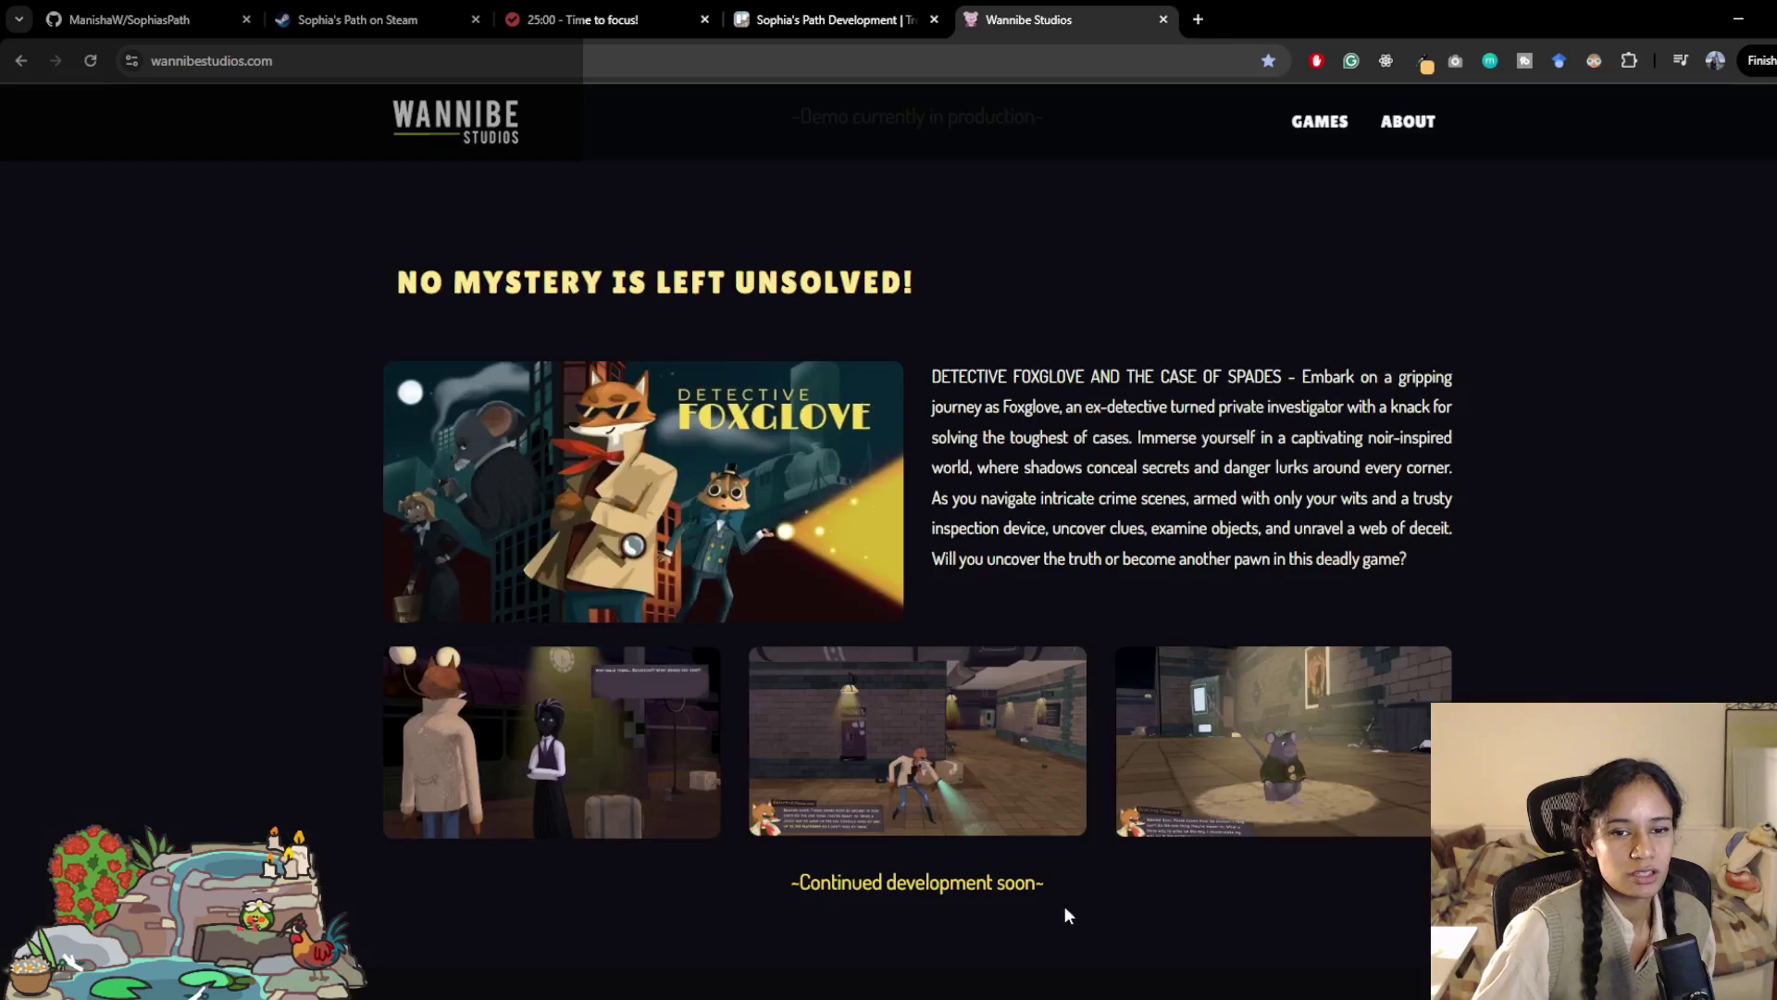
scroll(900, 896, "up", 10)
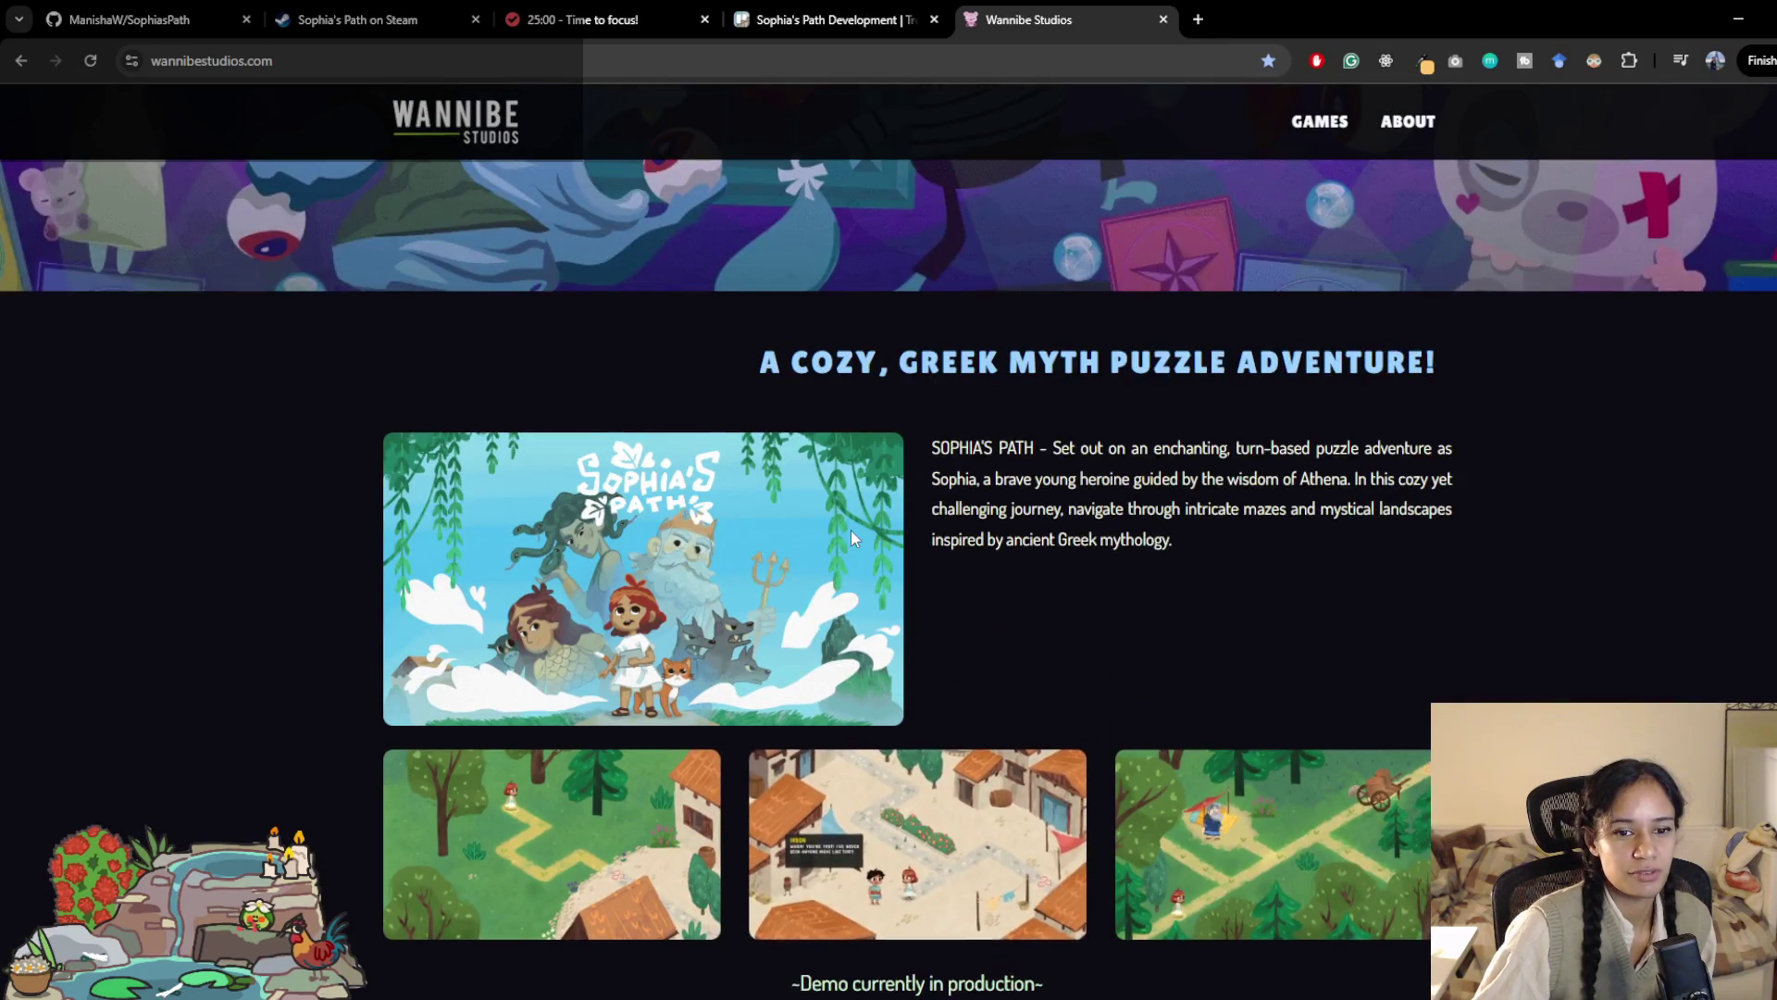
scroll(824, 559, "down", 2)
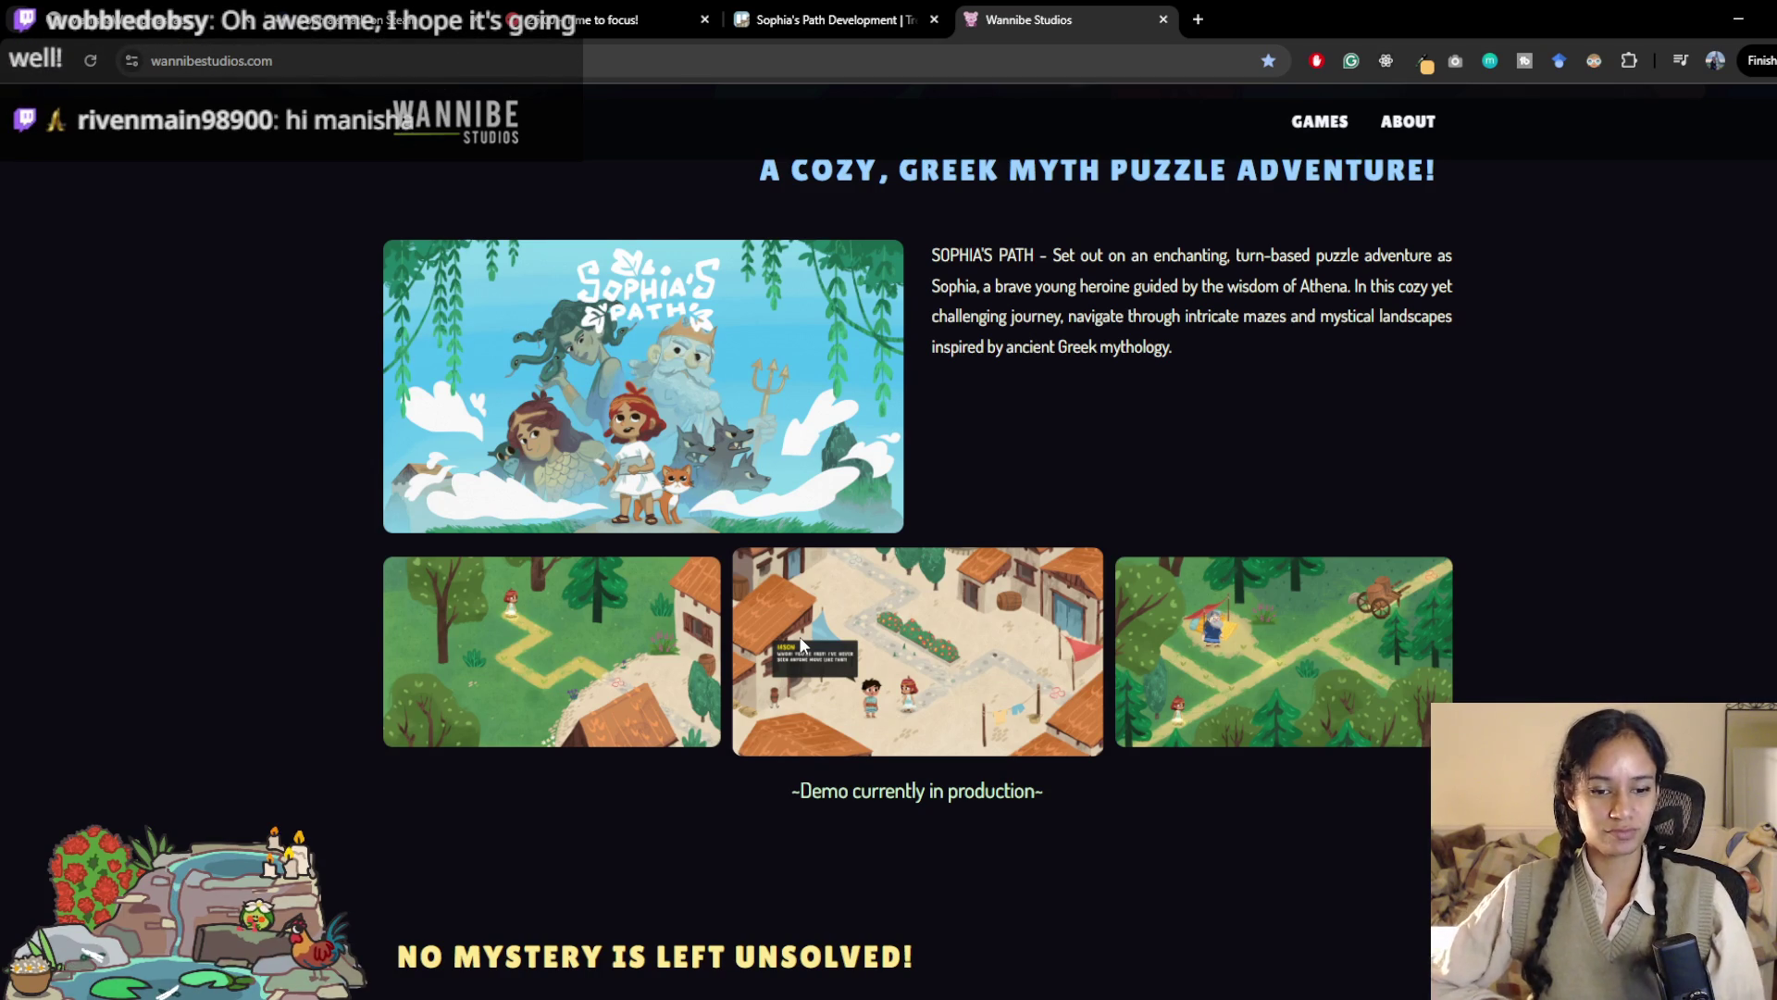
scroll(1444, 356, "down", 2)
scroll(1472, 398, "down", 1)
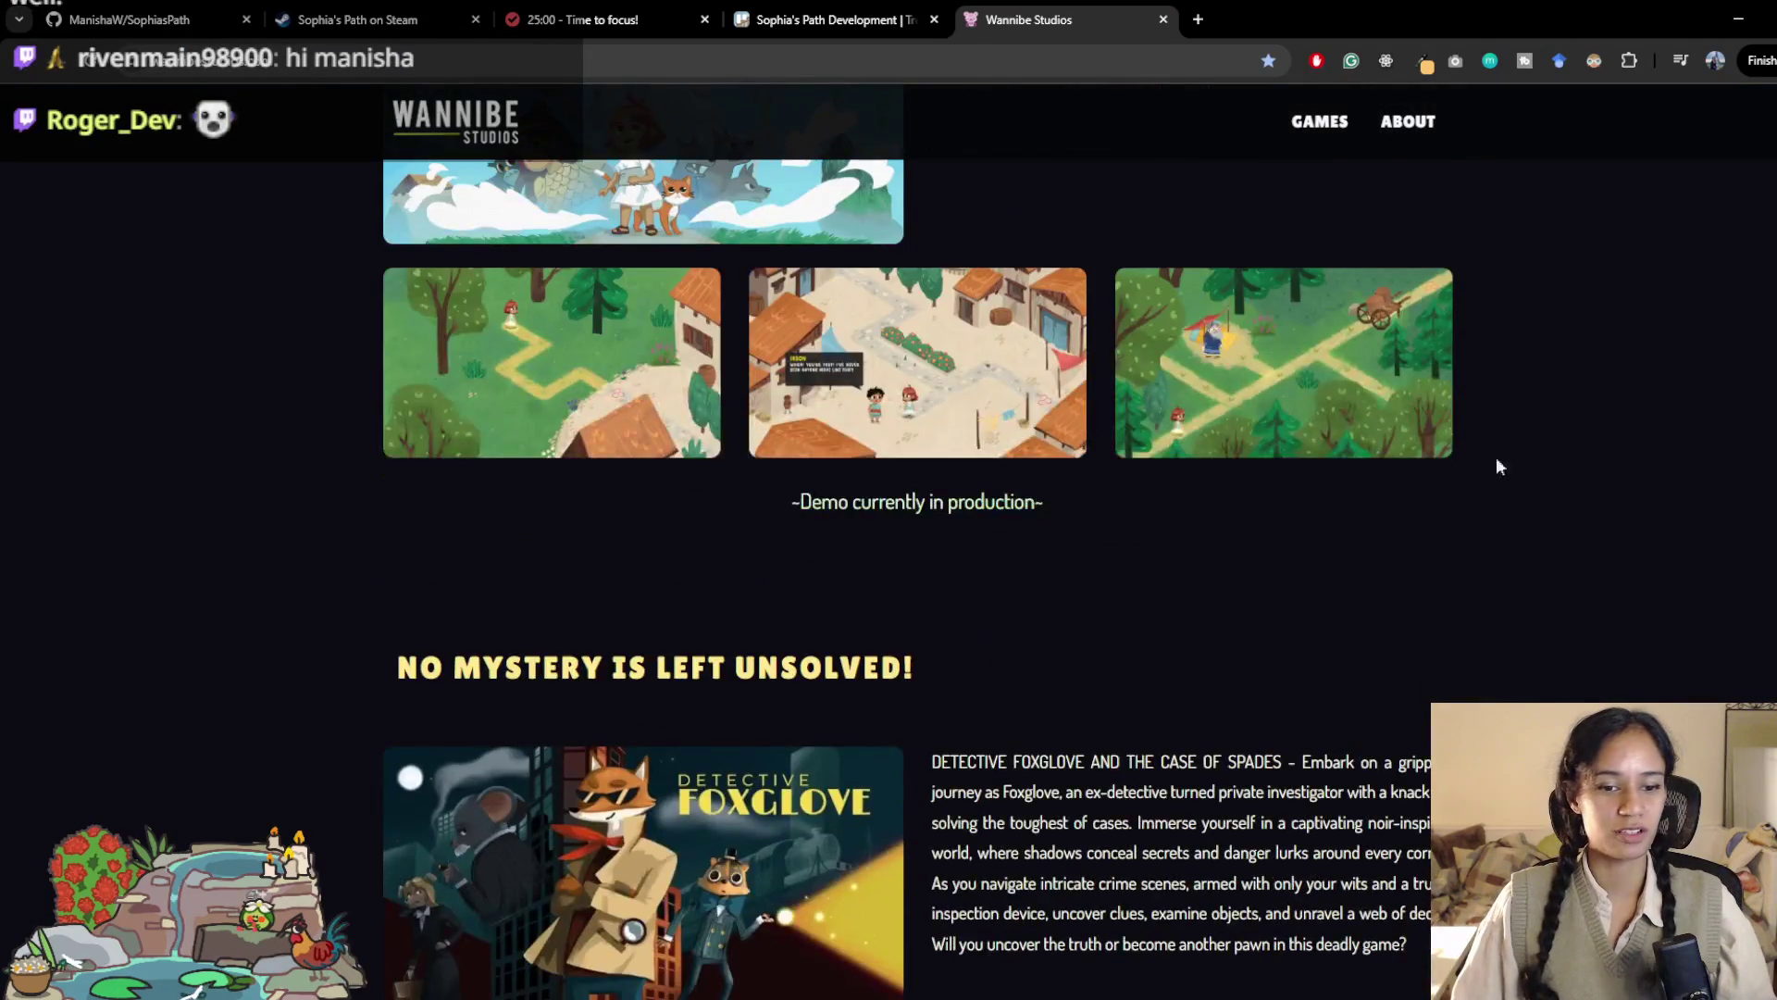
scroll(1499, 472, "up", 2)
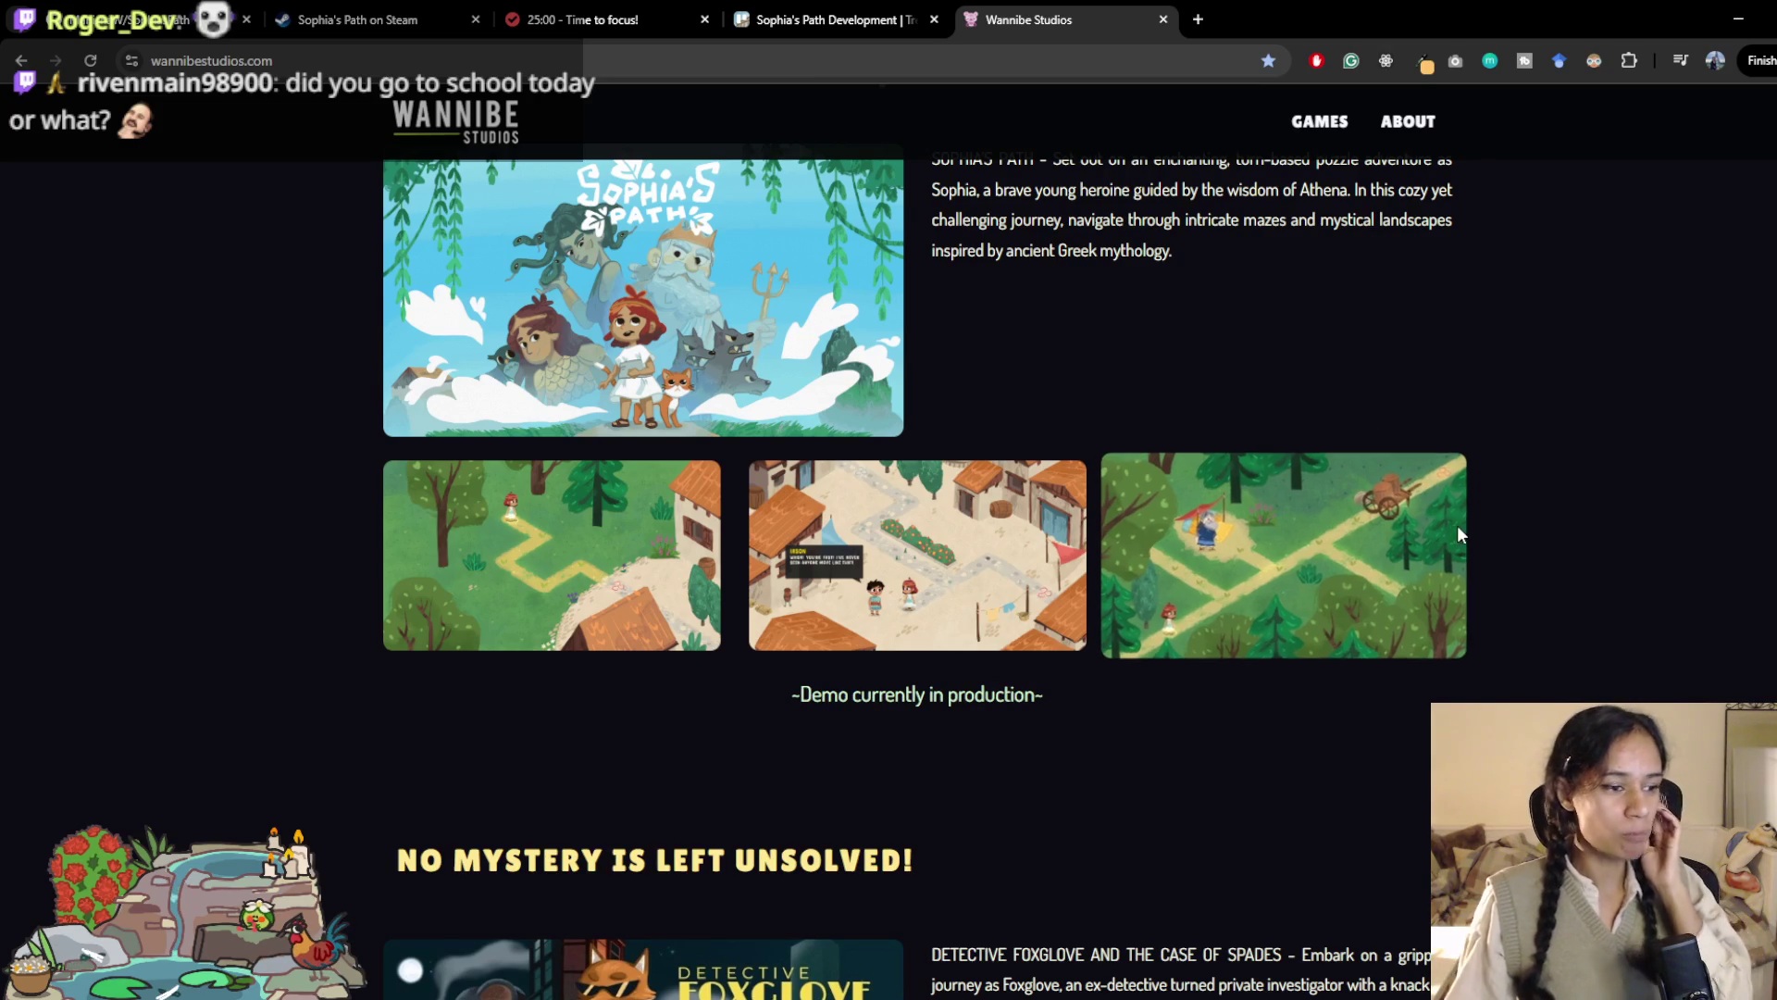
scroll(1249, 342, "down", 4)
scroll(1242, 354, "down", 3)
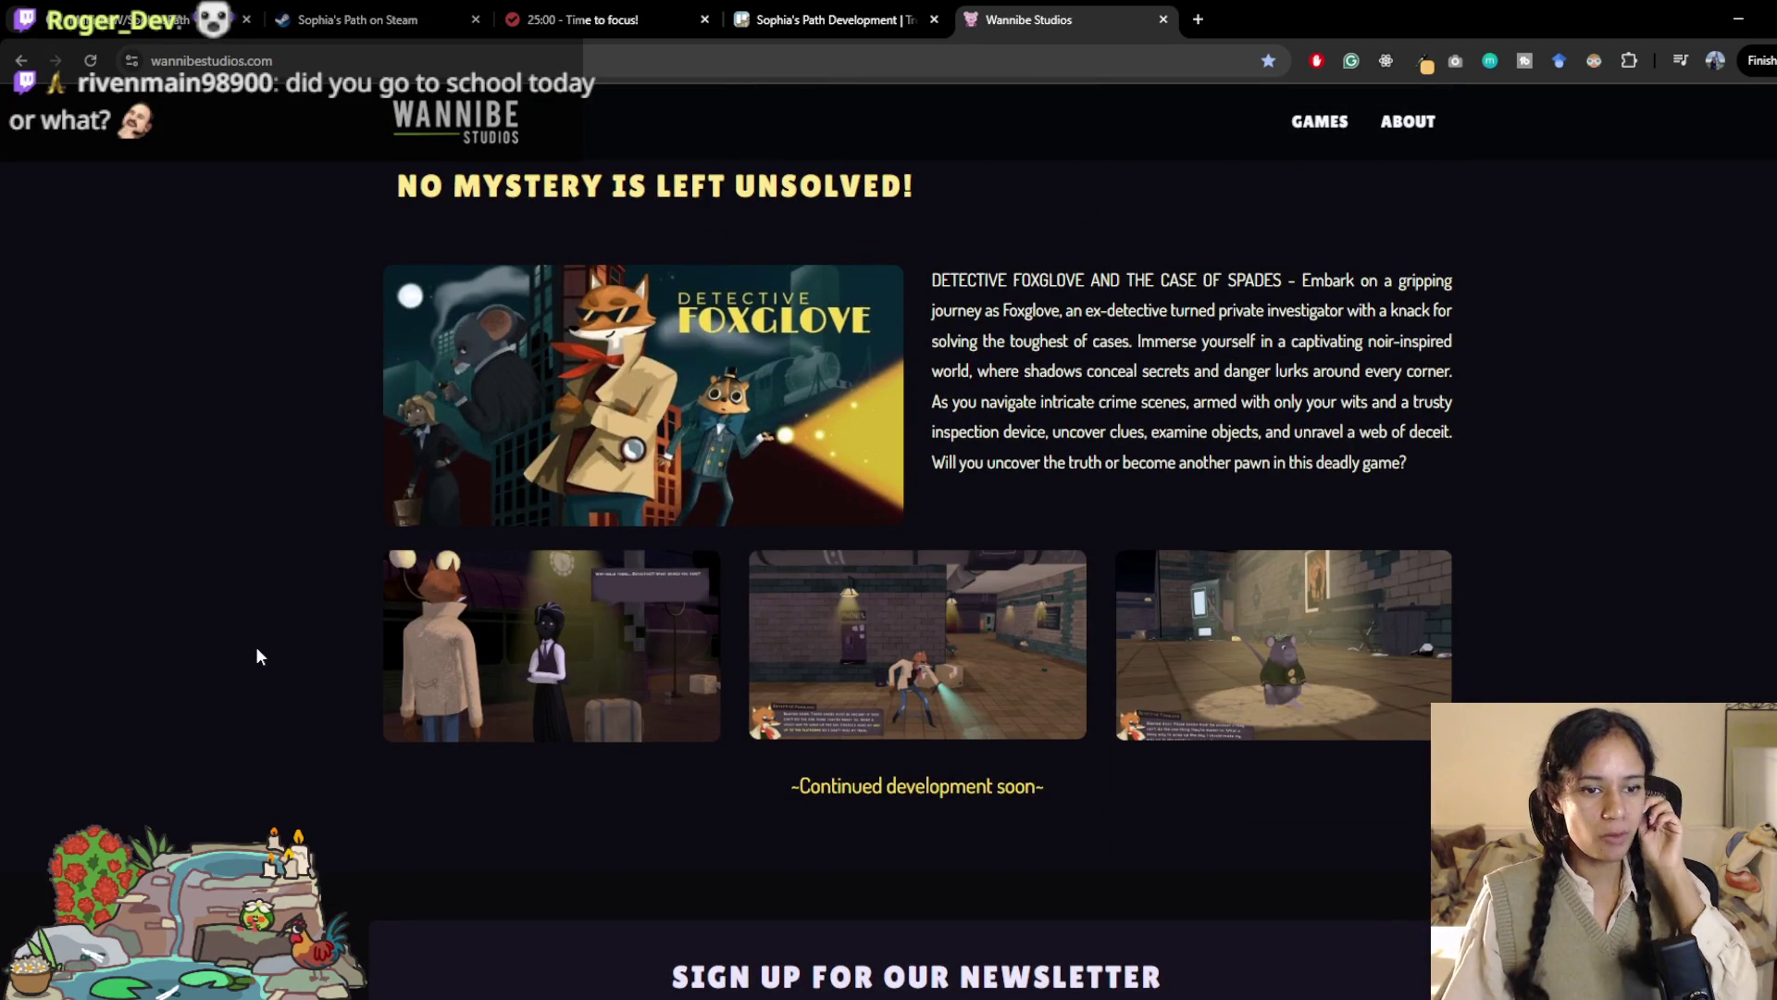
scroll(275, 631, "up", 9)
scroll(278, 616, "down", 8)
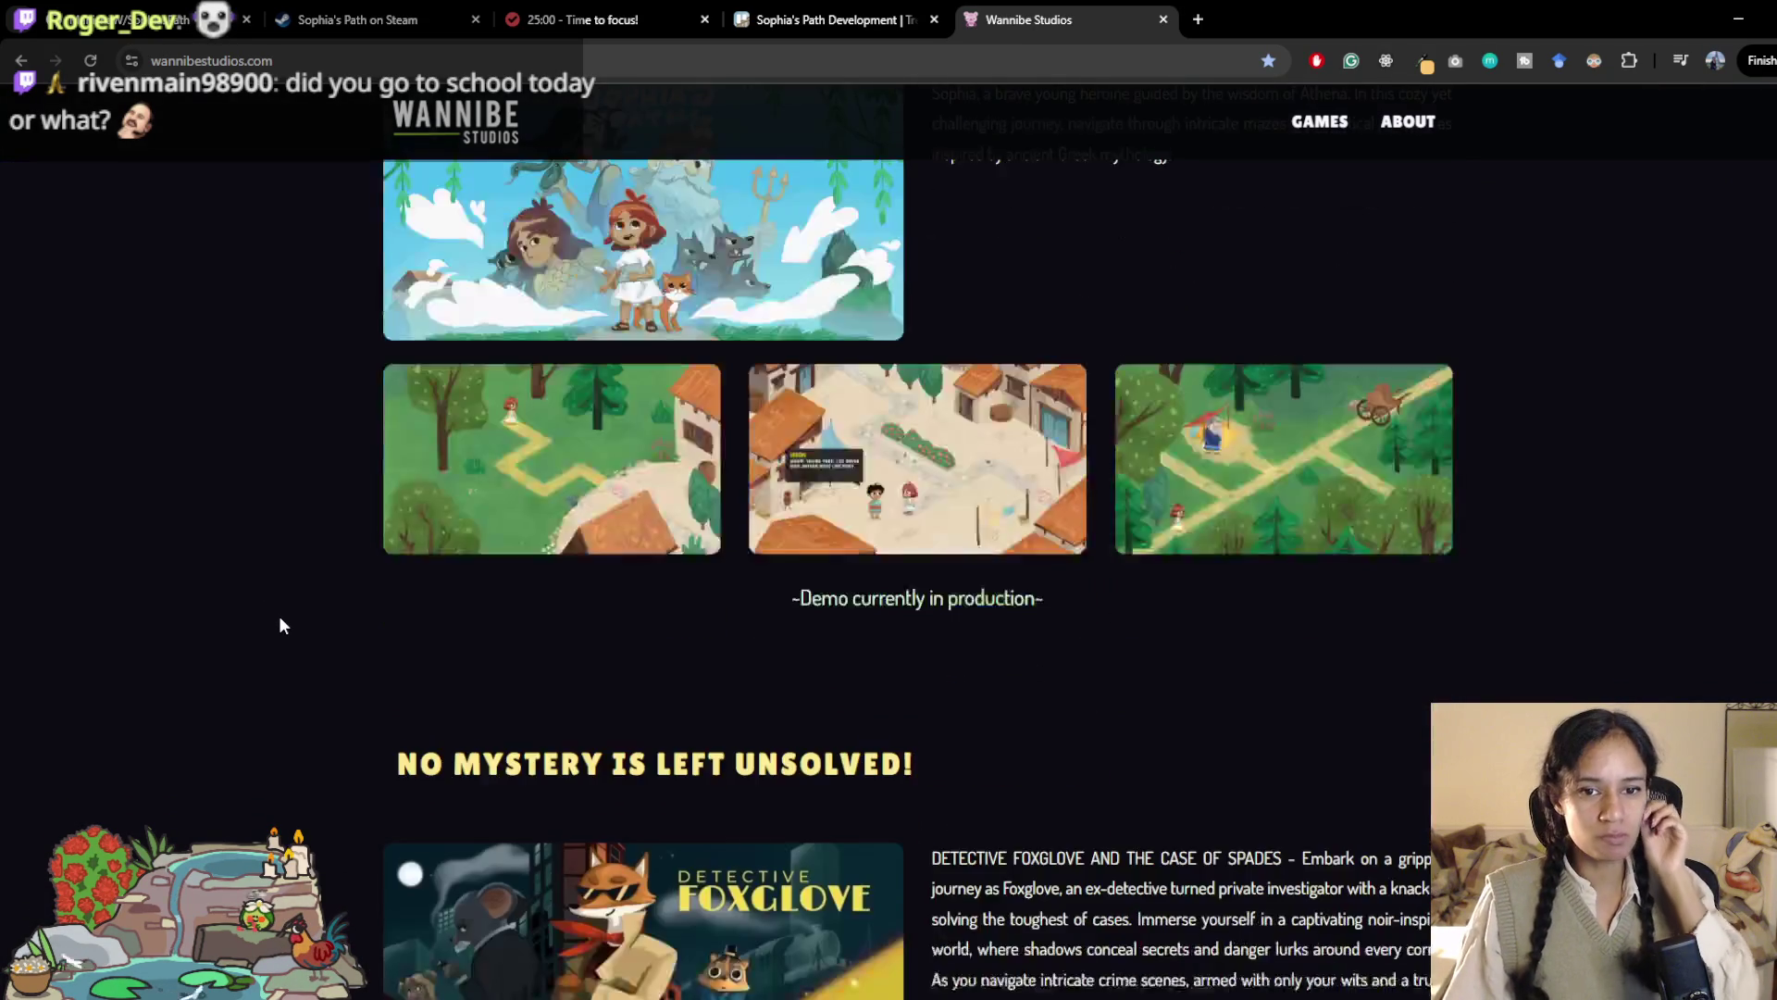
scroll(279, 615, "up", 3)
scroll(281, 618, "up", 2)
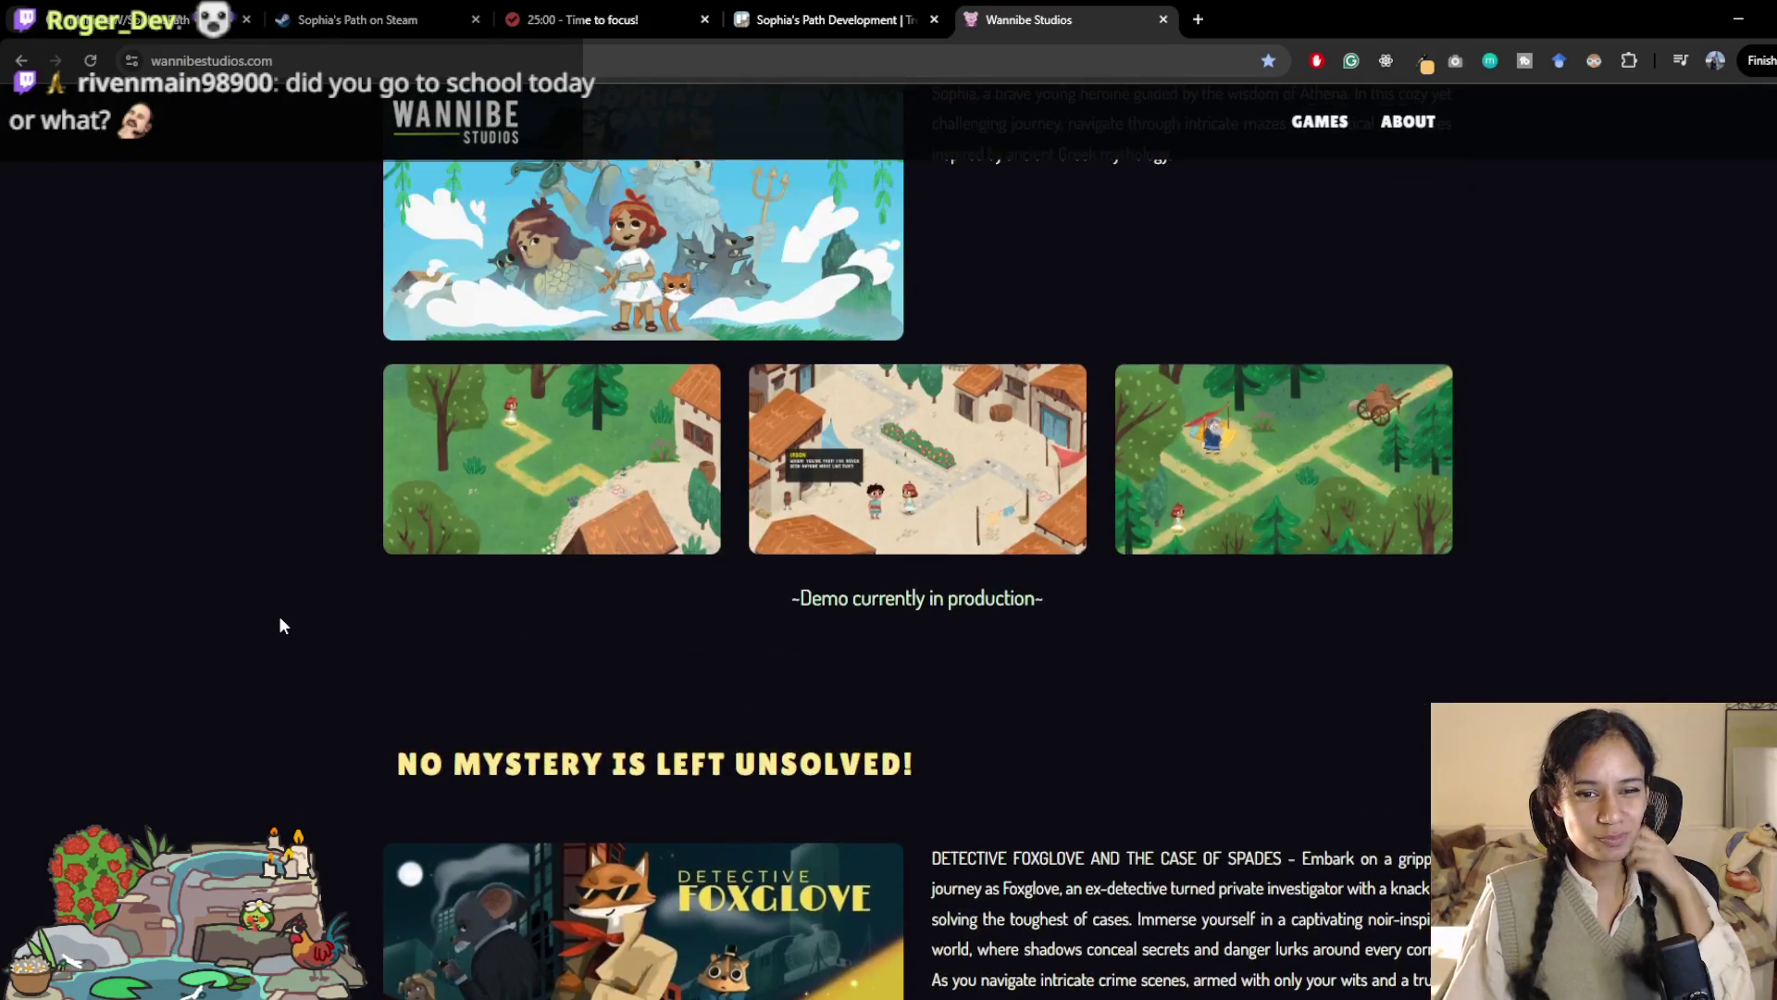
scroll(286, 596, "up", 3)
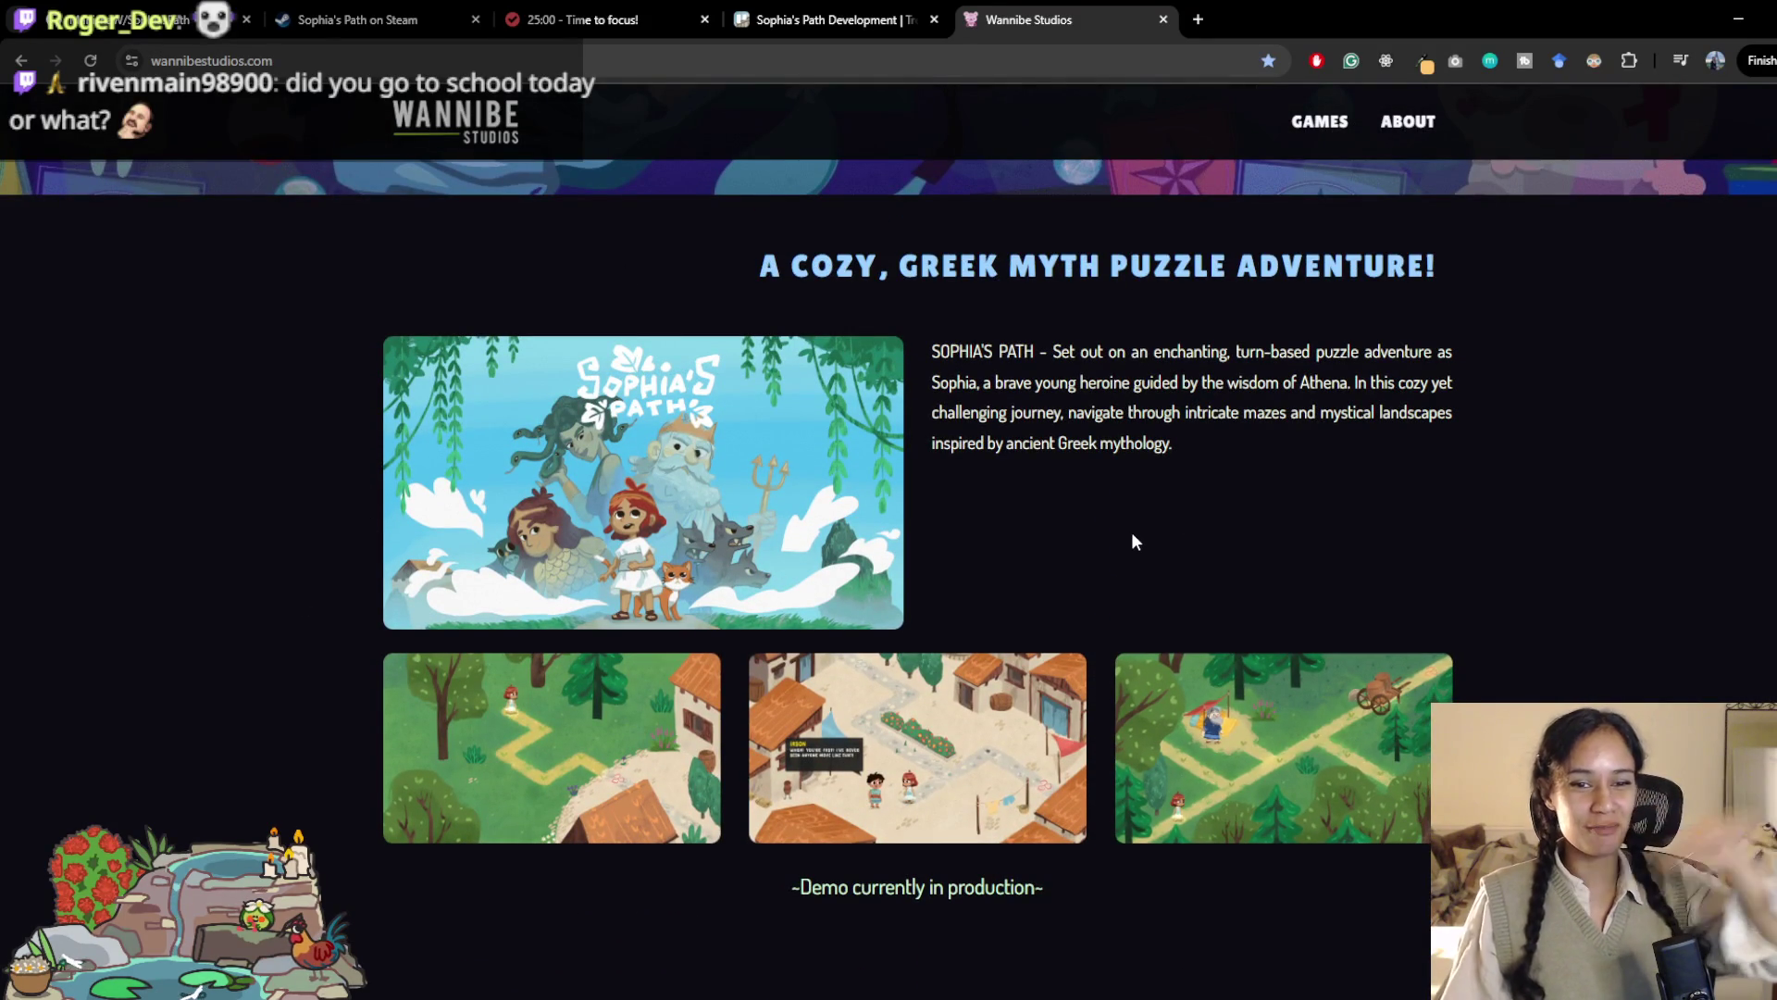
scroll(1131, 532, "down", 2)
scroll(1117, 536, "down", 5)
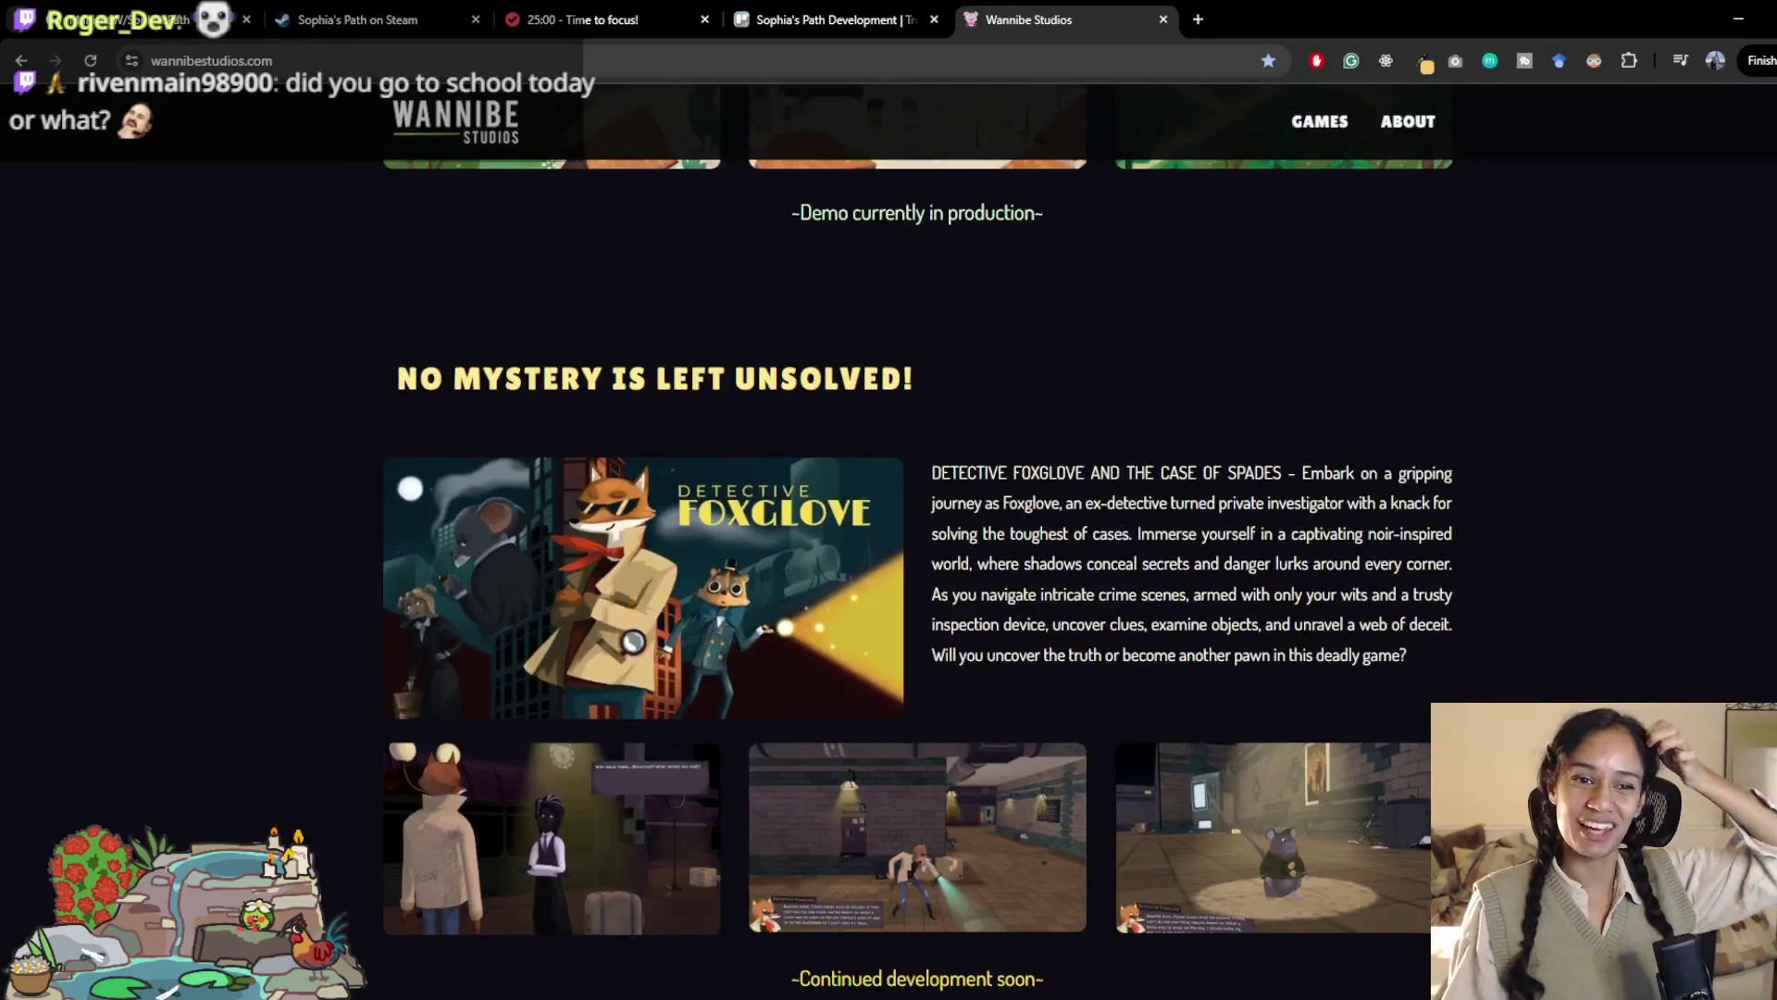
scroll(1132, 621, "up", 3)
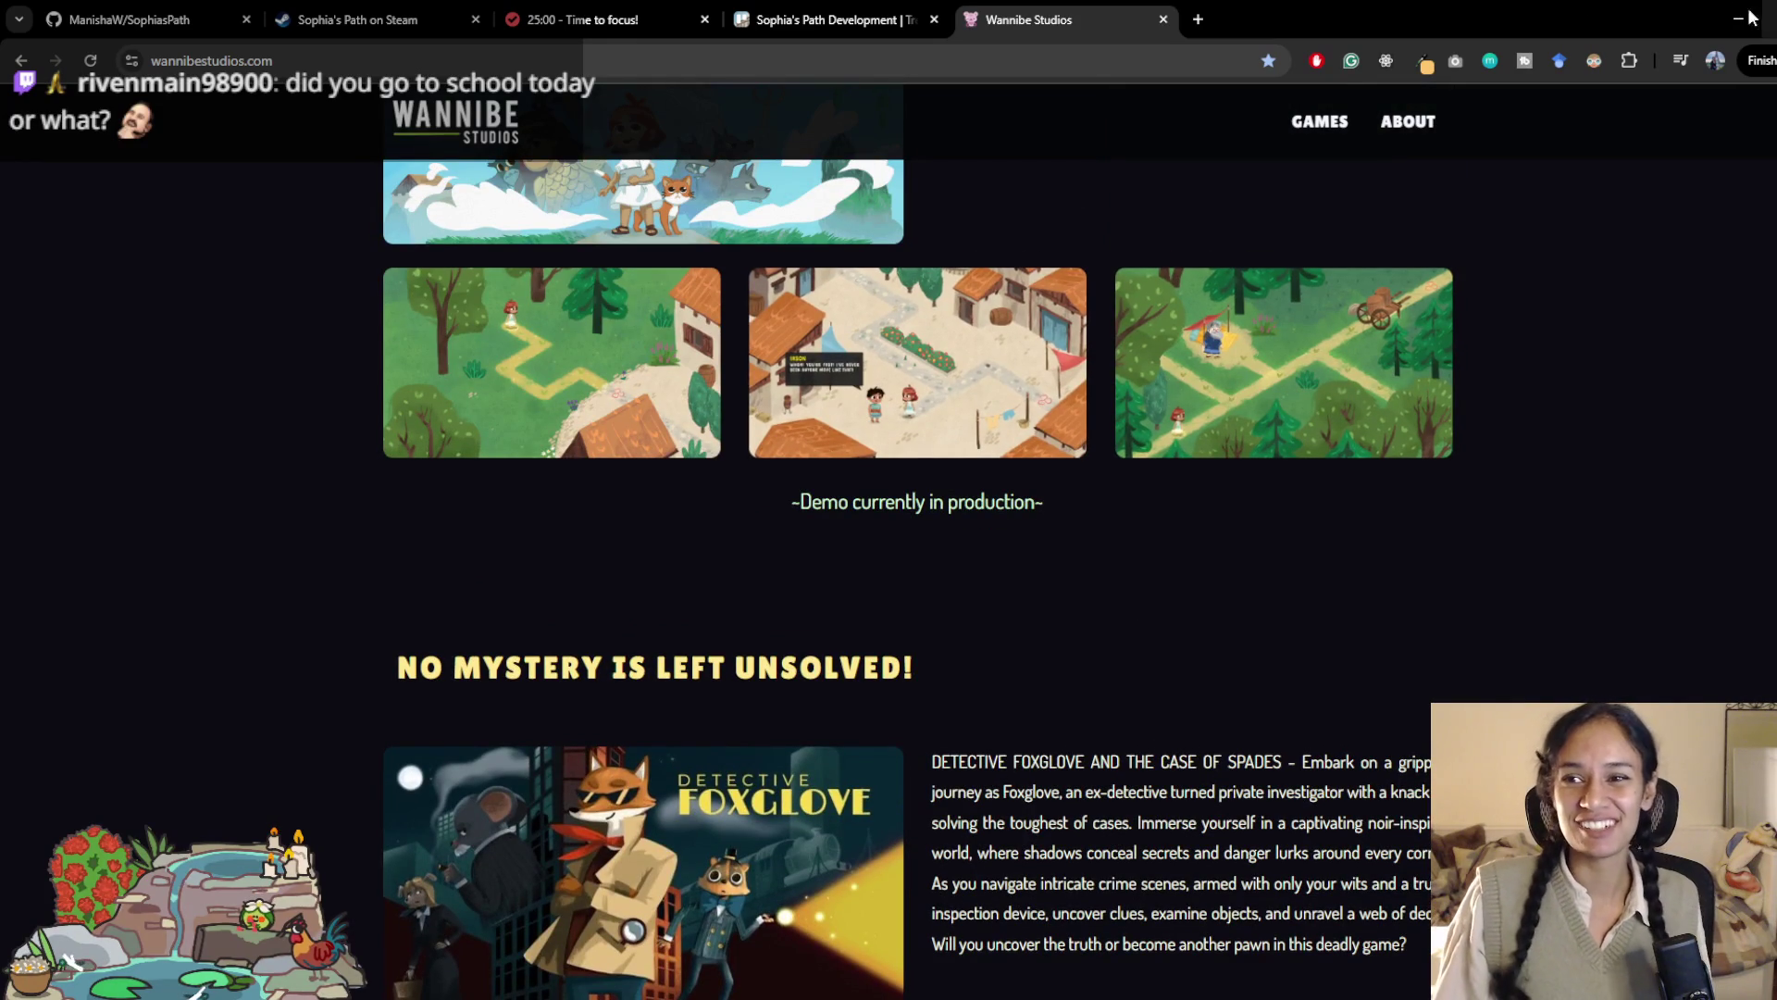
Step: Switch to the Sophia's Path Development board tab and scroll the lists right
left_click(833, 19)
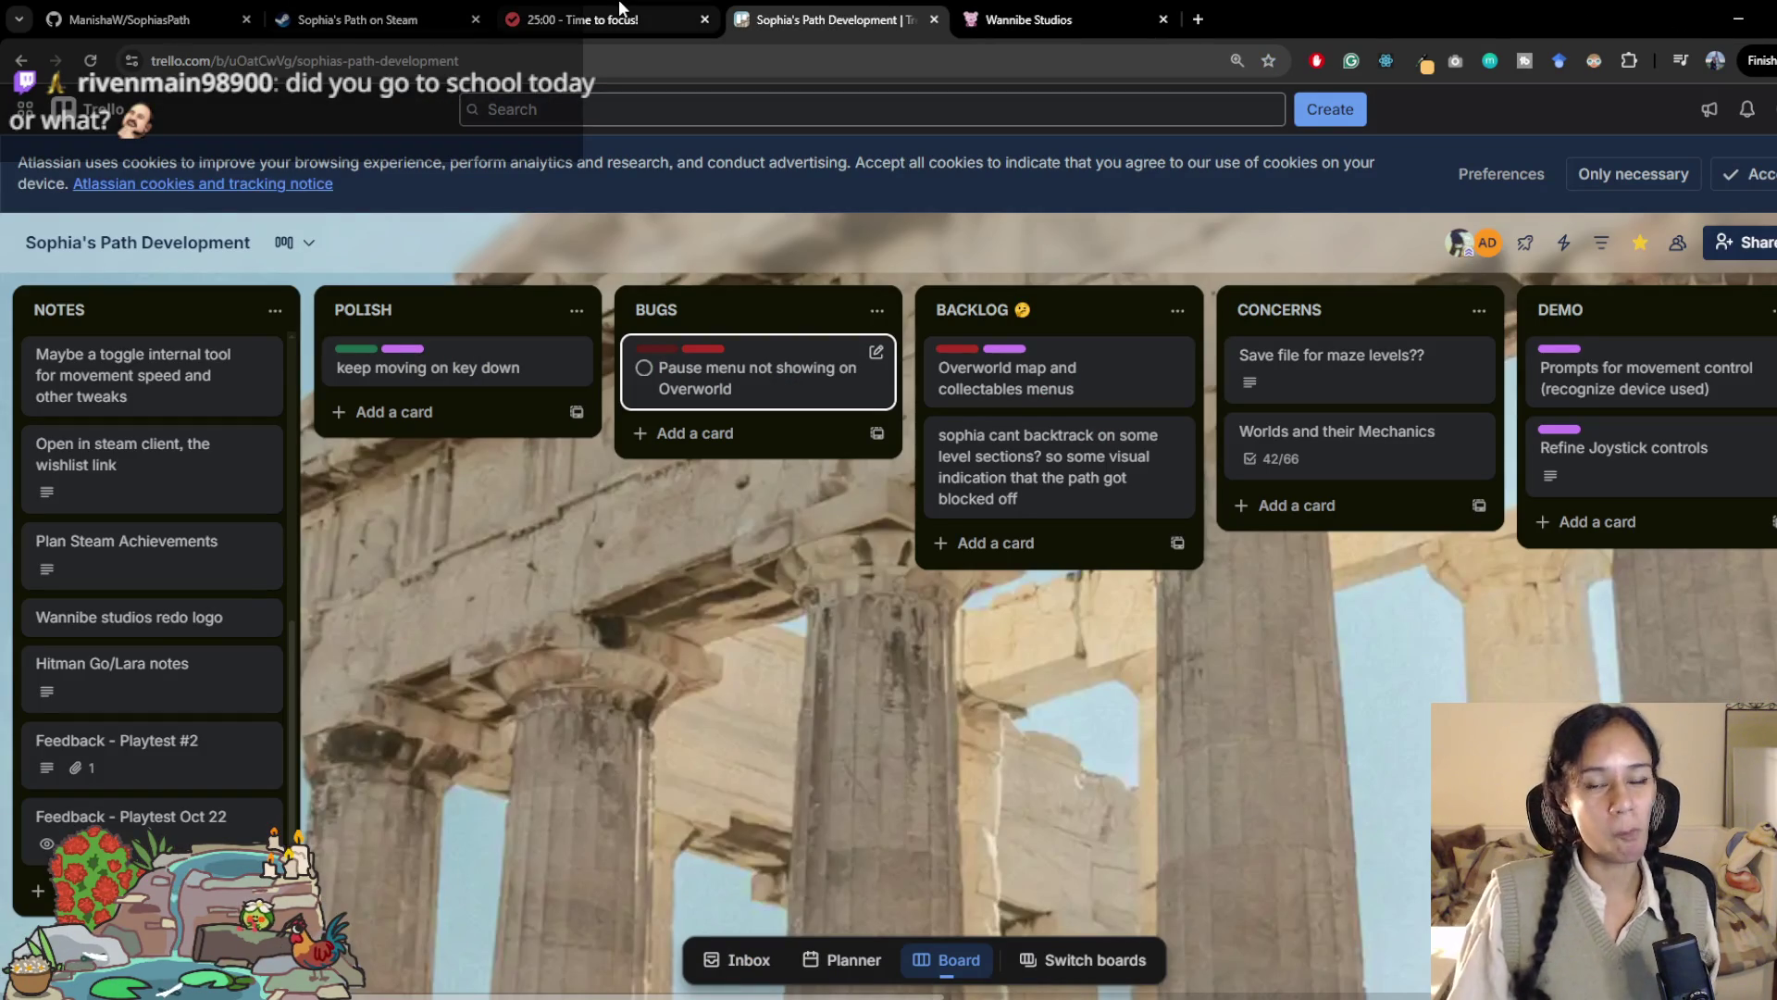
mouse_move(618, 7)
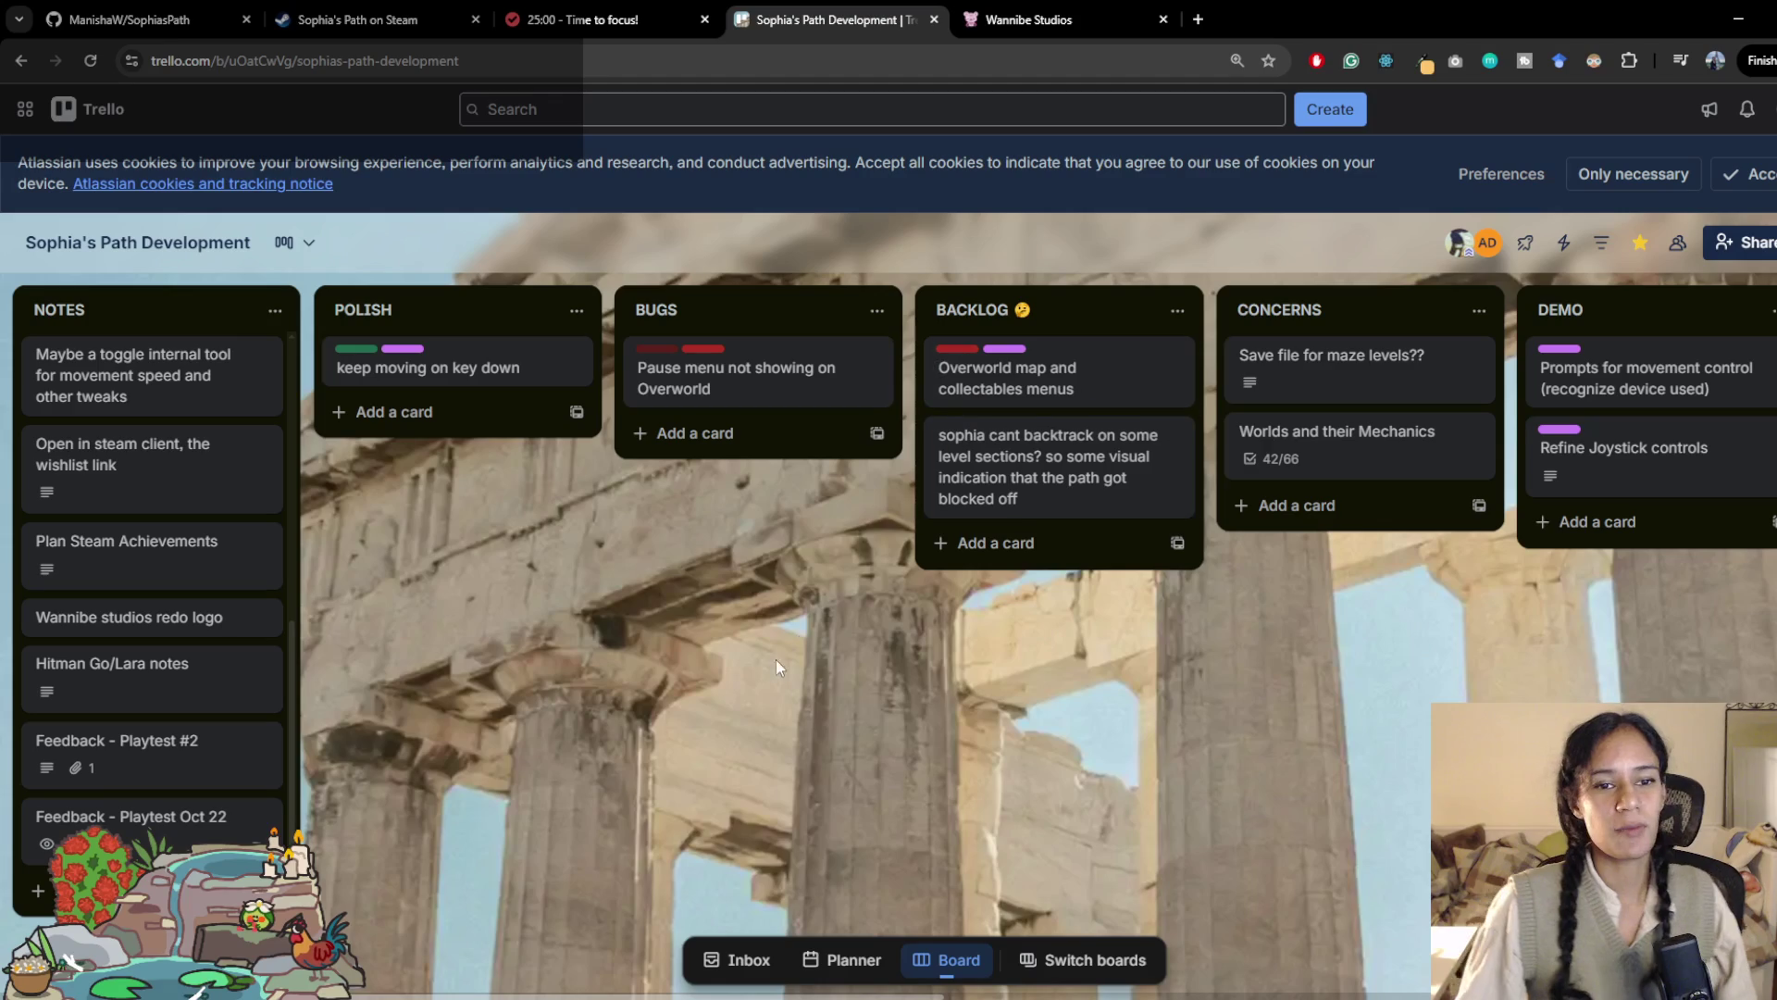
scroll(598, 961, "right", 1)
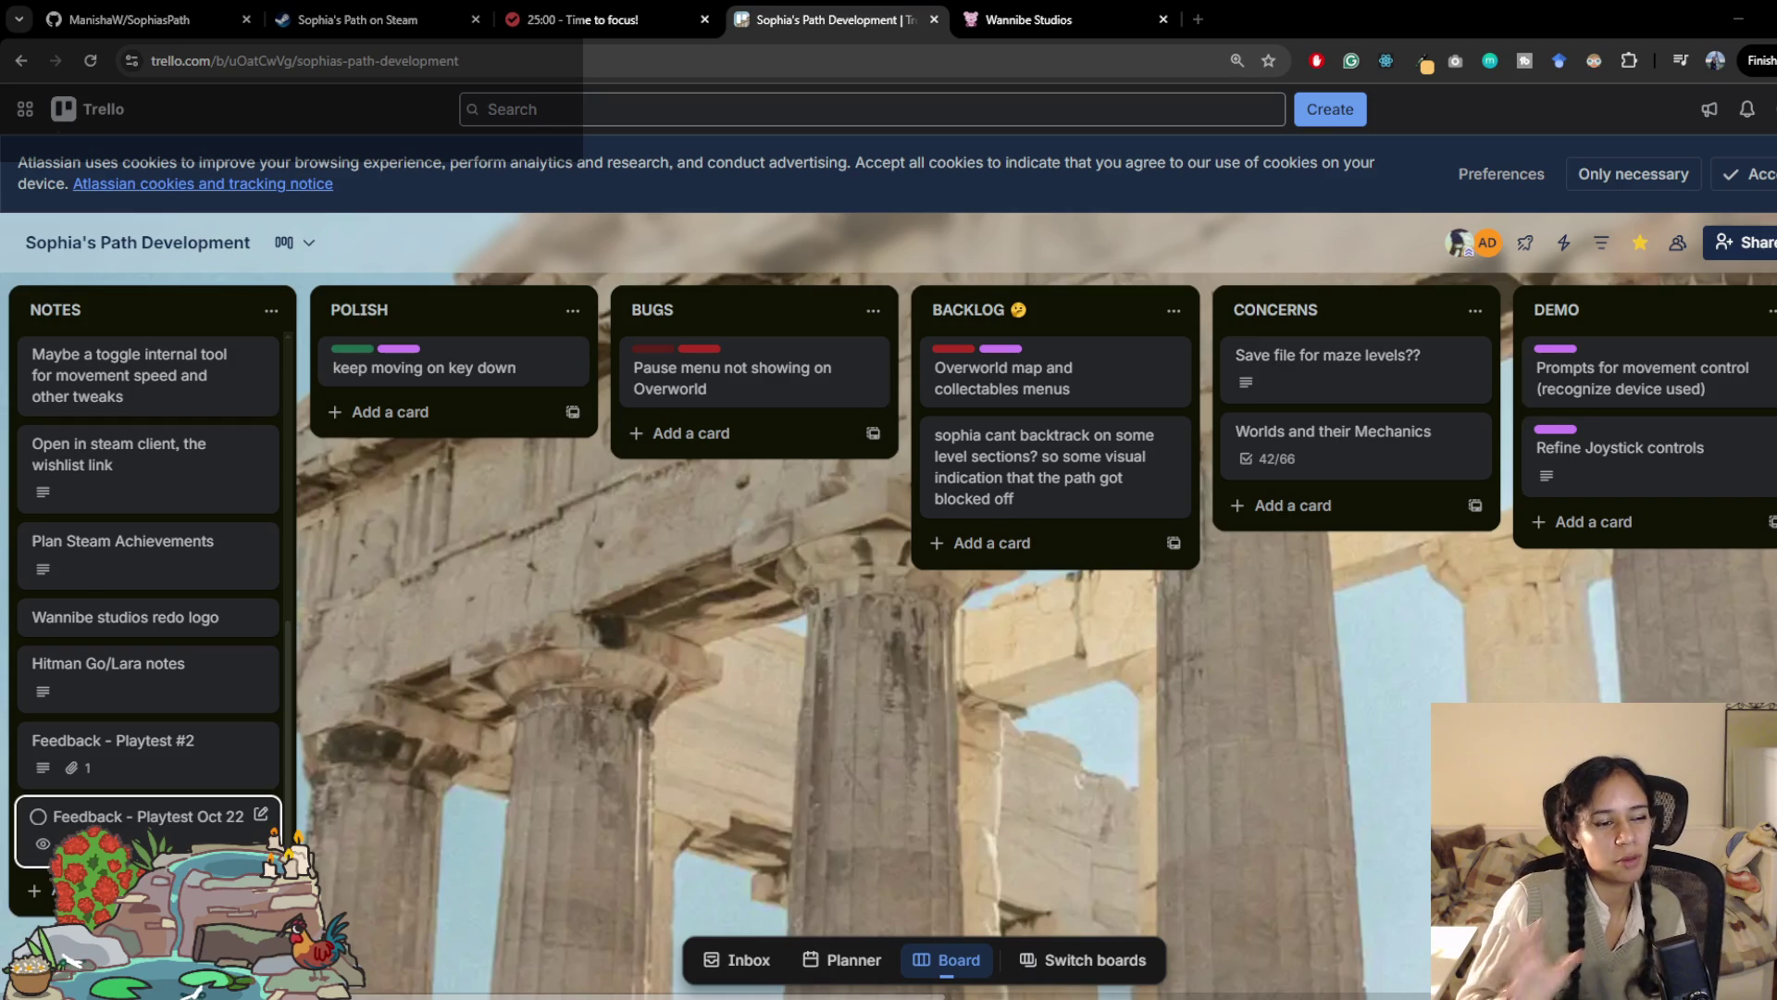
Step: Scroll through the Wannibe Studios page, then minimize Chrome to reveal Unity
left_click(1041, 19)
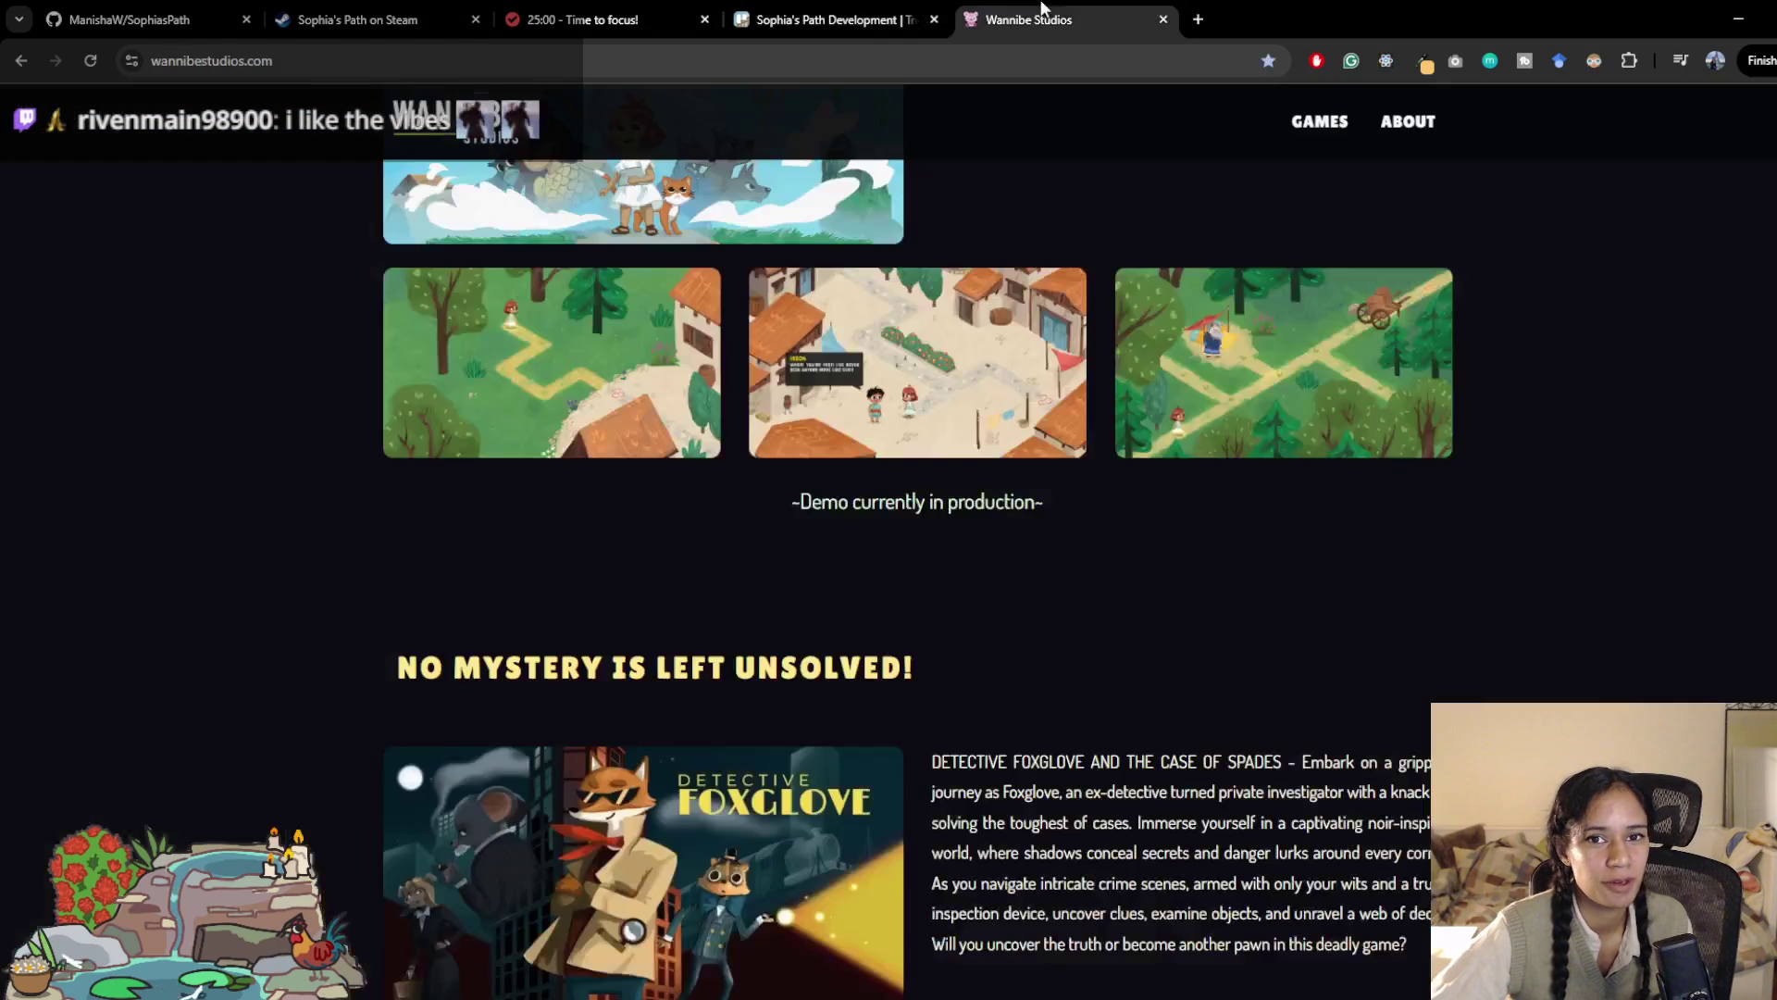
scroll(974, 719, "down", 4)
scroll(973, 719, "up", 6)
scroll(973, 719, "up", 5)
scroll(973, 722, "down", 10)
scroll(331, 670, "down", 3)
scroll(332, 669, "up", 10)
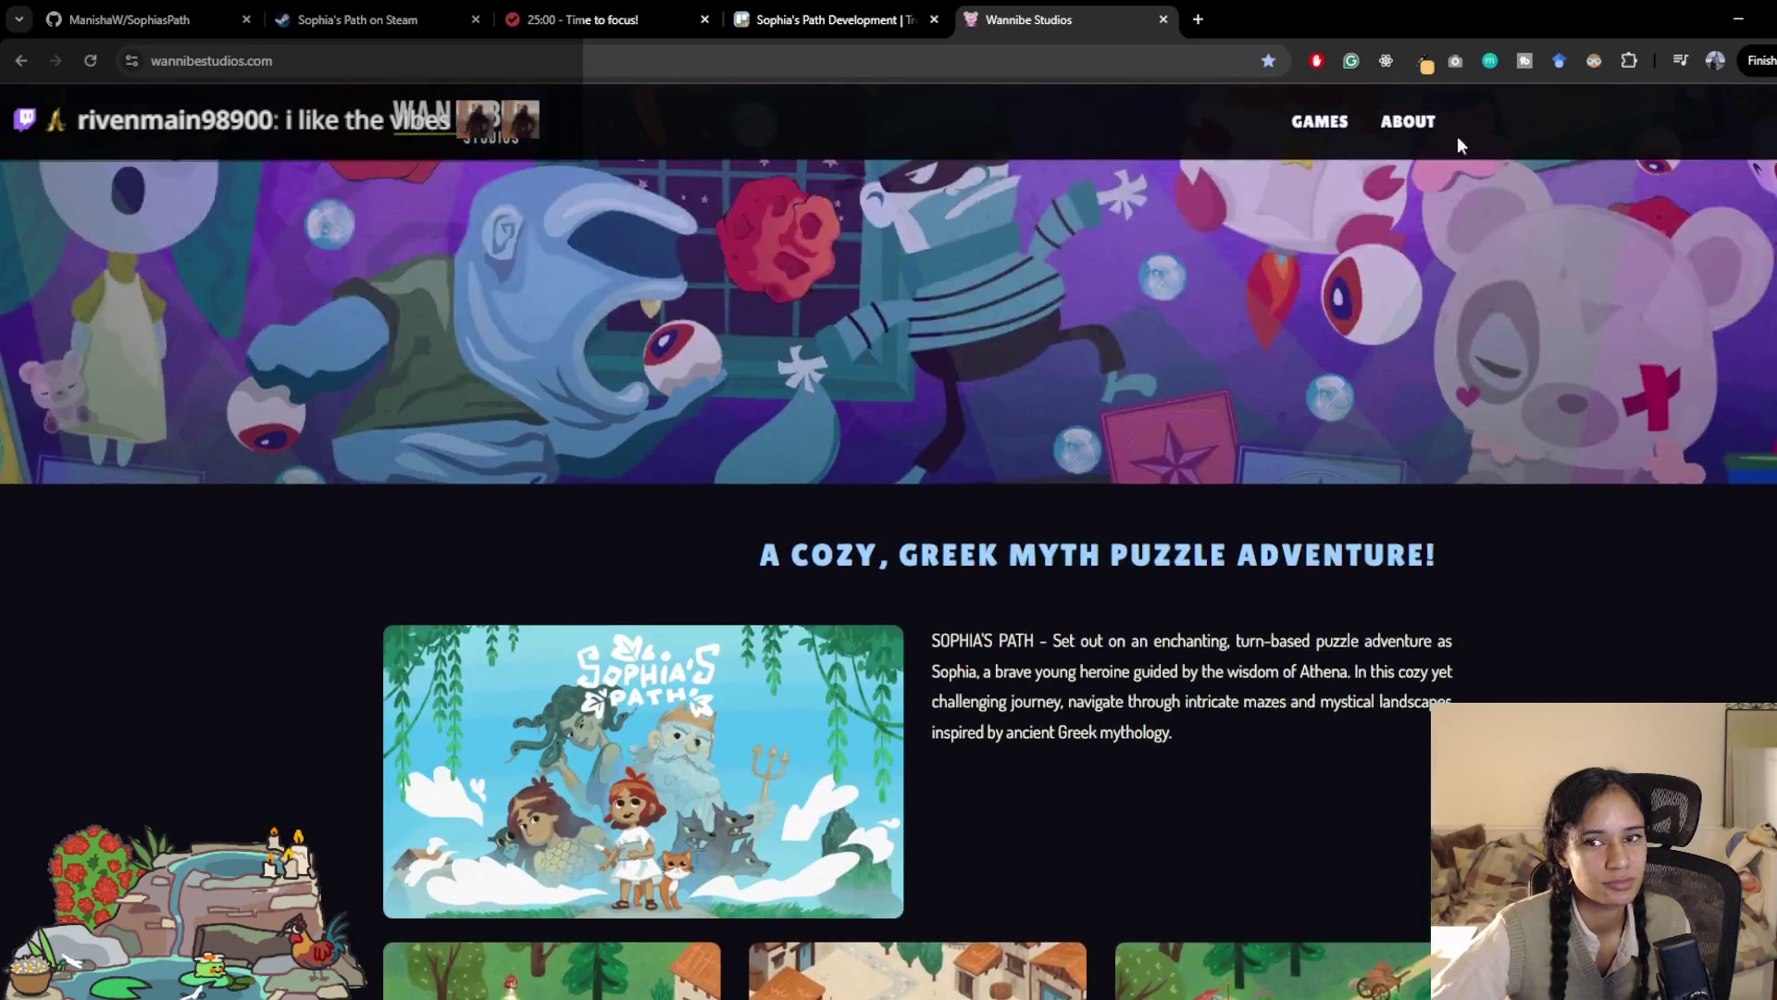
scroll(1581, 659, "down", 10)
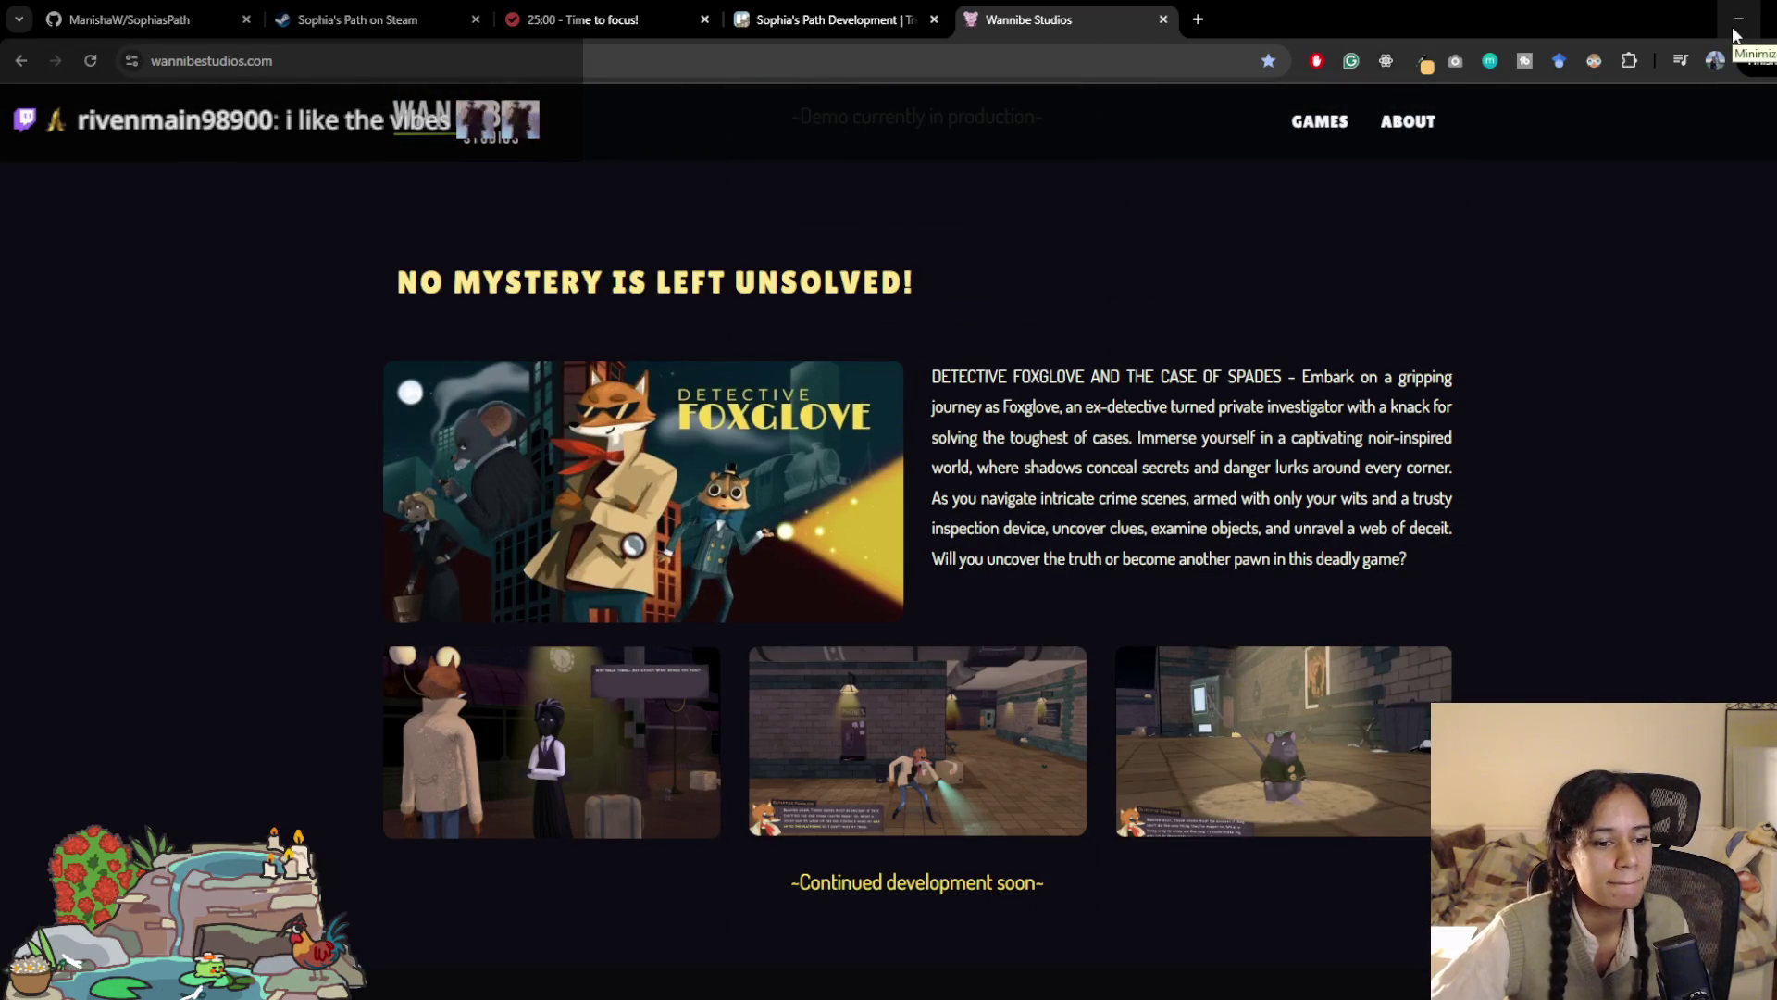
scroll(1327, 507, "down", 2)
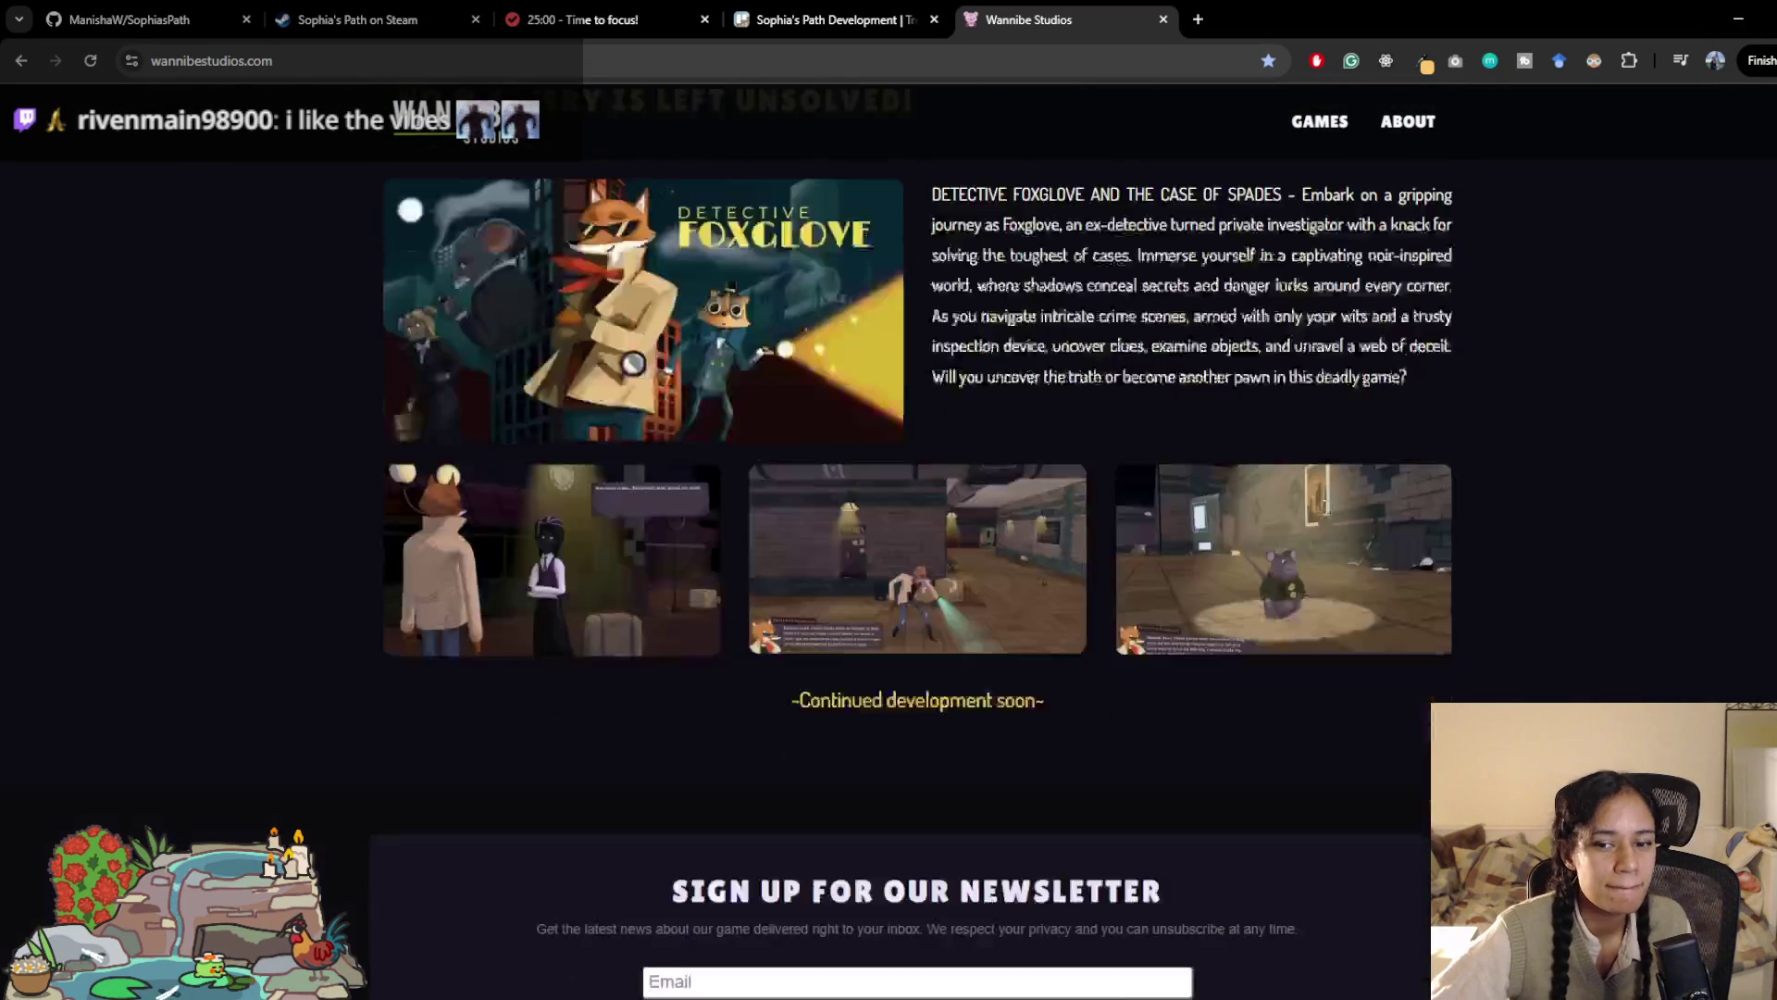
scroll(1429, 387, "up", 3)
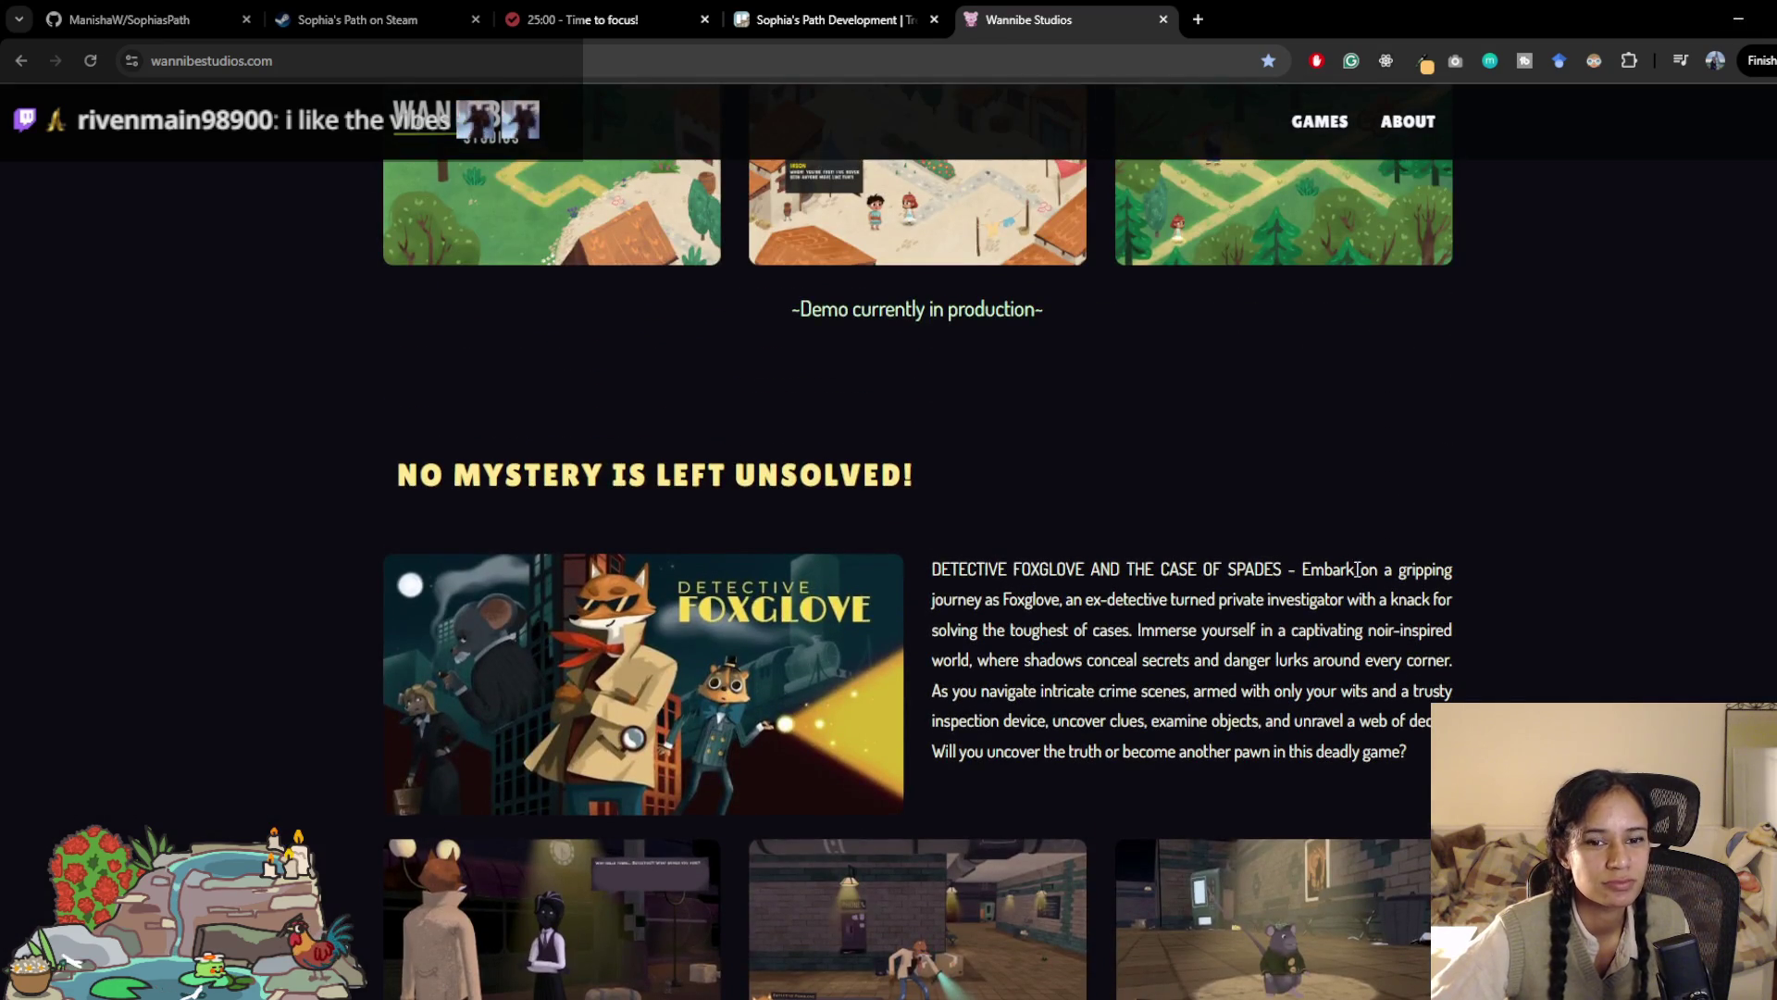
scroll(1358, 567, "up", 6)
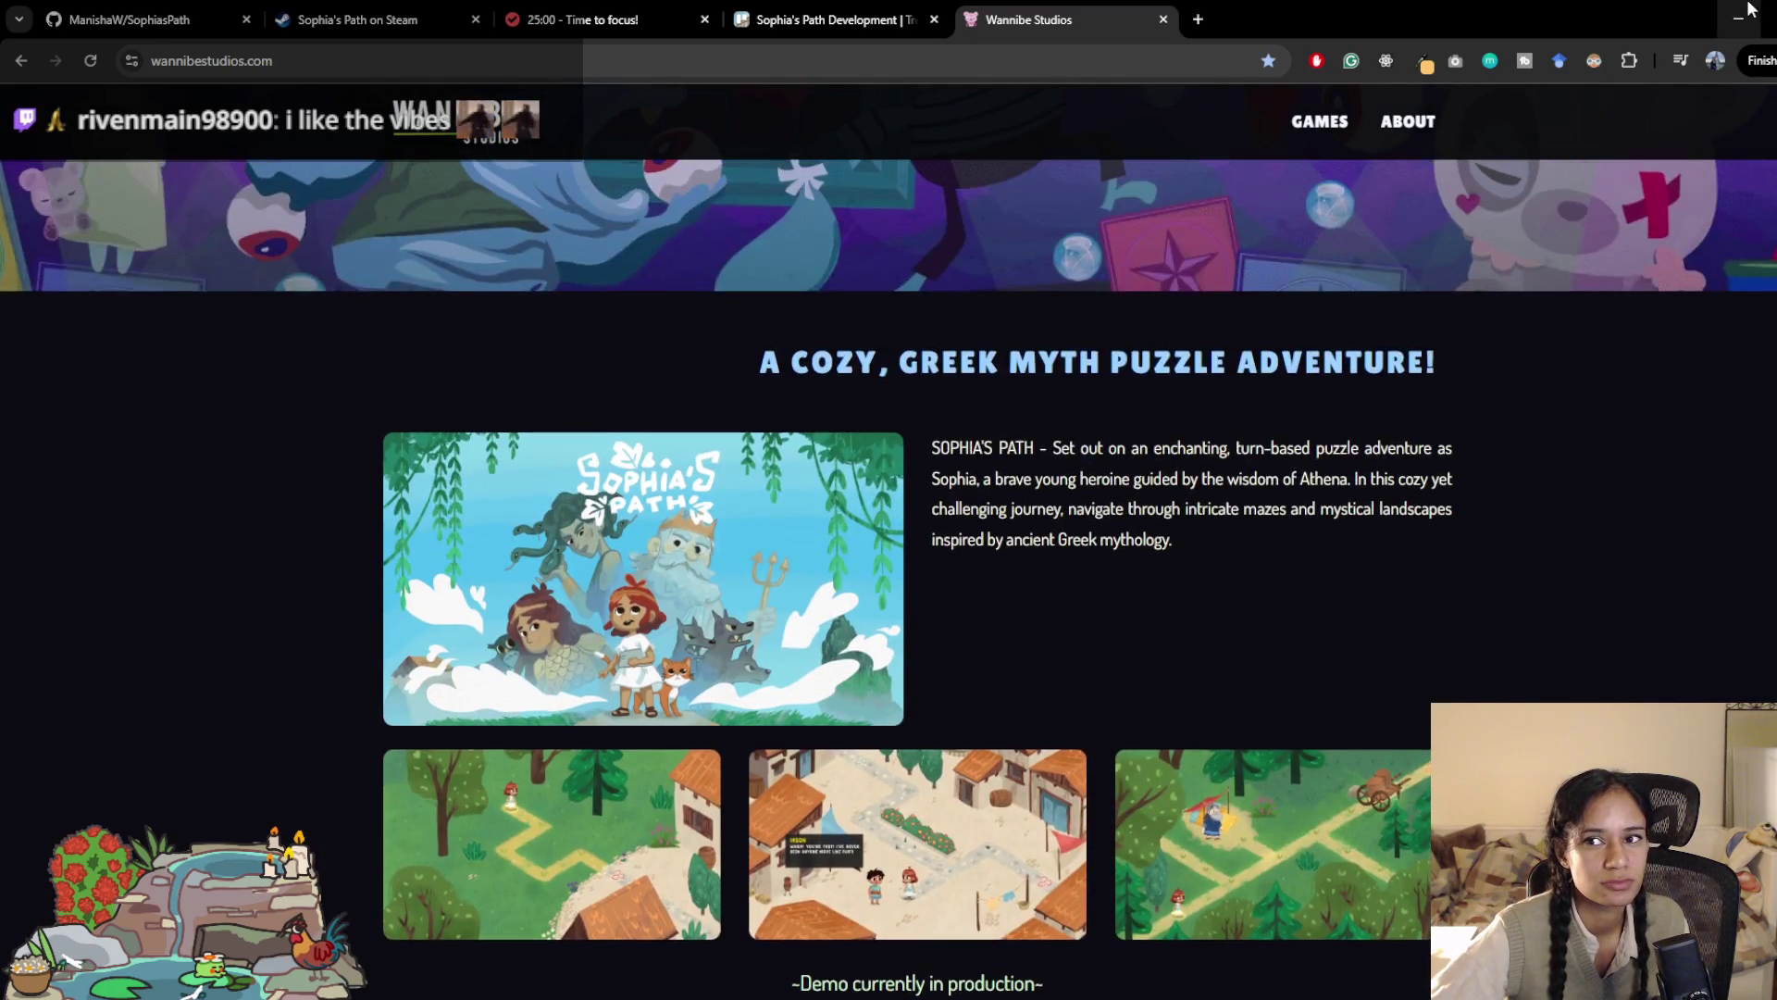
left_click(1739, 18)
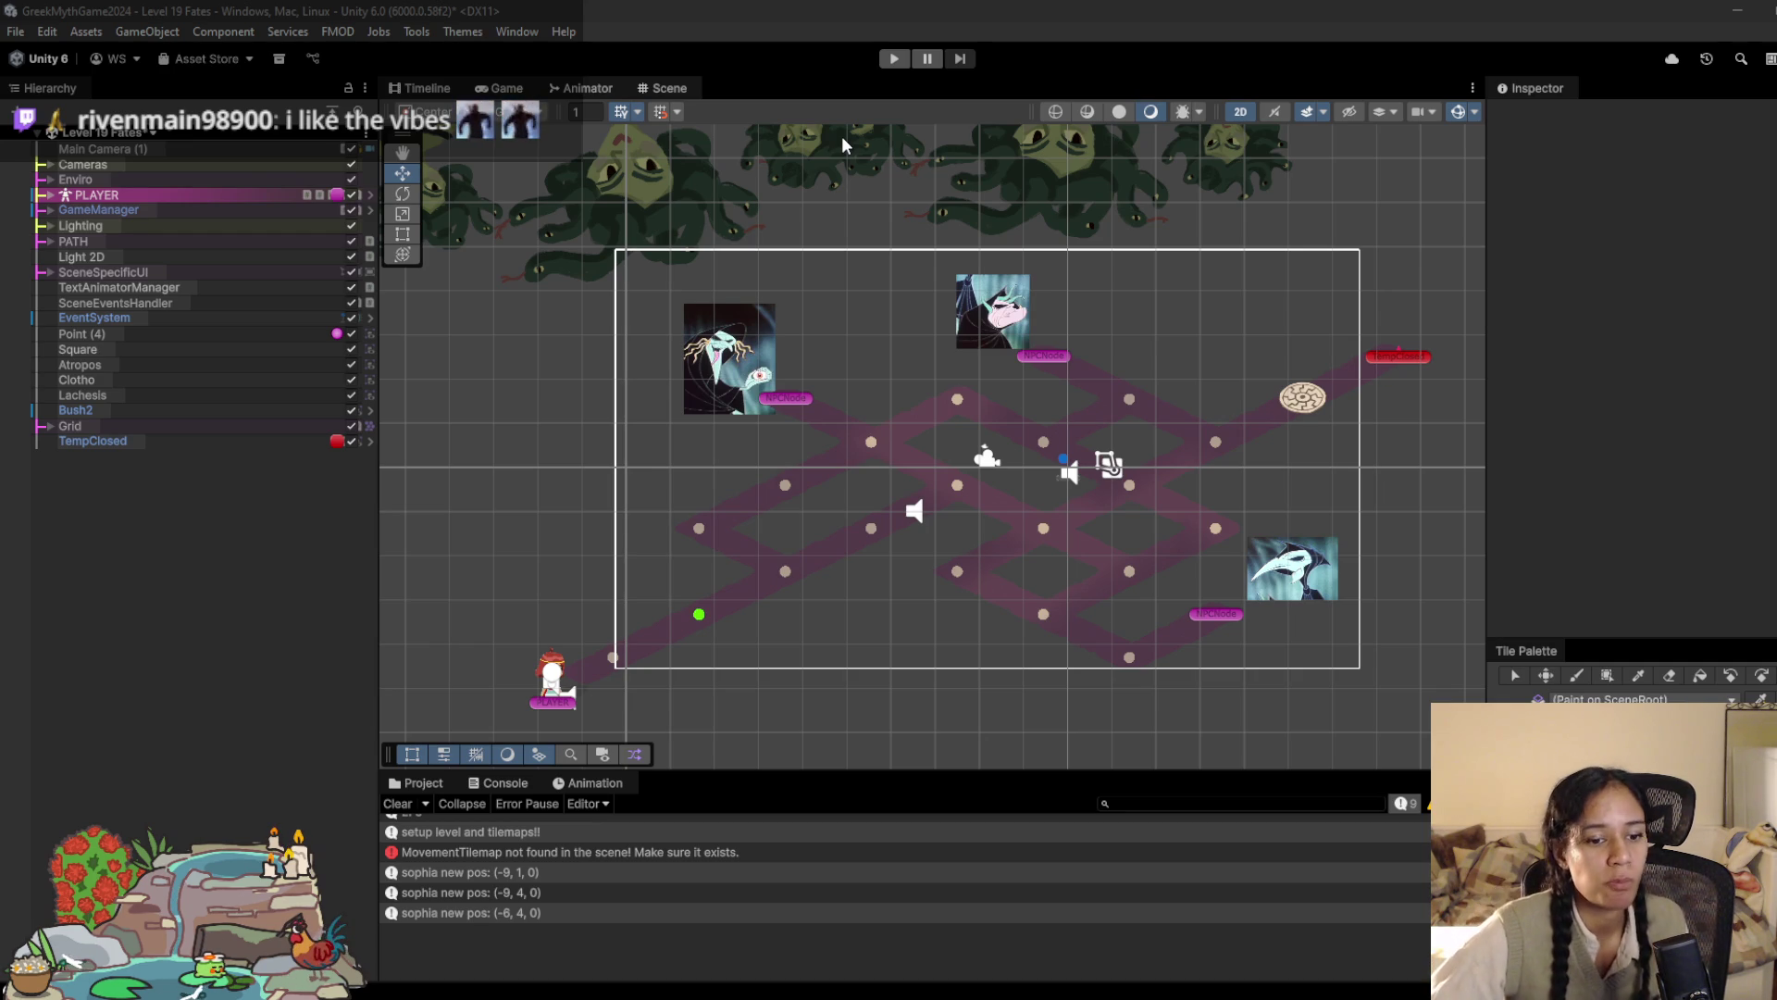
Step: Clear the Unity console and bring the Progression - Milanote Chrome window to the front
left_click(406, 805)
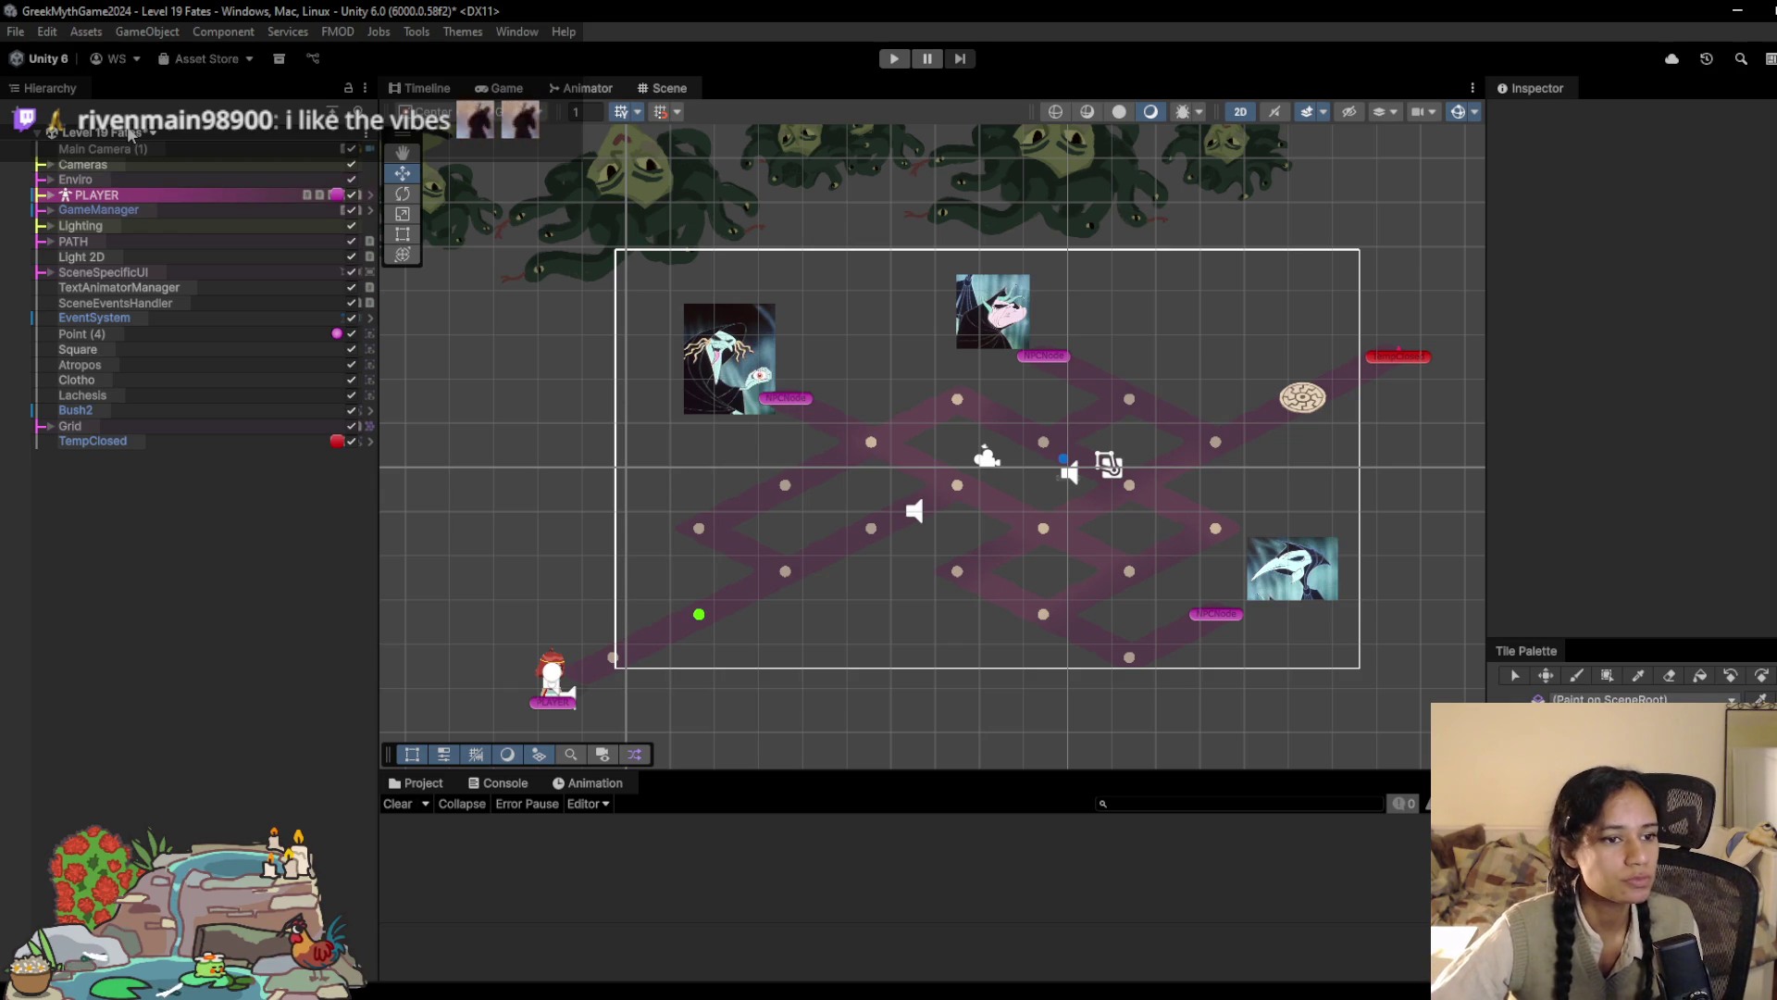
left_click(561, 983)
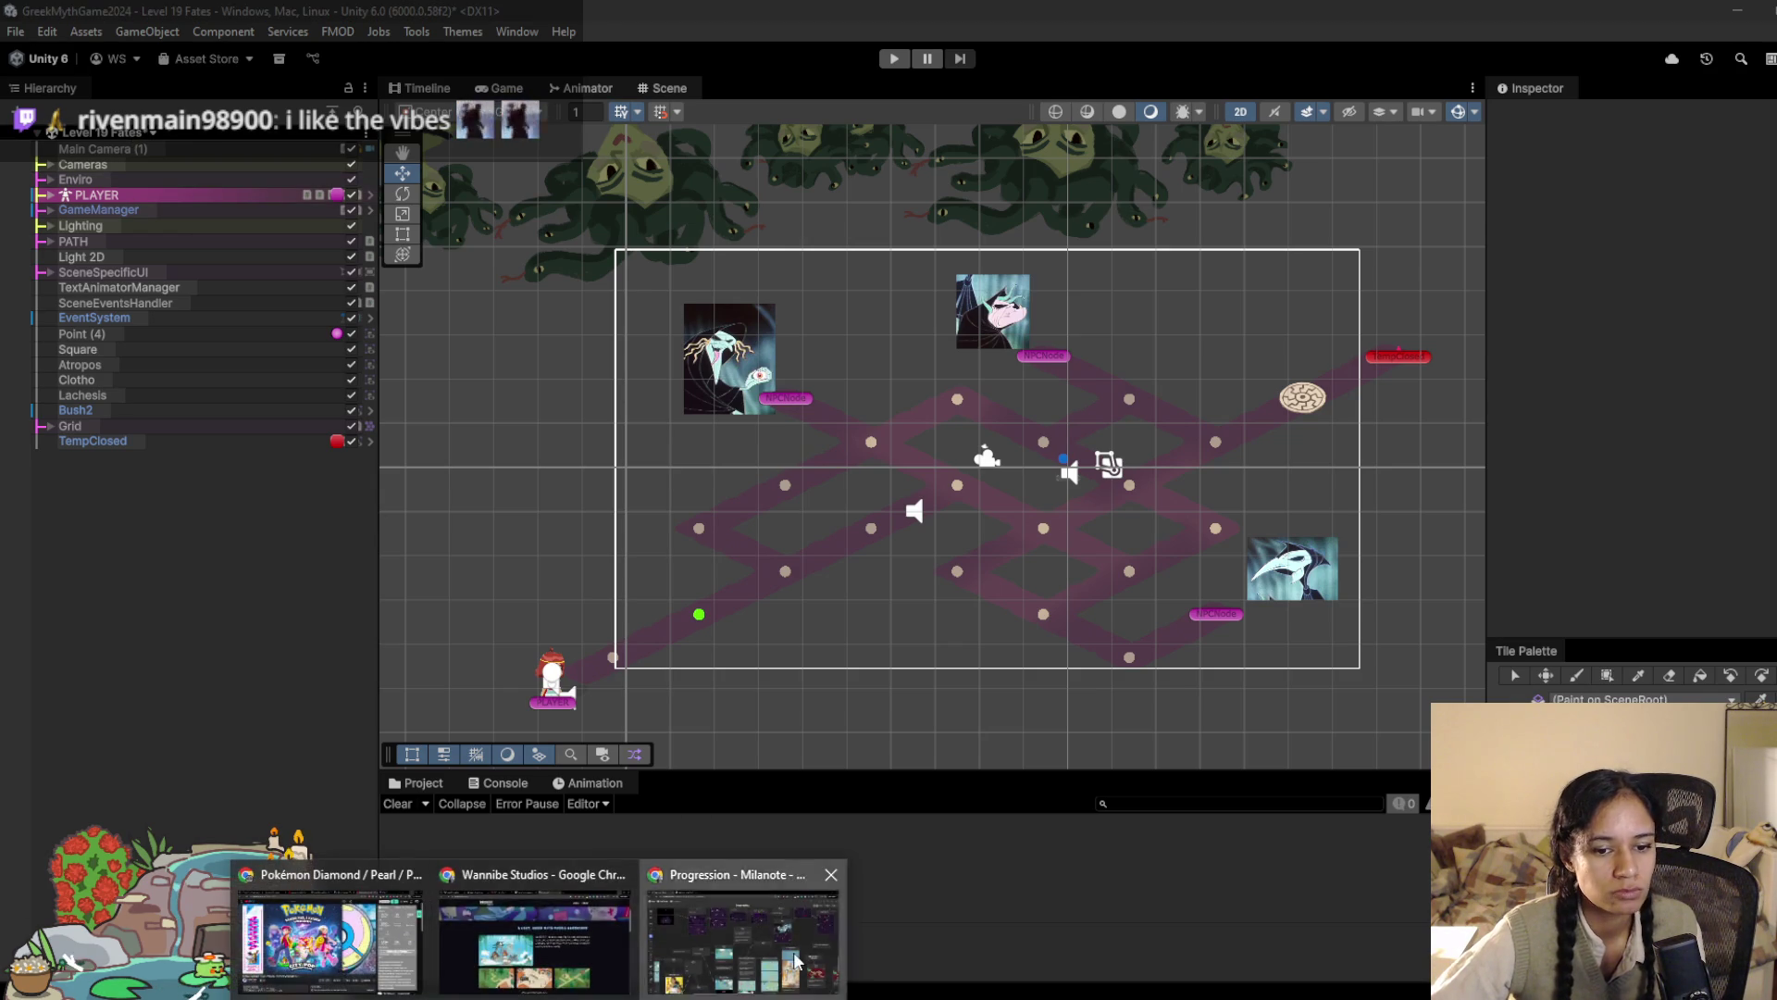
left_click(794, 961)
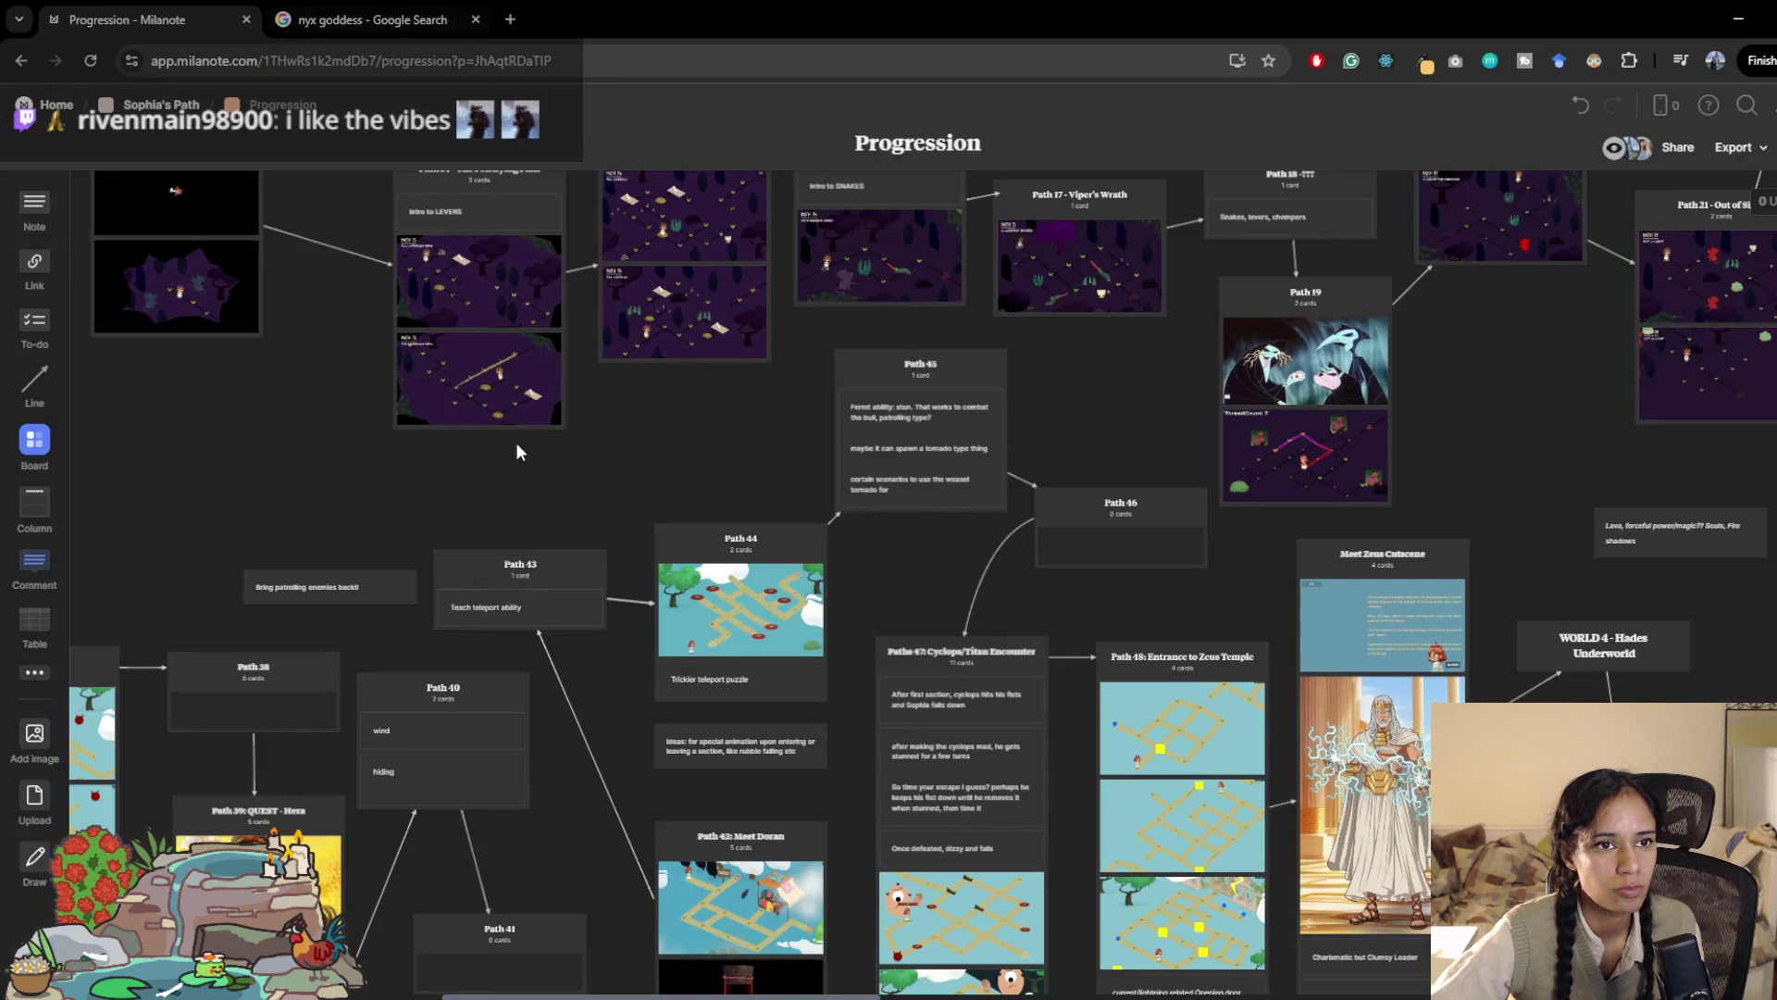
Step: Merge the Trello, Wannibe Studios, Pomodoro, Steam and GitHub tabs into the Milanote window
left_click(537, 985)
left_click(503, 990)
mouse_move(1341, 11)
left_mouse_down()
mouse_move(703, 412)
mouse_move(0, 463)
left_mouse_up()
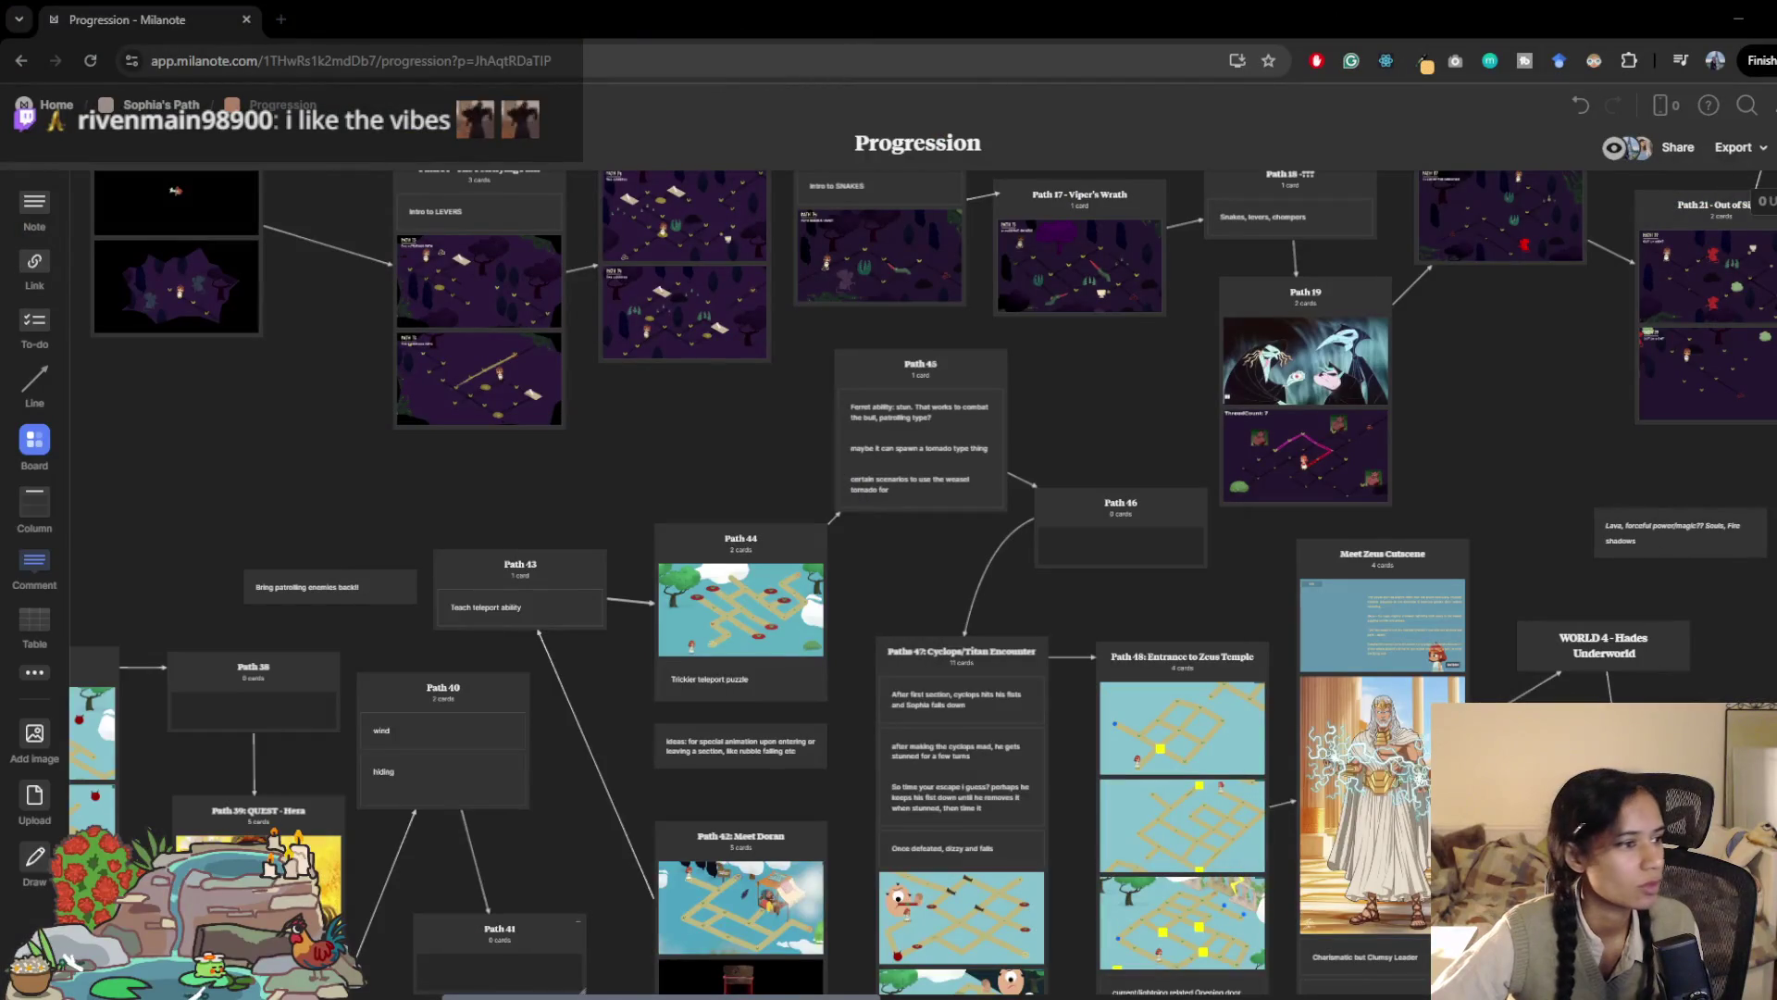
mouse_move(414, 237)
left_mouse_down()
mouse_move(797, 10)
mouse_move(611, 18)
left_mouse_up()
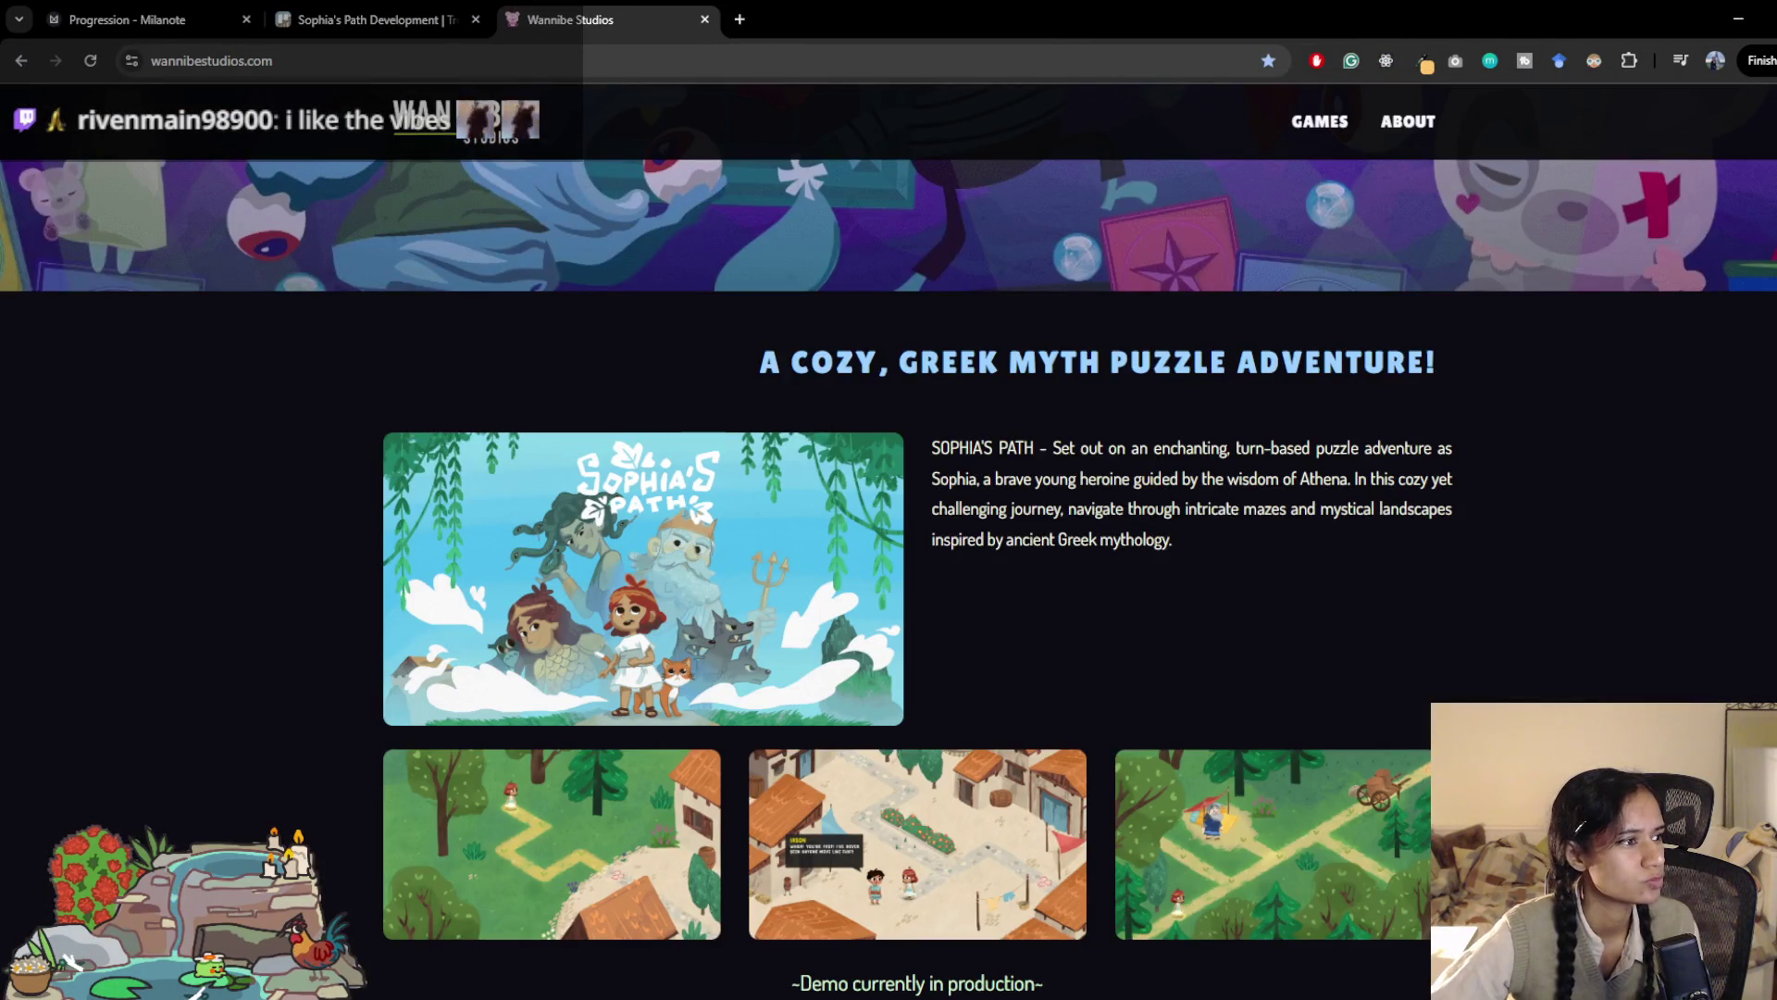
left_click_drag(1065, 8, 847, 18)
left_click_drag(1065, 10, 375, 19)
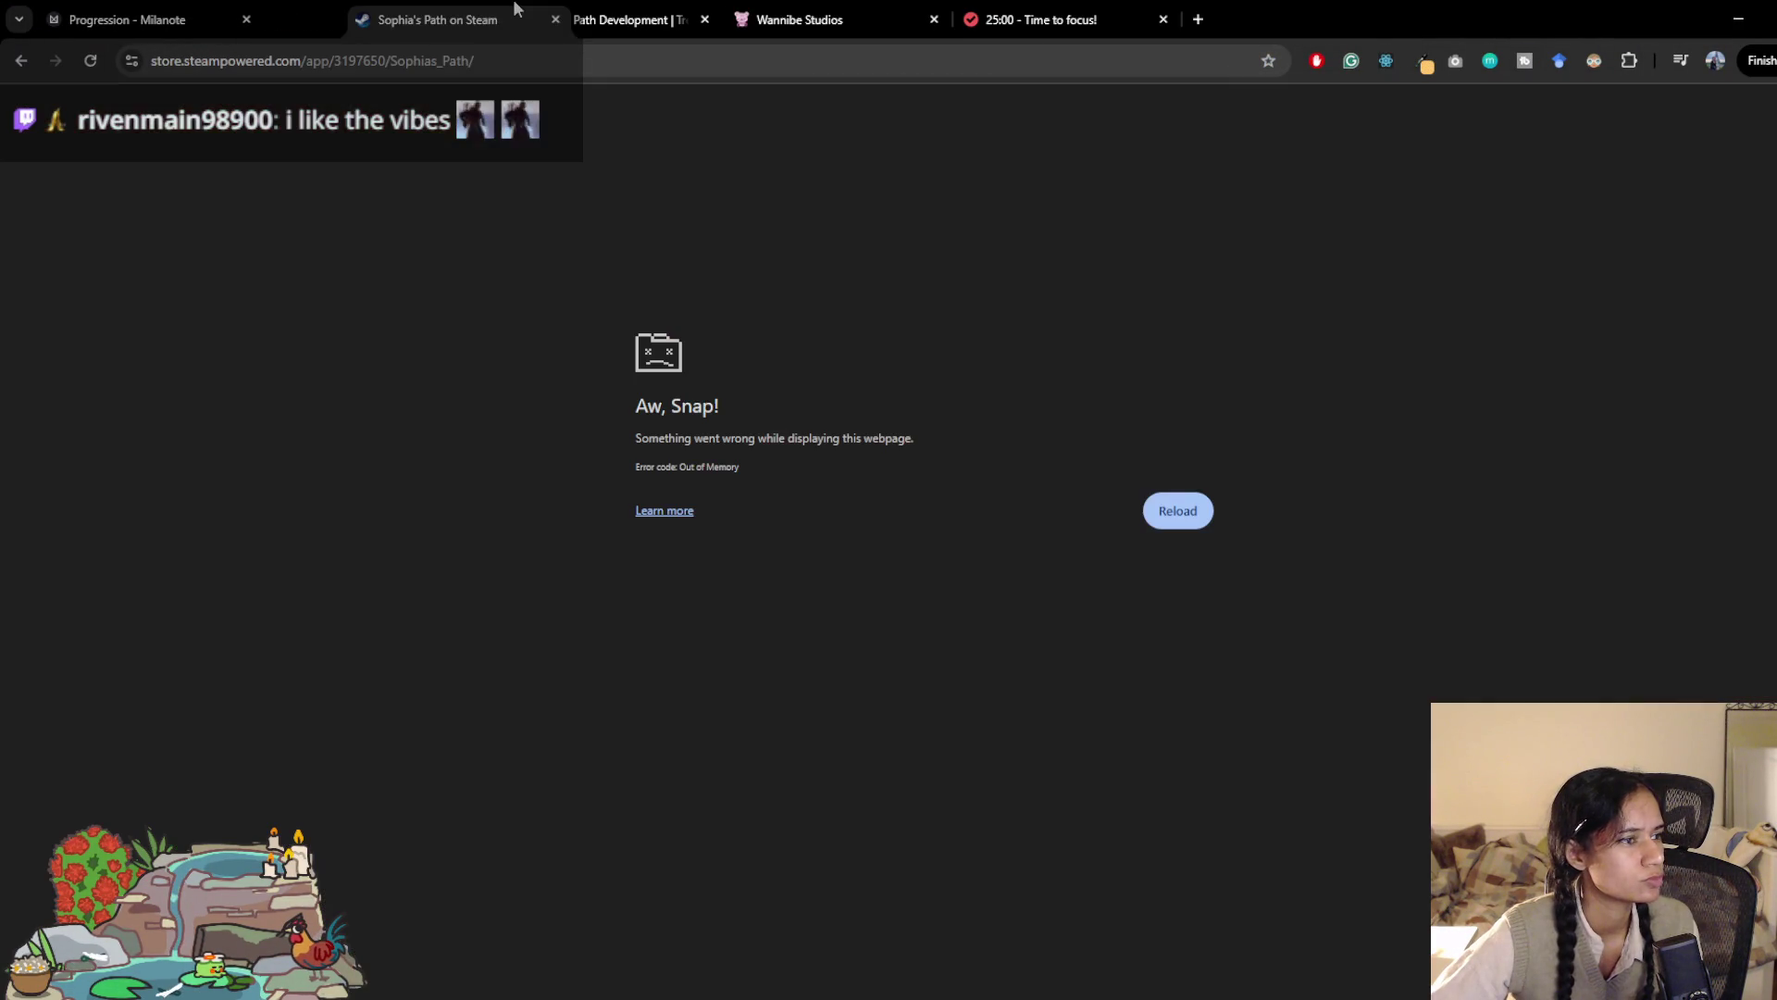
left_click_drag(1064, 10, 611, 19)
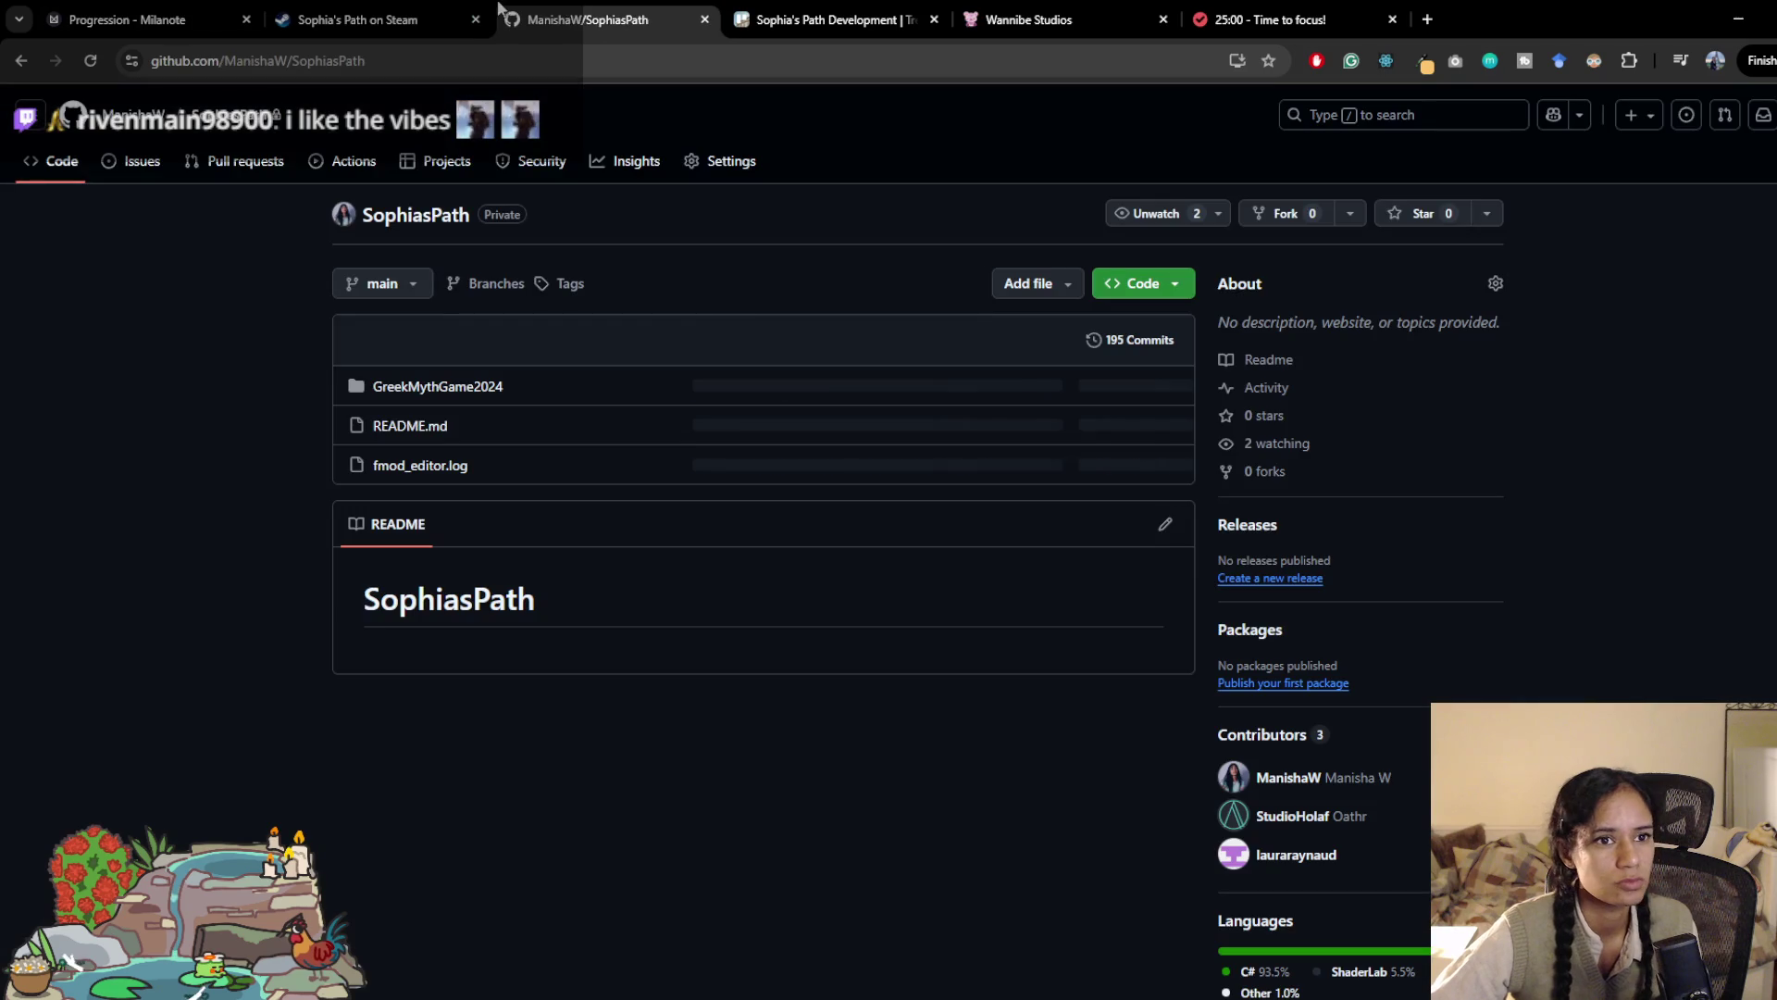
Step: Cycle through the Steam, Milanote and Pomodoro tabs, ending on the Wannibe Studios page
left_click(361, 19)
left_click(139, 20)
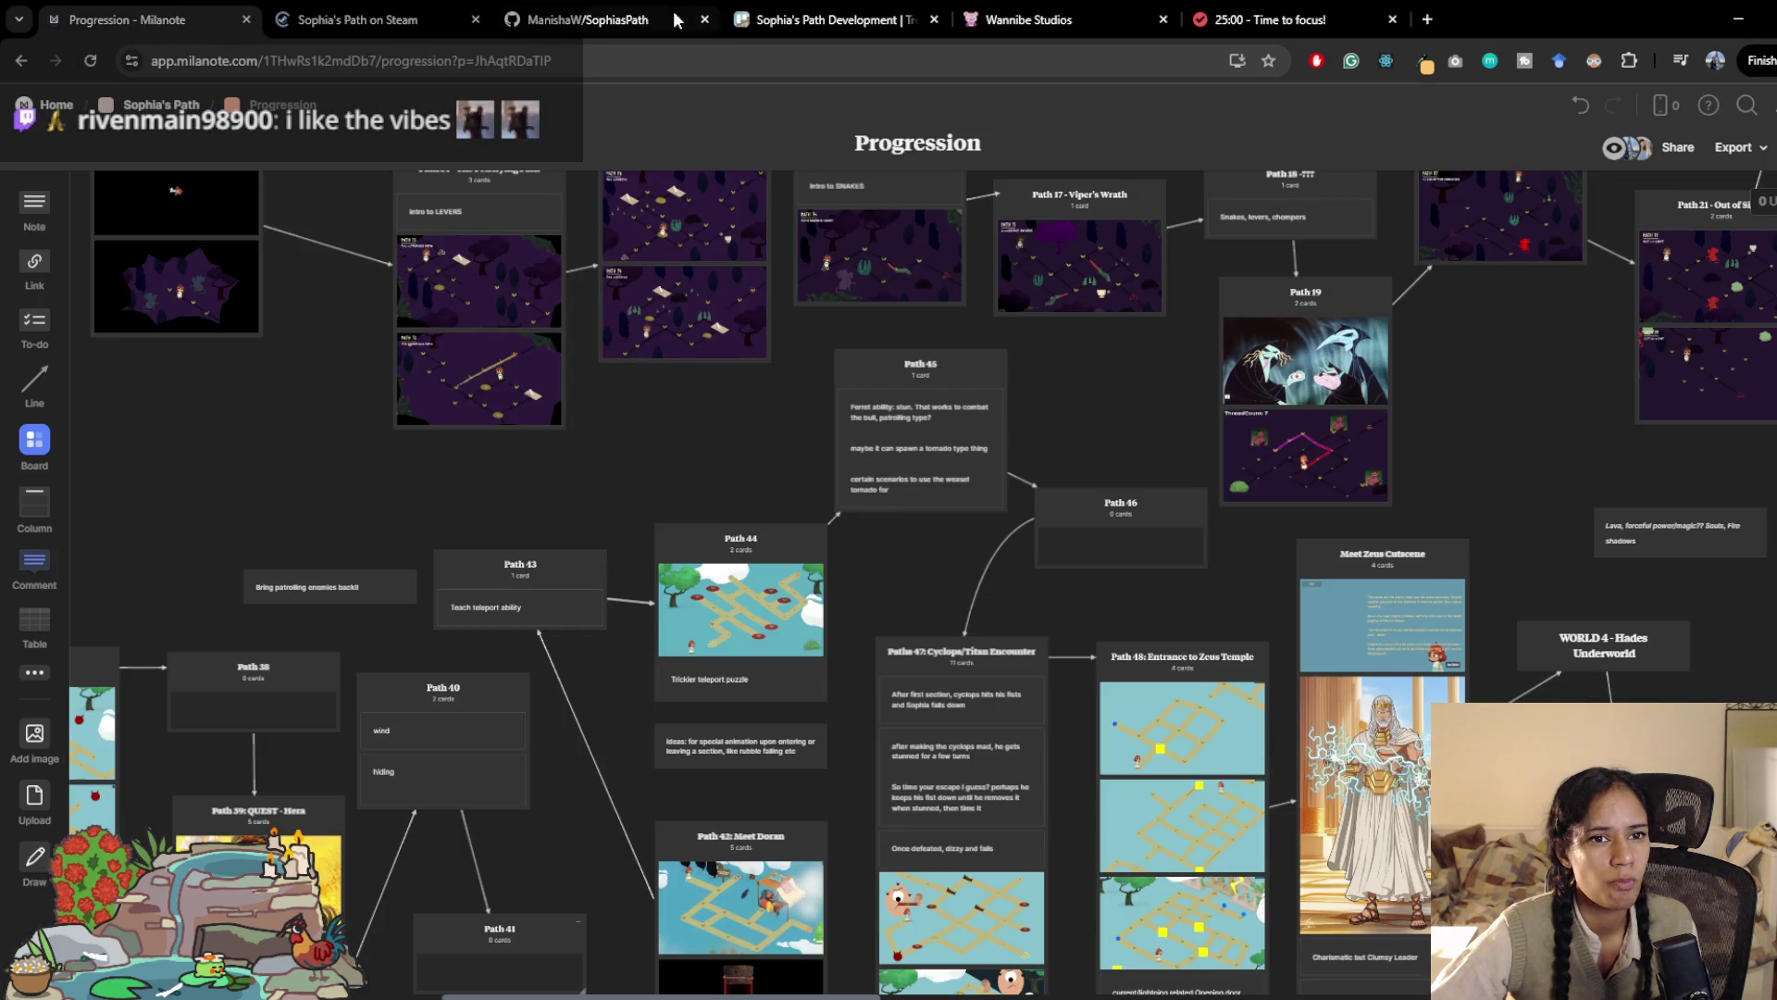
left_click(1277, 13)
left_click(1071, 15)
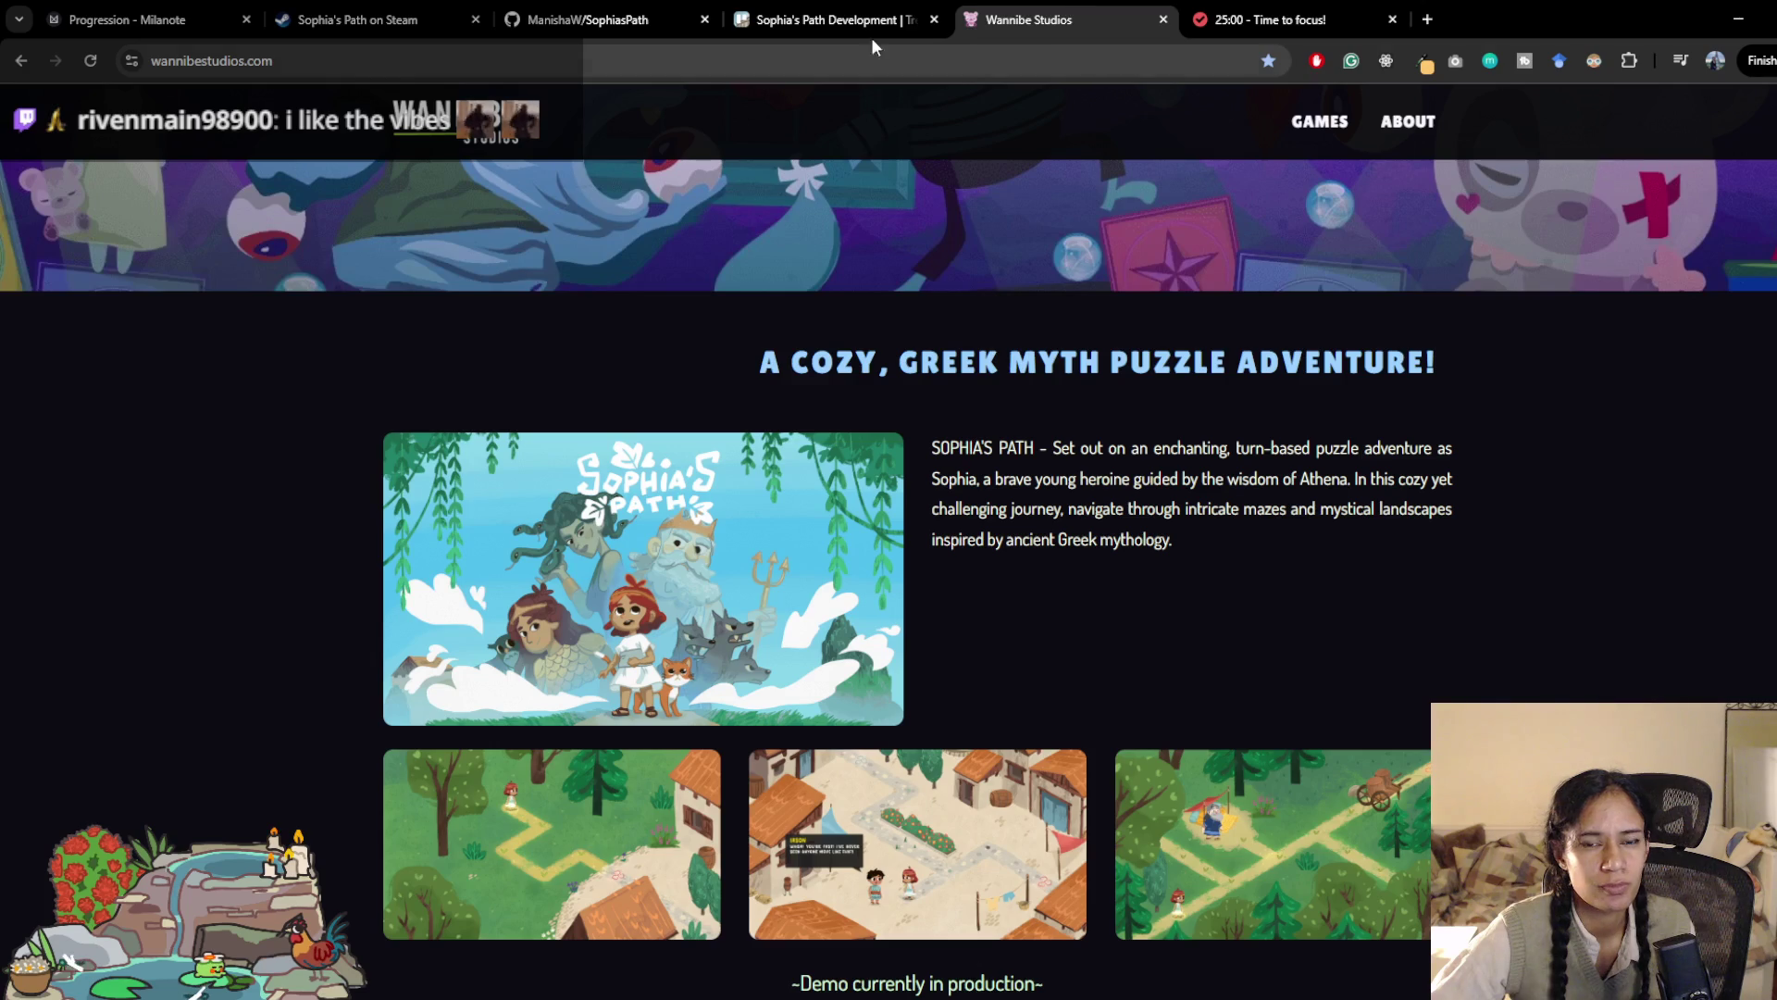
Step: Select the Sophia's Path Development Trello tab in the tab strip
left_click(833, 18)
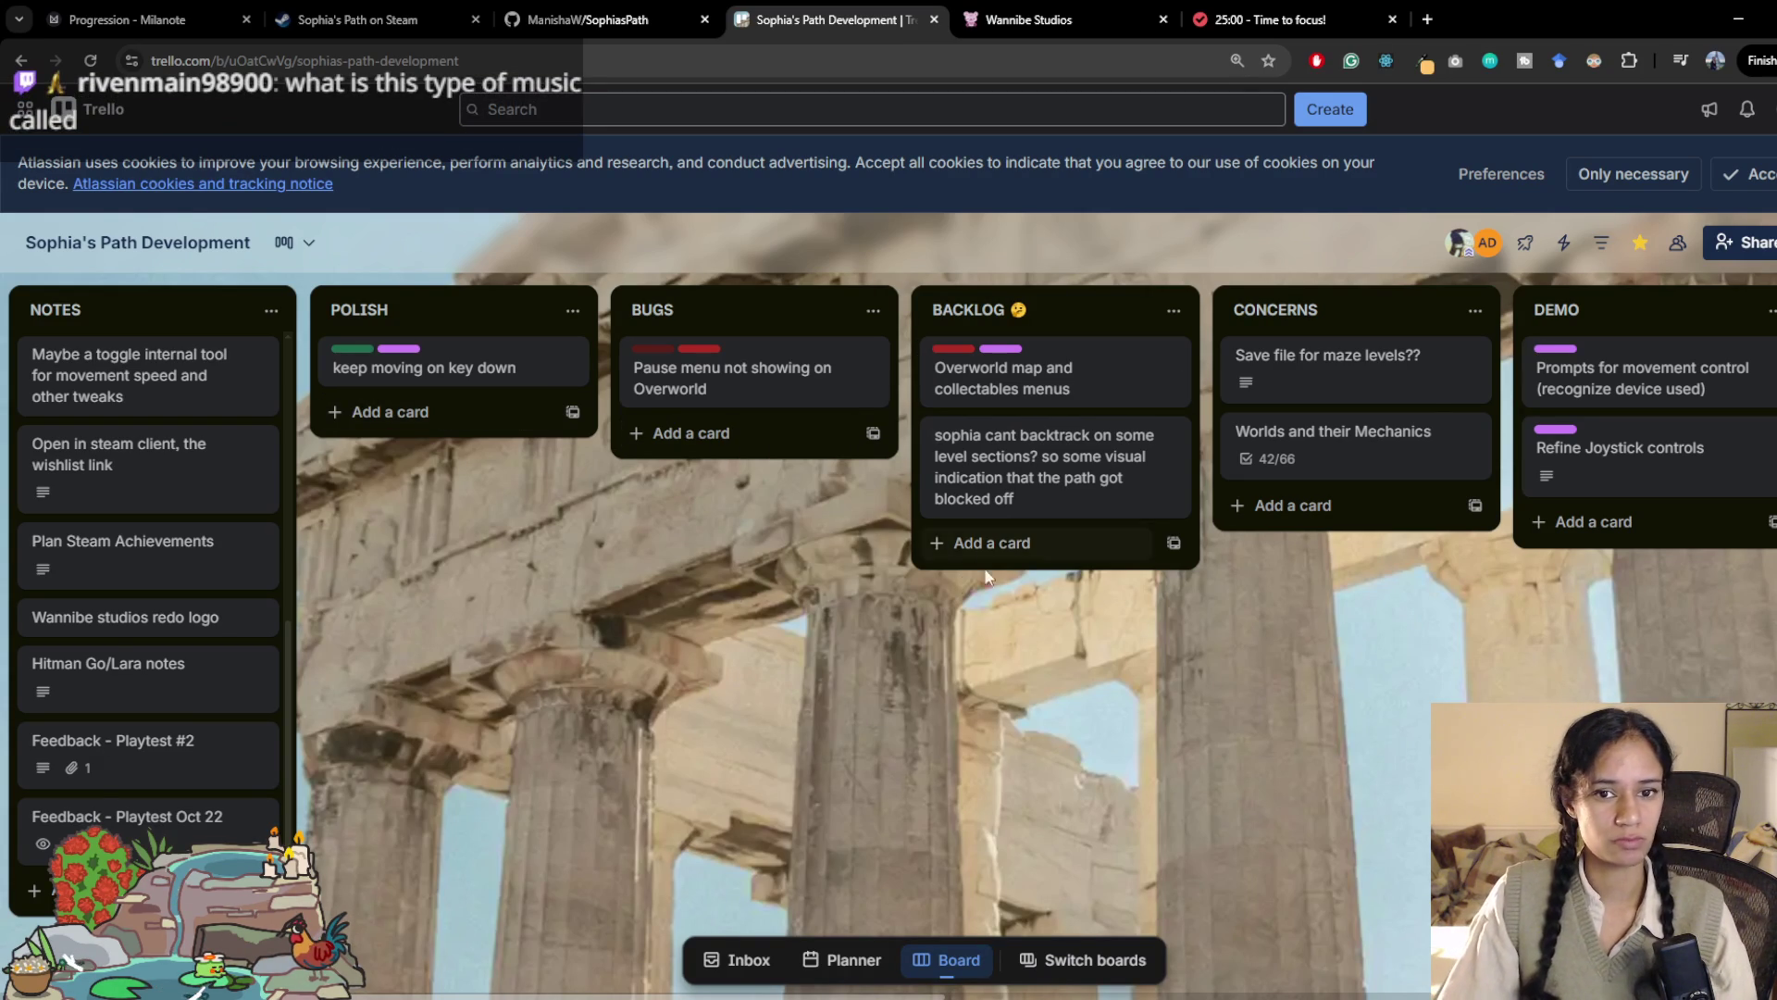
Step: Move the Prompts for movement control card into BACKLOG and archive the emptied DEMO list
scroll(648, 611, "right", 4)
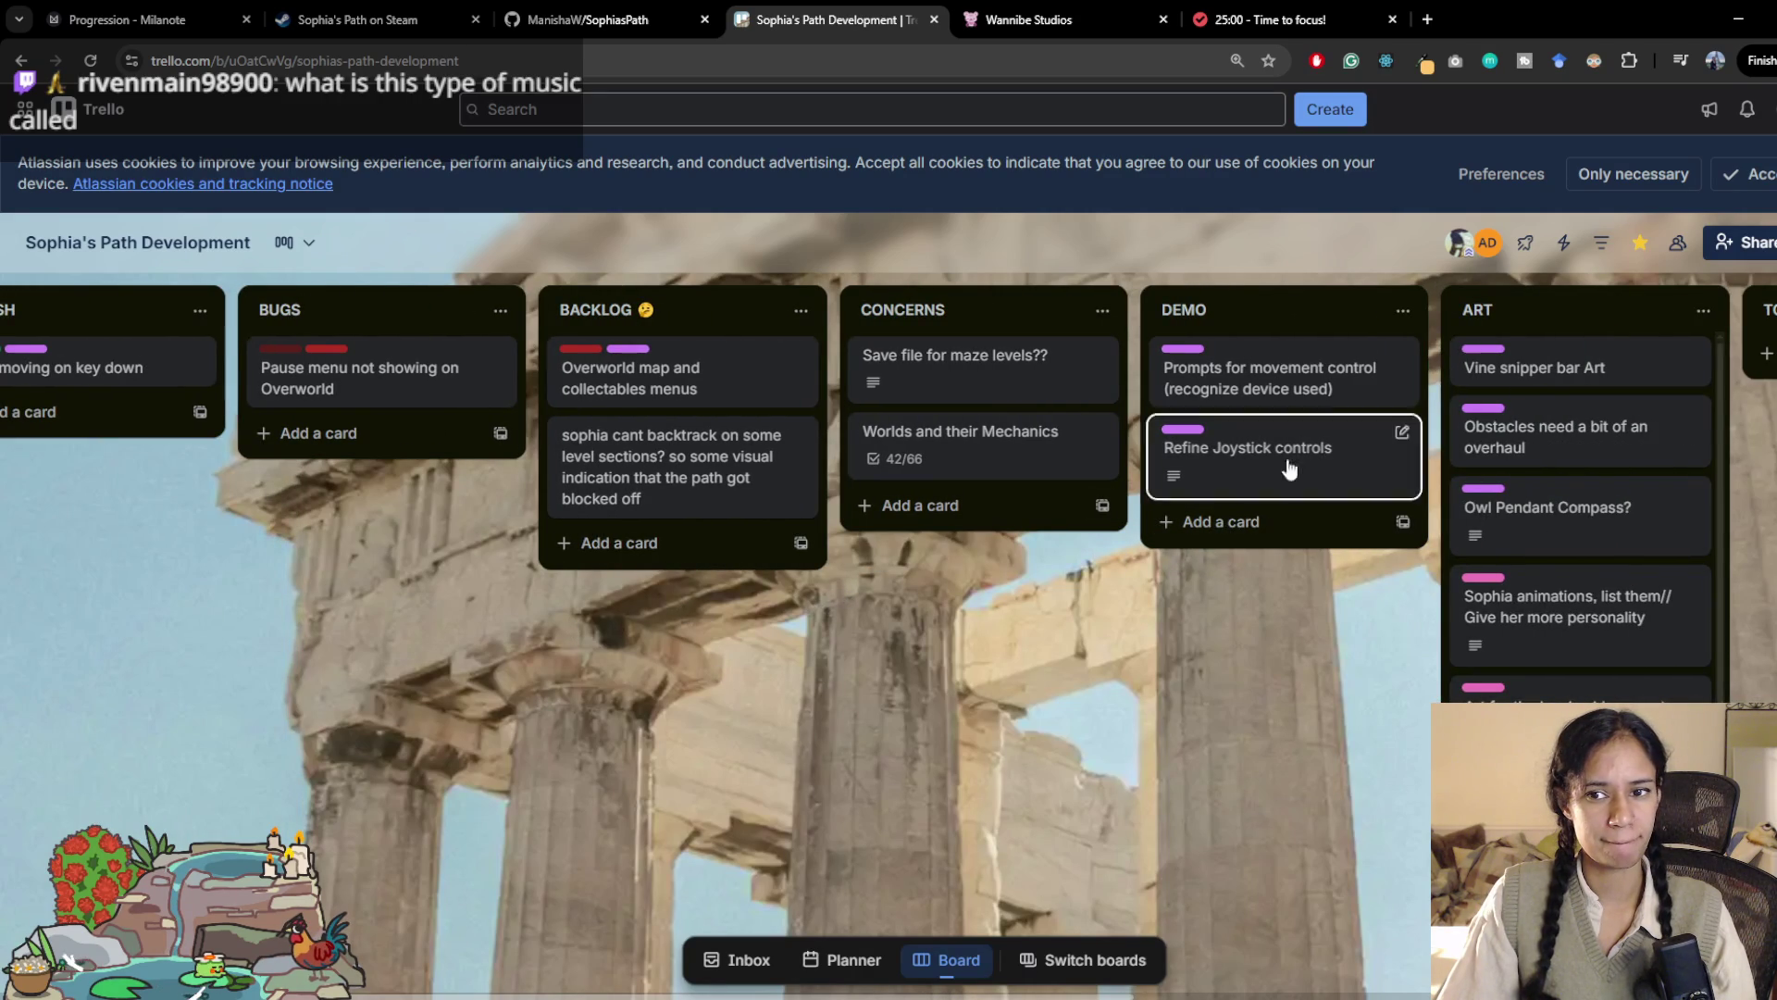
left_click(1271, 314)
scroll(1305, 300, "right", 8)
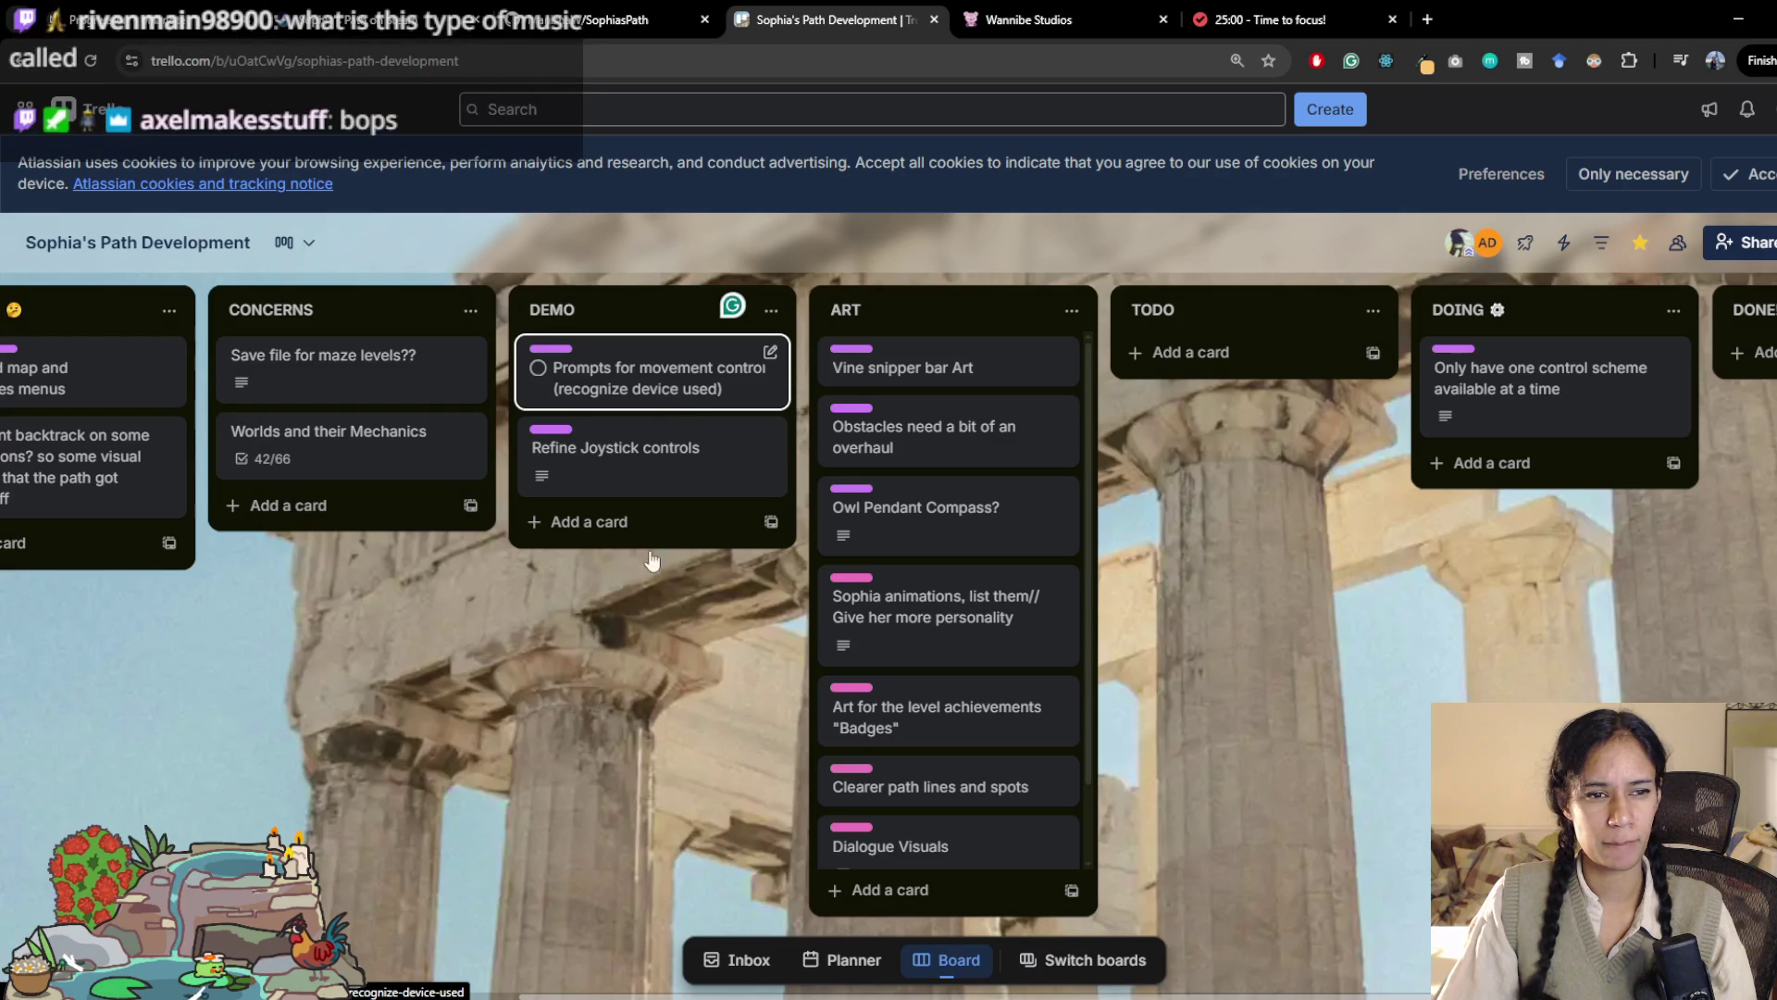
scroll(580, 706, "left", 1)
scroll(580, 706, "left", 3)
left_click_drag(794, 370, 222, 352)
left_click(923, 310)
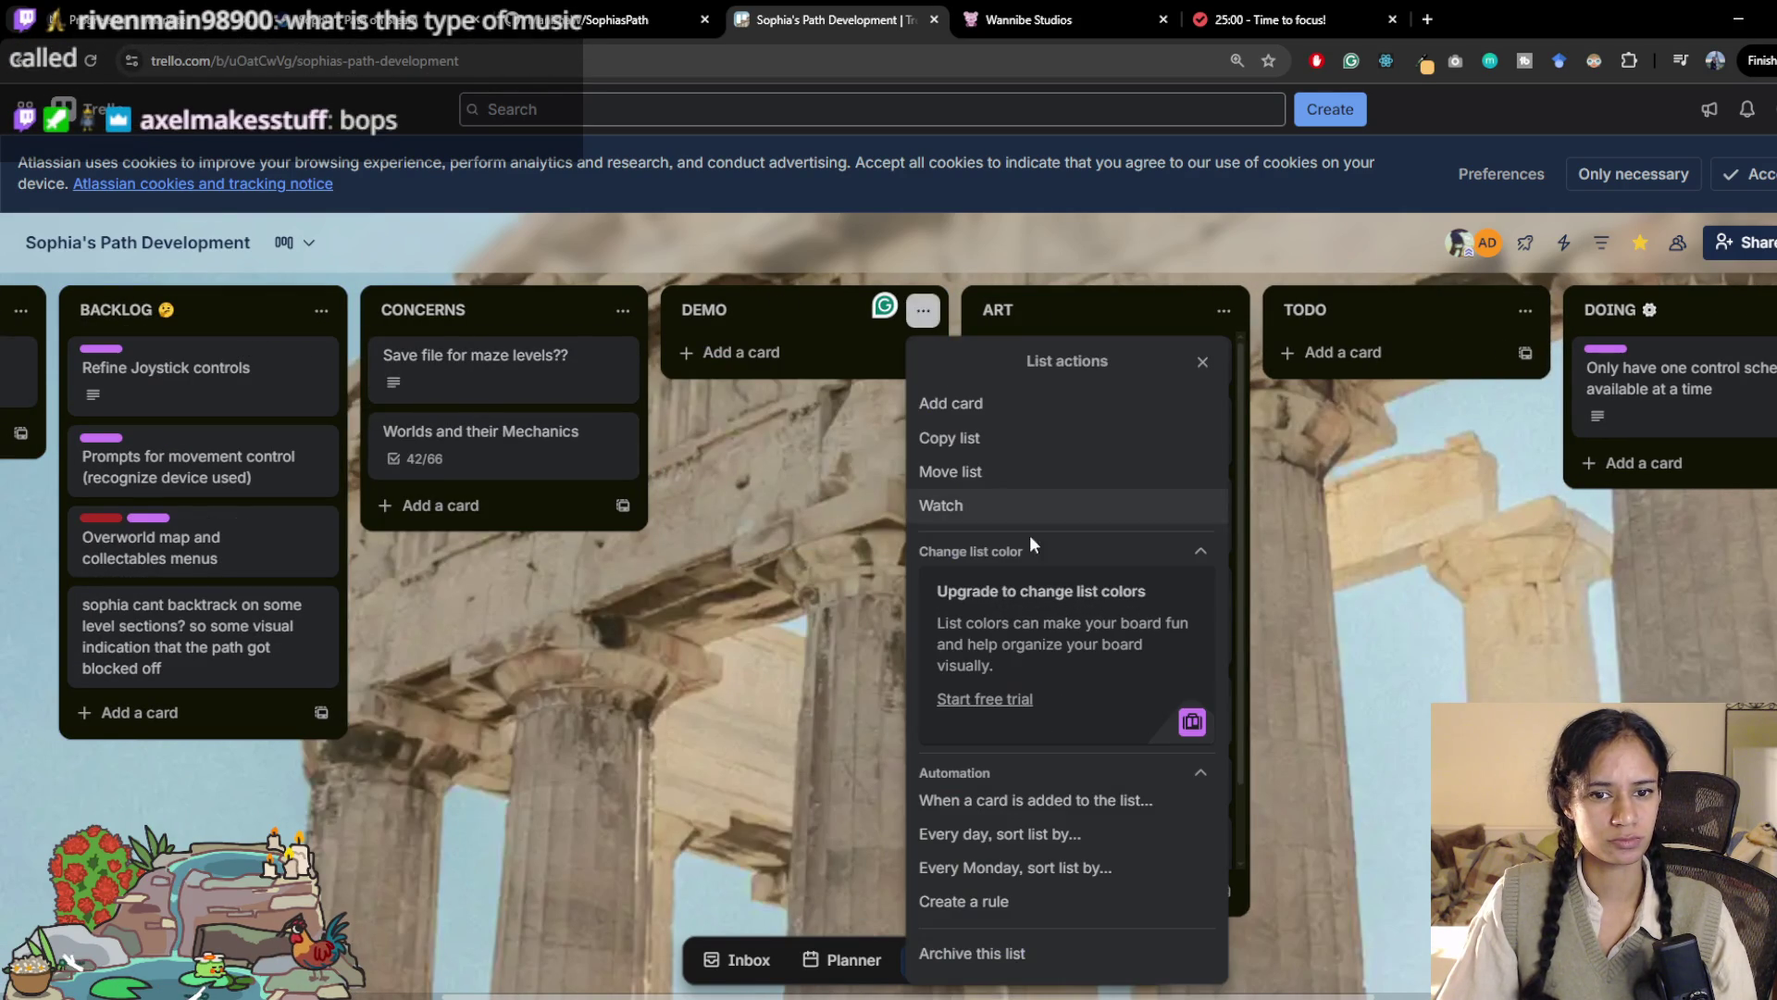
left_click(1001, 955)
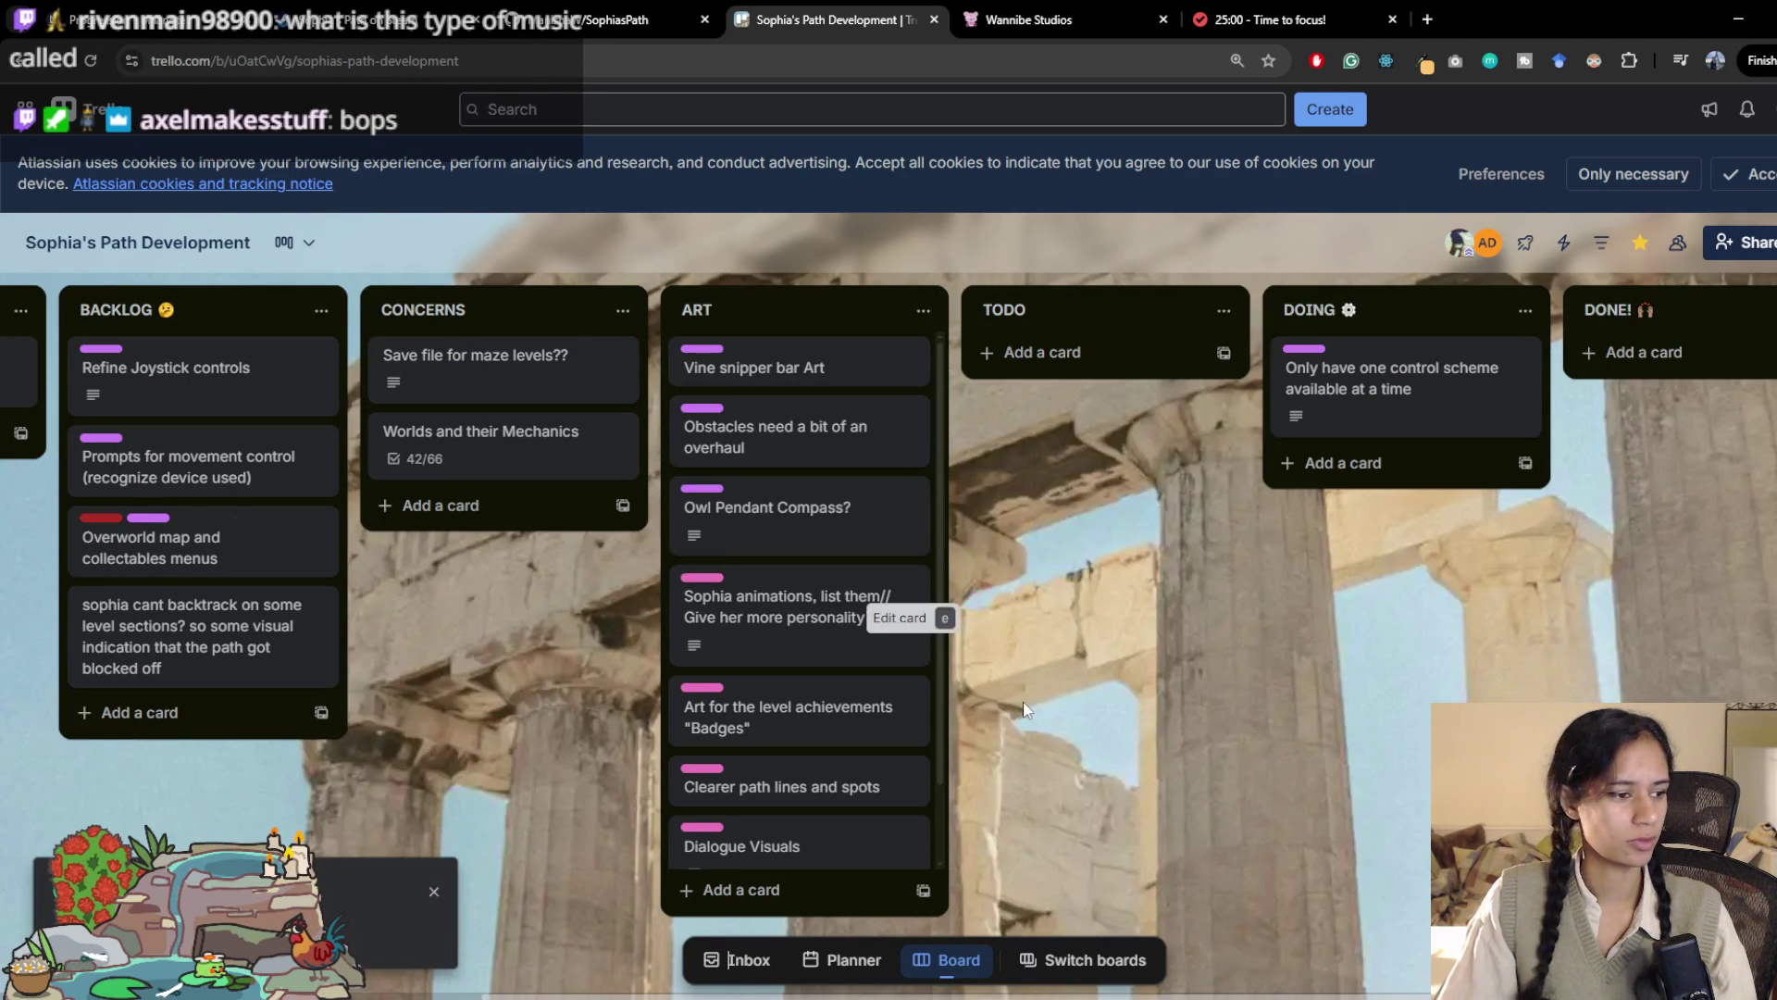